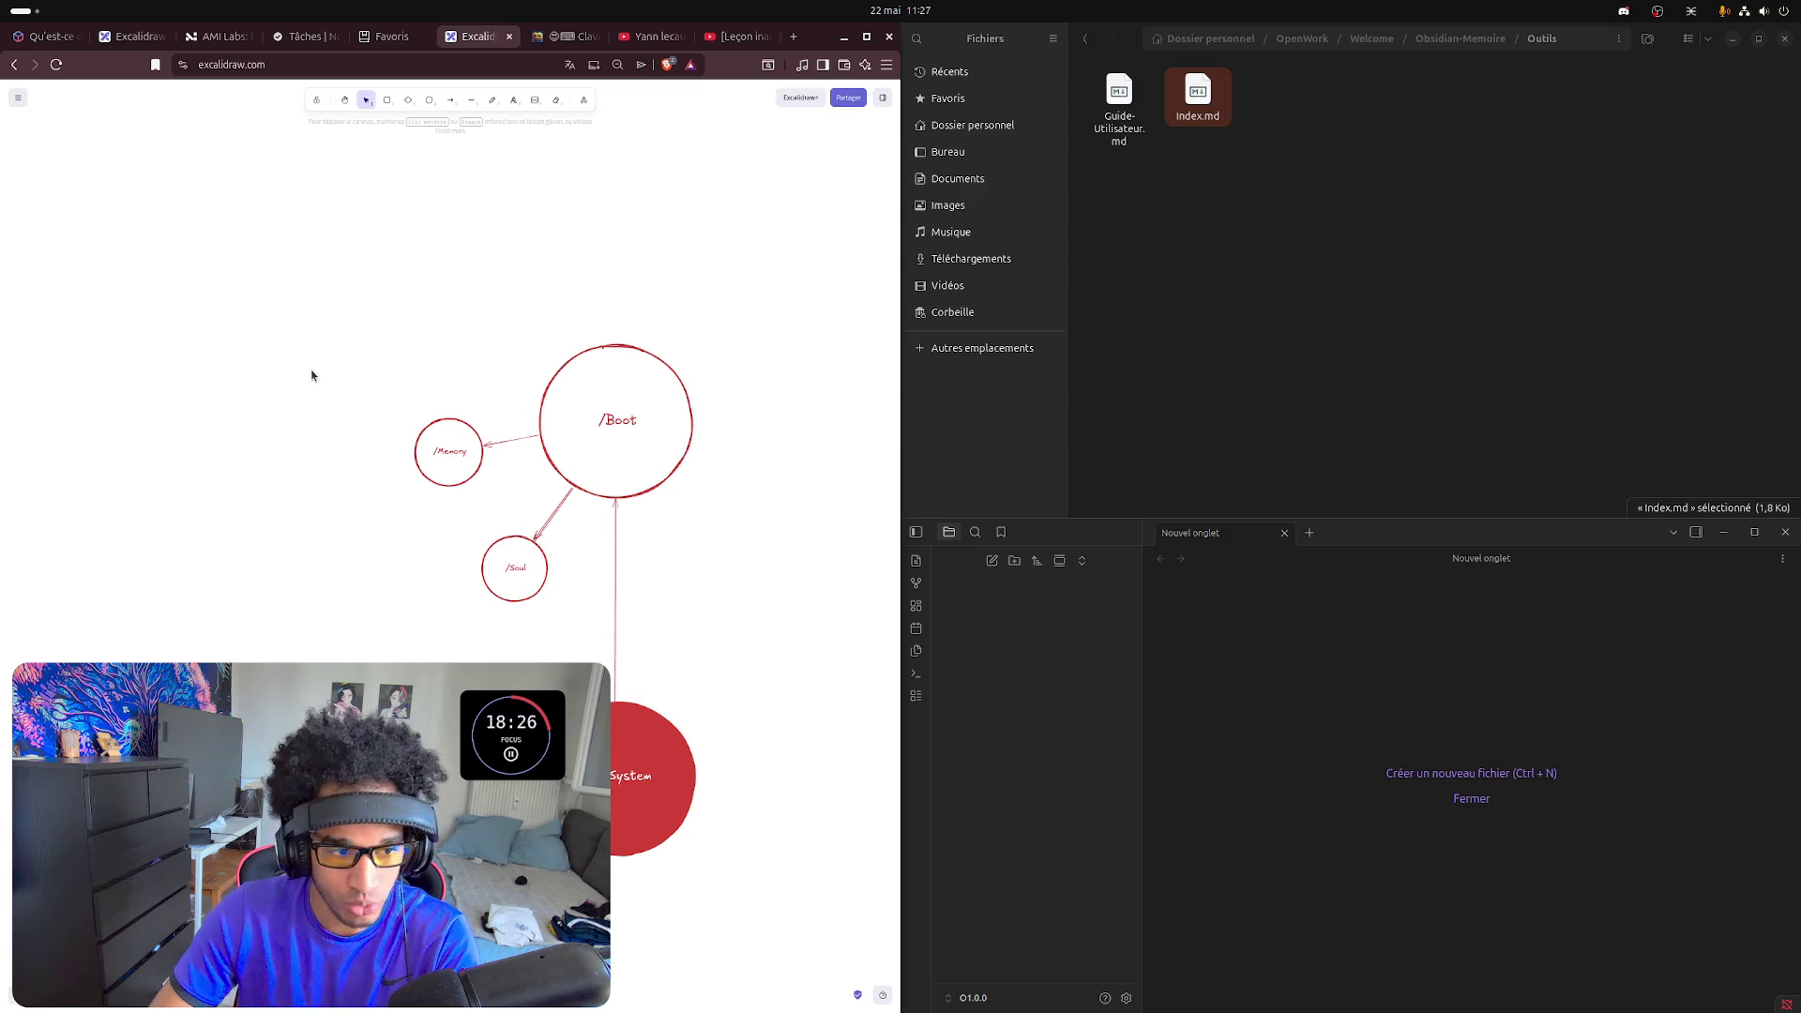
- Draw a small circle below /Memory and label it /projets
{"action": "left_click", "coordinate": [428, 101]}
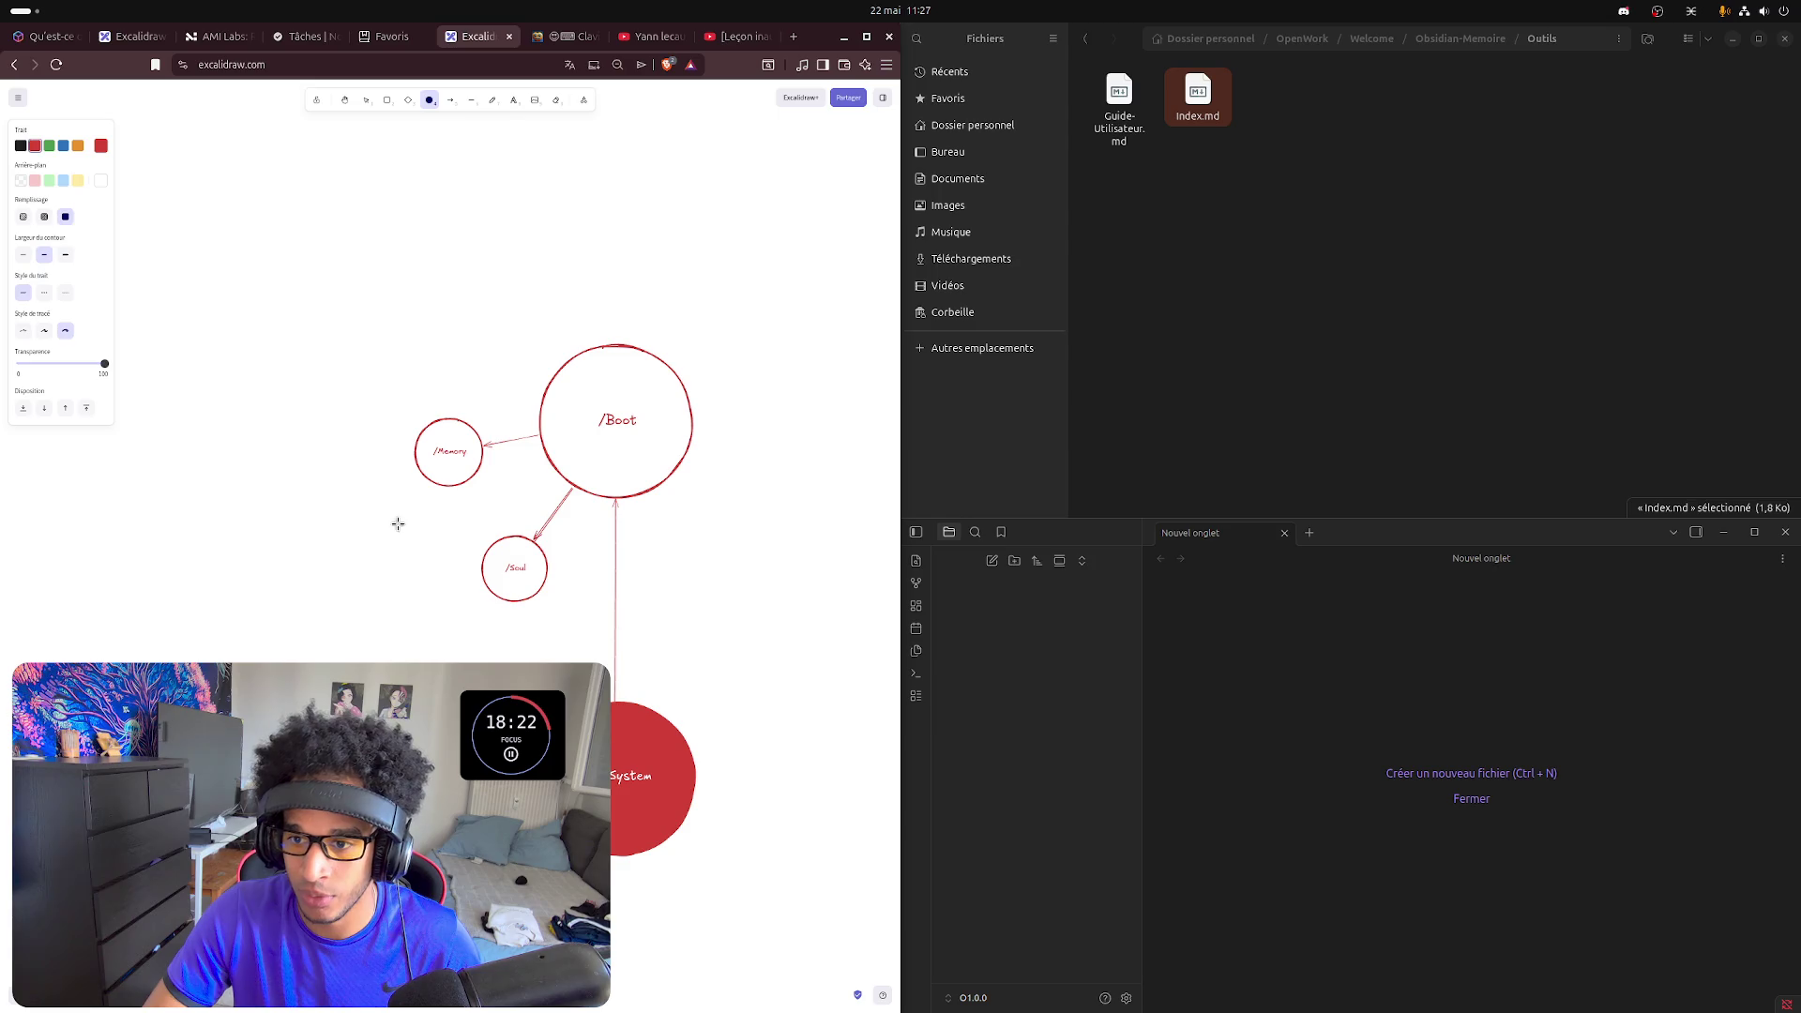
{"action": "left_click_drag", "start_coordinate": [423, 519], "coordinate": [449, 546]}
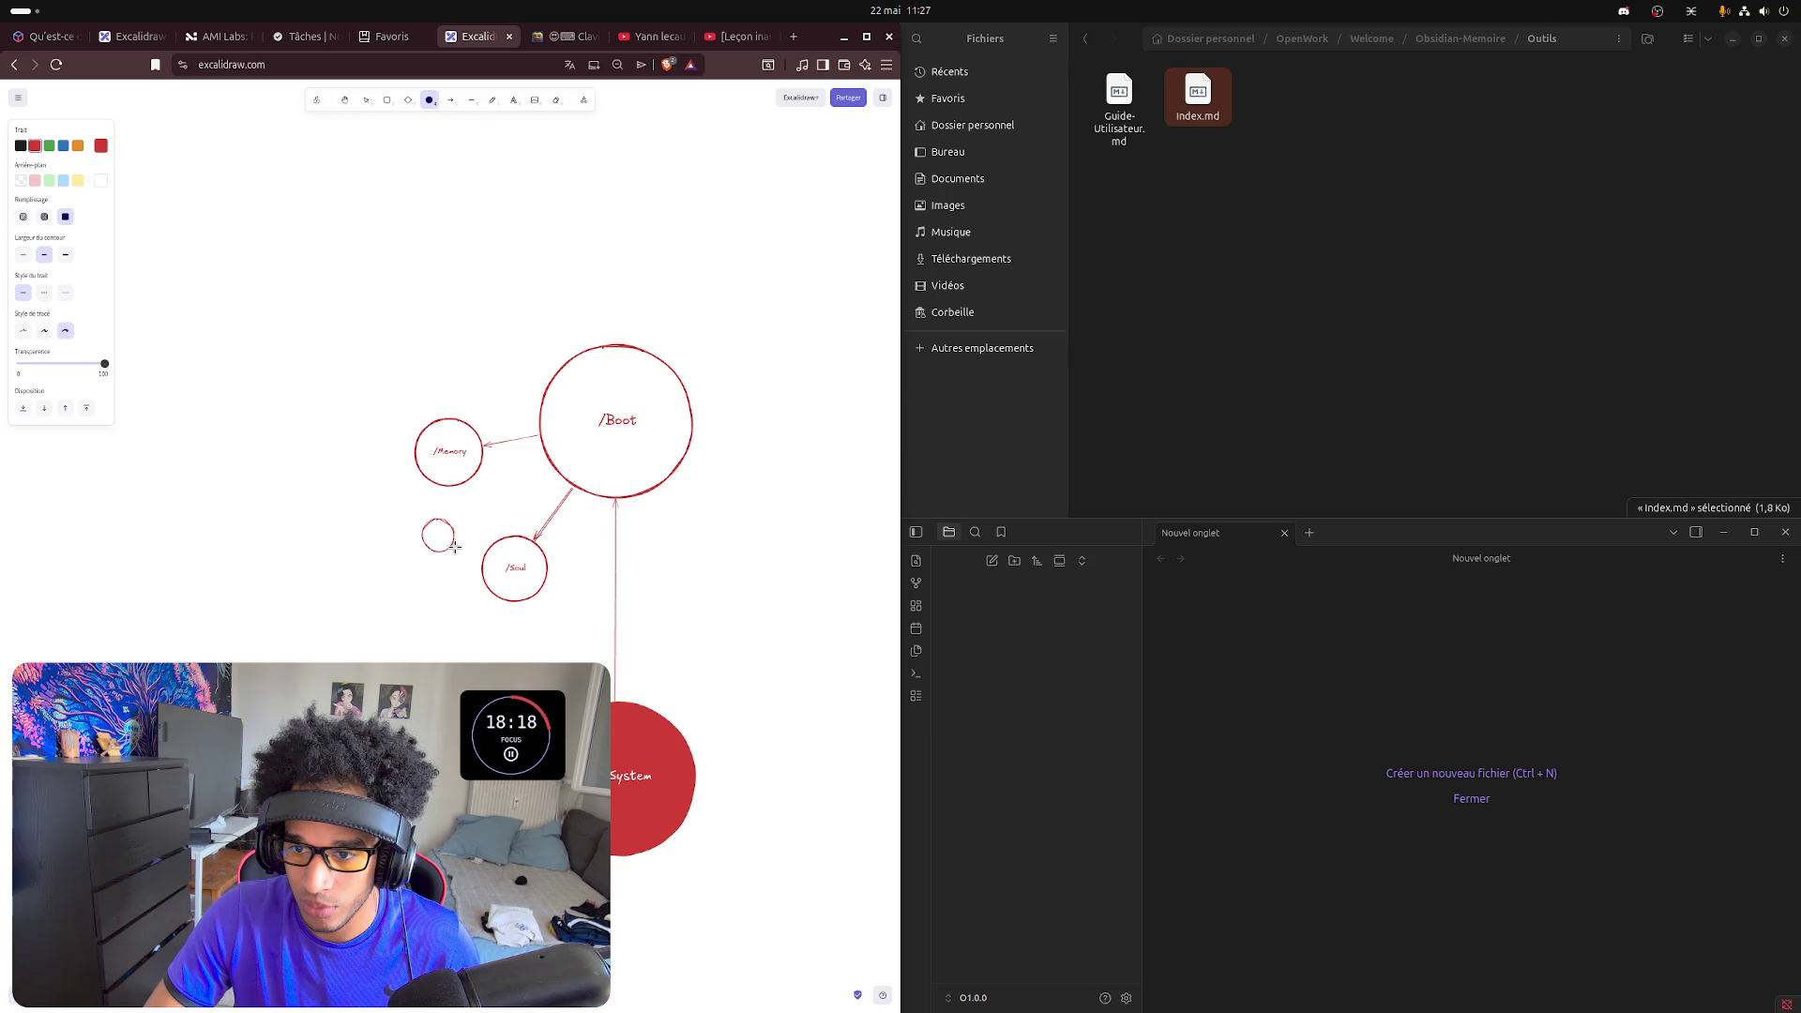
{"action": "left_click_drag", "start_coordinate": [450, 546], "coordinate": [452, 546]}
{"action": "double_click", "coordinate": [431, 527]}
{"action": "type", "text": "/fi"}
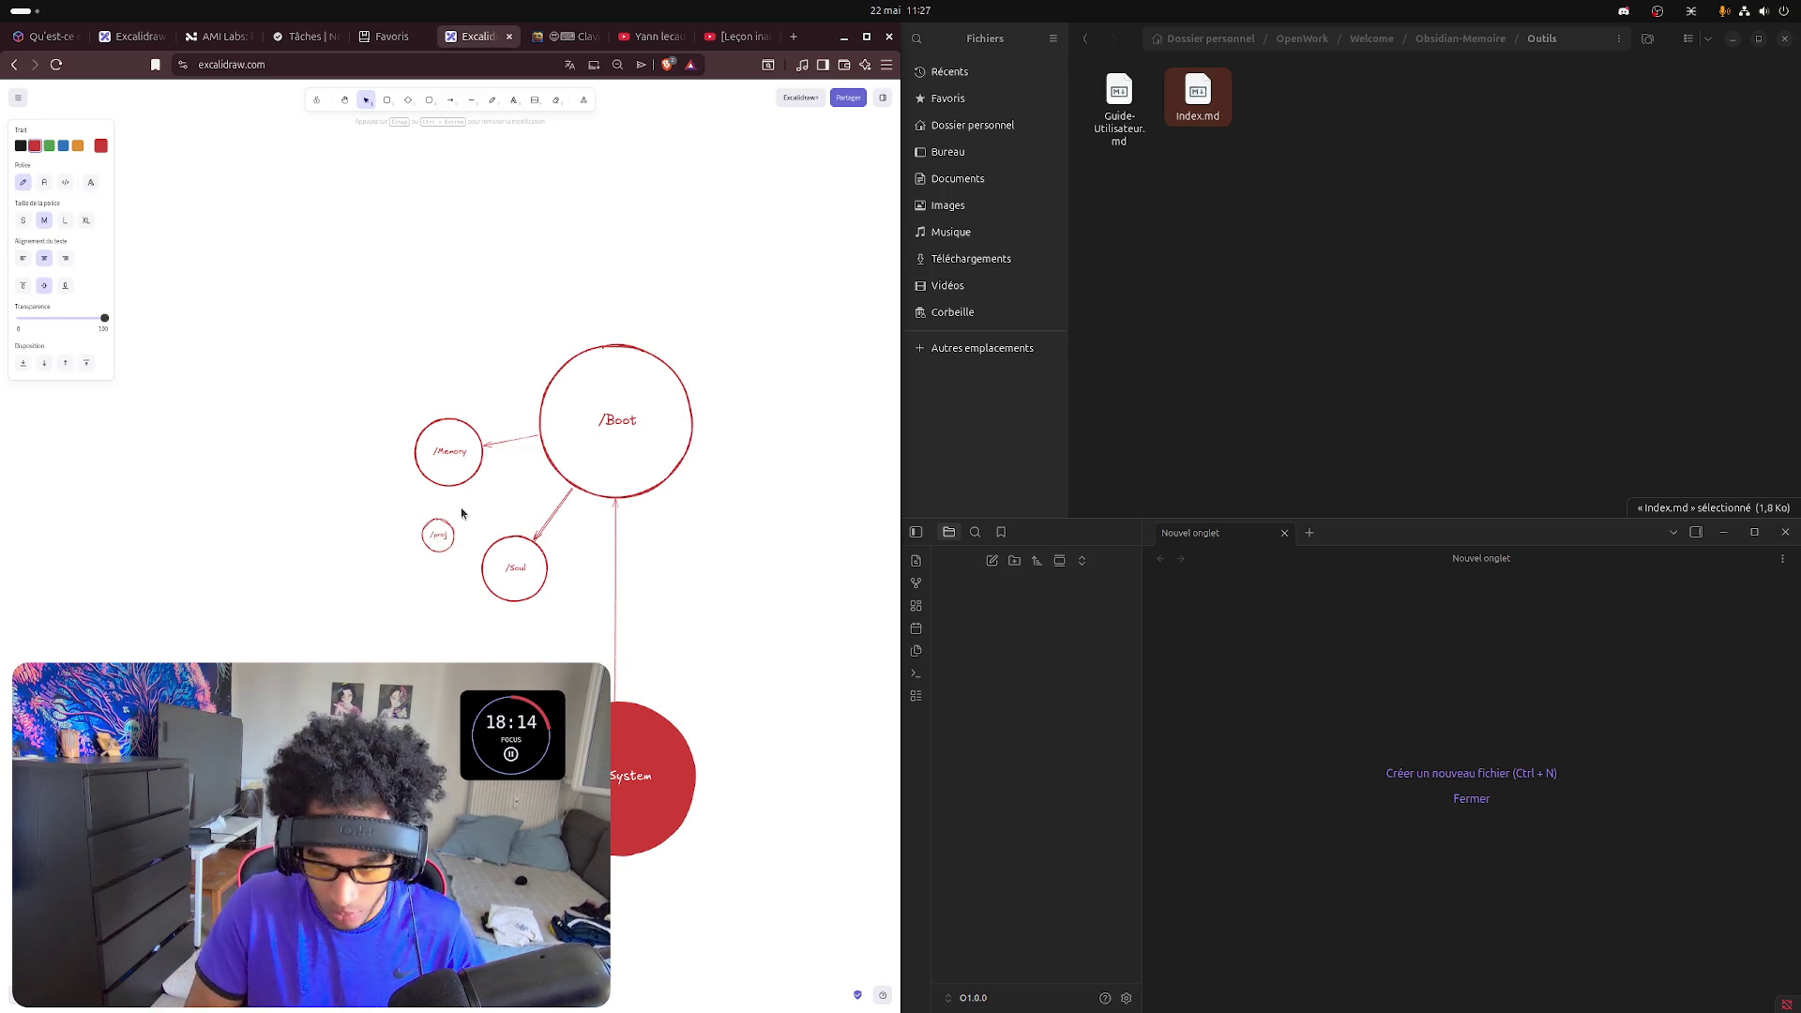
{"action": "type", "text": "chiers etc"}
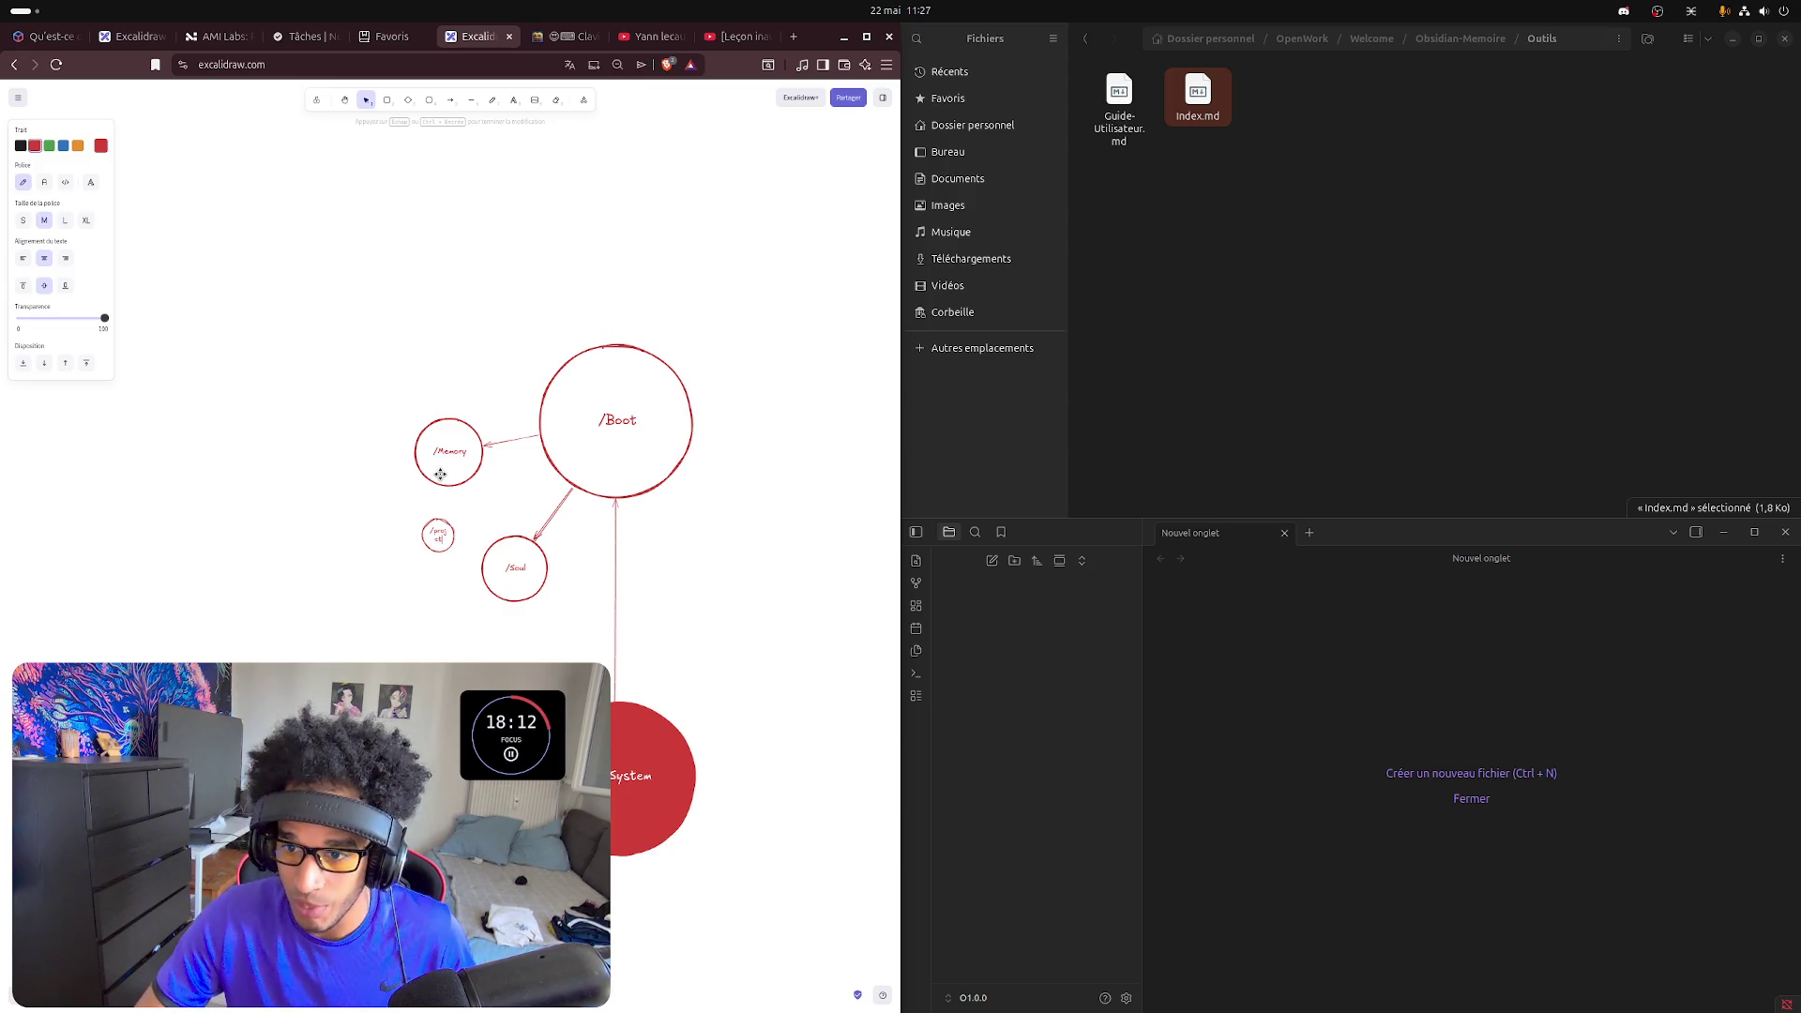
{"action": "left_click", "coordinate": [465, 615]}
{"action": "left_click", "coordinate": [437, 535]}
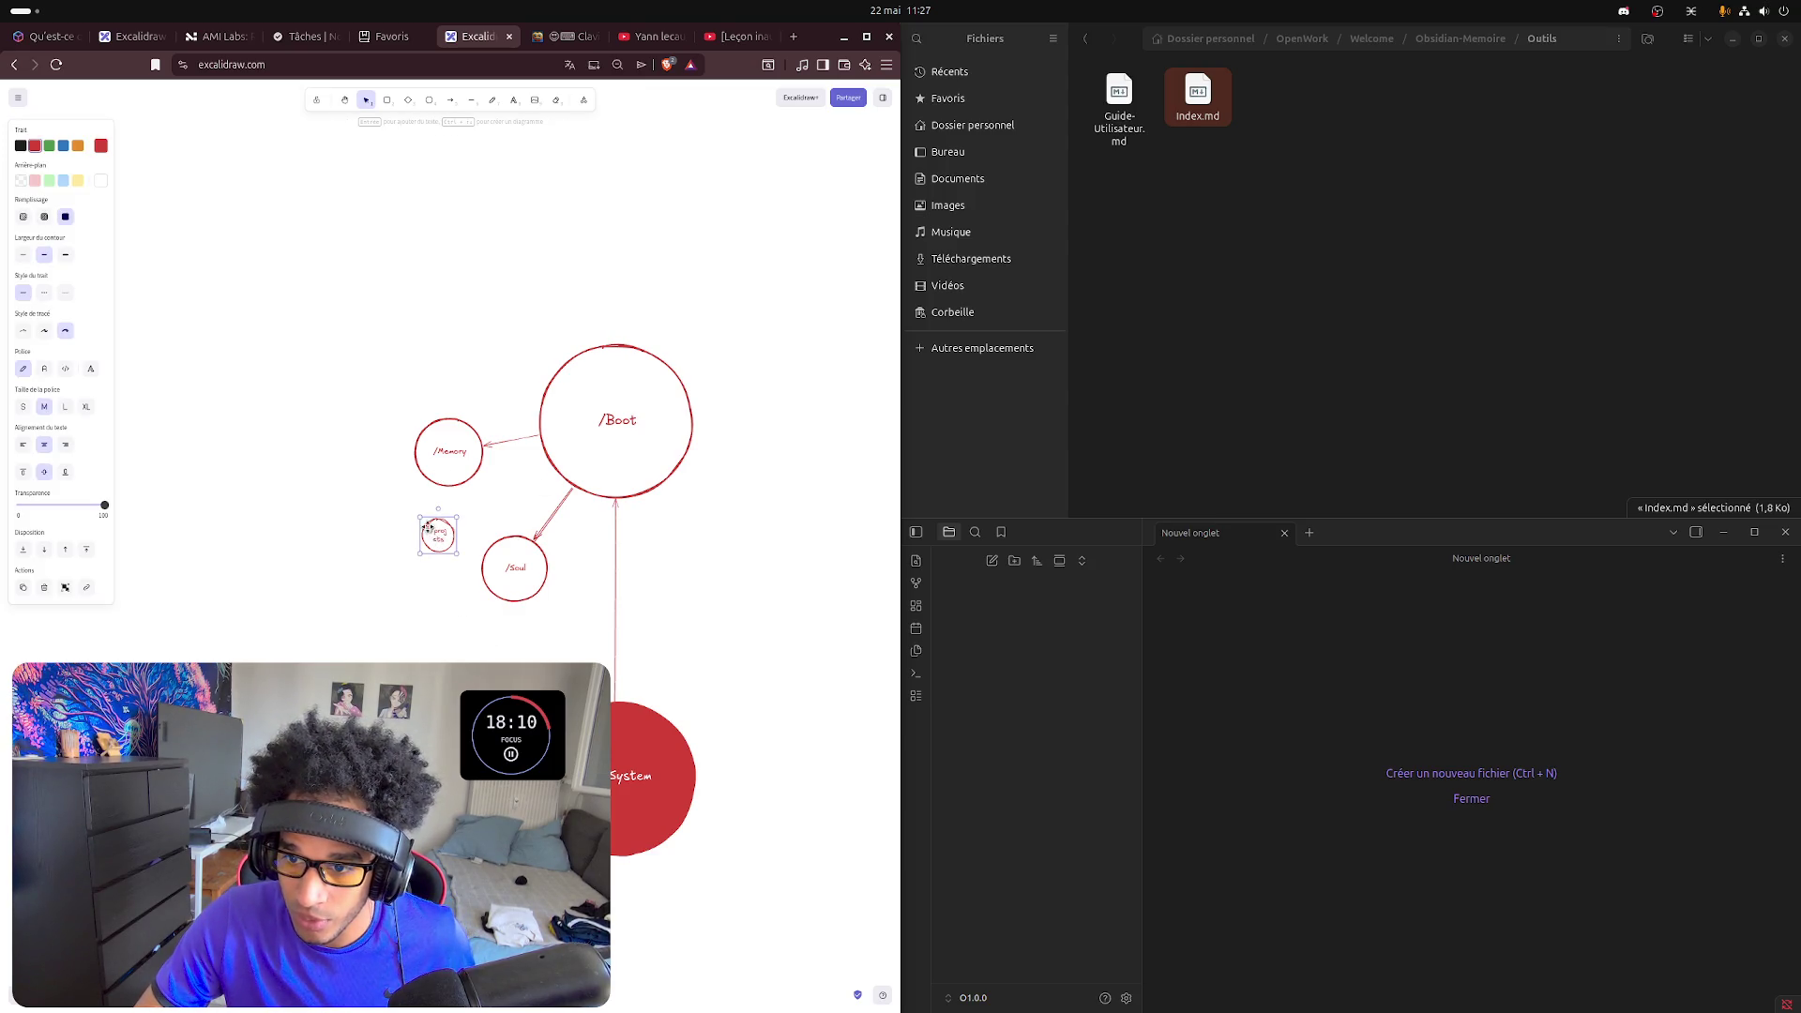
{"action": "left_click_drag", "start_coordinate": [419, 517], "coordinate": [415, 514]}
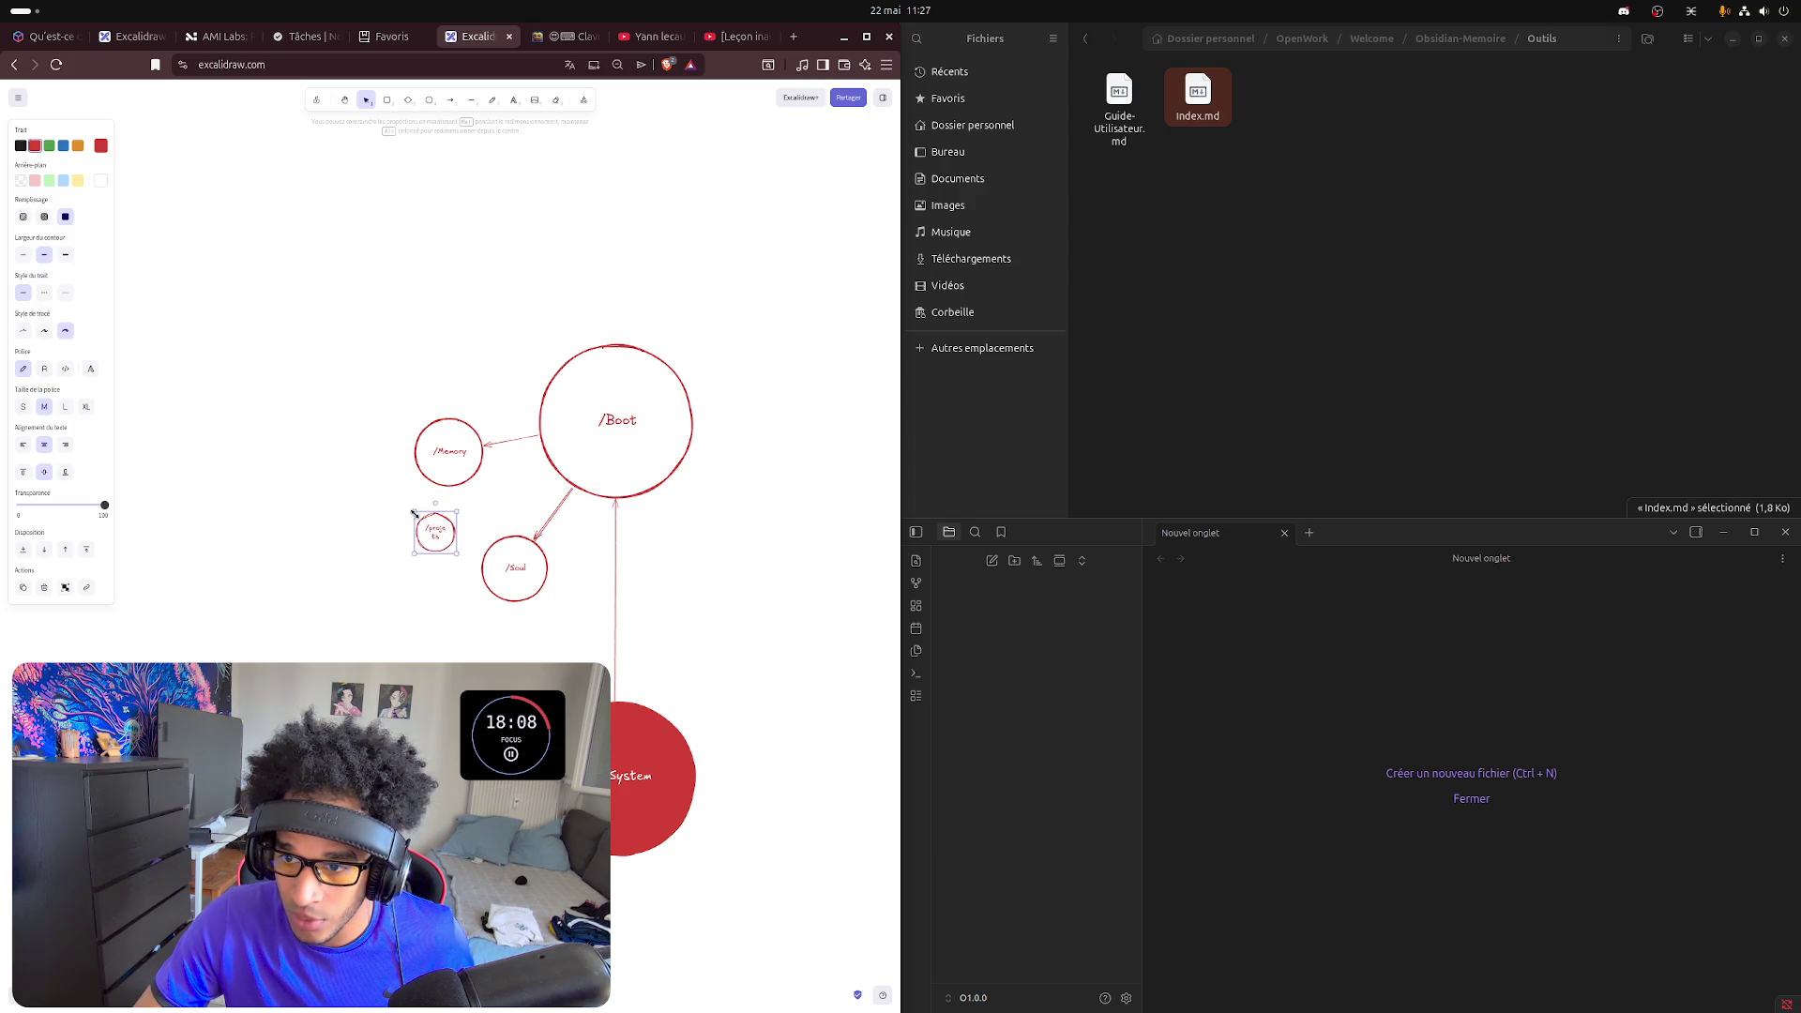
- Enlarge the /Memory circle and move the /Soul circle further down-left
{"action": "left_click", "coordinate": [436, 426]}
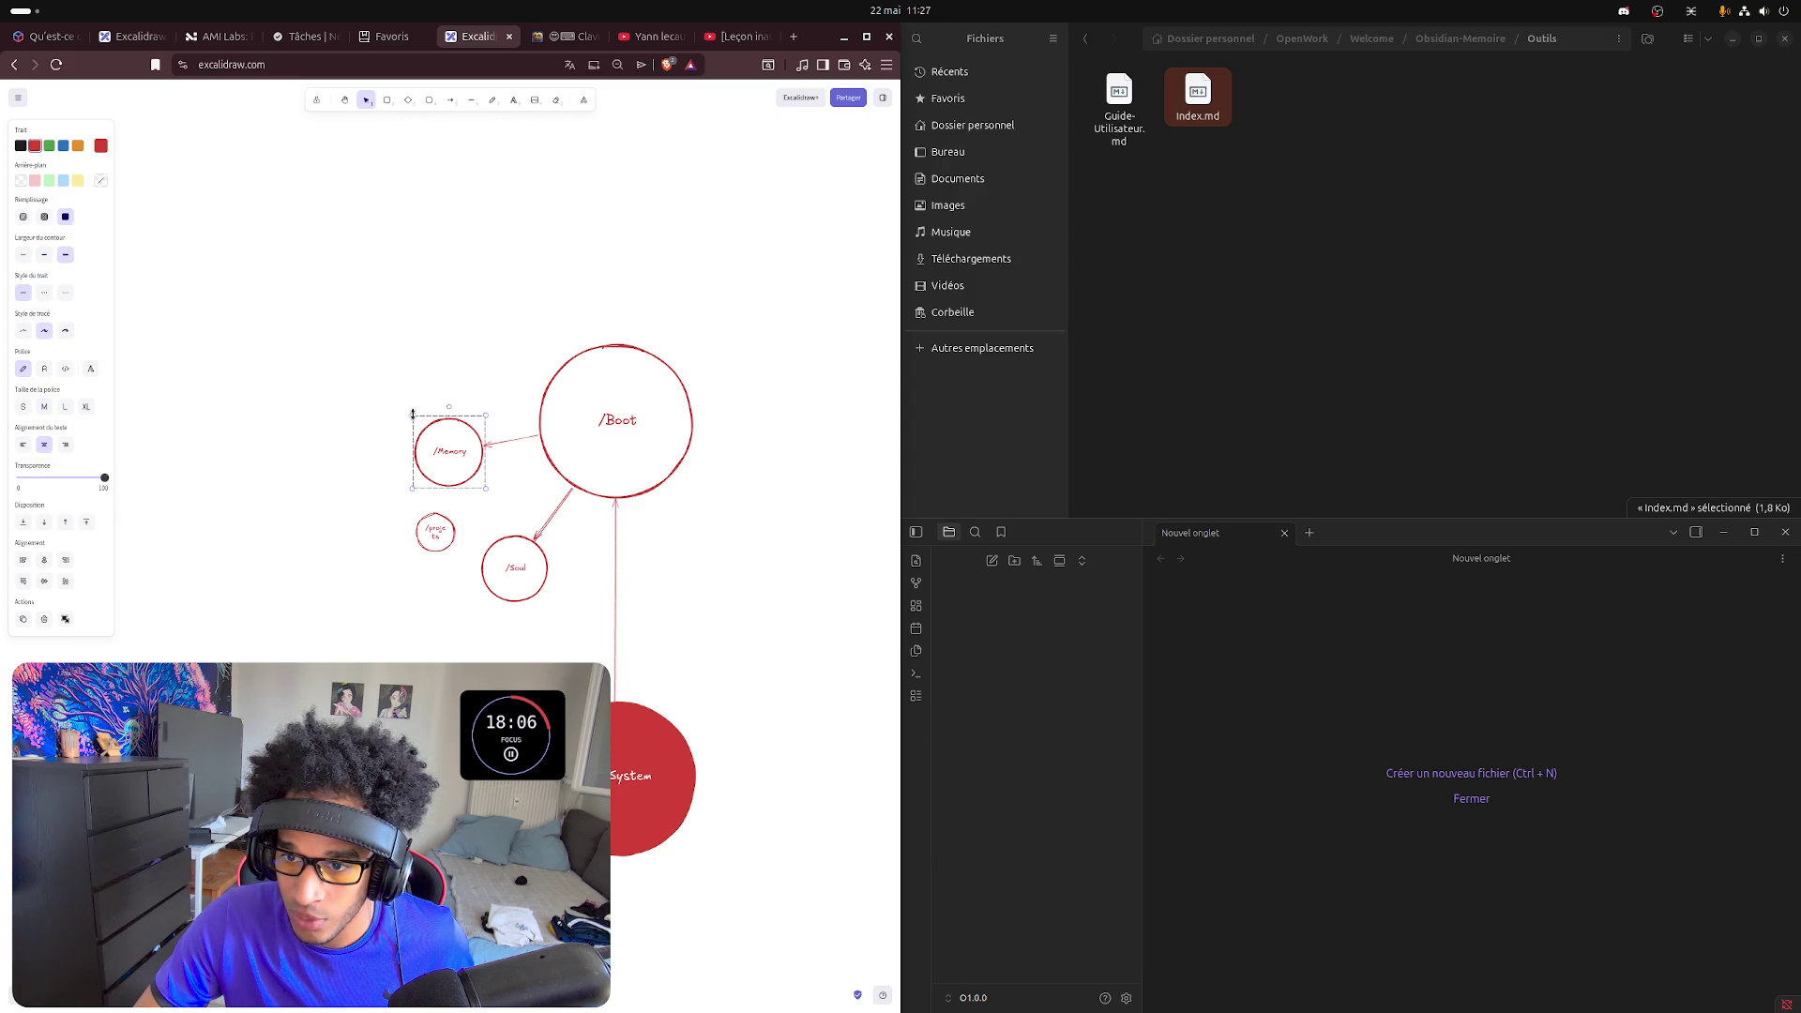
{"action": "left_click_drag", "start_coordinate": [409, 415], "coordinate": [393, 398]}
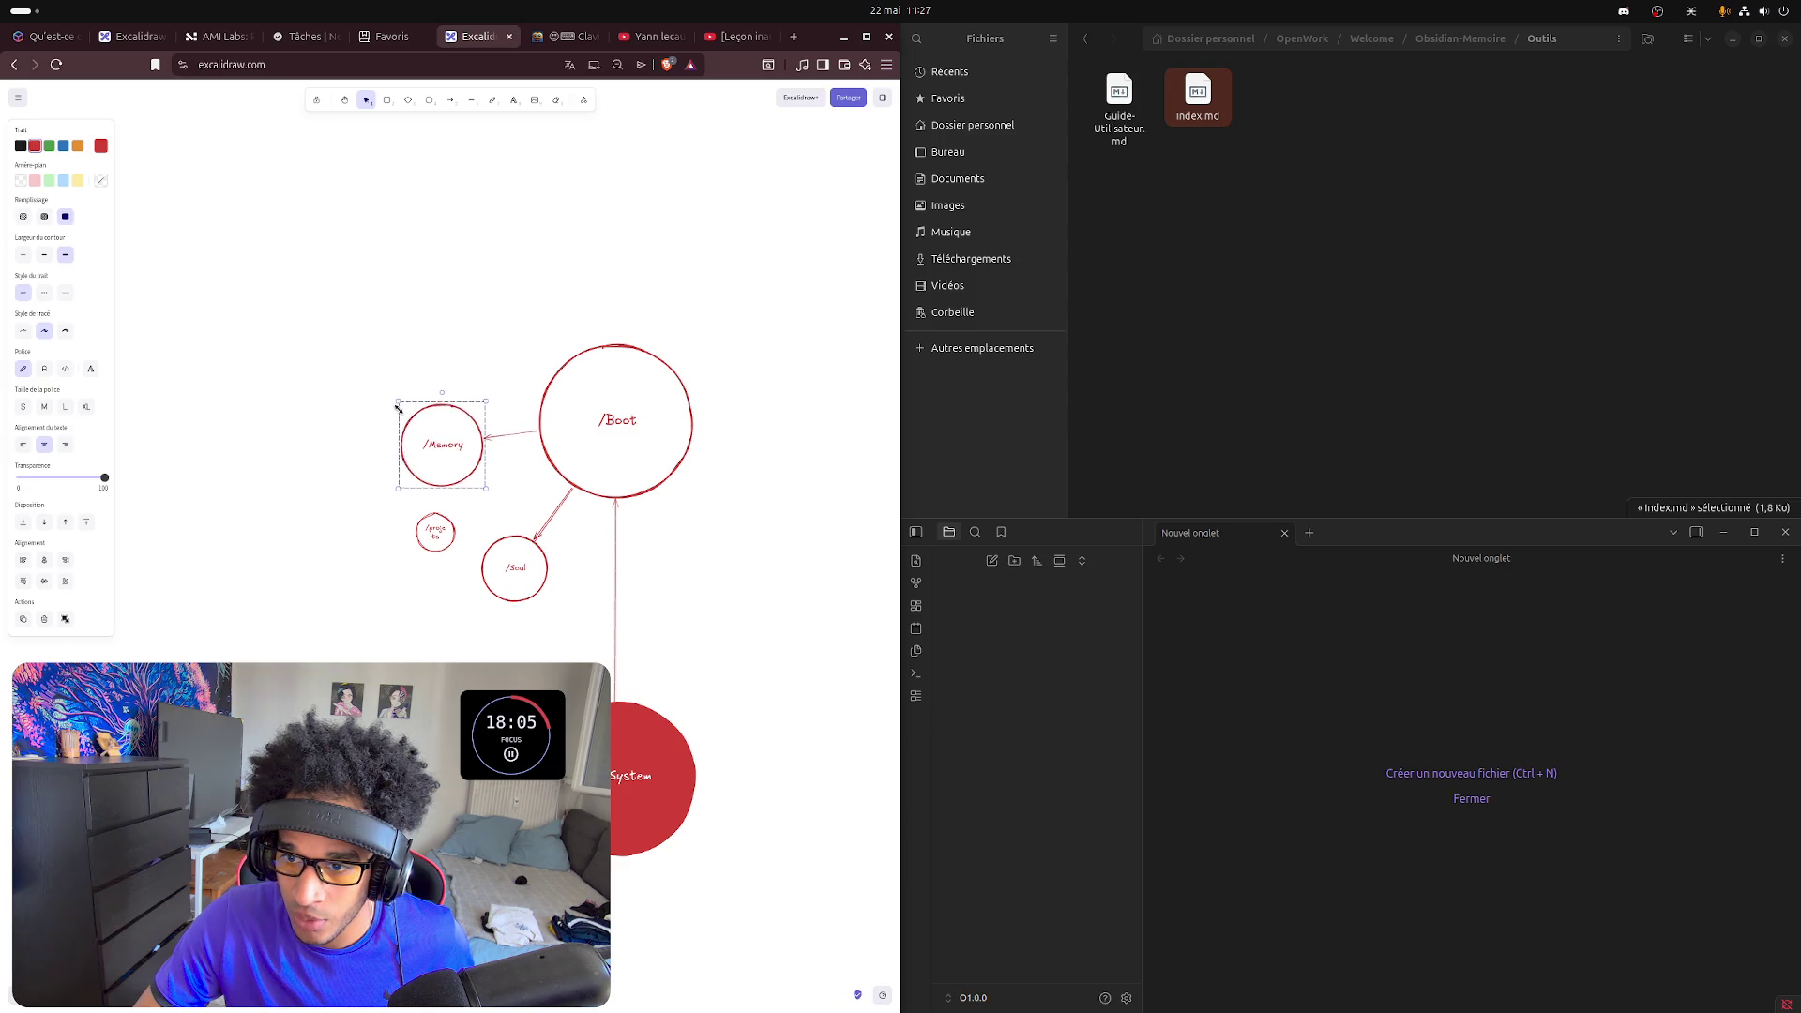
{"action": "left_click", "coordinate": [543, 574]}
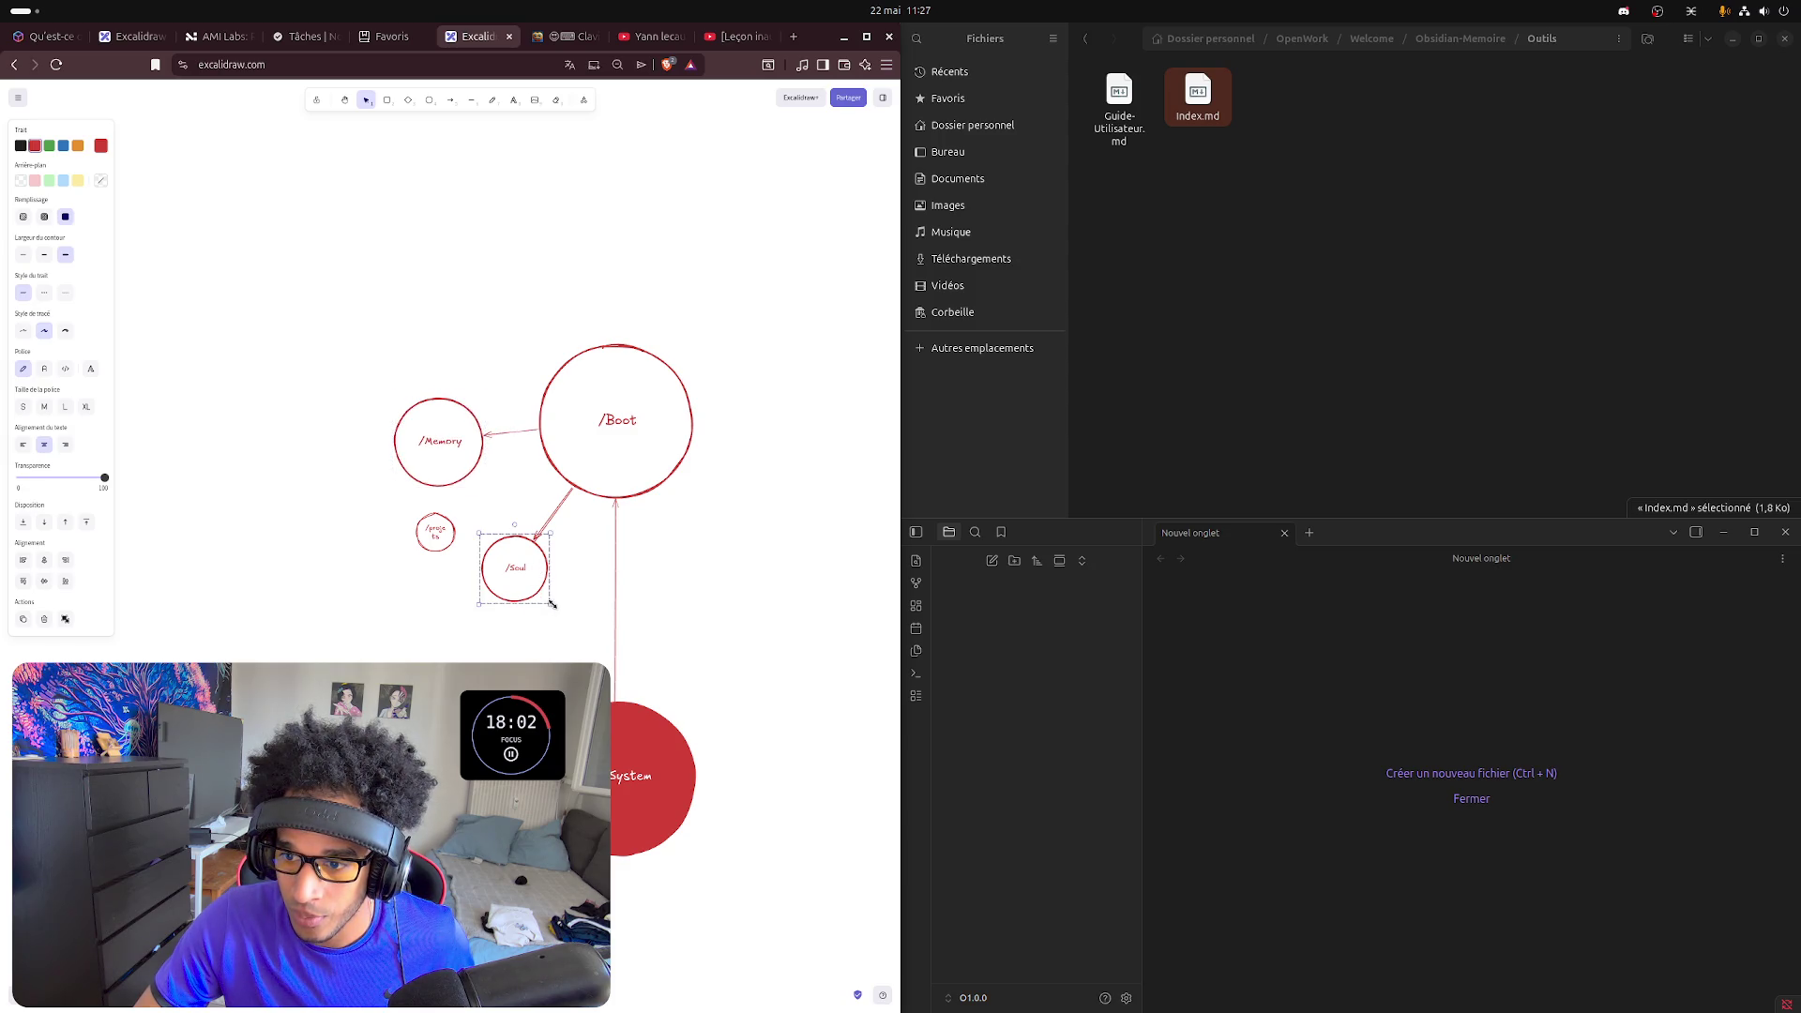
{"action": "left_click_drag", "start_coordinate": [518, 574], "coordinate": [355, 670]}
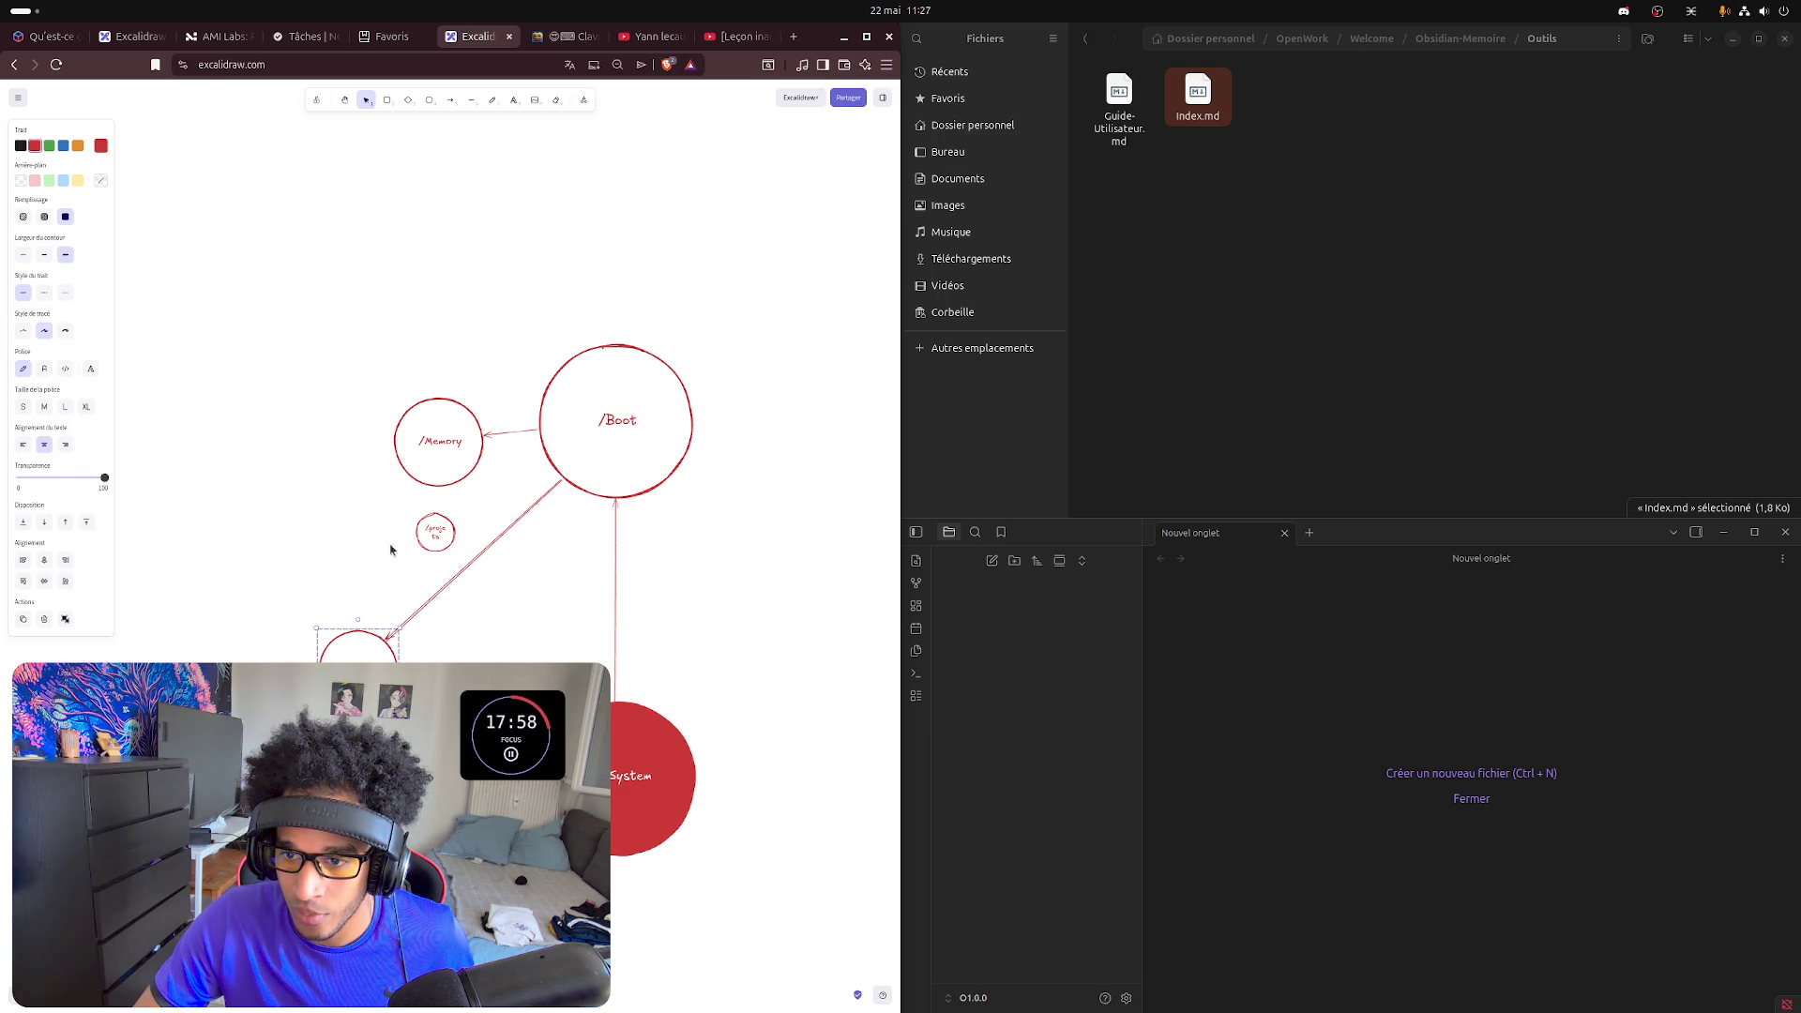
- Move the /Memory circle up-left and nudge /Soul slightly
{"action": "left_click", "coordinate": [438, 391]}
{"action": "mouse_move", "coordinate": [448, 407]}
{"action": "left_mouse_down"}
{"action": "mouse_move", "coordinate": [299, 372]}
{"action": "mouse_move", "coordinate": [323, 367]}
{"action": "left_mouse_up"}
{"action": "left_click", "coordinate": [399, 631]}
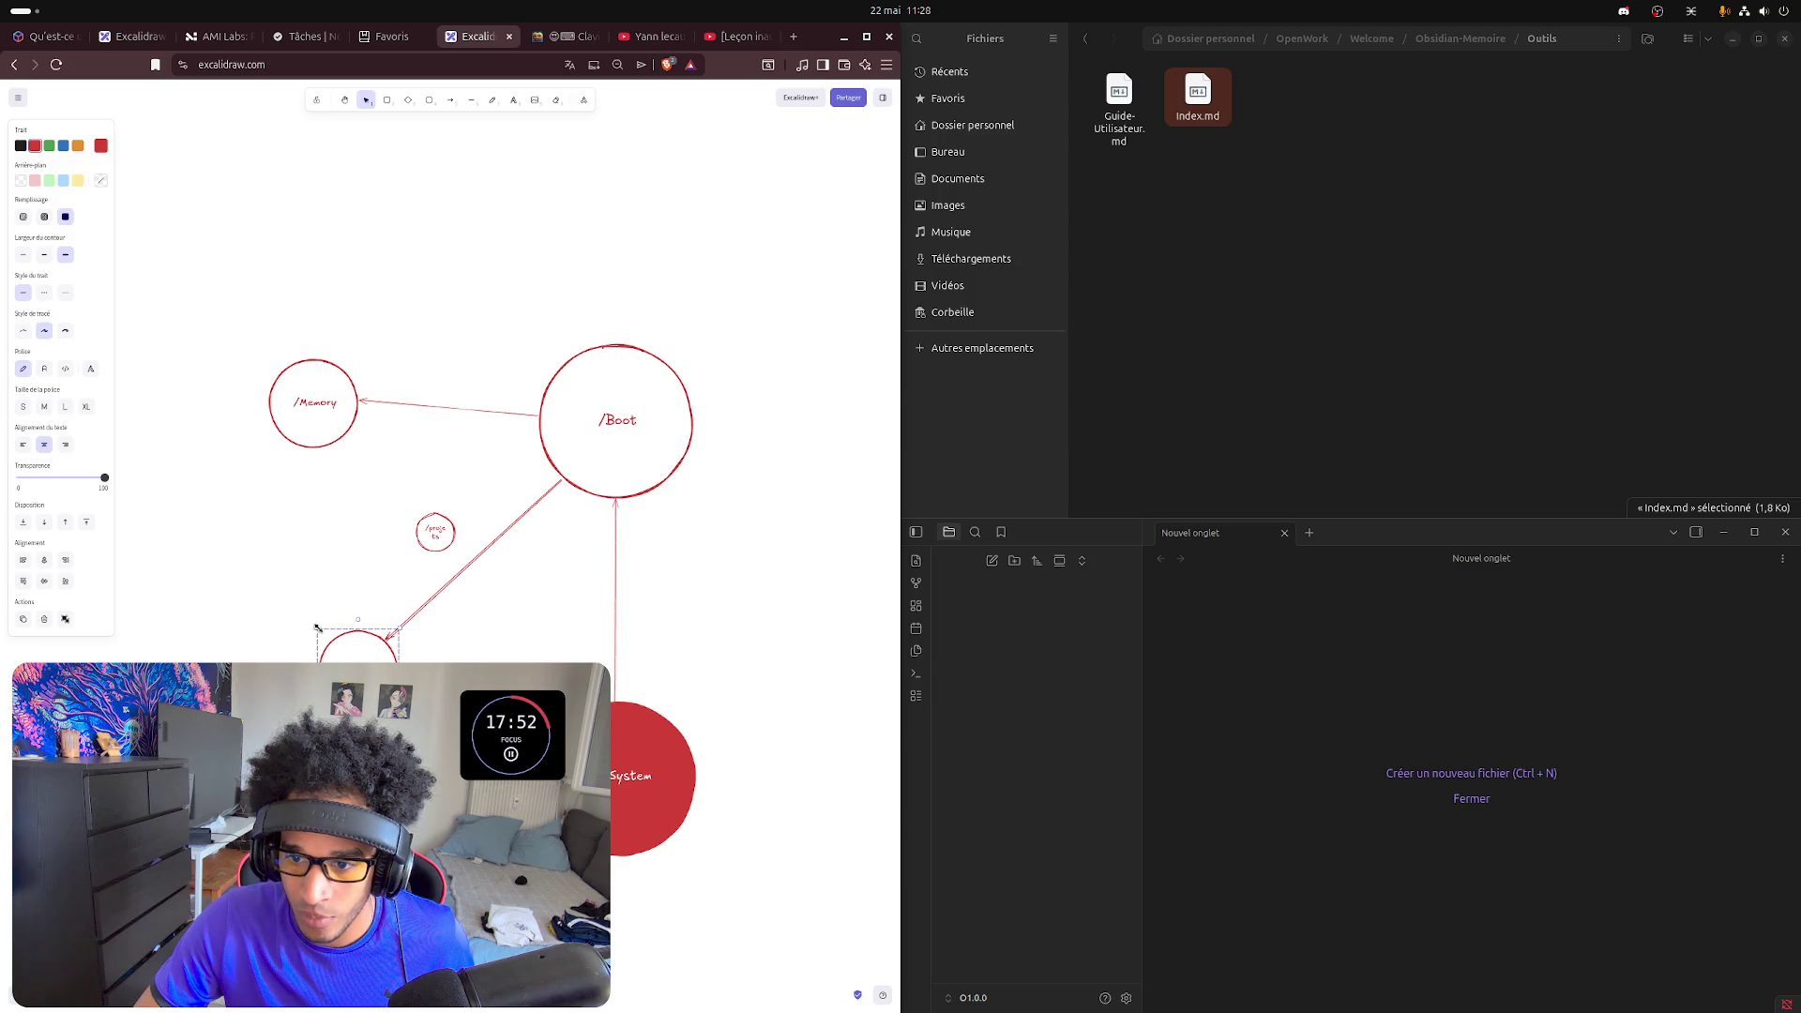
{"action": "left_click_drag", "start_coordinate": [316, 627], "coordinate": [312, 616]}
- Enlarge /projets, place it just below /Memory and keep its label at medium size
{"action": "left_click", "coordinate": [483, 632]}
{"action": "left_click", "coordinate": [436, 531]}
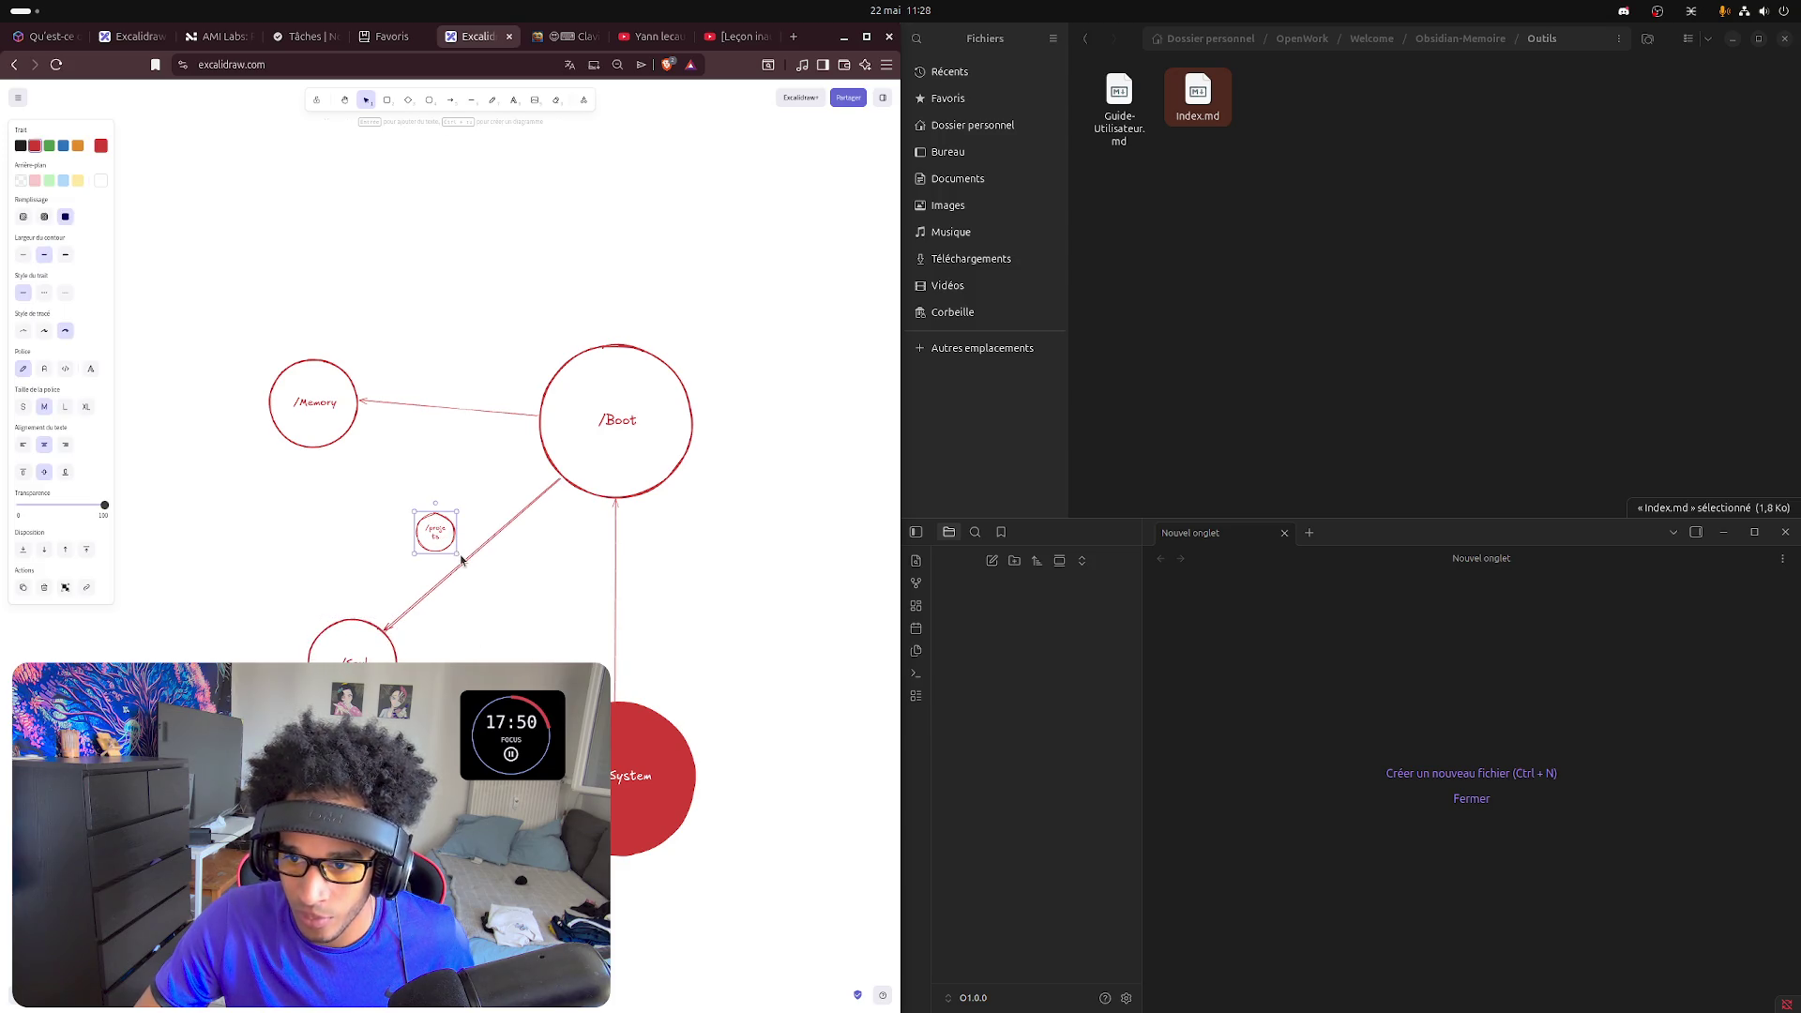
{"action": "mouse_move", "coordinate": [454, 554]}
{"action": "left_mouse_down"}
{"action": "mouse_move", "coordinate": [474, 571]}
{"action": "mouse_move", "coordinate": [395, 465]}
{"action": "left_mouse_up"}
{"action": "double_click", "coordinate": [395, 463]}
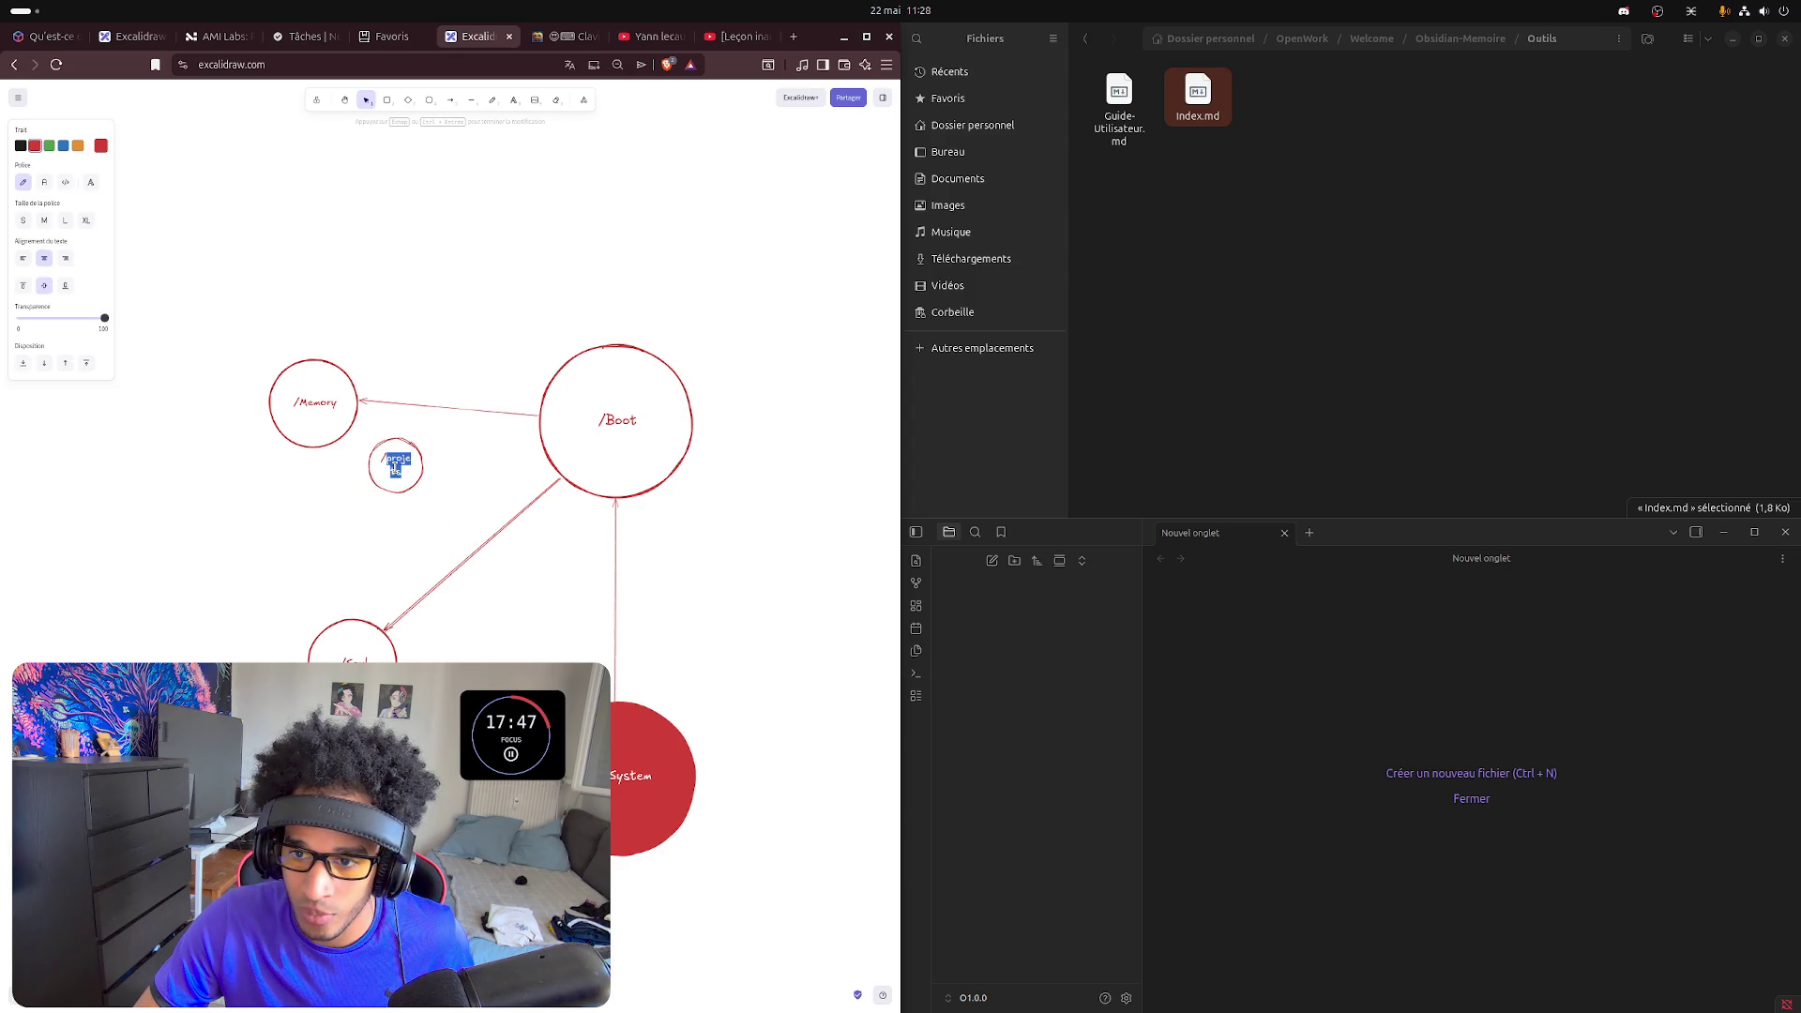
{"action": "left_click", "coordinate": [65, 222]}
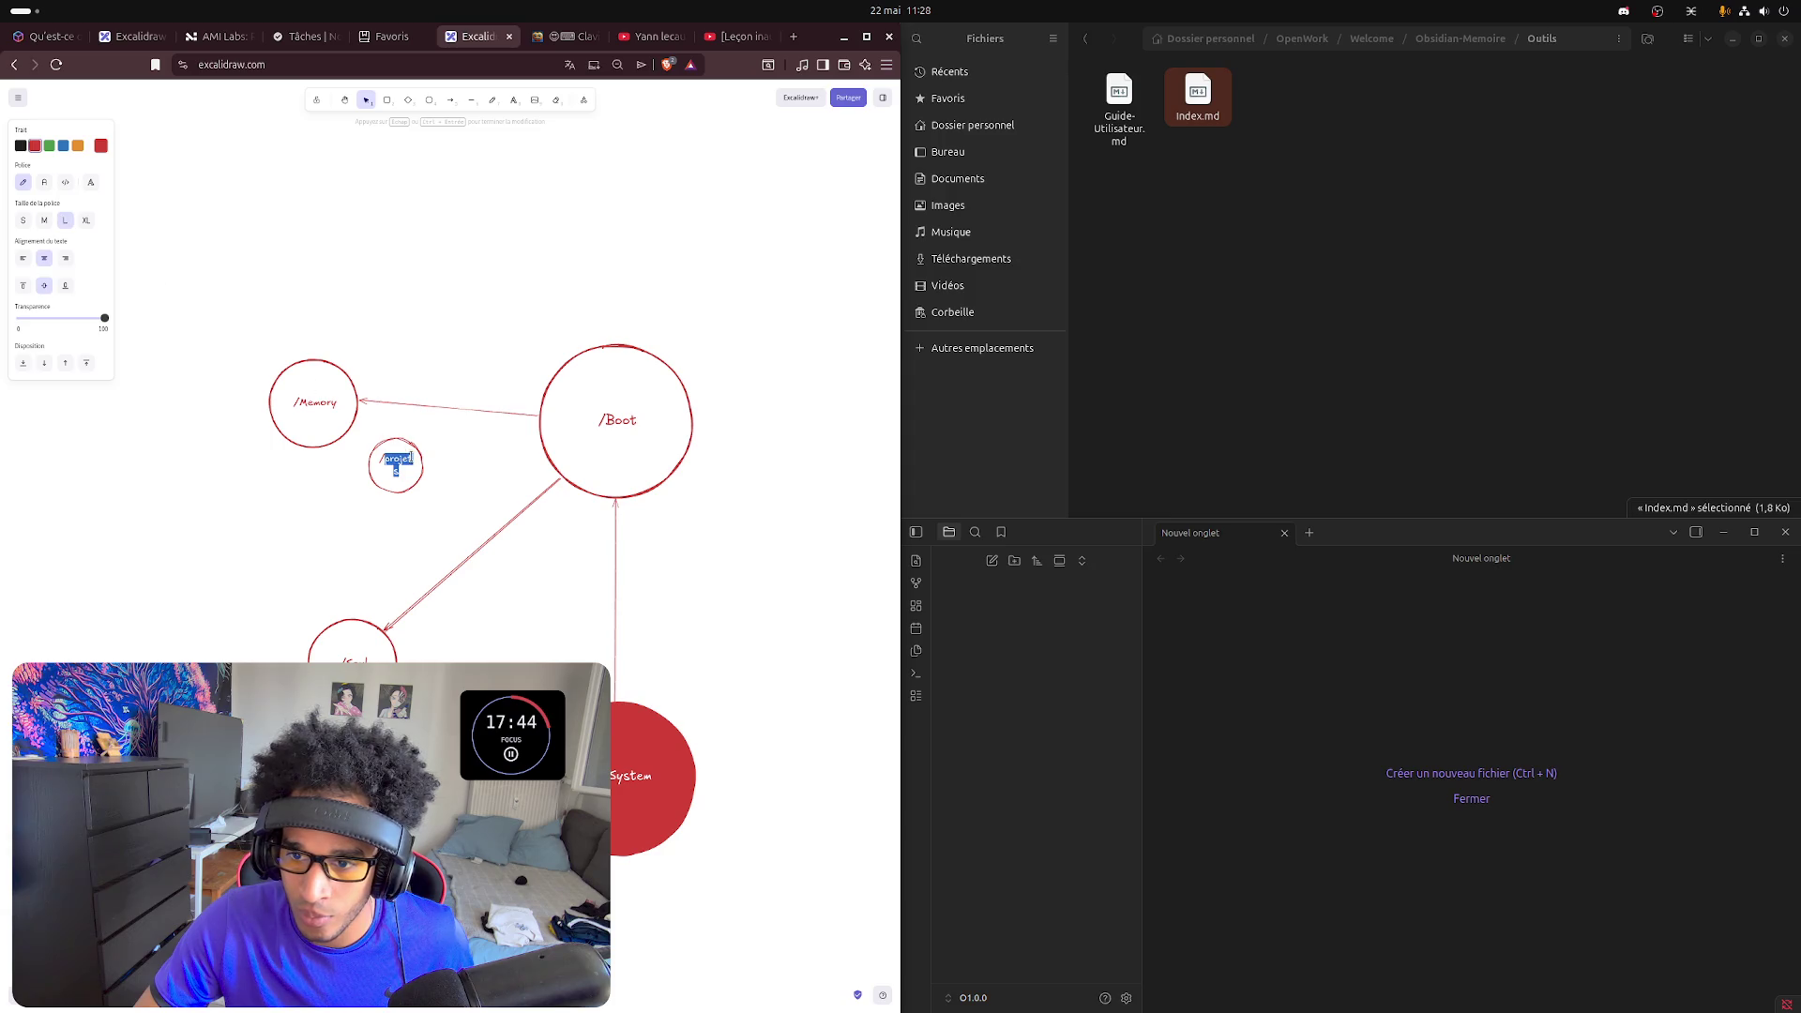
{"action": "left_click", "coordinate": [42, 222]}
{"action": "left_click", "coordinate": [393, 517]}
{"action": "left_click", "coordinate": [389, 466]}
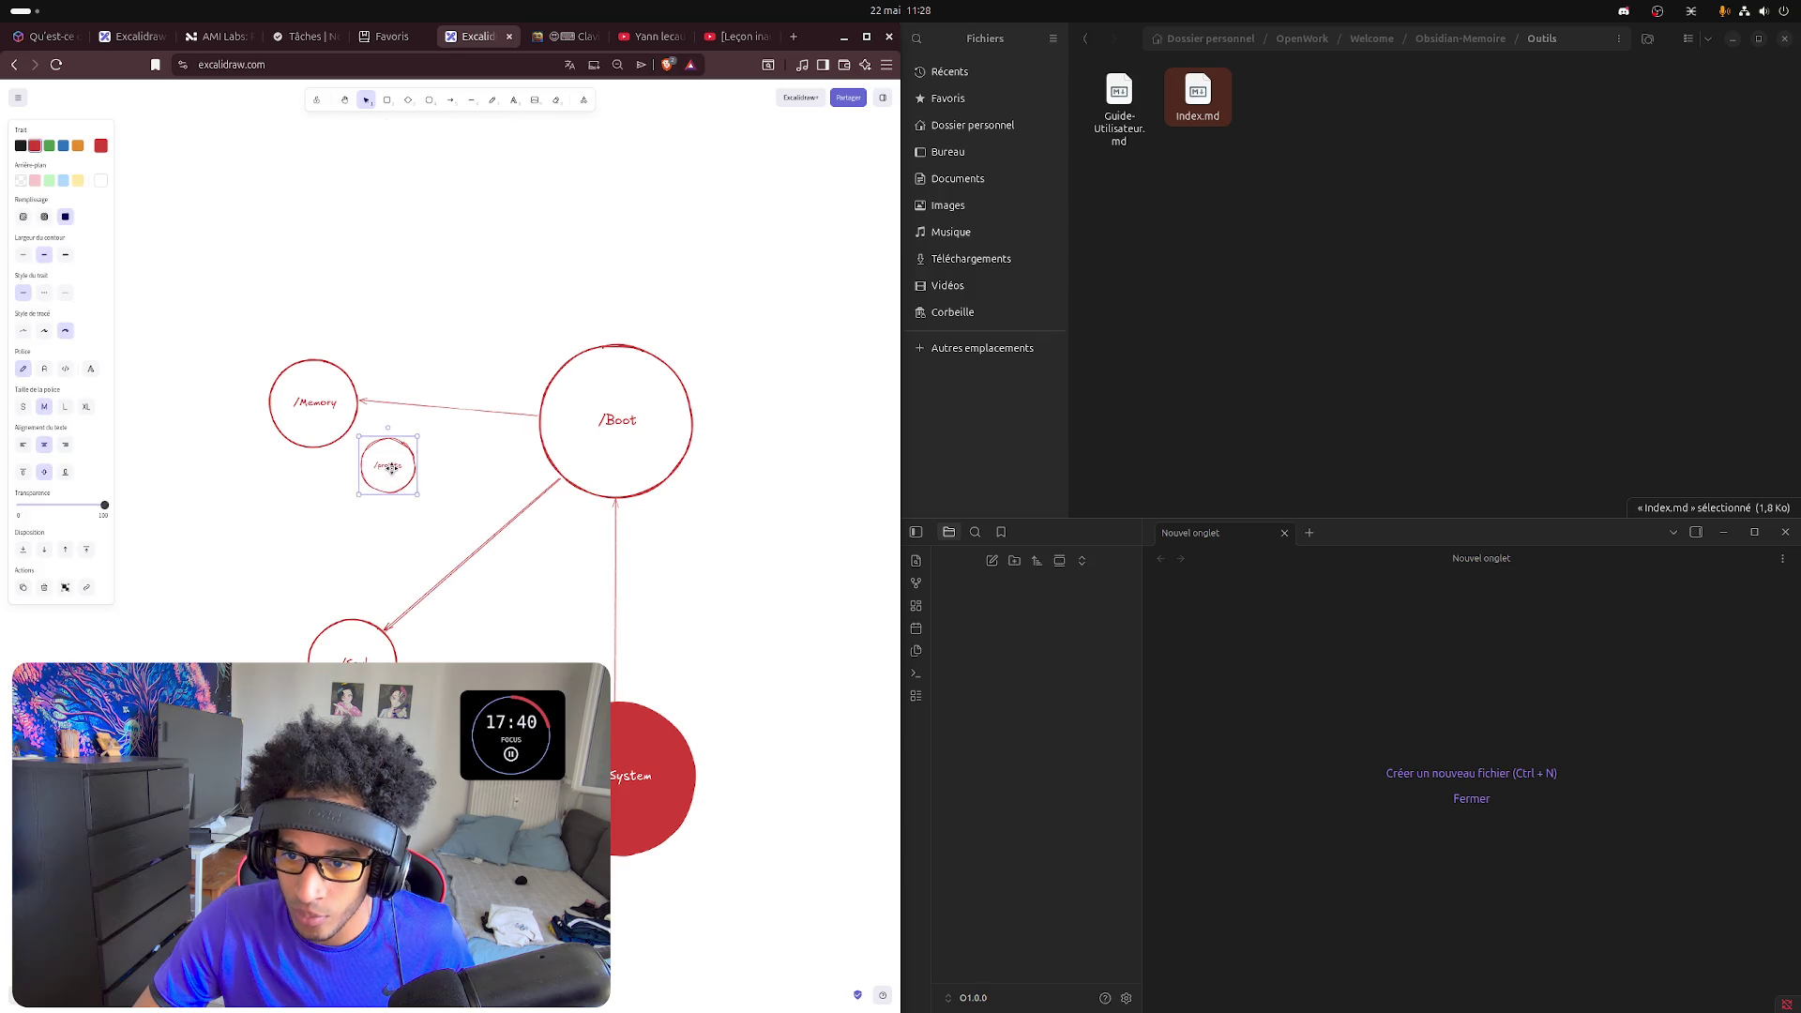
{"action": "left_click_drag", "start_coordinate": [387, 464], "coordinate": [390, 463]}
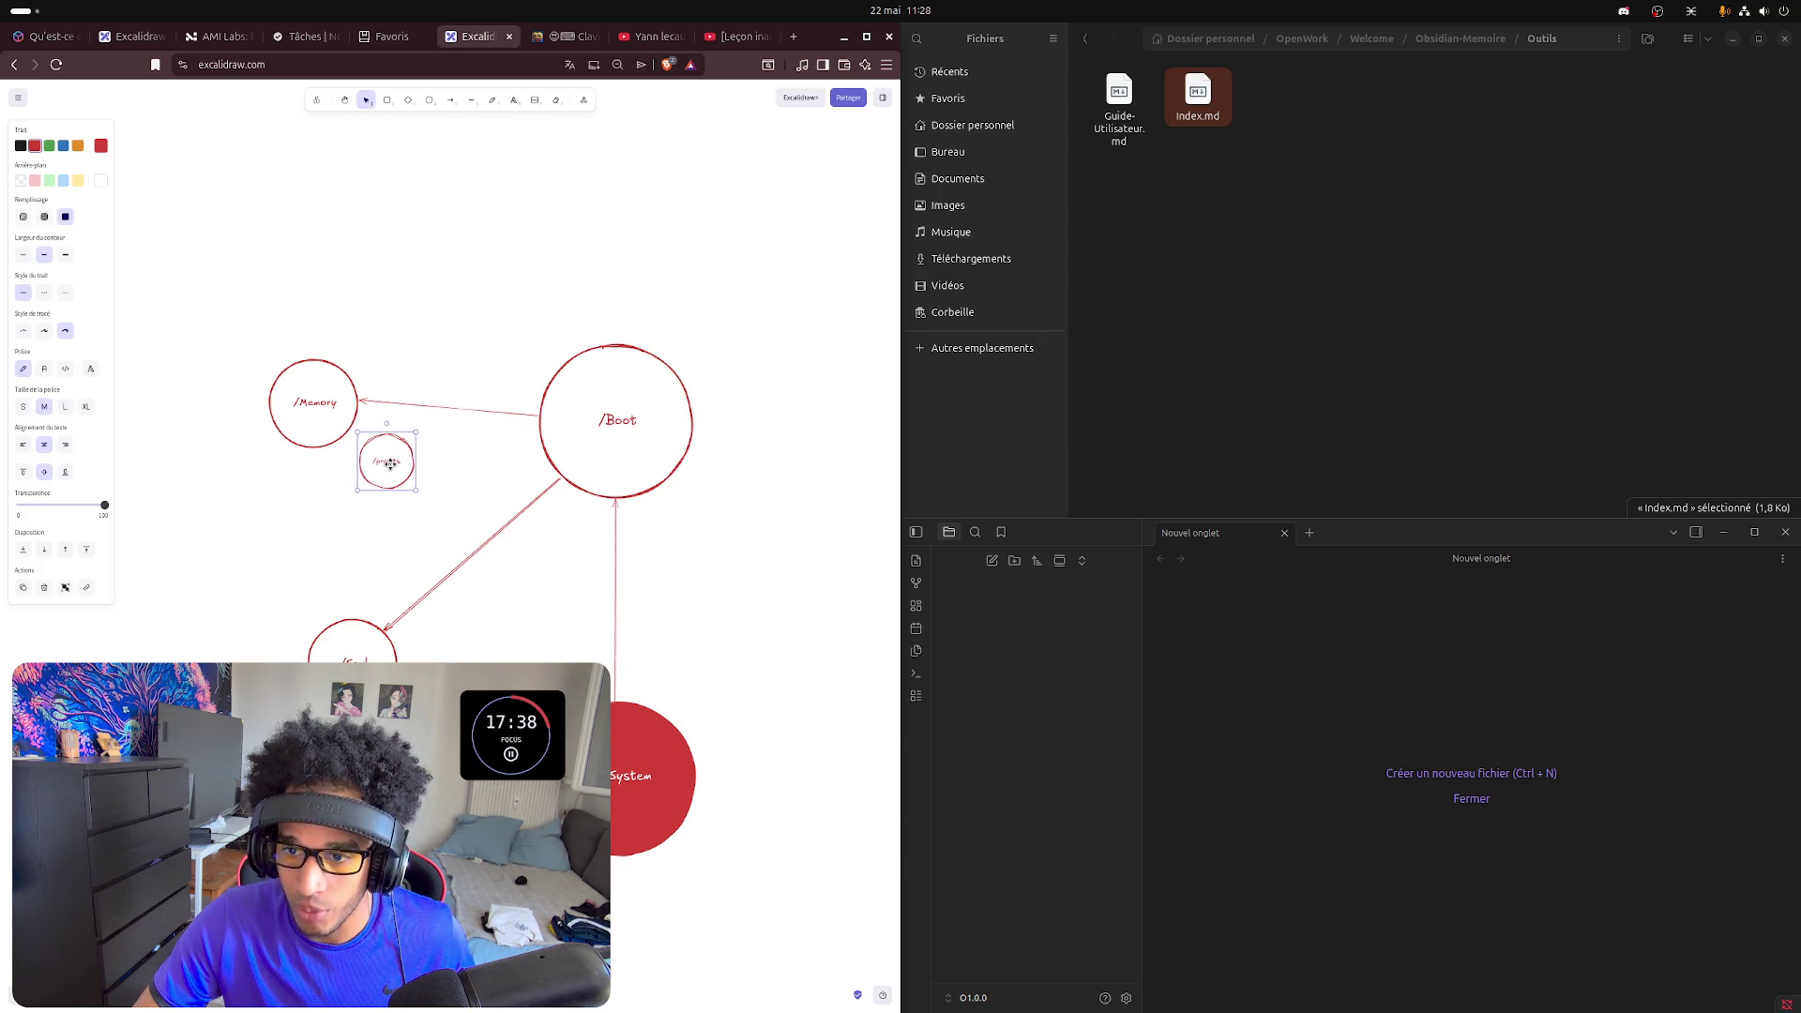
- Draw a short arrow from the /Memory circle to the /projets circle
{"action": "left_click", "coordinate": [450, 99]}
{"action": "left_click", "coordinate": [347, 426]}
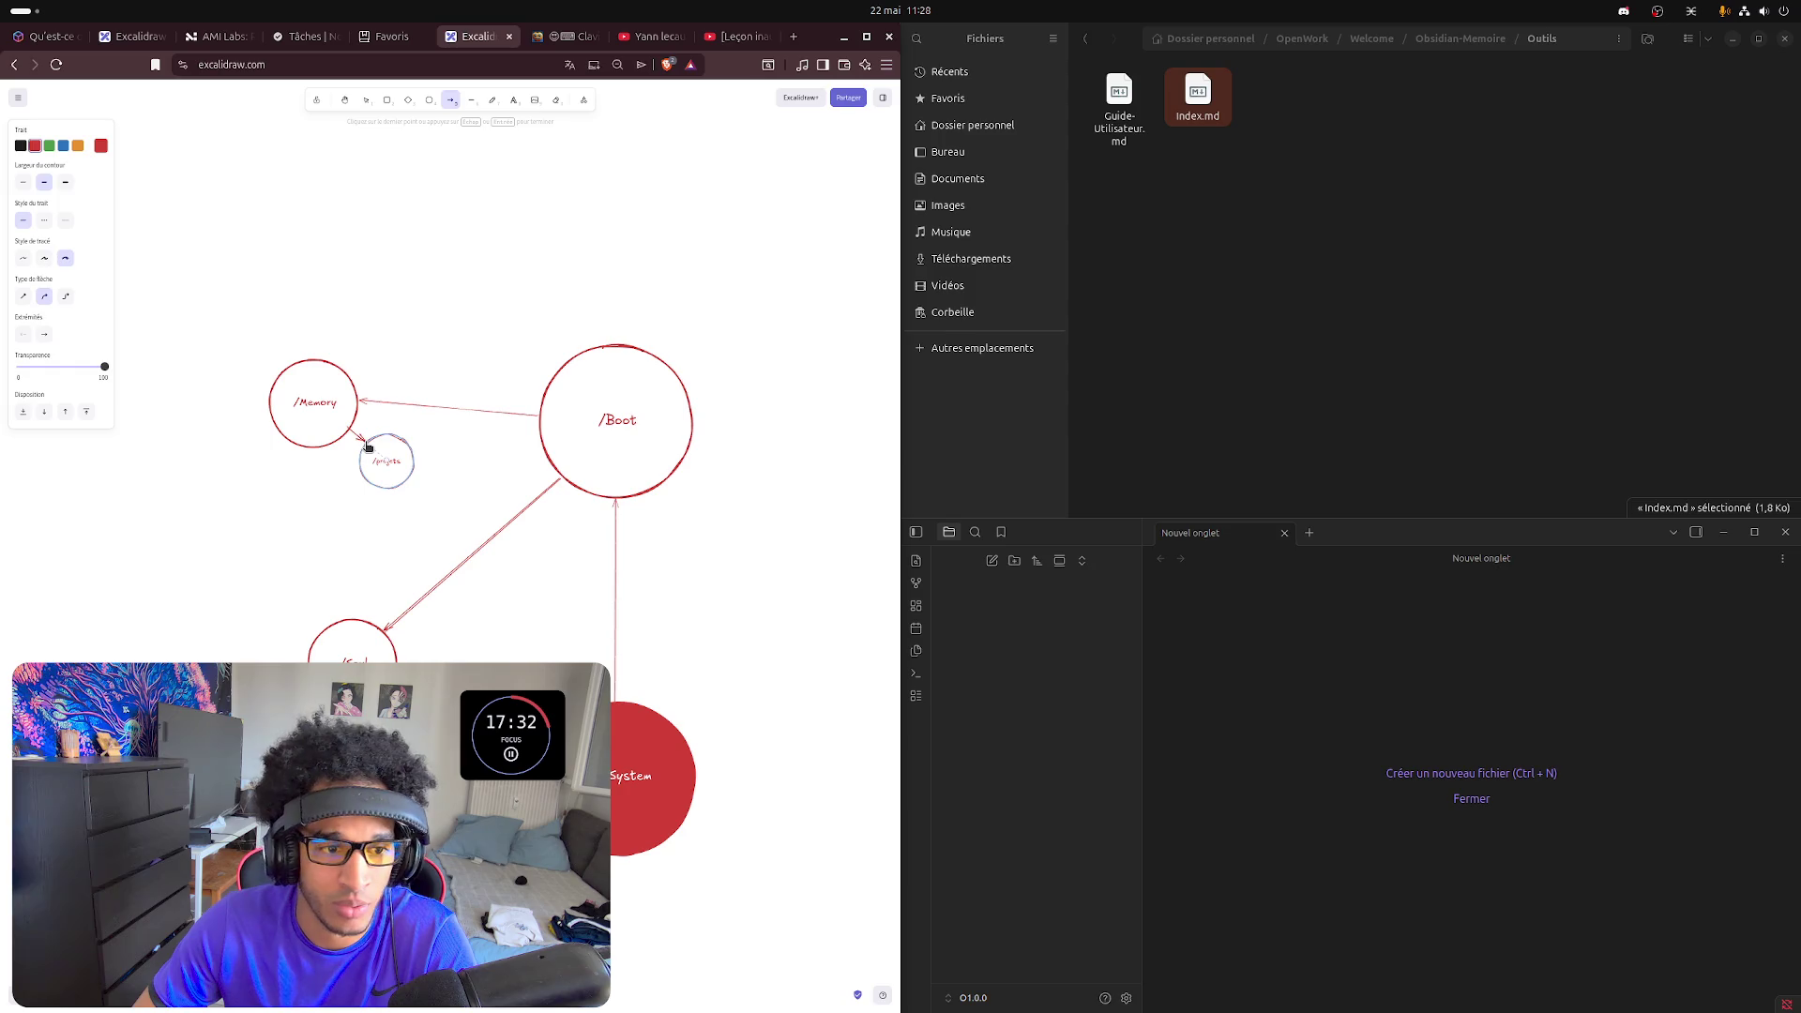
{"action": "left_click", "coordinate": [368, 447]}
{"action": "key", "text": "Escape"}
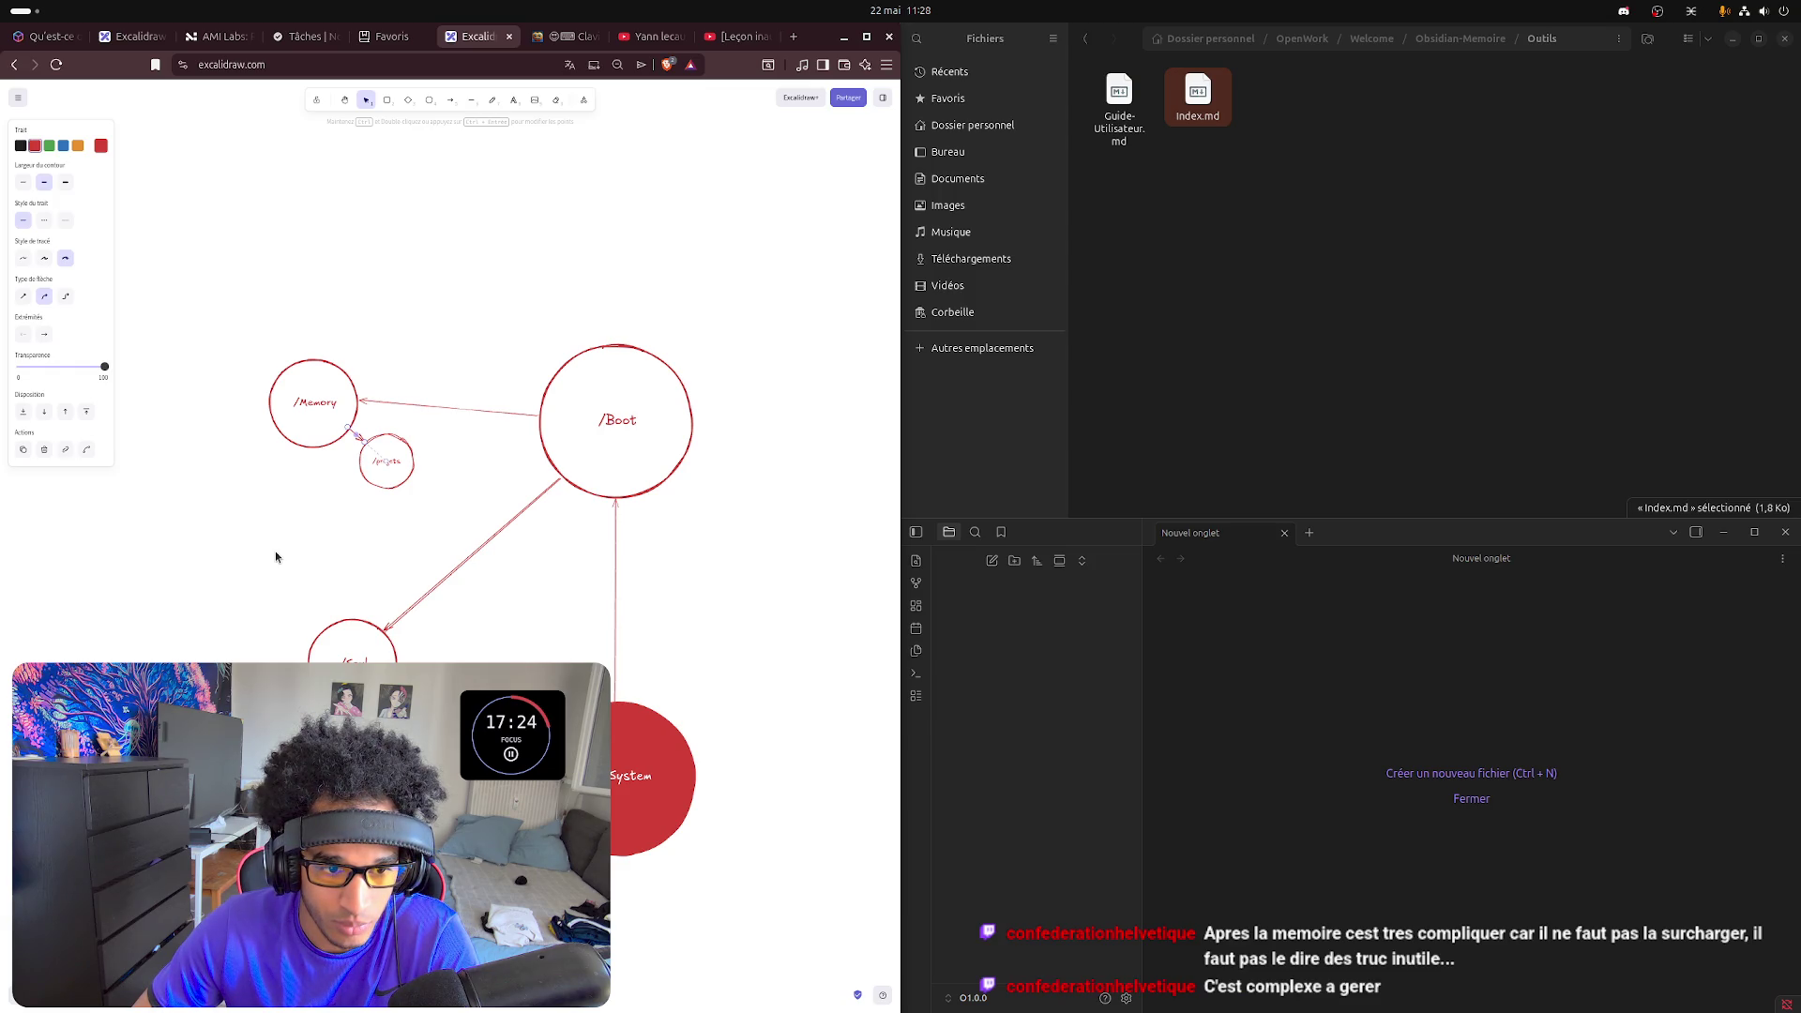
{"action": "left_click", "coordinate": [307, 532]}
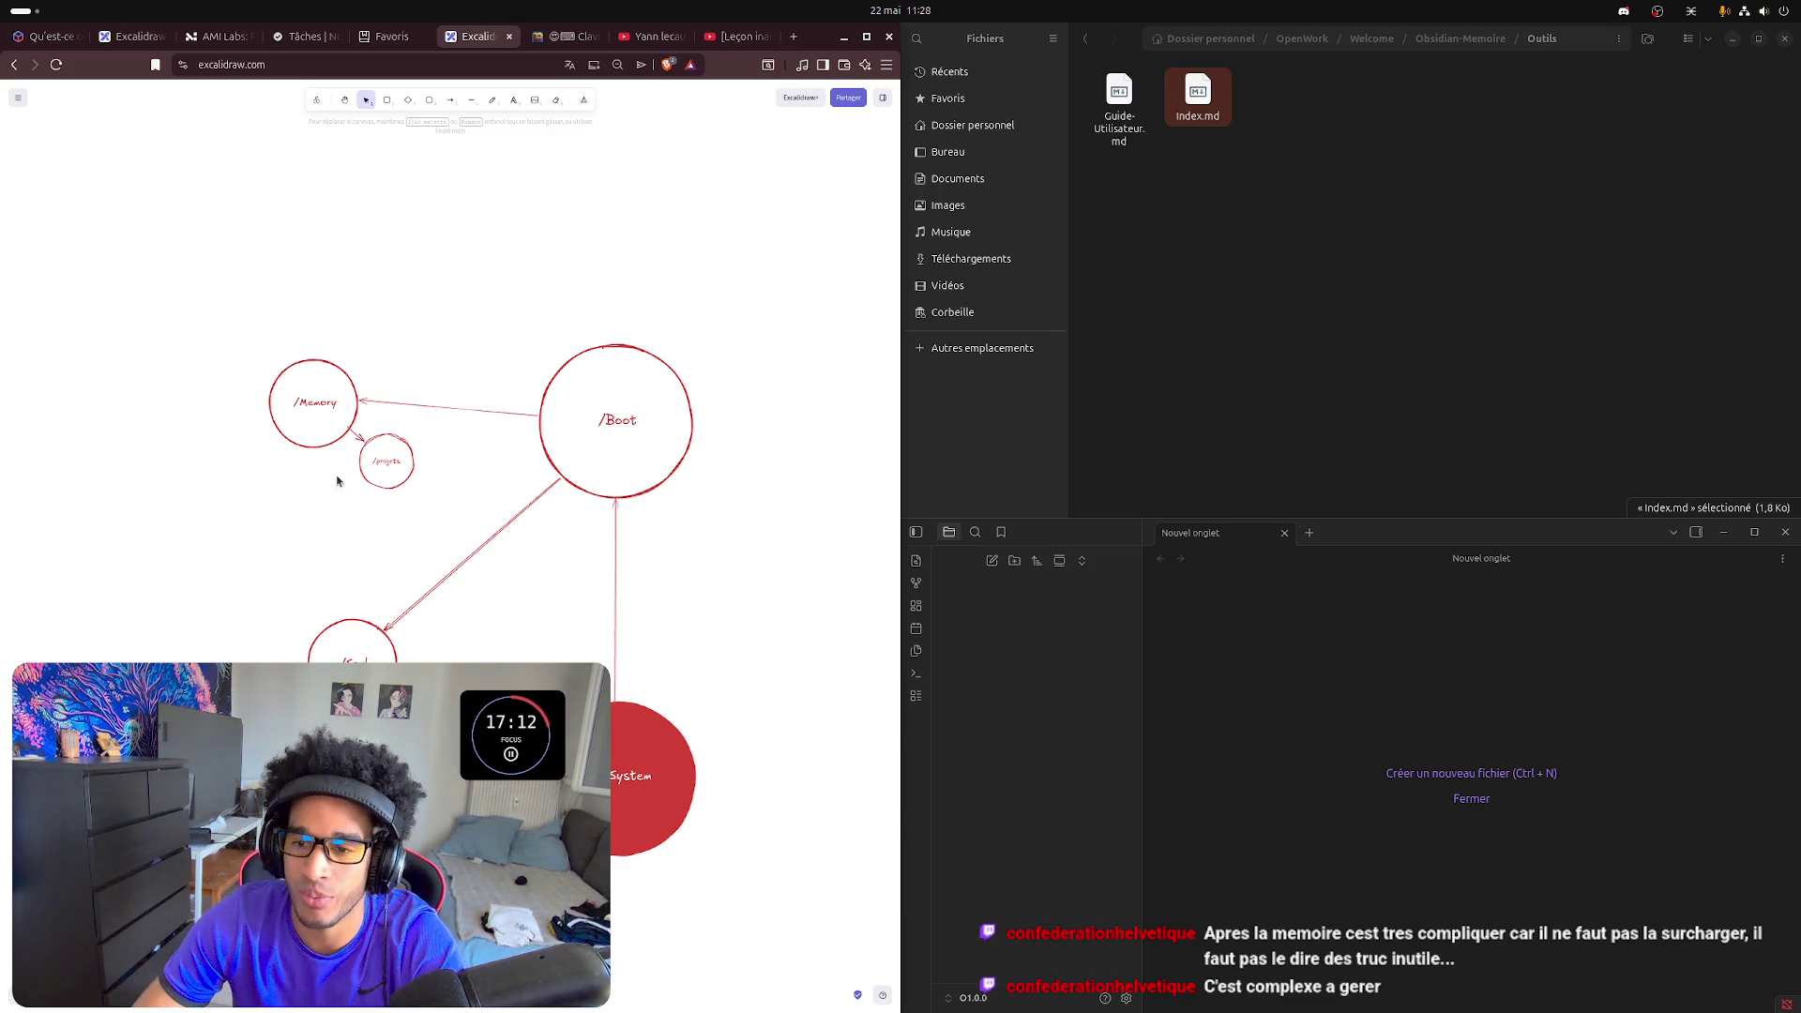
{"action": "left_click", "coordinate": [429, 100]}
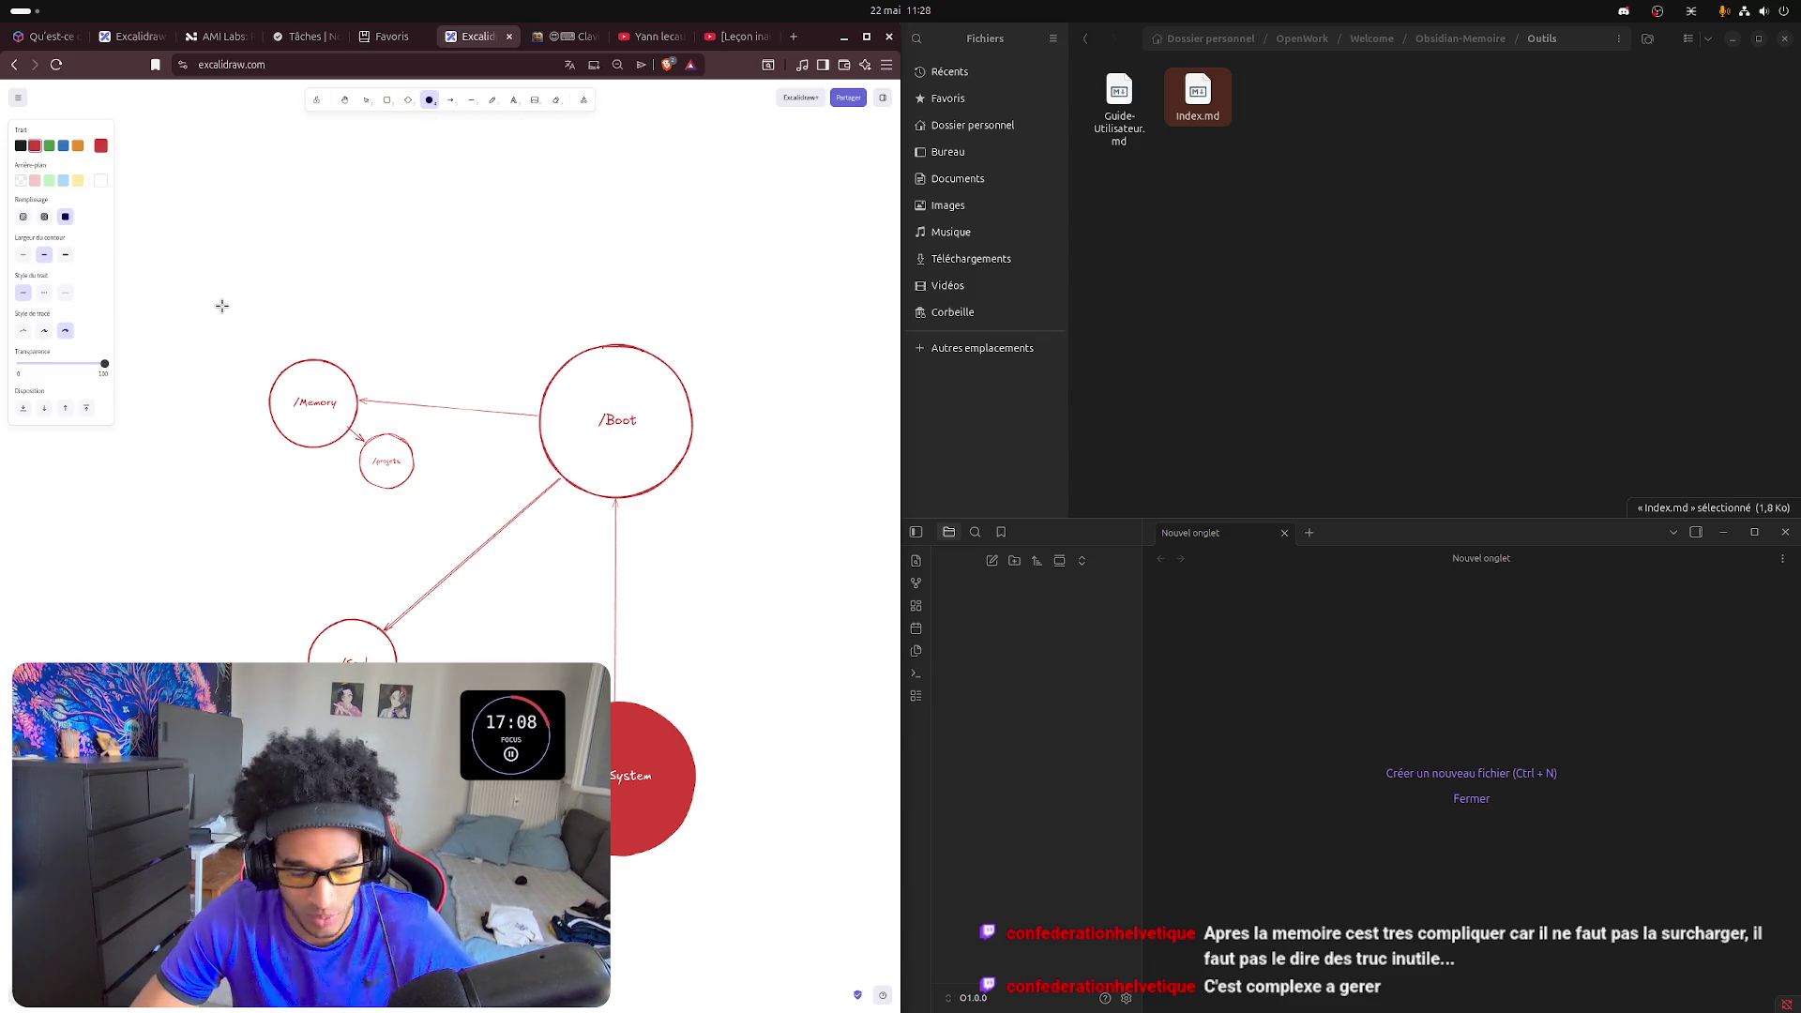
{"action": "left_click_drag", "start_coordinate": [212, 307], "coordinate": [454, 469]}
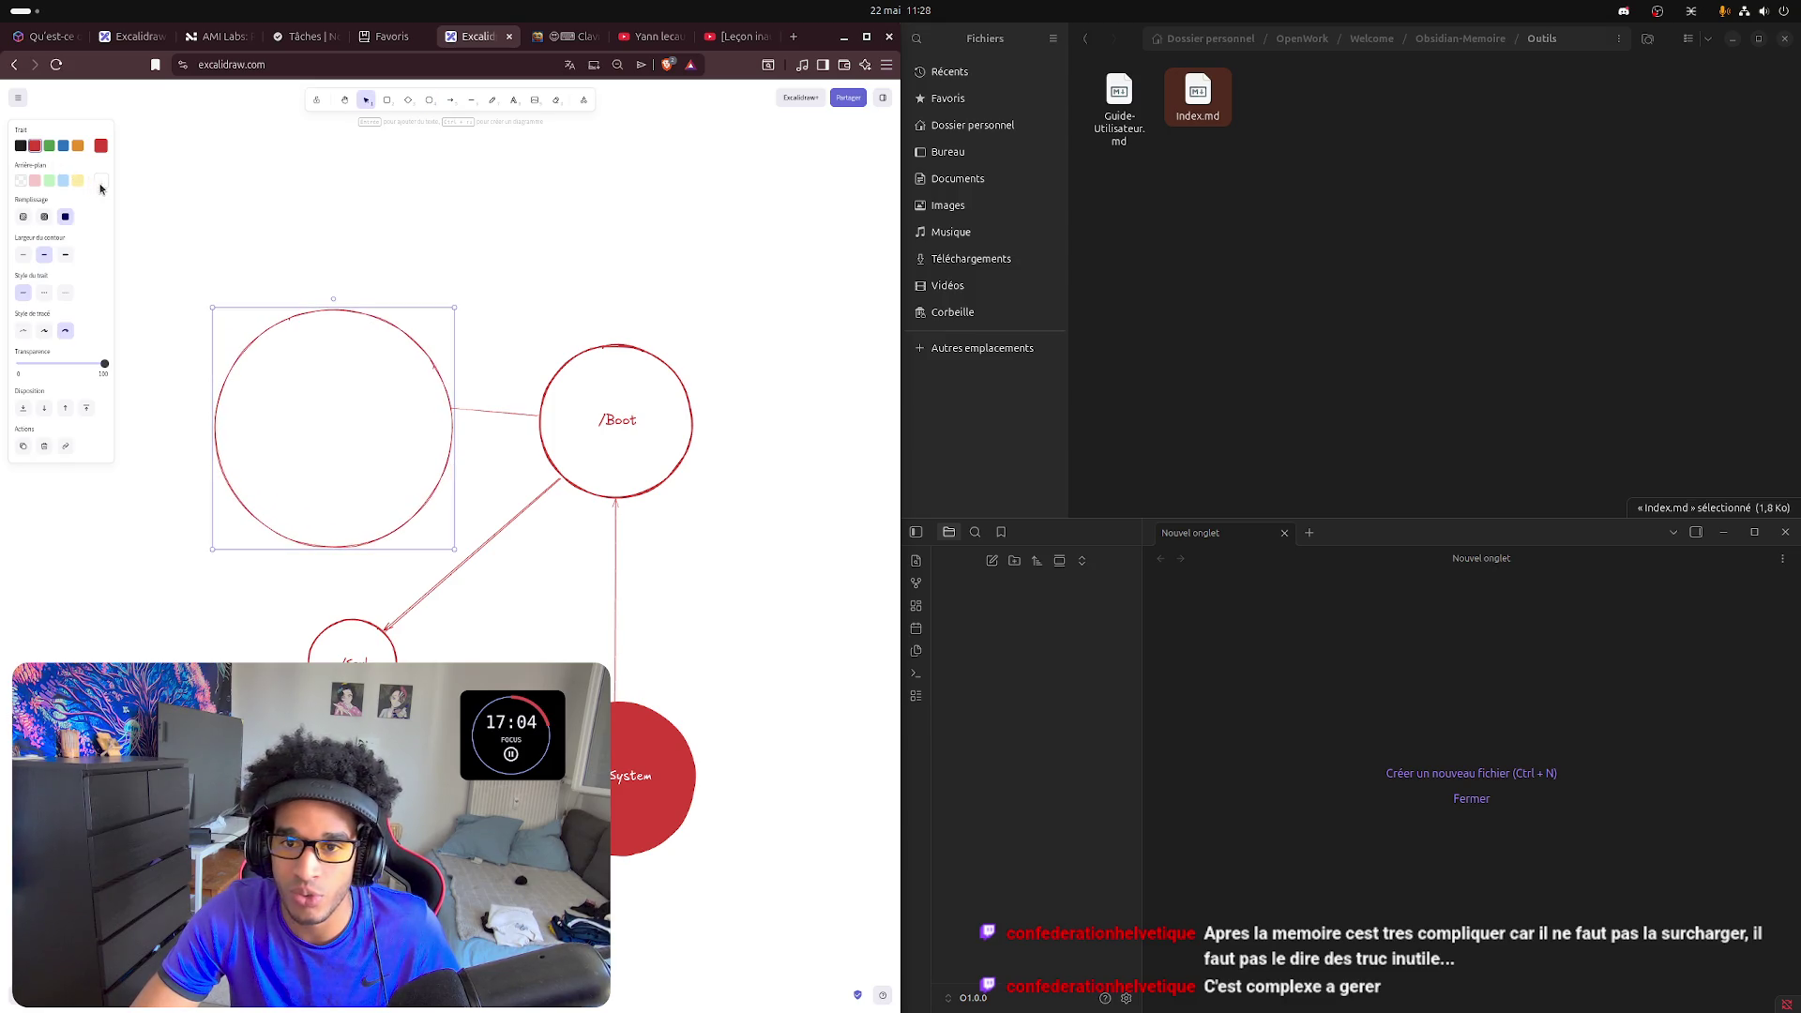
{"action": "left_click", "coordinate": [20, 182]}
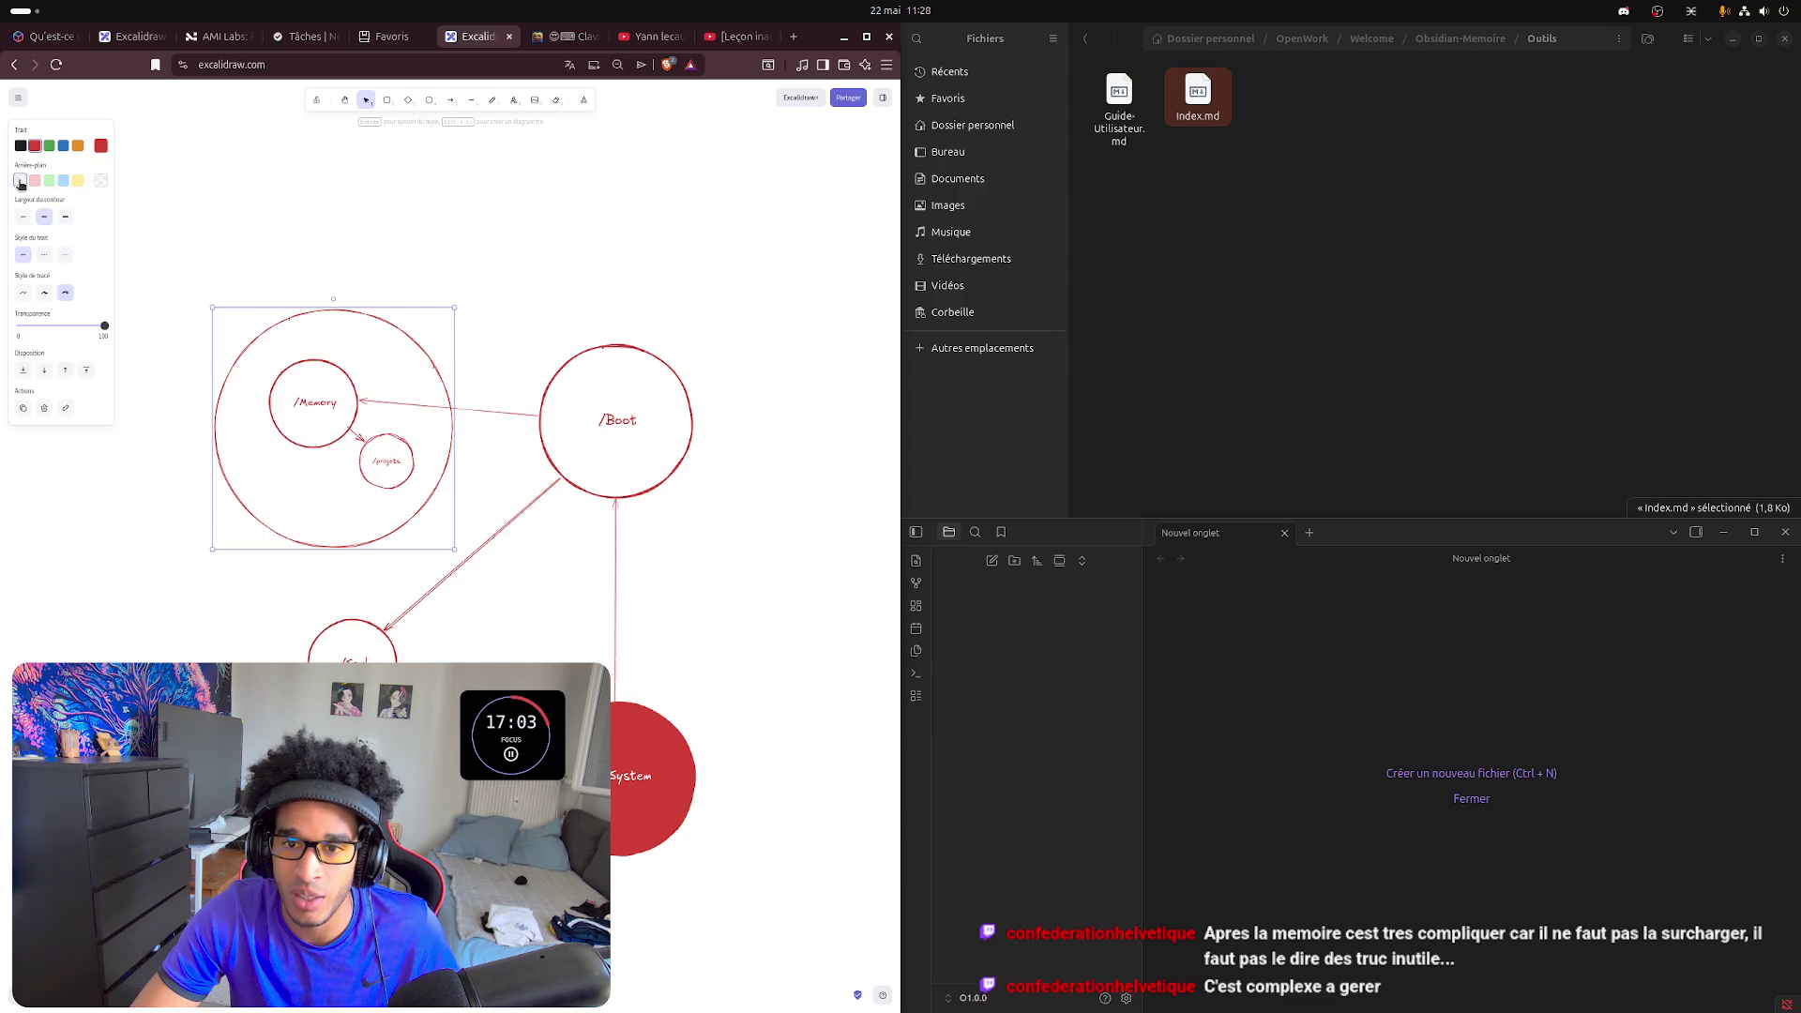
{"action": "left_click", "coordinate": [44, 256]}
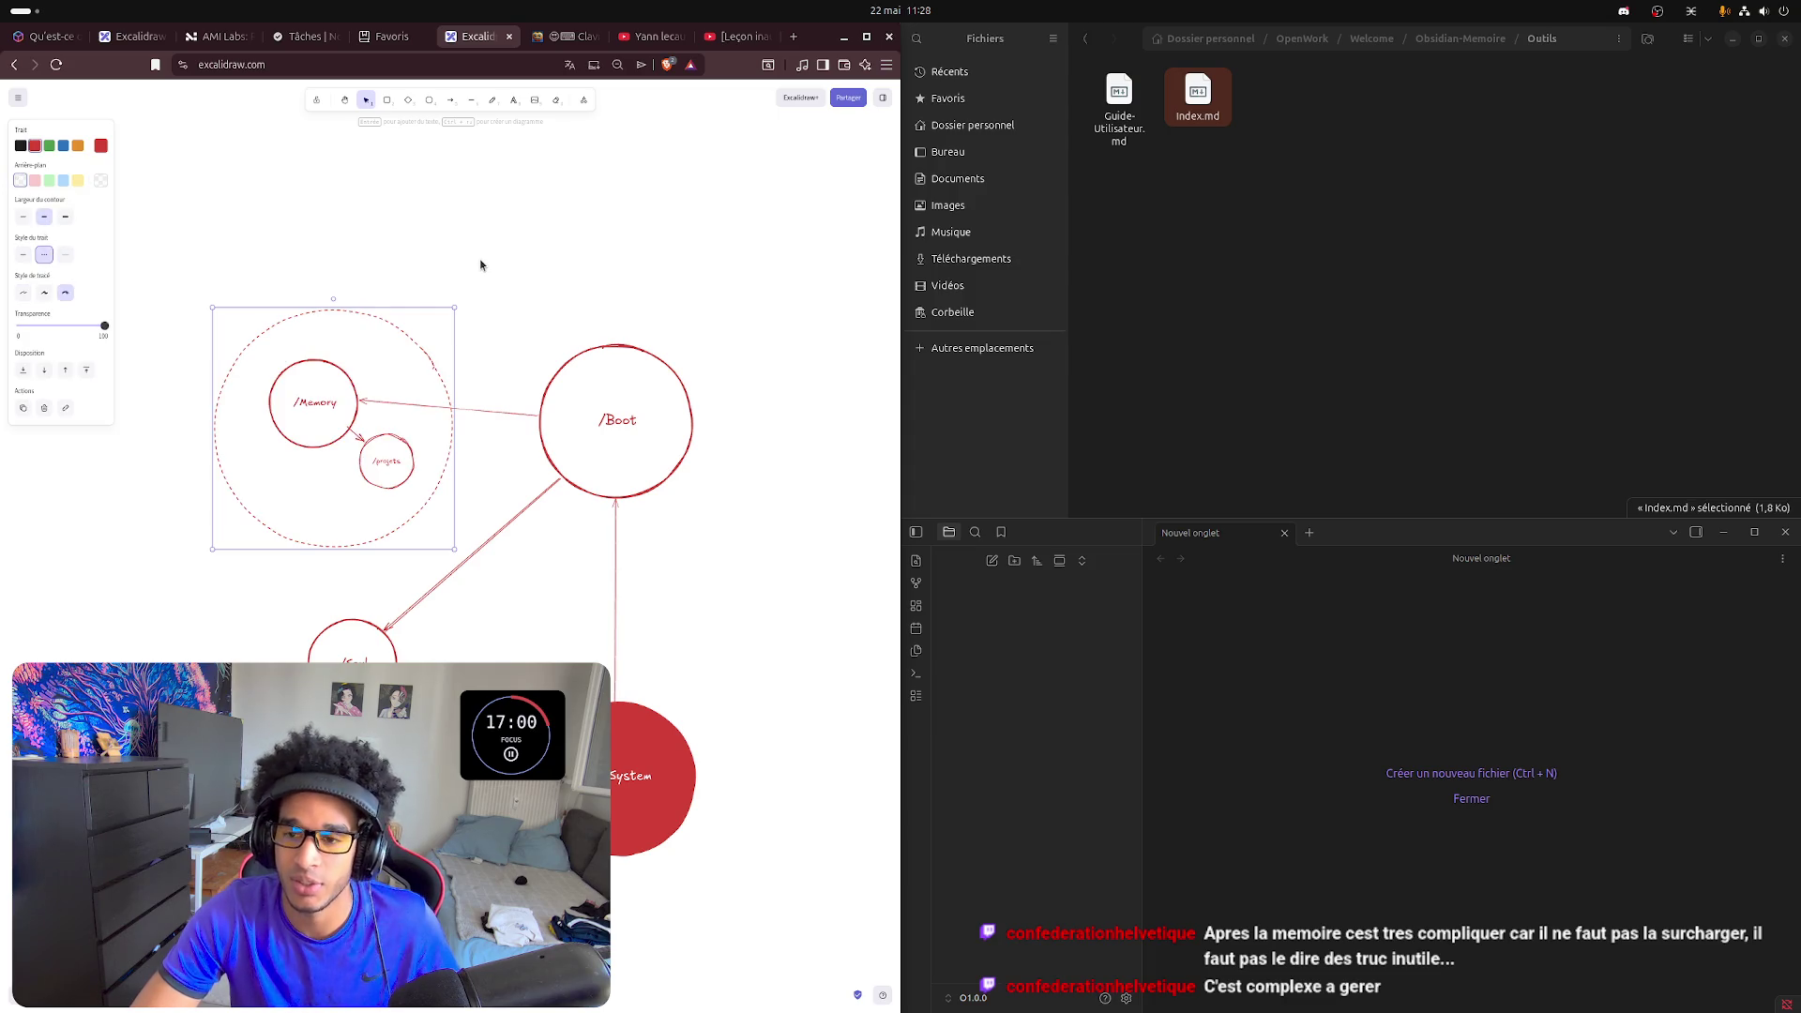
{"action": "left_click", "coordinate": [520, 268]}
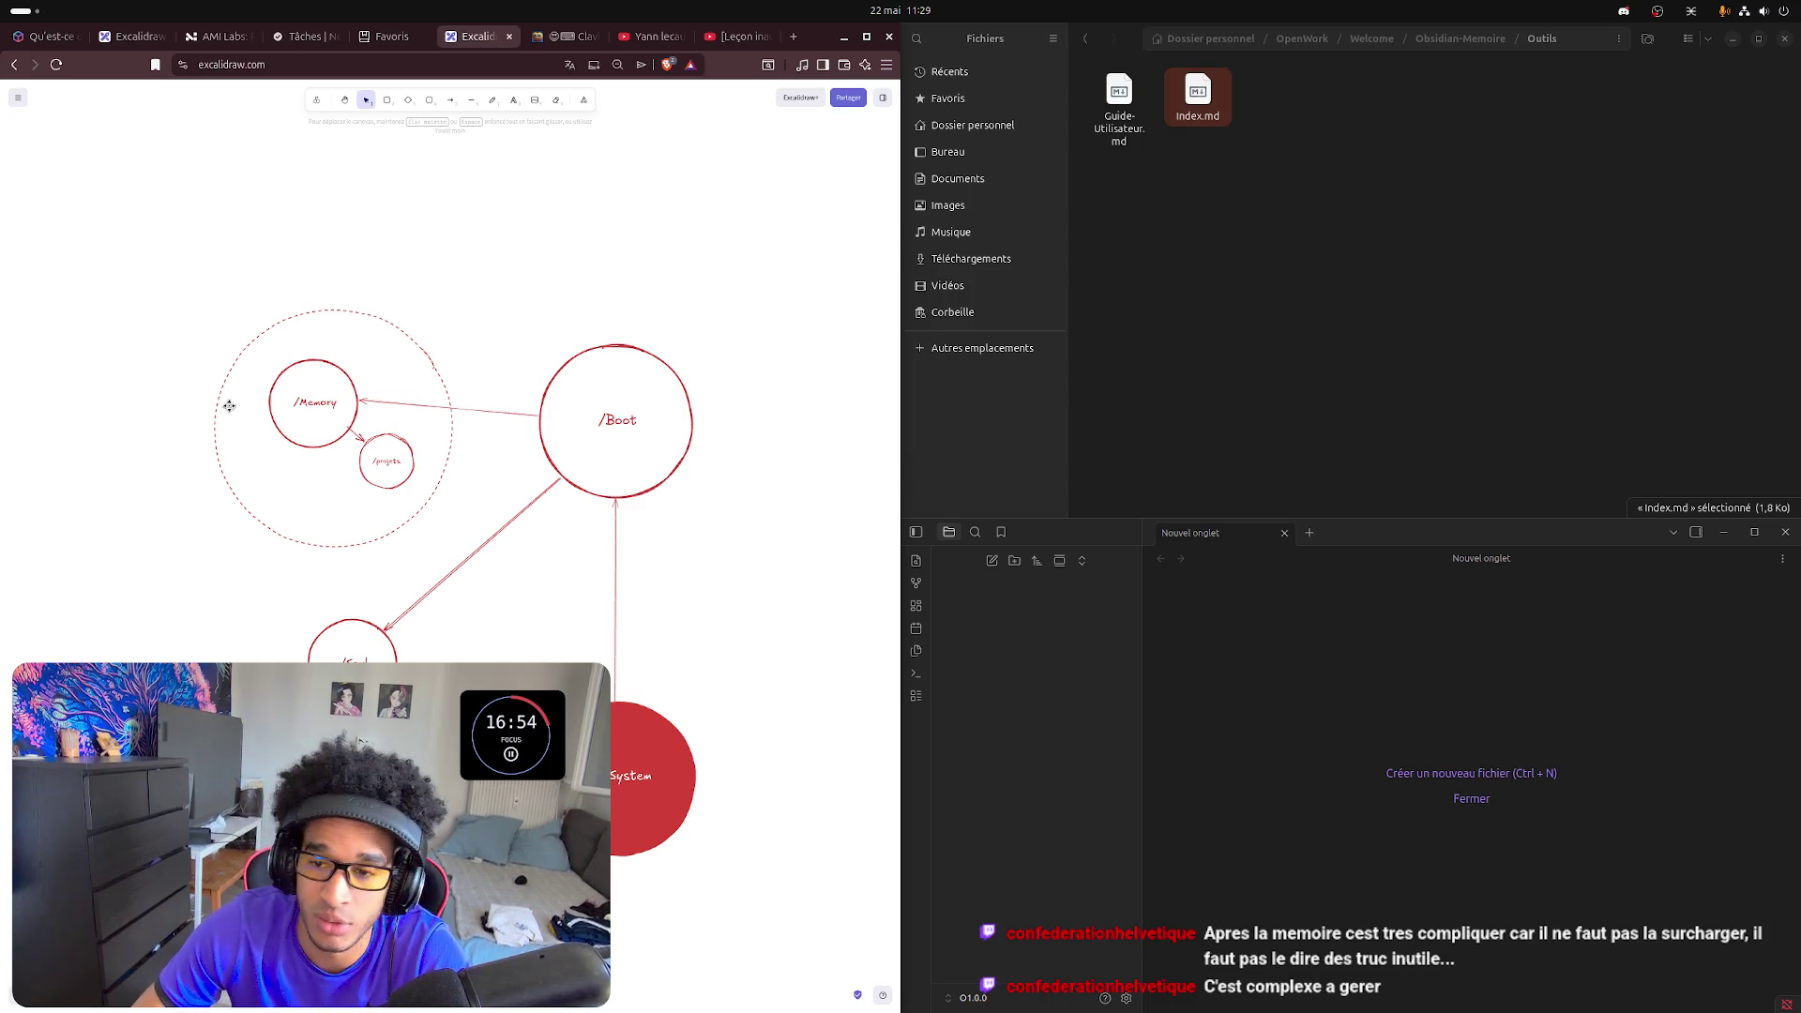
{"action": "key", "text": "ctrl+z"}
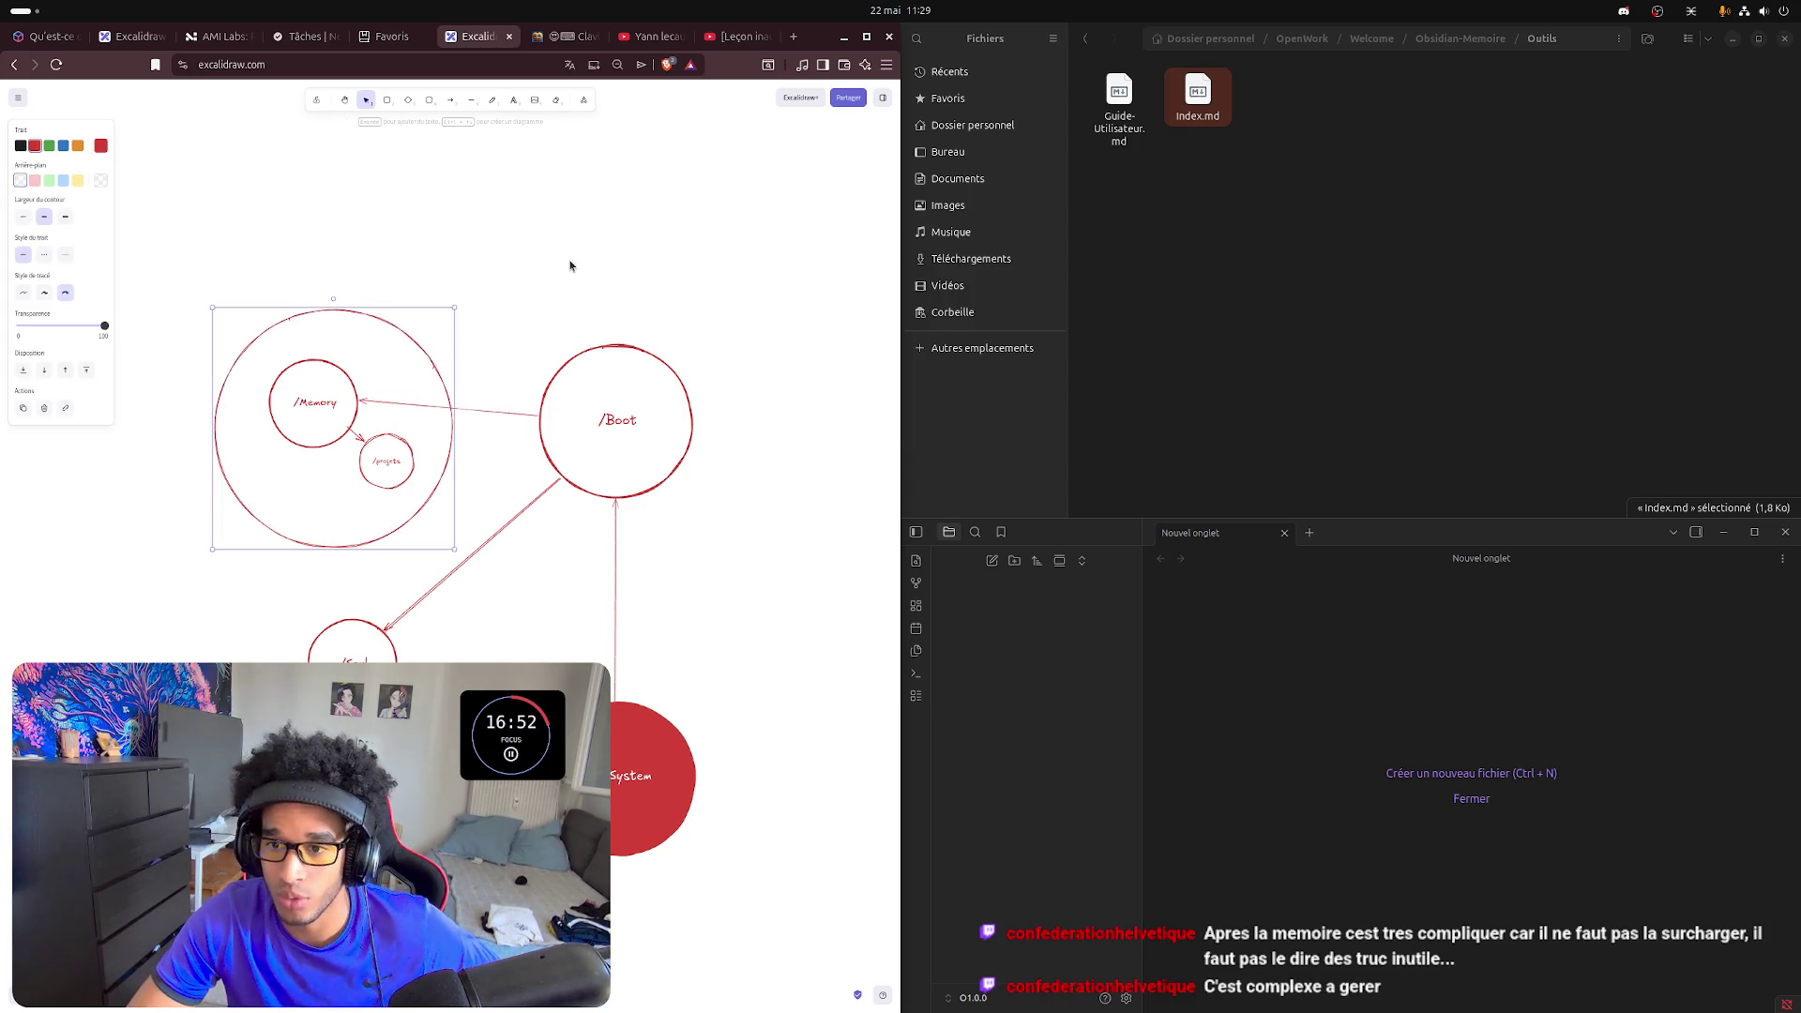
{"action": "key", "text": "ctrl+z"}
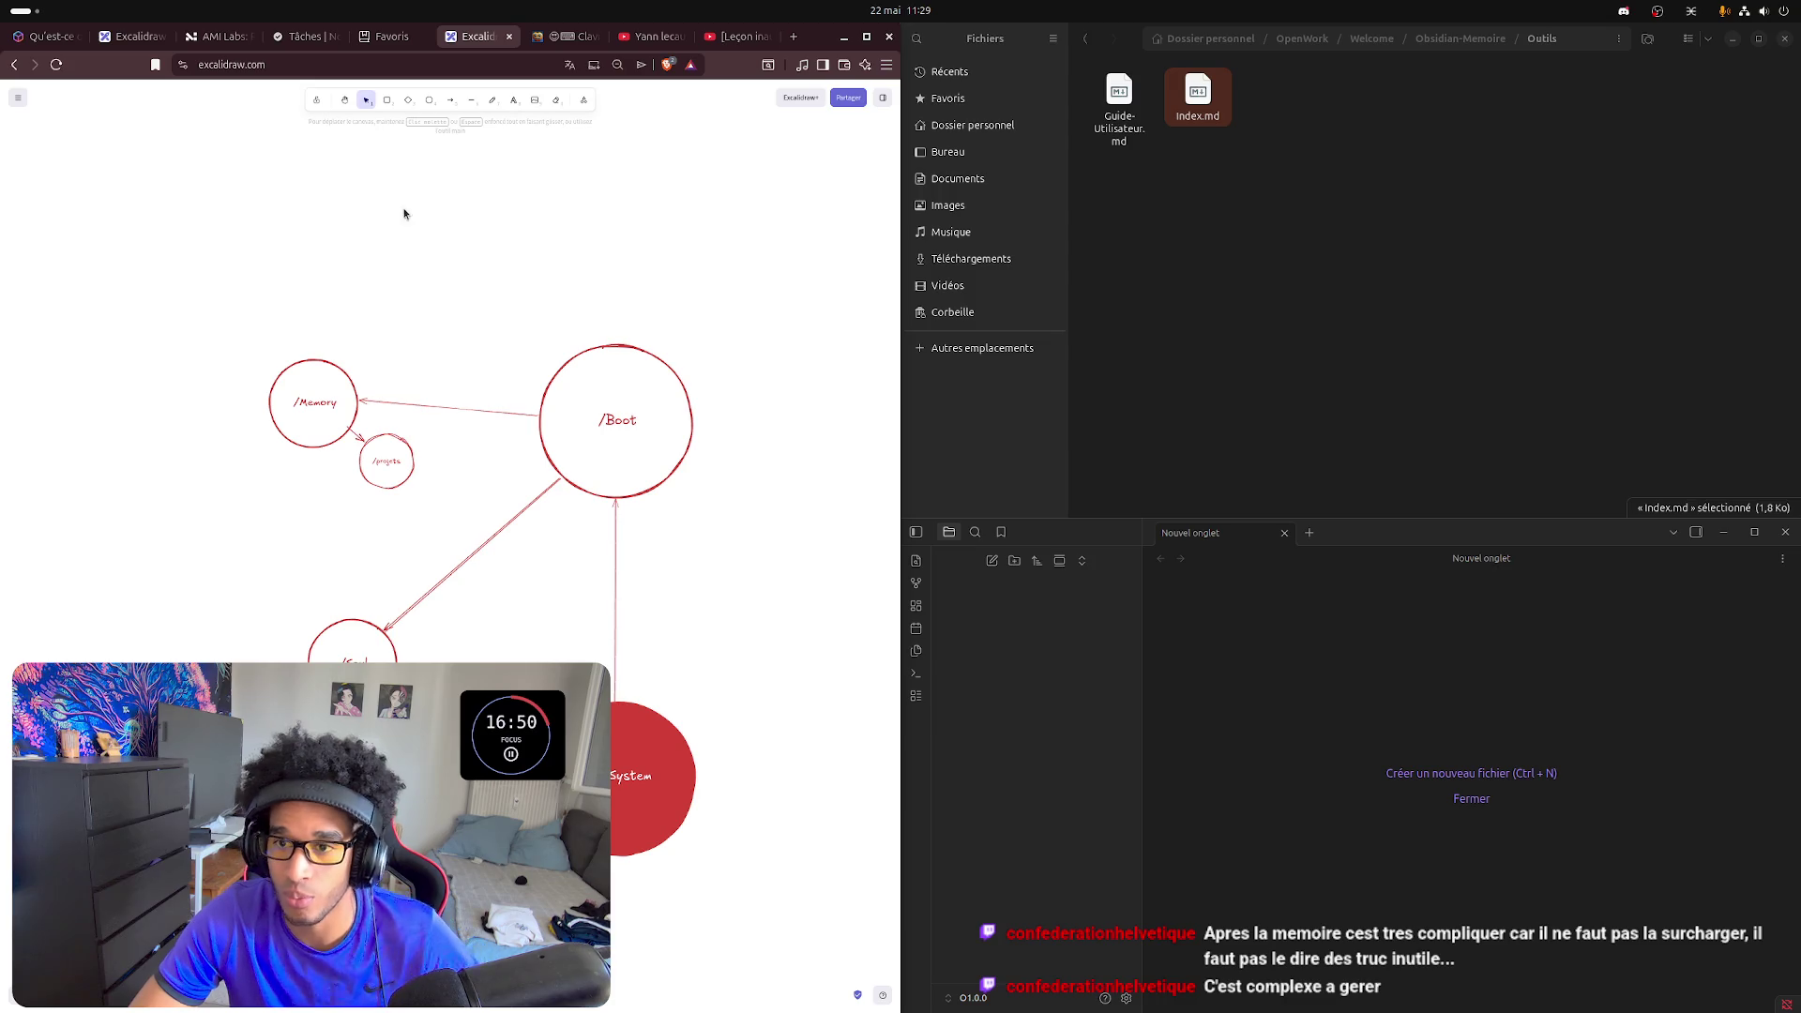
- Draw a large dashed ring enclosing the /Boot circle
{"action": "left_click", "coordinate": [429, 100]}
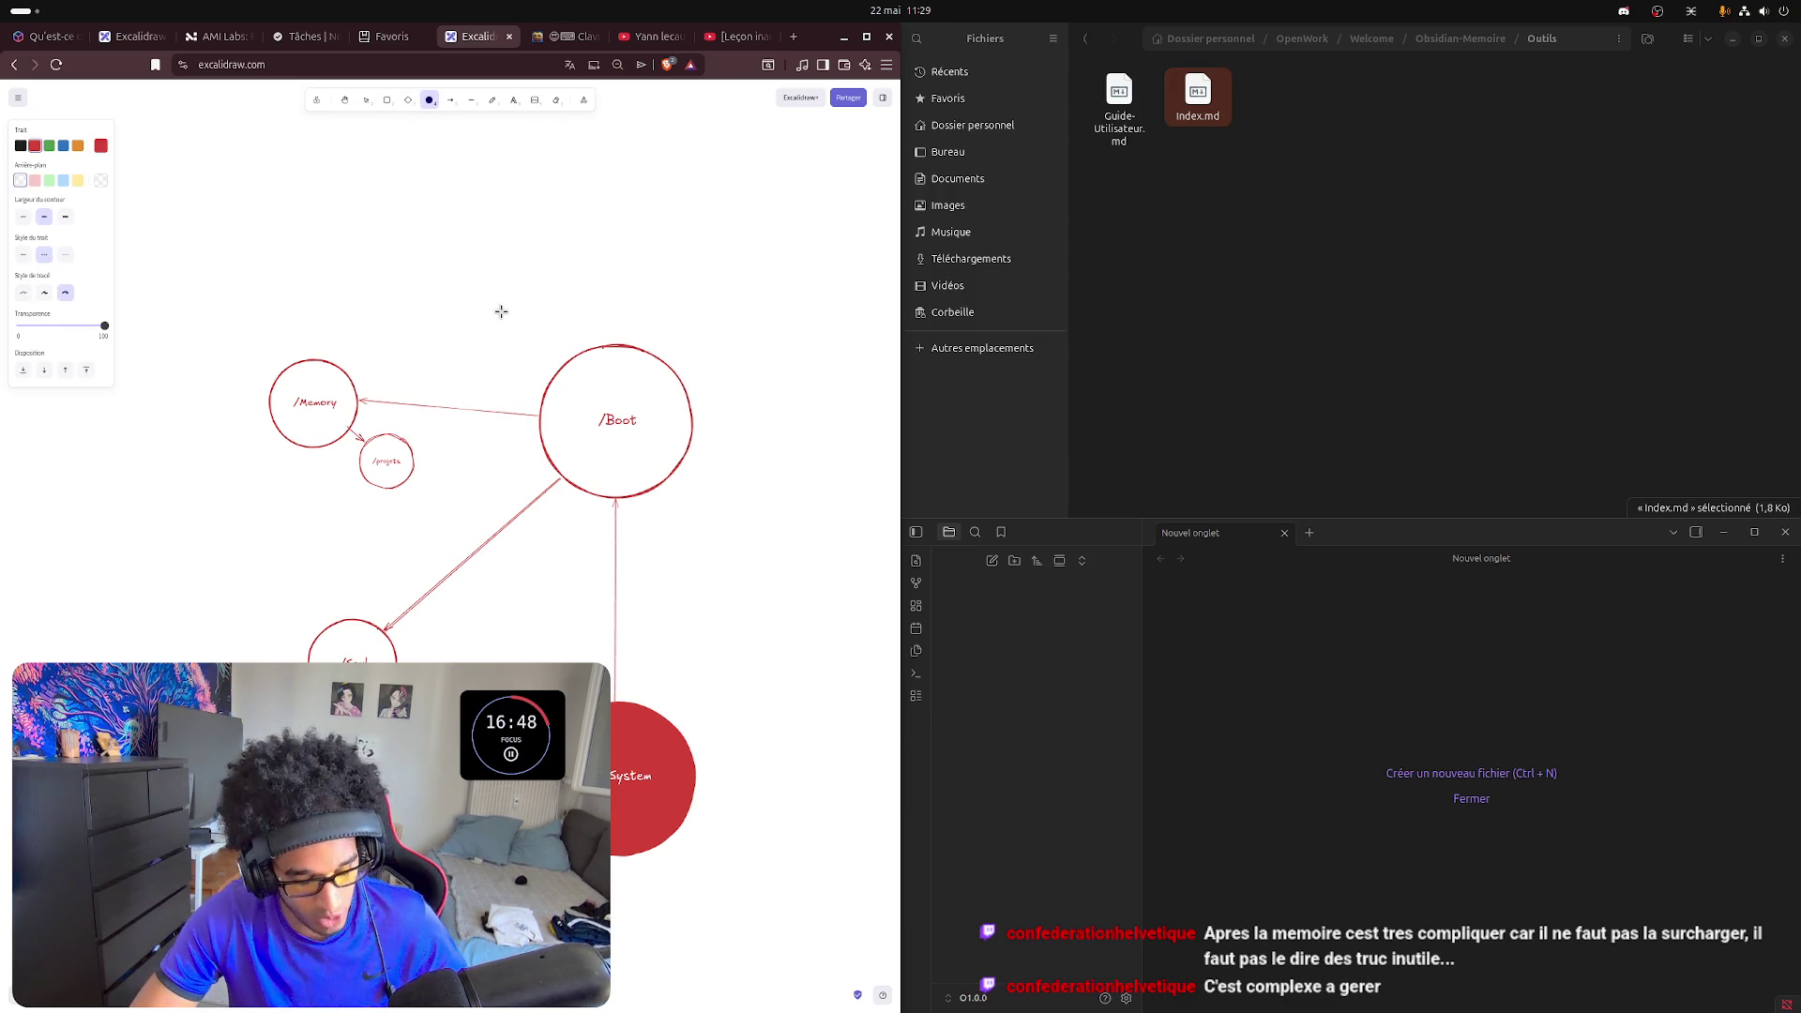
{"action": "left_click_drag", "start_coordinate": [494, 303], "coordinate": [742, 546]}
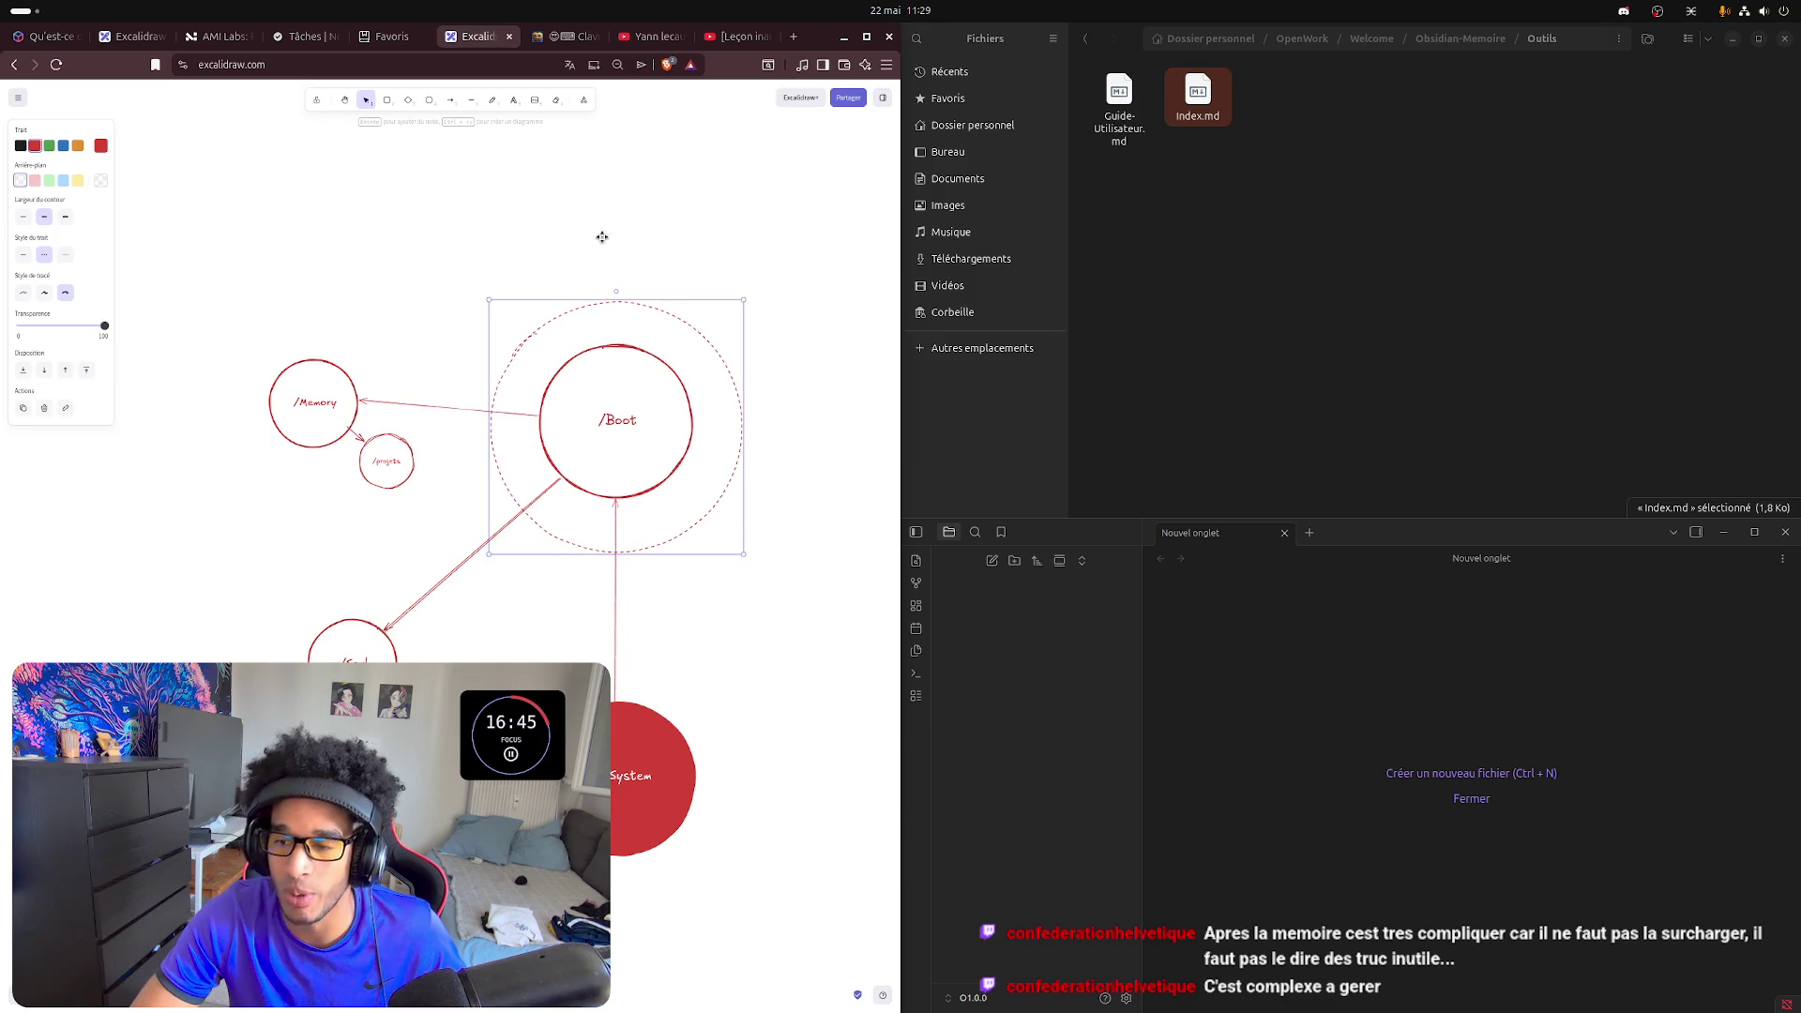
{"action": "left_click", "coordinate": [651, 246]}
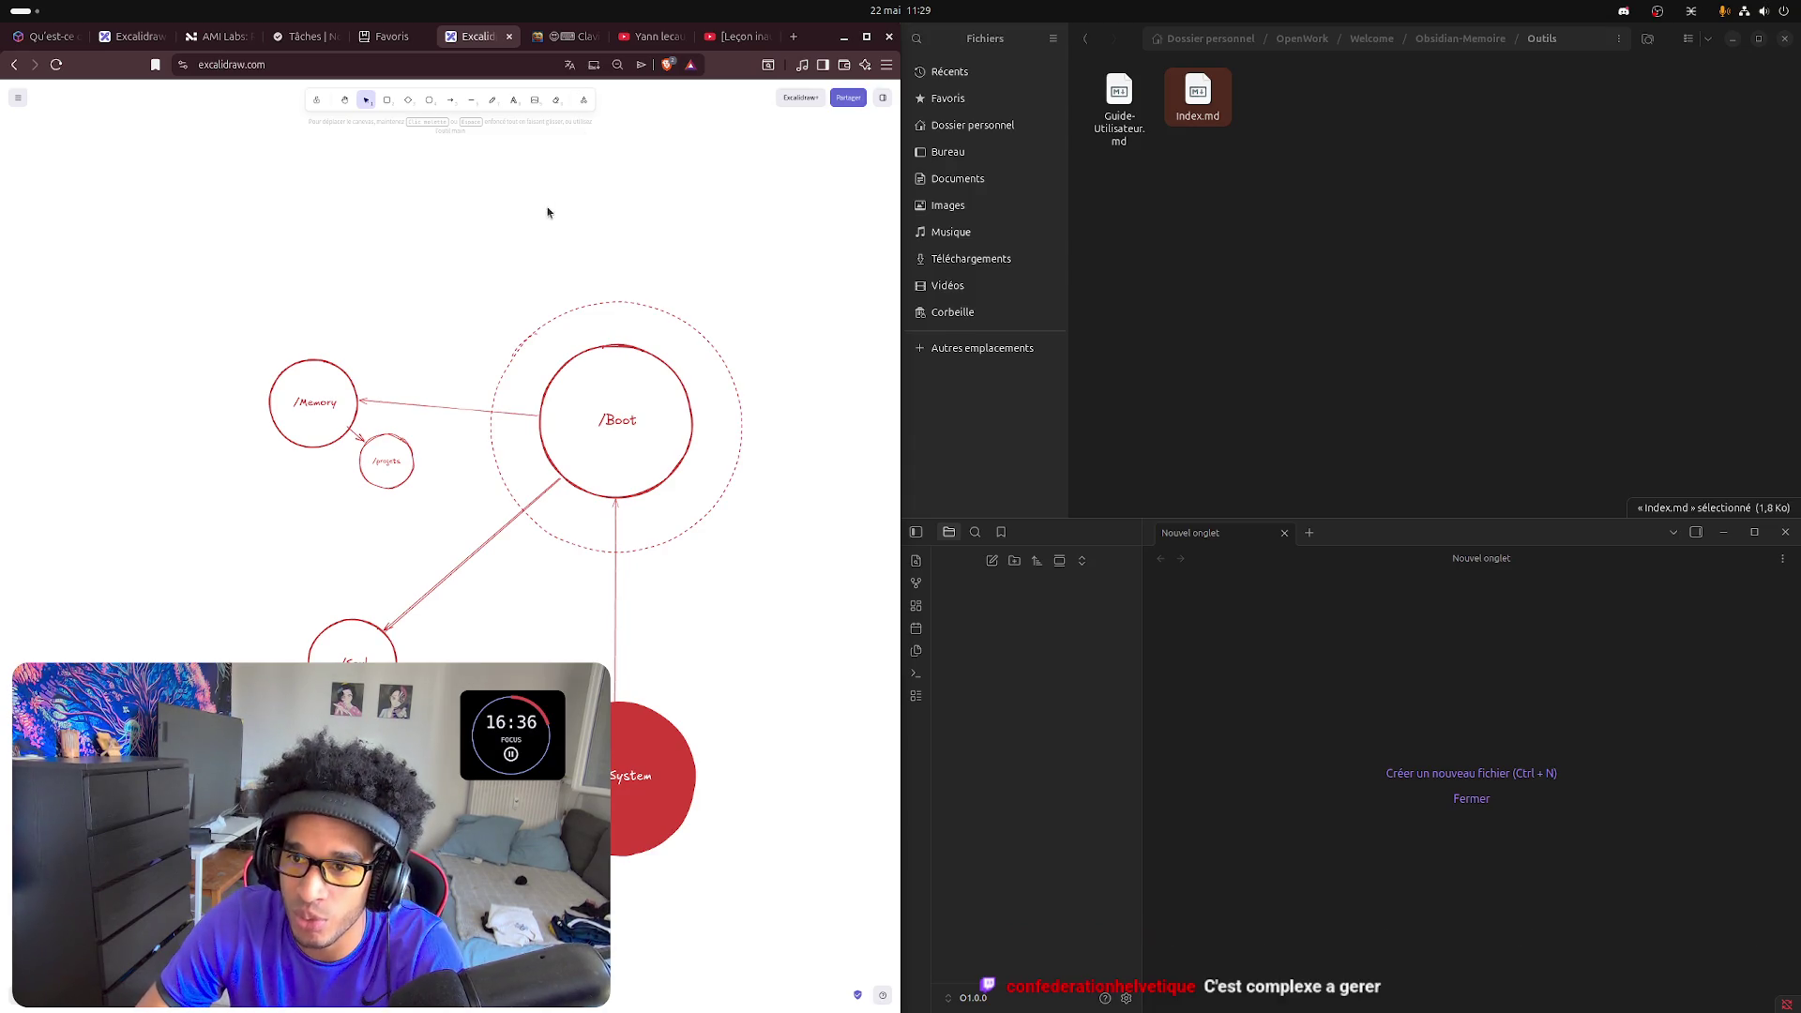
- Add the red note "Presque non lisible par un humain" above the /Boot ring
{"action": "left_click", "coordinate": [512, 100]}
{"action": "left_click", "coordinate": [603, 283]}
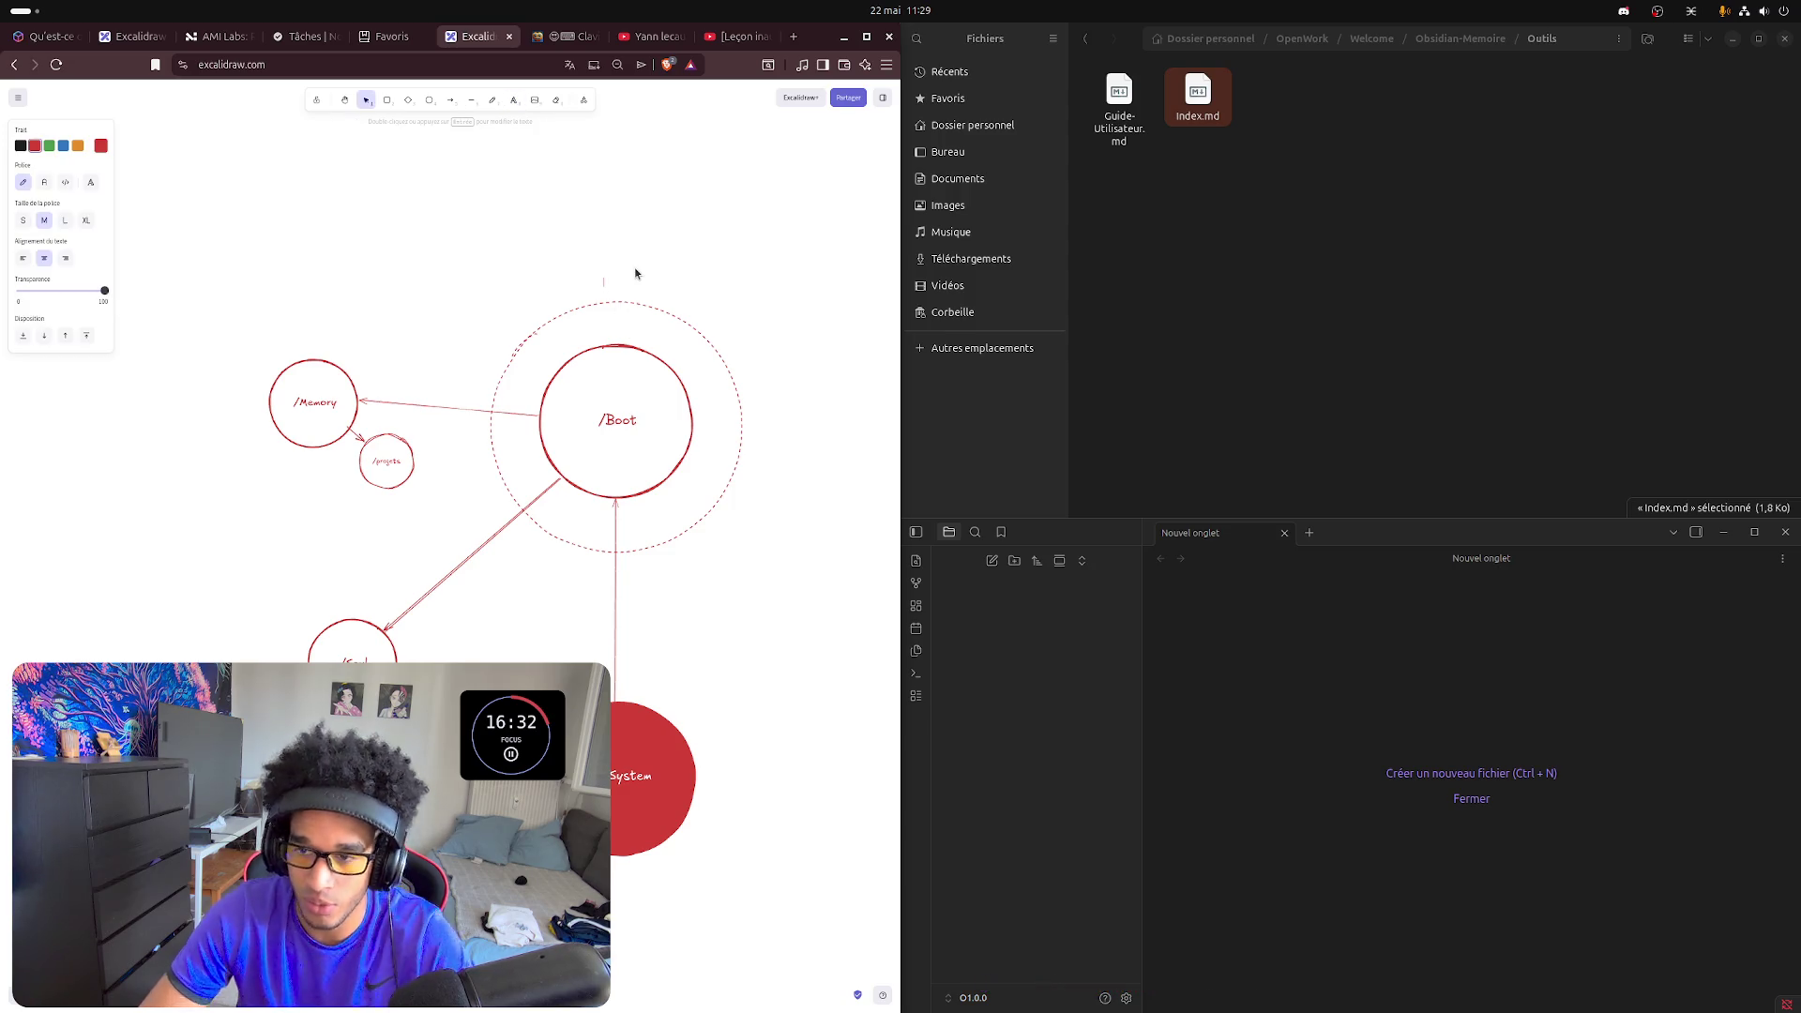
{"action": "type", "text": "nel"}
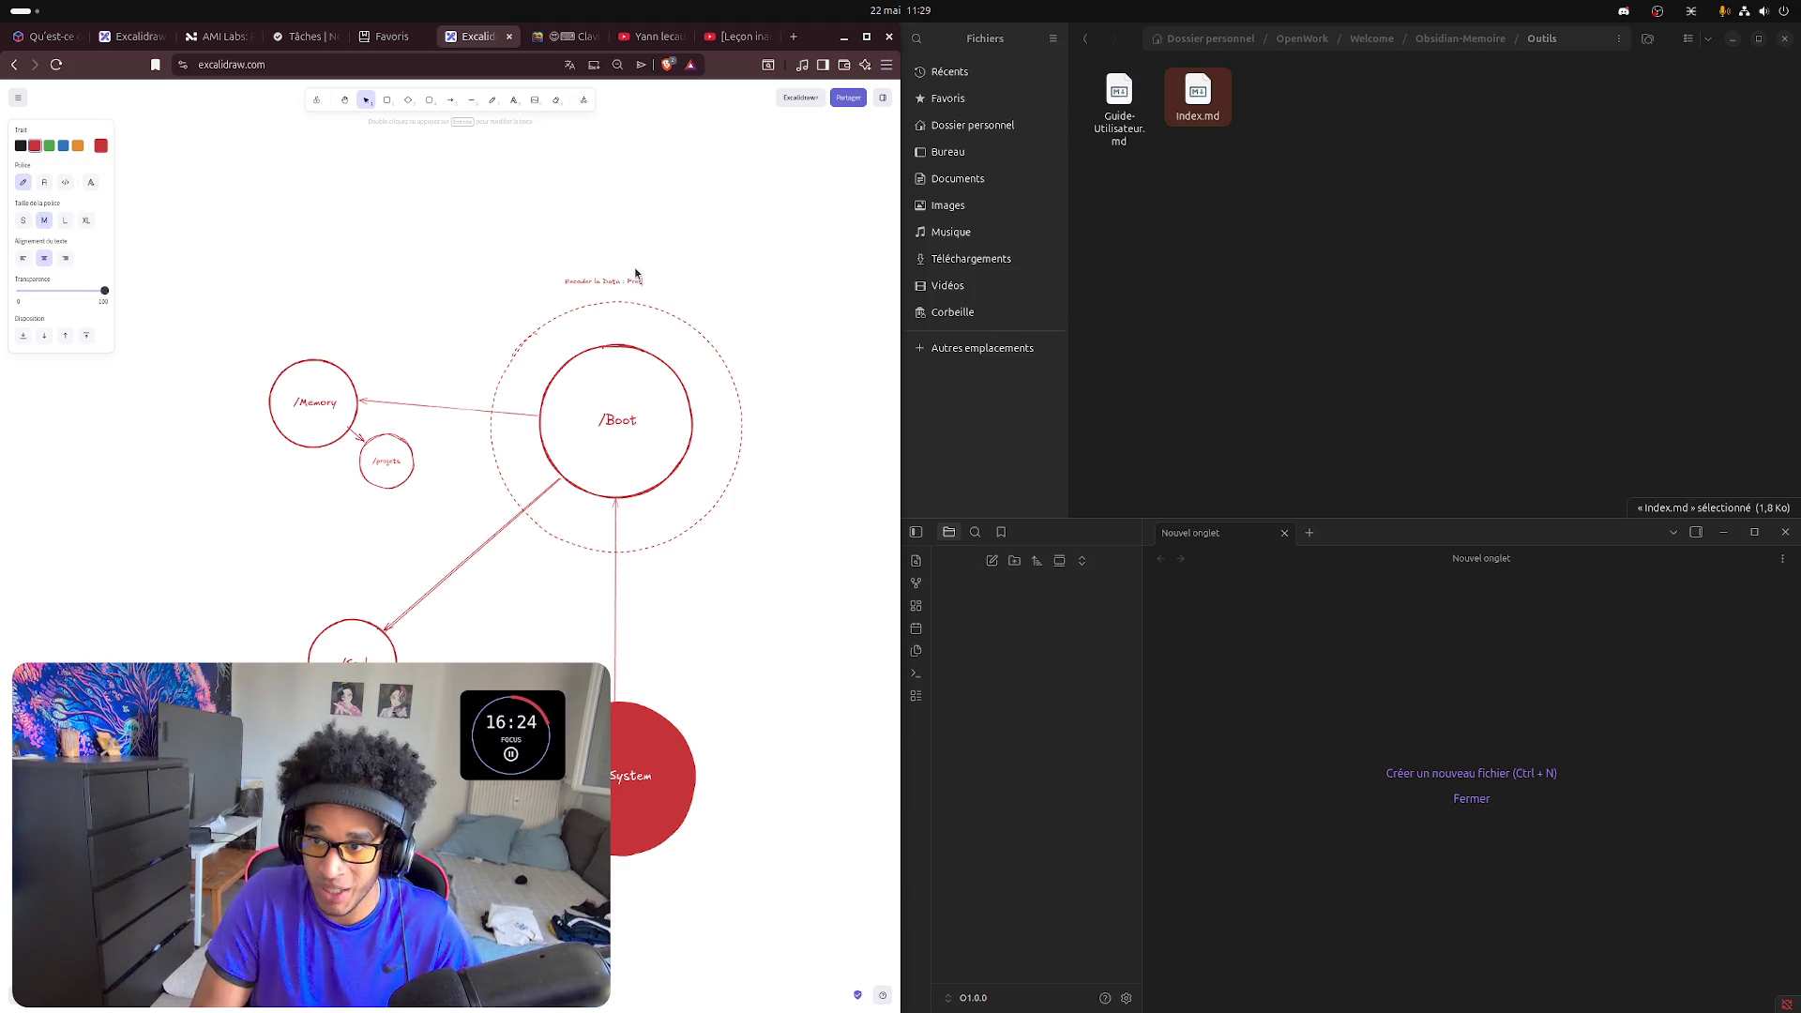
{"action": "type", "text": "rompt"}
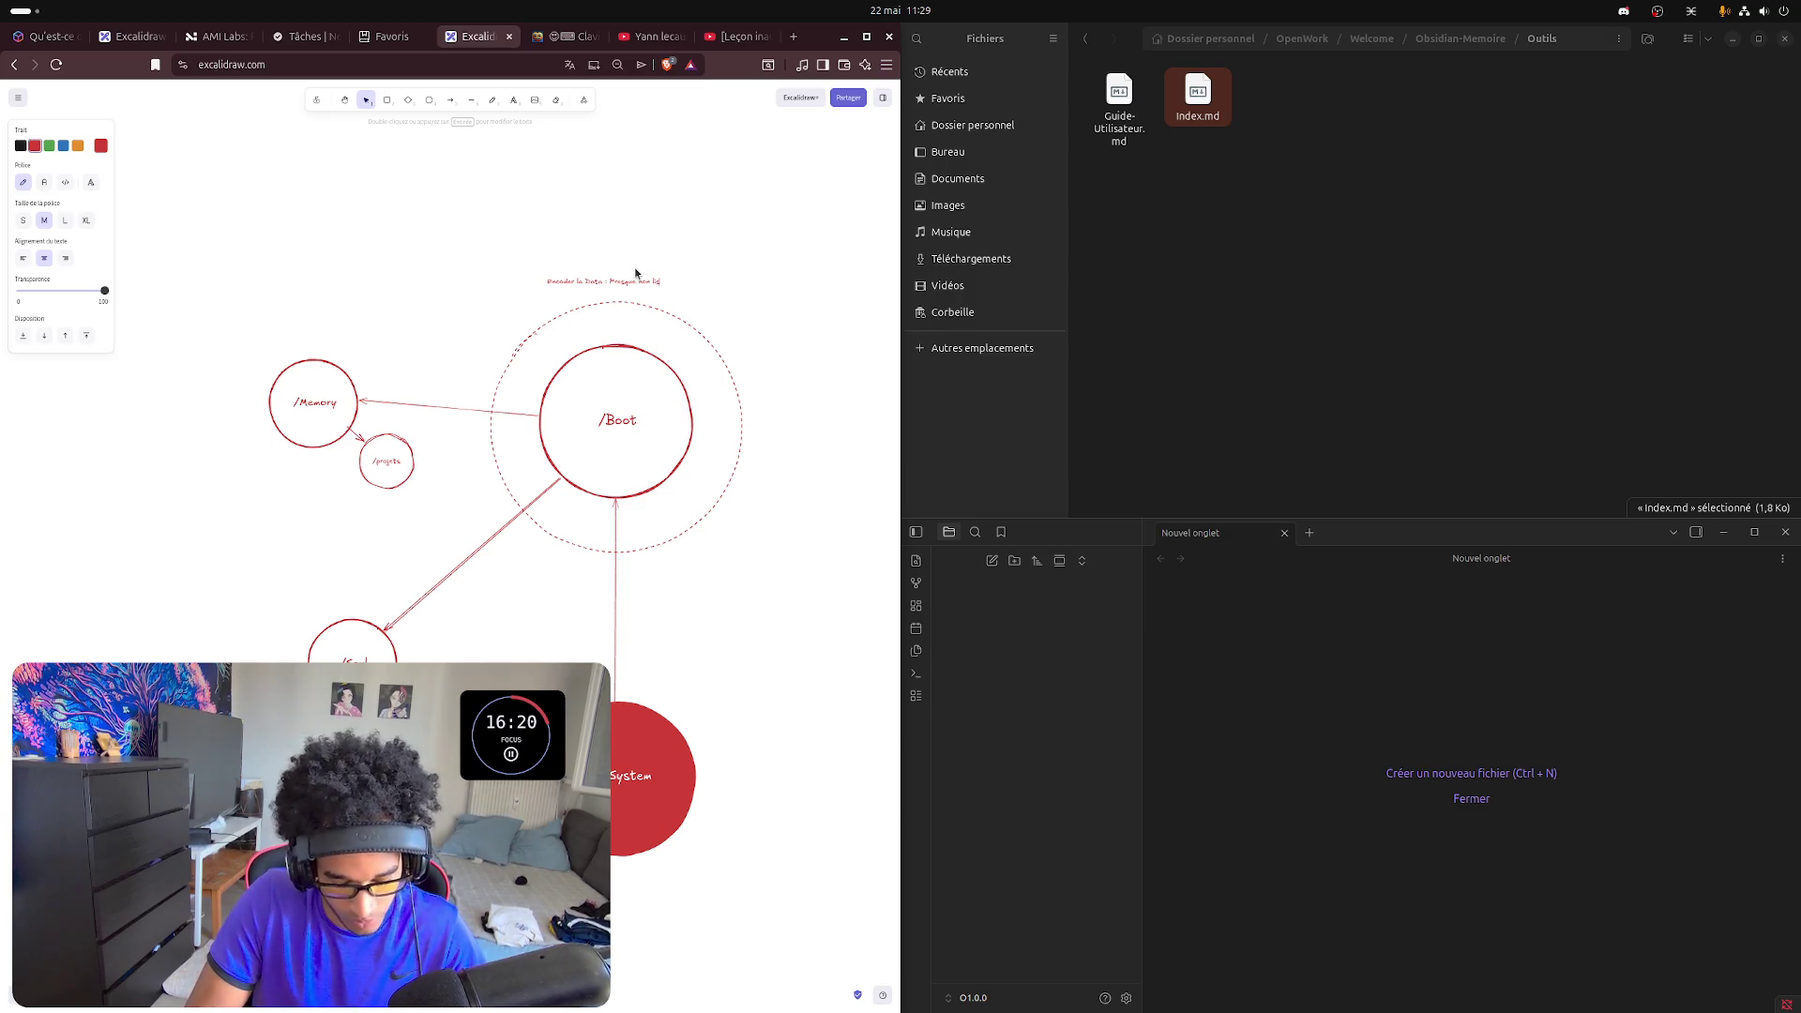
{"action": "type", "text": "Guide pd"}
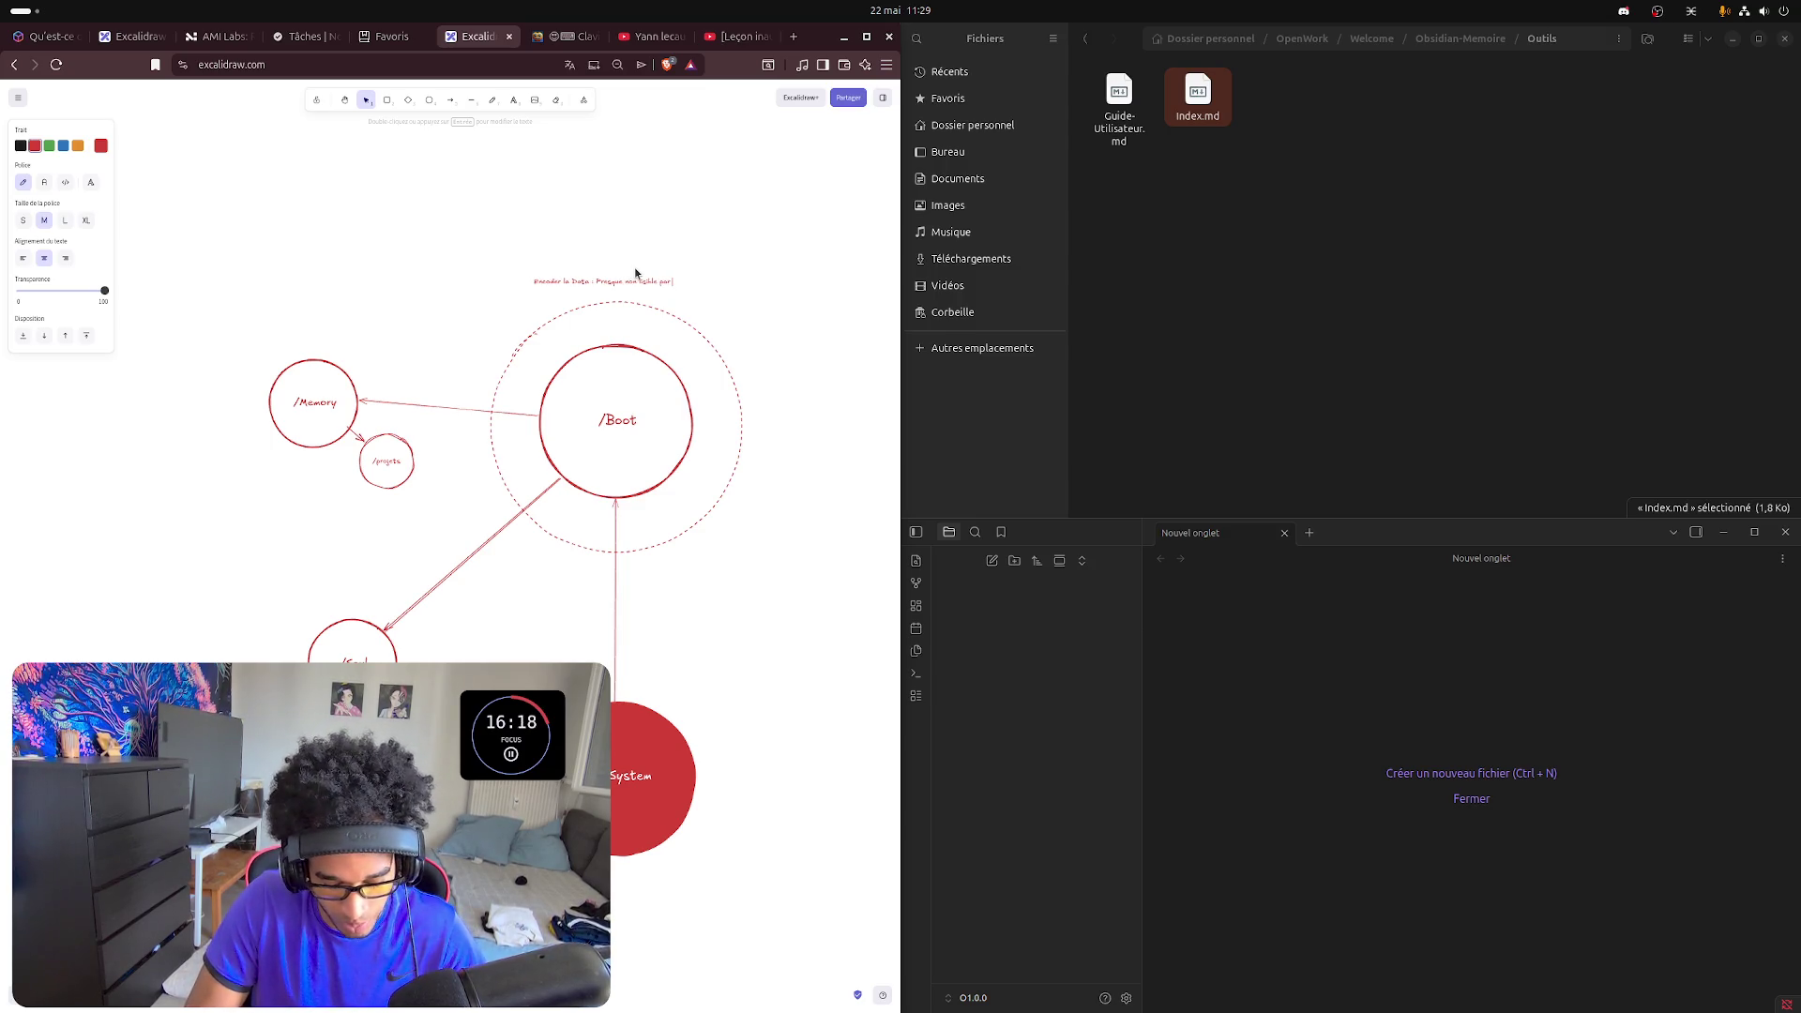
{"action": "type", "text": " par un humain"}
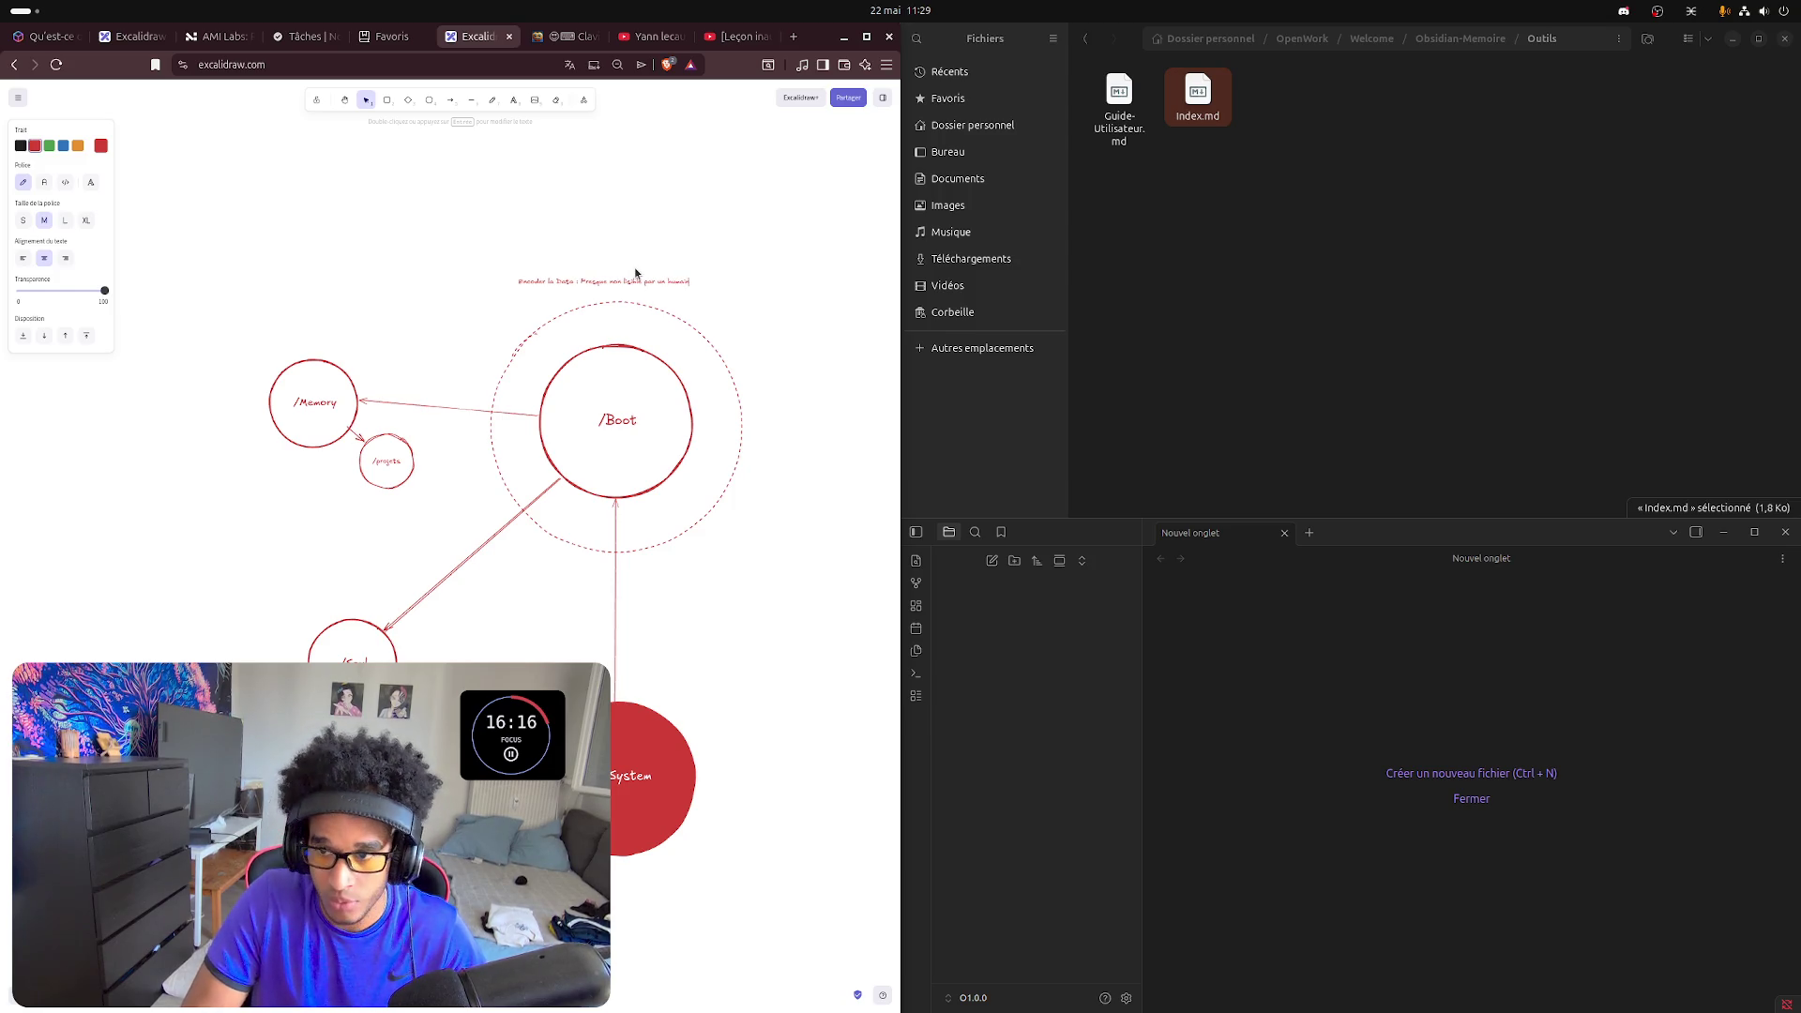
{"action": "left_click", "coordinate": [654, 259]}
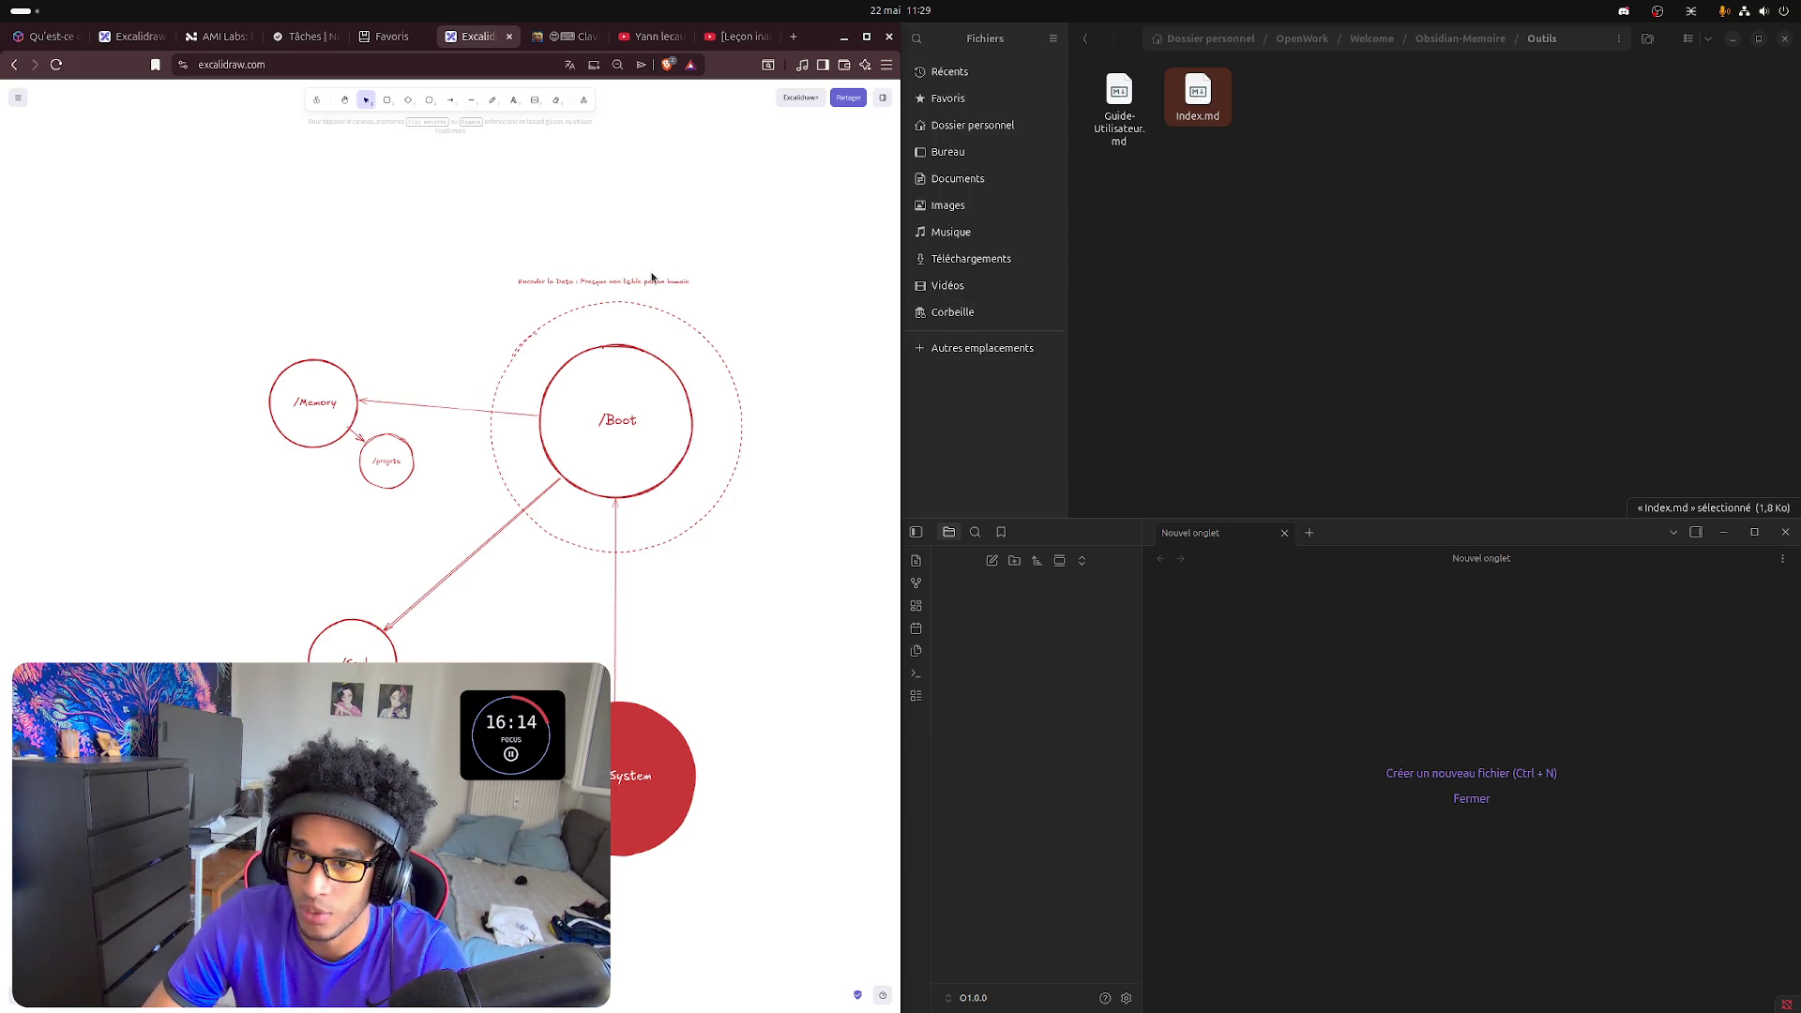
- Add a second line "Avoir une lecture rapide" to the note and nudge it right
{"action": "left_click", "coordinate": [662, 277]}
{"action": "key", "text": "Return"}
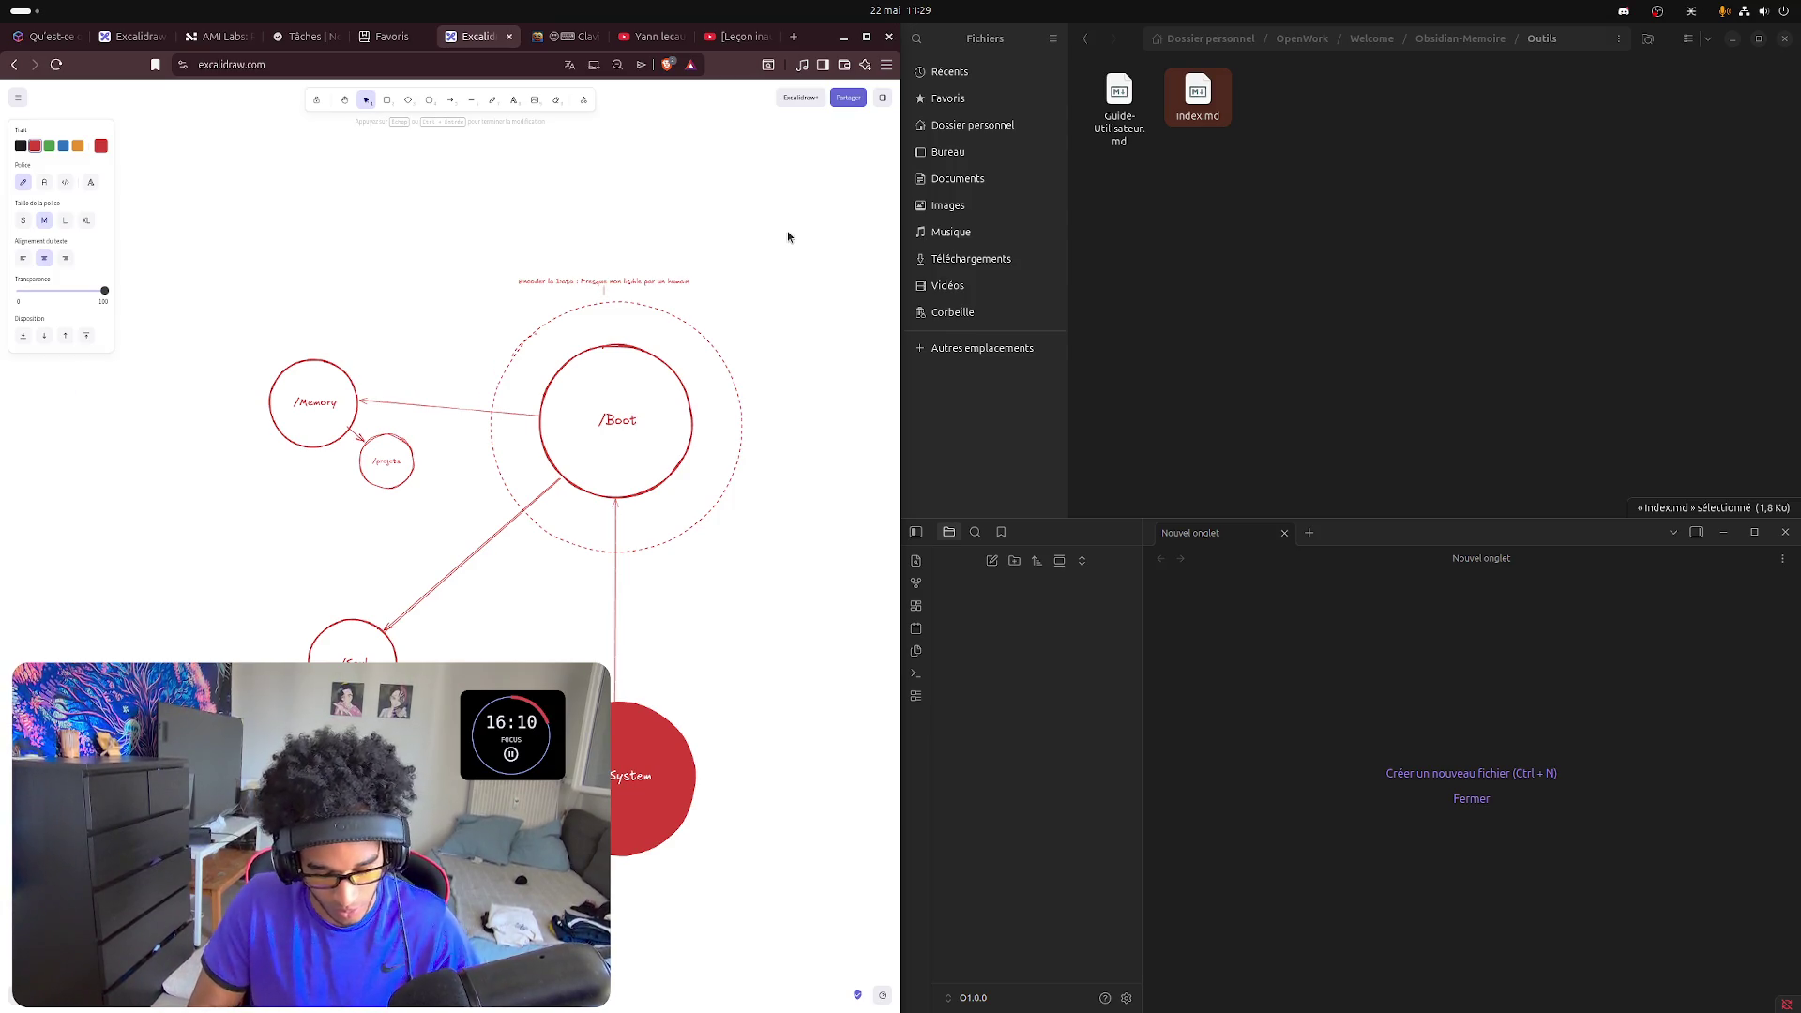
{"action": "type", "text": "Avoir une "}
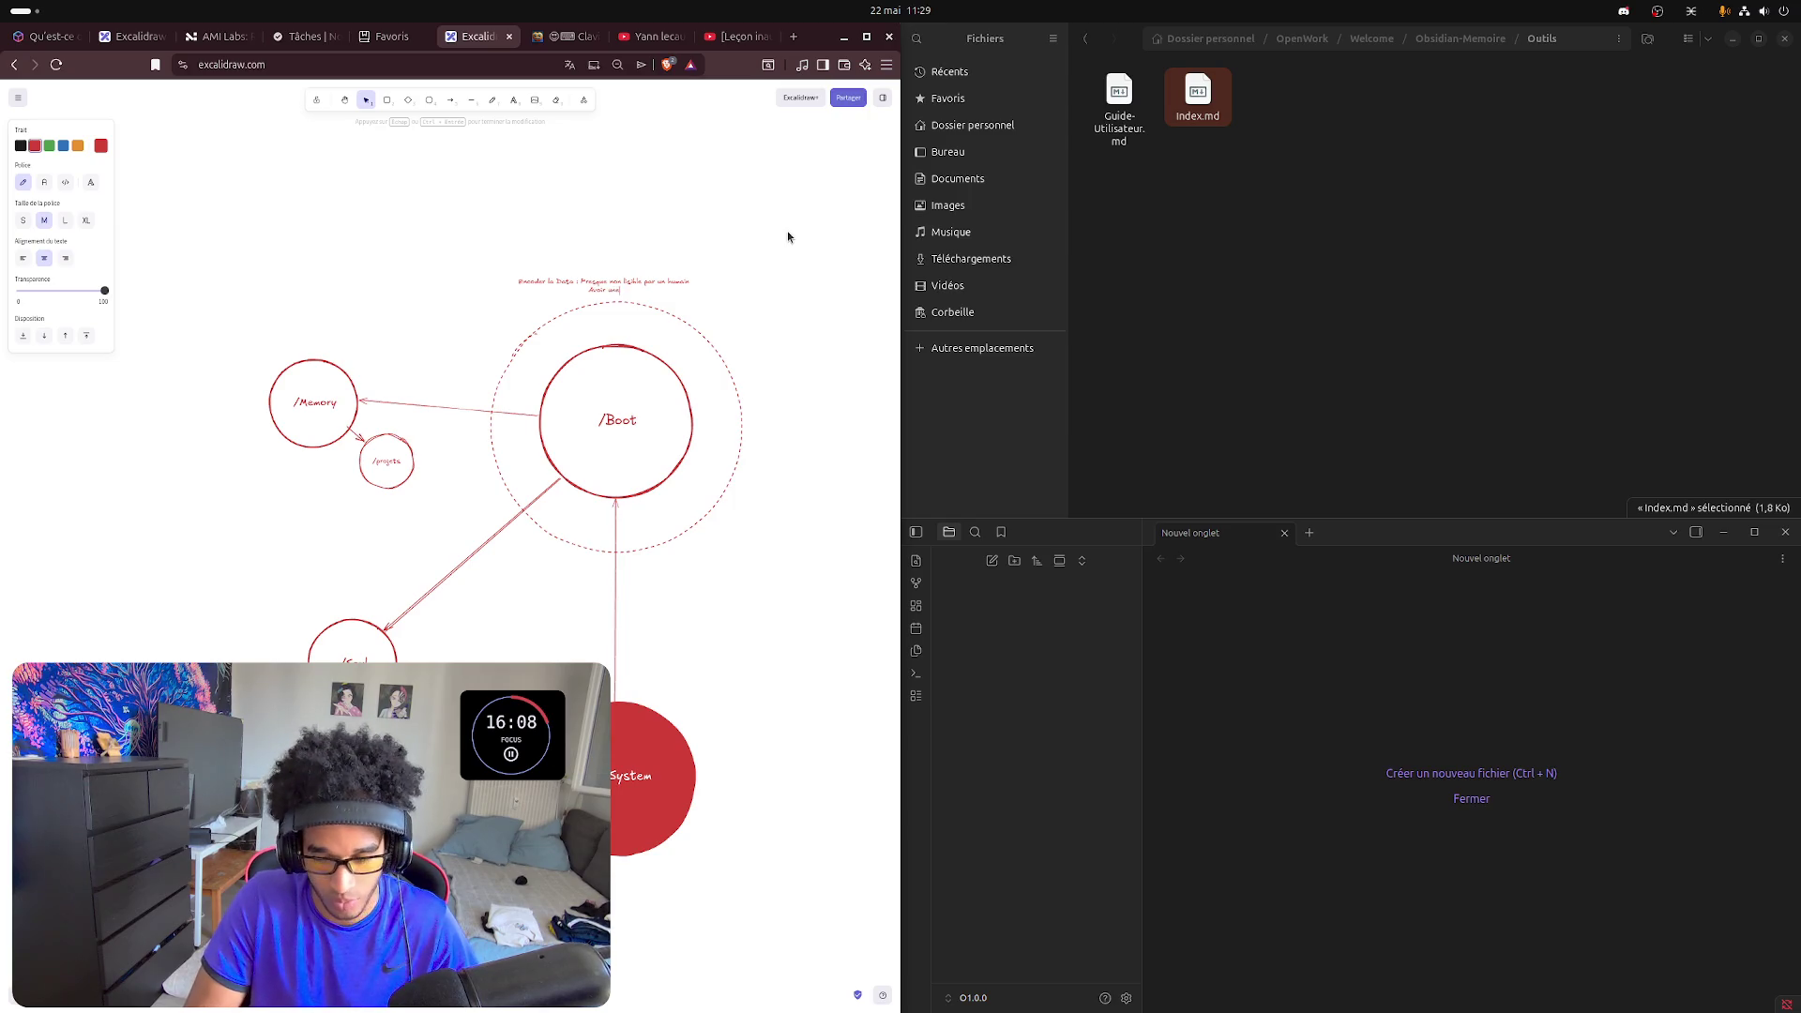
{"action": "type", "text": "lecture r"}
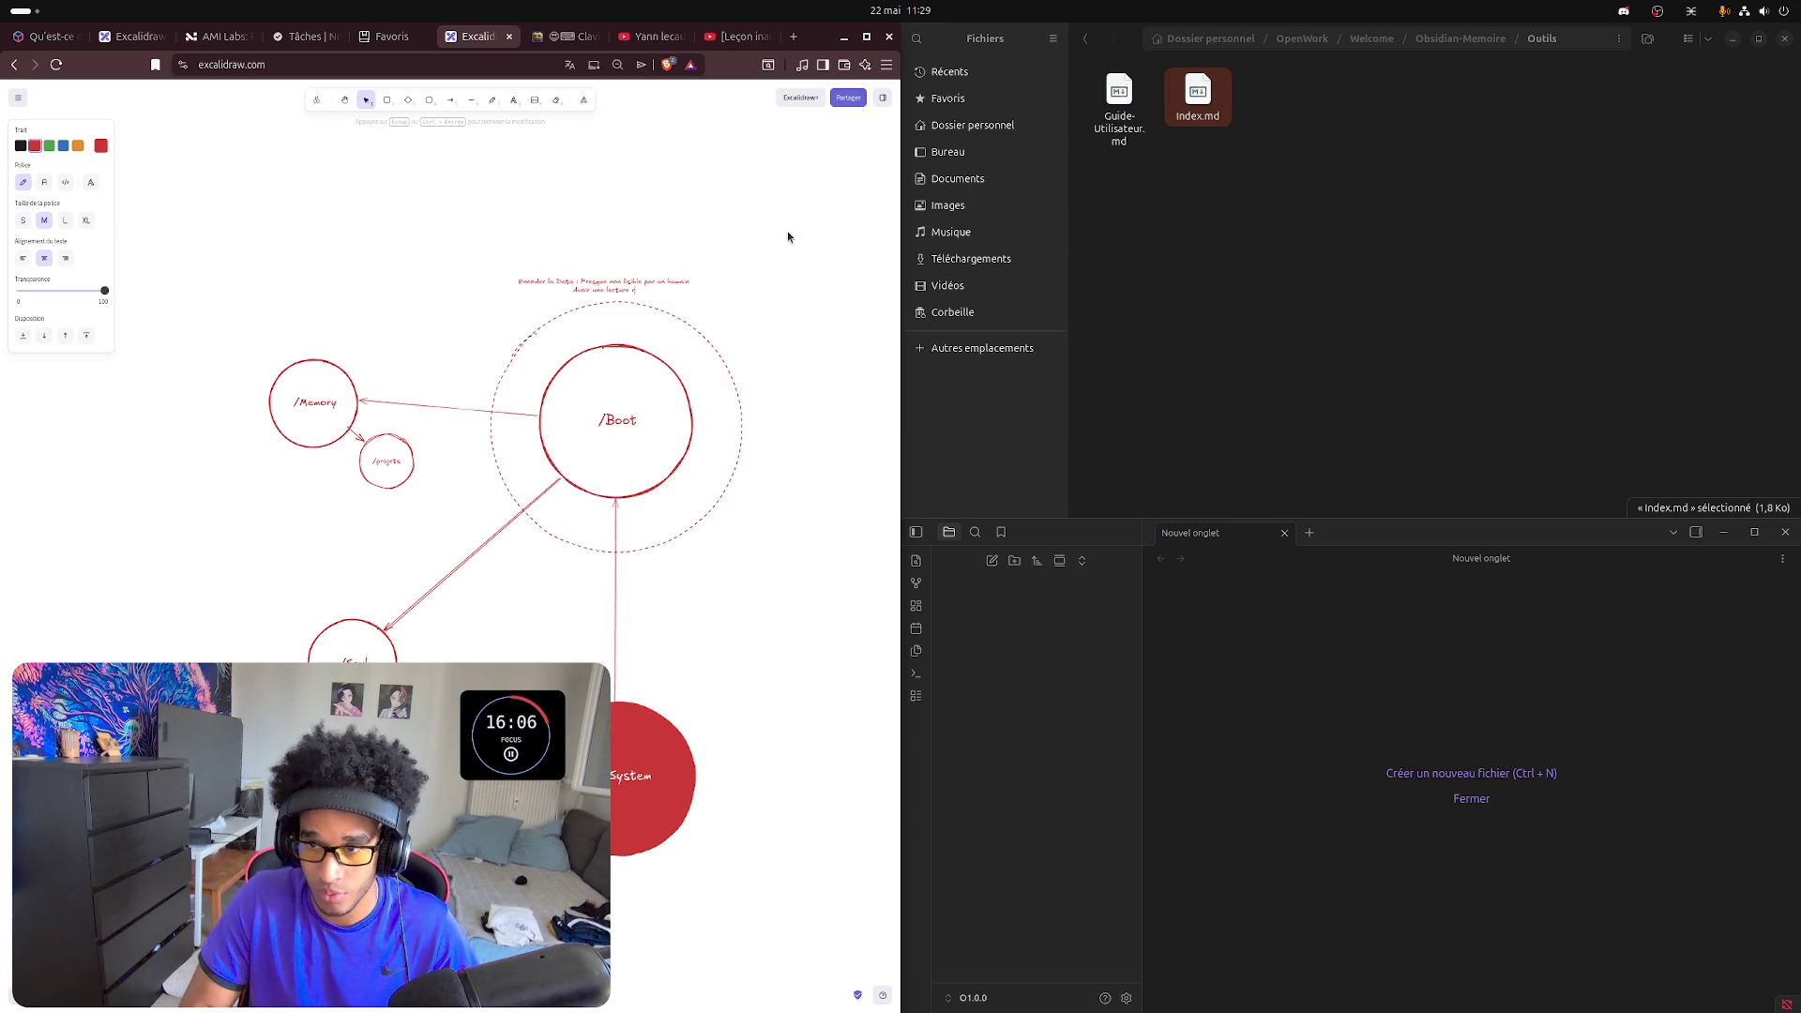
{"action": "type", "text": "apide"}
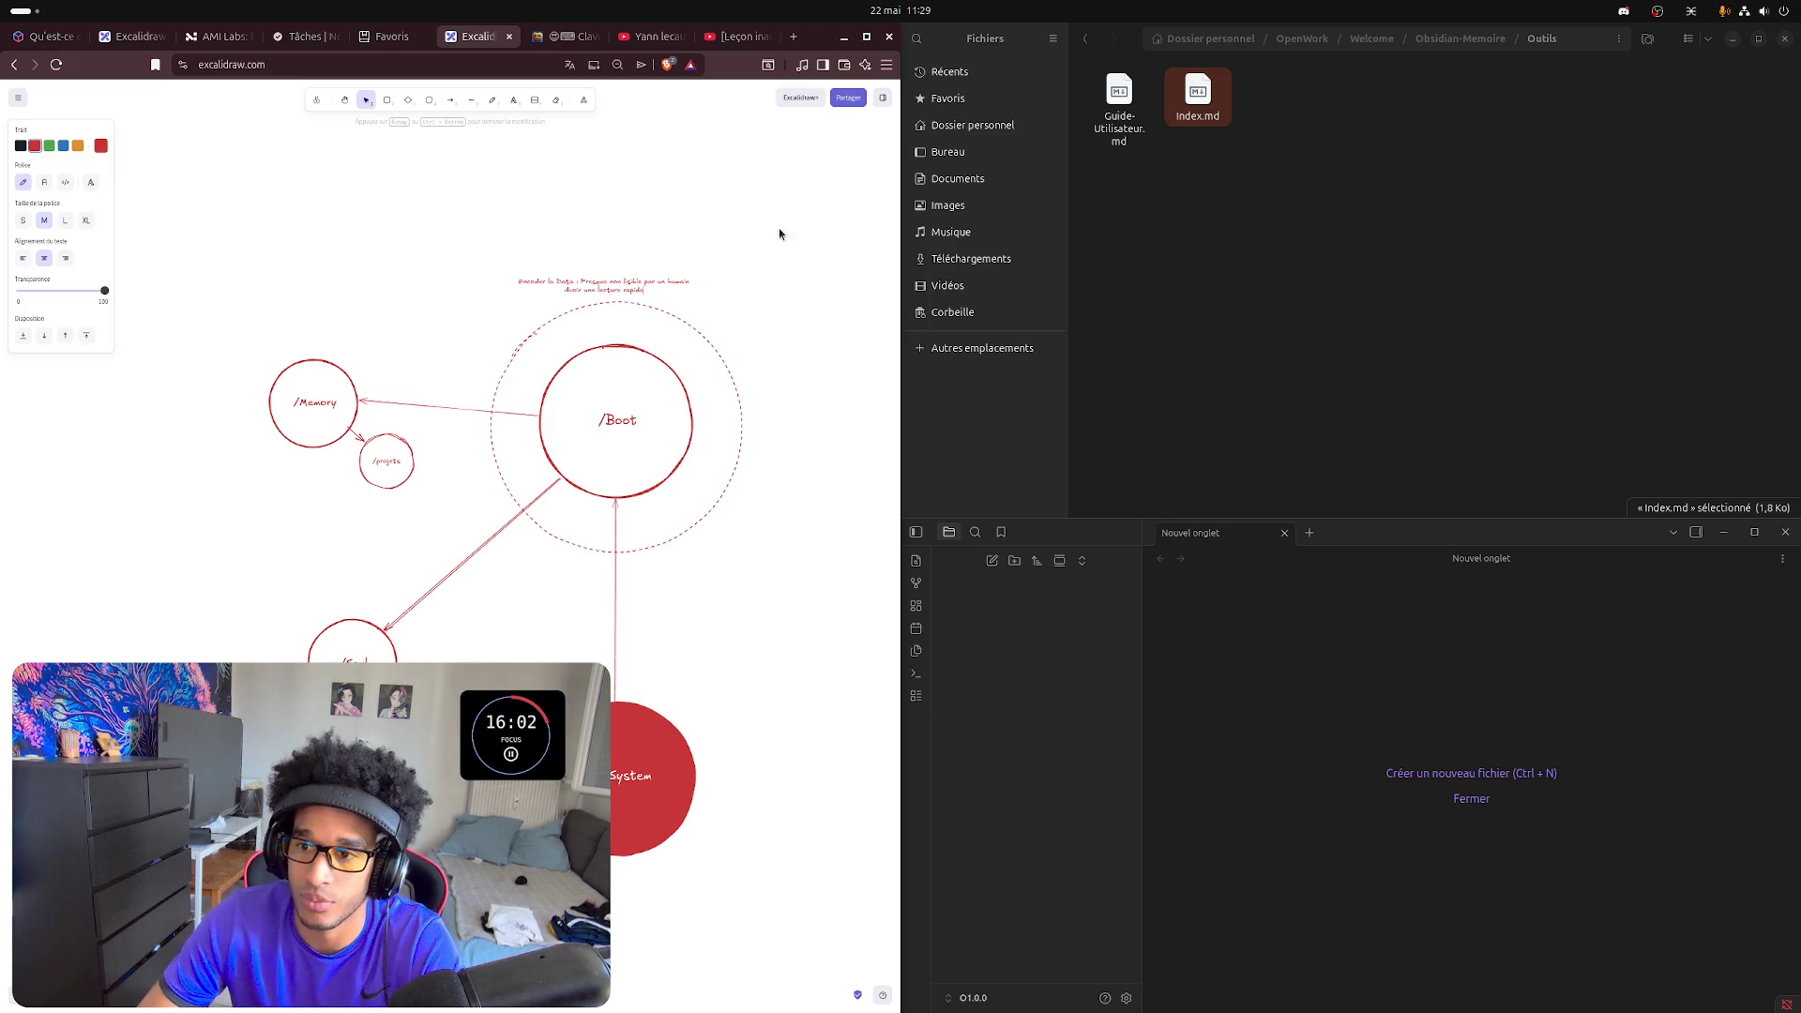
{"action": "left_click", "coordinate": [771, 221]}
{"action": "left_click_drag", "start_coordinate": [644, 286], "coordinate": [657, 283]}
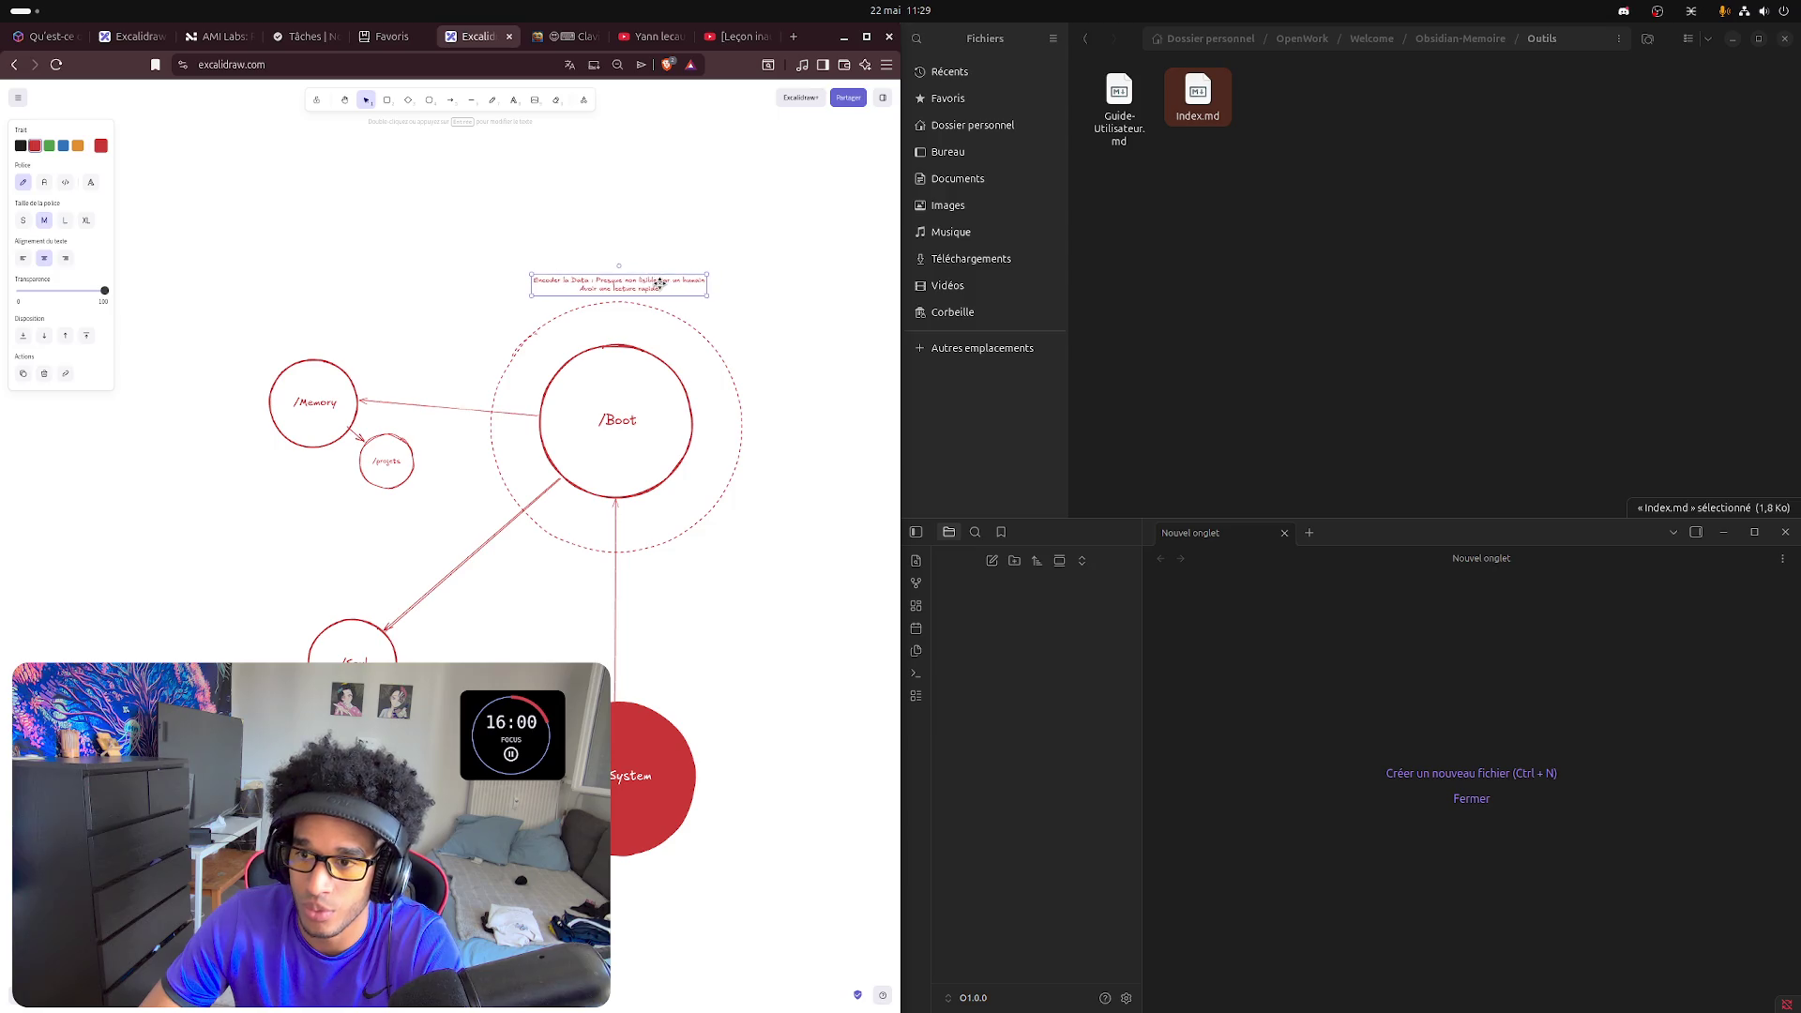
{"action": "left_click", "coordinate": [643, 188]}
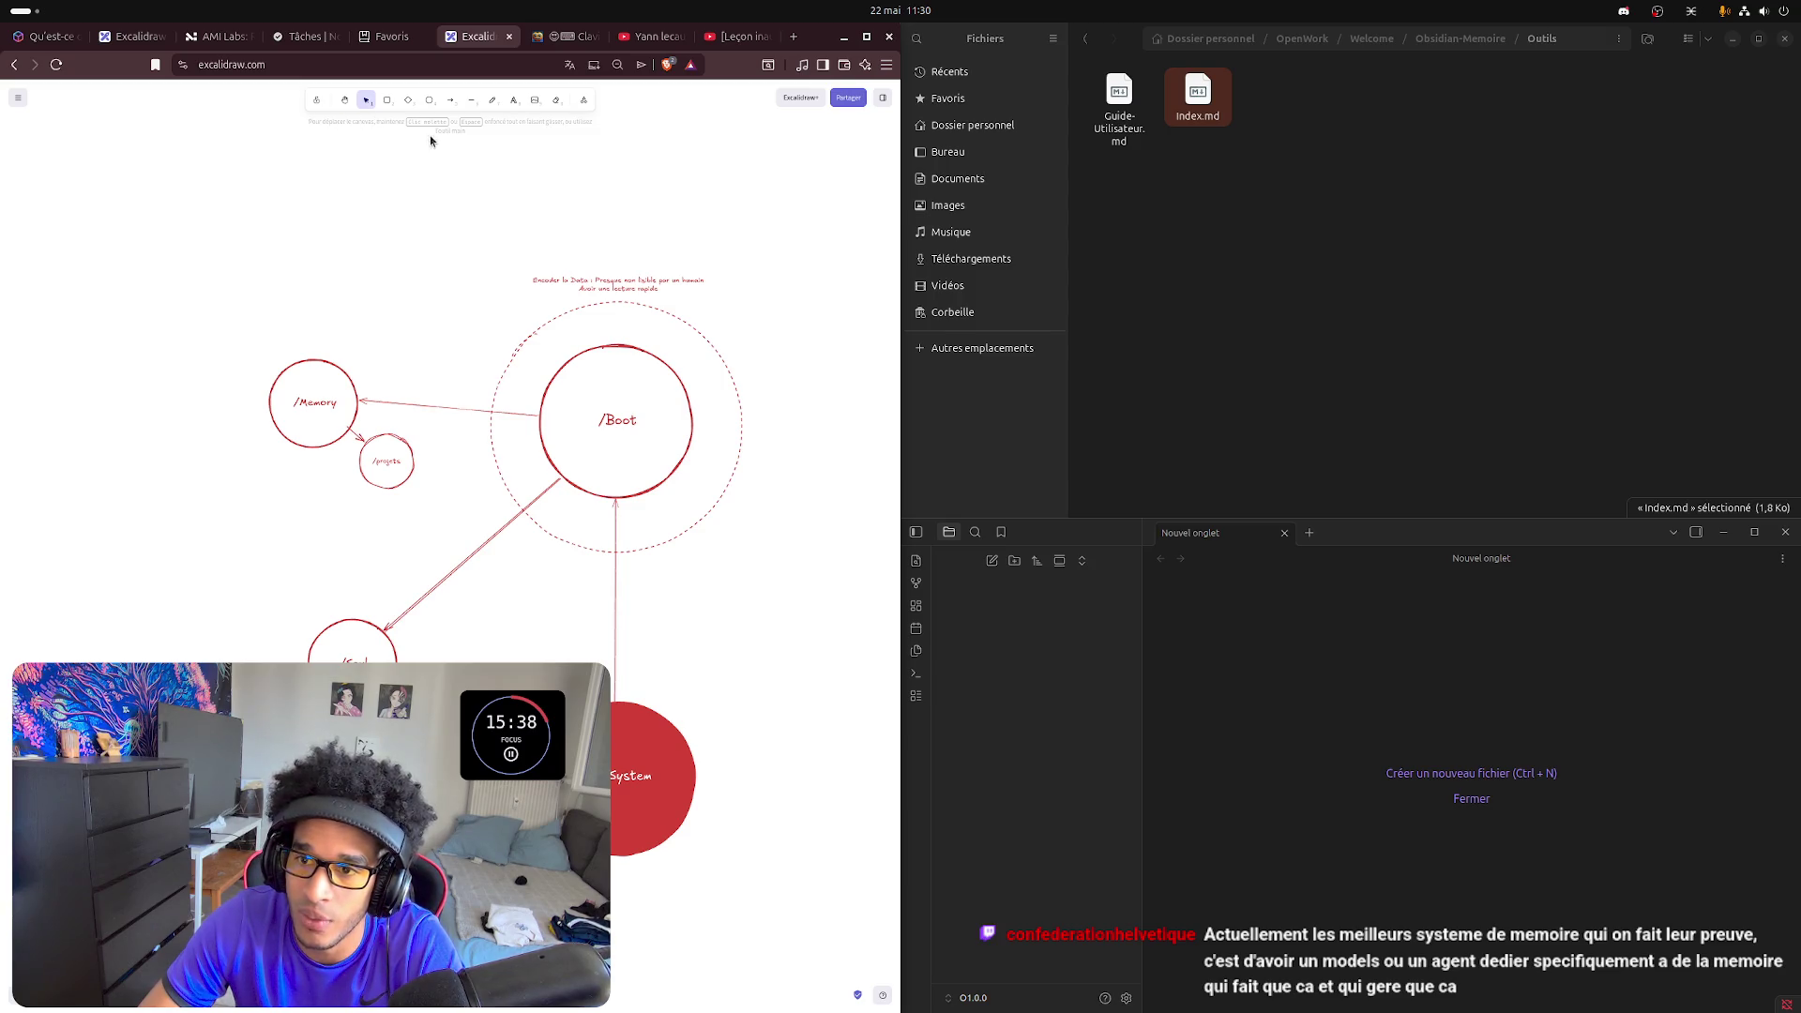
- Draw a small white-filled circle on the arrow between /Boot and /Memory
{"action": "left_click", "coordinate": [429, 100]}
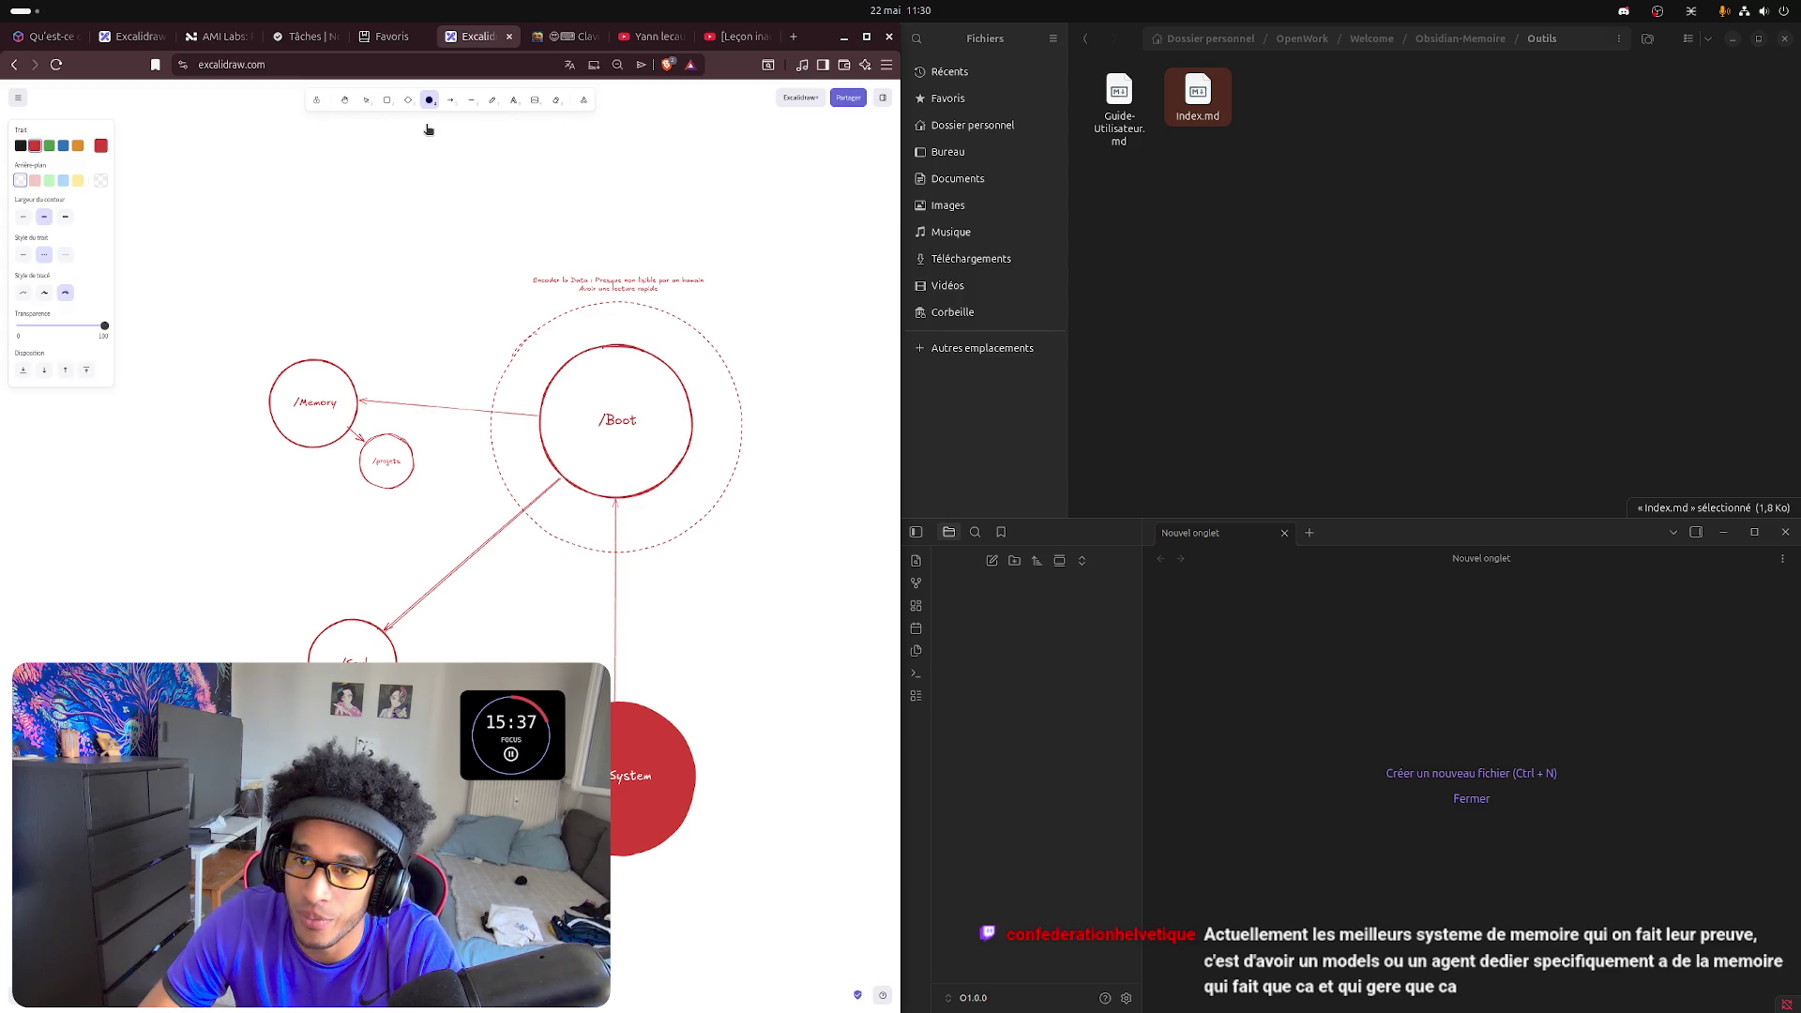
{"action": "left_click", "coordinate": [101, 184]}
{"action": "left_click", "coordinate": [159, 192]}
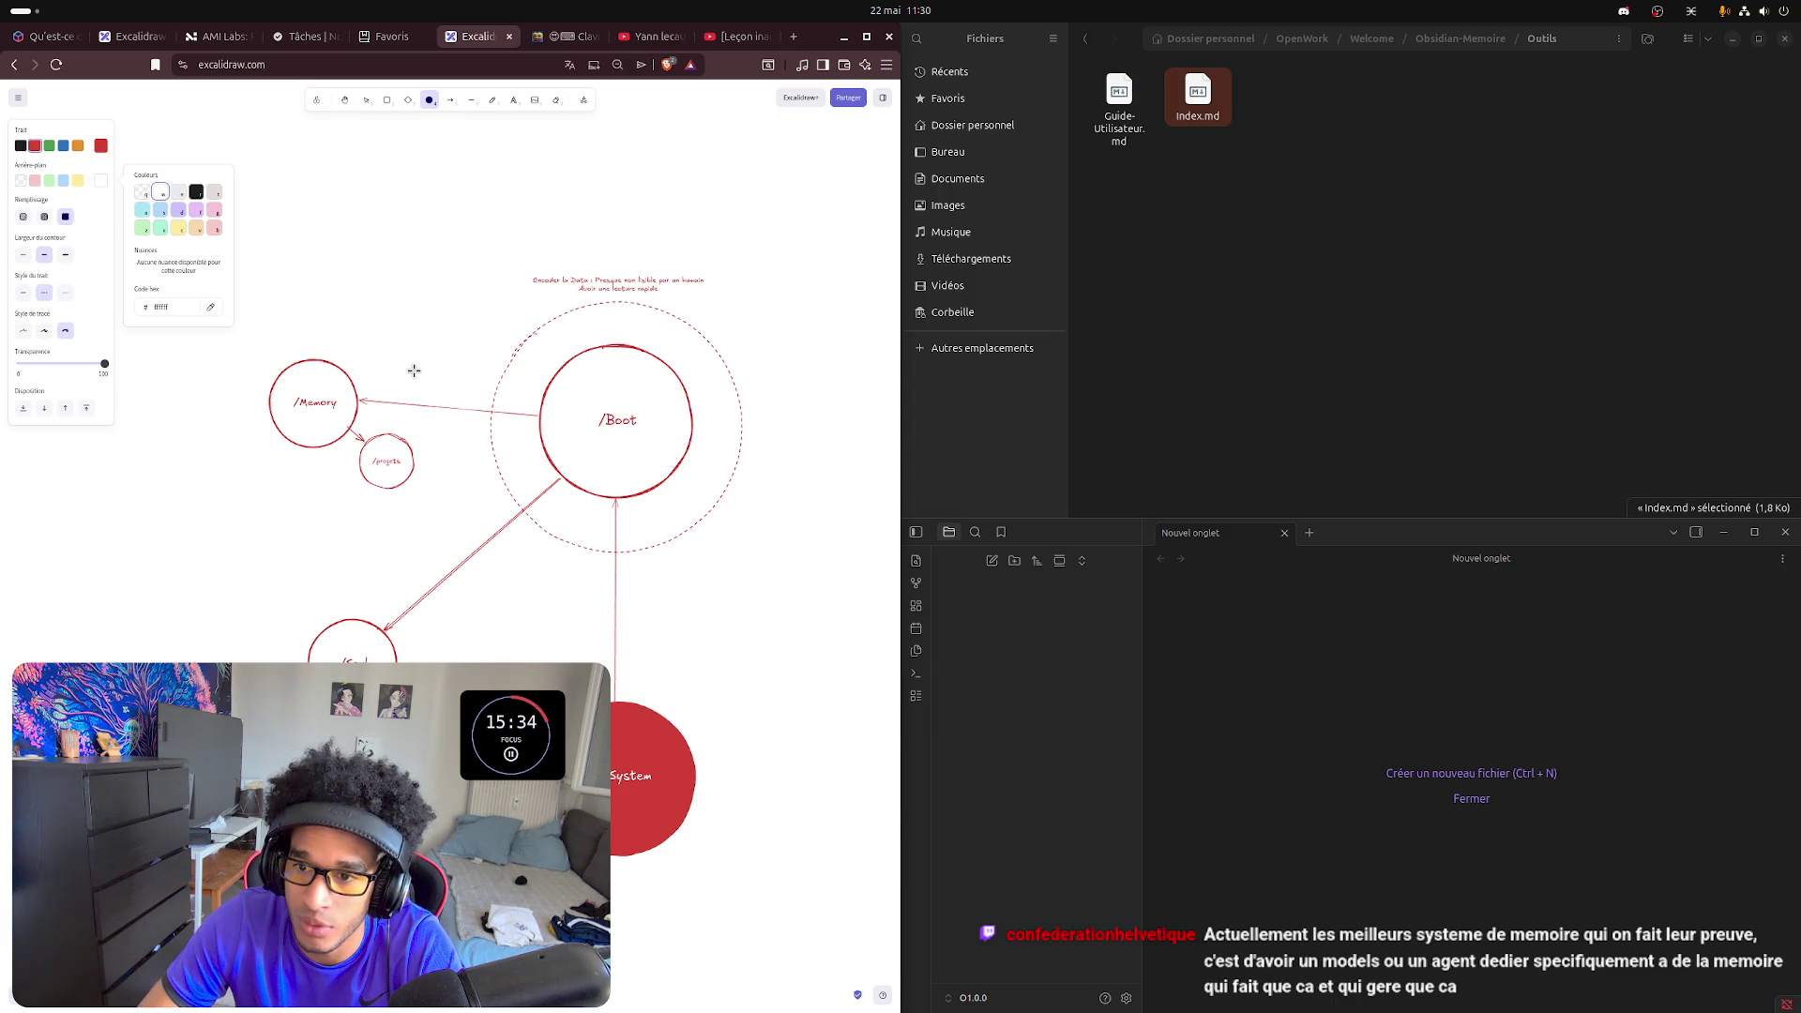
{"action": "left_click_drag", "start_coordinate": [412, 371], "coordinate": [467, 430]}
{"action": "left_click_drag", "start_coordinate": [409, 370], "coordinate": [428, 391]}
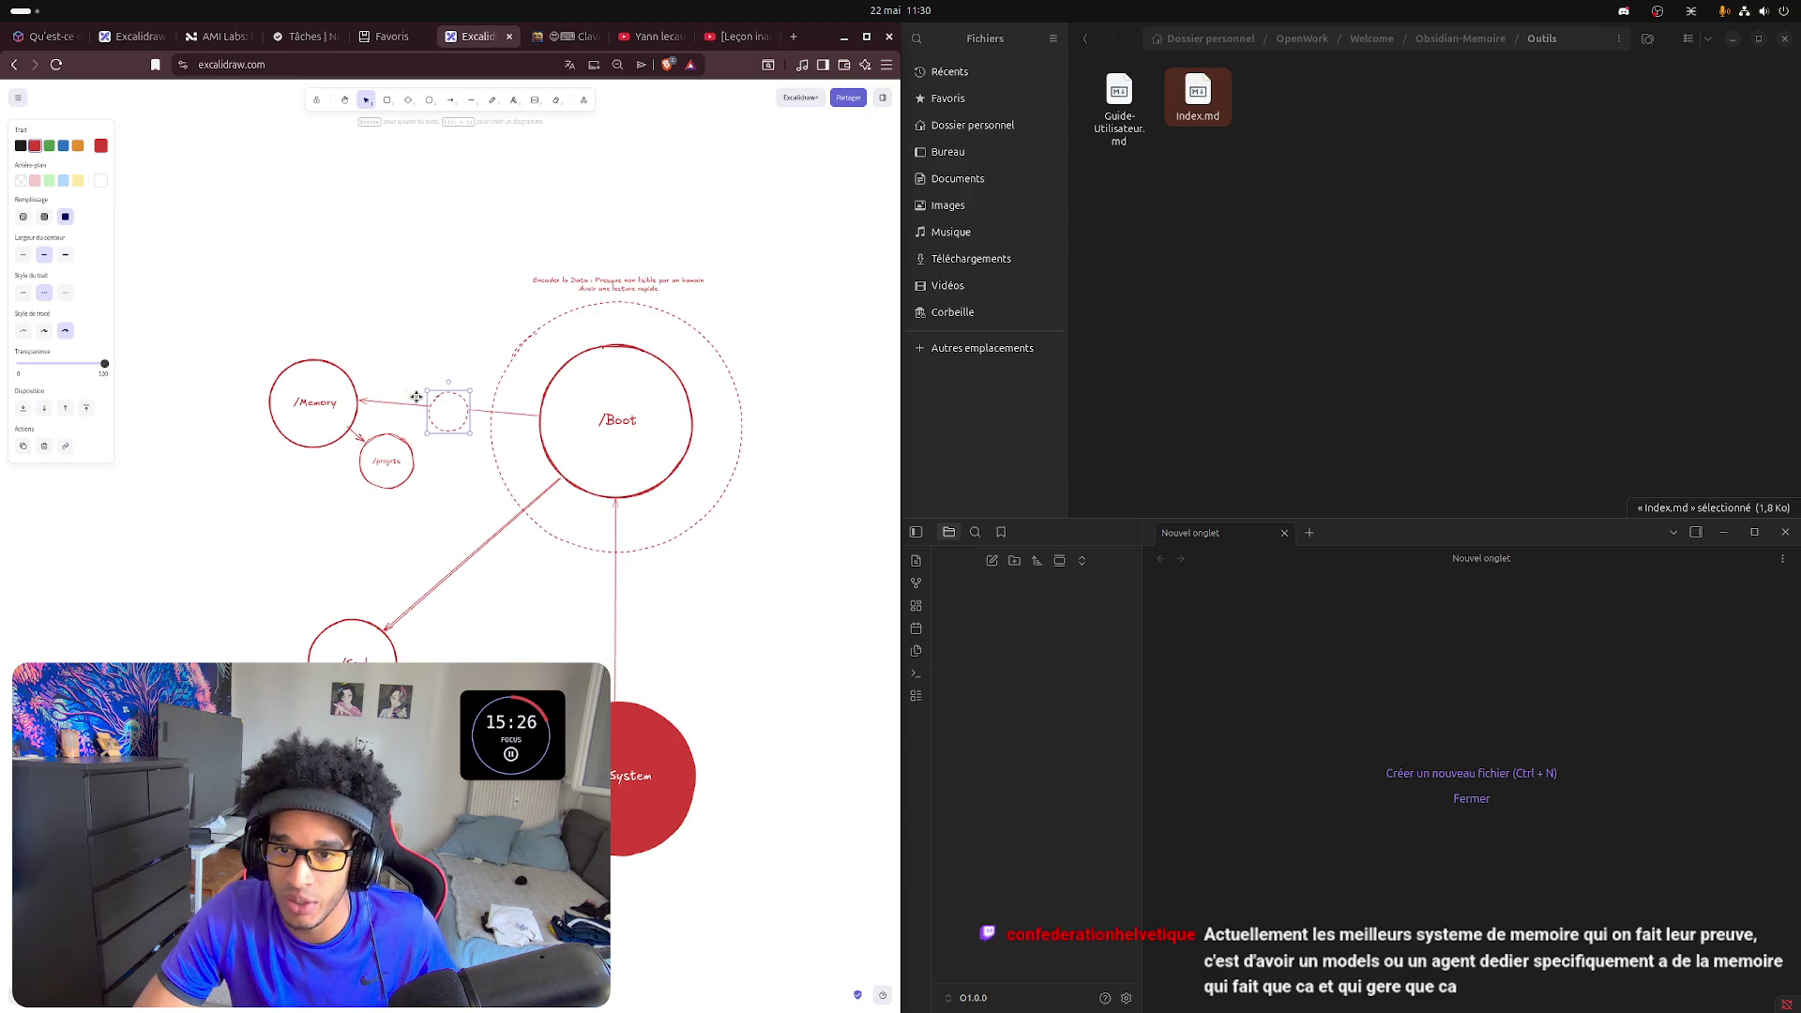
- Give the circle a thin solid green outline and solid fill, nudging it slightly left
{"action": "left_click", "coordinate": [50, 144]}
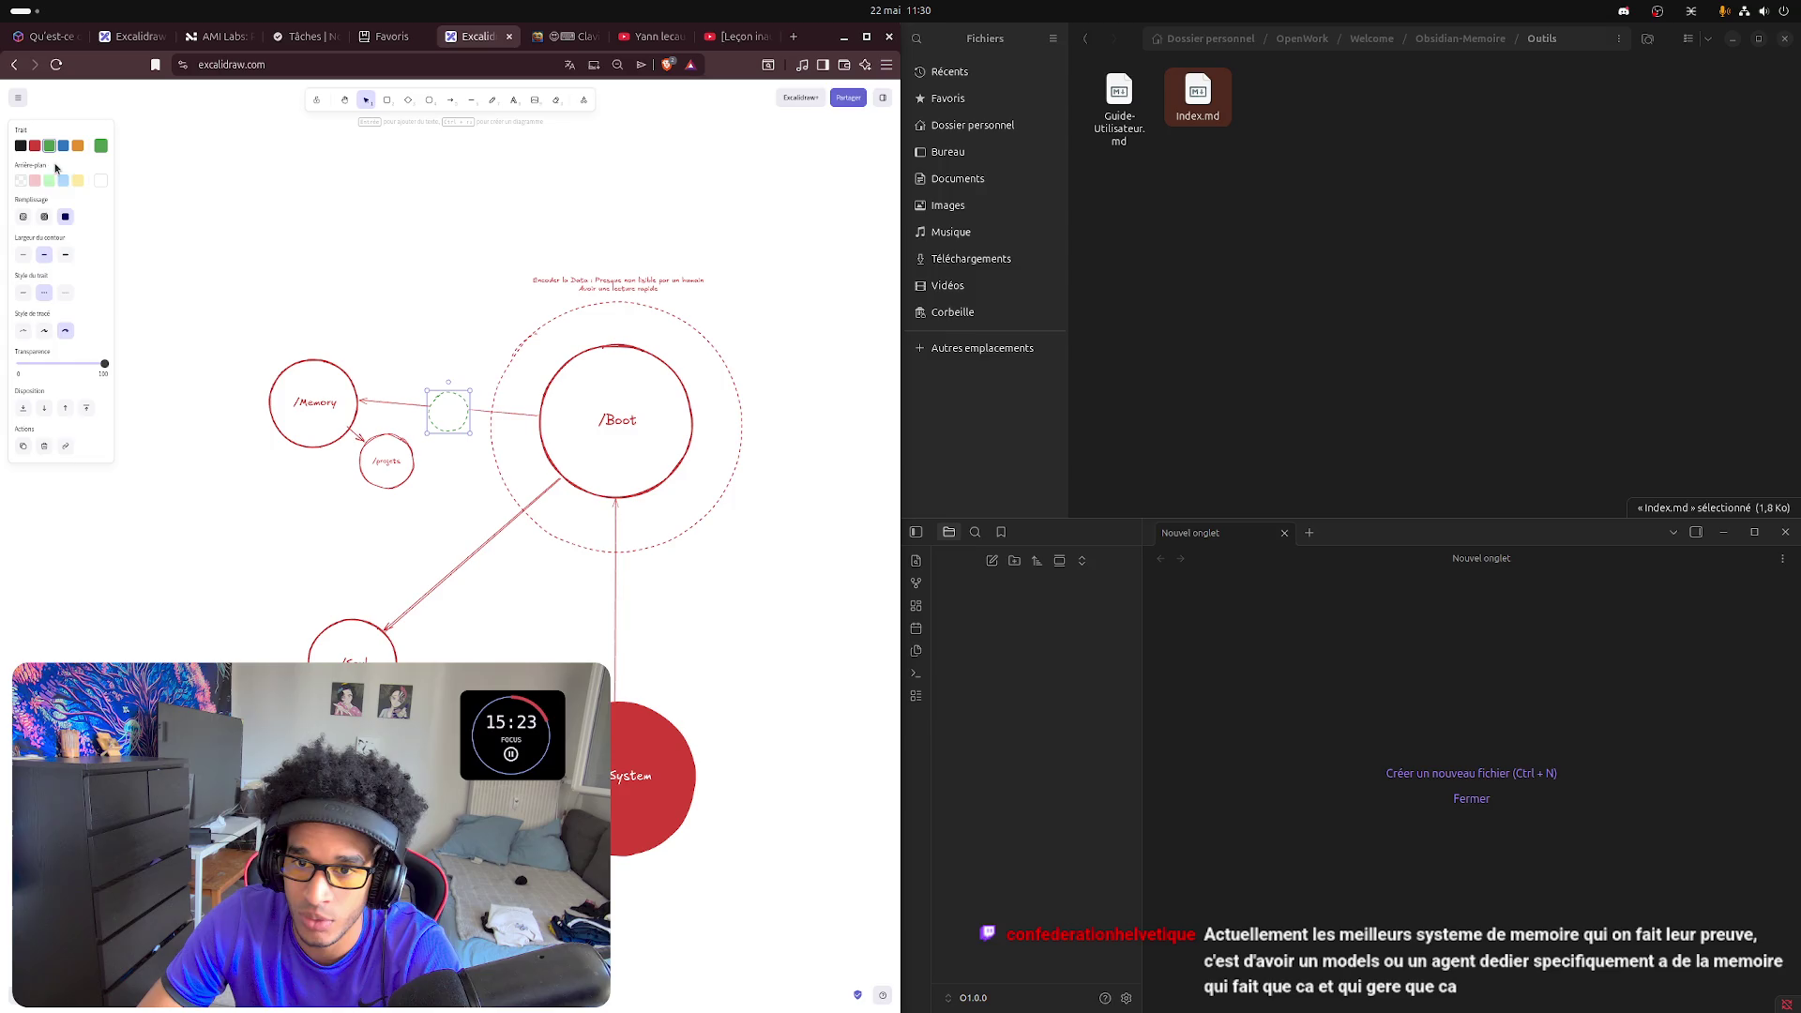
{"action": "left_click", "coordinate": [27, 262]}
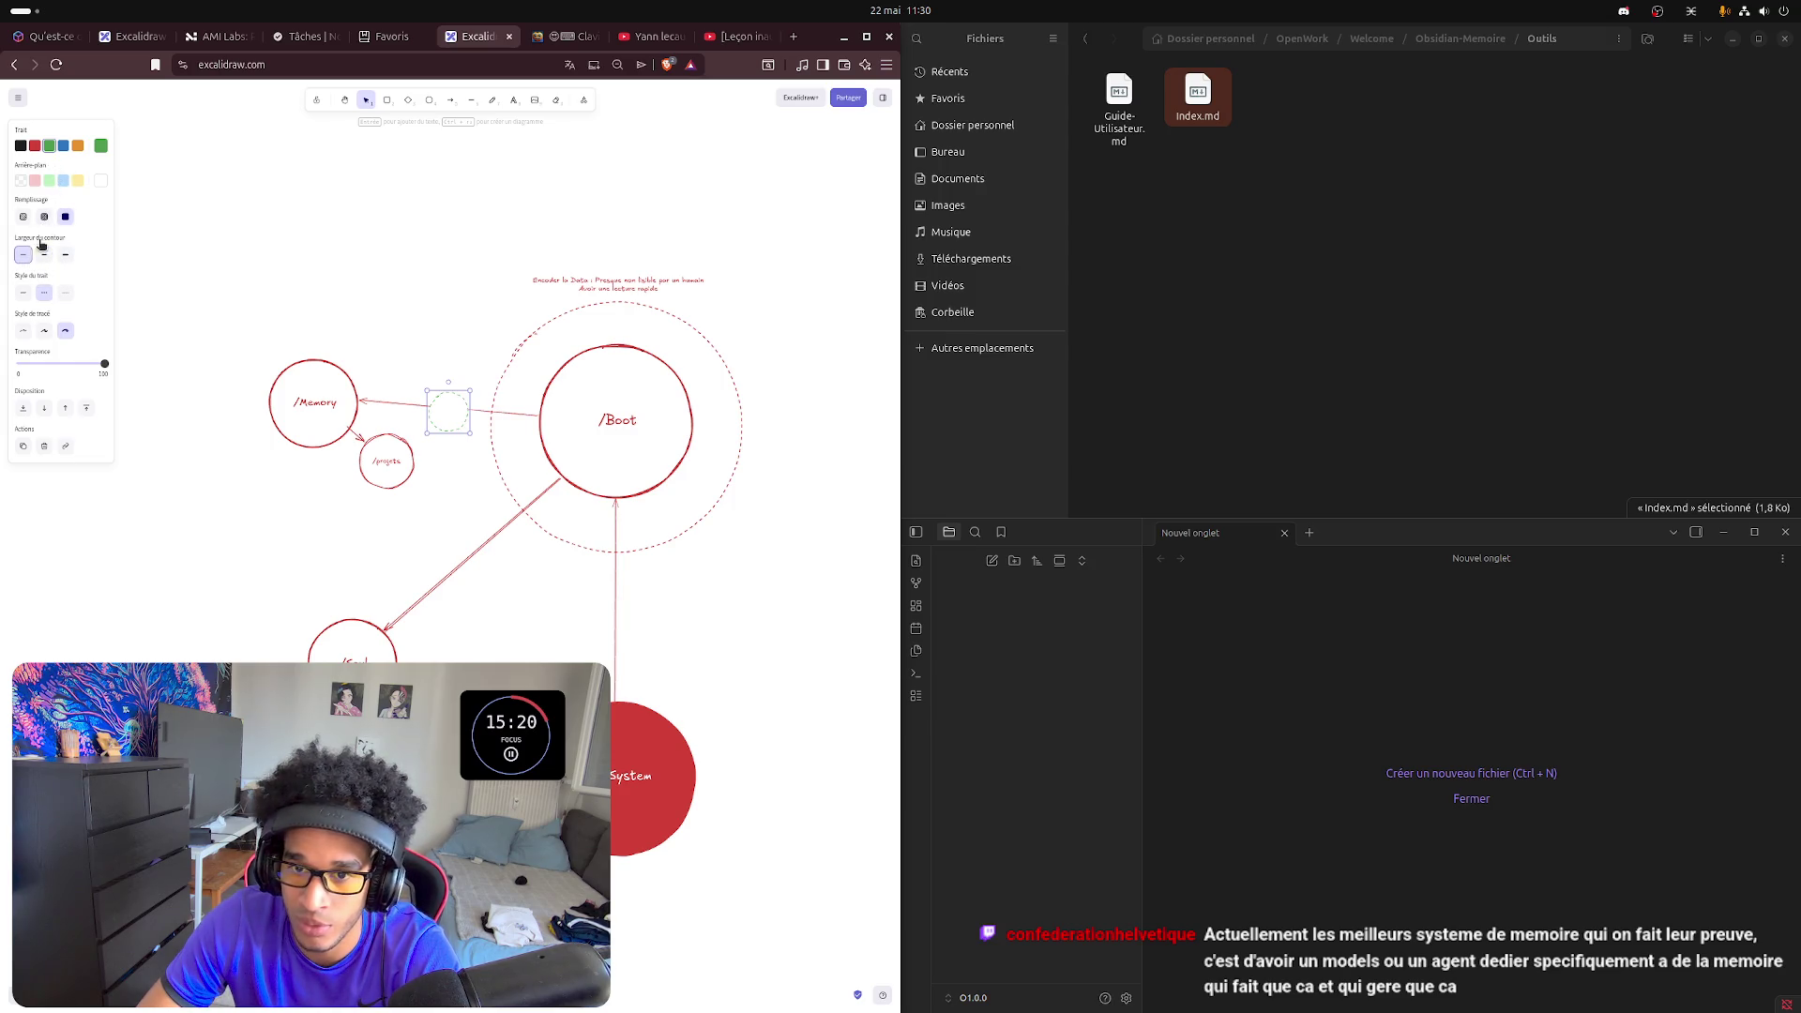
{"action": "left_click", "coordinate": [45, 219]}
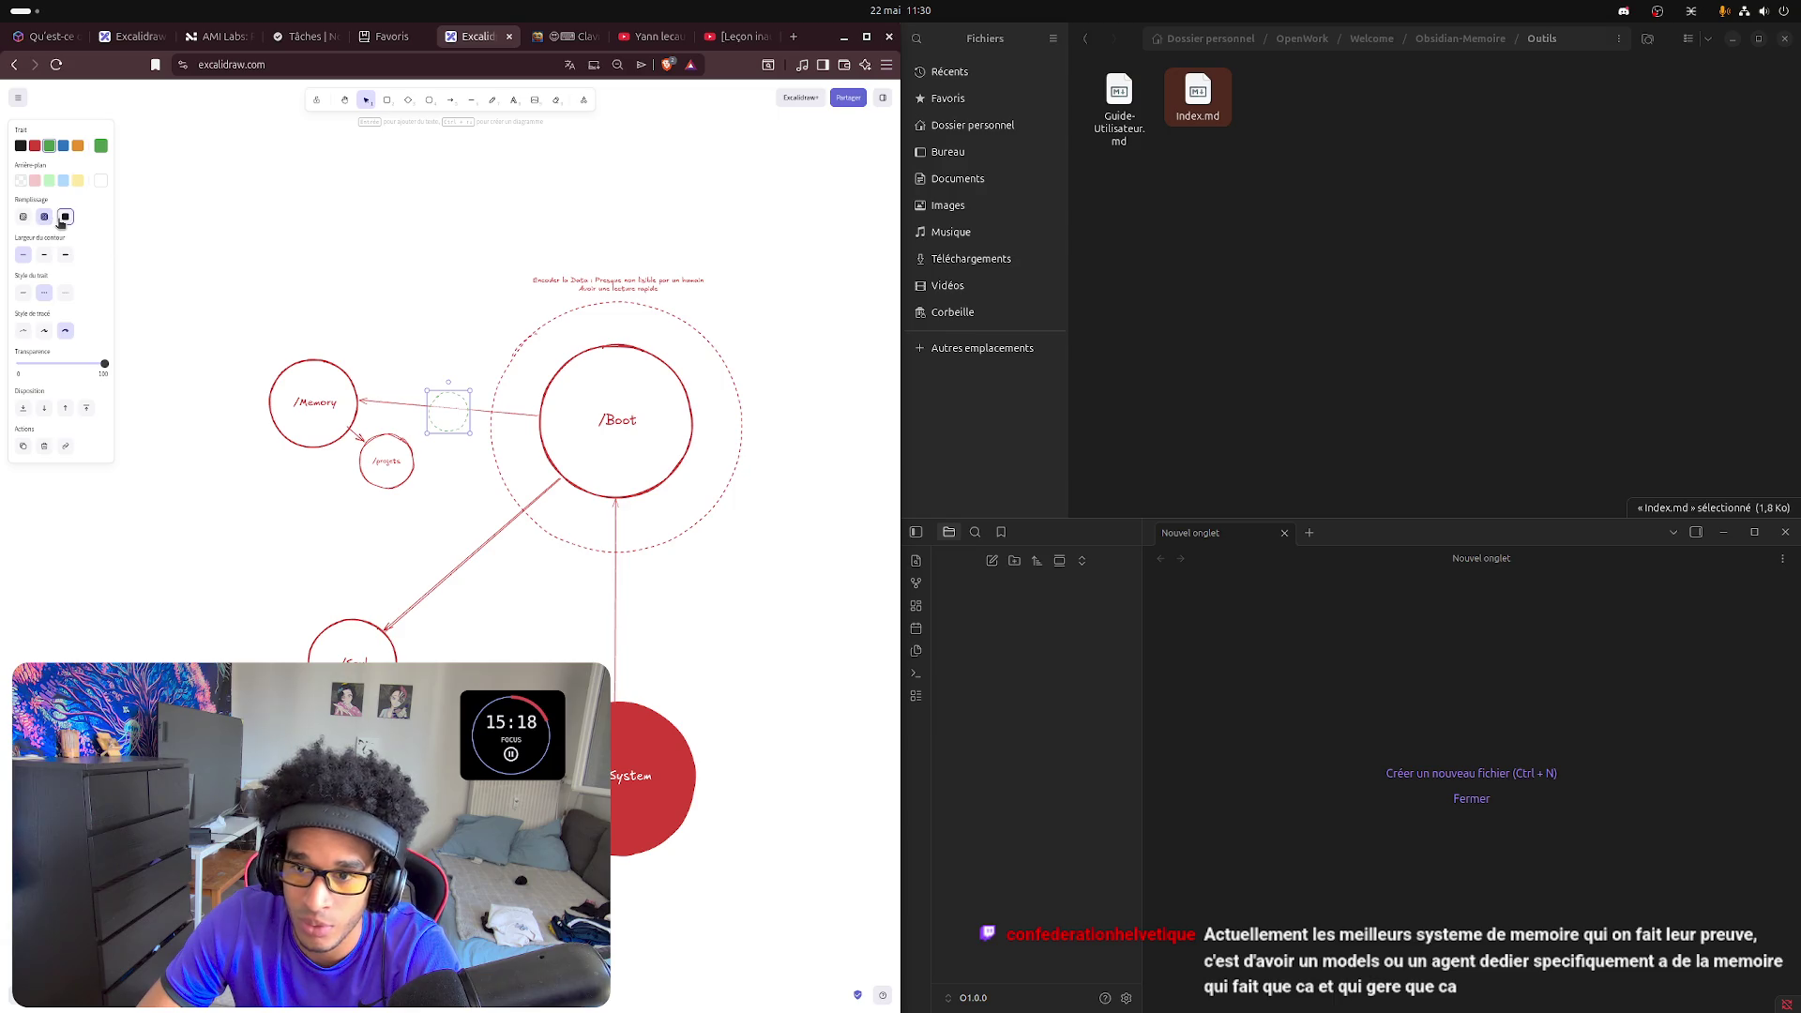
{"action": "left_click", "coordinate": [65, 219]}
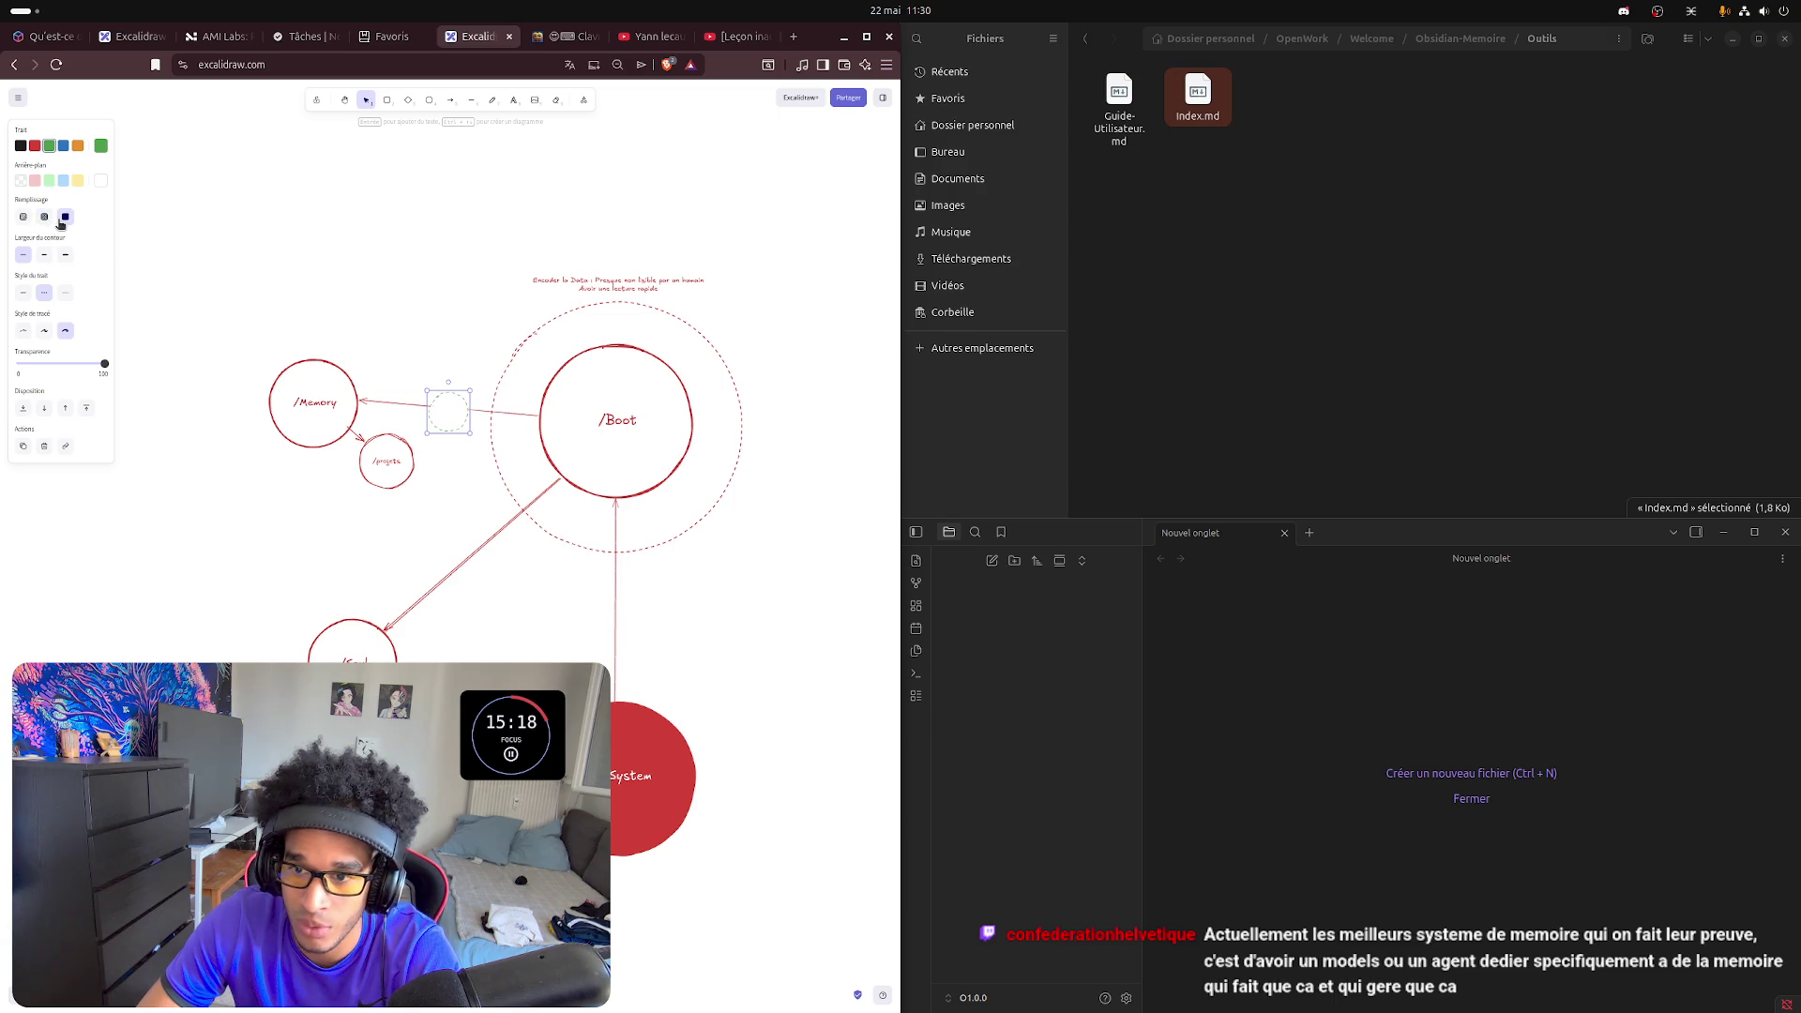
{"action": "left_click", "coordinate": [23, 293]}
{"action": "left_click", "coordinate": [483, 311]}
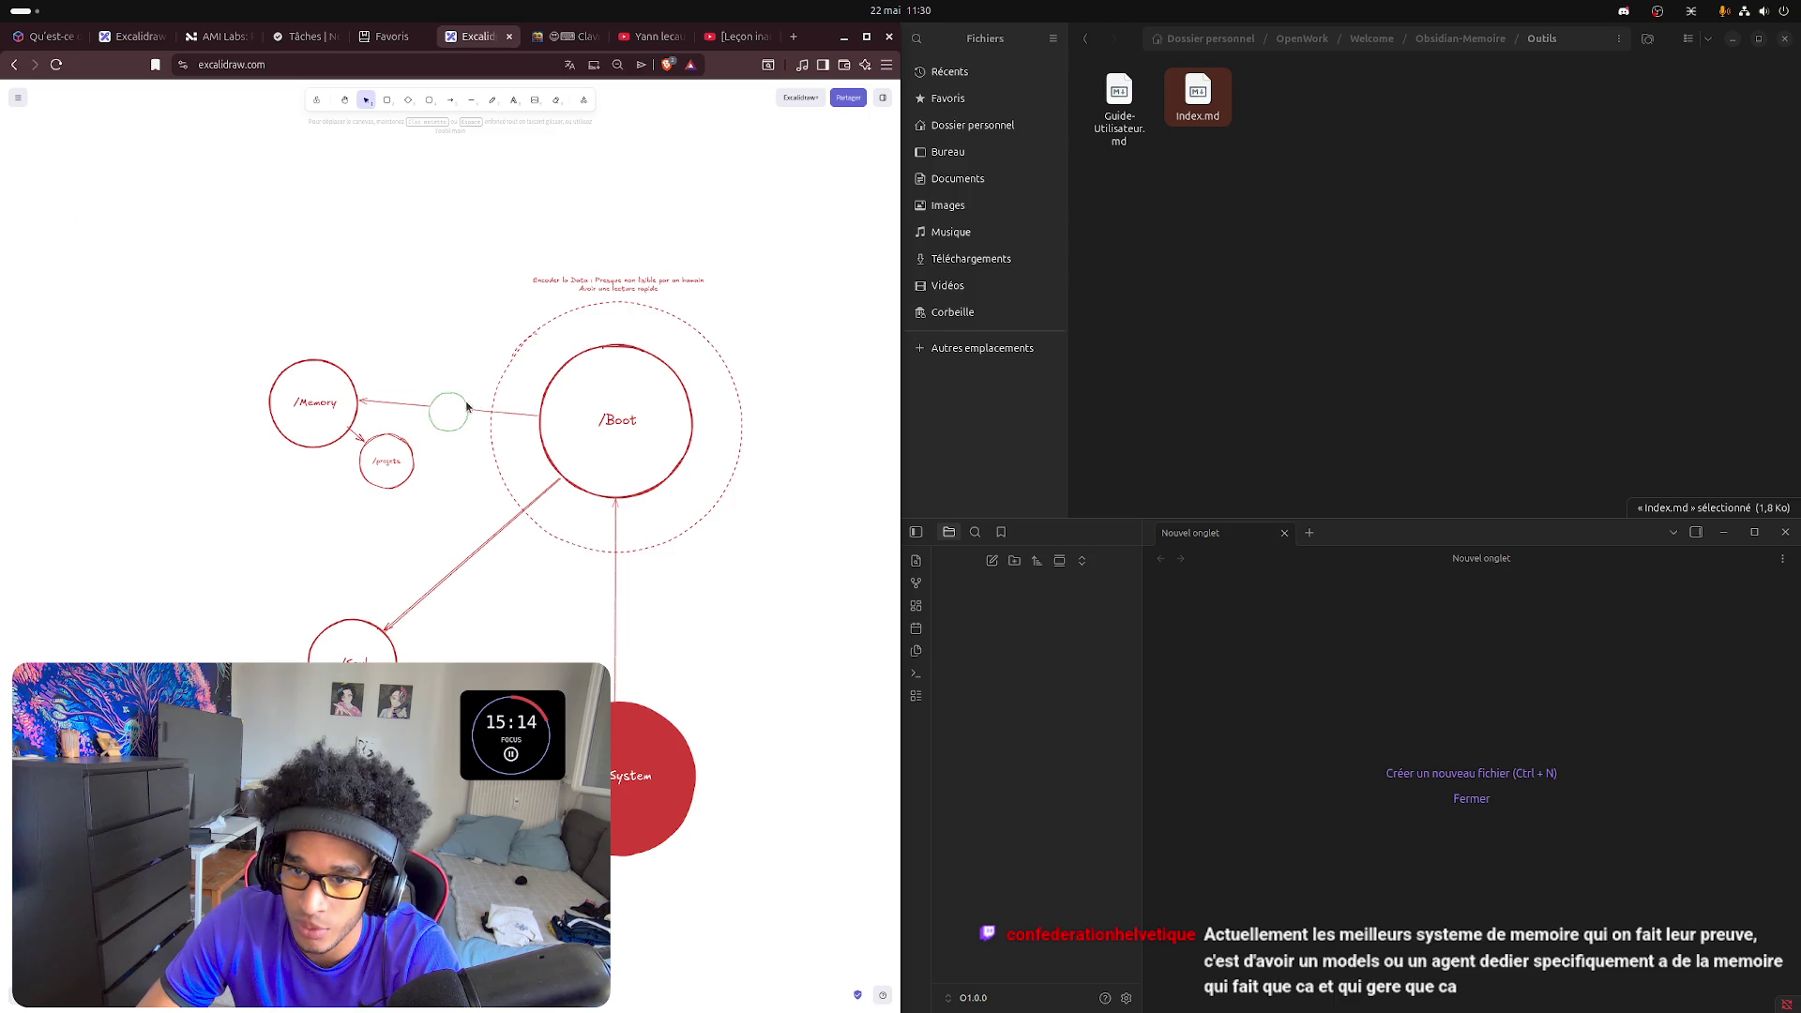
{"action": "left_click_drag", "start_coordinate": [462, 405], "coordinate": [451, 397]}
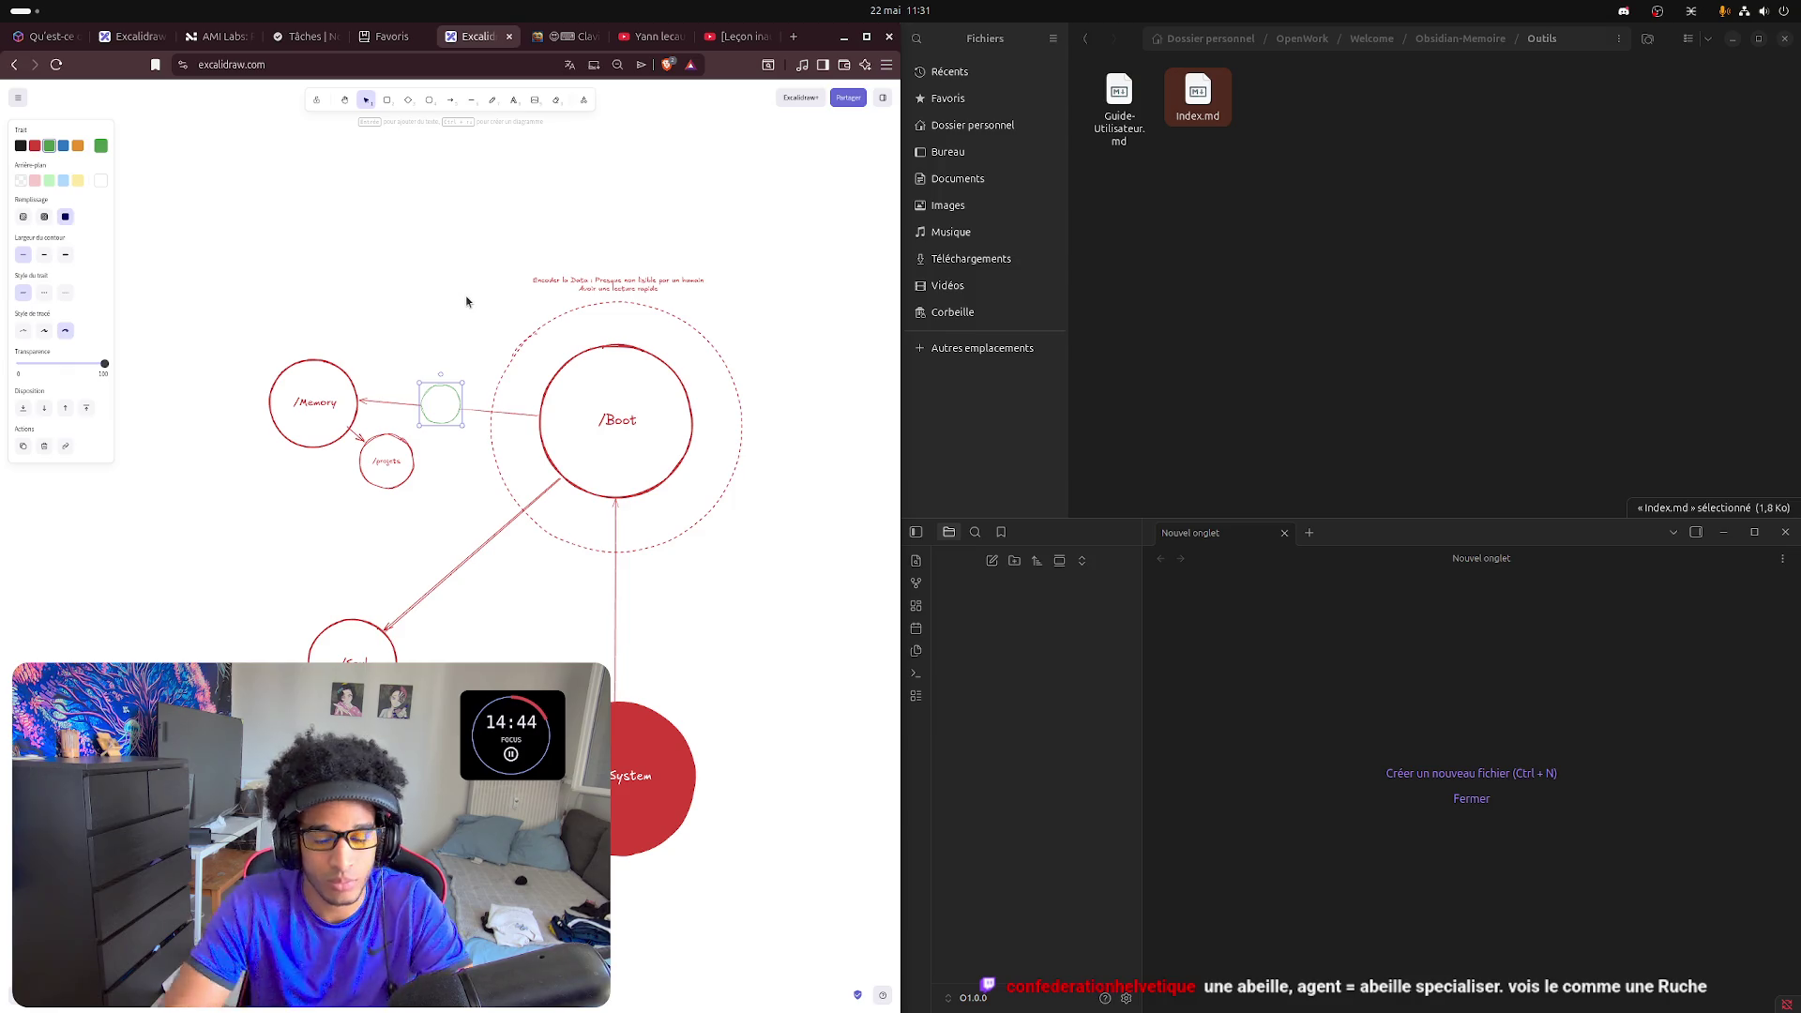
- Label the small green circle "Agent memoriel"
{"action": "left_click", "coordinate": [455, 342]}
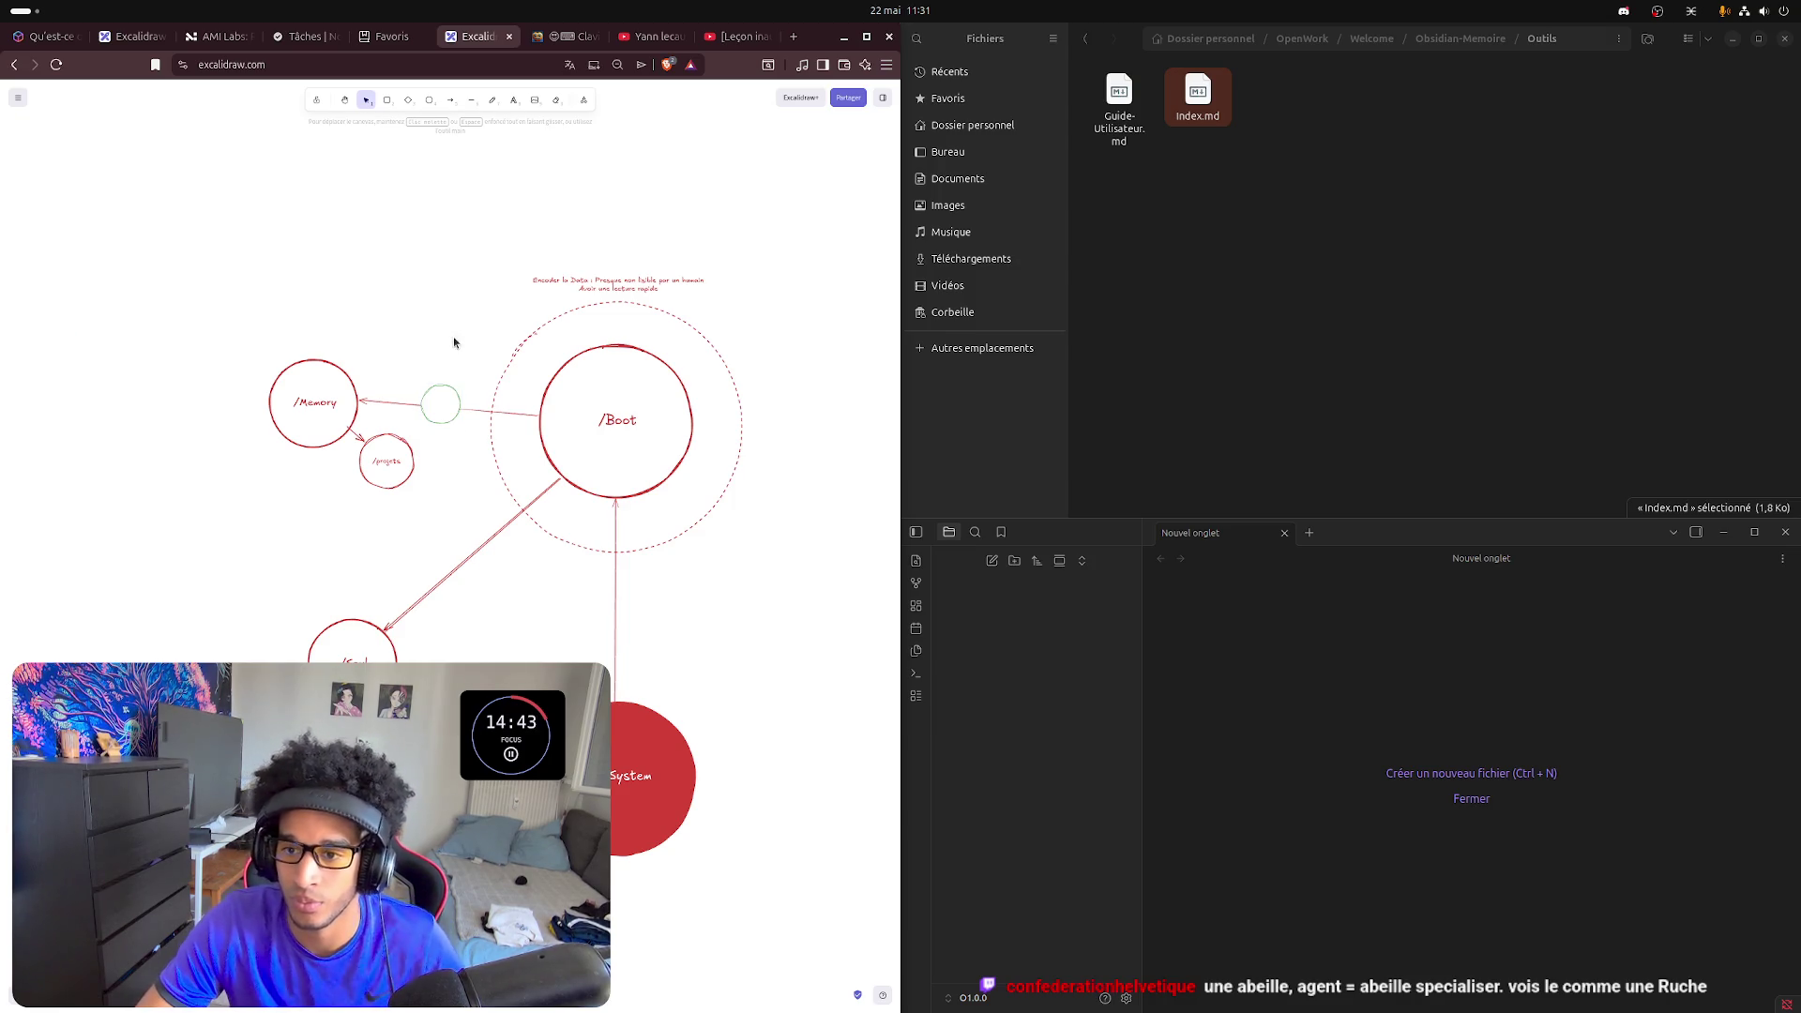
{"action": "left_click", "coordinate": [439, 395]}
{"action": "double_click", "coordinate": [439, 395]}
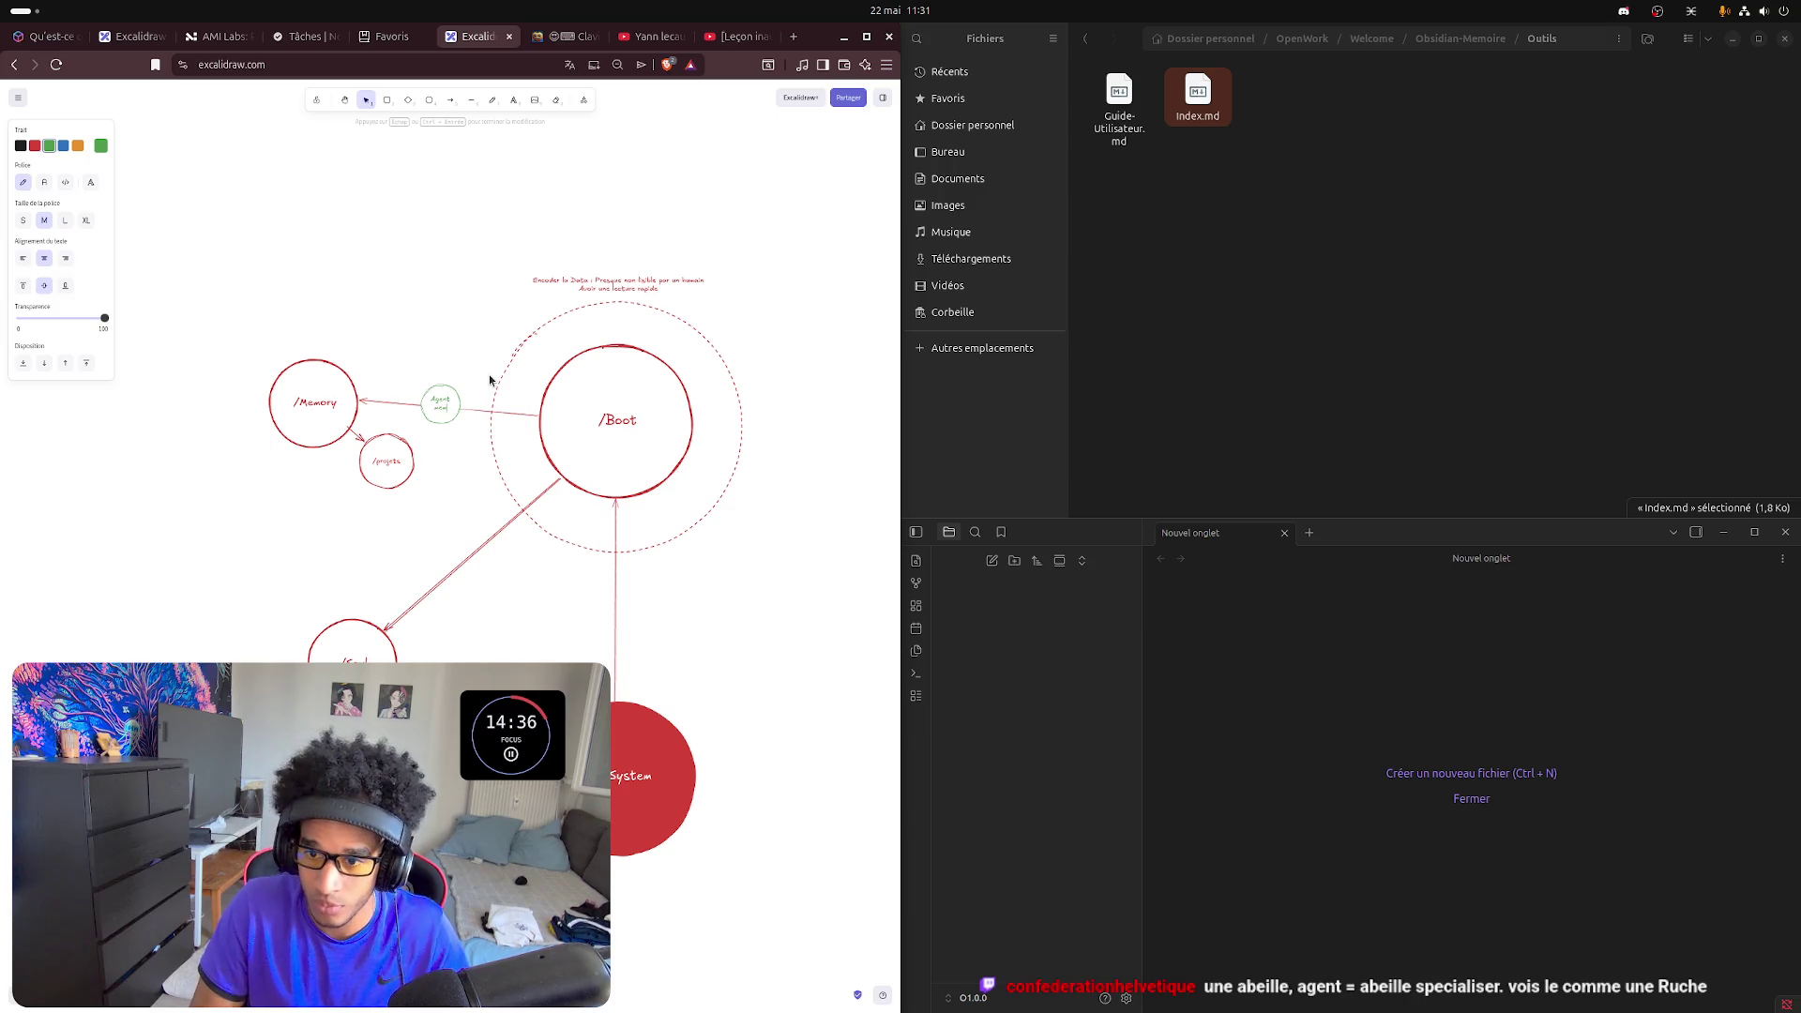
{"action": "type", "text": "onnel"}
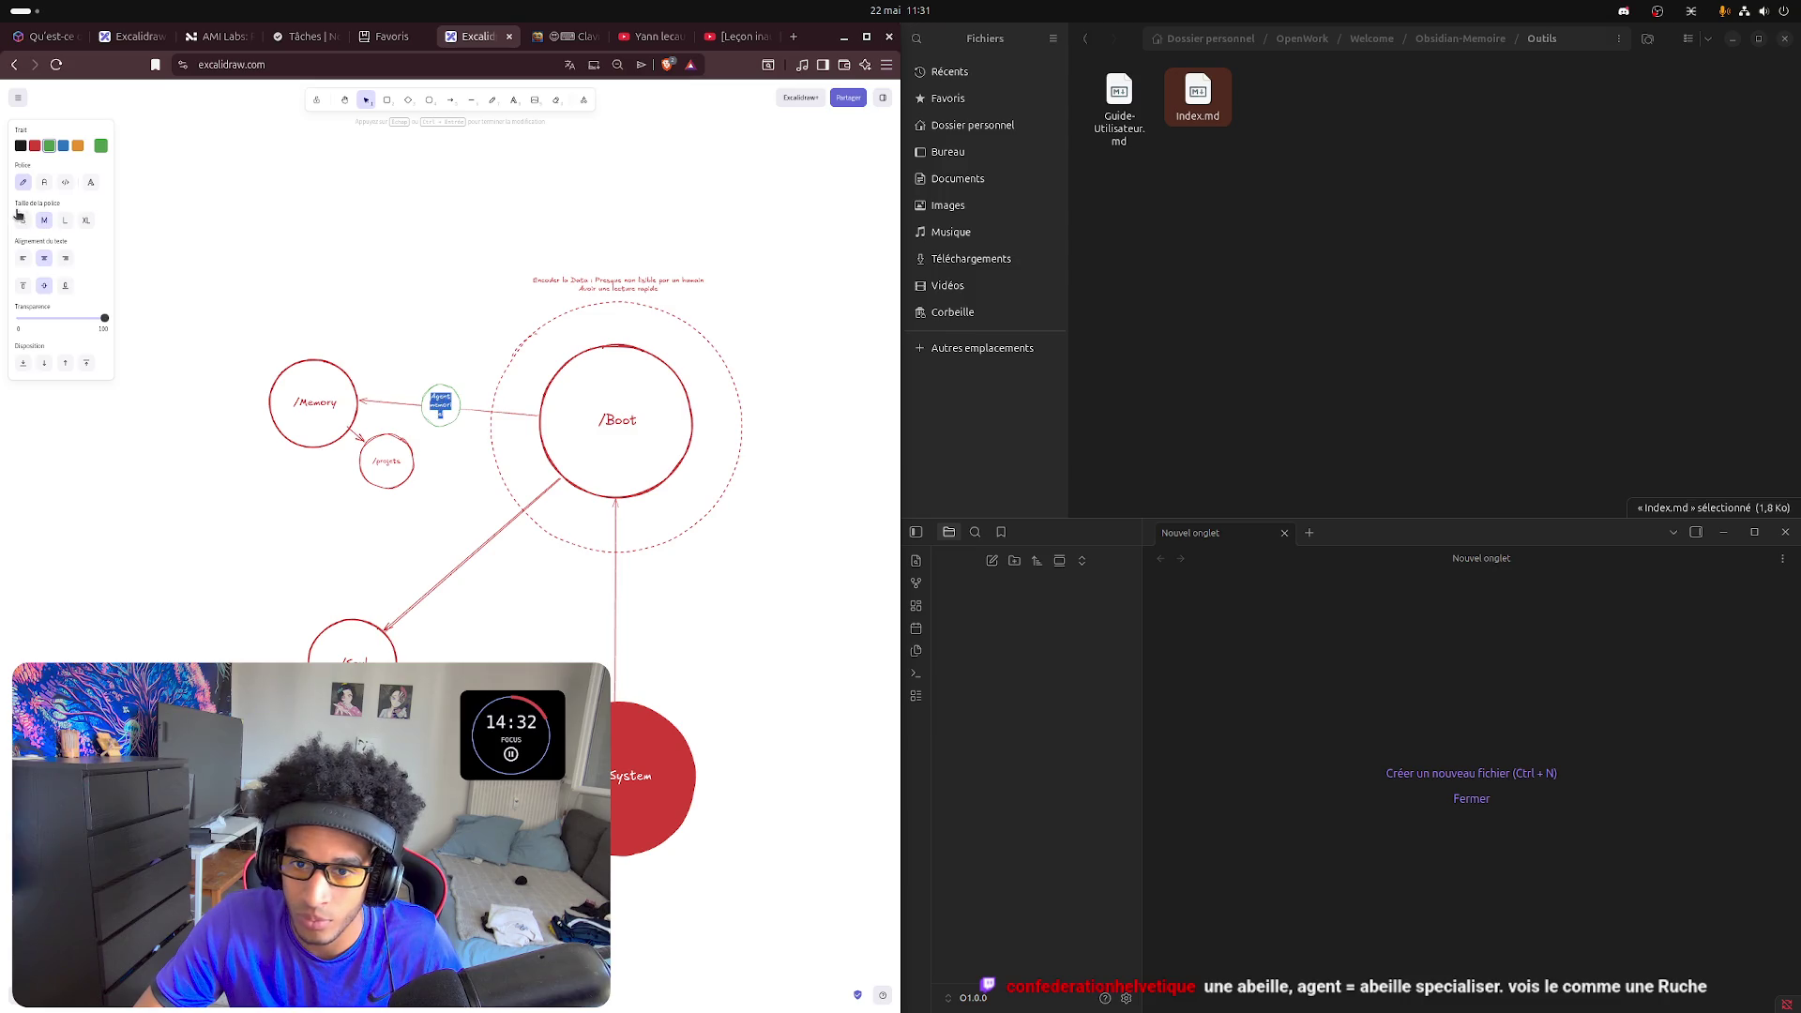
{"action": "left_click", "coordinate": [453, 305]}
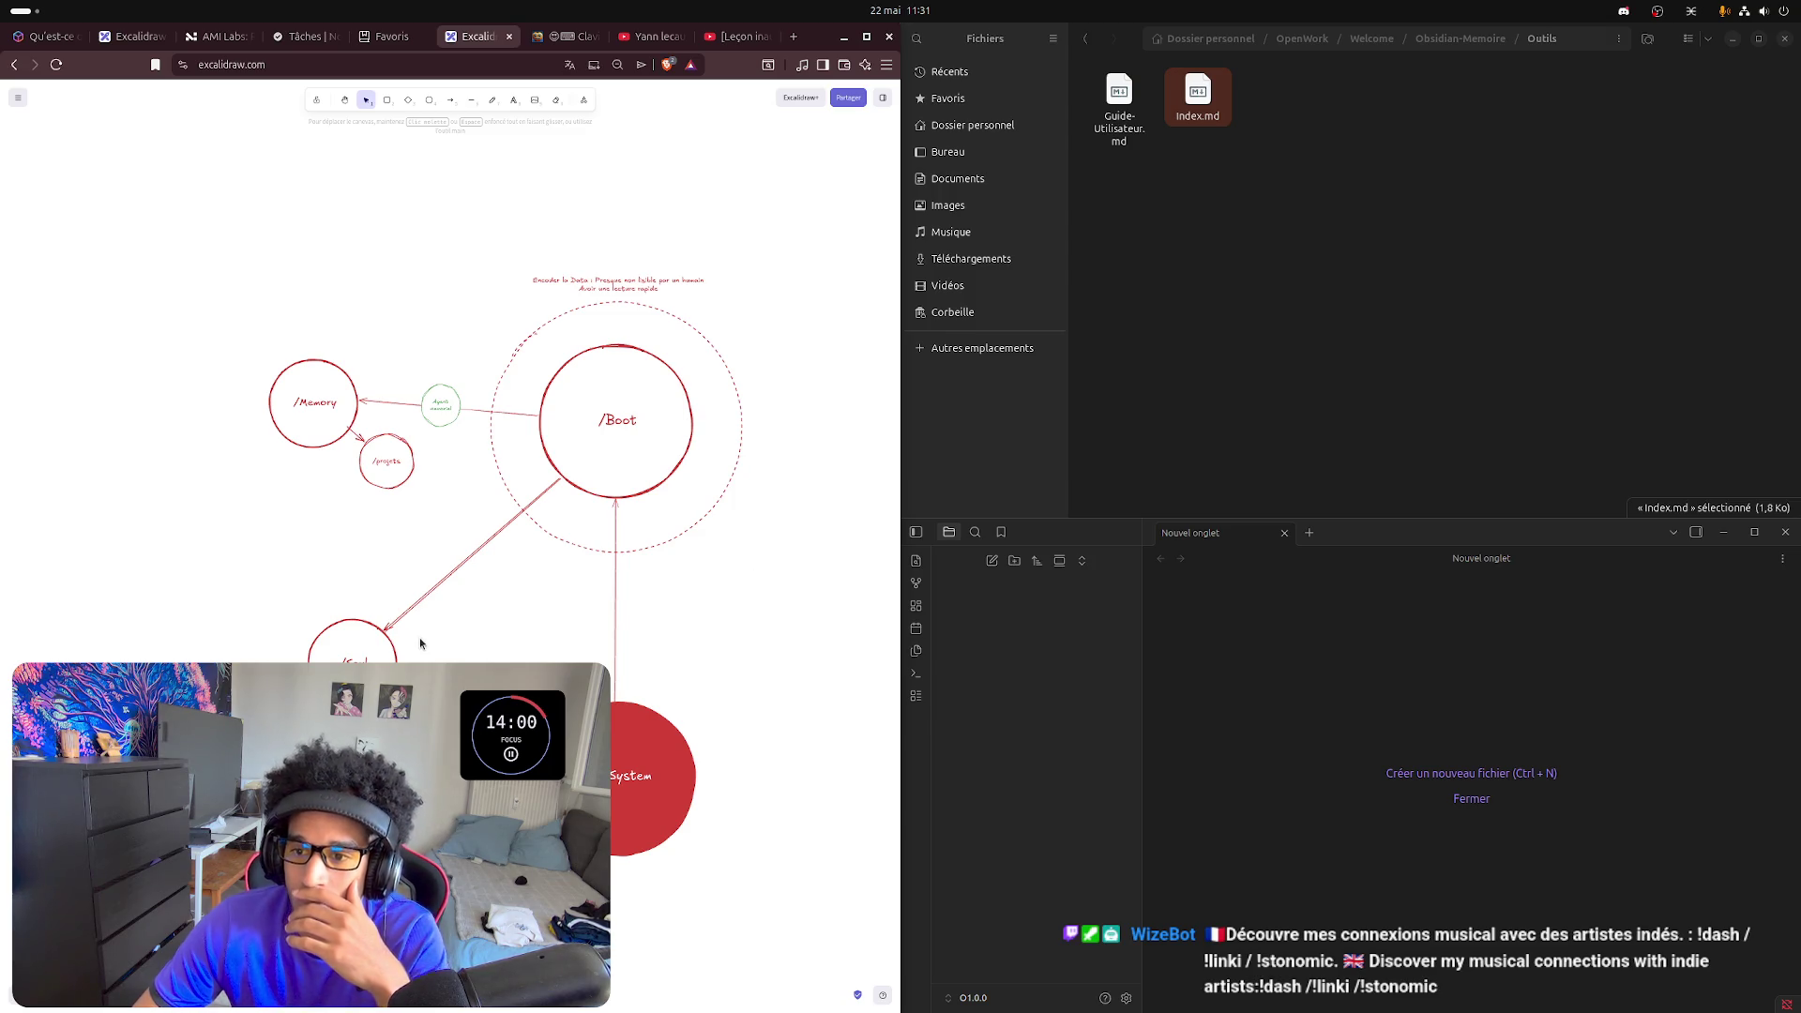
{"action": "scroll", "coordinate": [434, 473], "scroll_direction": "up", "scroll_amount": 2}
{"action": "scroll", "coordinate": [435, 472], "scroll_direction": "up", "scroll_amount": 1}
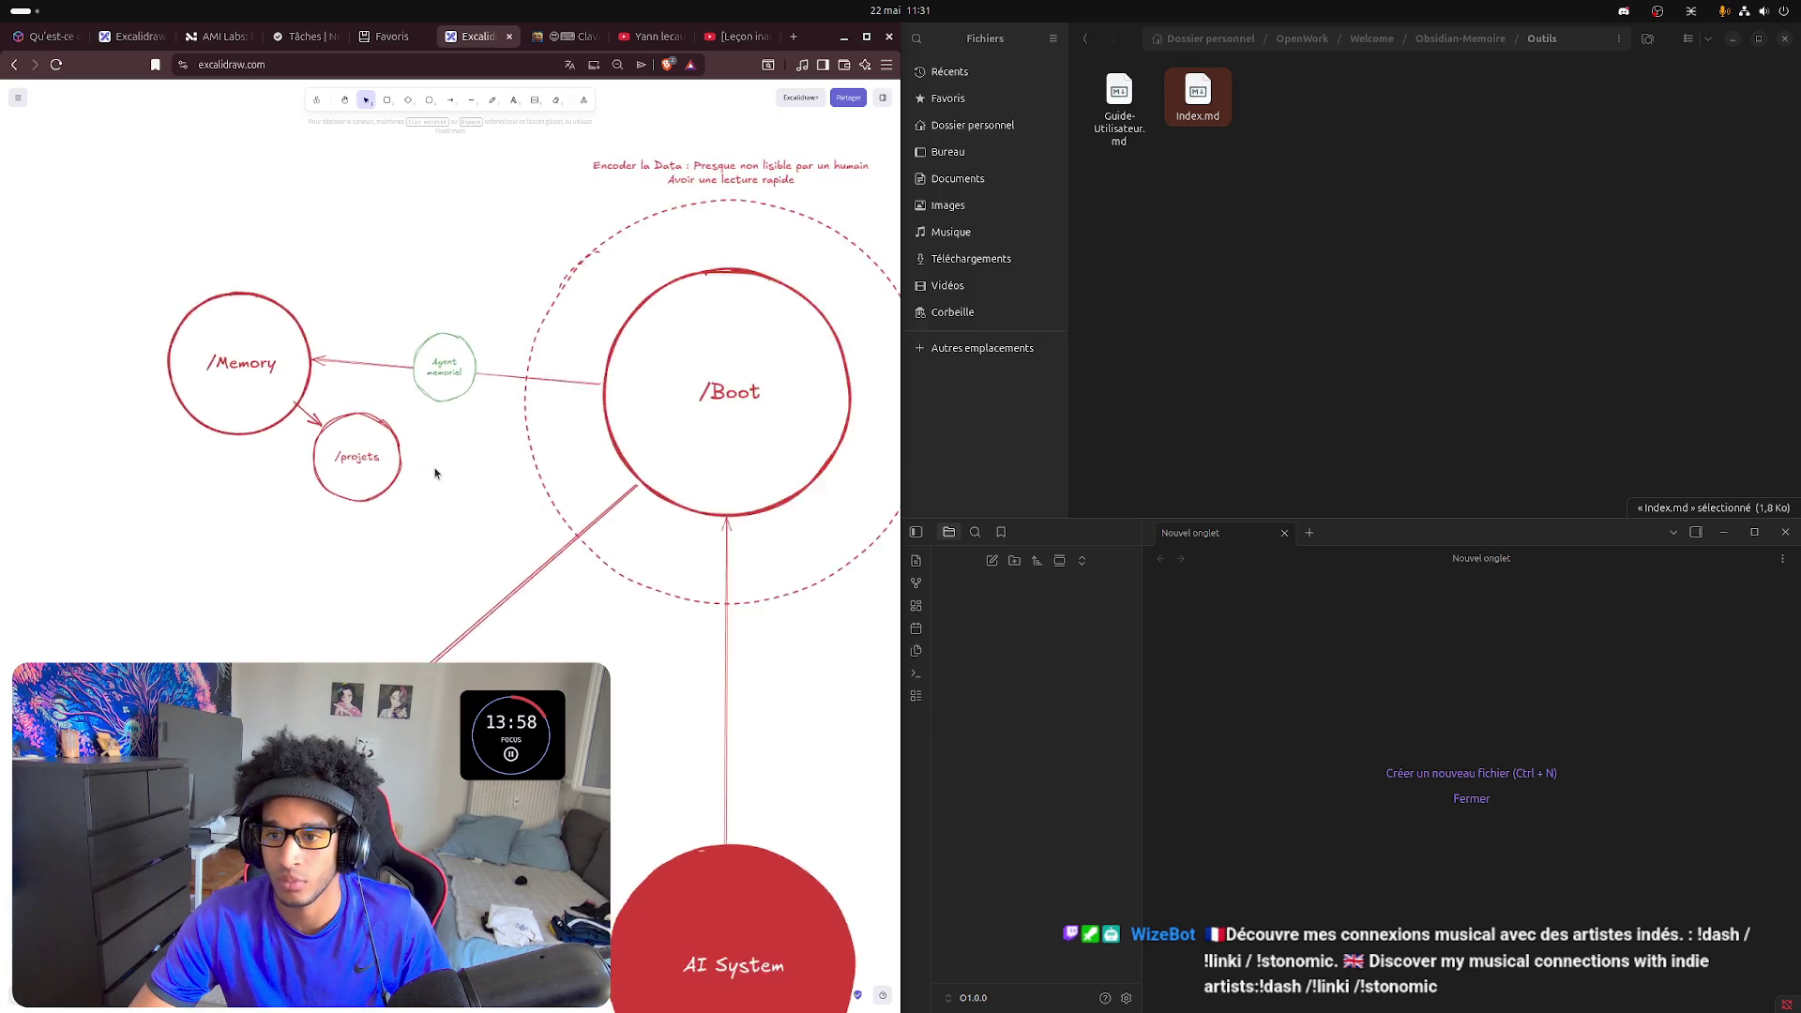
{"action": "scroll", "coordinate": [435, 470], "scroll_direction": "up", "scroll_amount": 2}
{"action": "scroll", "coordinate": [539, 550], "scroll_direction": "up", "scroll_amount": 2}
{"action": "scroll", "coordinate": [538, 550], "scroll_direction": "up", "scroll_amount": 1}
{"action": "scroll", "coordinate": [538, 550], "scroll_direction": "left", "scroll_amount": 1}
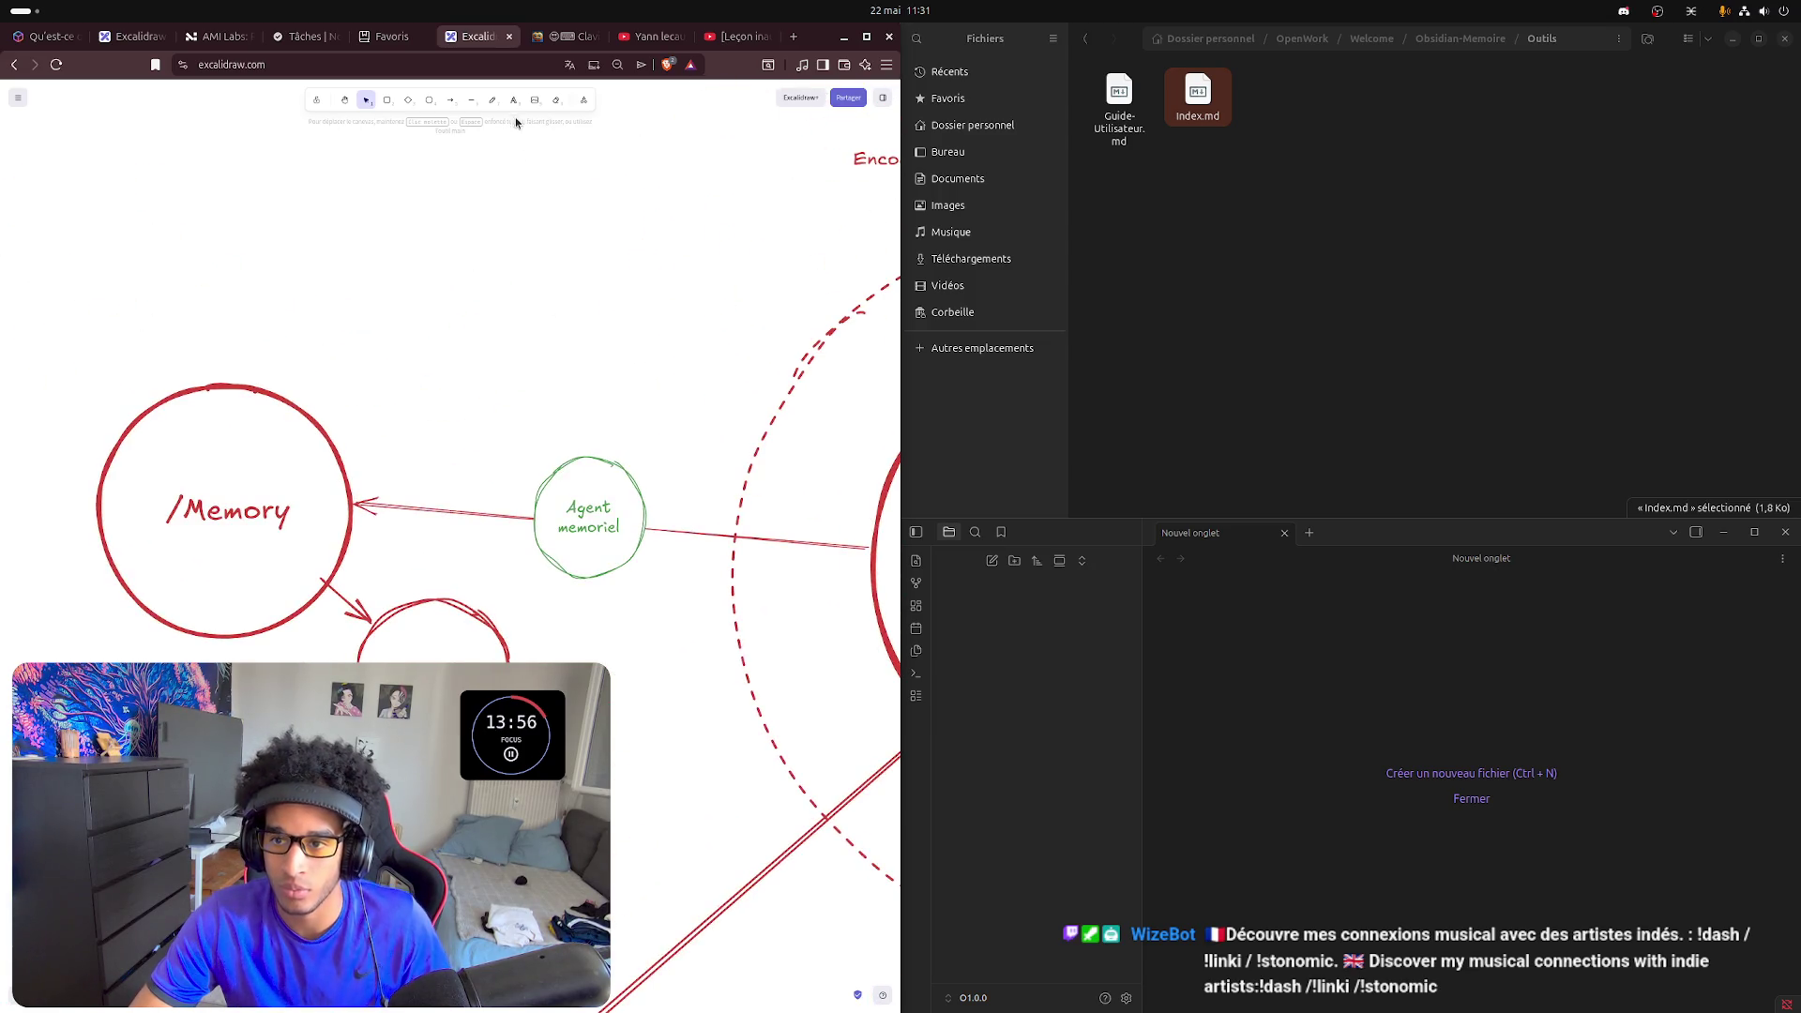
- Draw a curved green arrow down into Agent memoriel and start a text box above it
{"action": "left_click", "coordinate": [450, 101]}
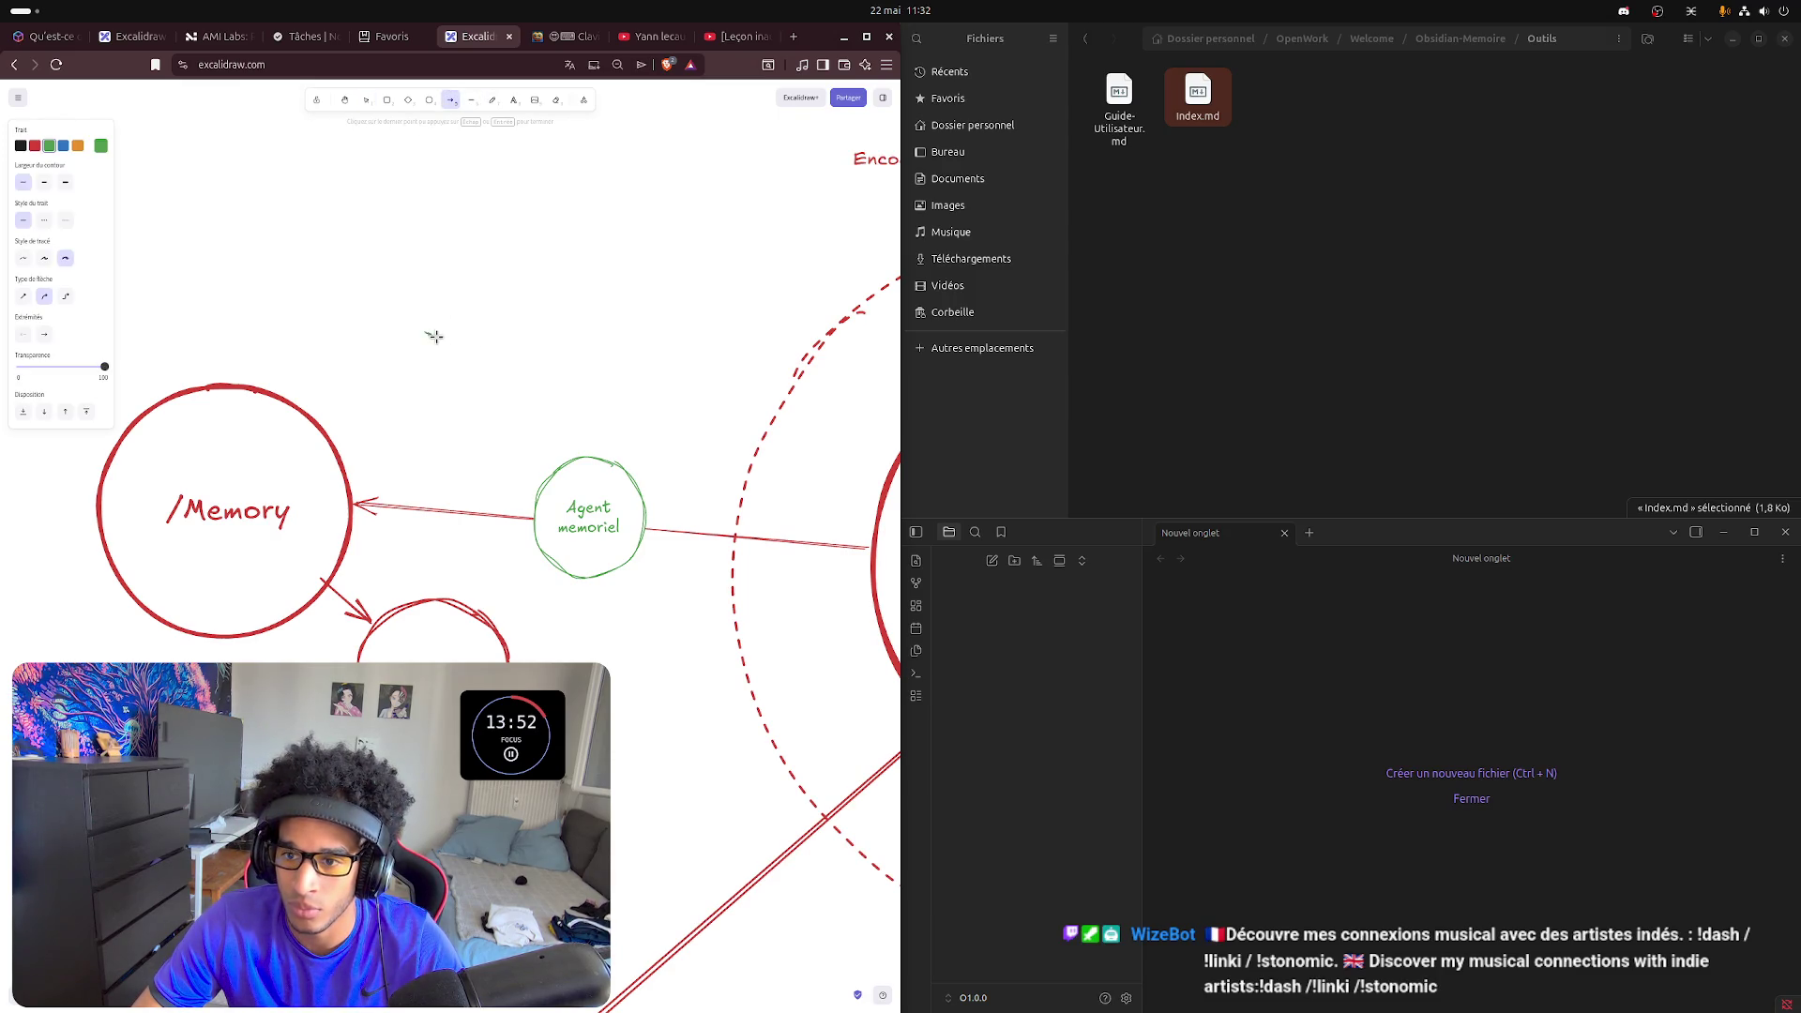
{"action": "left_click_drag", "start_coordinate": [424, 333], "coordinate": [562, 457]}
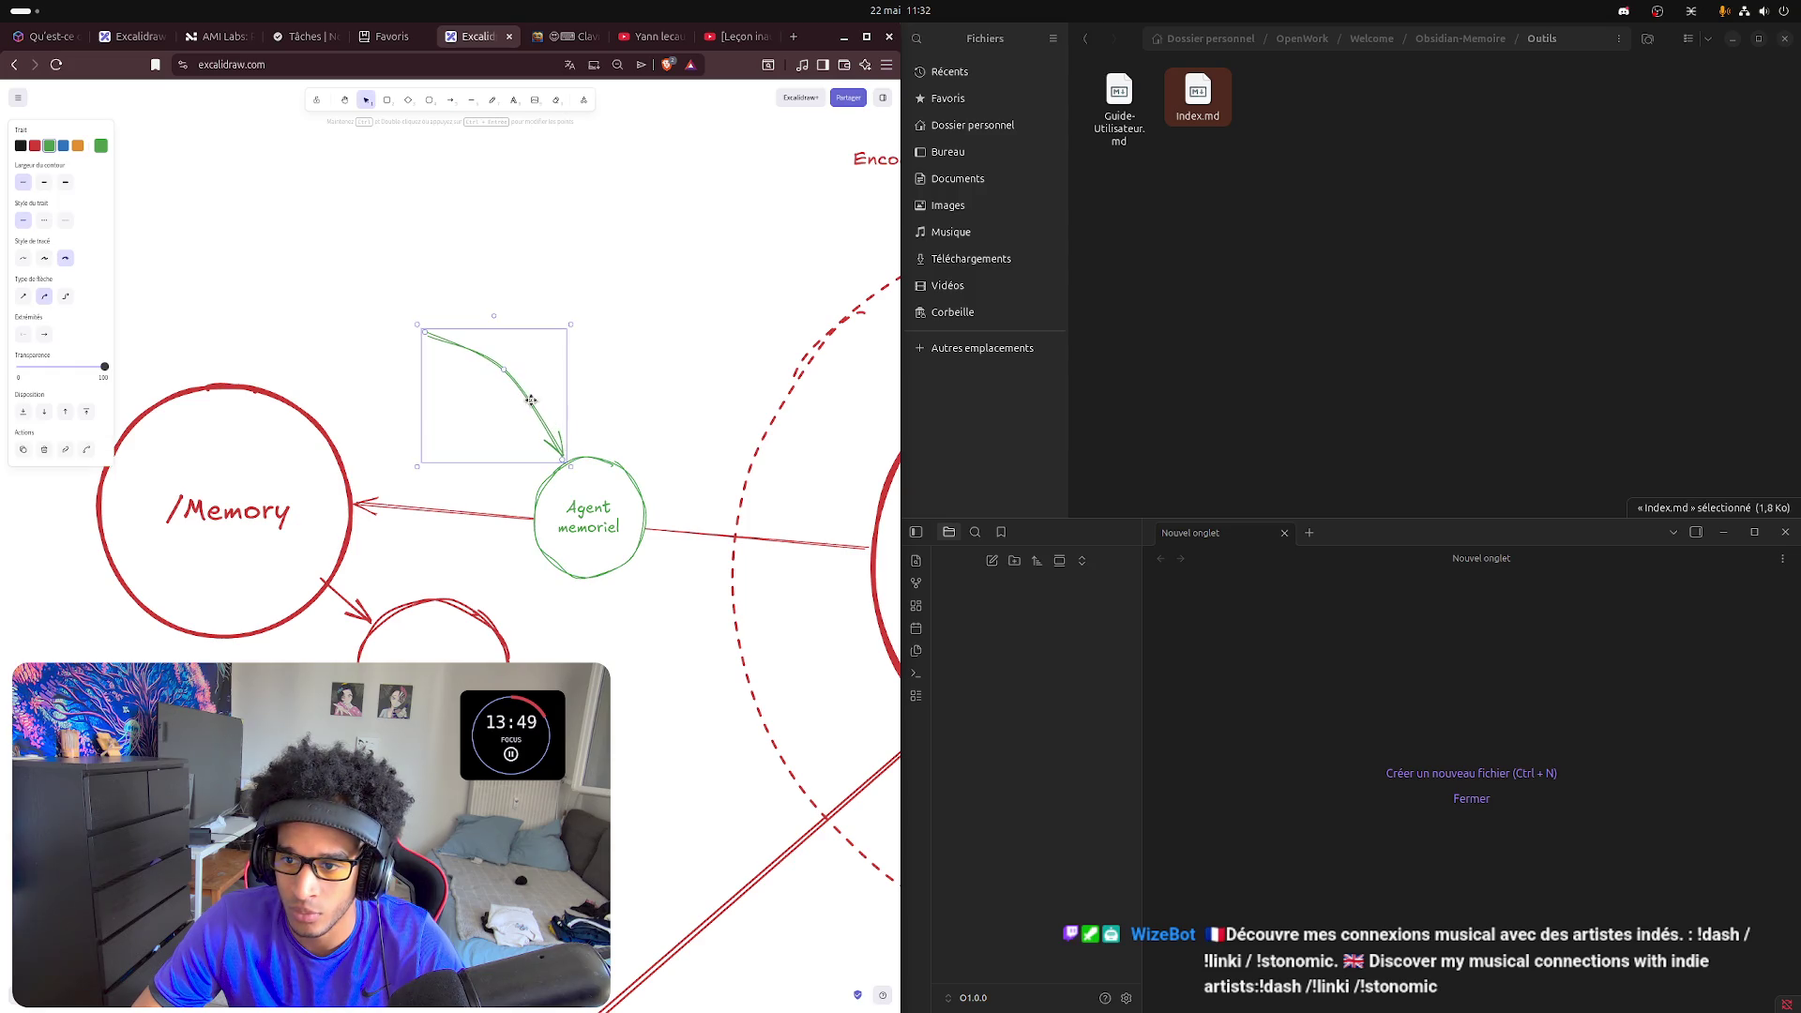
{"action": "left_click", "coordinate": [429, 290]}
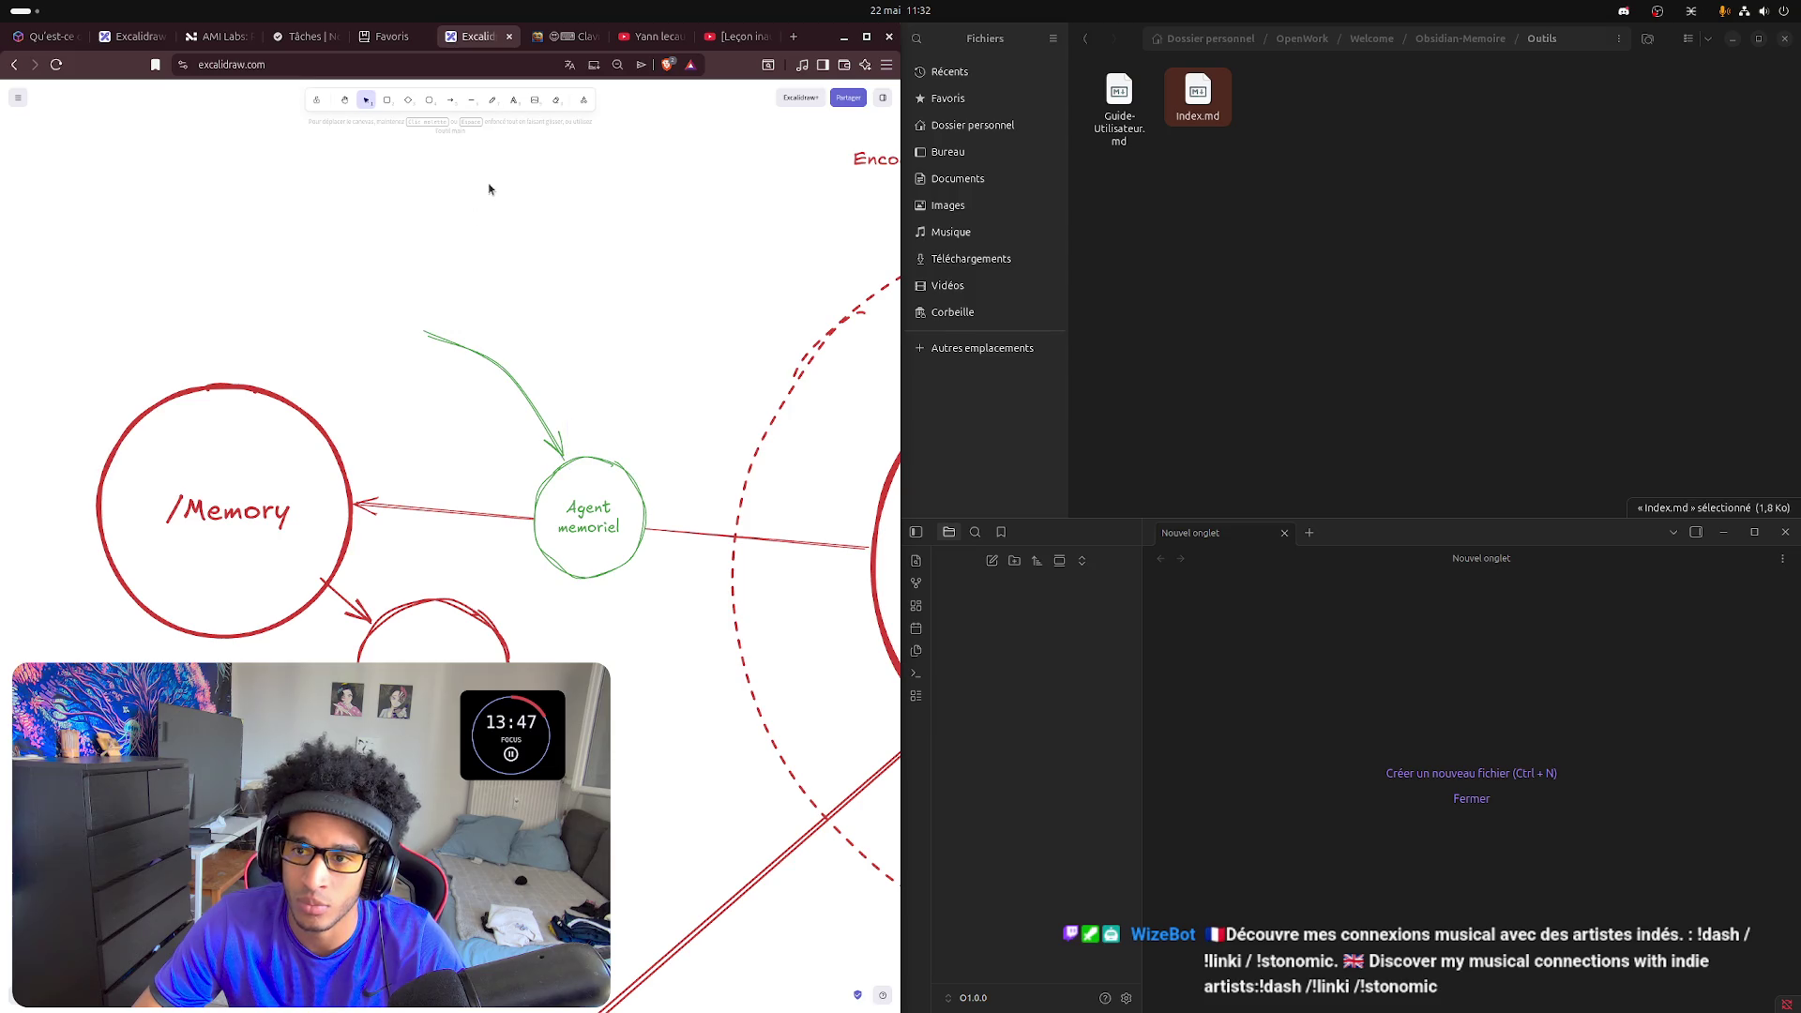
{"action": "left_click", "coordinate": [514, 100]}
{"action": "left_click", "coordinate": [324, 281]}
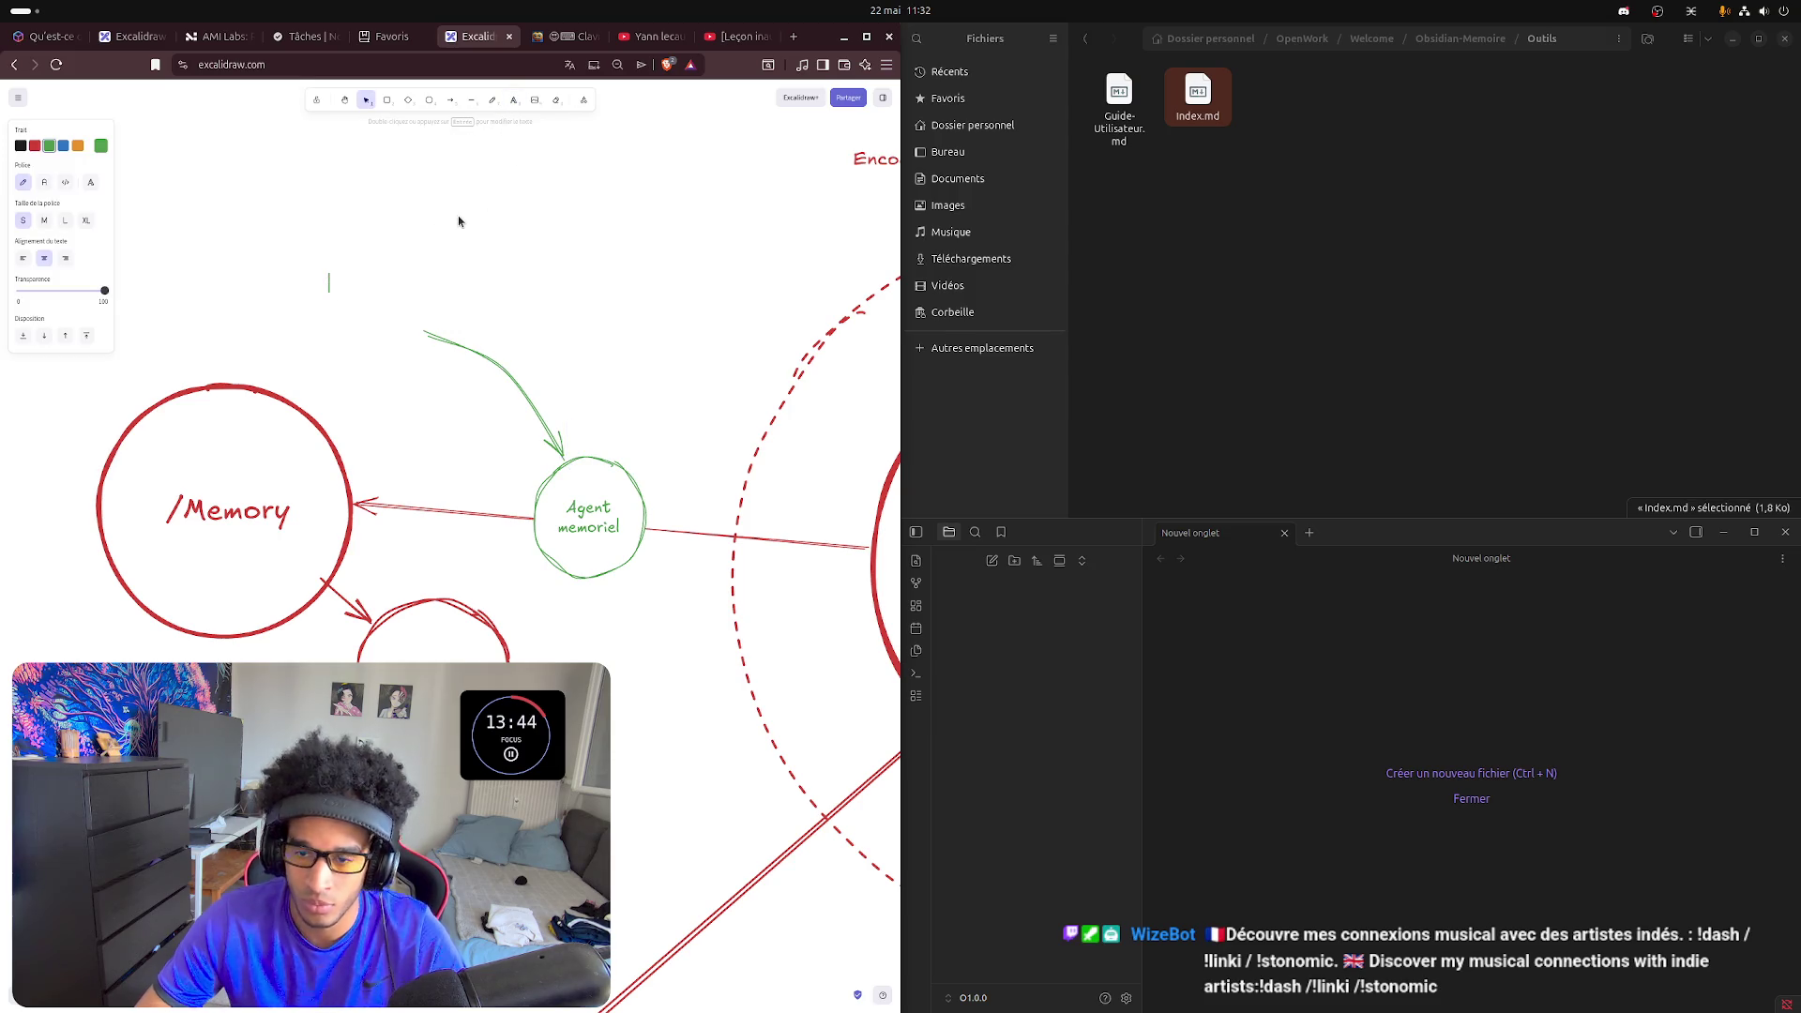
{"action": "type", "text": "Gère et"}
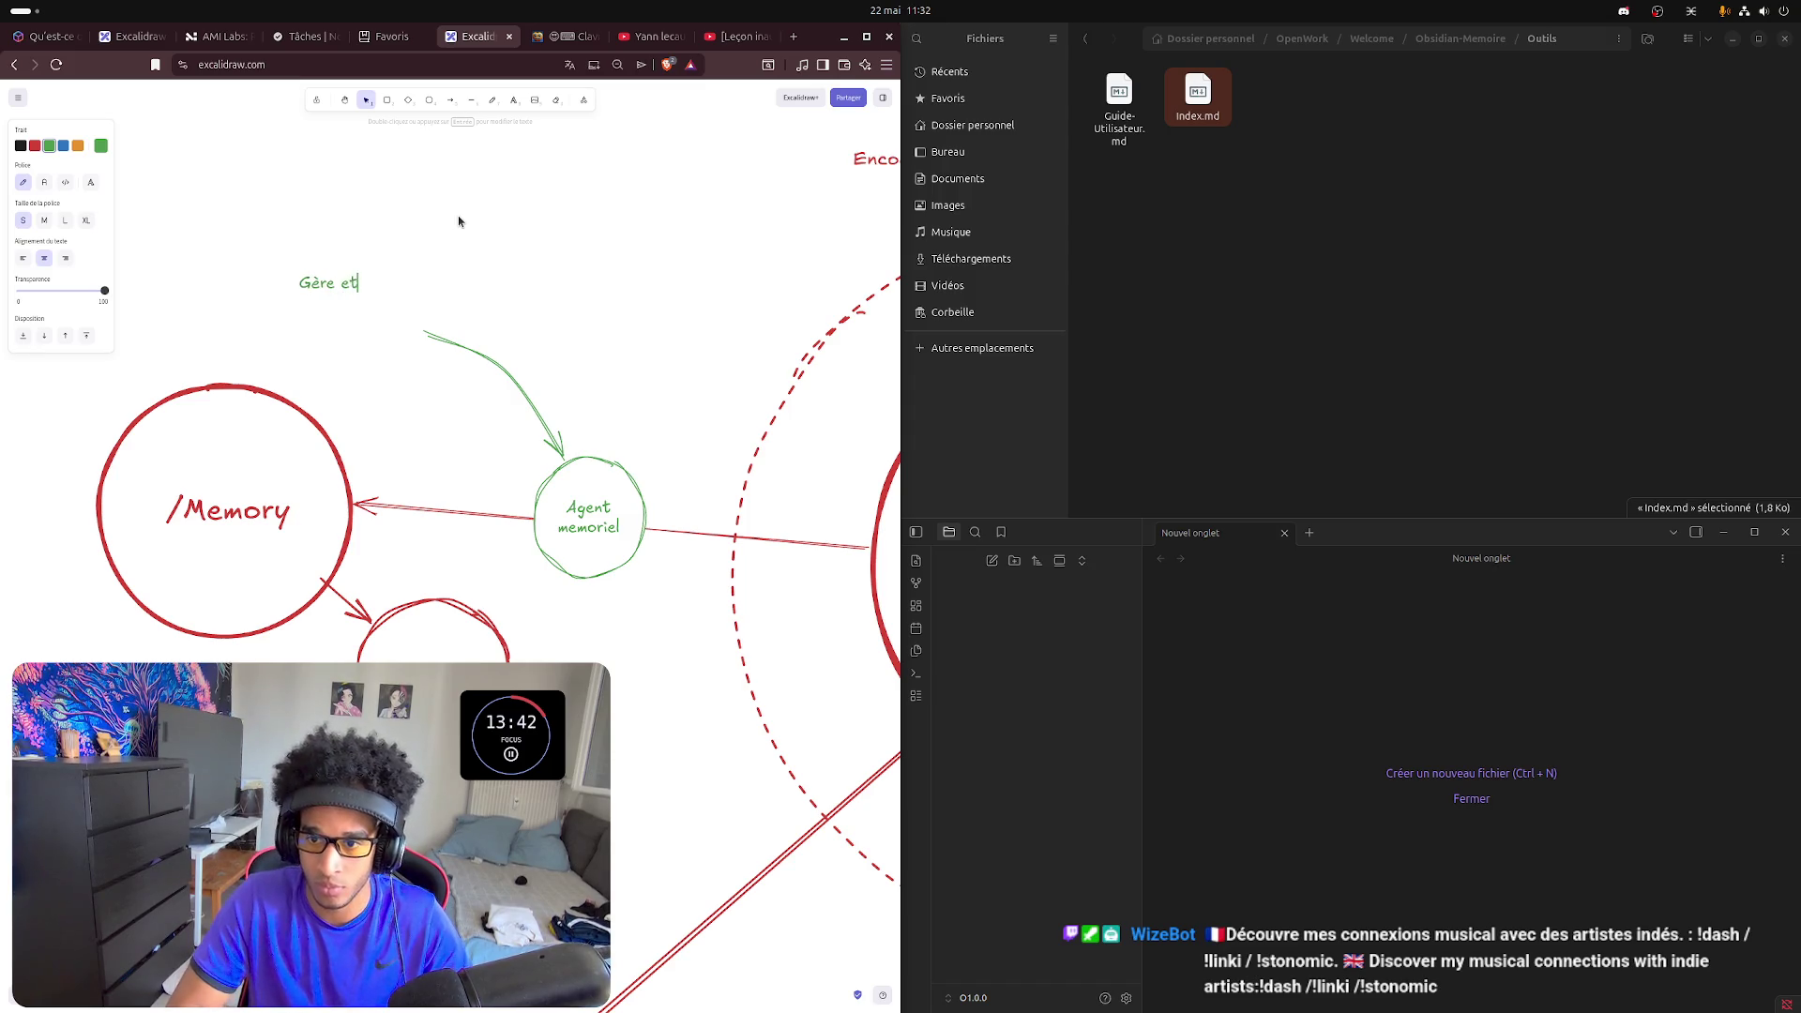
{"action": "type", "text": " optimise"}
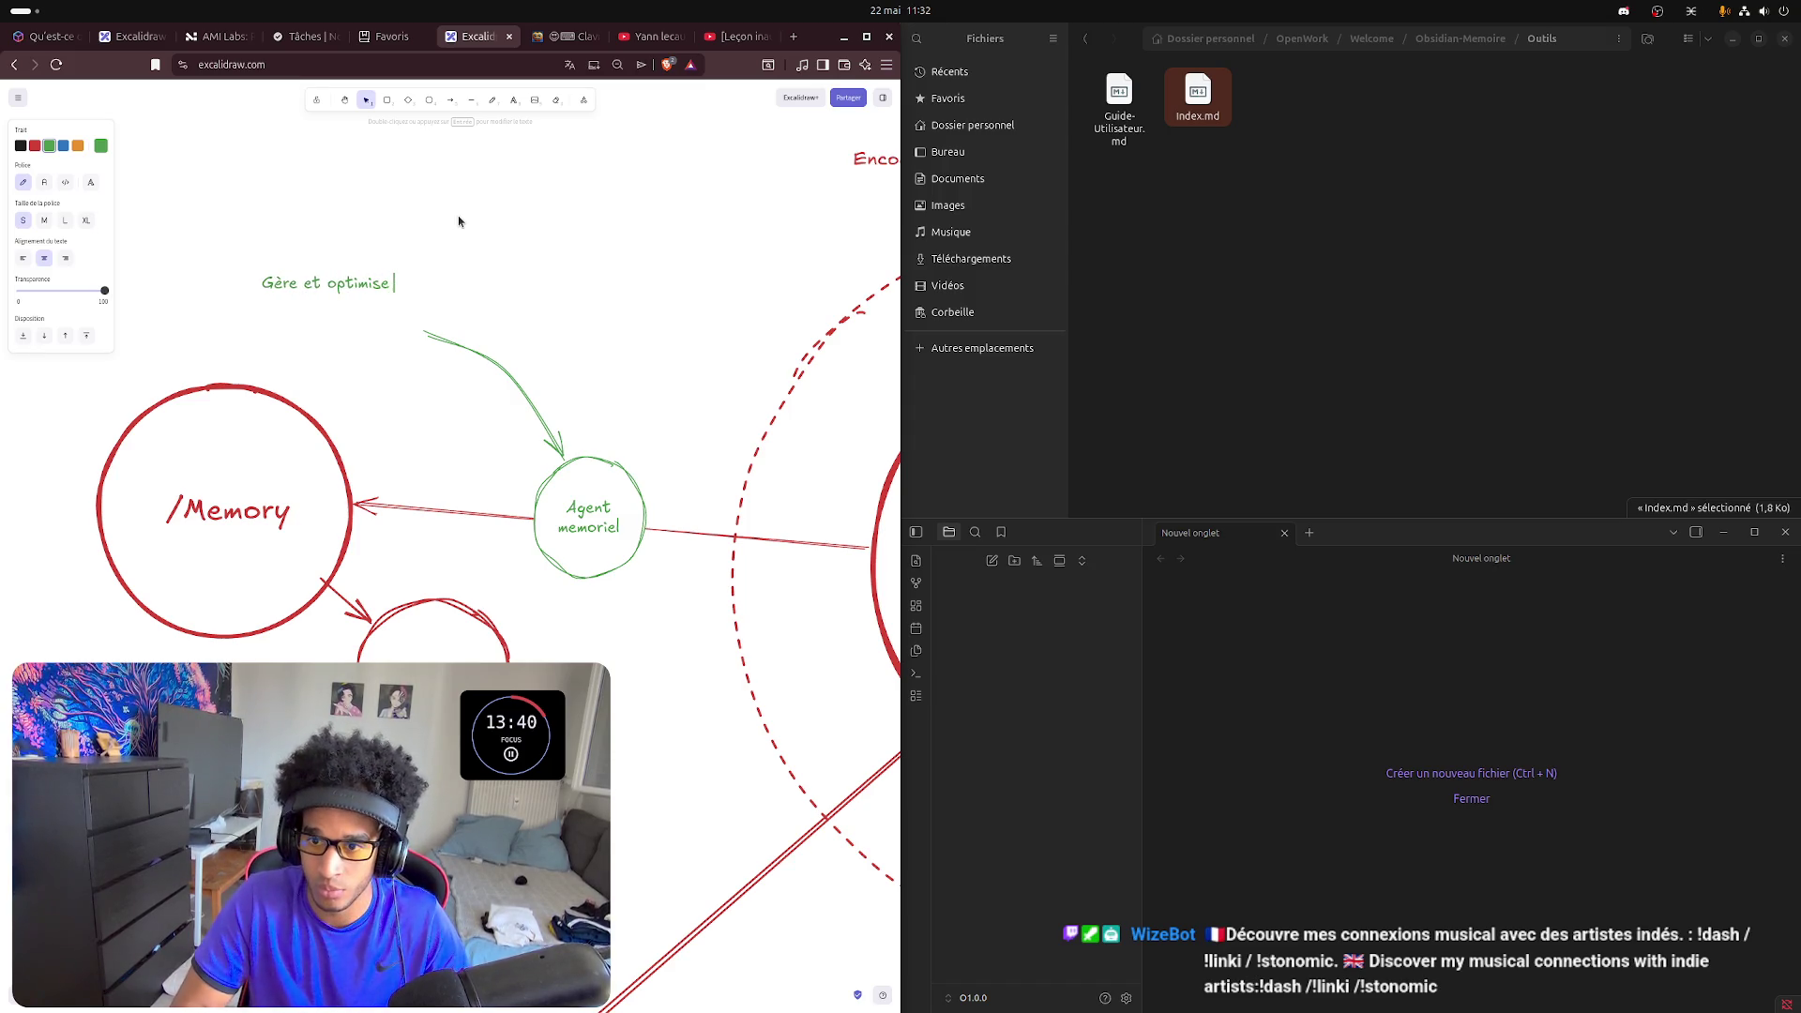
{"action": "type", "text": " la i"}
- Correct the green note to read "Gère et optimise la mémoire" and finish editing
{"action": "key", "text": "BackSpace"}
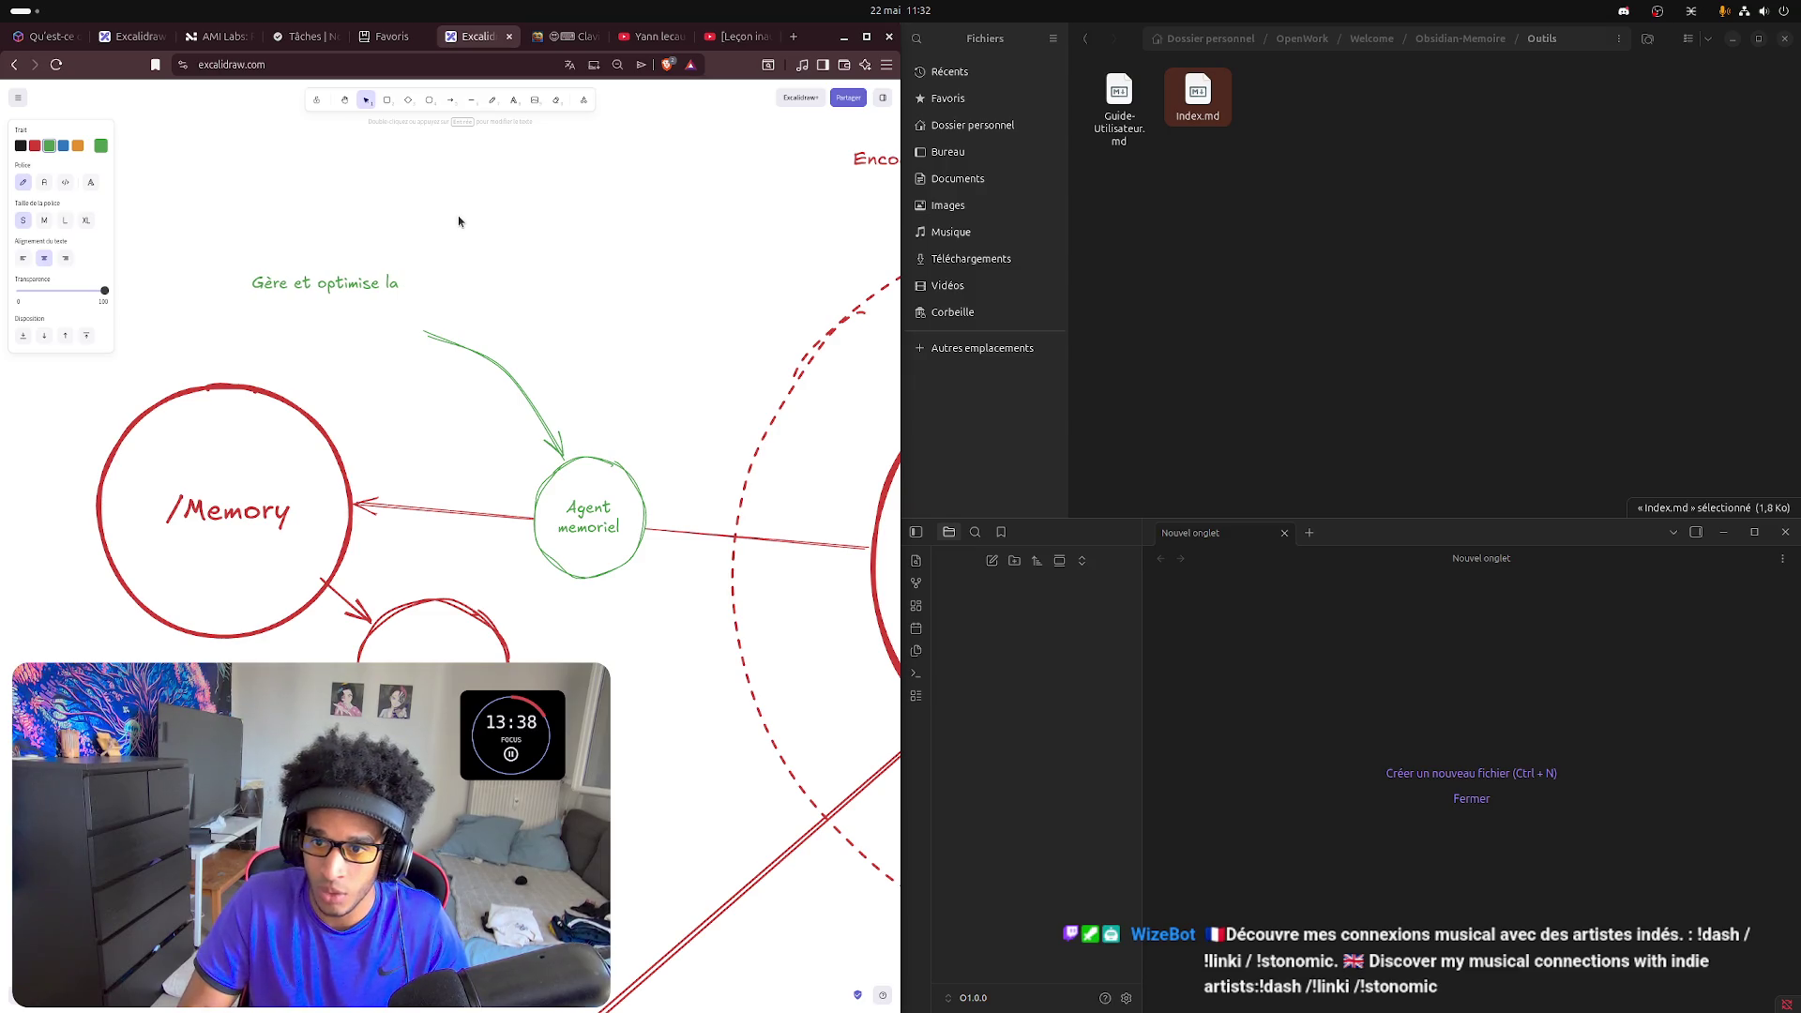
{"action": "type", "text": "mé"}
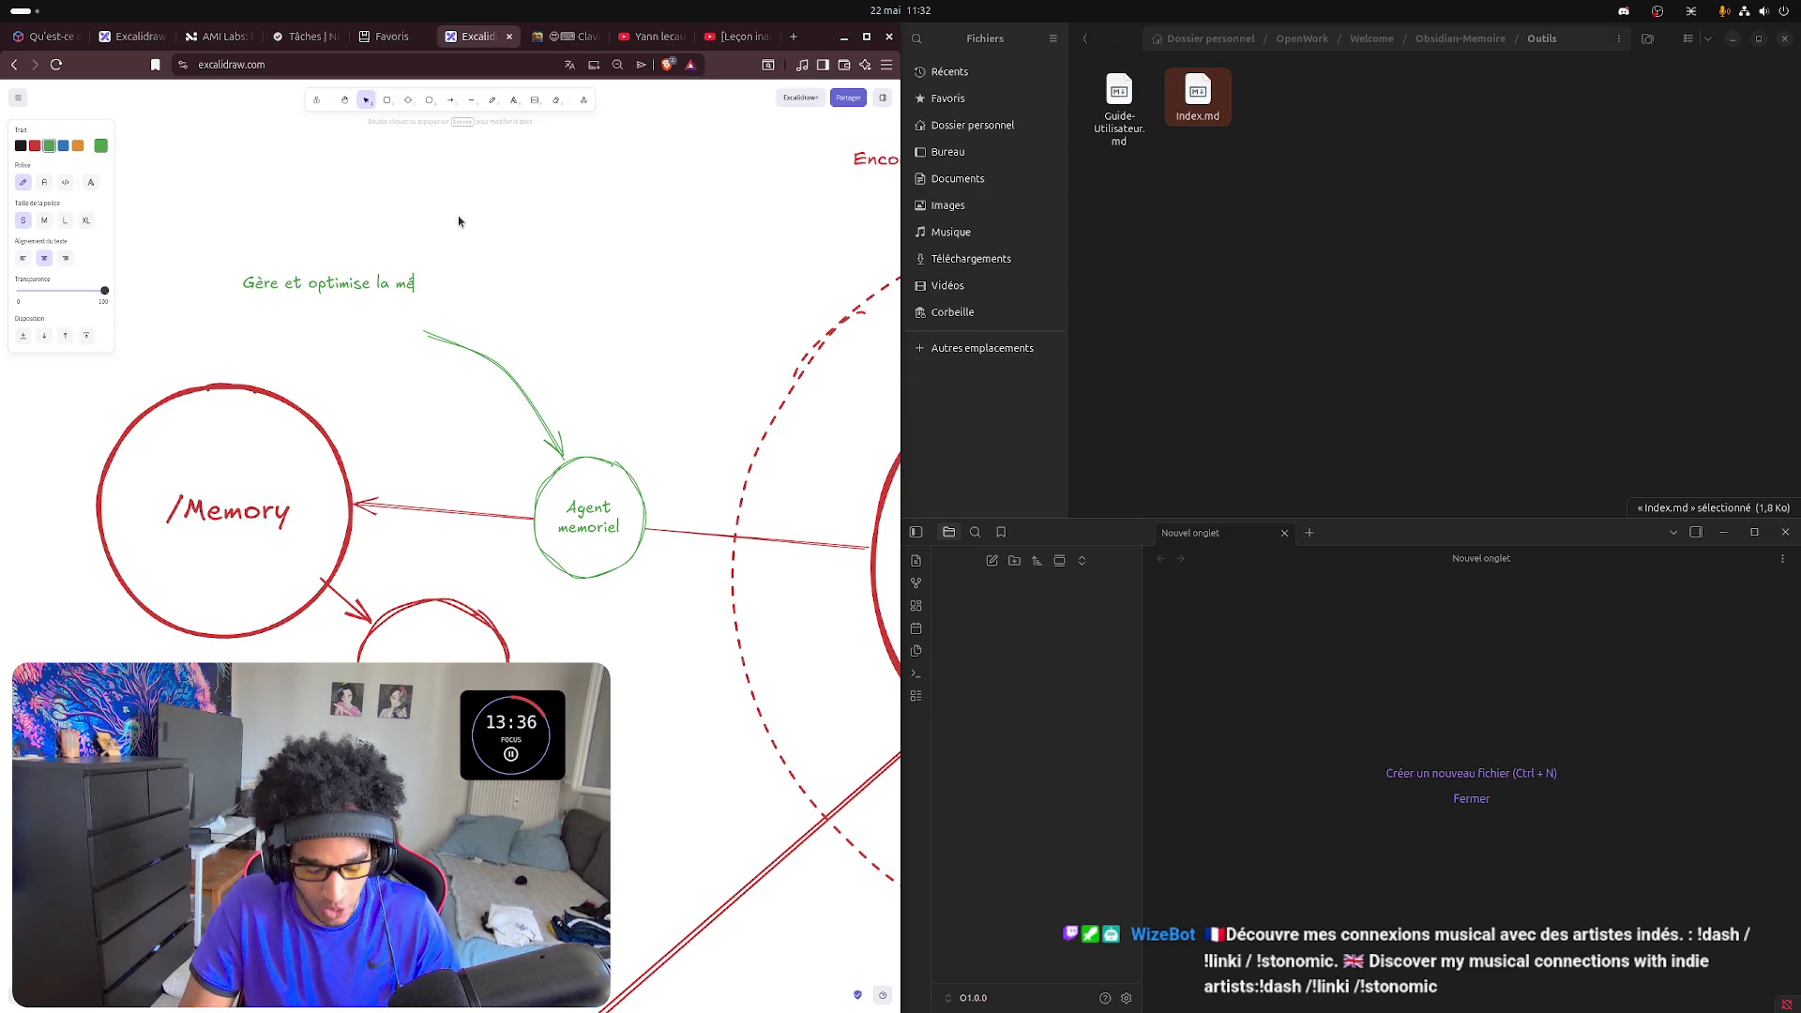
{"action": "type", "text": "r"}
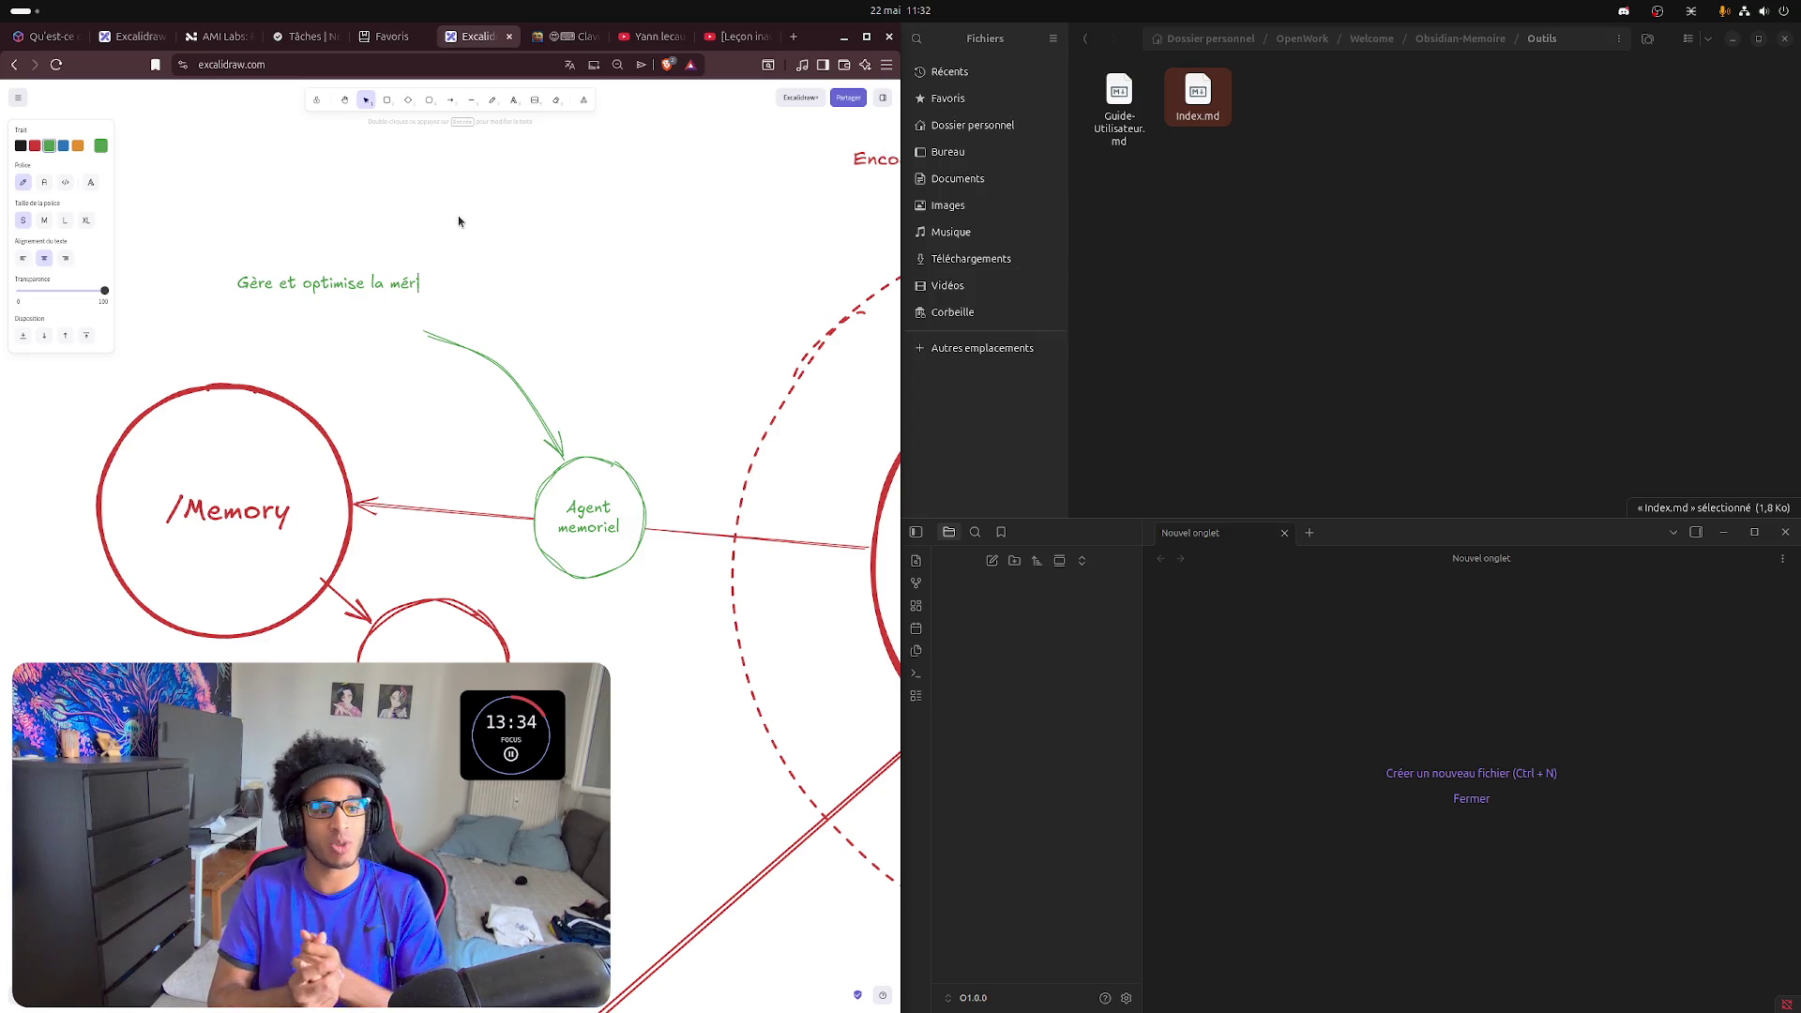
{"action": "type", "text": "i"}
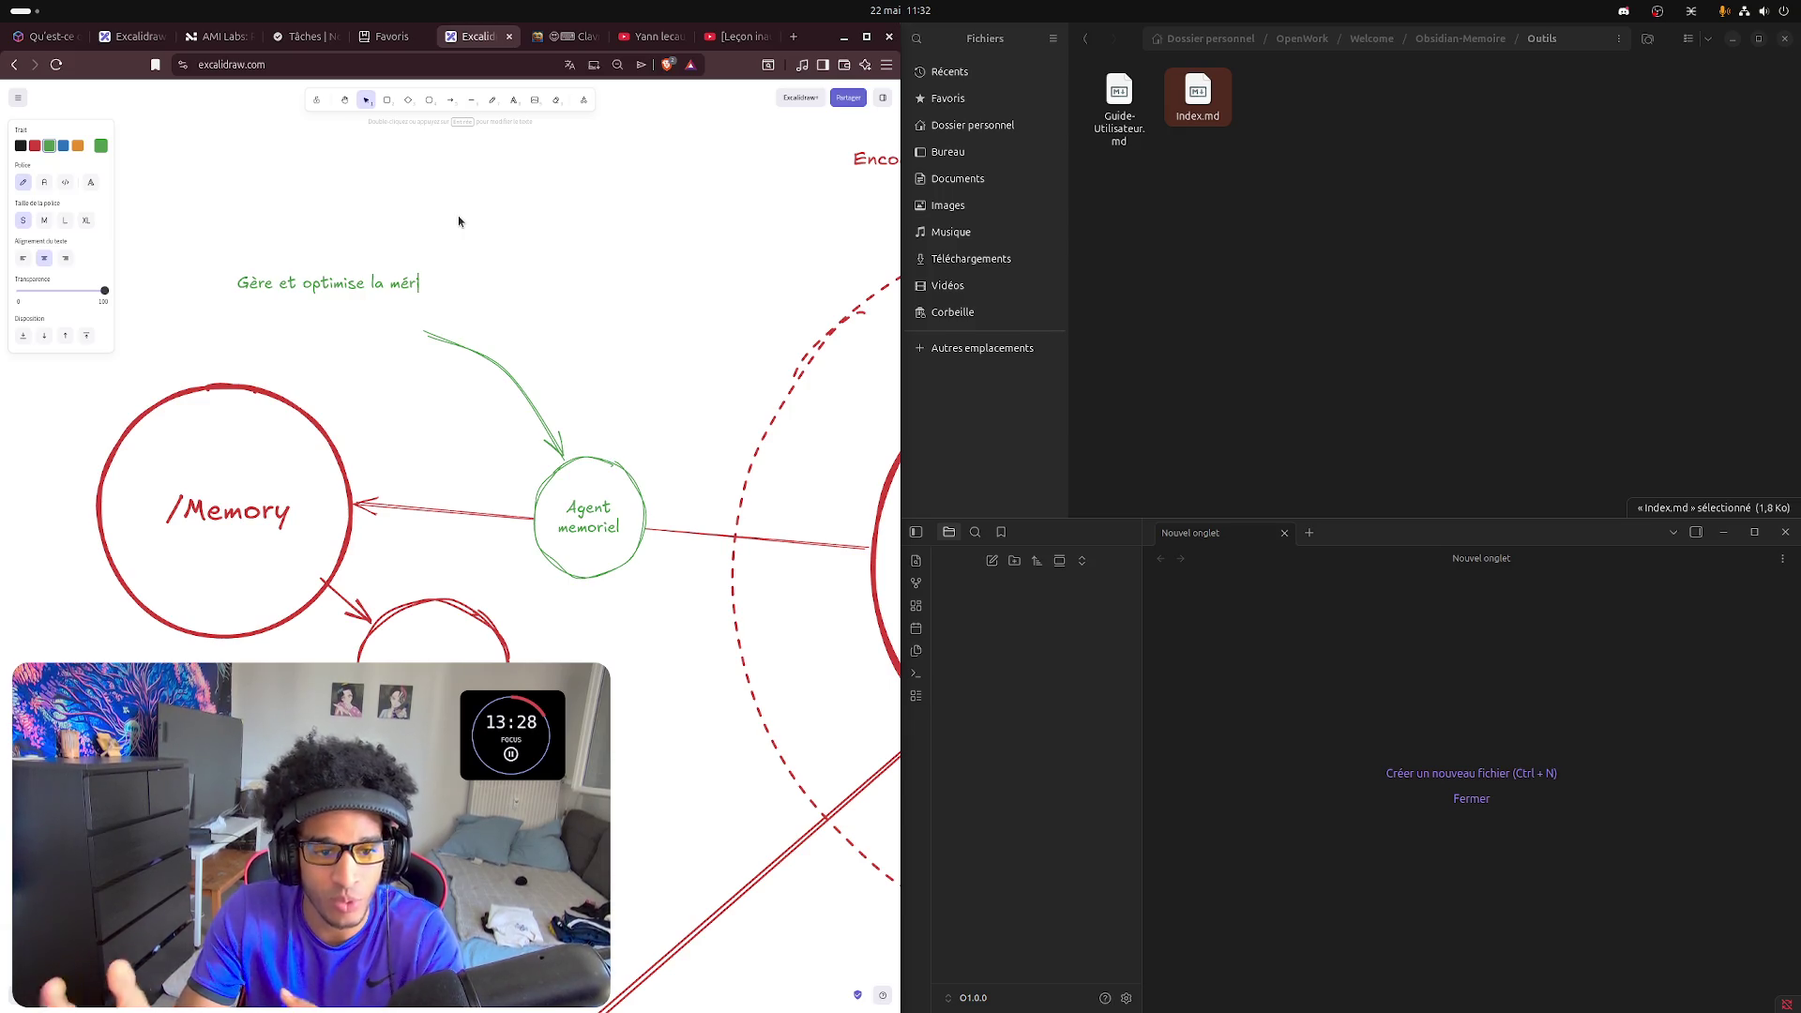
{"action": "type", "text": "i"}
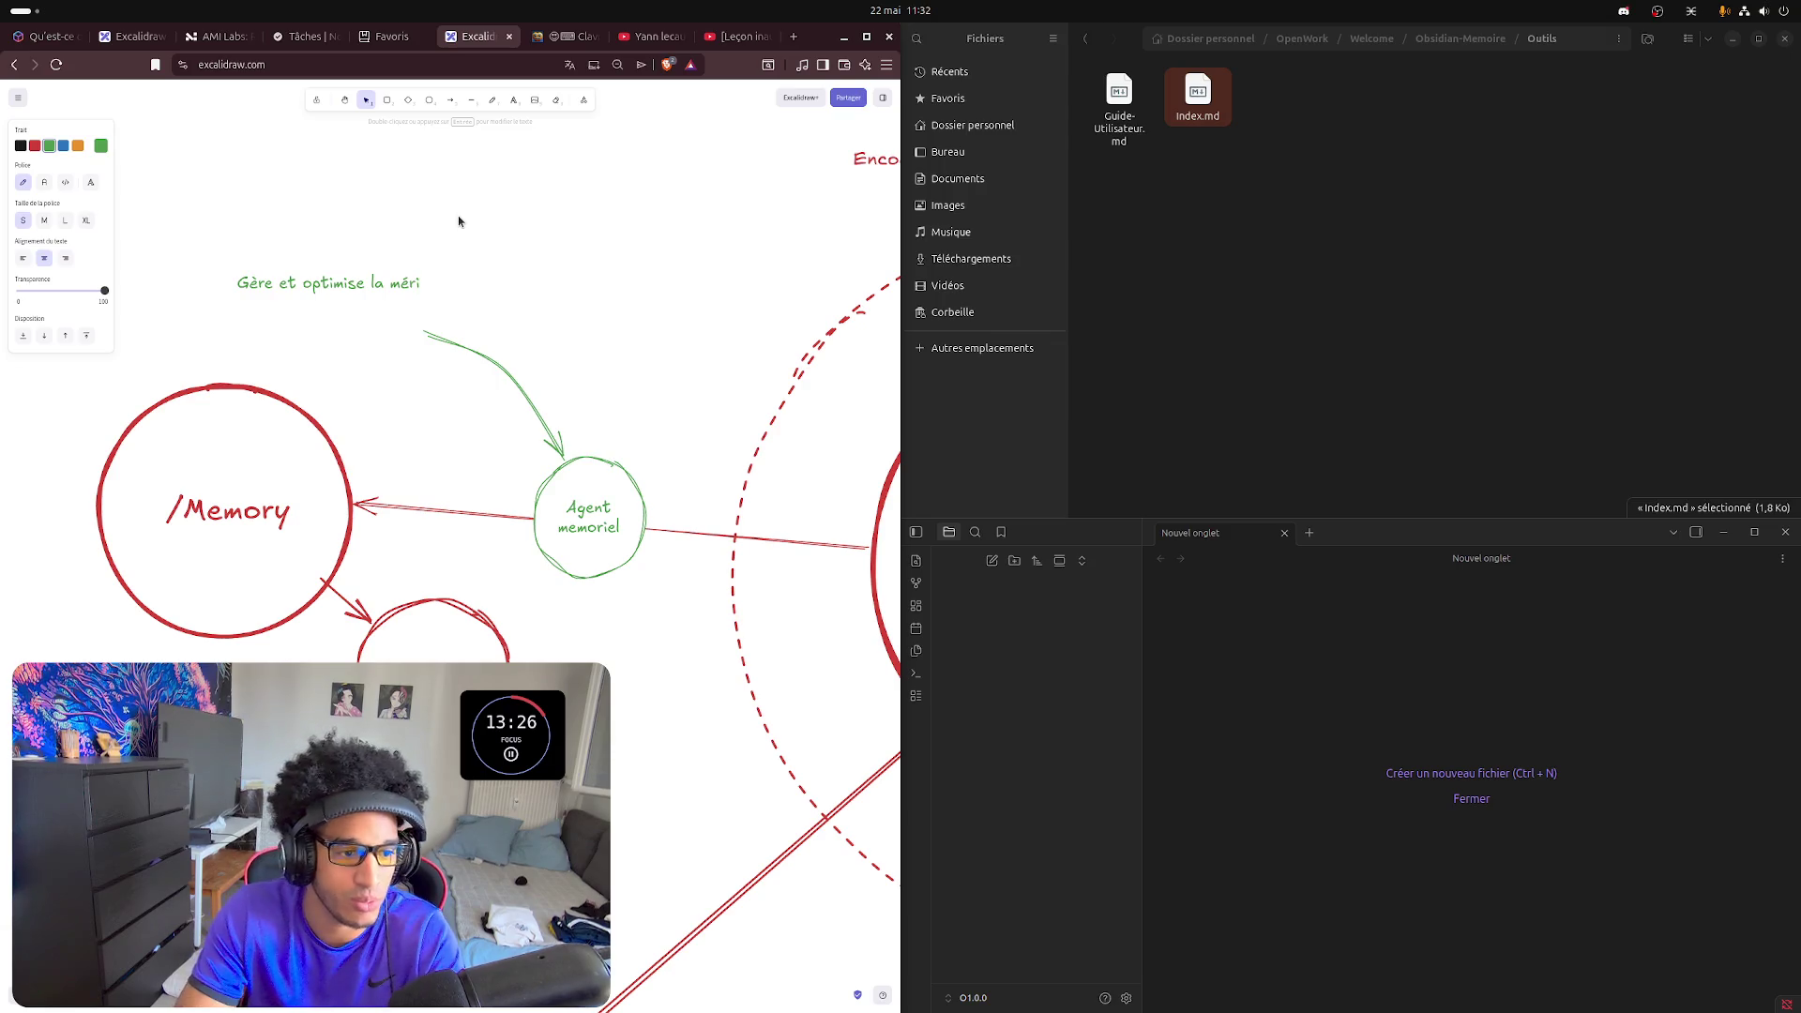
{"action": "key", "text": "BackSpace"}
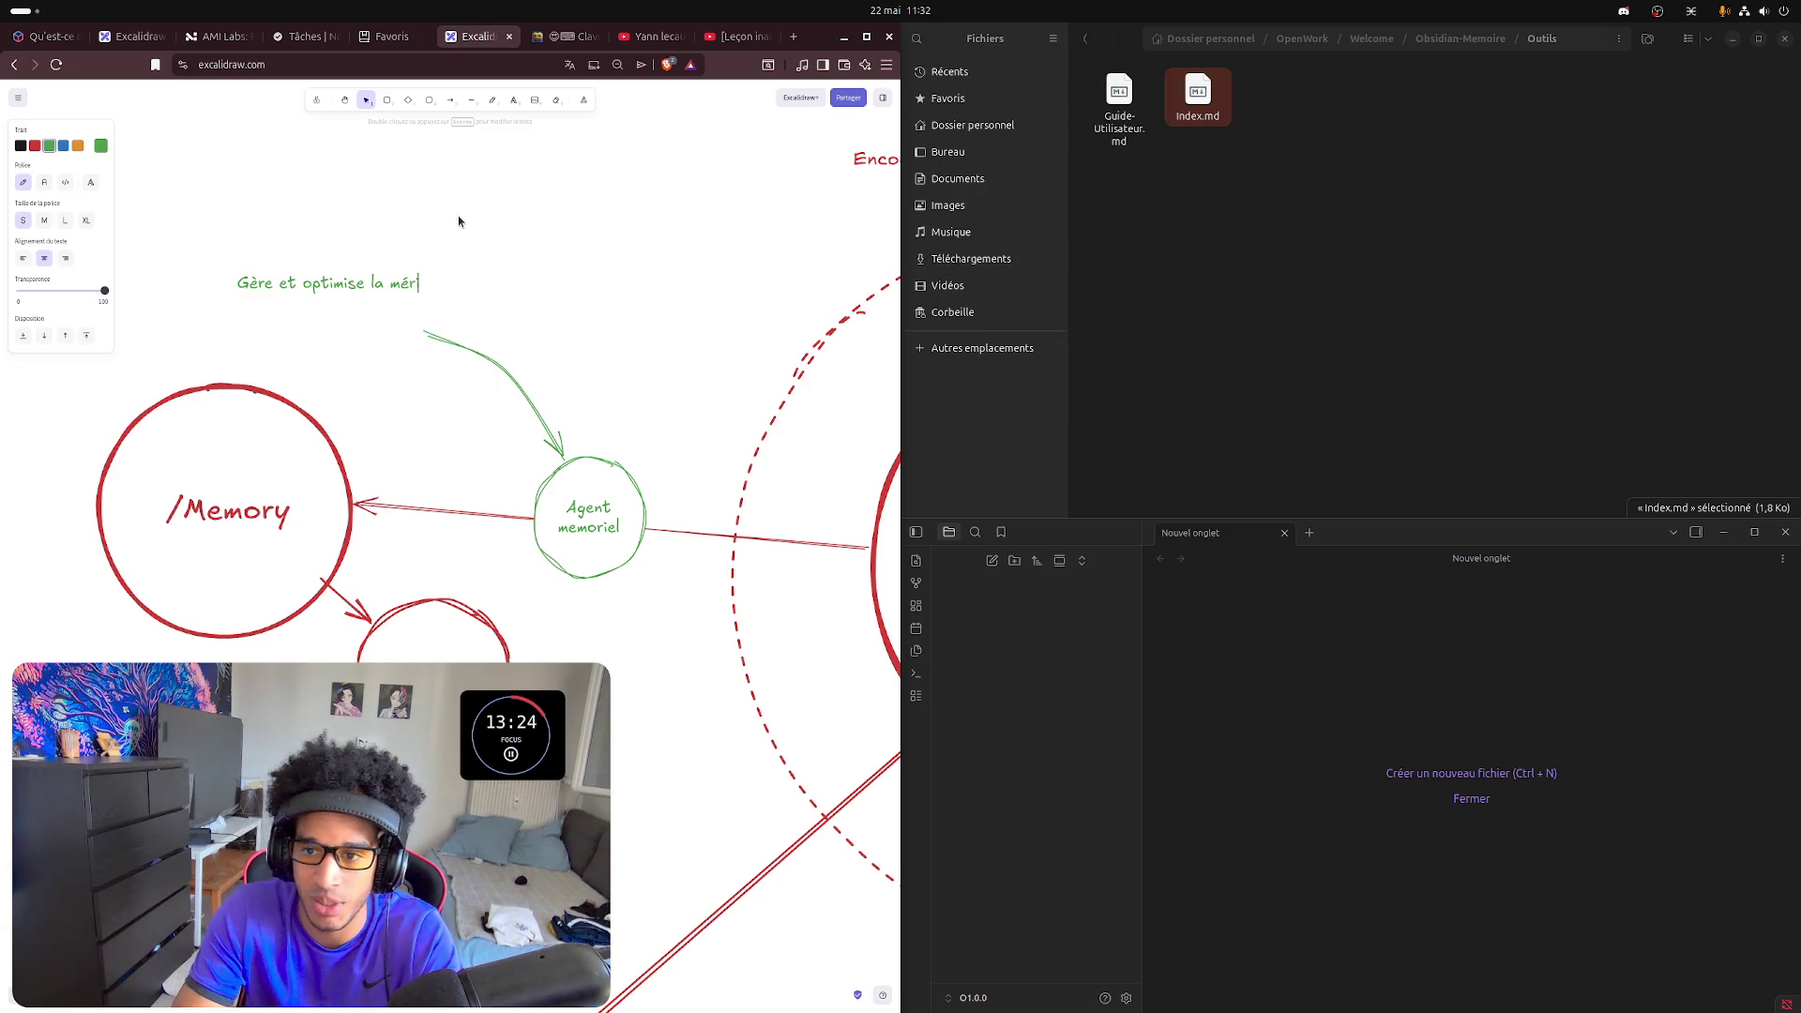
{"action": "key", "text": "BackSpace"}
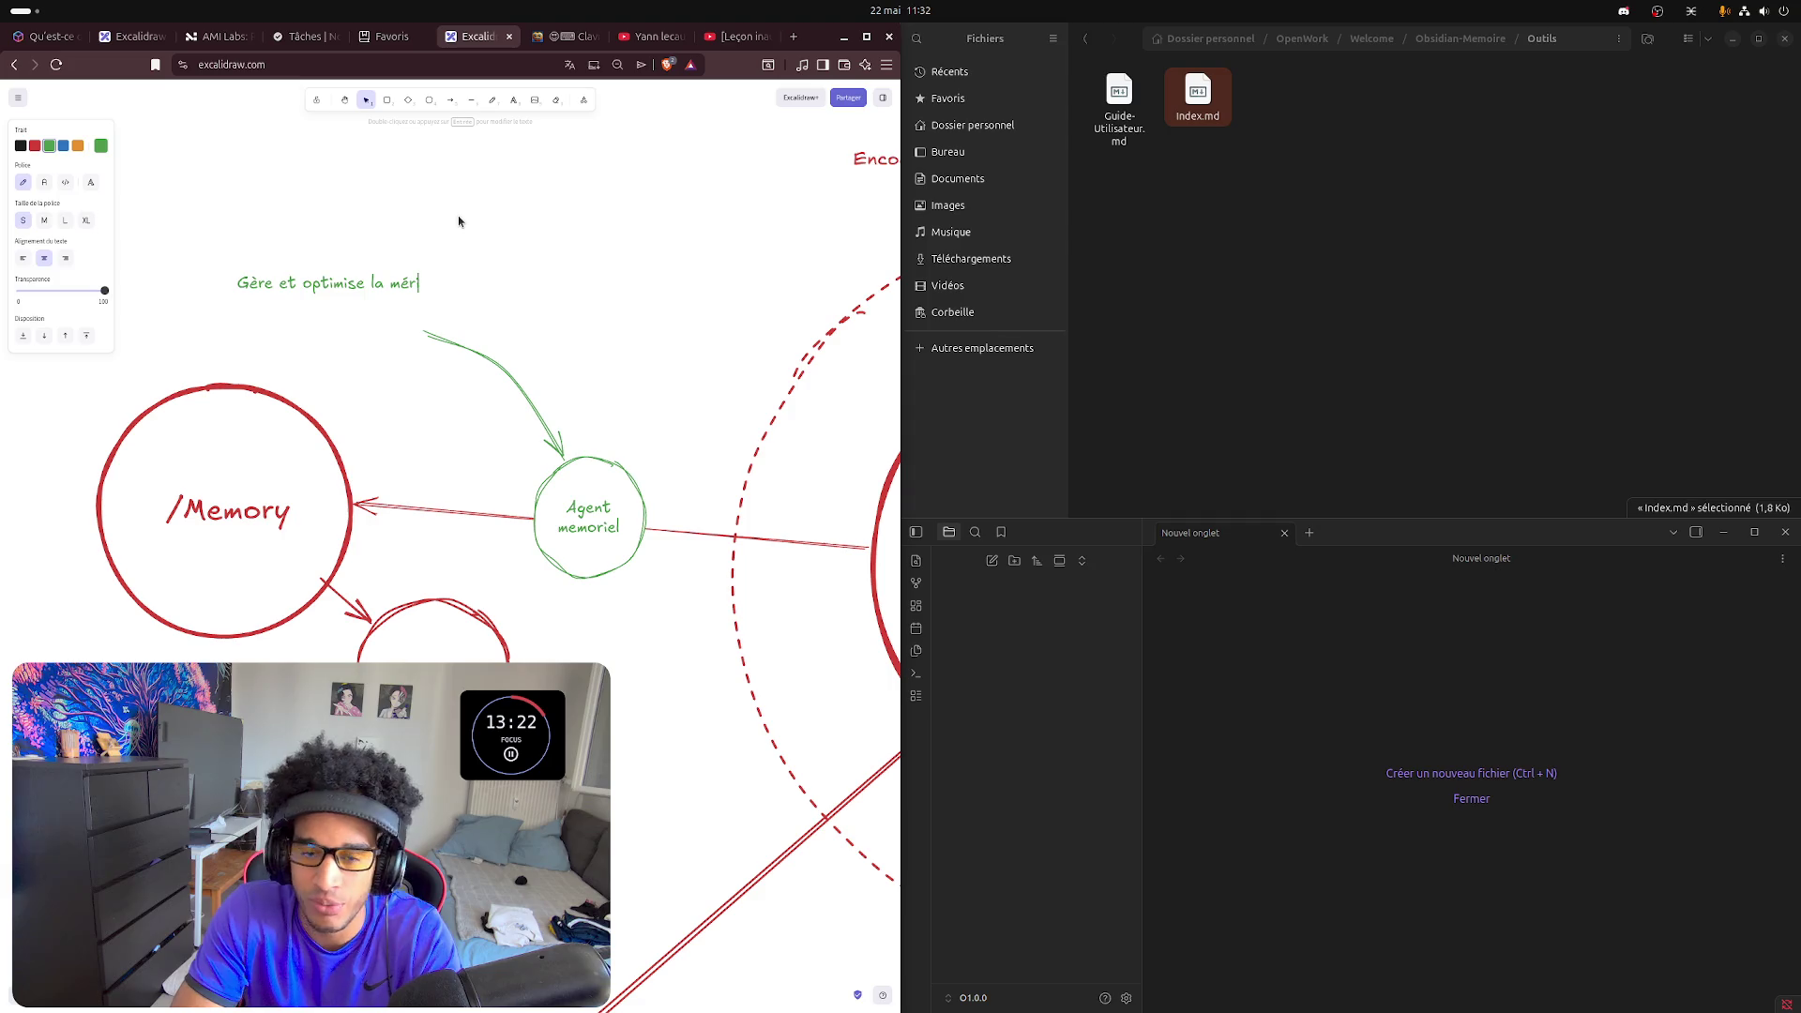
{"action": "type", "text": "i"}
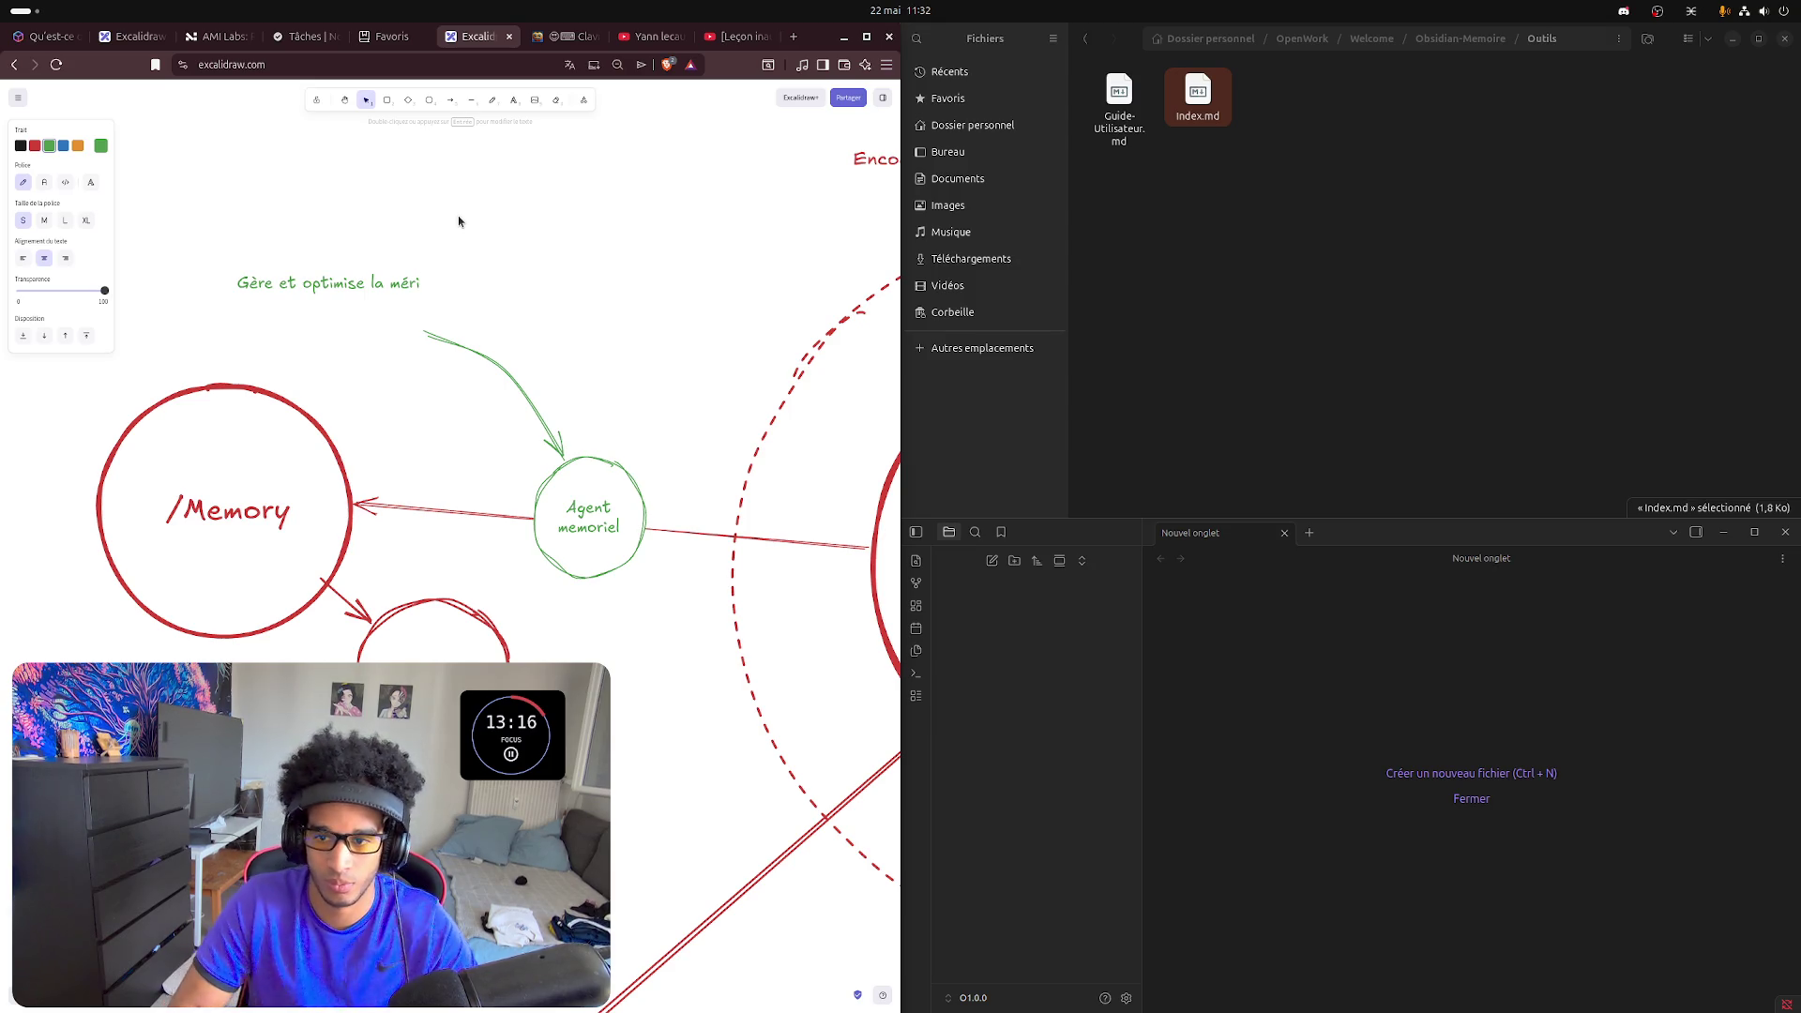
{"action": "left_click", "coordinate": [458, 214]}
{"action": "type", "text": "o"}
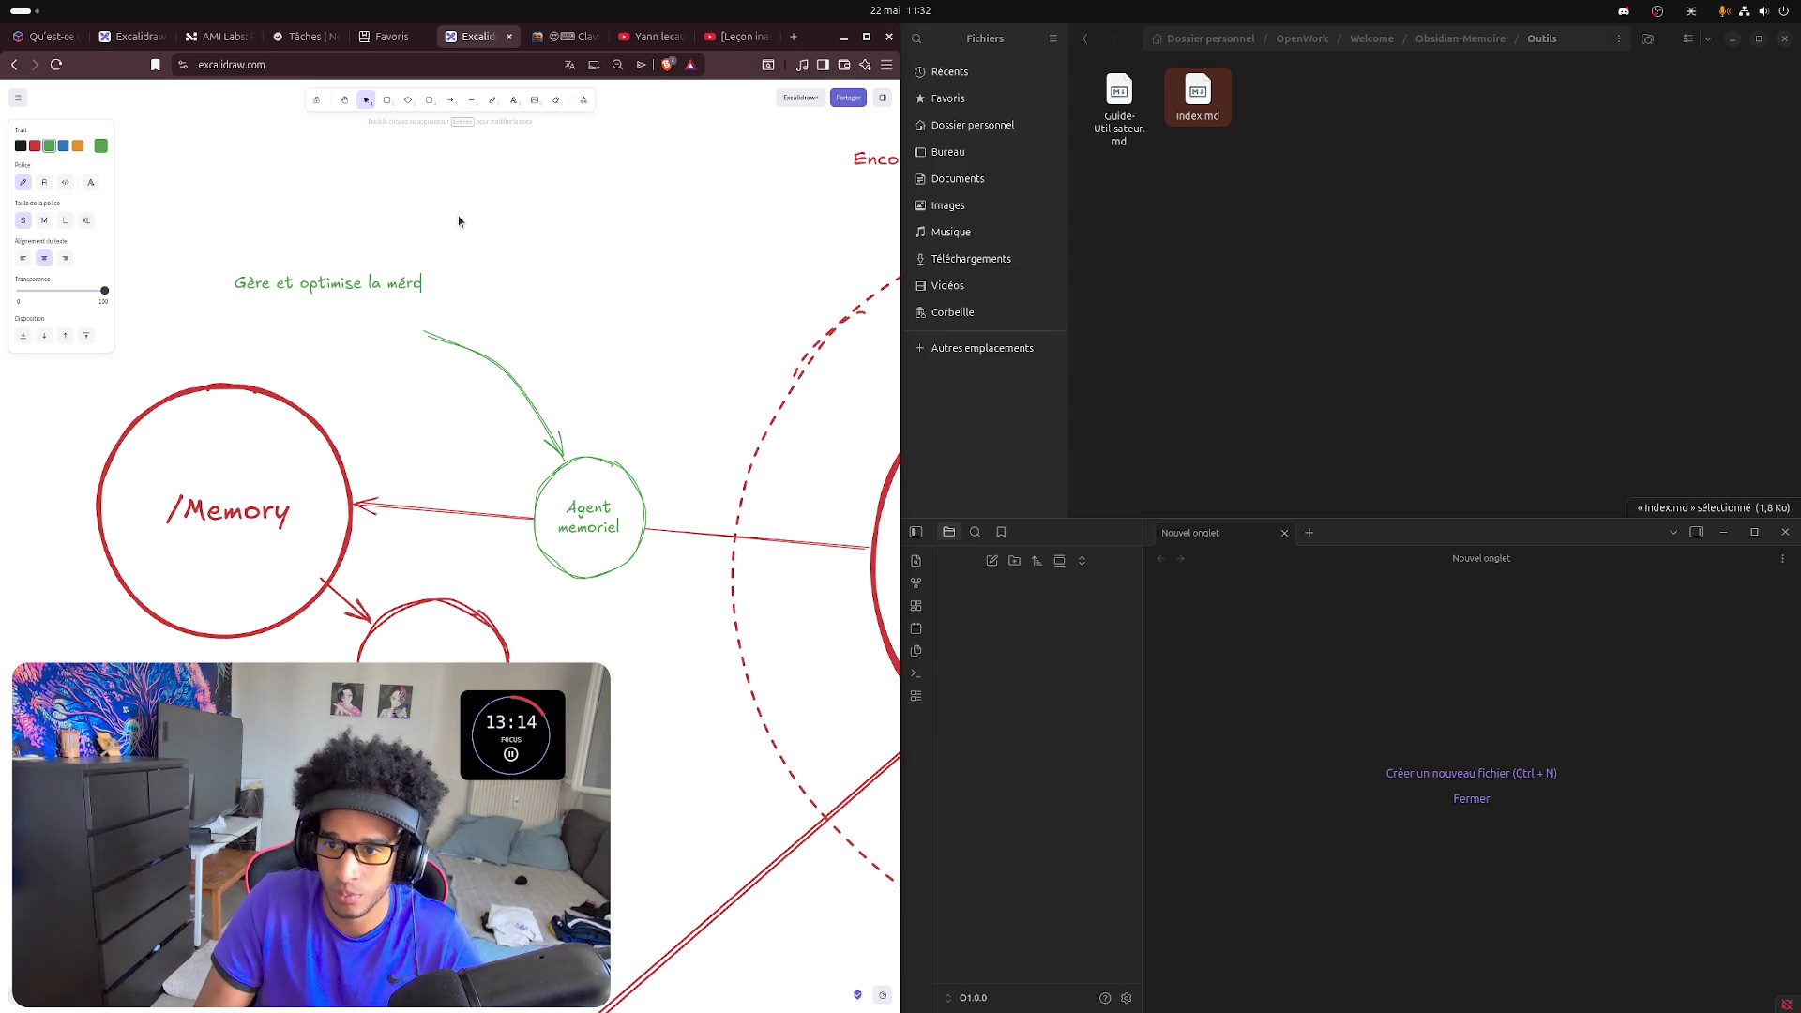
{"action": "type", "text": "ire"}
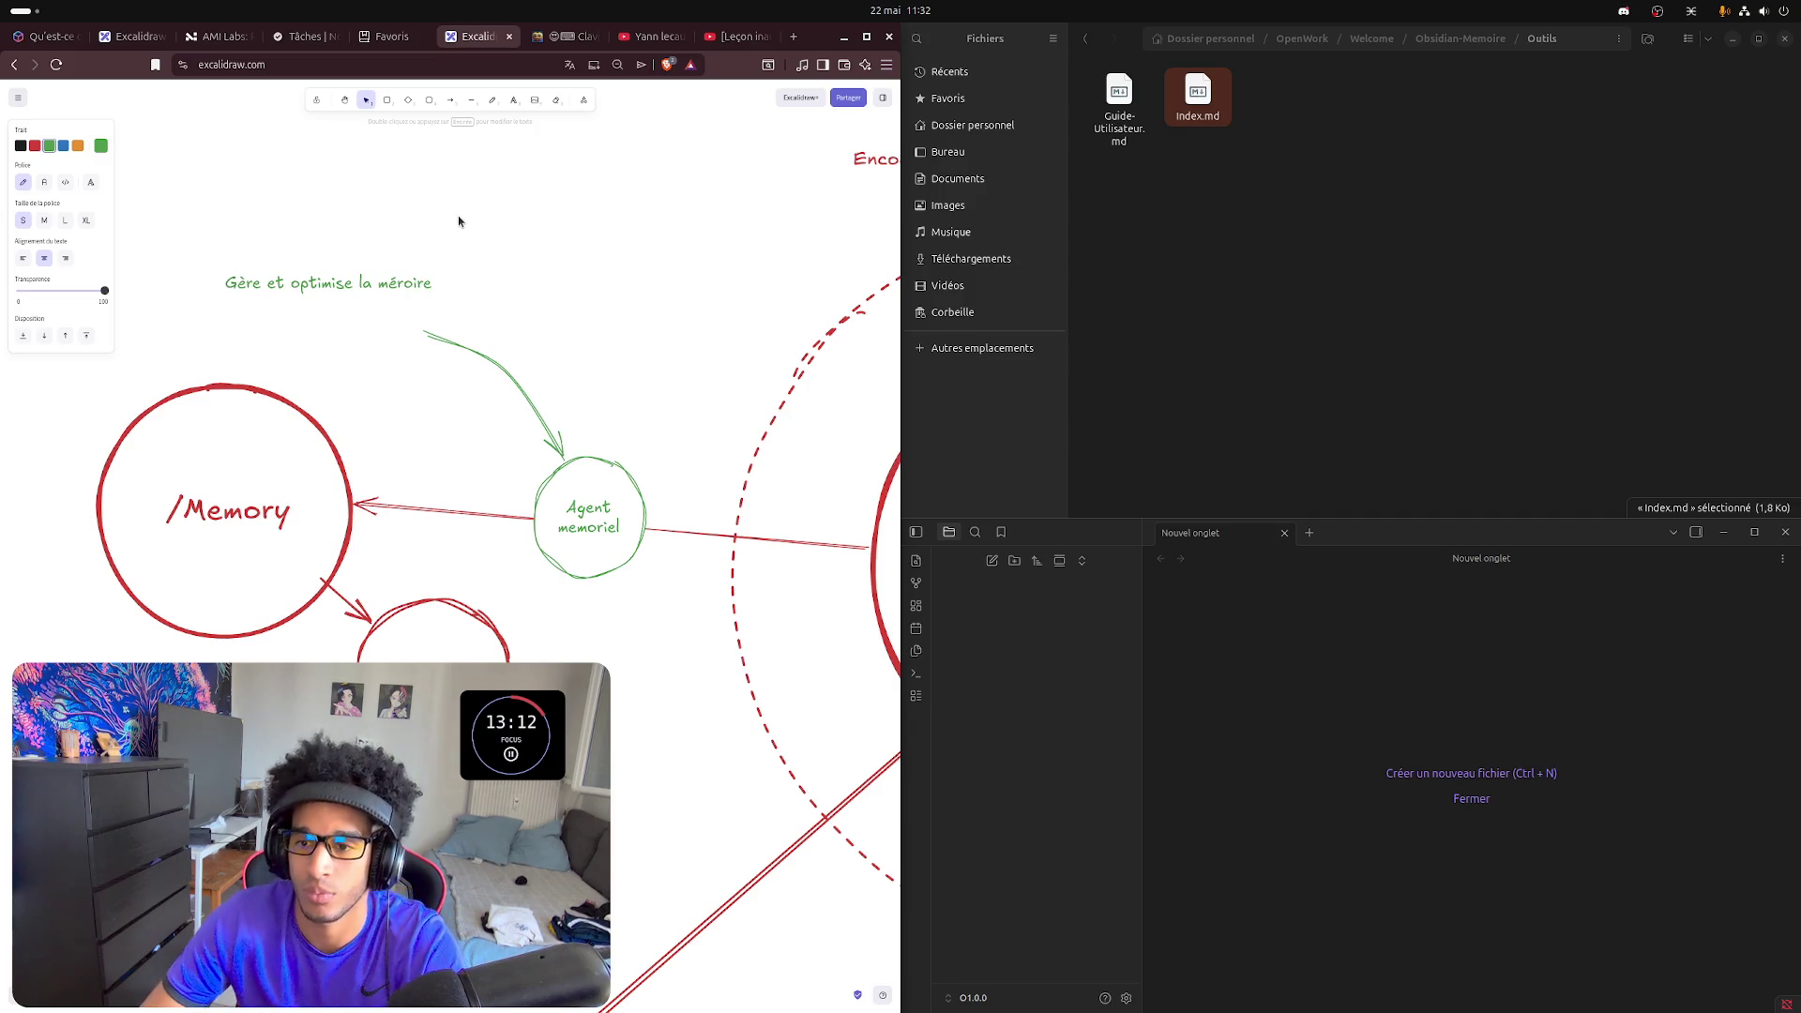
{"action": "left_click", "coordinate": [543, 321]}
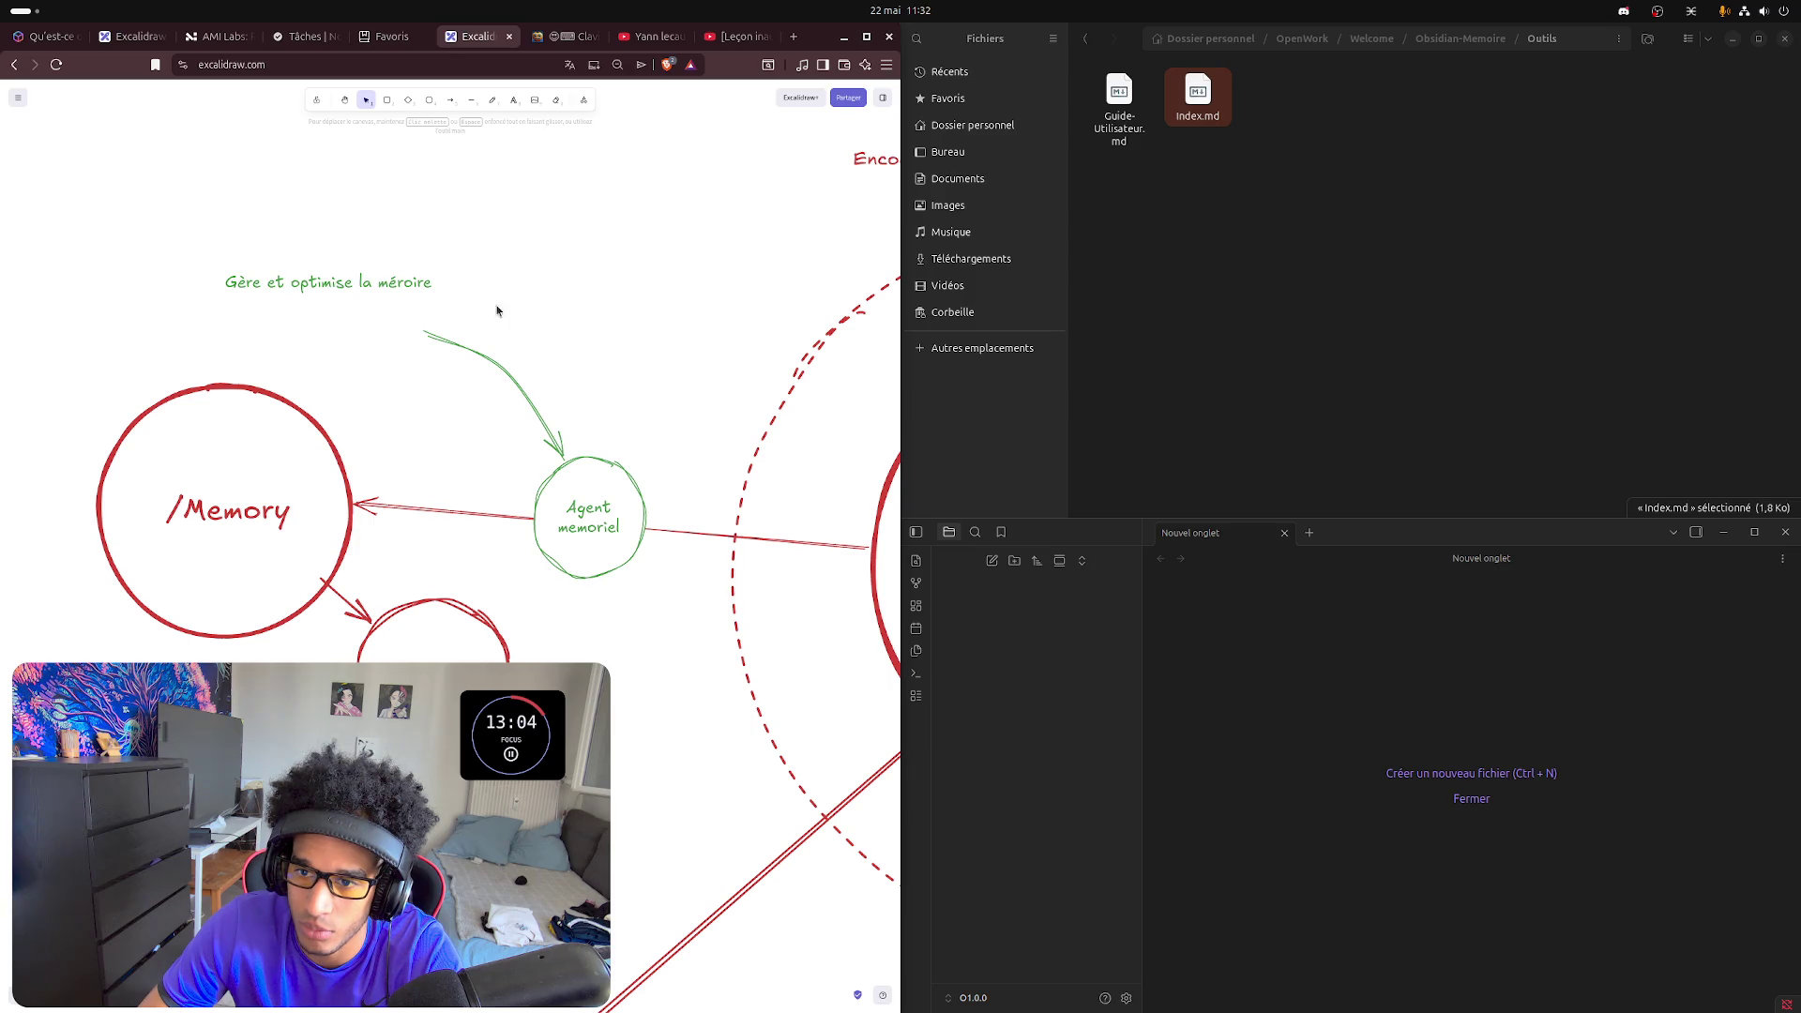
- Tilt the green note counter-clockwise along the arrow and bring the /Boot ring into view
{"action": "left_click", "coordinate": [401, 292]}
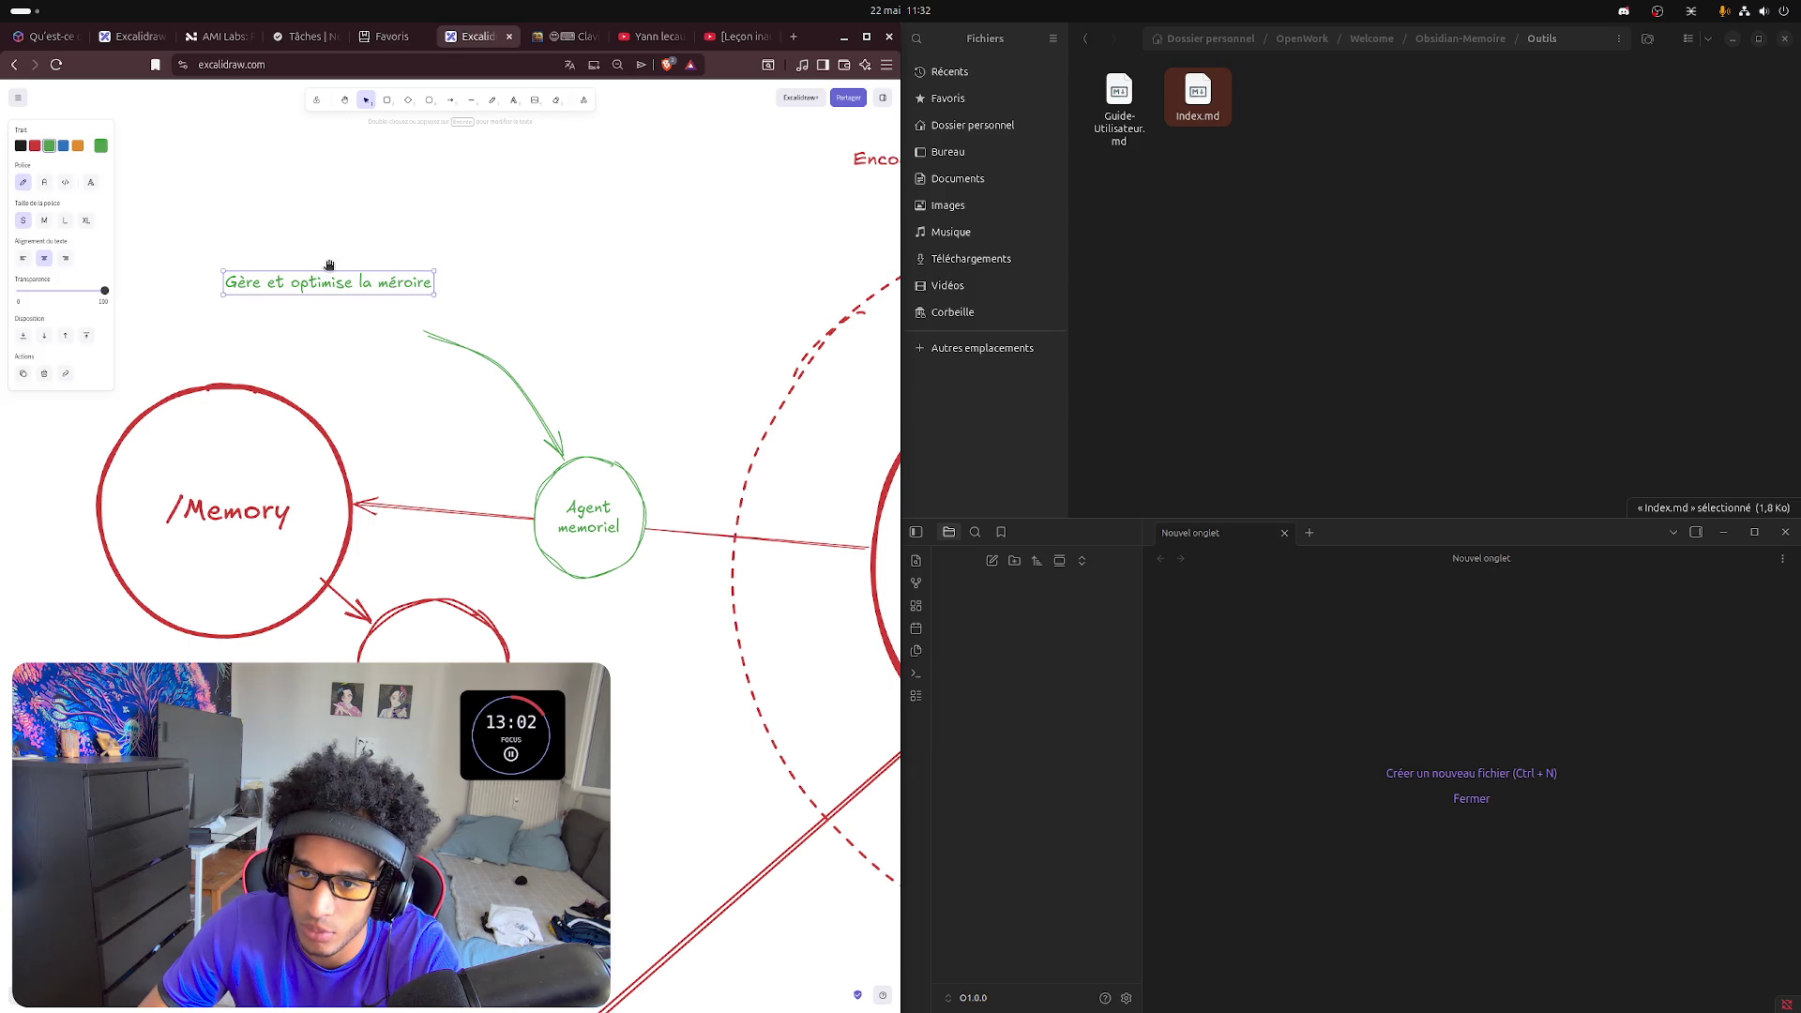
{"action": "left_click_drag", "start_coordinate": [329, 265], "coordinate": [412, 321]}
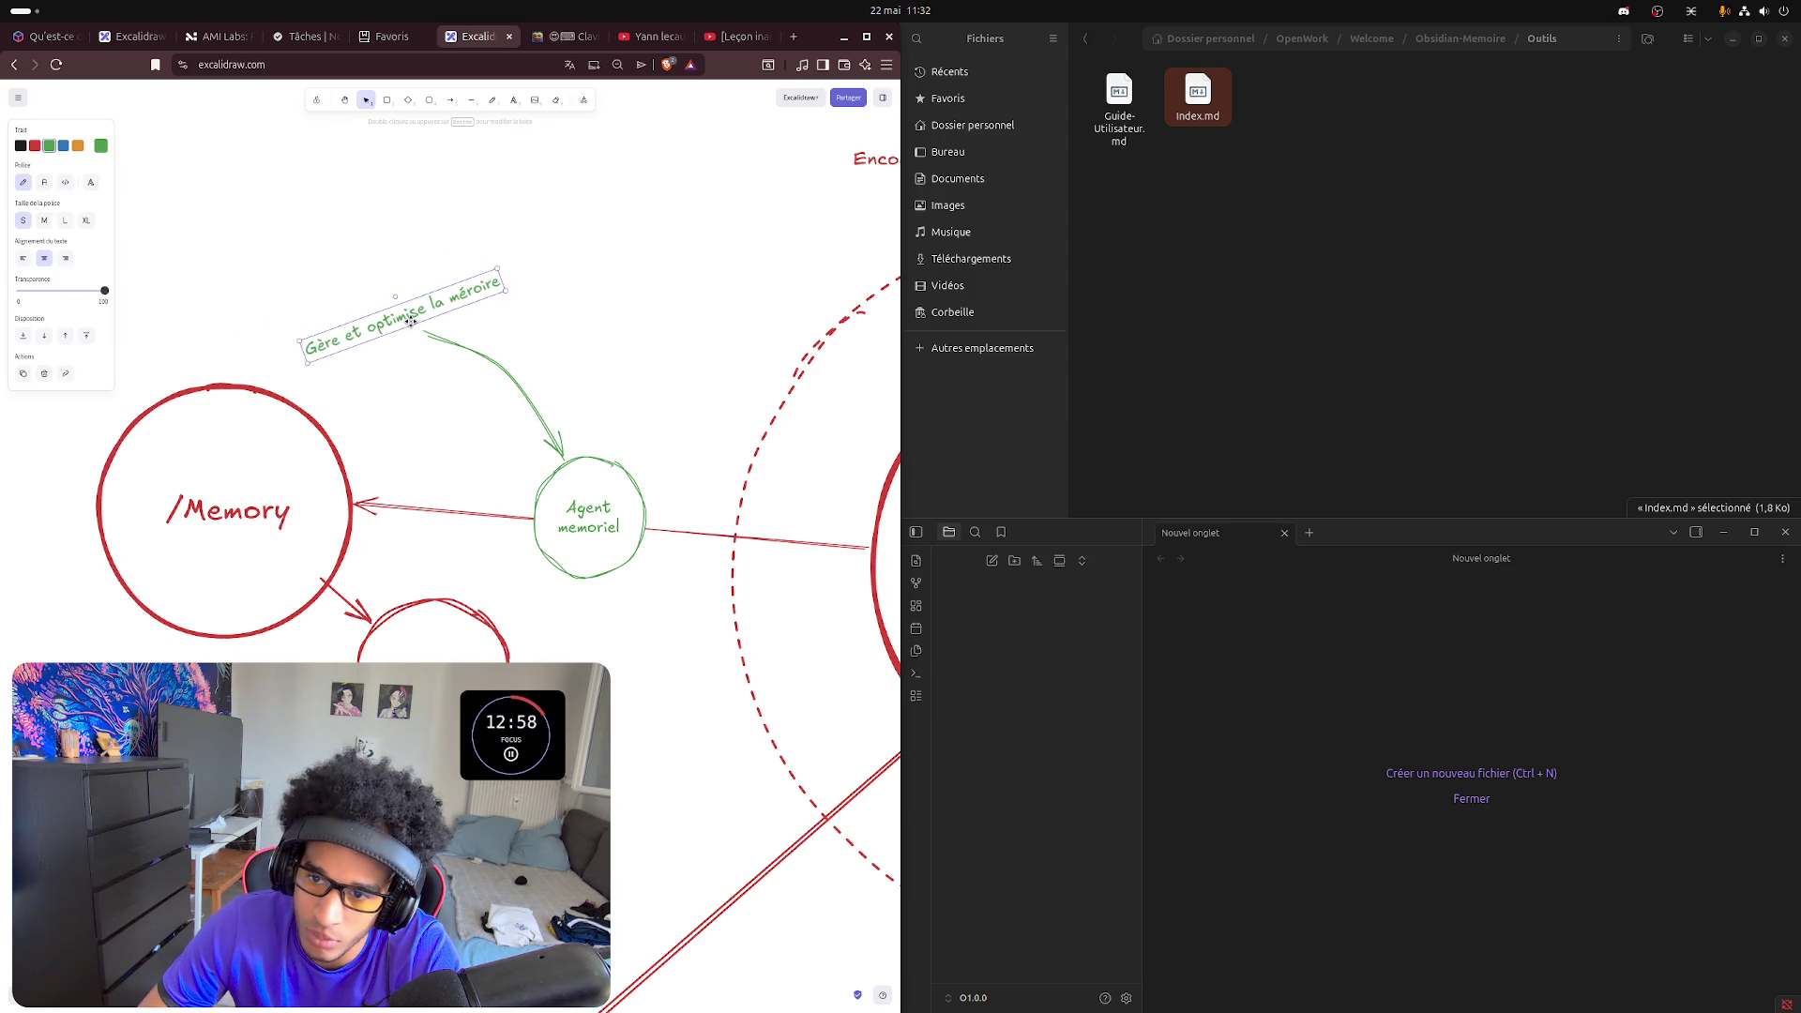
{"action": "left_click", "coordinate": [511, 267]}
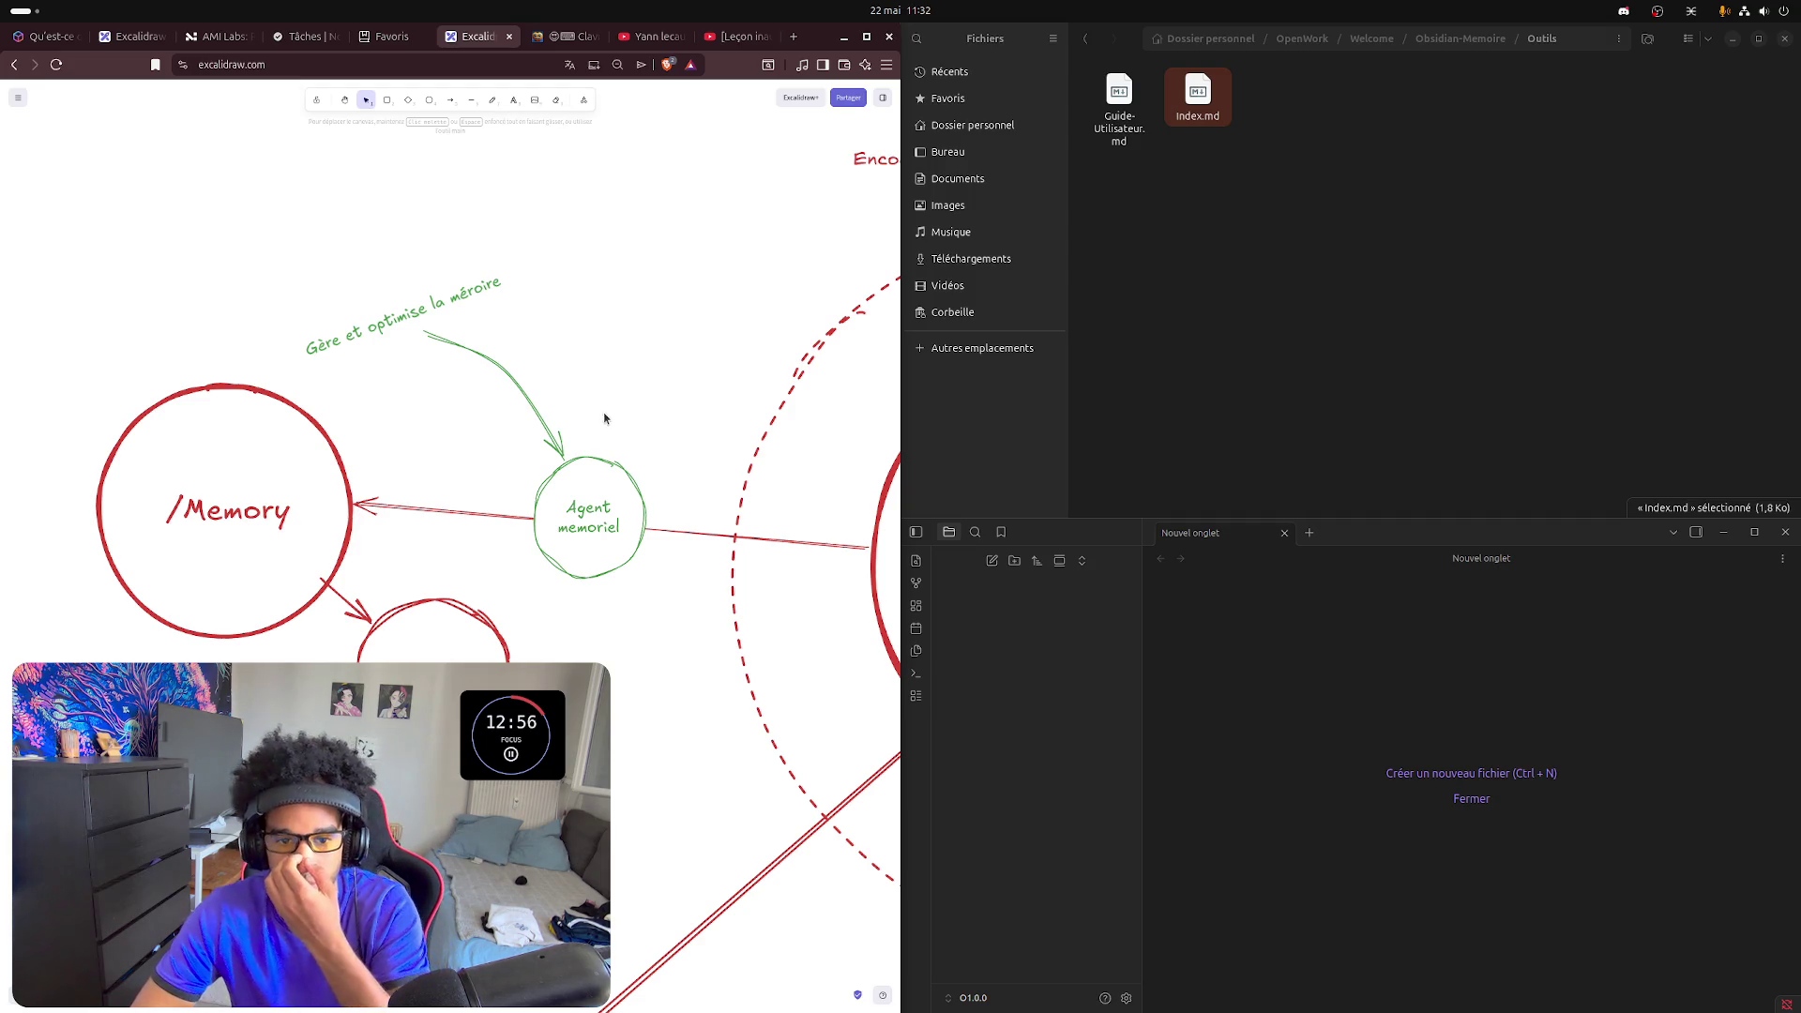
{"action": "scroll", "coordinate": [602, 379], "scroll_direction": "down", "scroll_amount": 3, "text": "ctrl"}
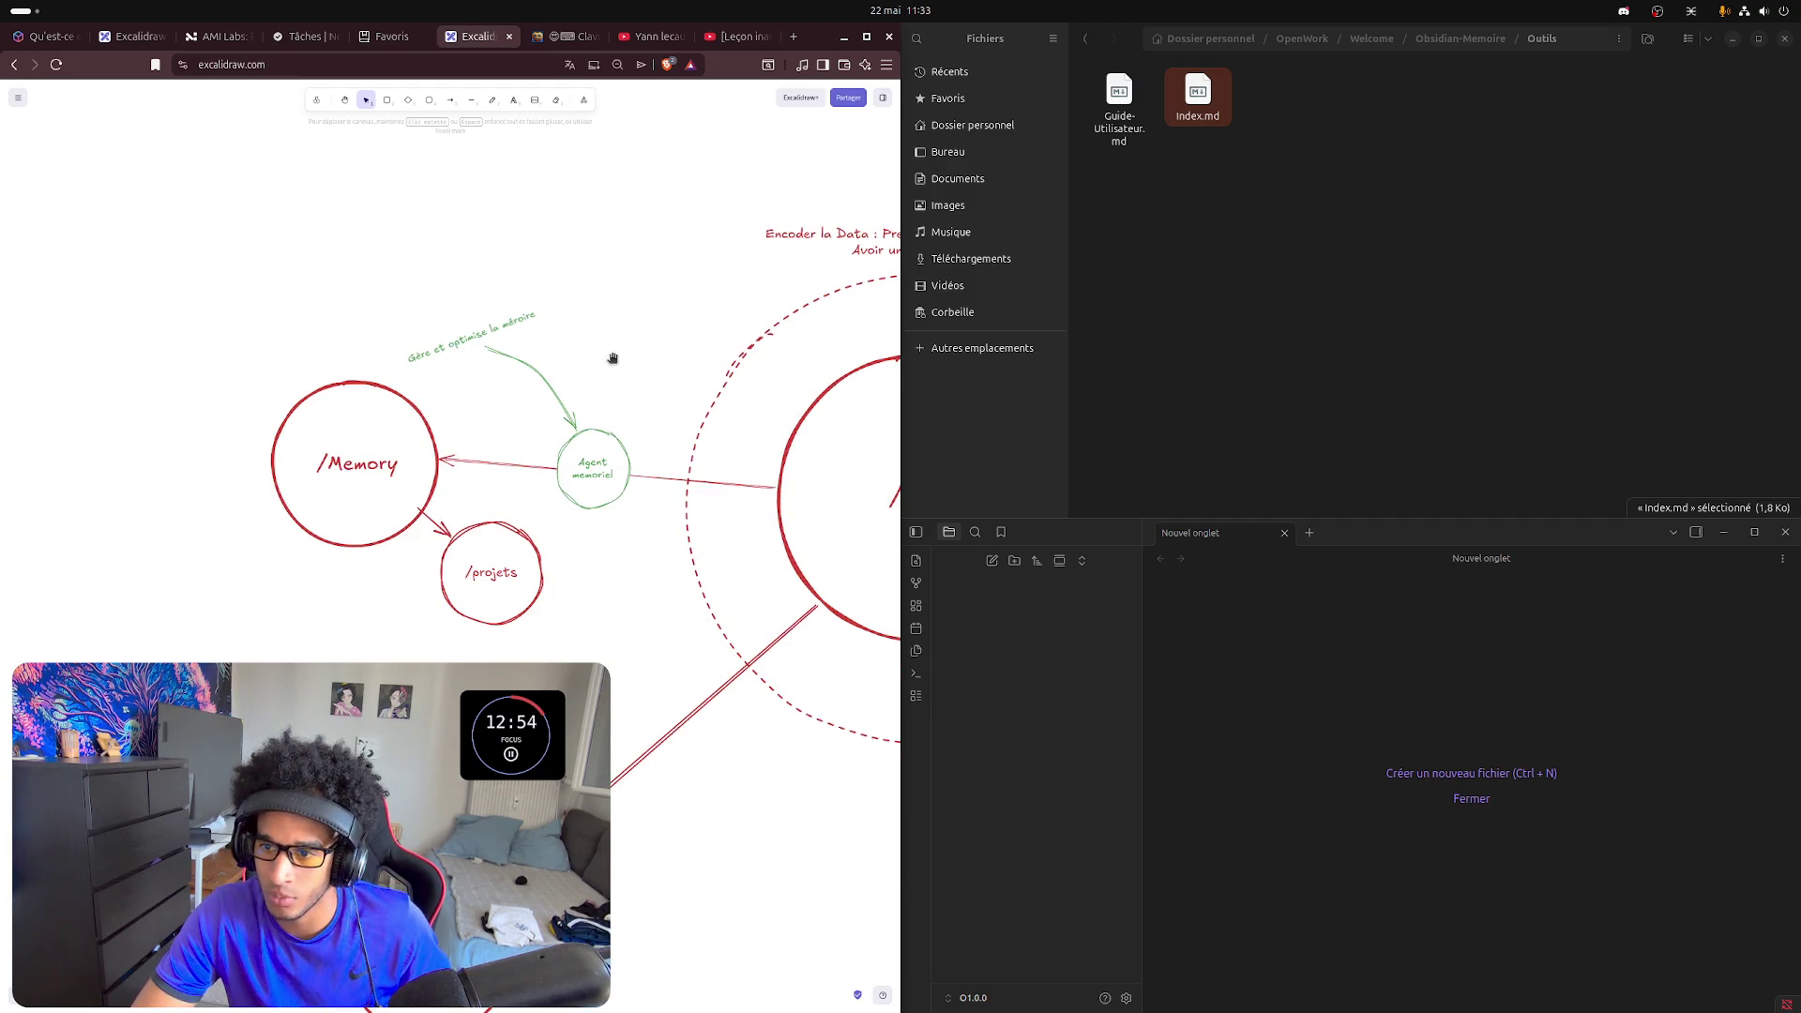
{"action": "scroll", "coordinate": [555, 330], "scroll_direction": "down", "scroll_amount": 2}
{"action": "left_click_drag", "start_coordinate": [397, 277], "coordinate": [291, 356]}
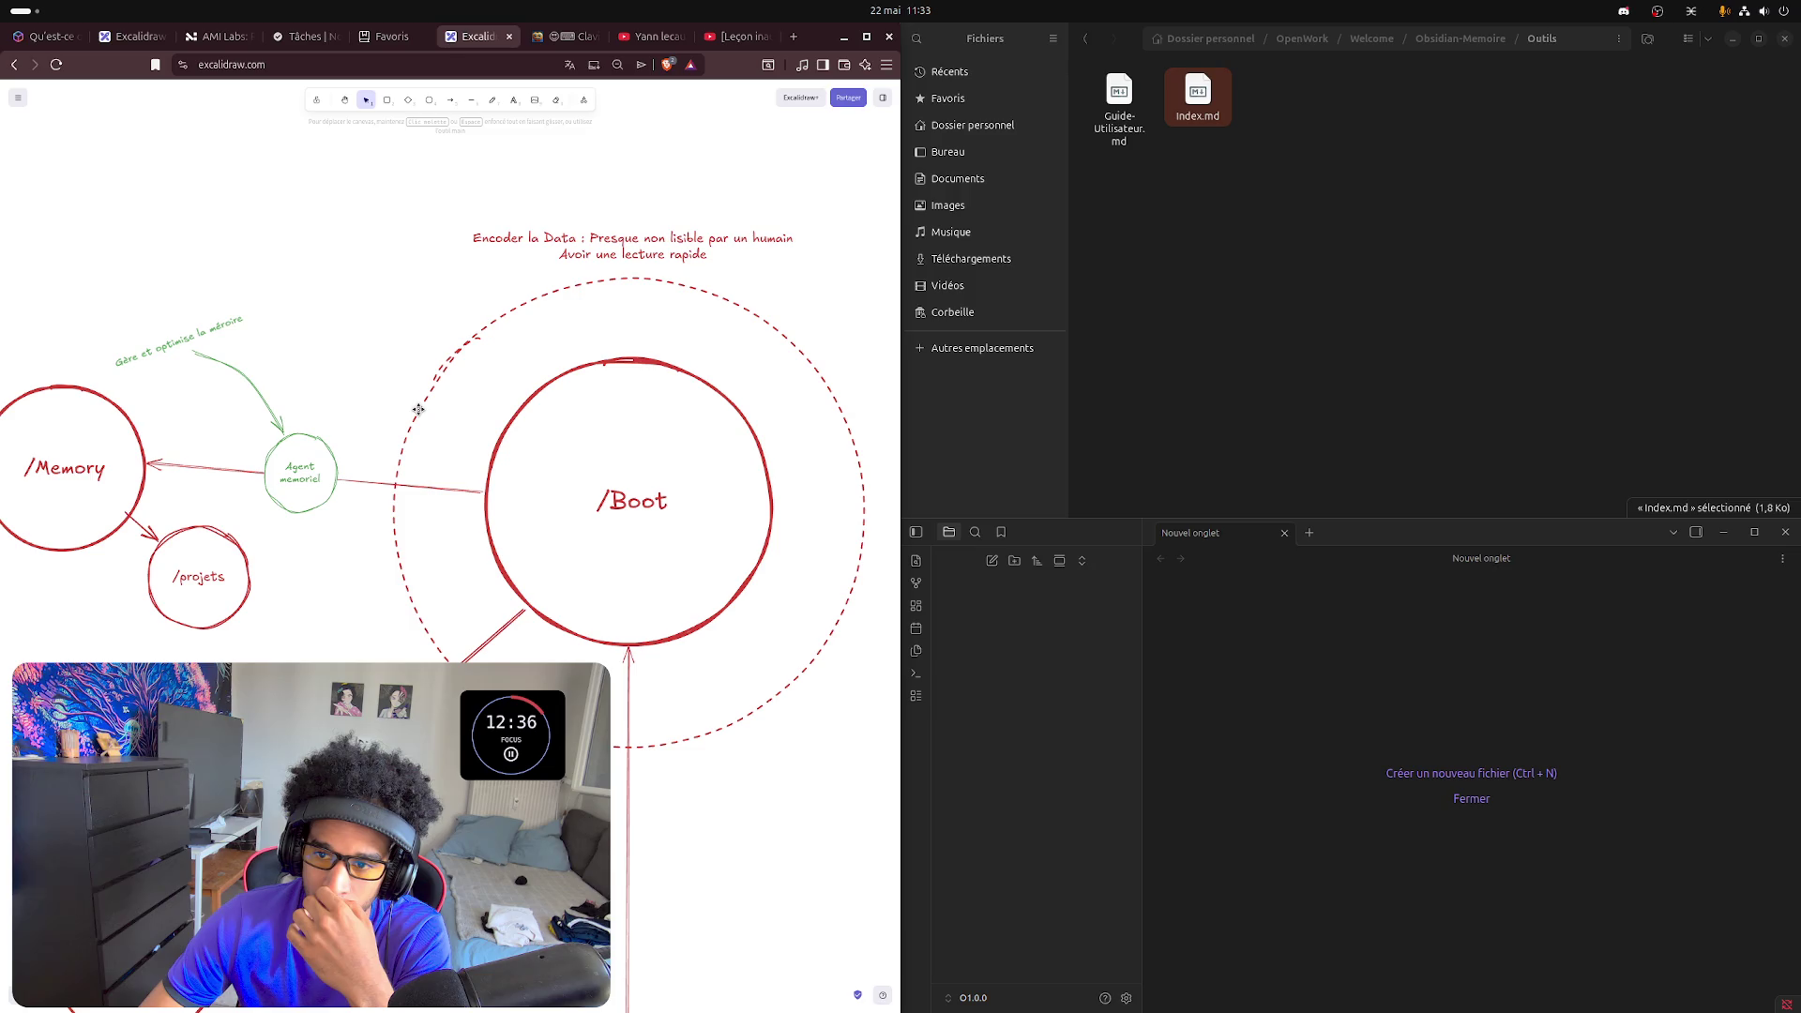
- Inspect the dashed /Boot ring, then switch to freehand drawing with a green stroke
{"action": "left_click", "coordinate": [418, 408]}
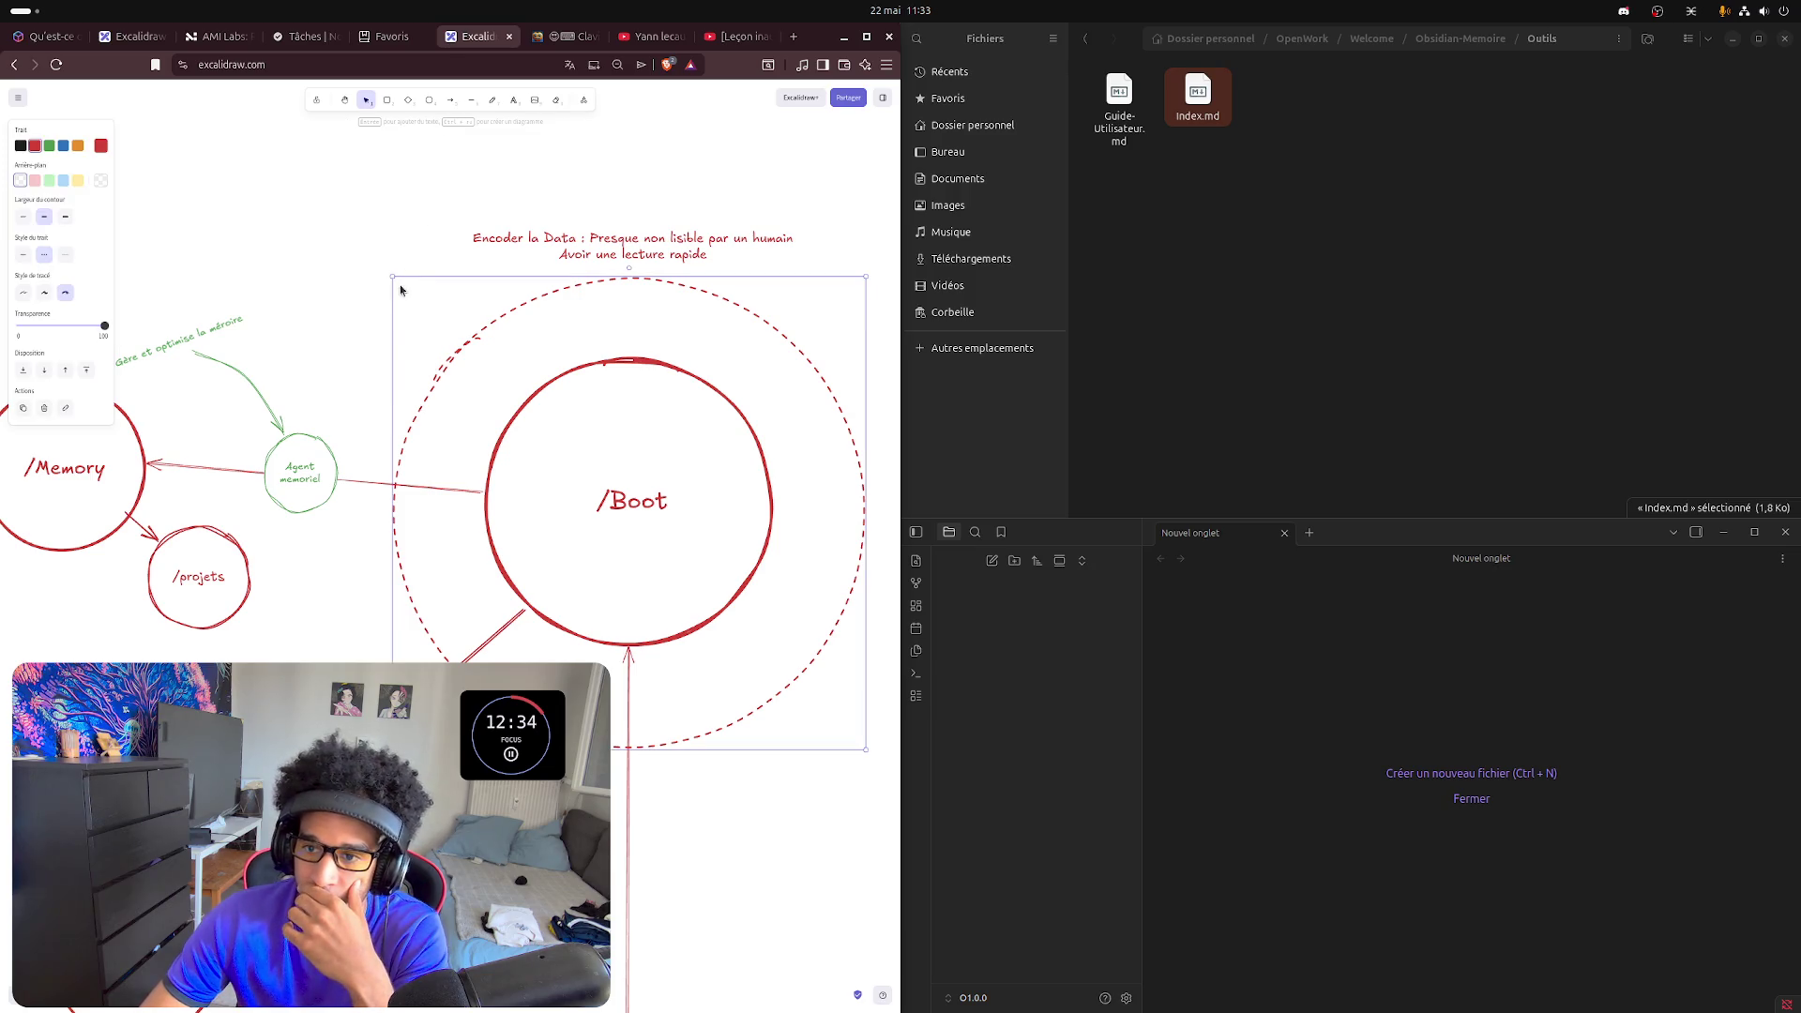
{"action": "left_click", "coordinate": [430, 168]}
{"action": "left_click", "coordinate": [491, 102]}
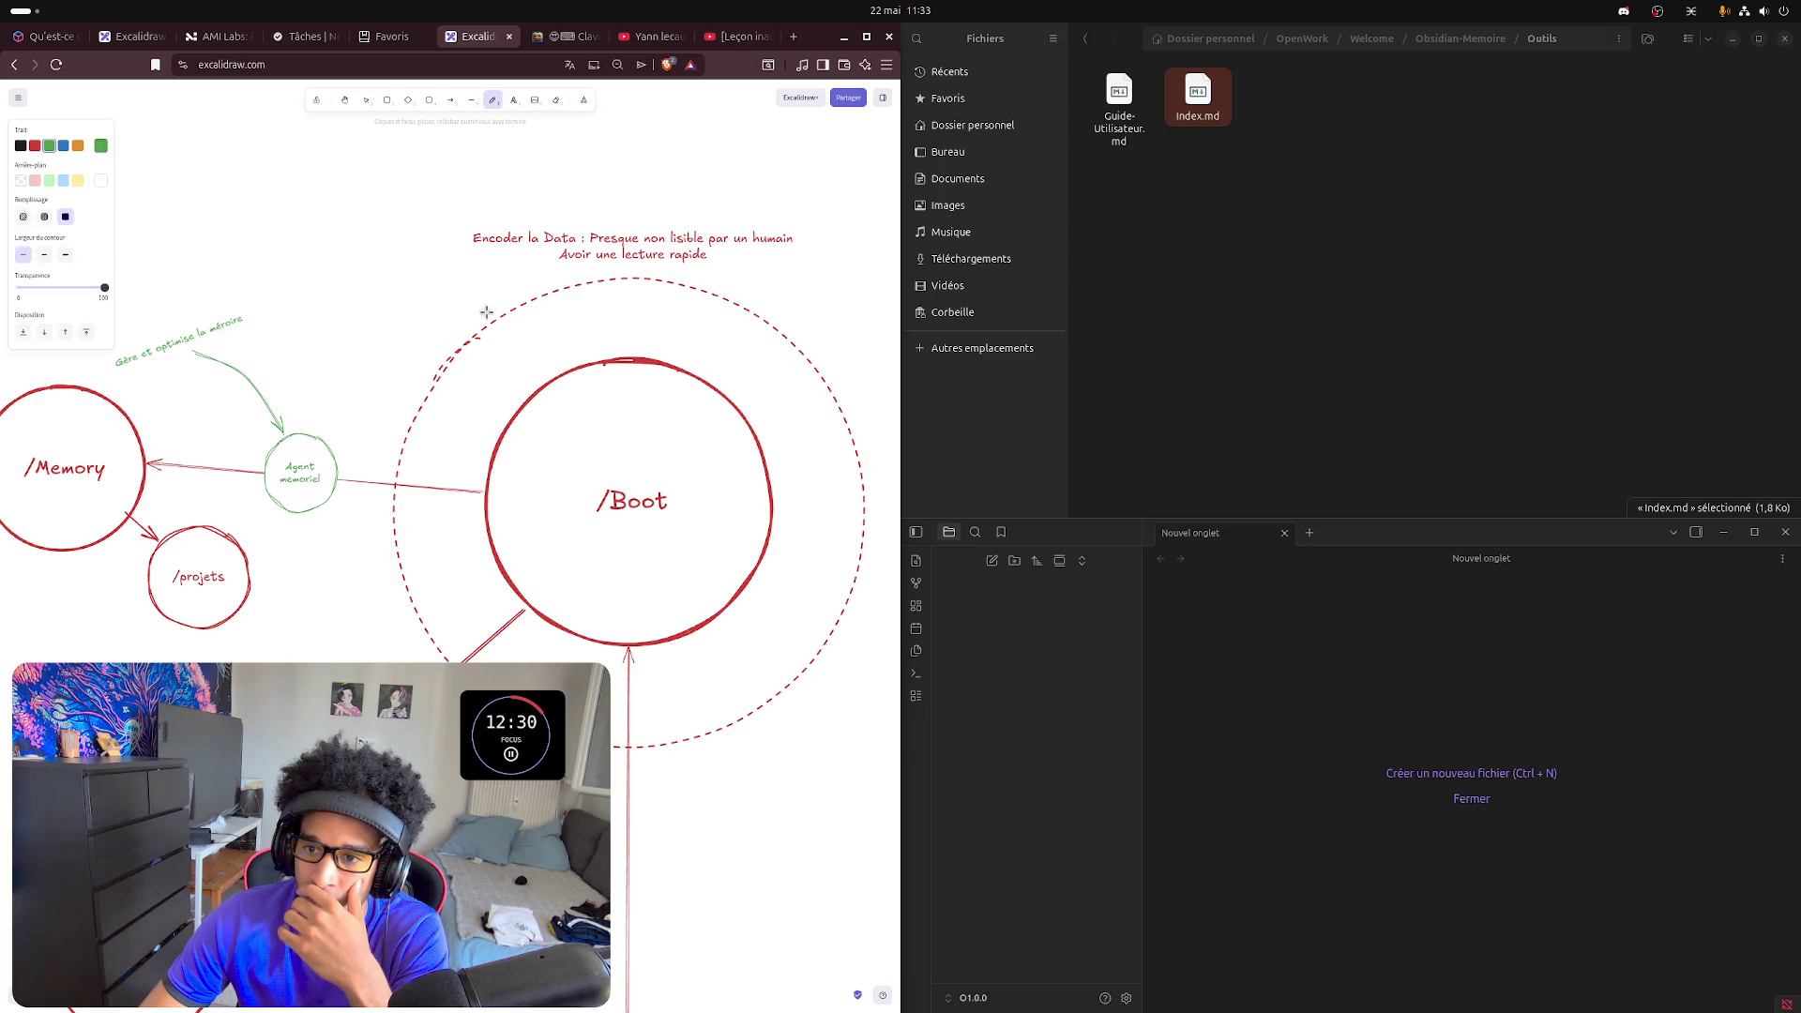
{"action": "left_click", "coordinate": [50, 144]}
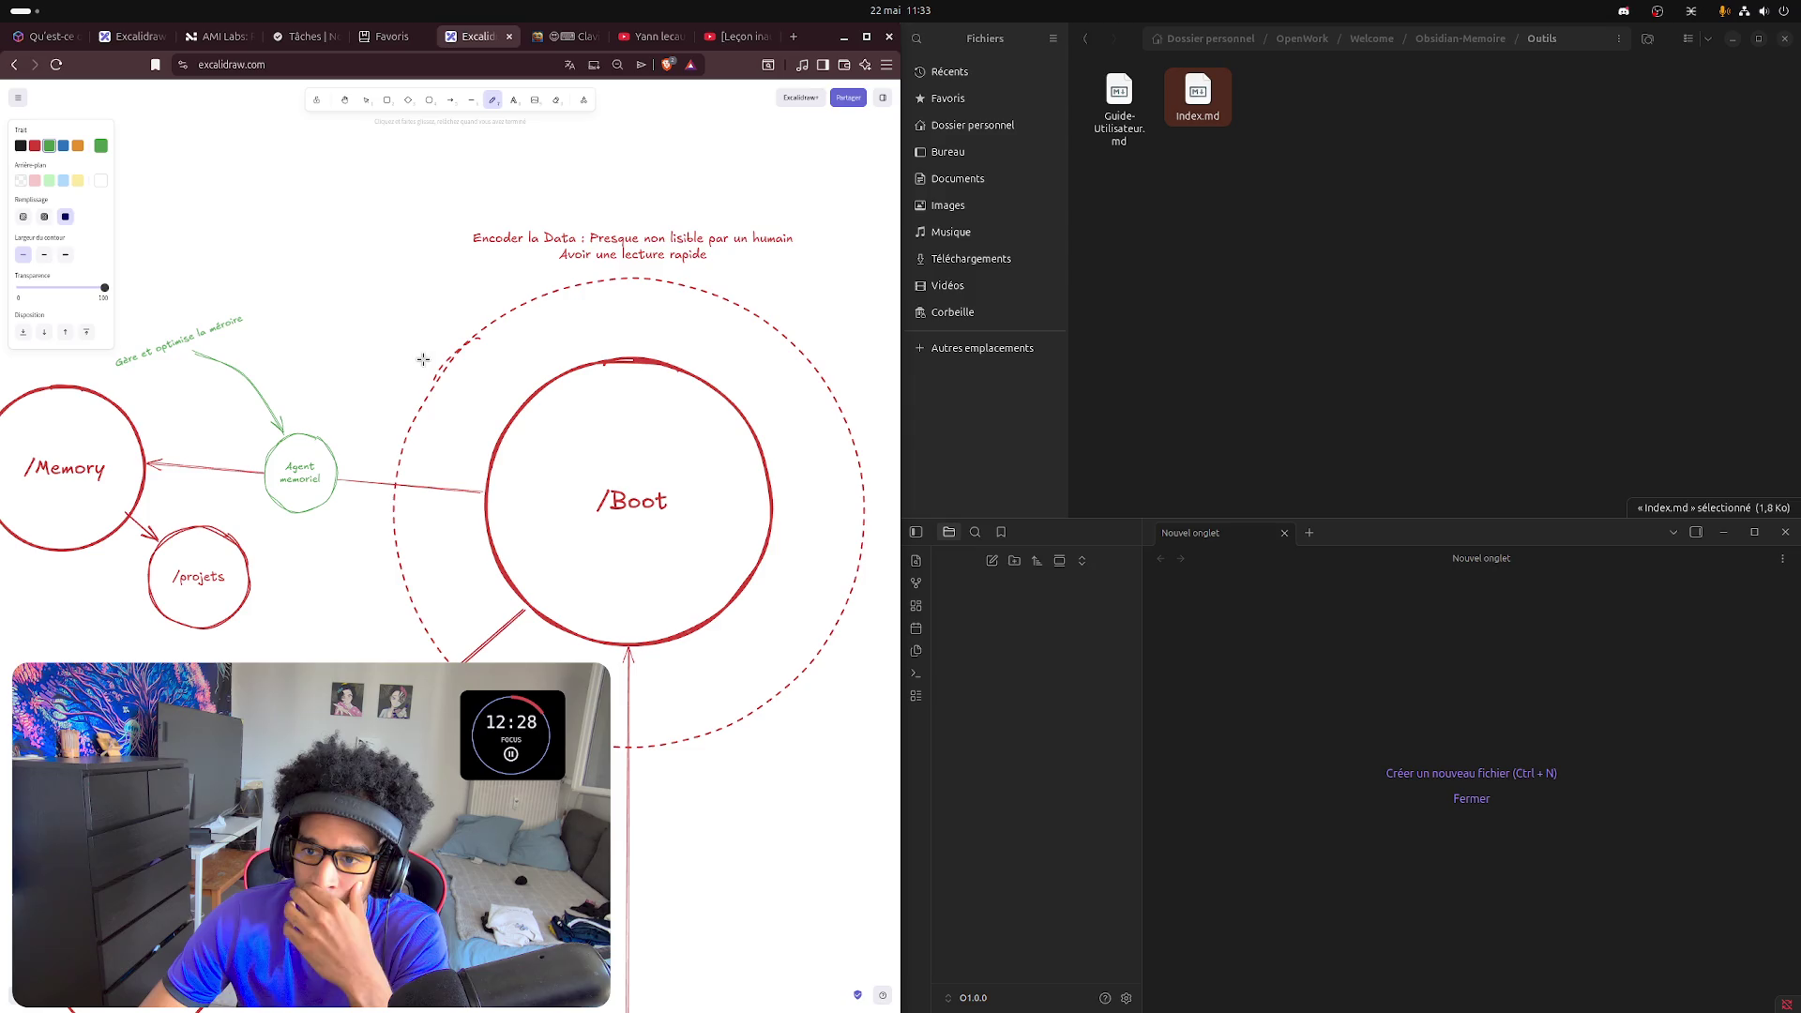
- Sketch three green arrowheads at the ring's top-left, top-right and lower right
{"action": "mouse_move", "coordinate": [439, 341]}
{"action": "left_mouse_down"}
{"action": "mouse_move", "coordinate": [469, 342]}
{"action": "mouse_move", "coordinate": [465, 374]}
{"action": "left_mouse_up"}
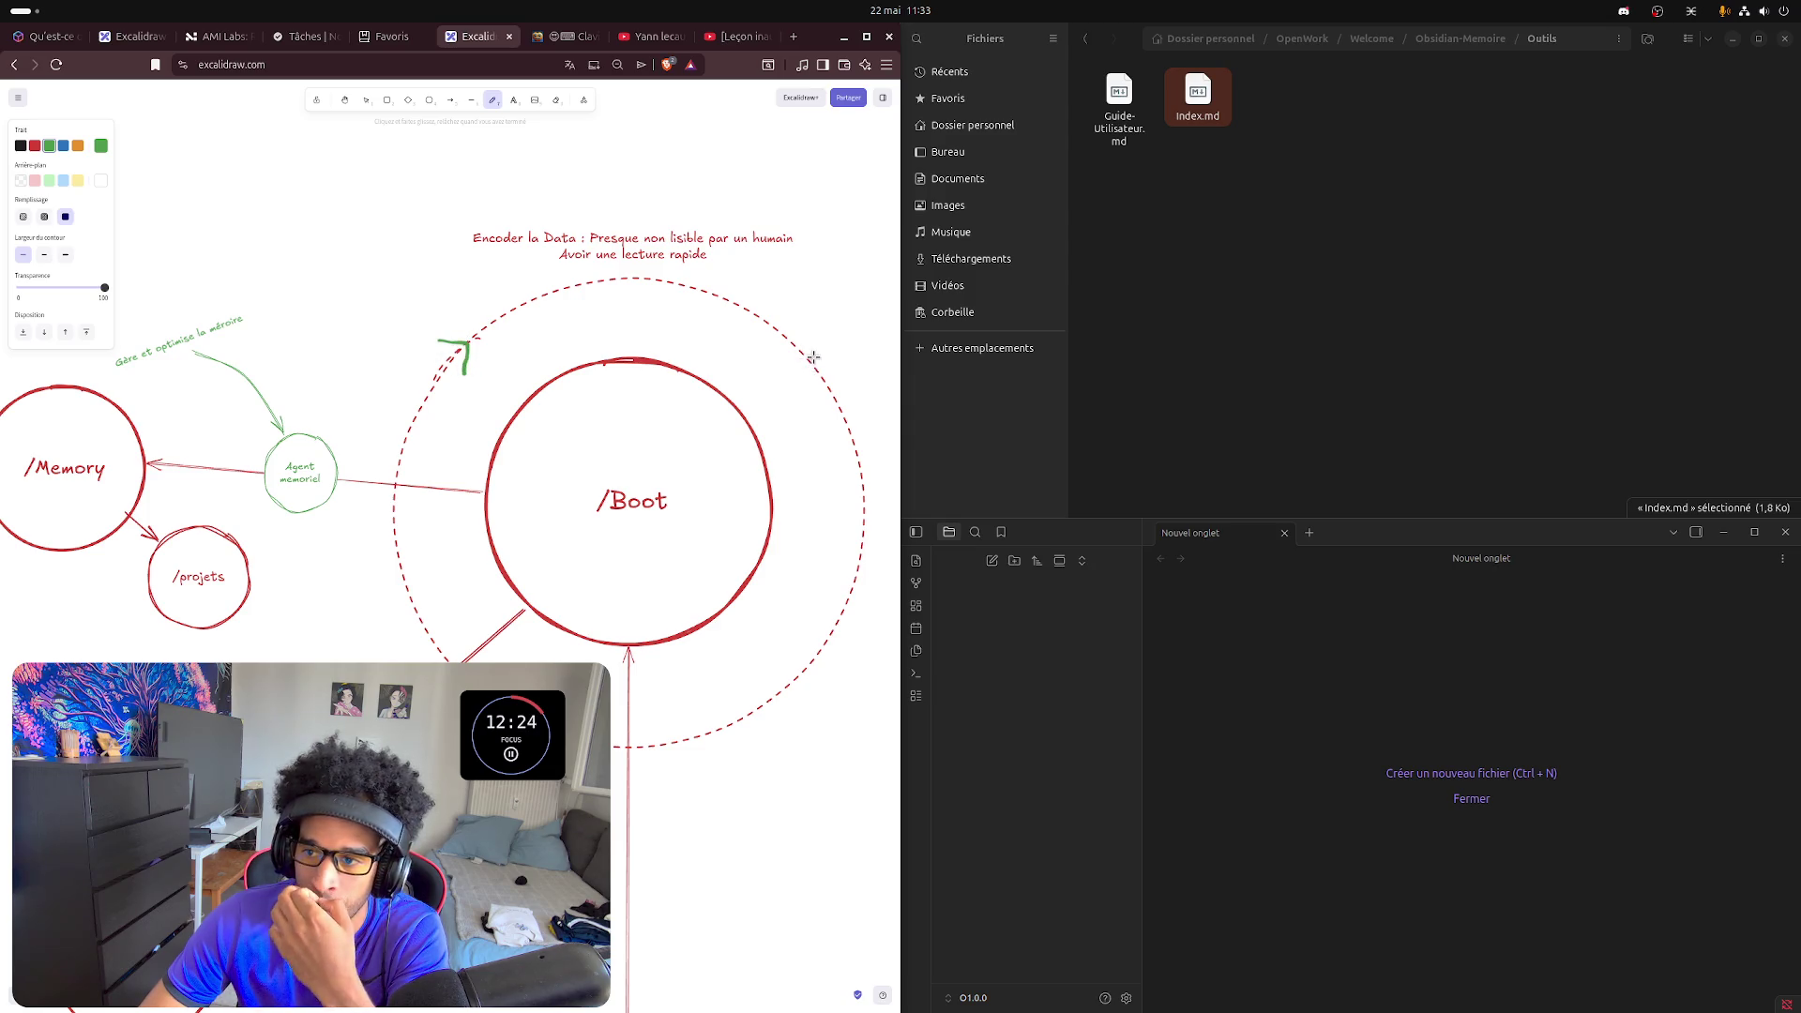
{"action": "left_click_drag", "start_coordinate": [772, 355], "coordinate": [805, 338]}
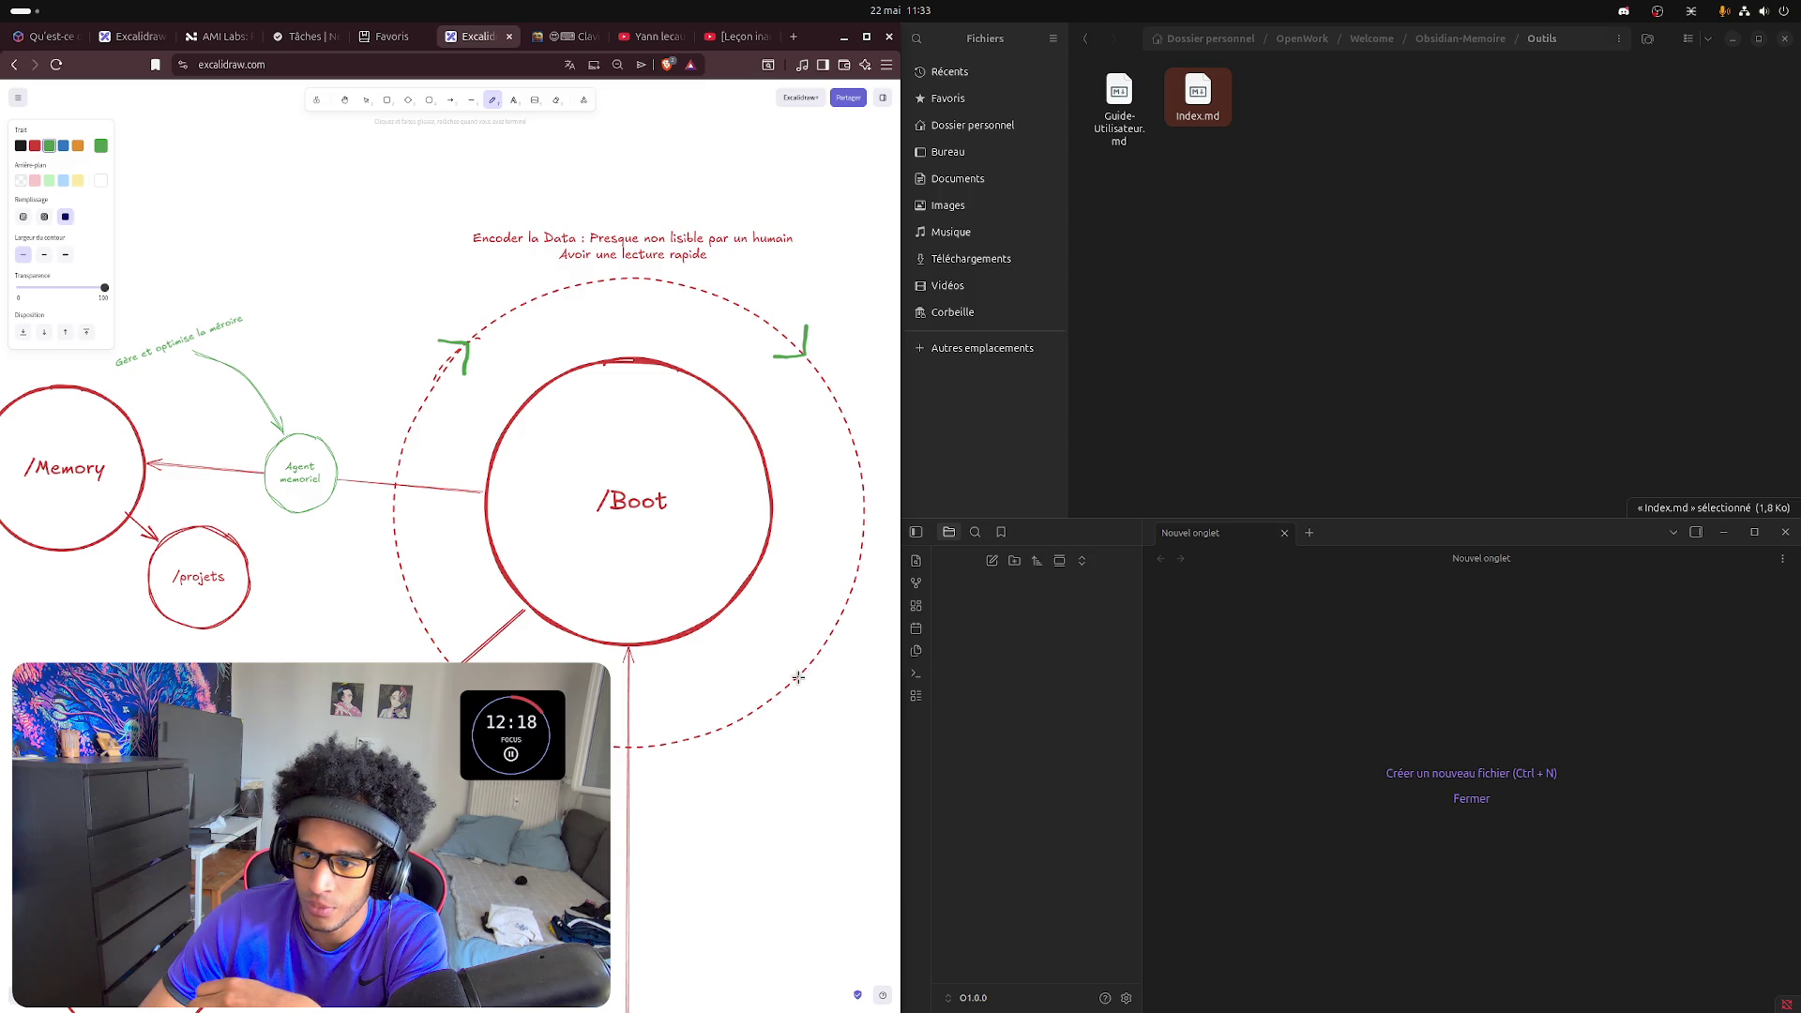
{"action": "mouse_move", "coordinate": [796, 679]}
{"action": "left_mouse_down"}
{"action": "mouse_move", "coordinate": [797, 662]}
{"action": "mouse_move", "coordinate": [813, 676]}
{"action": "left_mouse_up"}
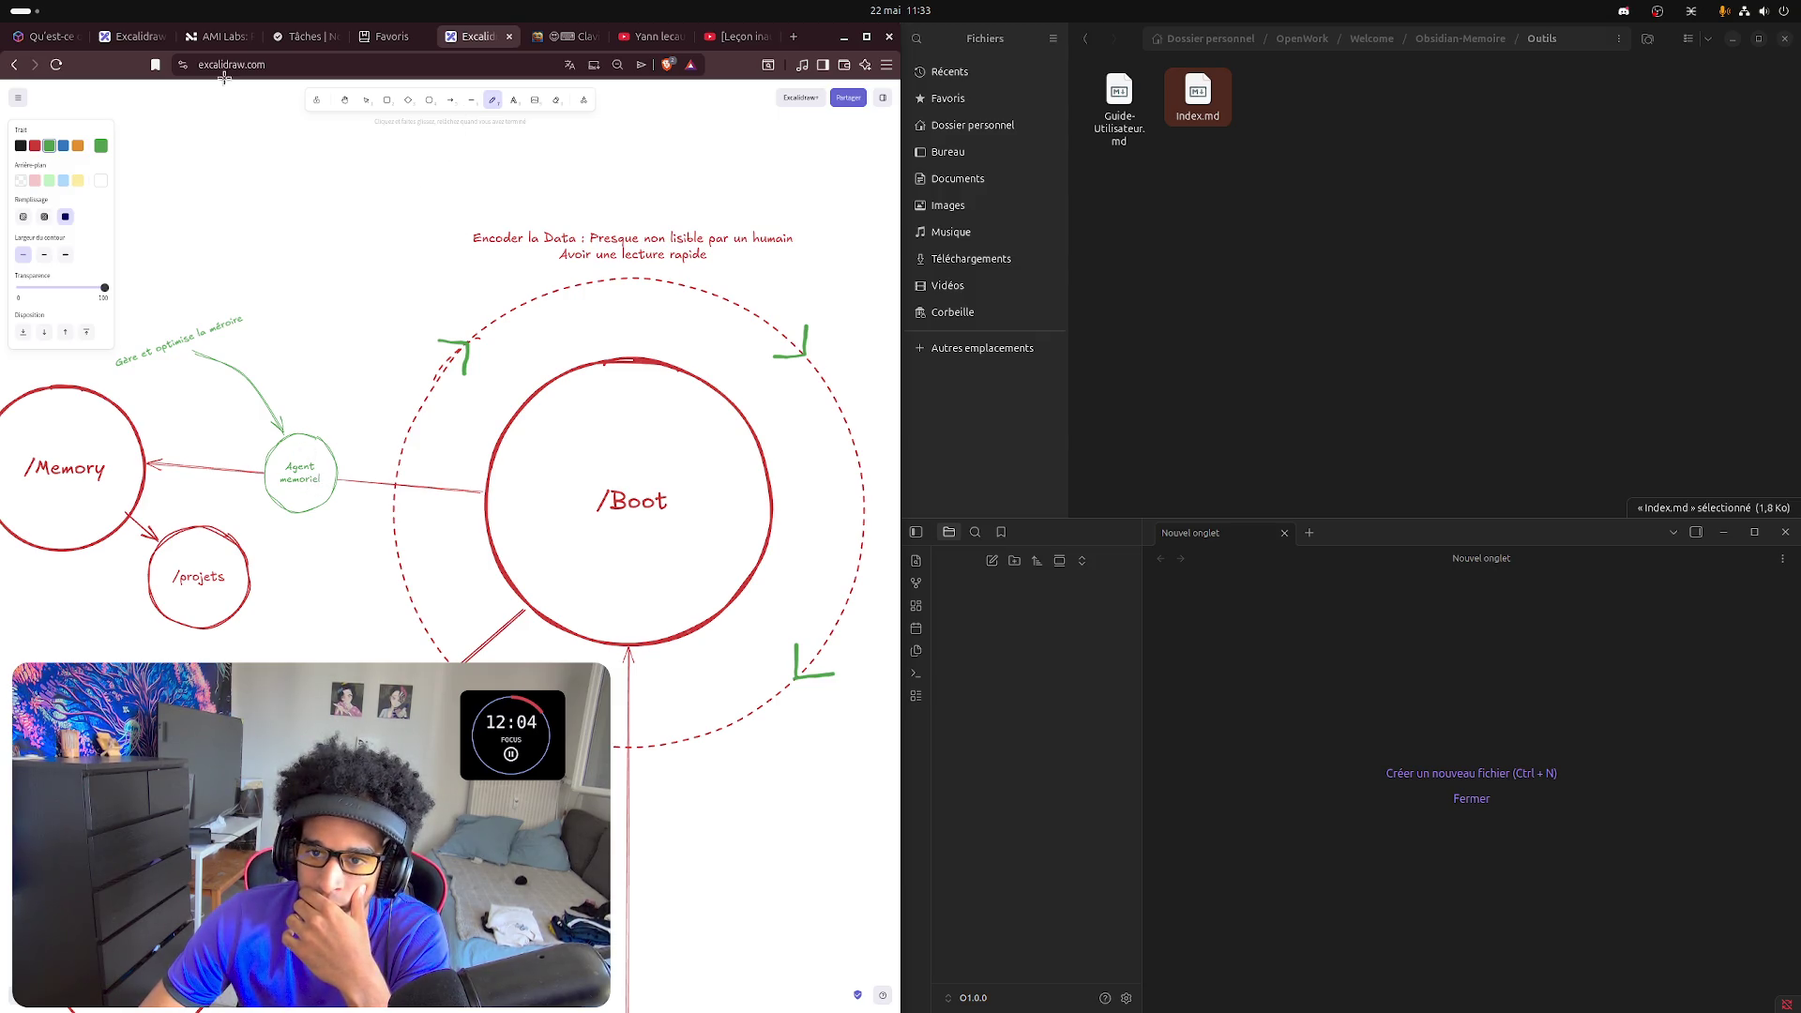
- Duplicate the green Agent memoriel circle and place the copy on the ring's right side
{"action": "left_click", "coordinate": [366, 101]}
{"action": "left_click", "coordinate": [301, 454]}
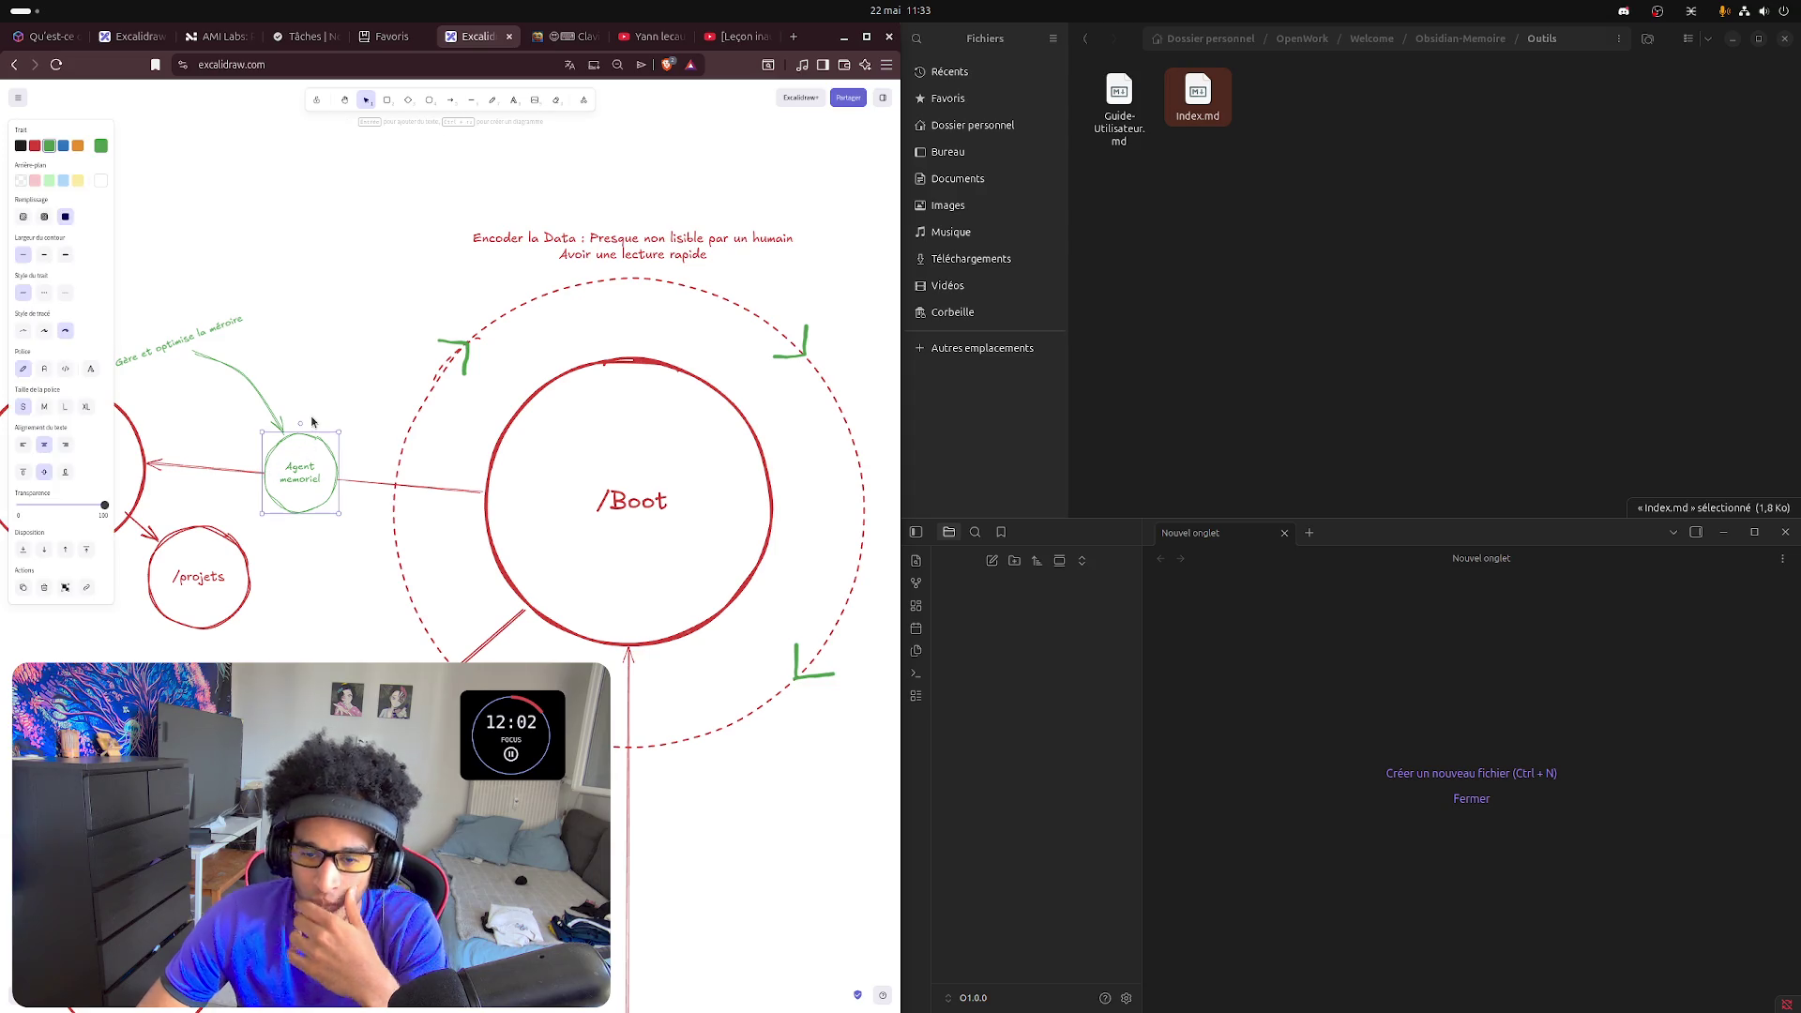
{"action": "key", "text": "ctrl+c"}
{"action": "key", "text": "ctrl+v"}
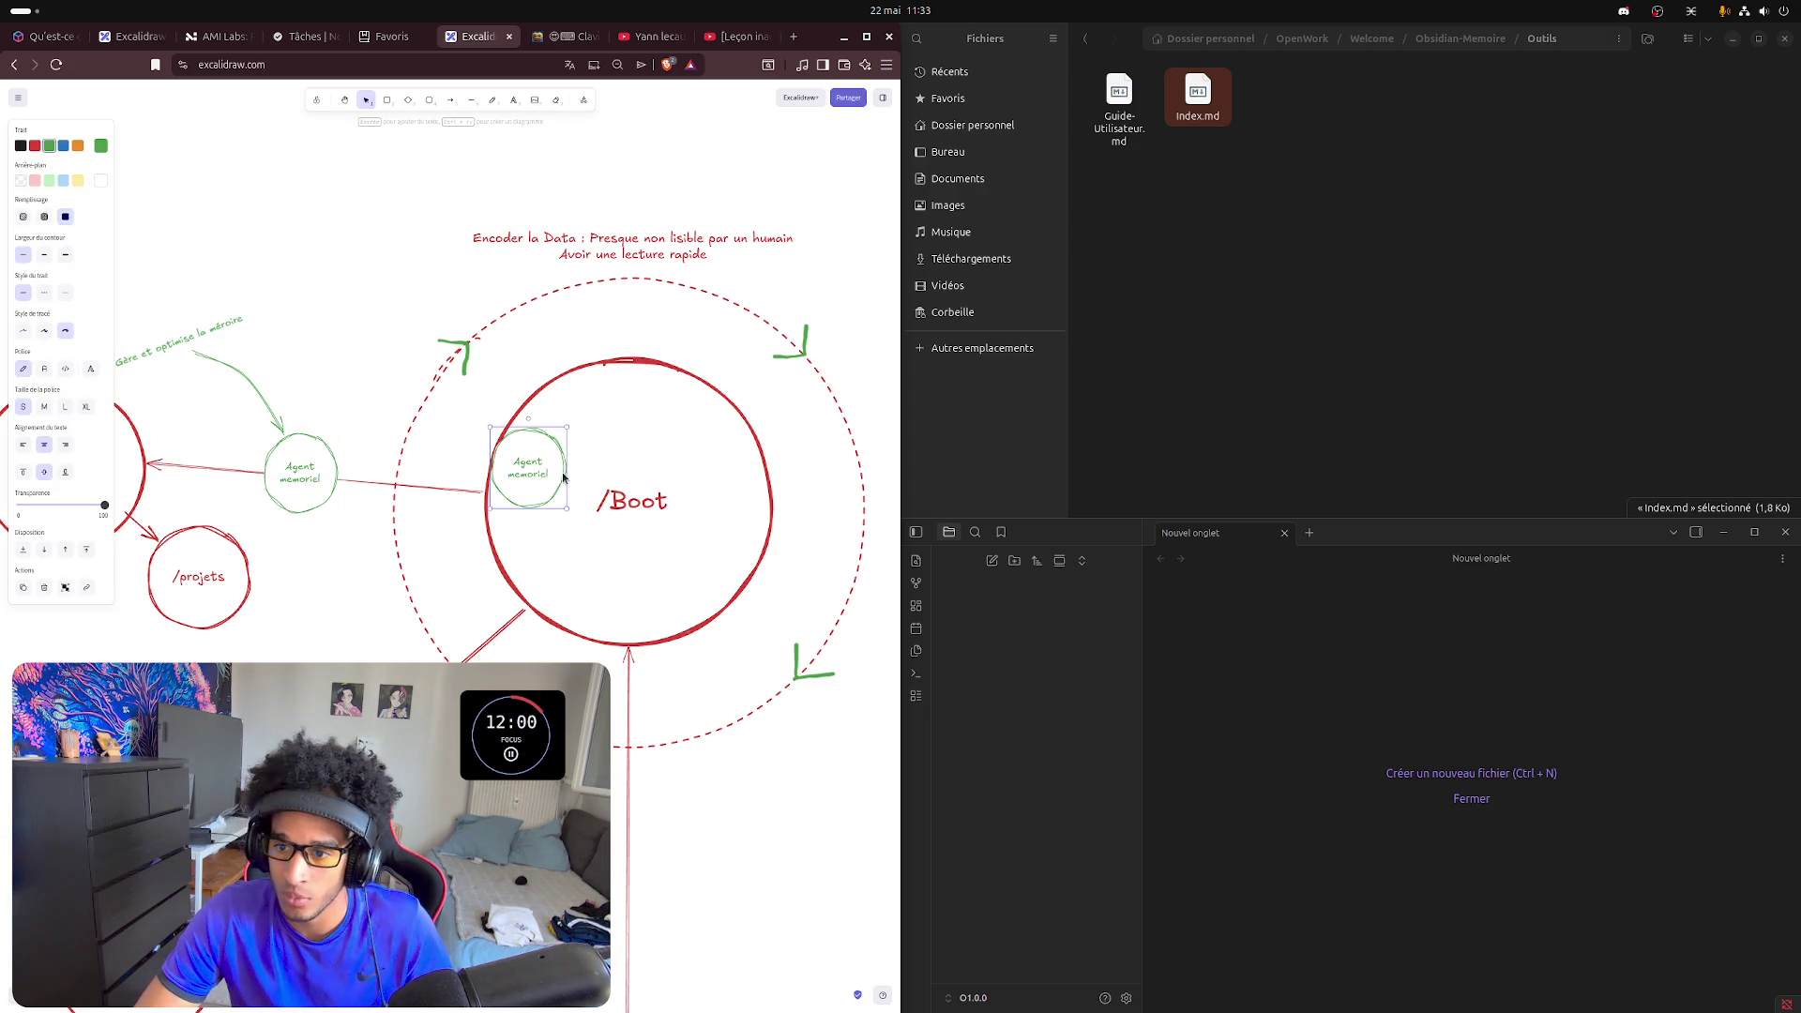
{"action": "mouse_move", "coordinate": [522, 475]}
{"action": "left_mouse_down"}
{"action": "mouse_move", "coordinate": [804, 468]}
{"action": "mouse_move", "coordinate": [865, 489]}
{"action": "mouse_move", "coordinate": [682, 526]}
{"action": "left_mouse_up"}
{"action": "left_click", "coordinate": [804, 533]}
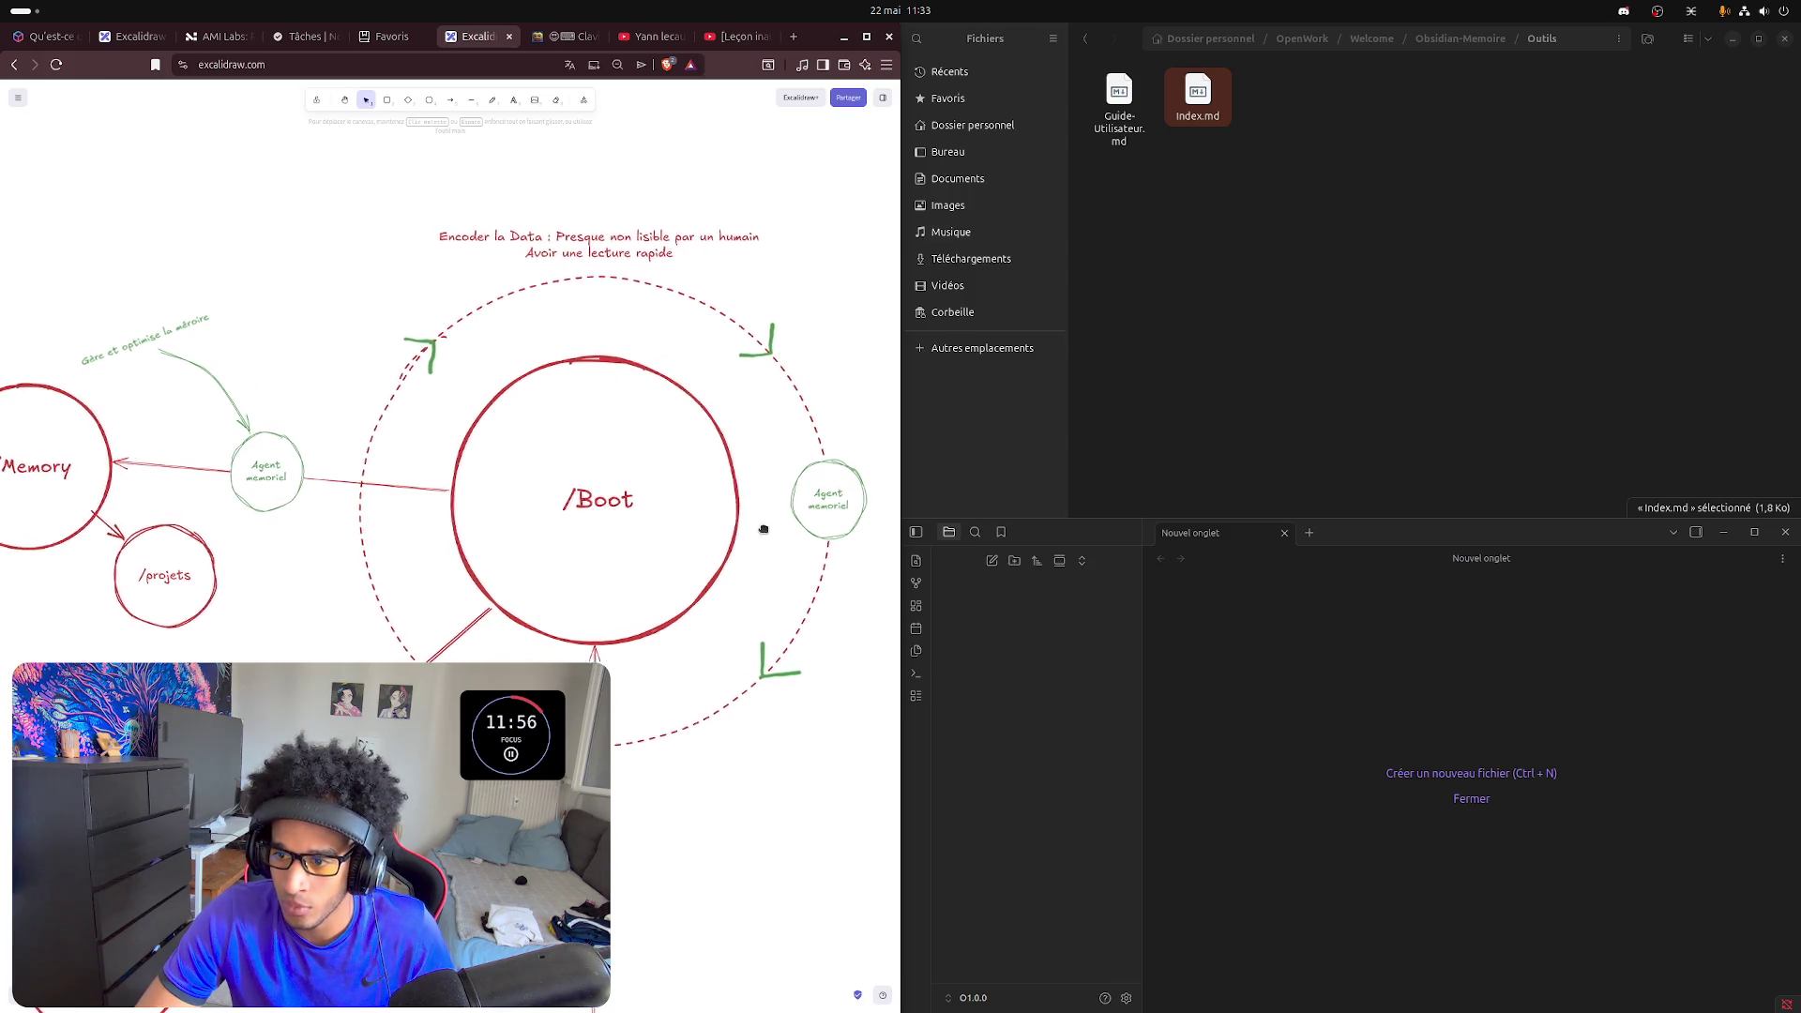
- Edit the copy's label and delete its second line, leaving Agent
{"action": "double_click", "coordinate": [749, 506]}
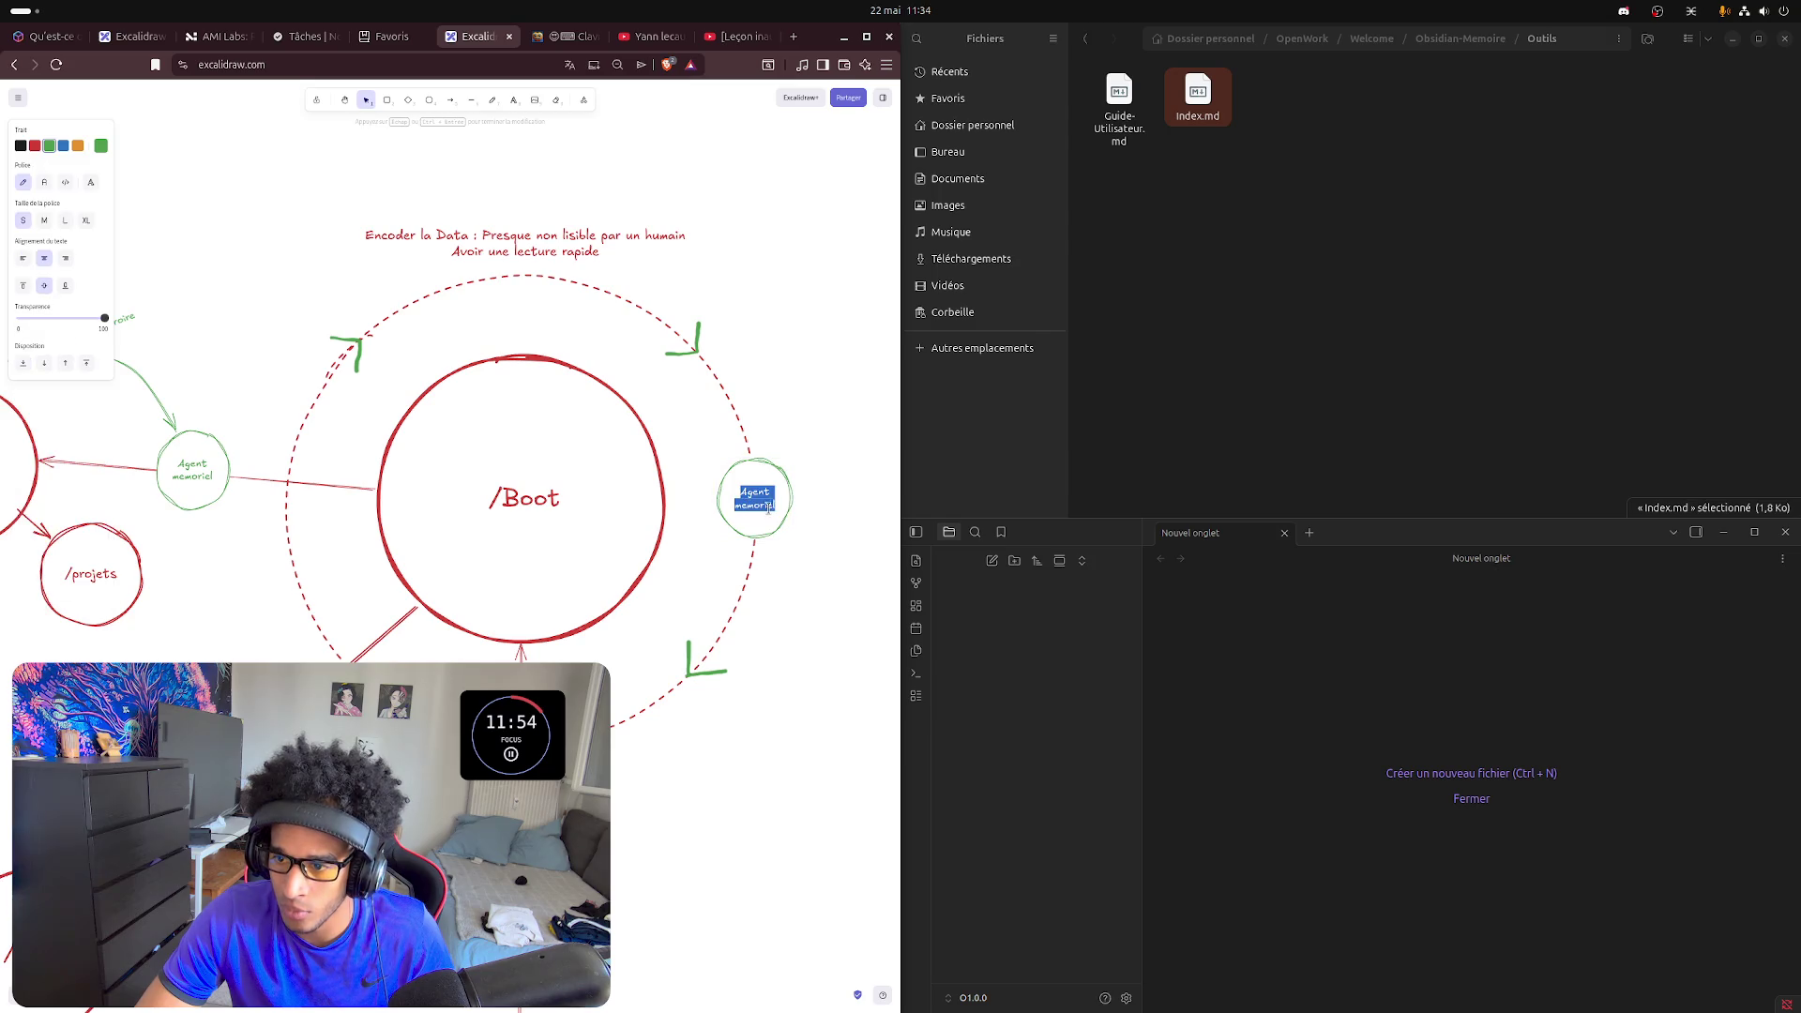
{"action": "key", "text": "Escape"}
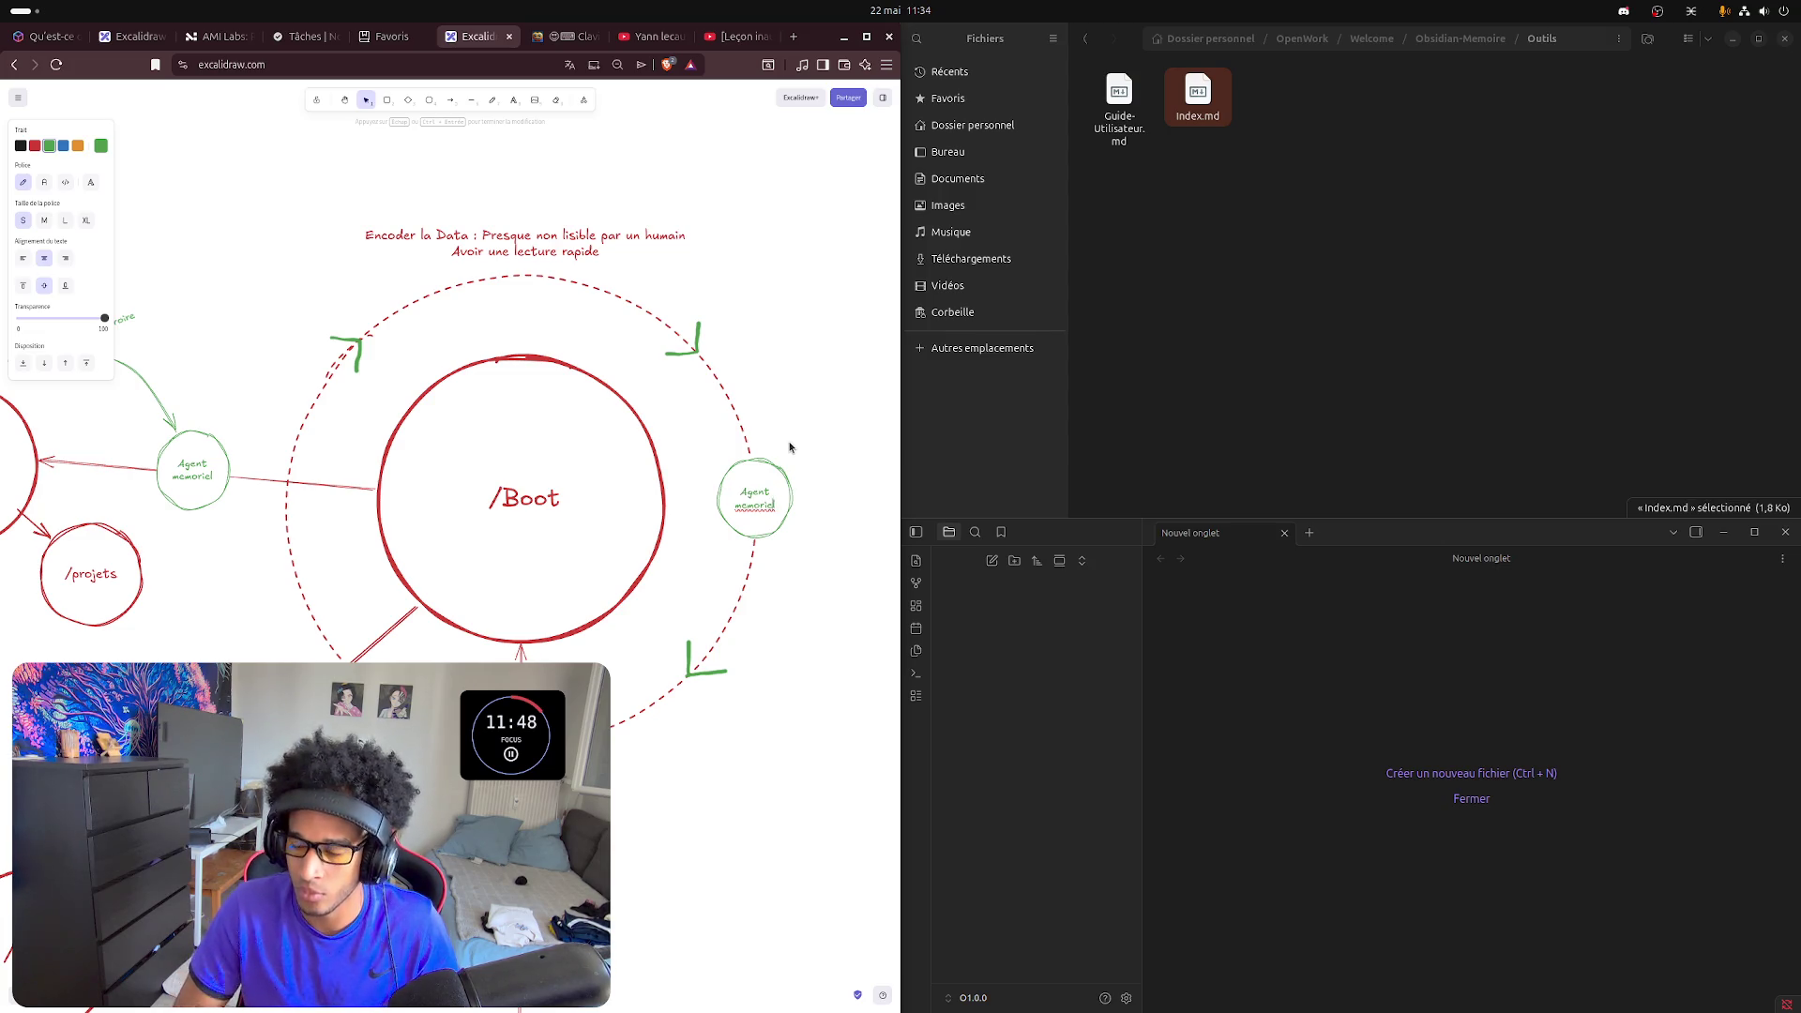
{"action": "key", "text": "BackSpace"}
{"action": "key", "text": "BackSpace"}
{"action": "key", "text": "BackSpace"}
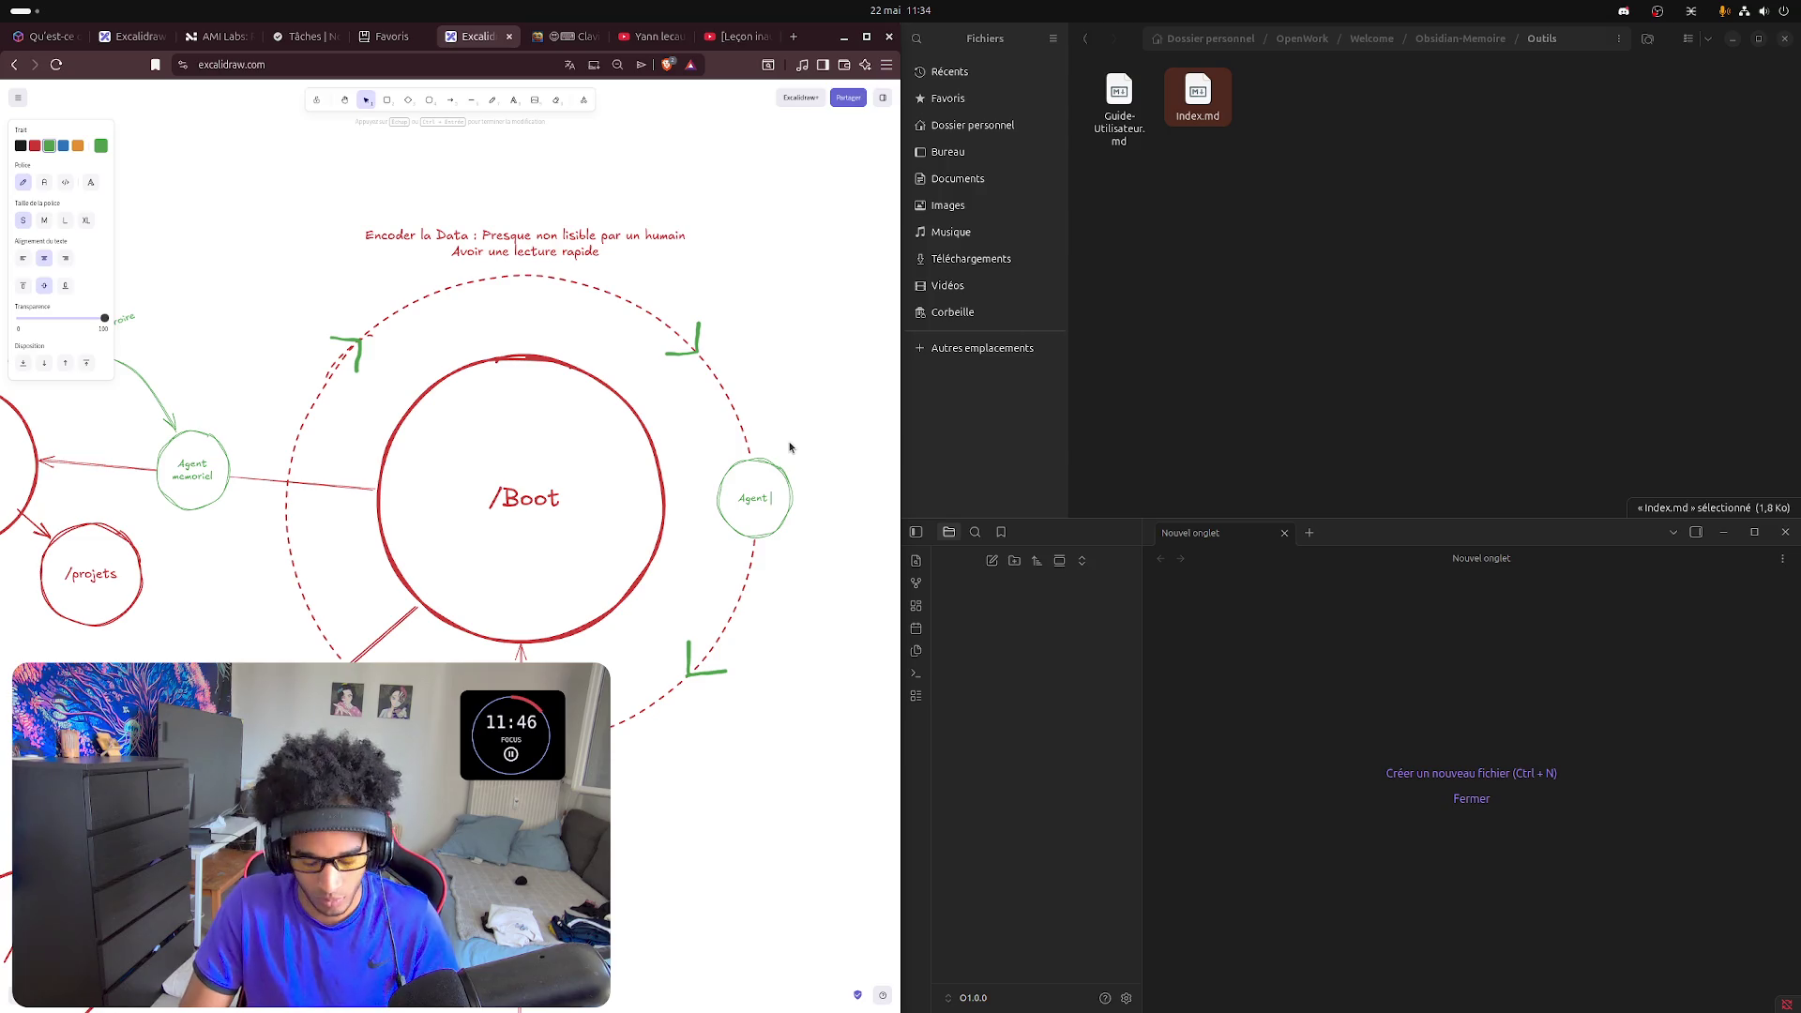
{"action": "type", "text": "s"}
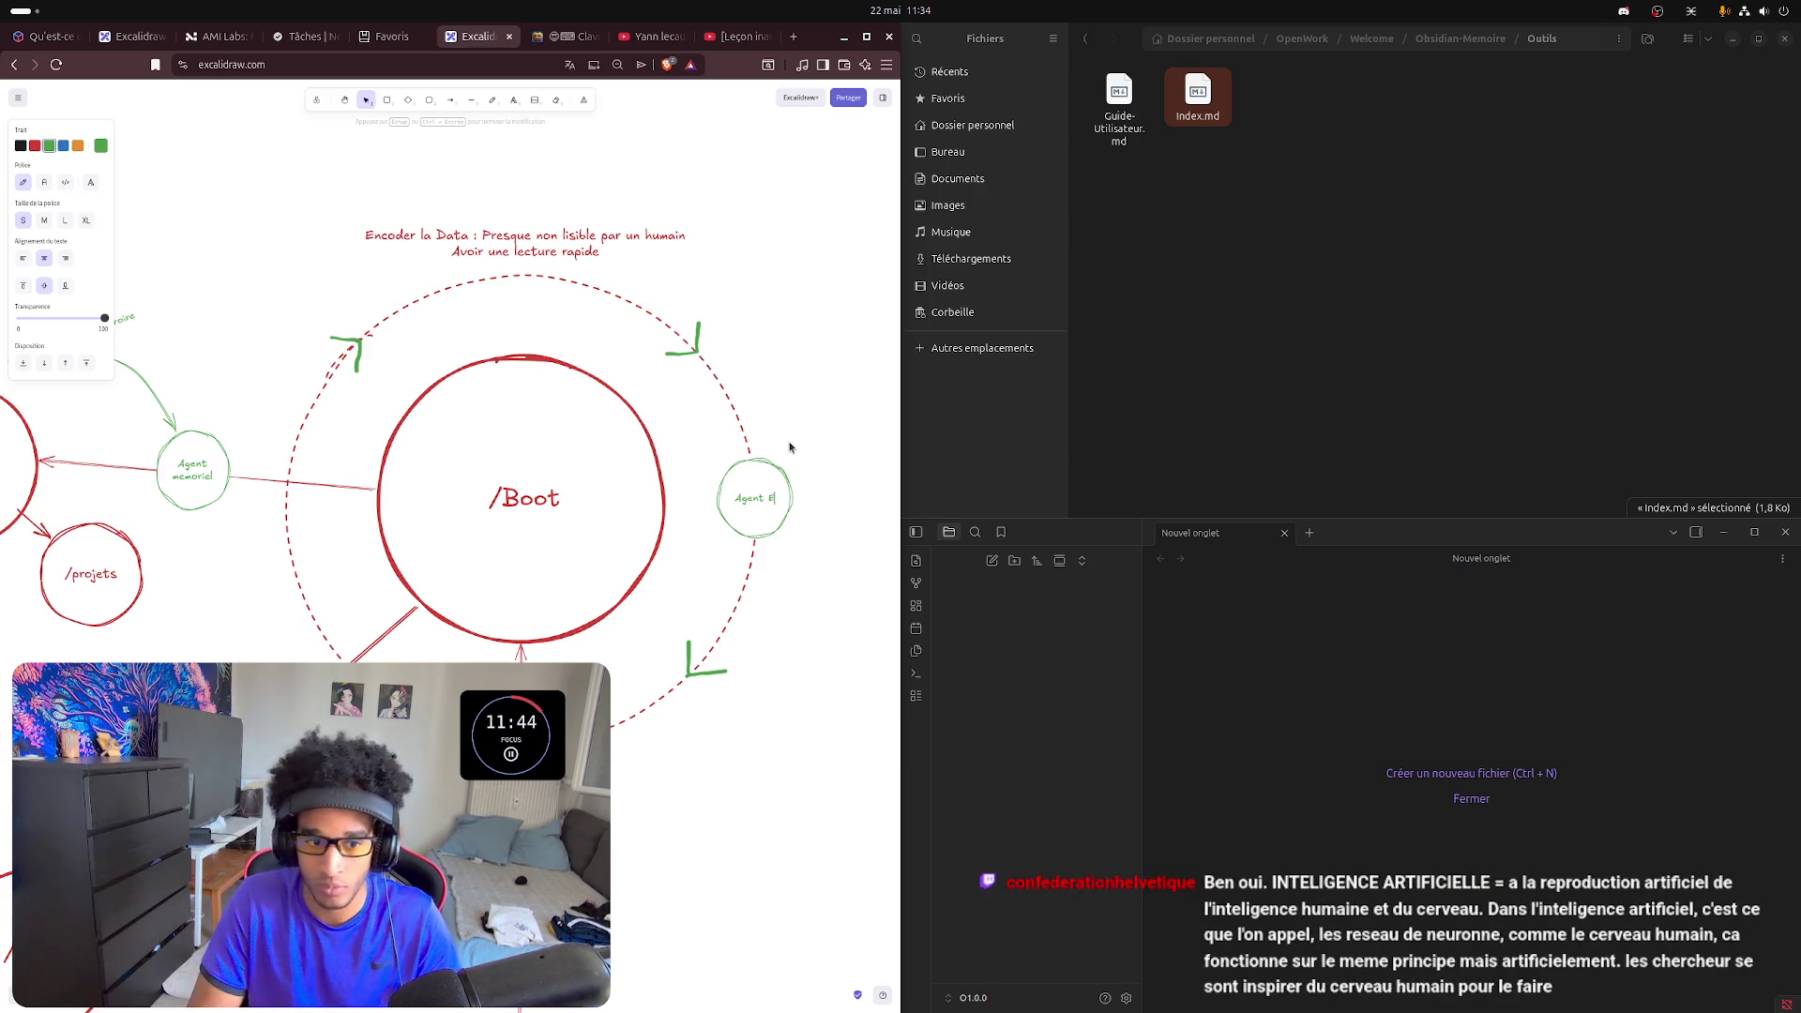
- Retype the right circle's label as Ag-Encodeur and enlarge the circle to fit
{"action": "key", "text": "BackSpace"}
{"action": "type", "text": "Encod"}
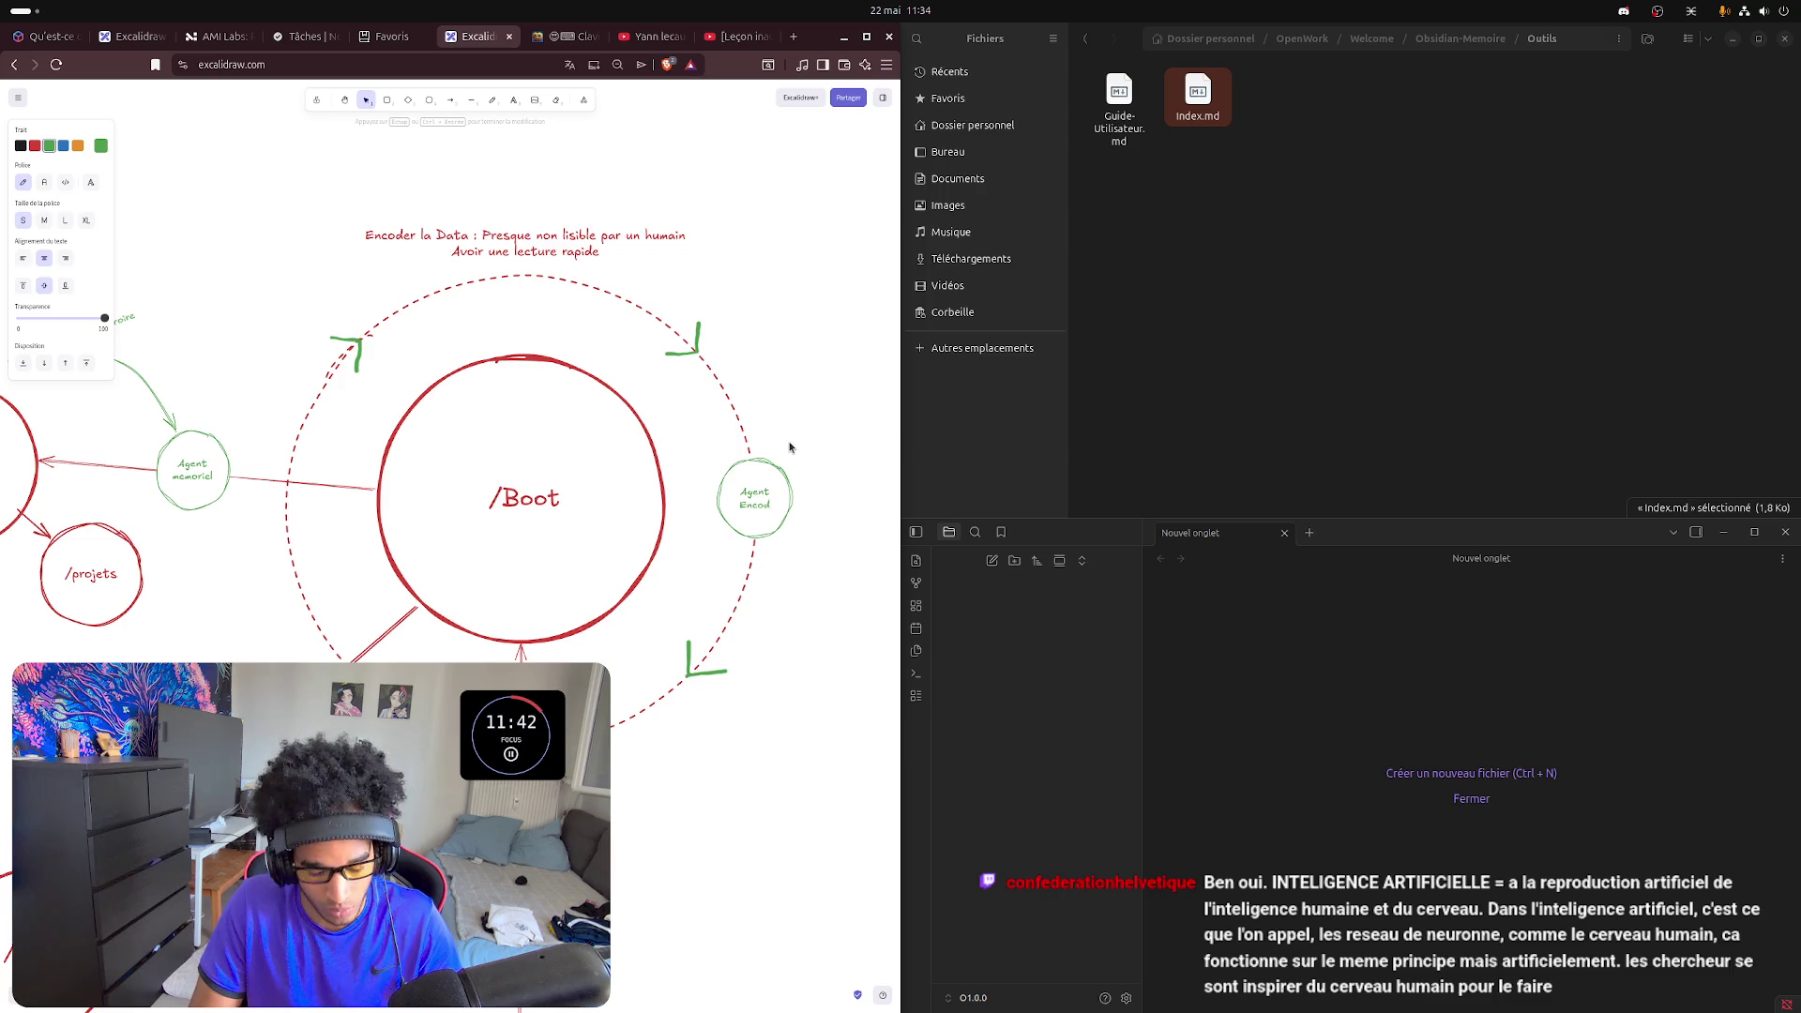
{"action": "type", "text": "eur"}
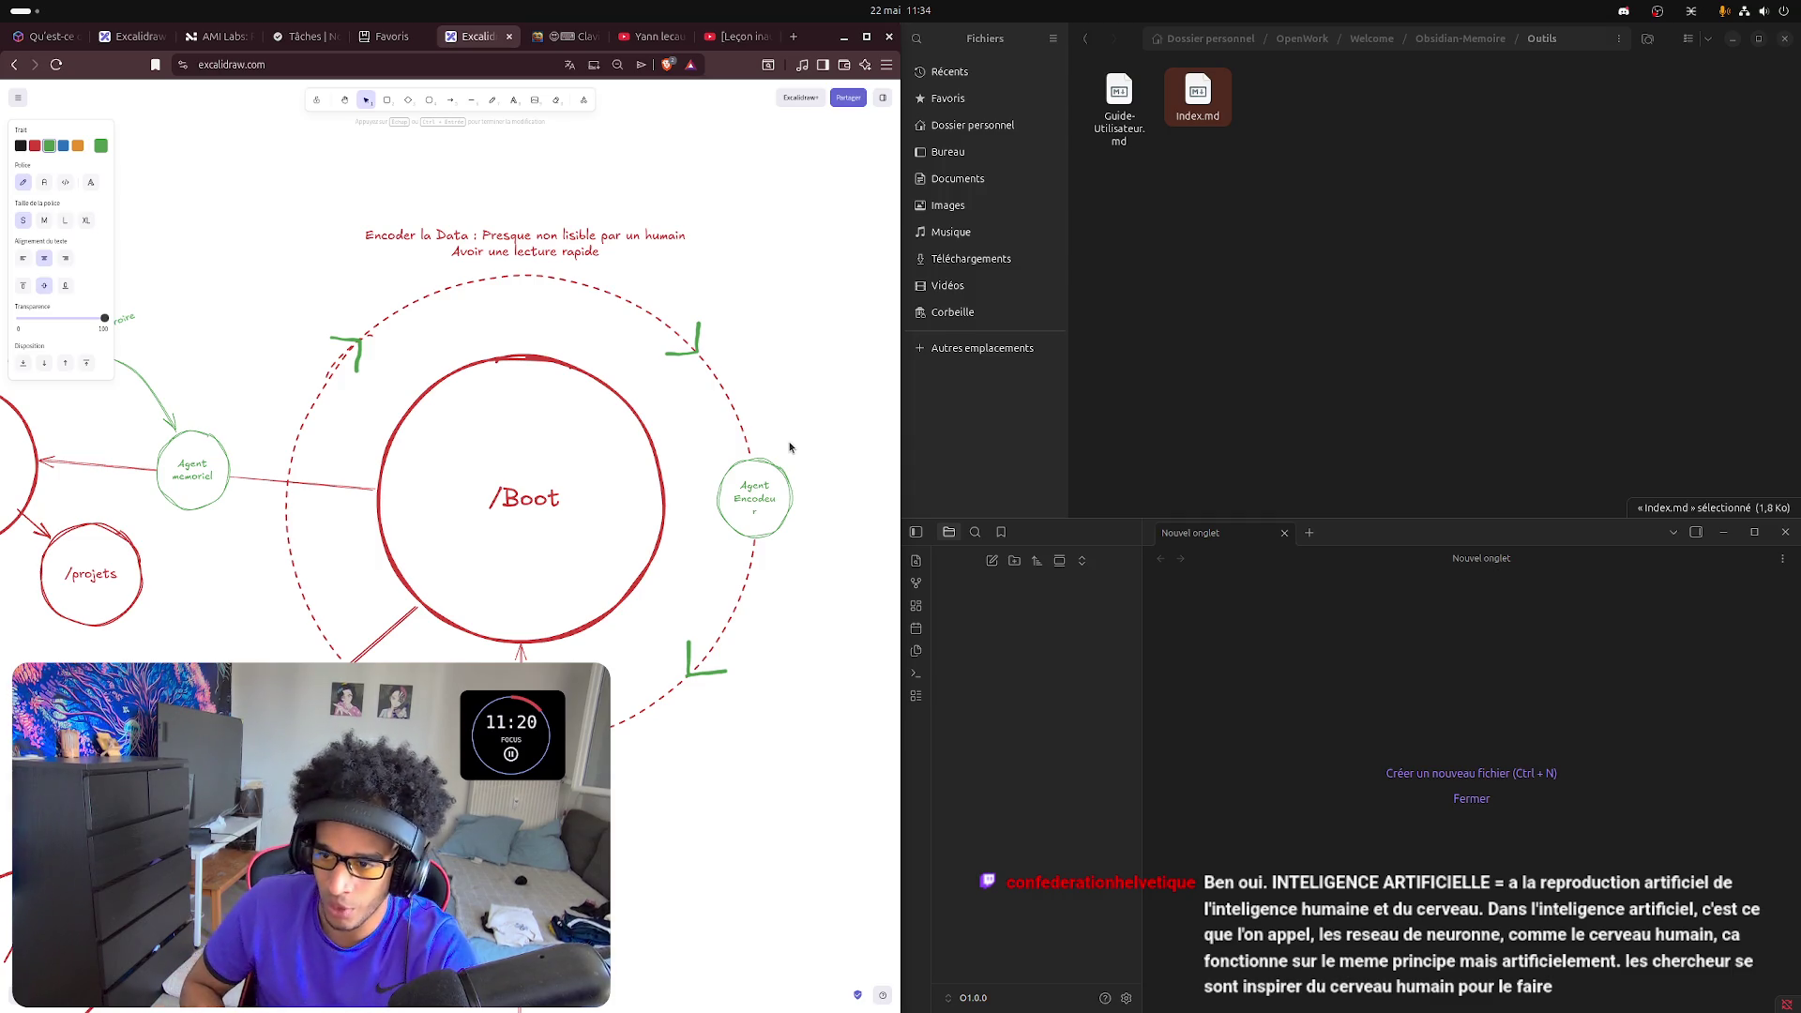
{"action": "key", "text": "BackSpace"}
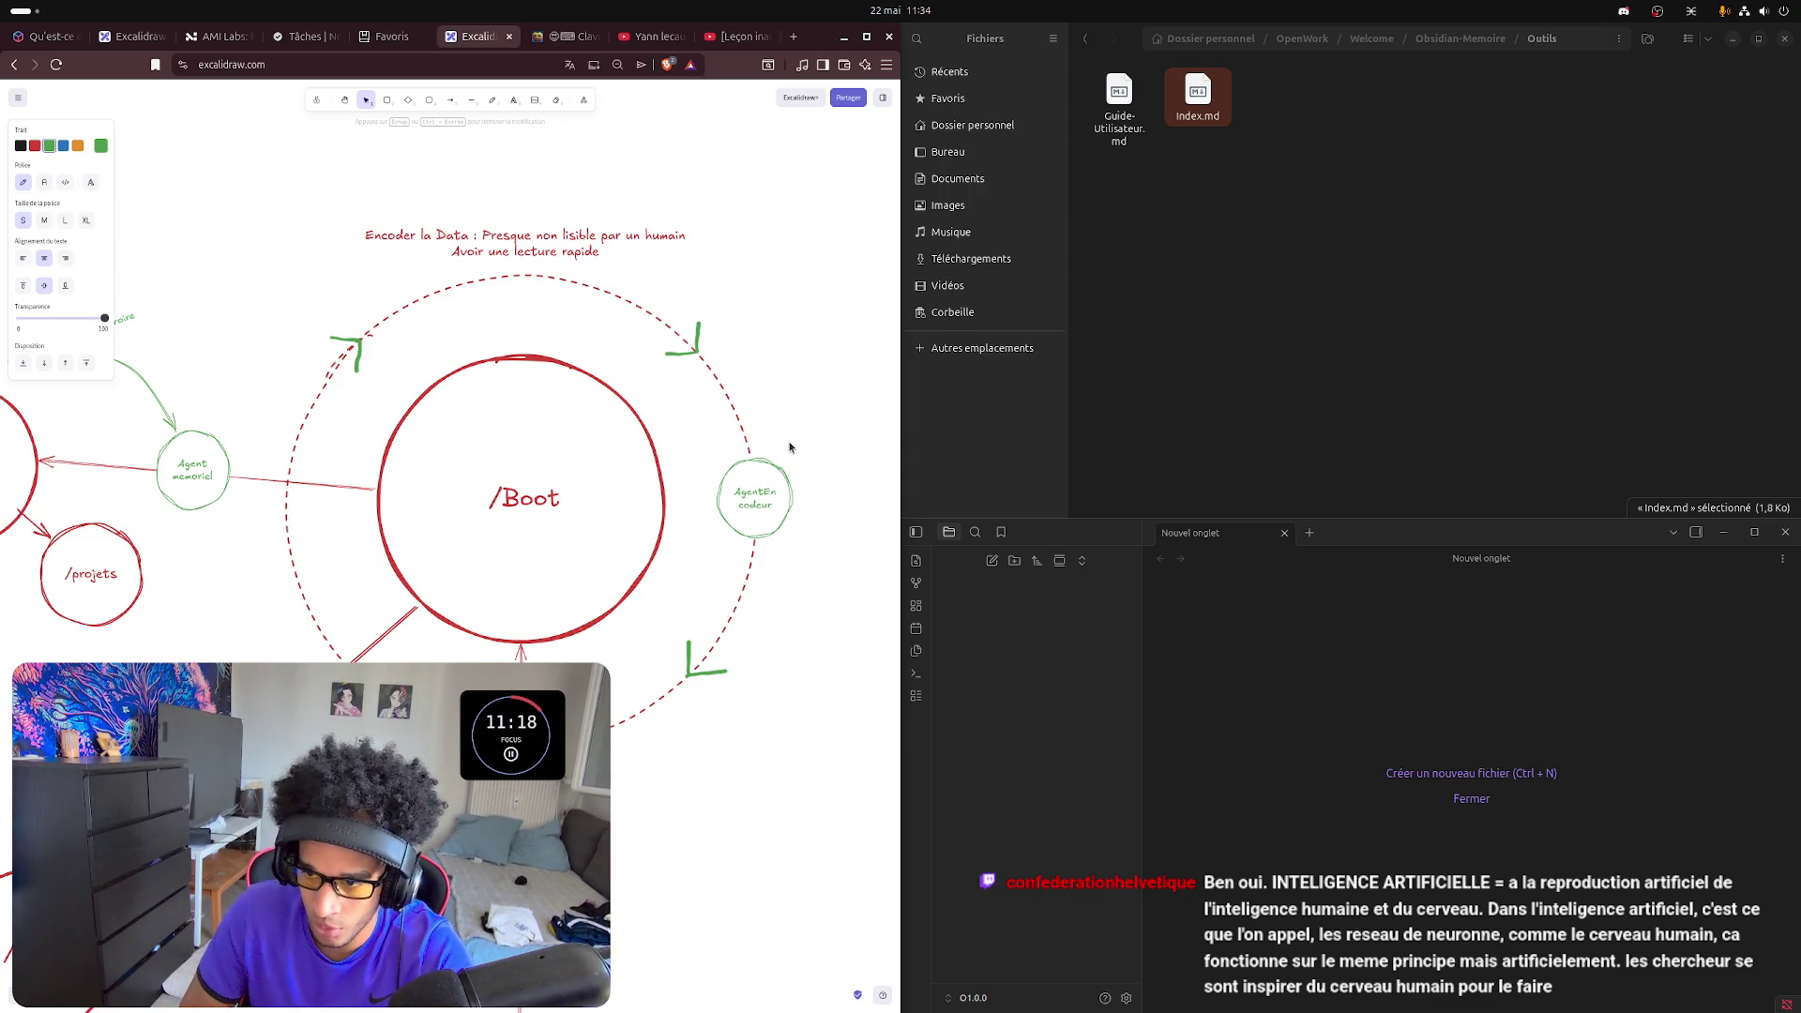
{"action": "key", "text": "Return"}
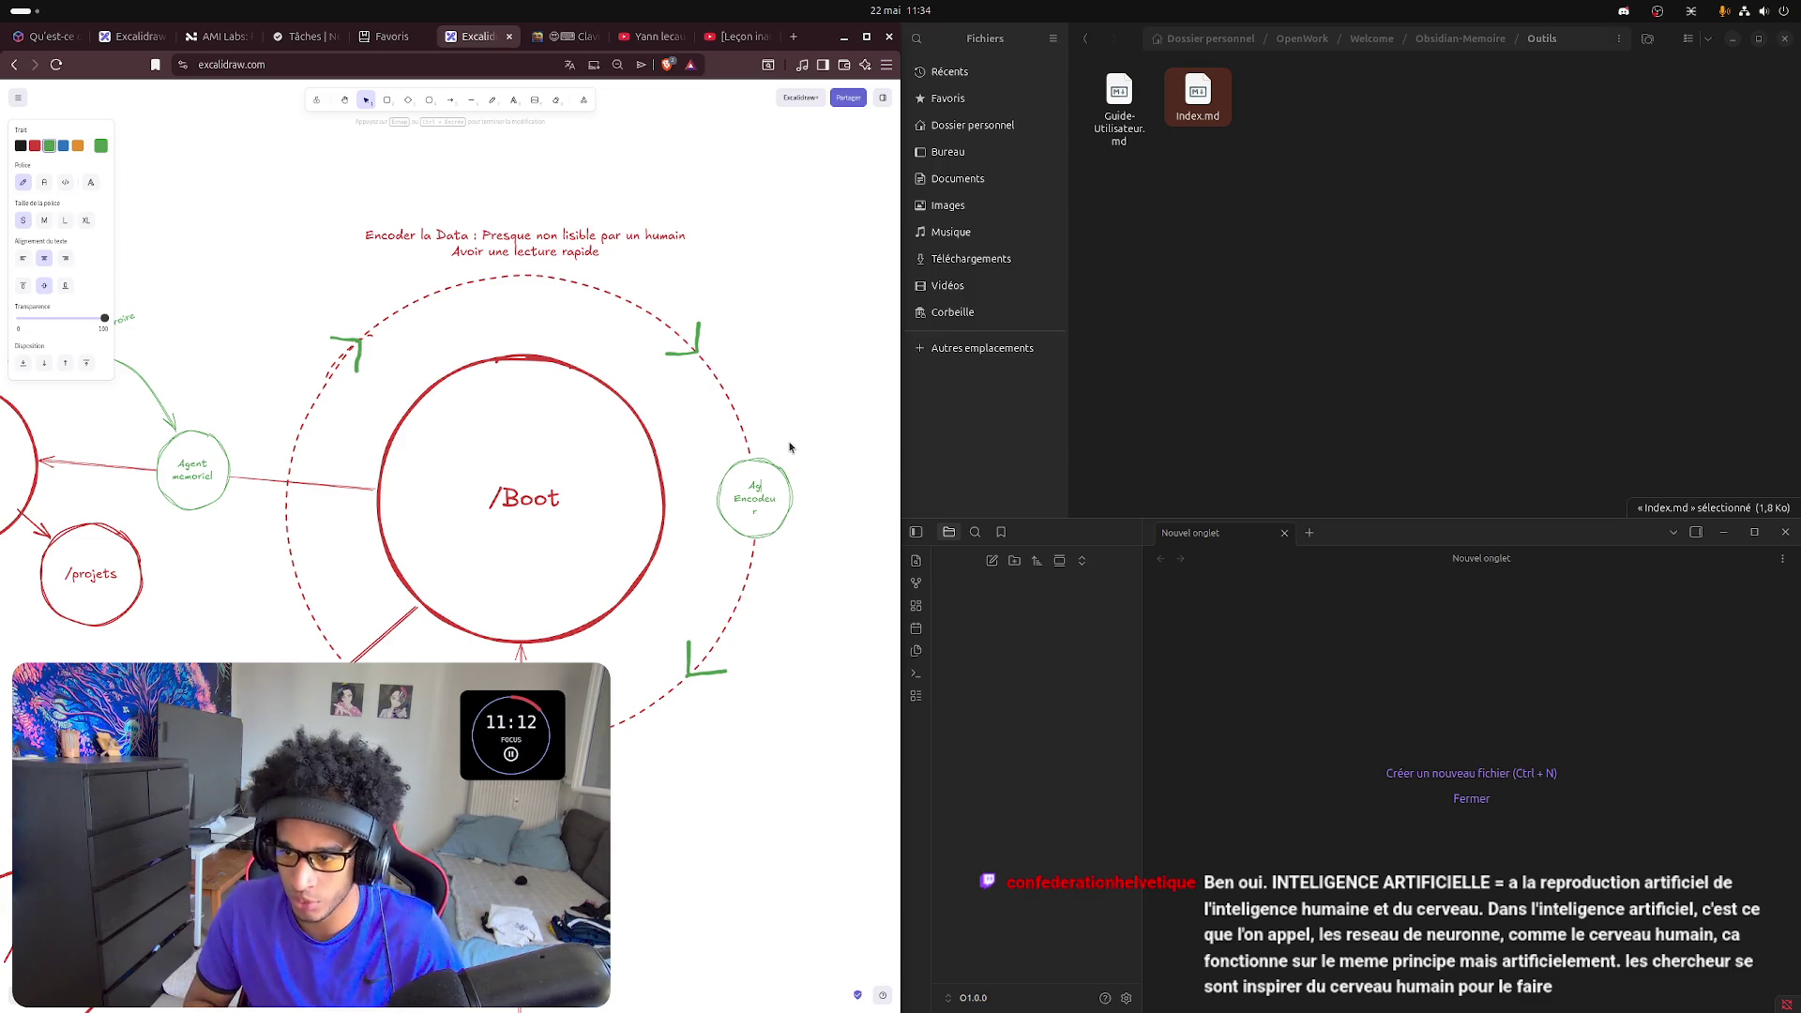
{"action": "key", "text": "BackSpace"}
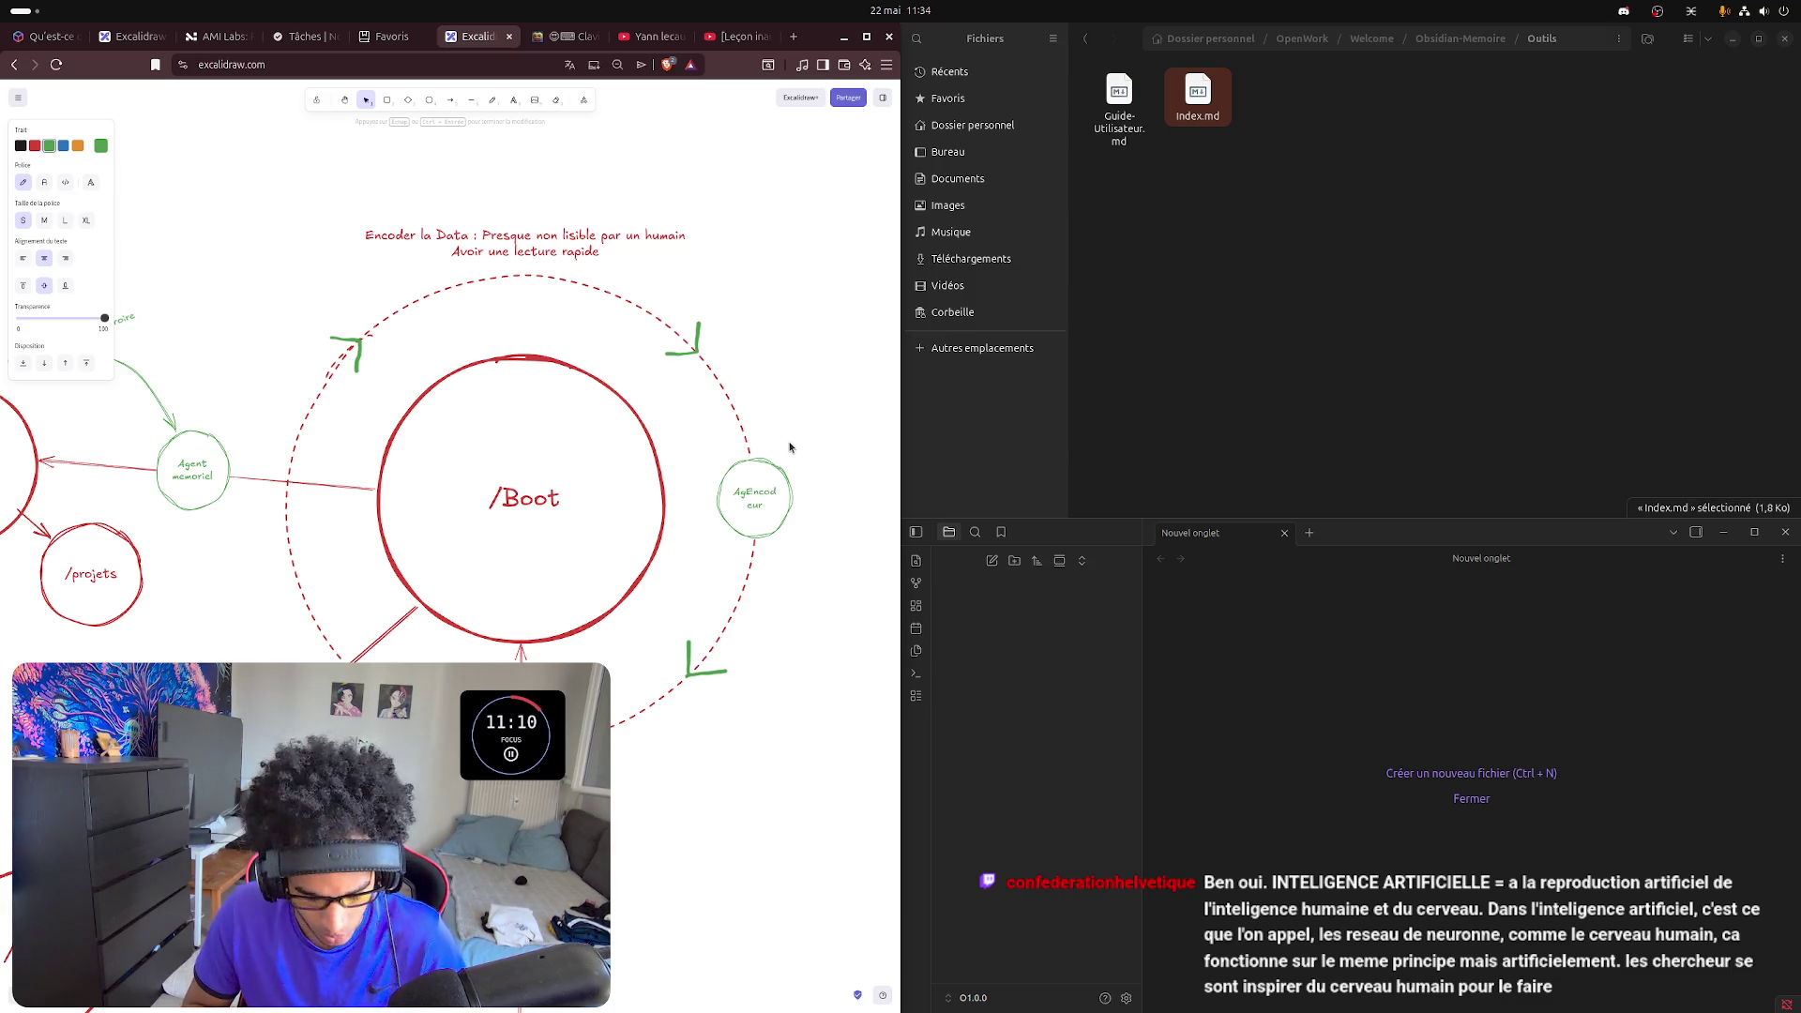
{"action": "type", "text": "-"}
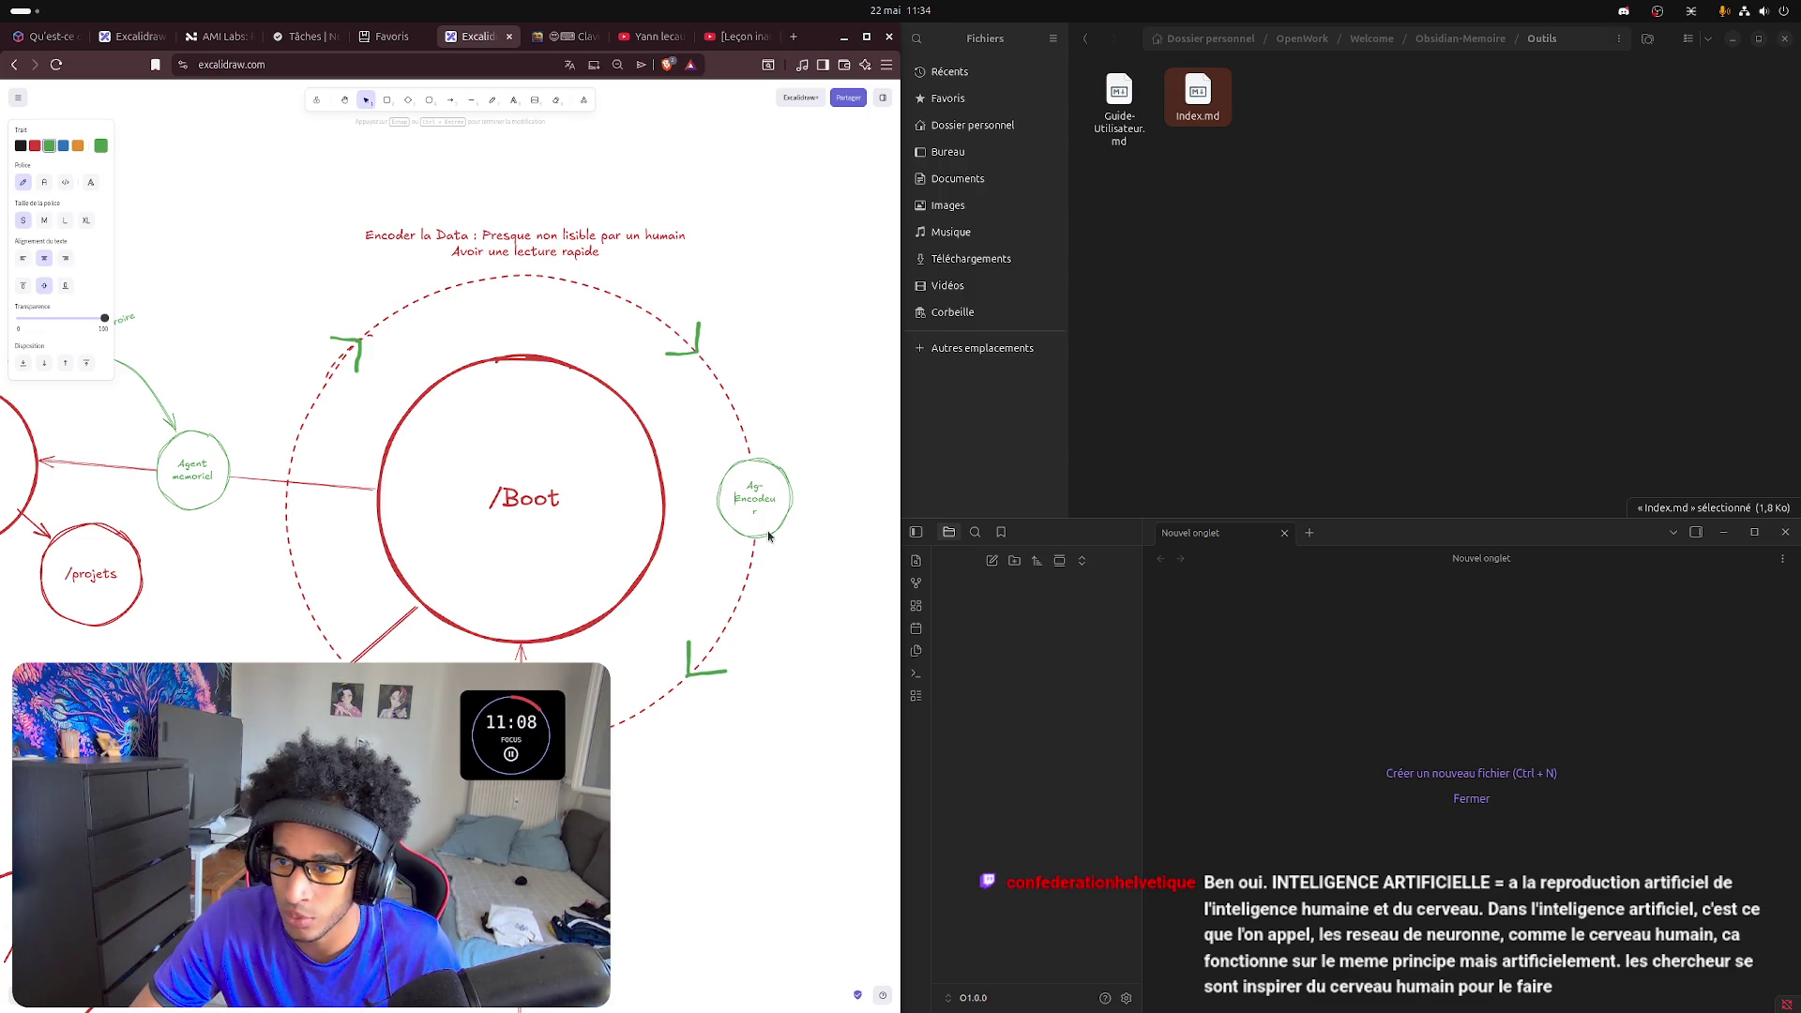
{"action": "key", "text": "Escape"}
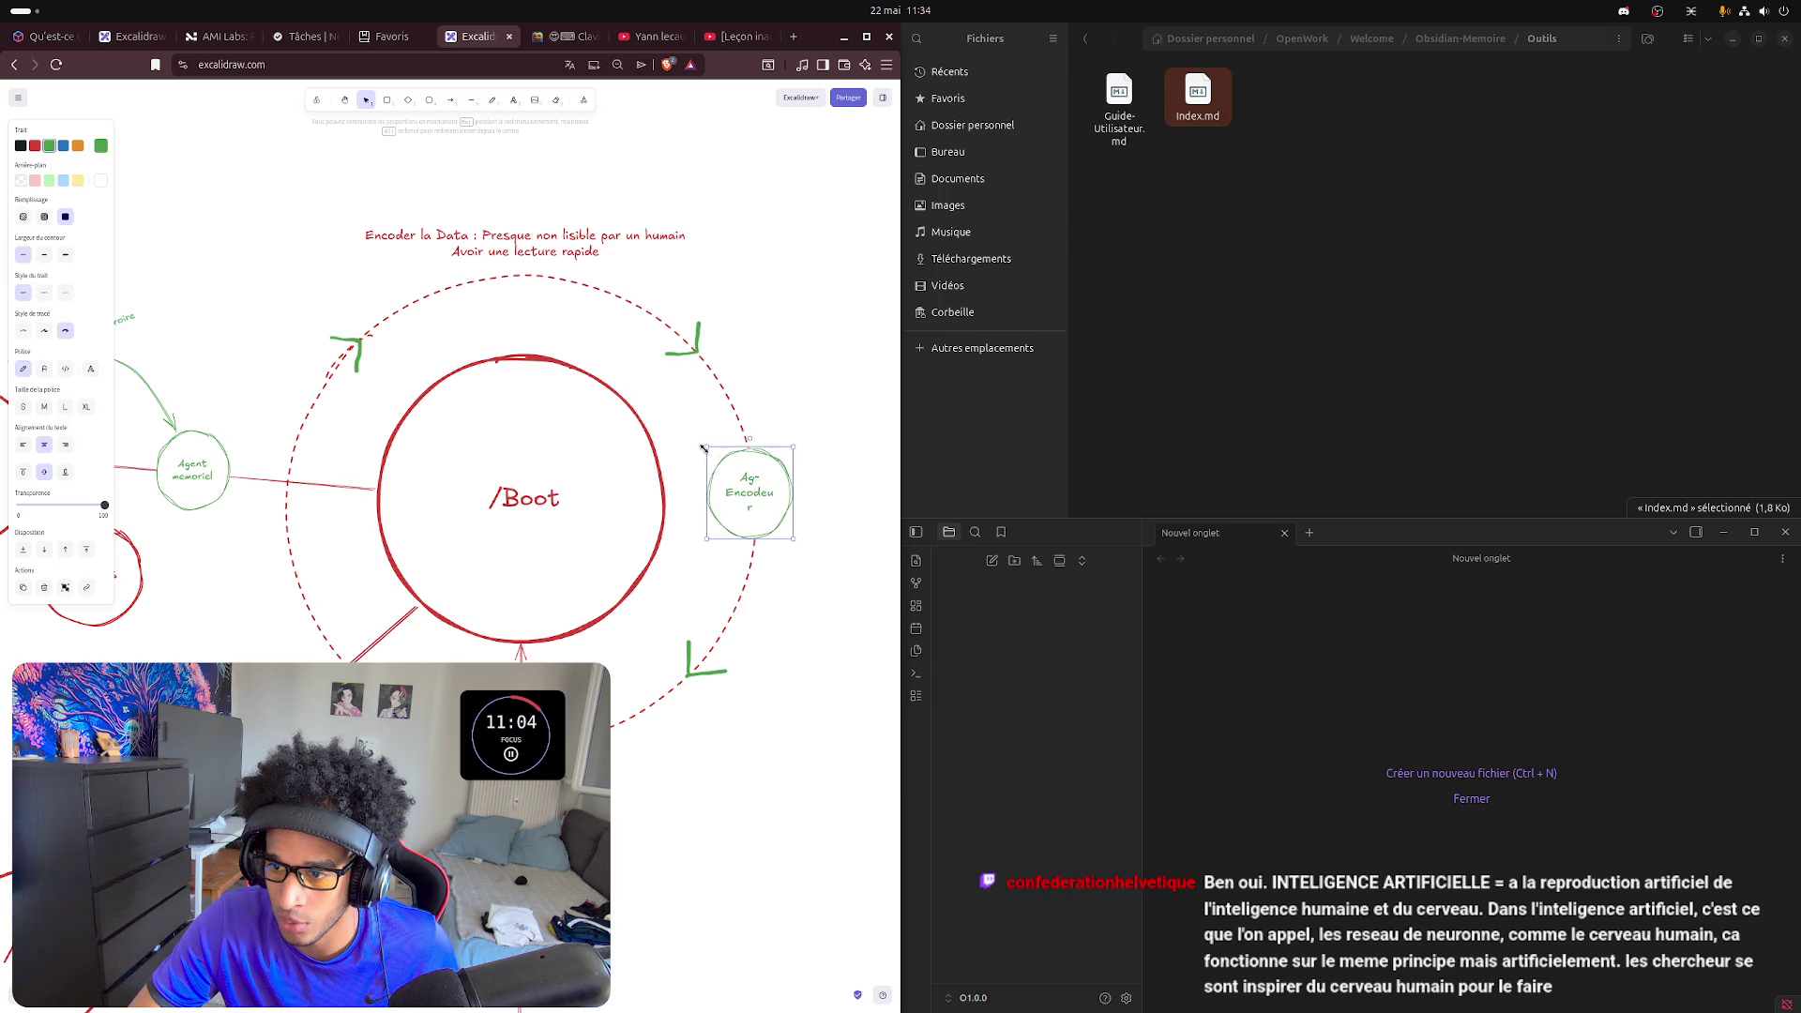
{"action": "left_click_drag", "start_coordinate": [716, 456], "coordinate": [699, 438]}
- Make the label small (S) and split it into two lines, Ag over Encodeur
{"action": "double_click", "coordinate": [747, 500]}
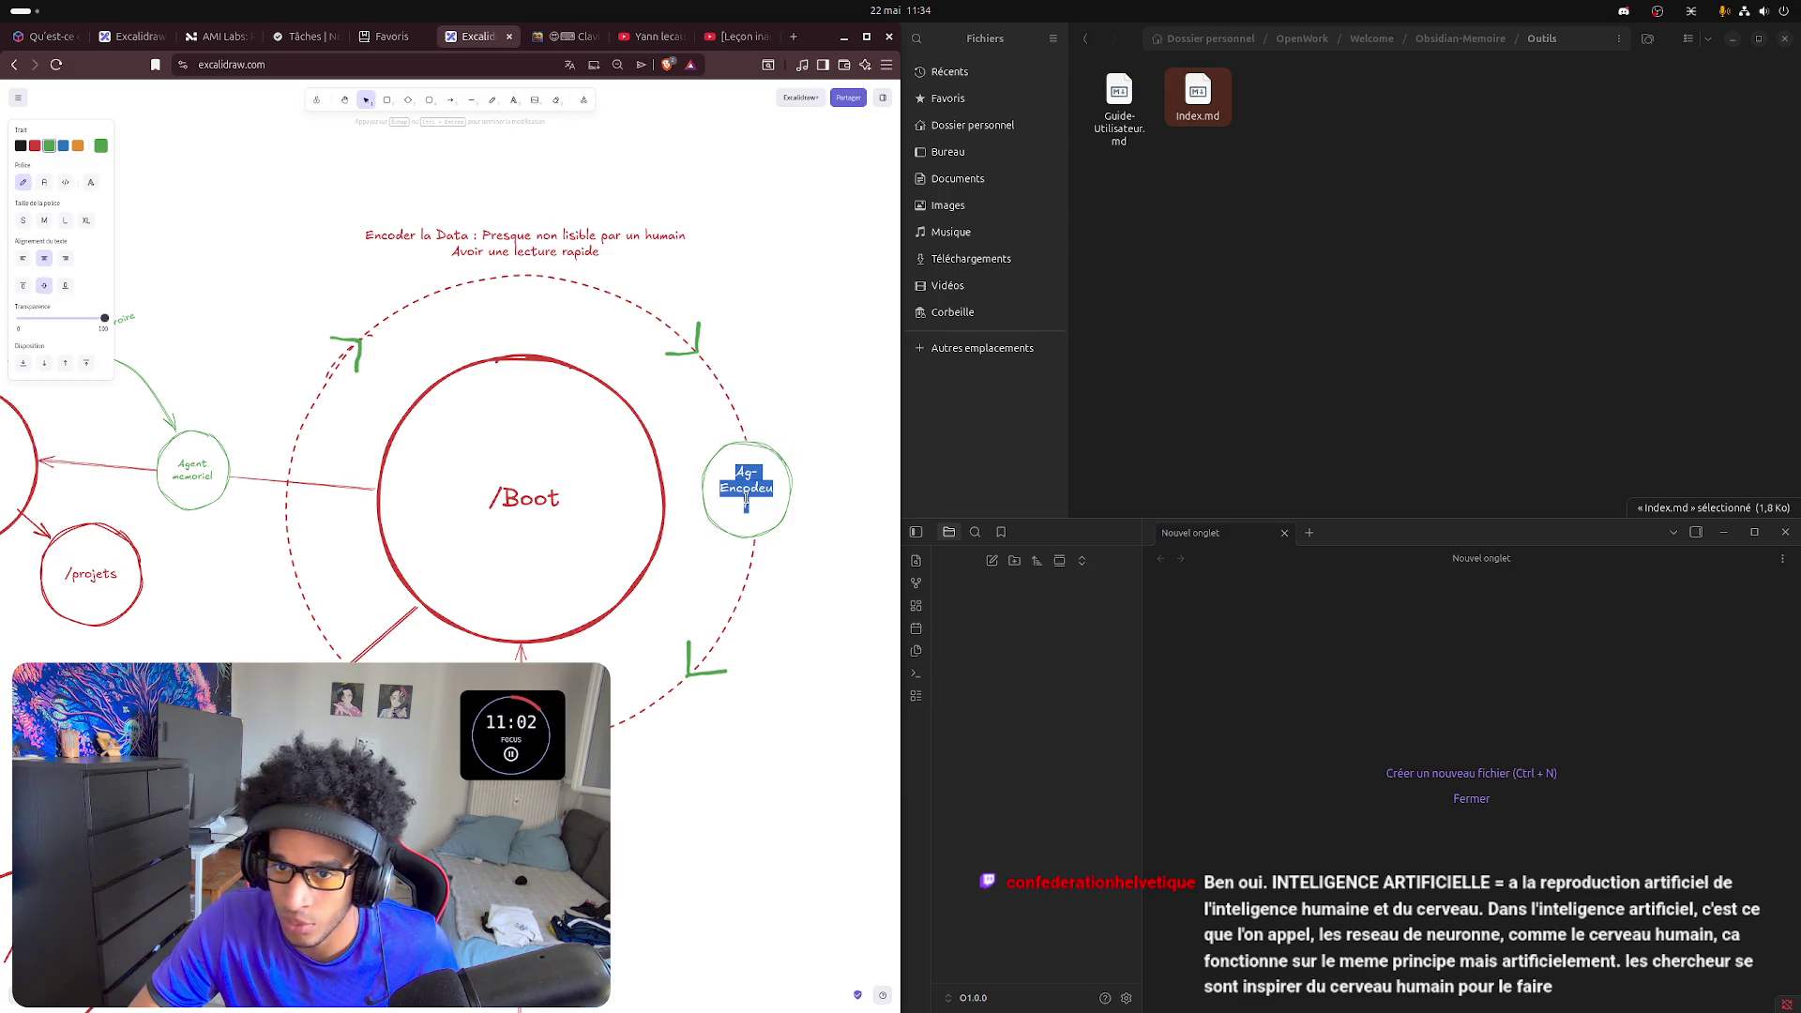
{"action": "left_click", "coordinate": [43, 223]}
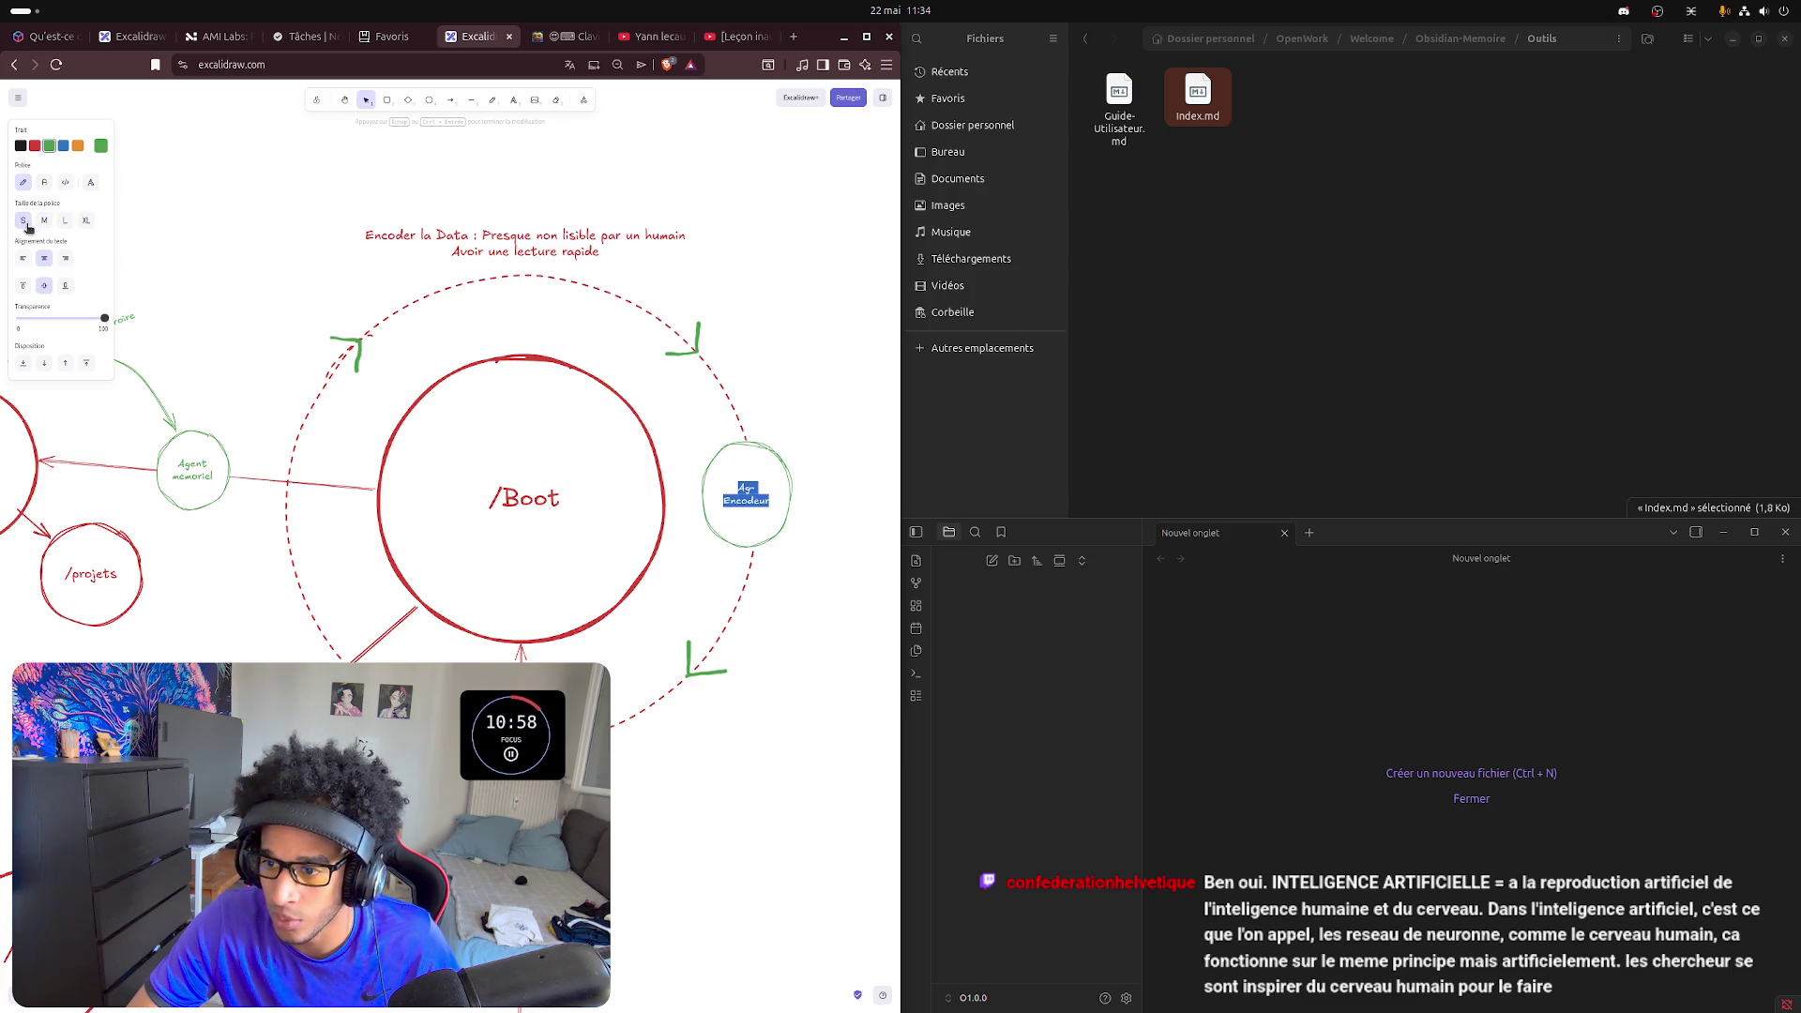
{"action": "left_click", "coordinate": [799, 469]}
{"action": "left_click", "coordinate": [747, 483]}
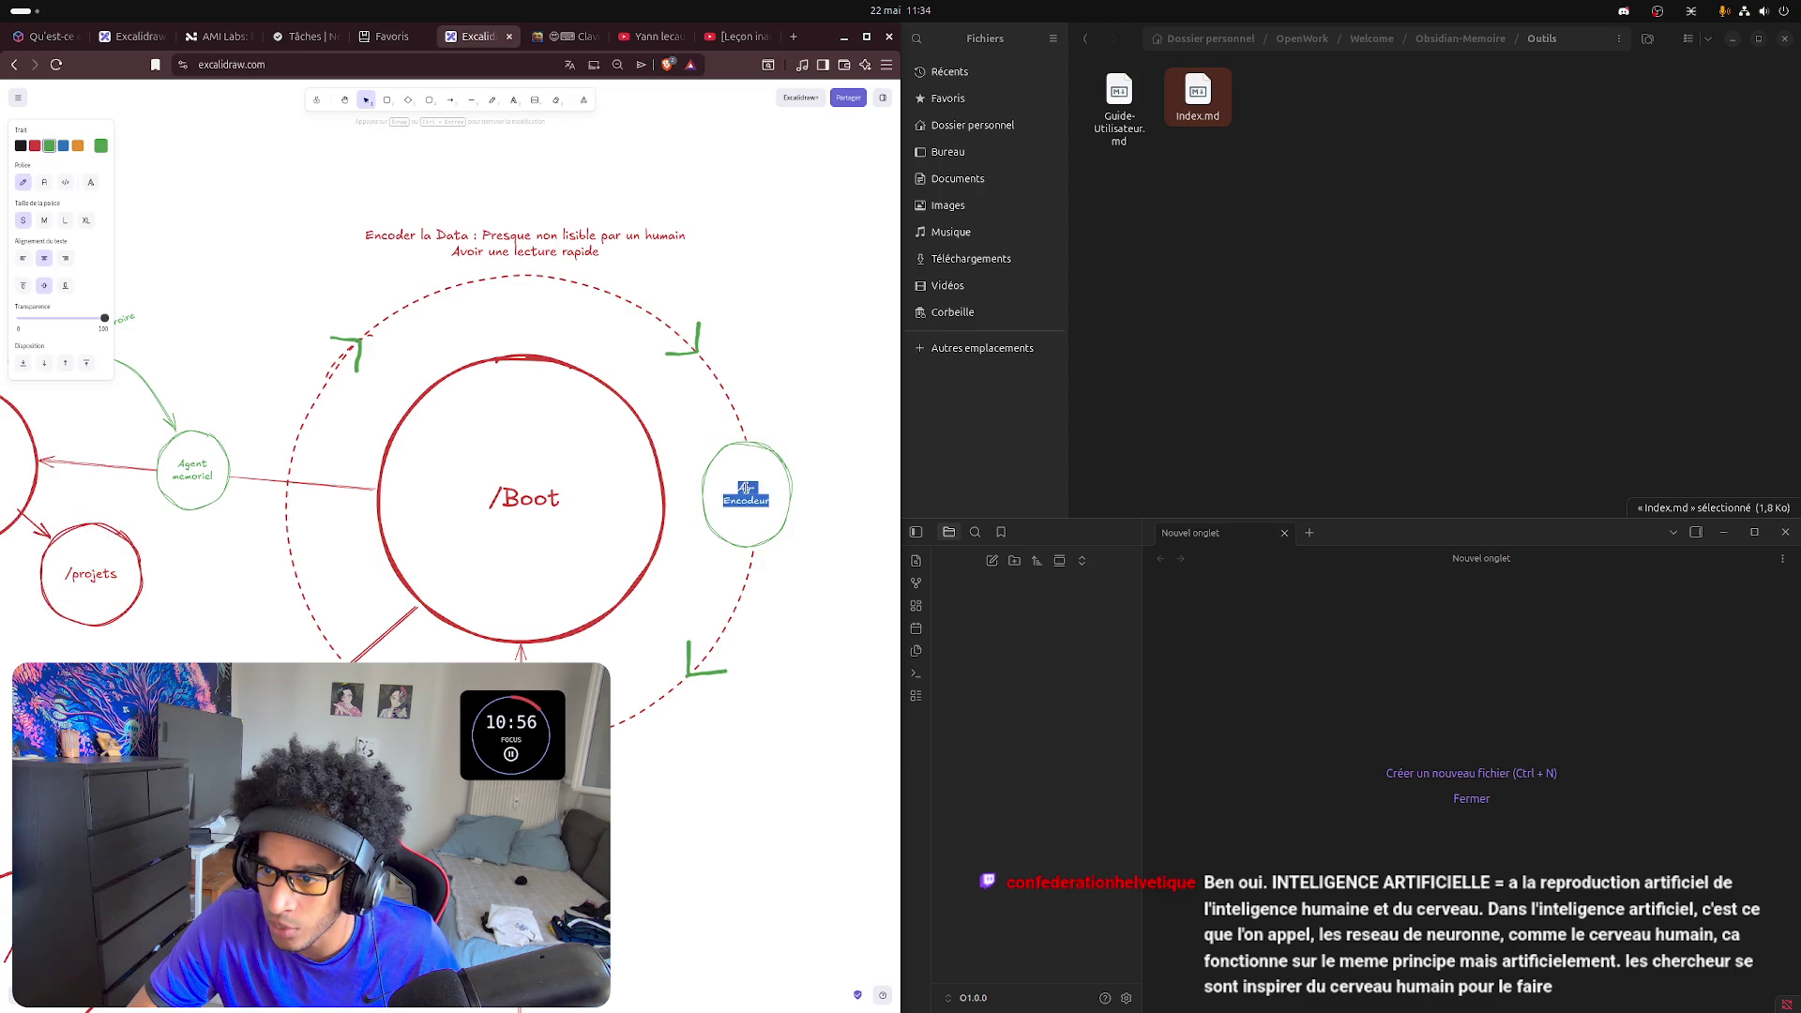
{"action": "double_click", "coordinate": [757, 476]}
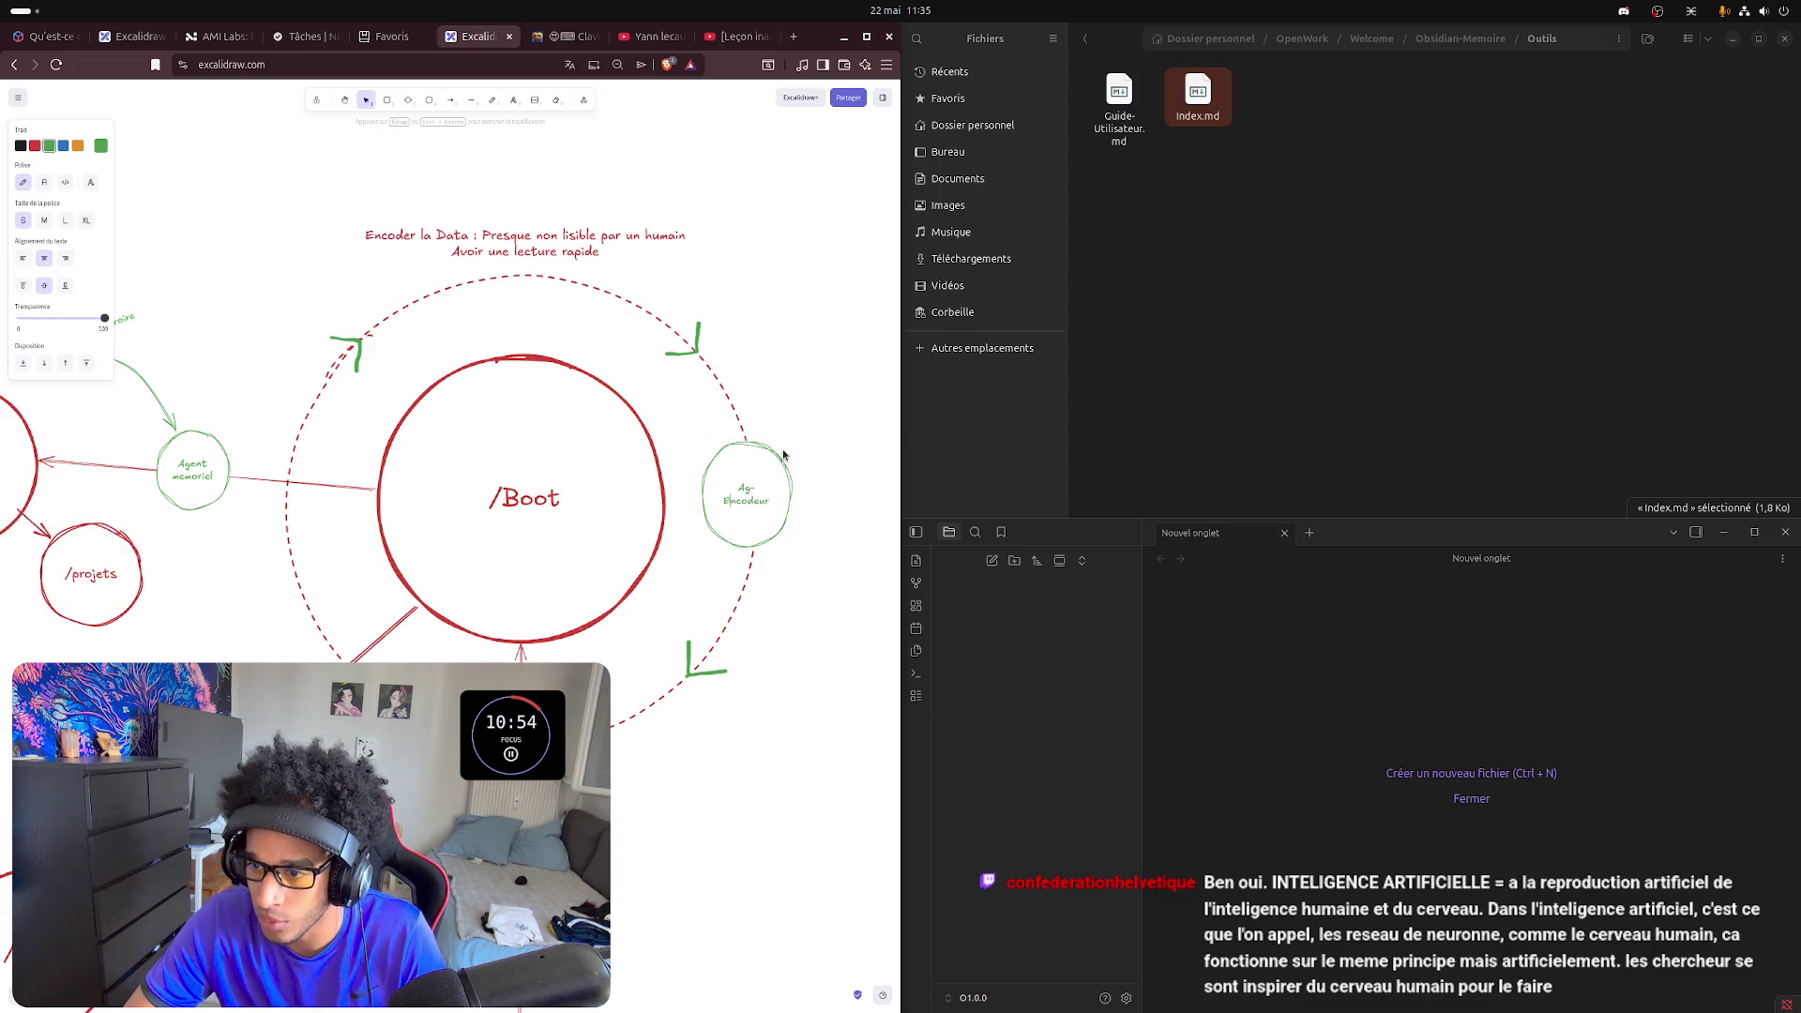
{"action": "key", "text": "BackSpace"}
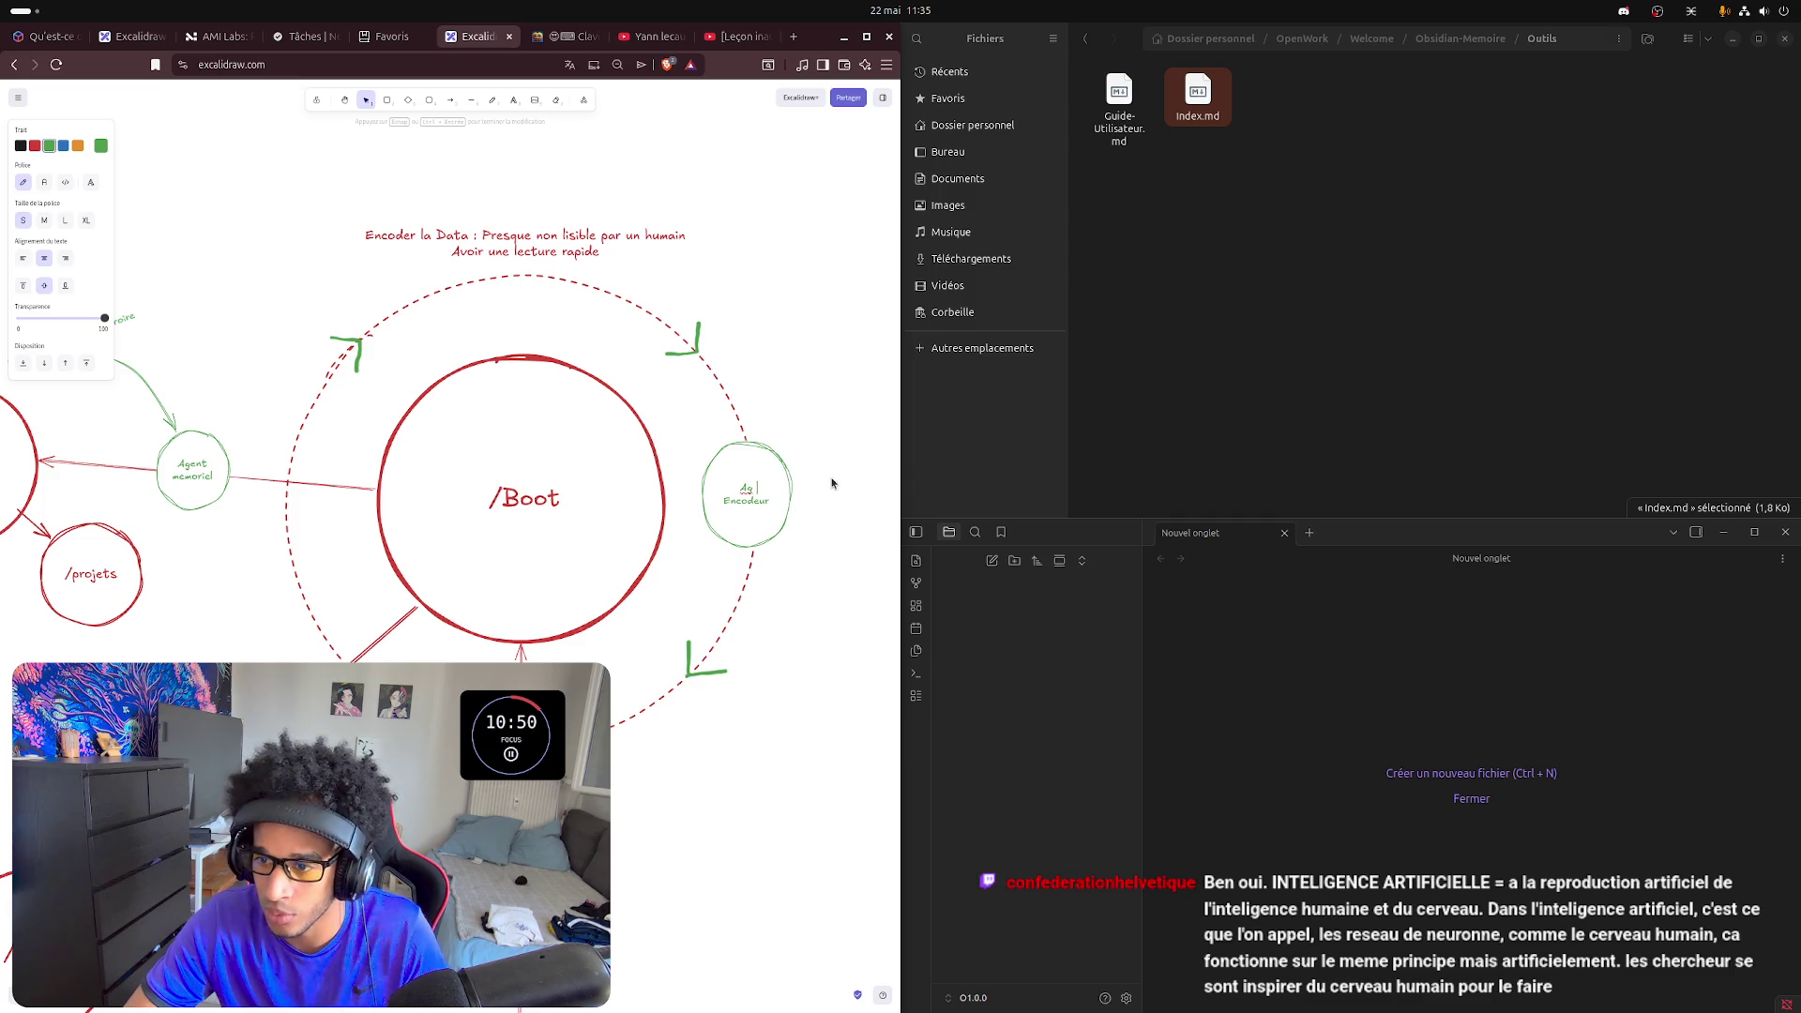
{"action": "key", "text": "Return"}
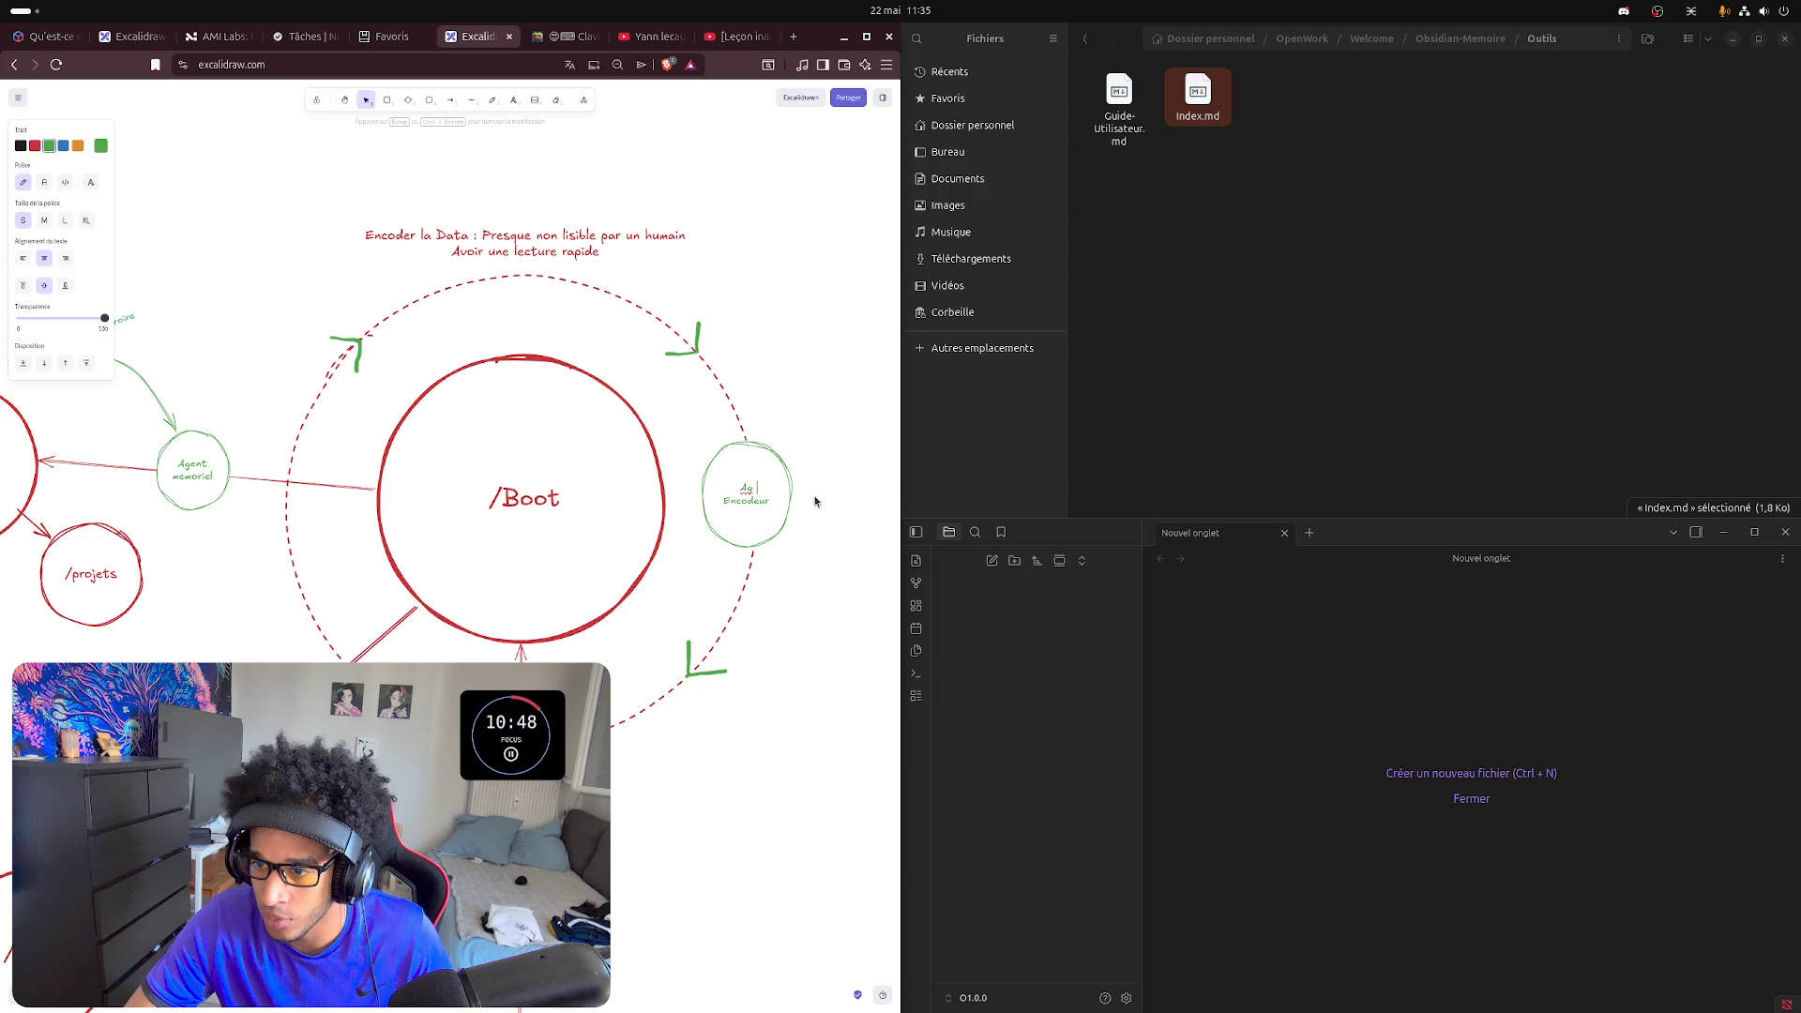
- Shorten the left circle's label to Ag on its own line above memoriel
{"action": "left_click", "coordinate": [690, 523]}
{"action": "left_click", "coordinate": [197, 474]}
{"action": "key", "text": "Return"}
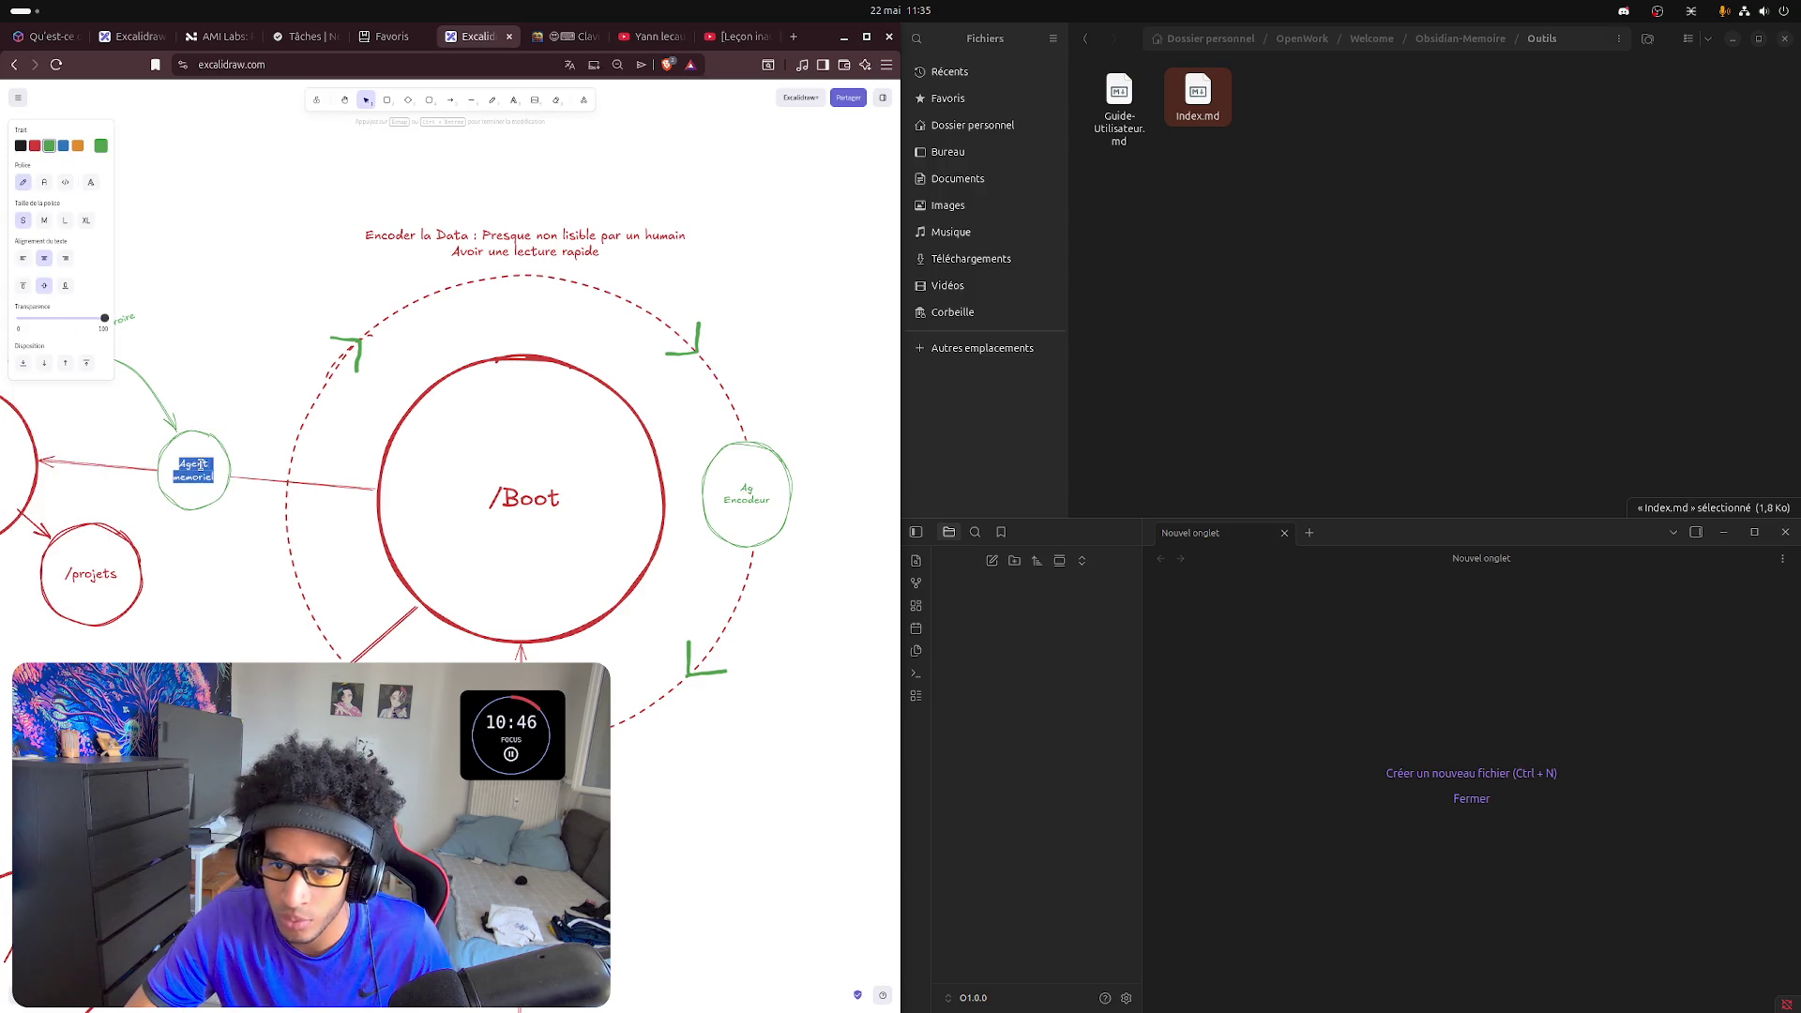
{"action": "left_click", "coordinate": [211, 466]}
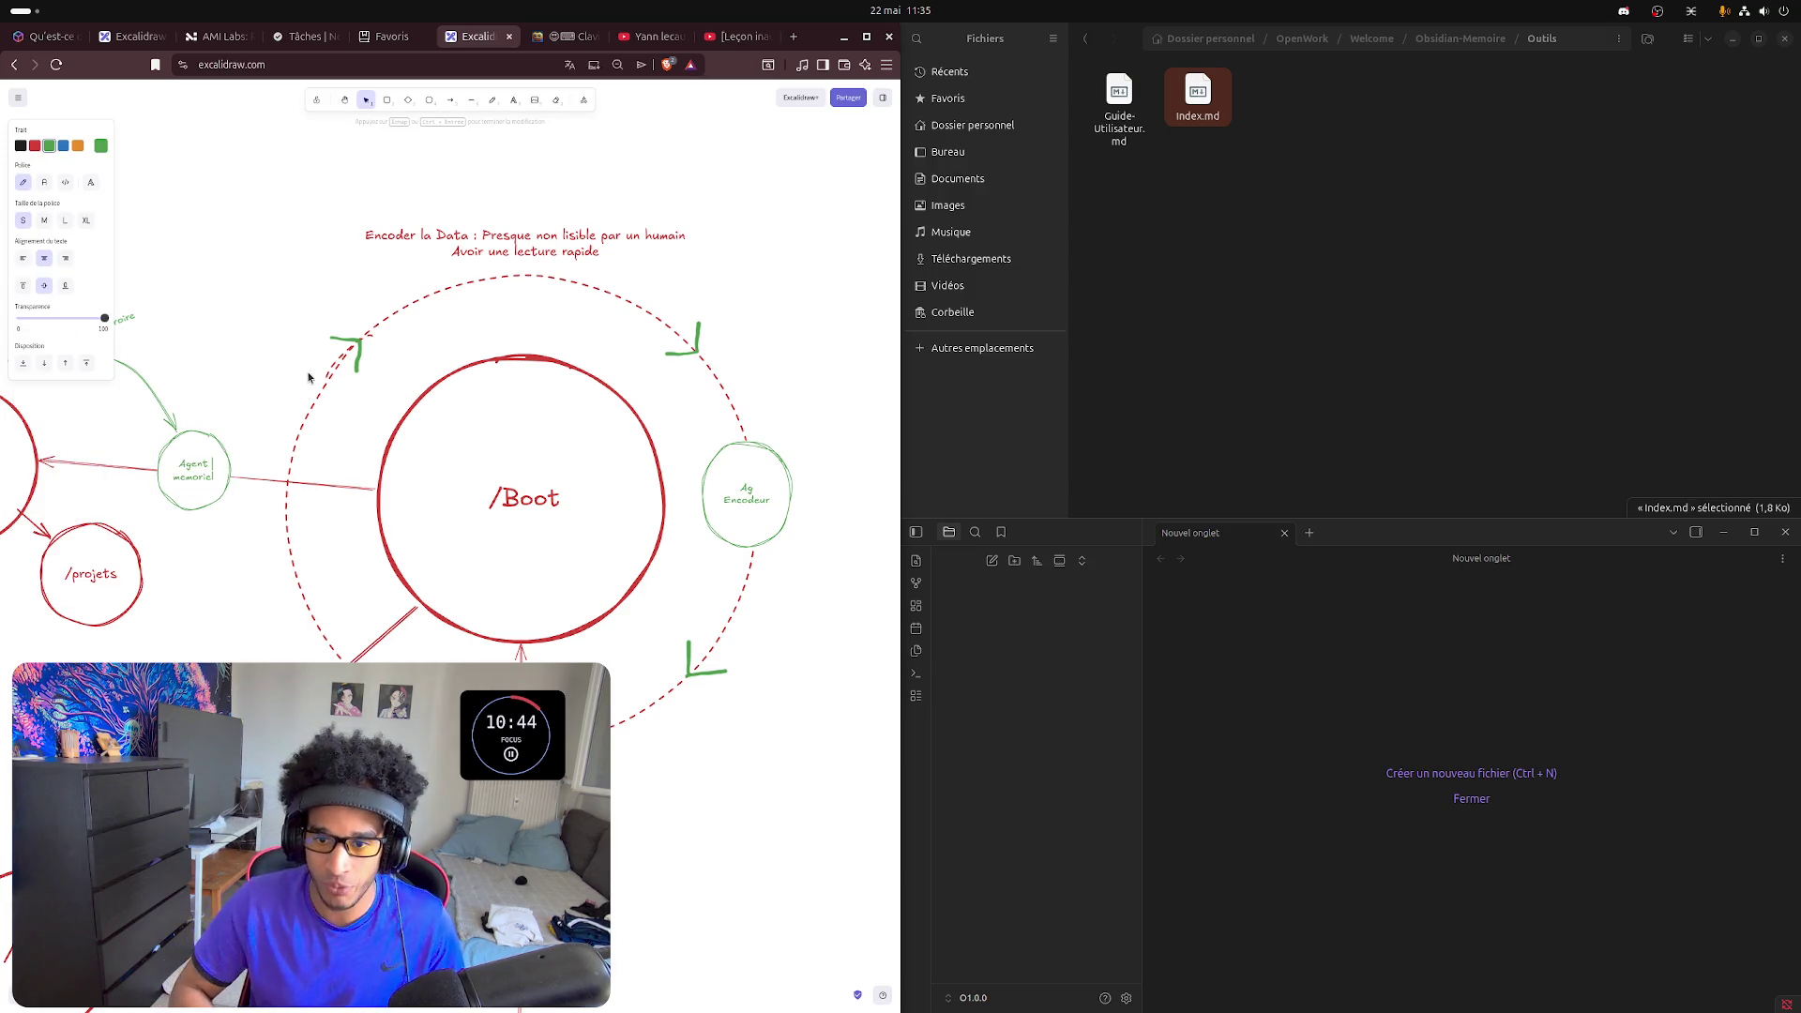
{"action": "key", "text": "BackSpace"}
{"action": "key", "text": "BackSpace"}
{"action": "key", "text": "BackSpace"}
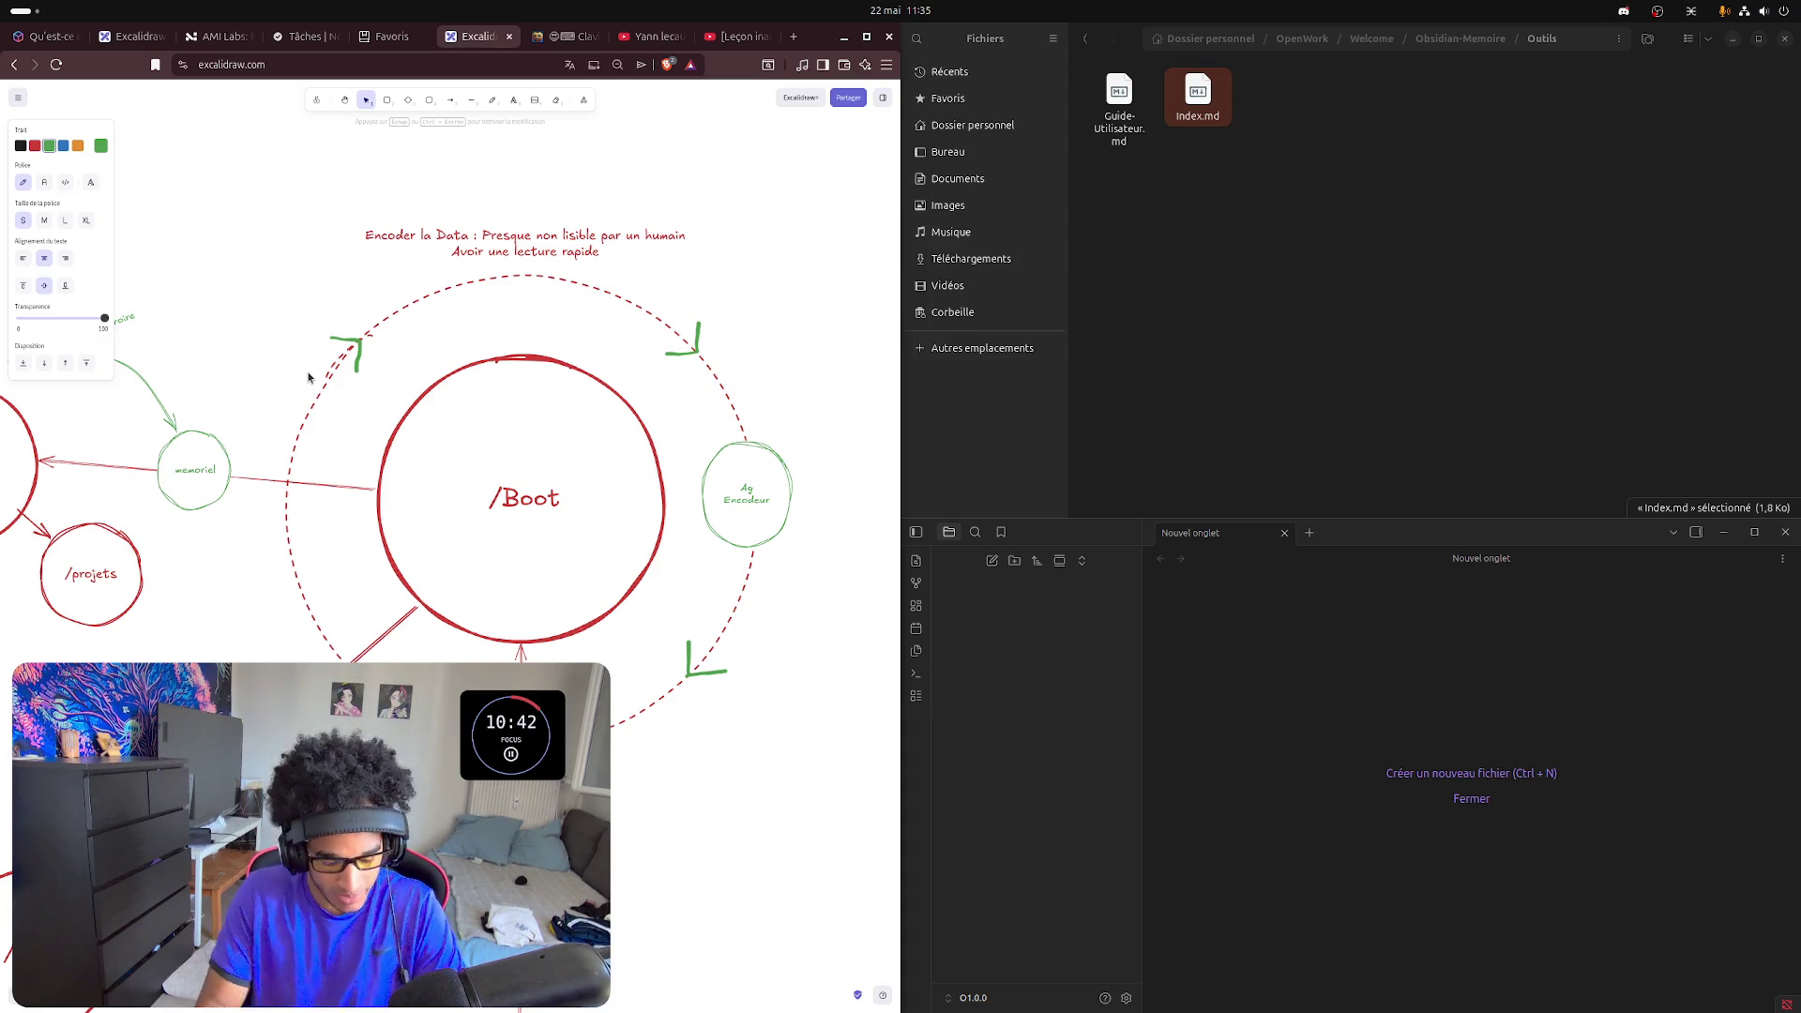
{"action": "type", "text": "Ag"}
{"action": "key", "text": "Return"}
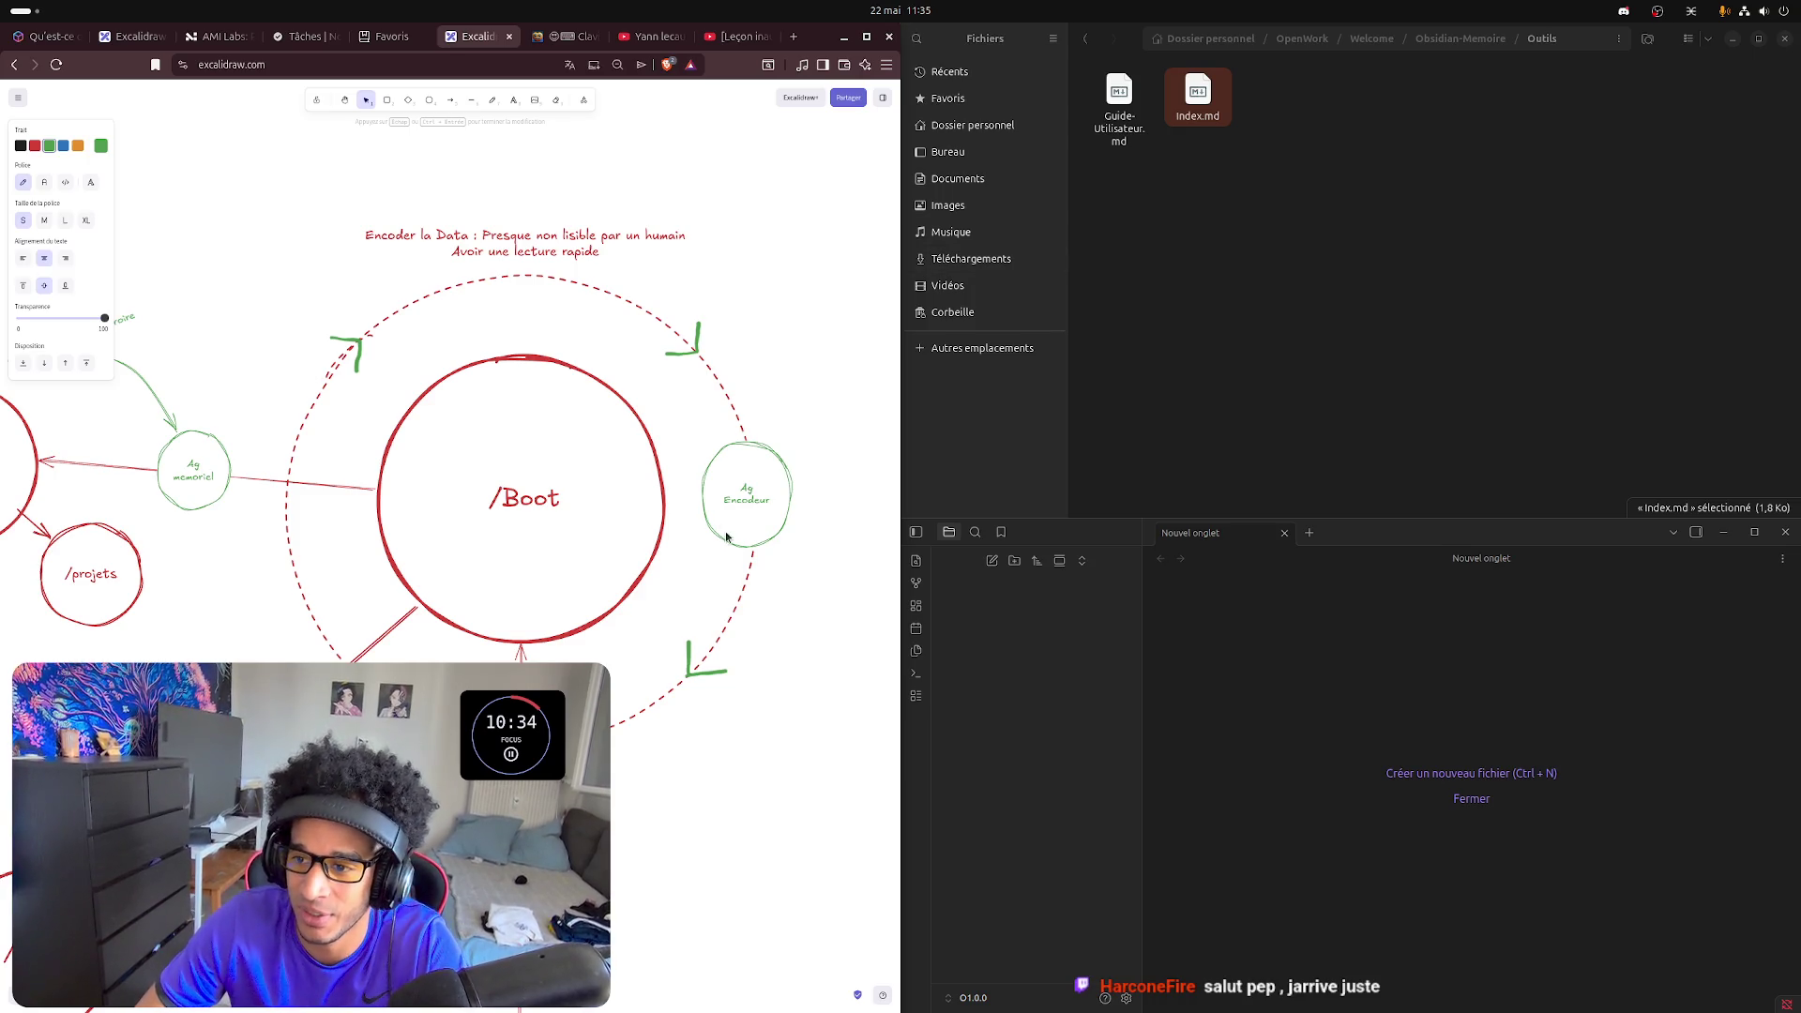
{"action": "left_click", "coordinate": [787, 317]}
- Shrink the Ag Encodeur circle slightly with its corner handle
{"action": "left_click", "coordinate": [707, 447]}
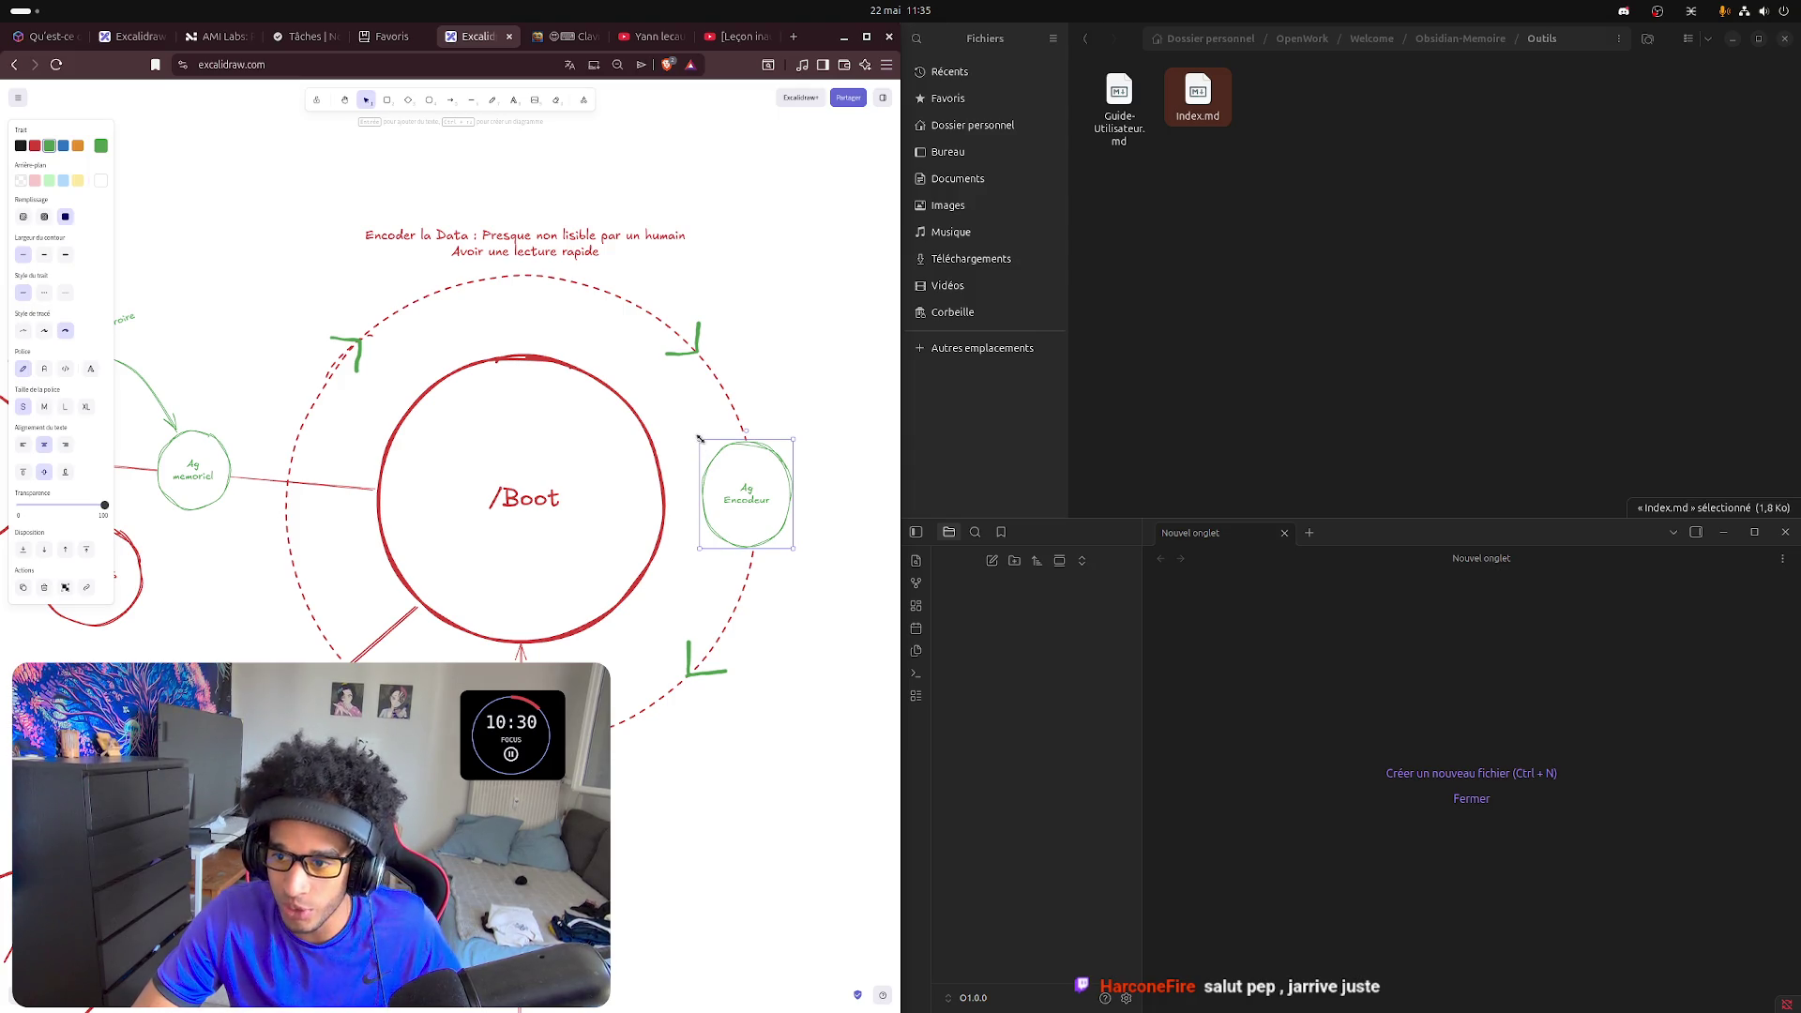
{"action": "left_click_drag", "start_coordinate": [698, 439], "coordinate": [712, 457]}
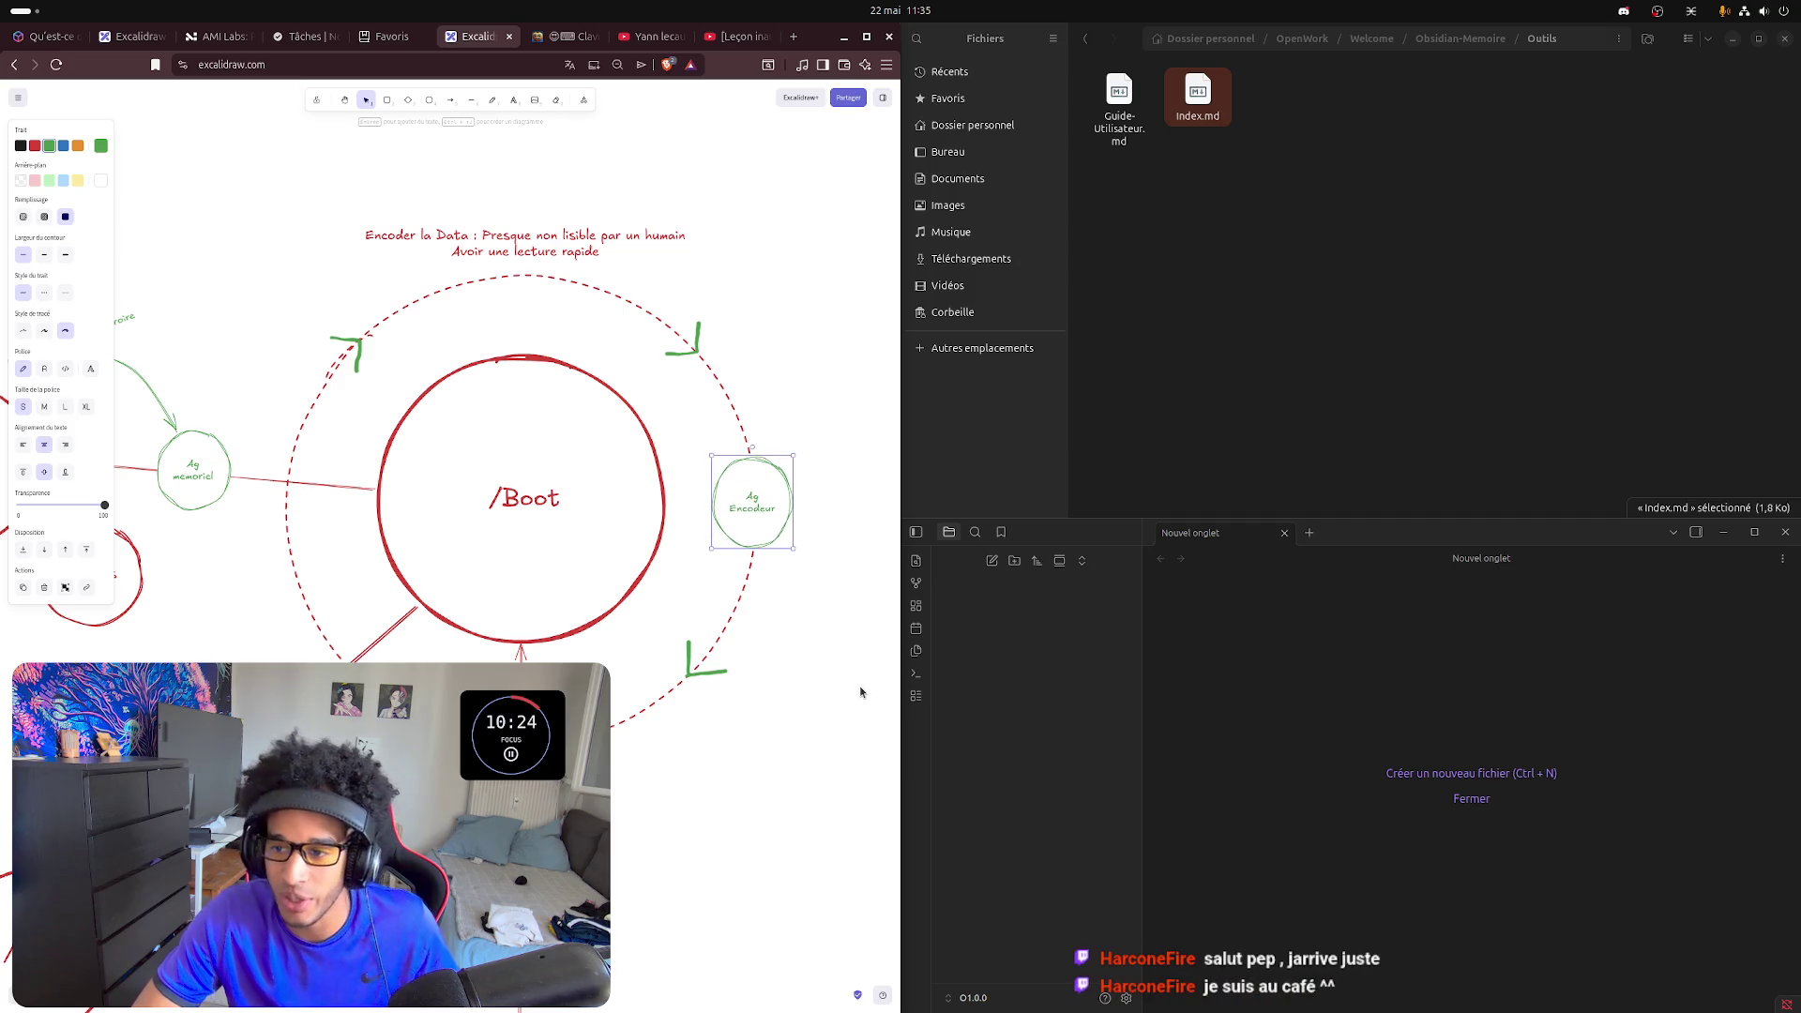
{"action": "left_click", "coordinate": [679, 855]}
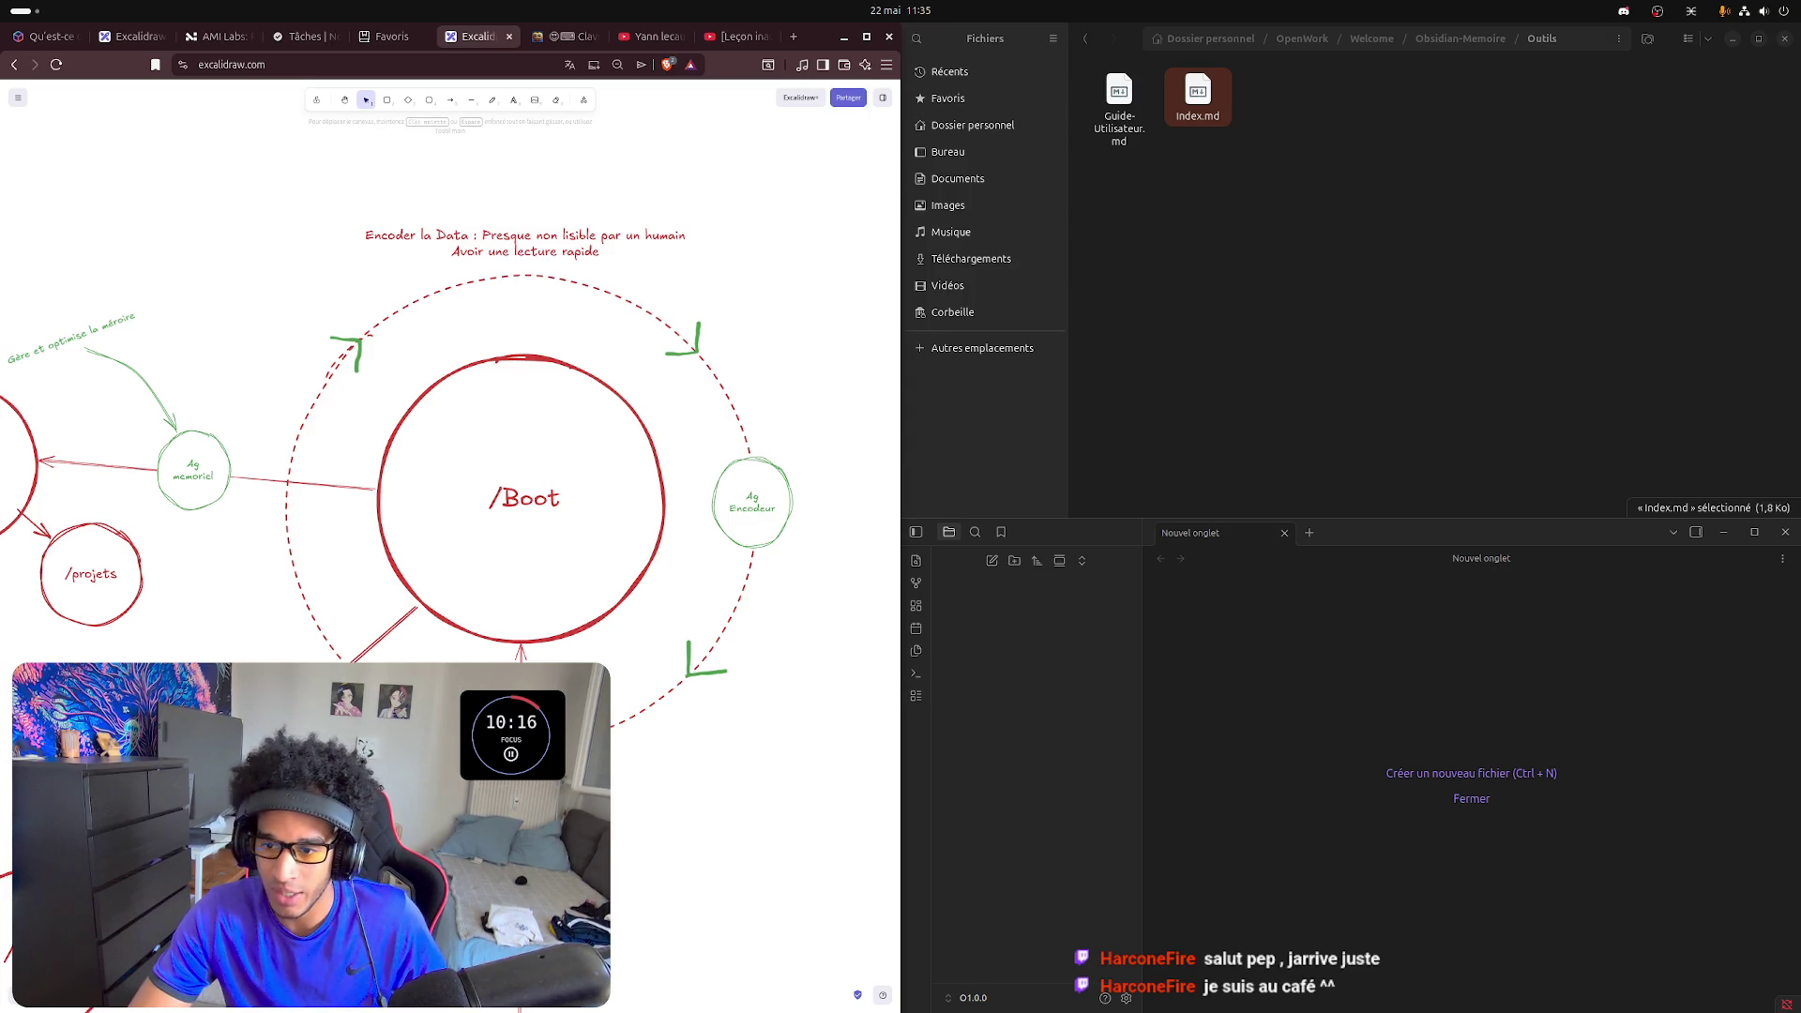
{"action": "scroll", "coordinate": [620, 848], "scroll_direction": "left", "scroll_amount": 1}
{"action": "mouse_move", "coordinate": [620, 849]}
{"action": "left_mouse_down"}
{"action": "mouse_move", "coordinate": [671, 792]}
{"action": "mouse_move", "coordinate": [582, 753]}
{"action": "left_mouse_up"}
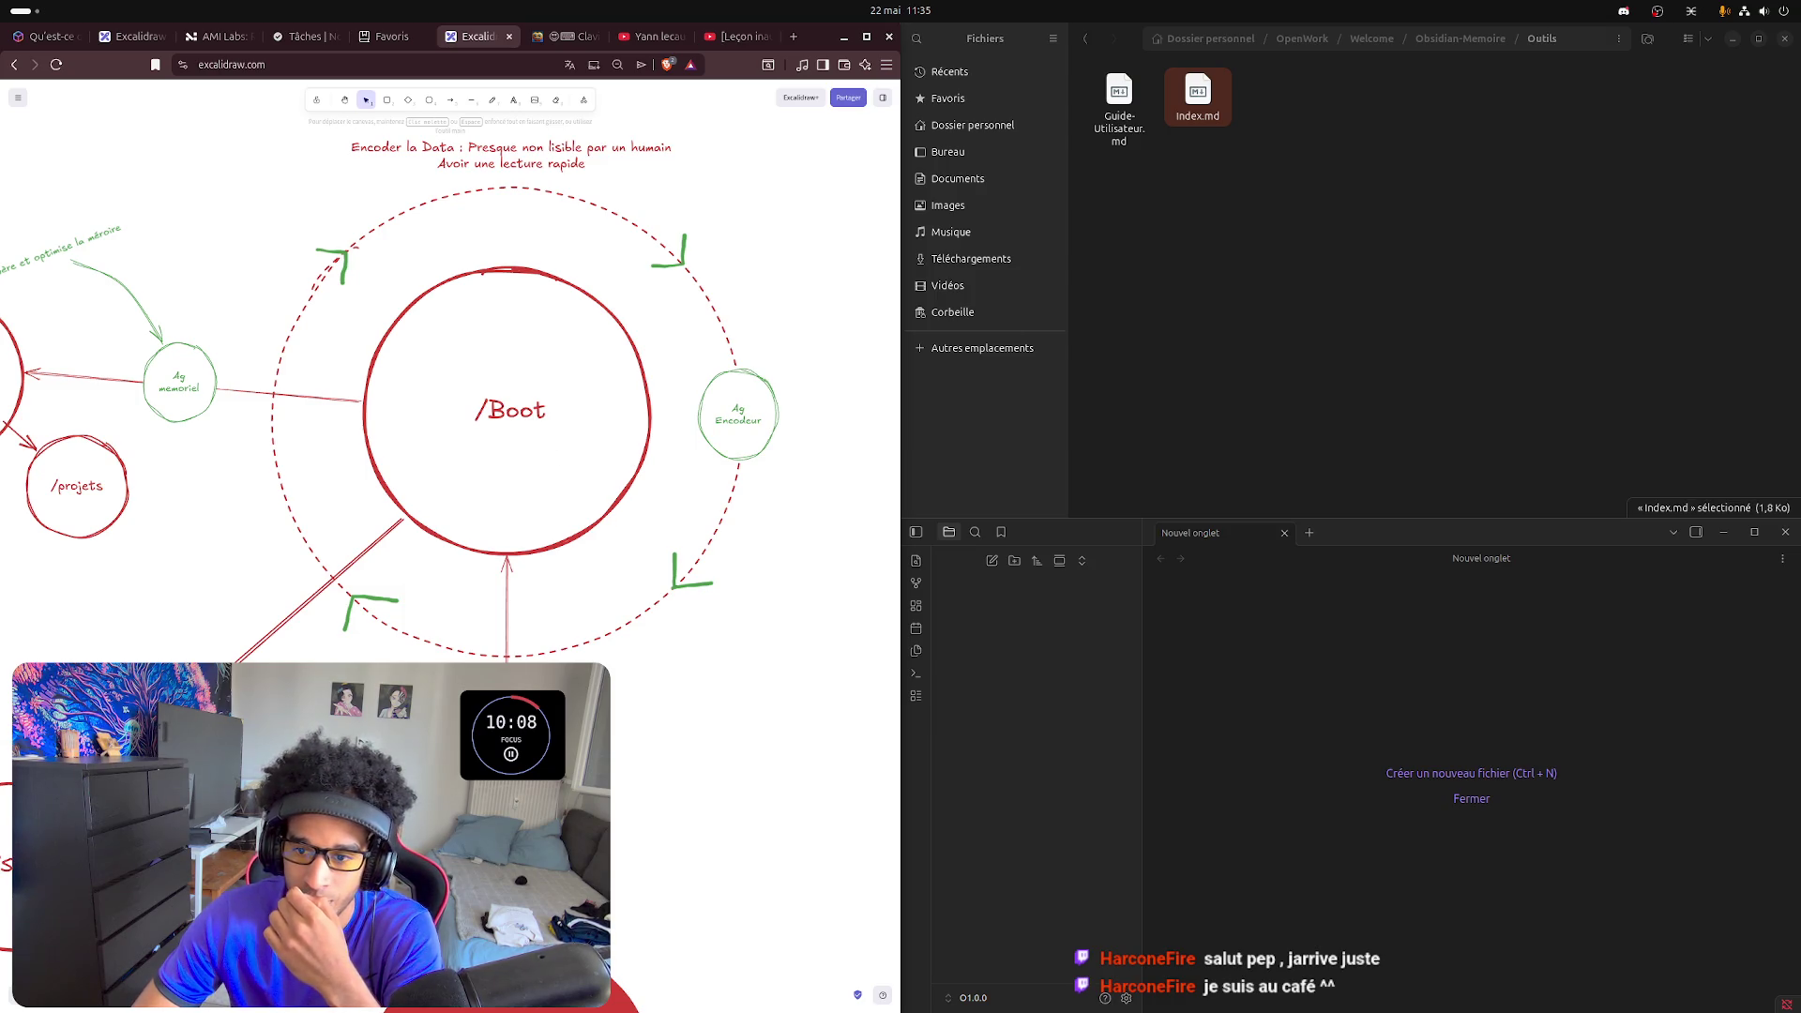
{"action": "scroll", "coordinate": [451, 422], "scroll_direction": "left", "scroll_amount": 1}
{"action": "scroll", "coordinate": [450, 423], "scroll_direction": "left", "scroll_amount": 1}
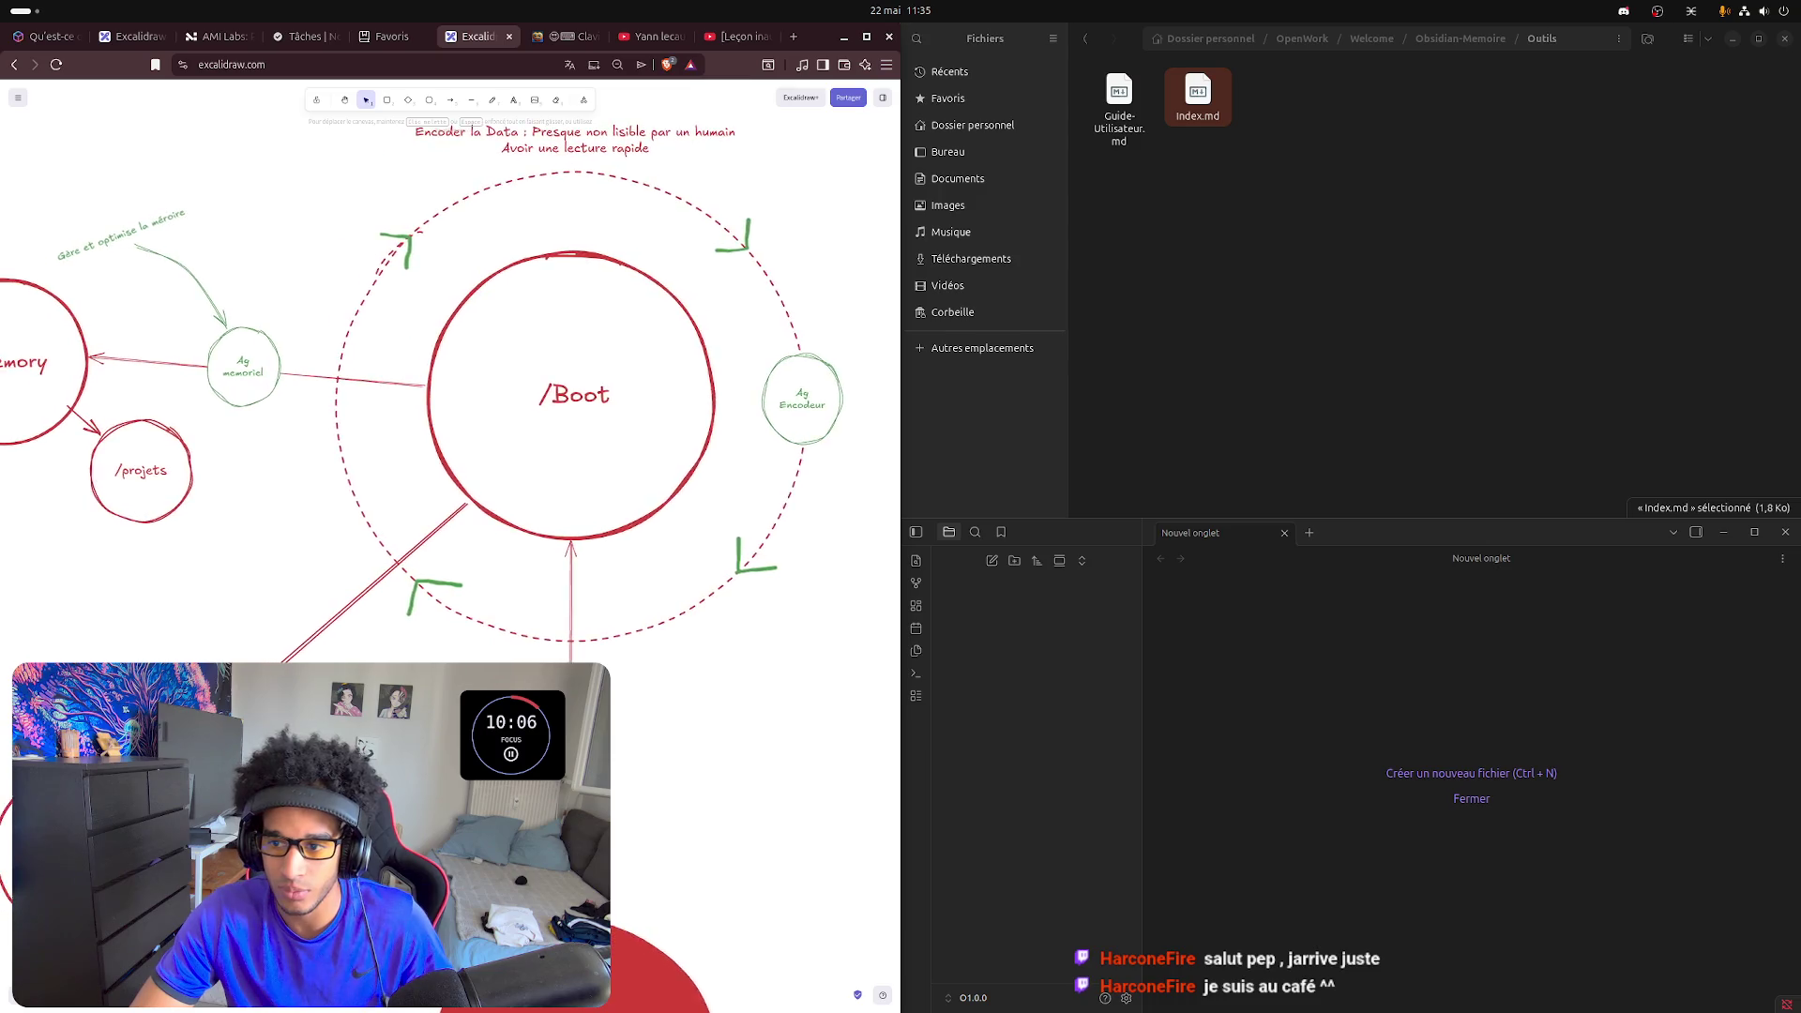
{"action": "scroll", "coordinate": [451, 423], "scroll_direction": "left", "scroll_amount": 1}
{"action": "scroll", "coordinate": [451, 422], "scroll_direction": "left", "scroll_amount": 1}
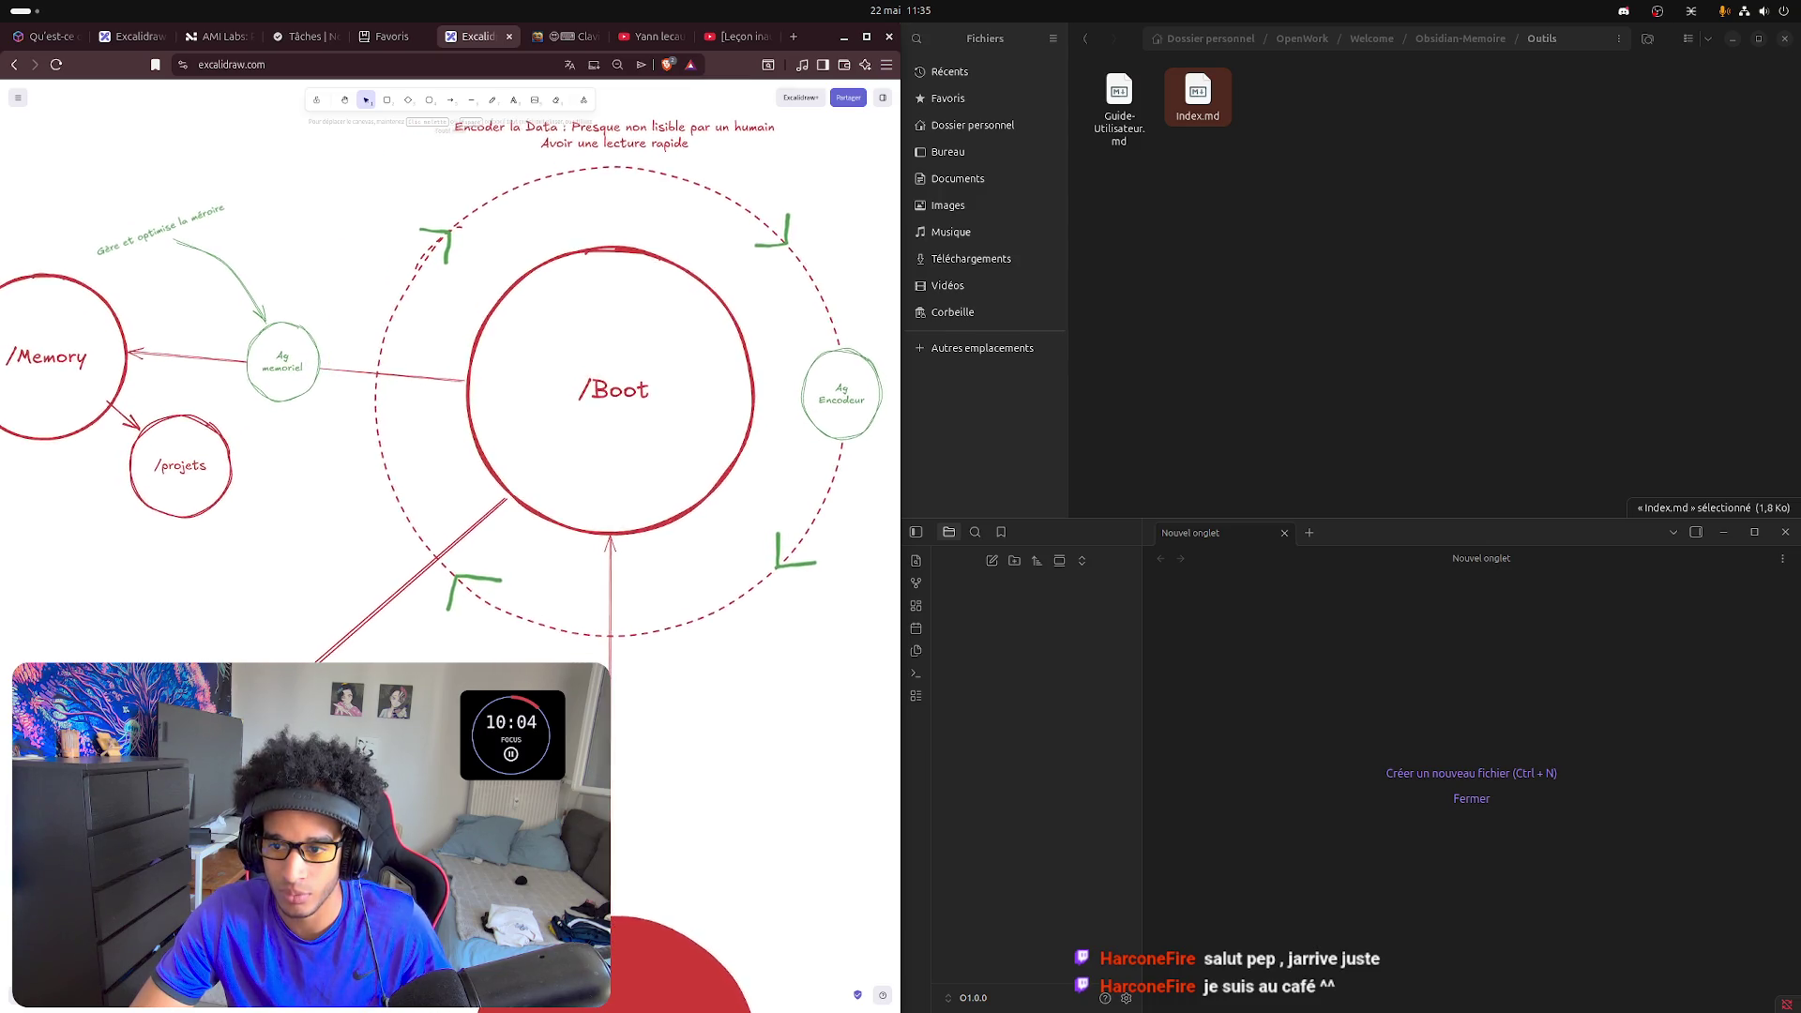
{"action": "scroll", "coordinate": [451, 422], "scroll_direction": "right", "scroll_amount": 1}
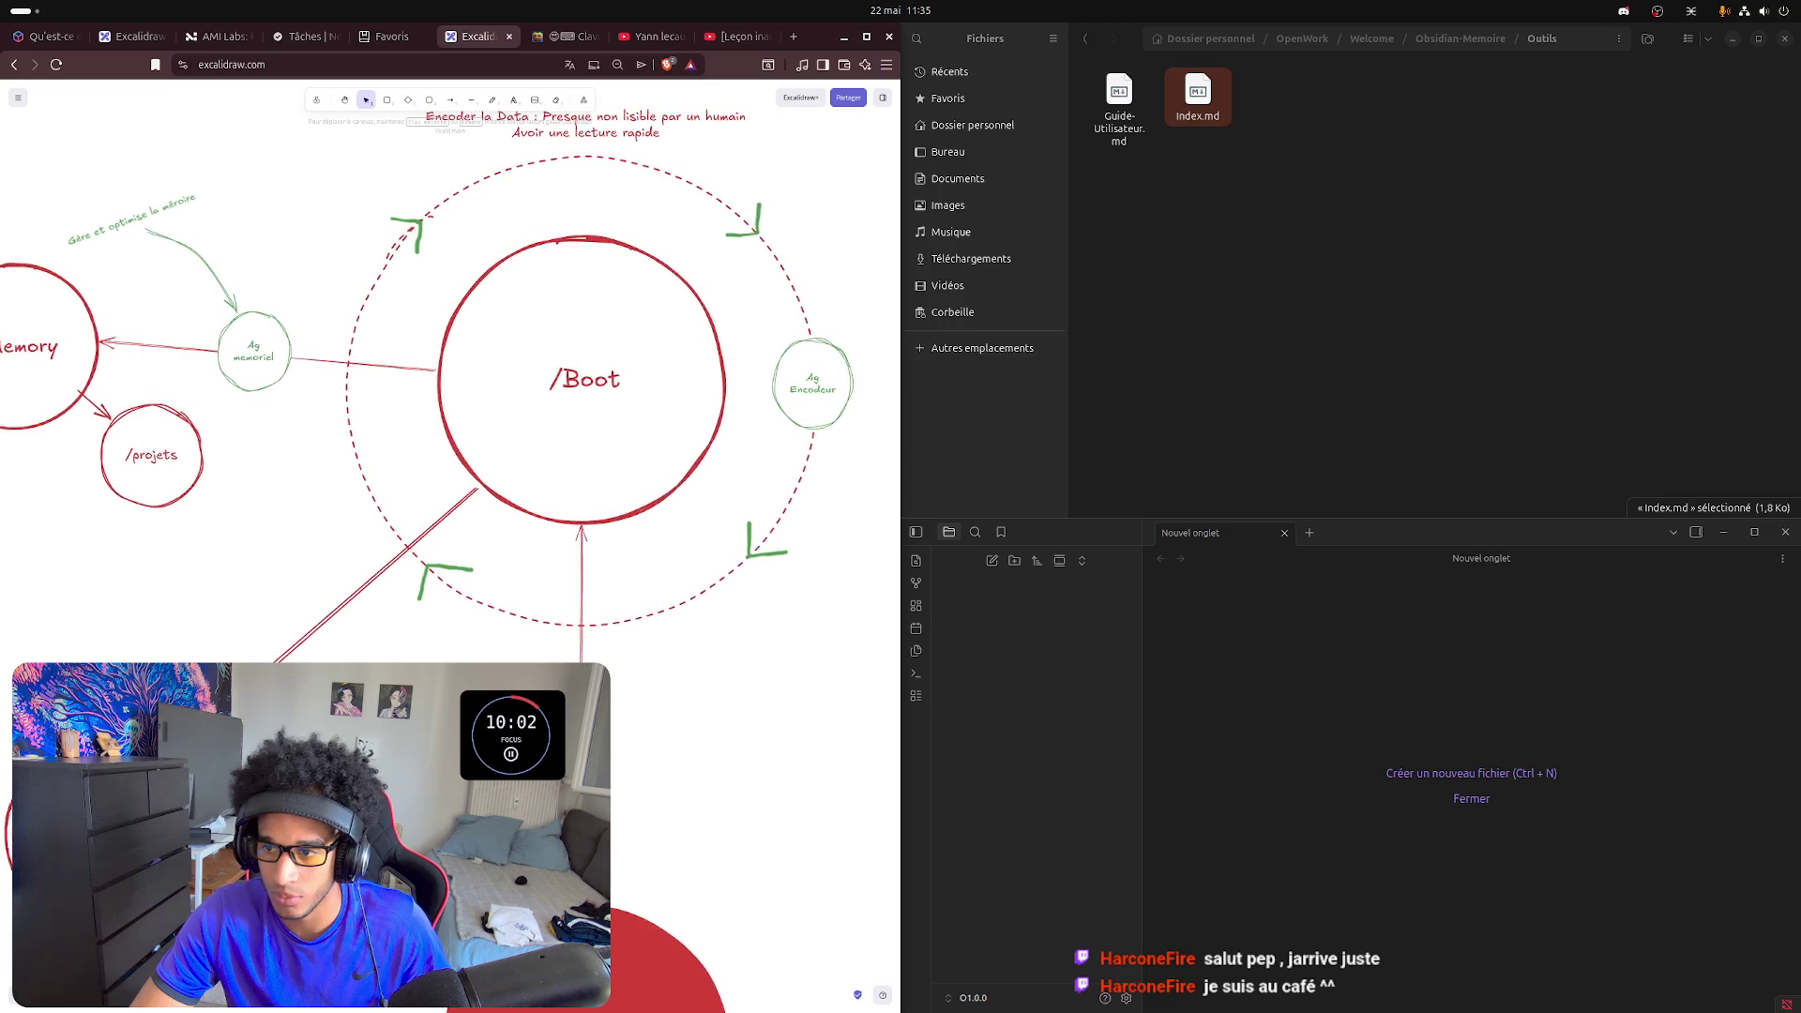
{"action": "scroll", "coordinate": [450, 422], "scroll_direction": "right", "scroll_amount": 2}
{"action": "scroll", "coordinate": [450, 422], "scroll_direction": "up", "scroll_amount": 1}
{"action": "scroll", "coordinate": [450, 423], "scroll_direction": "right", "scroll_amount": 1}
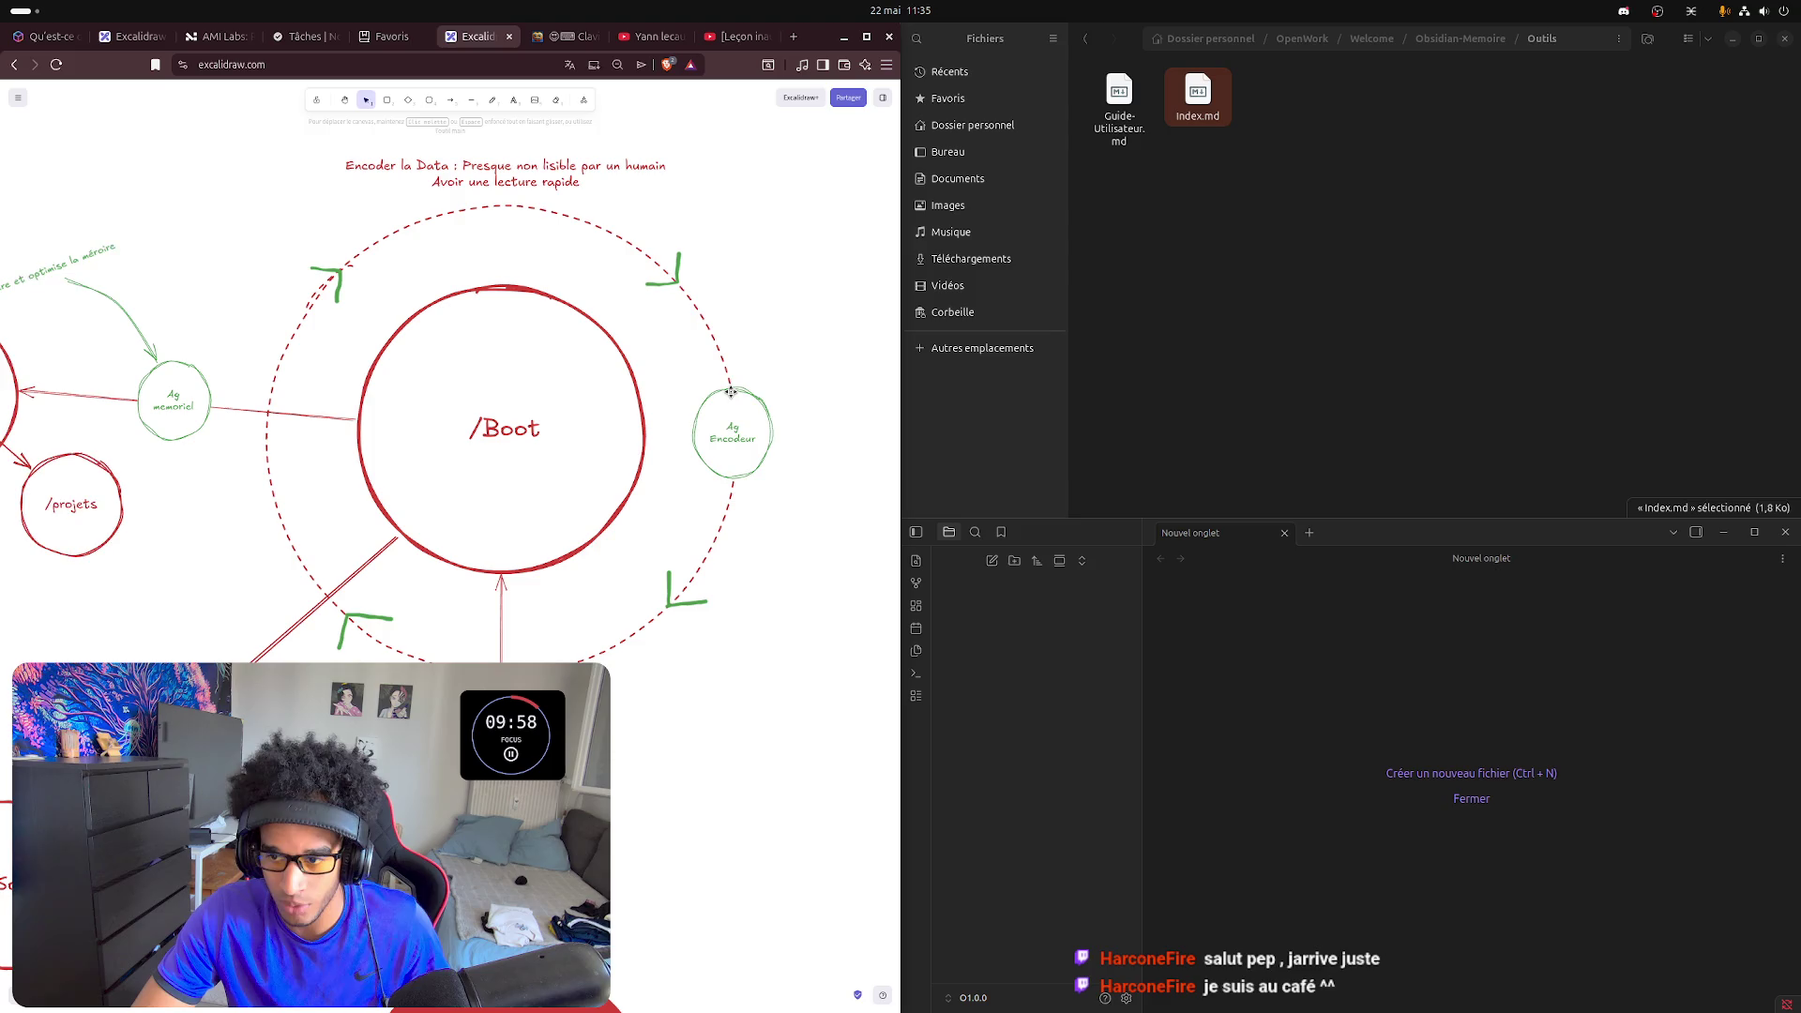
{"action": "left_click_drag", "start_coordinate": [731, 391], "coordinate": [737, 412]}
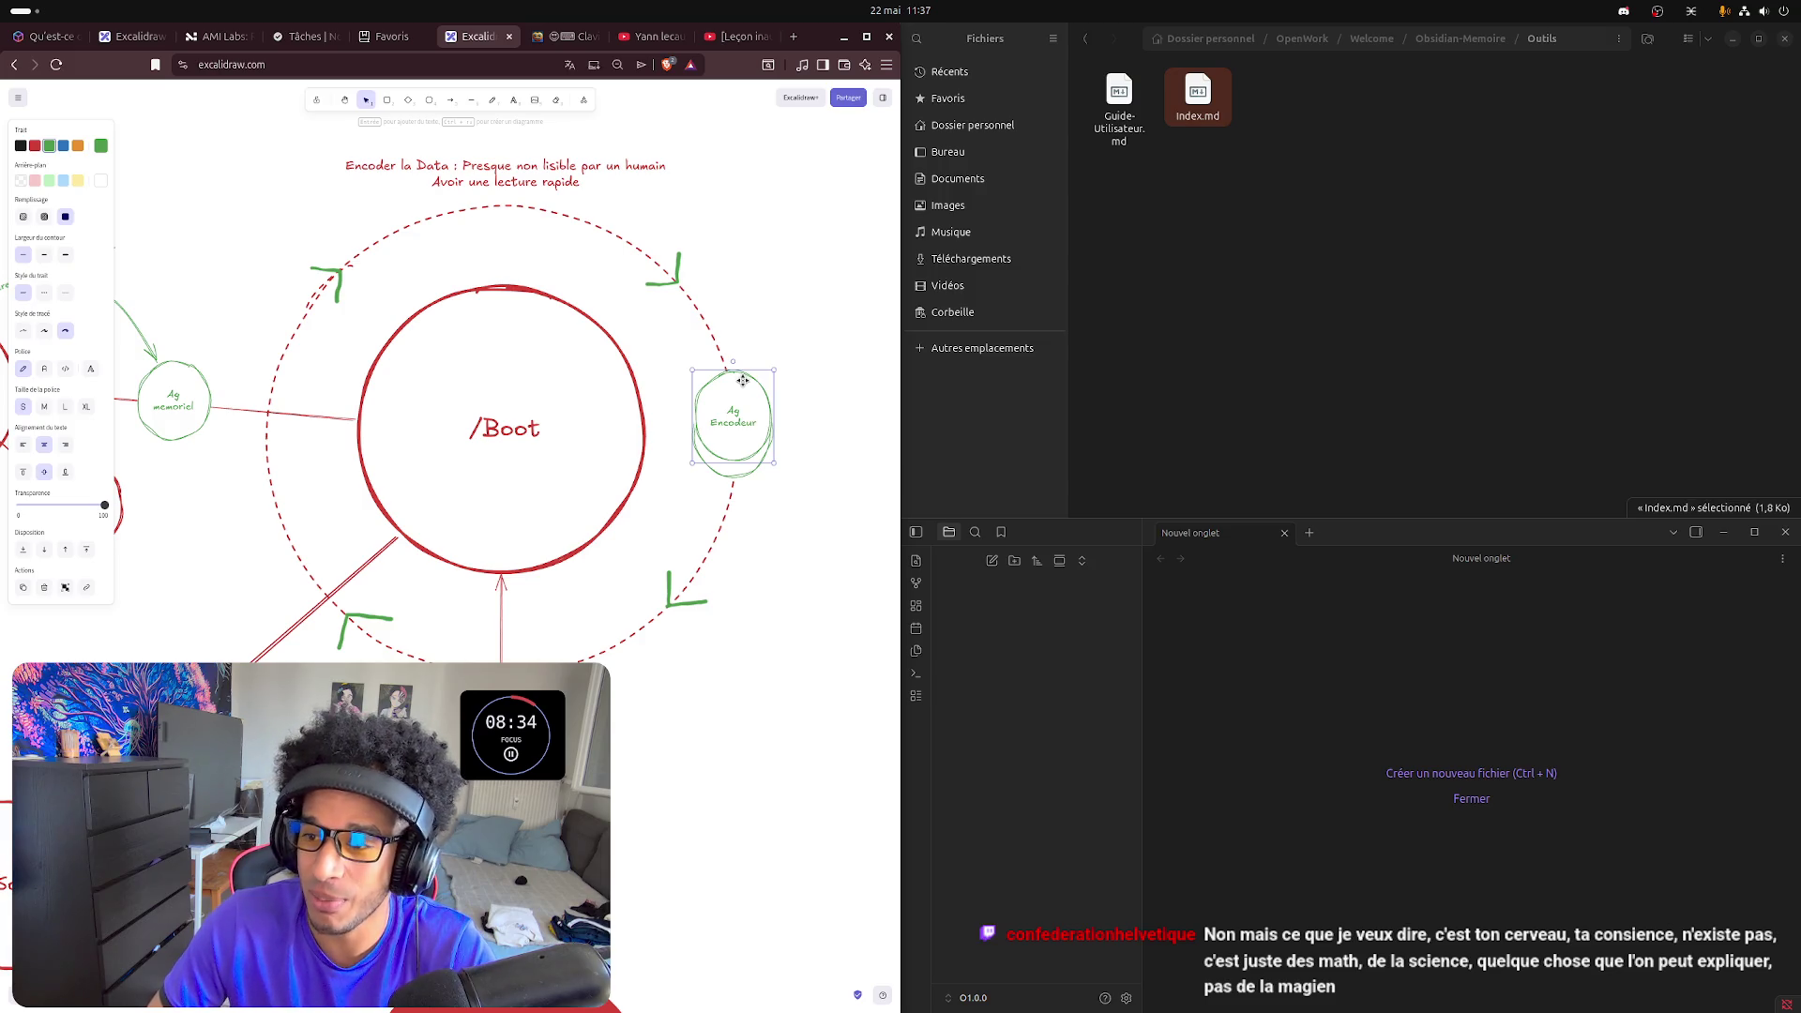
- Duplicate the Ag Encodeur circle up the ring and relabel the copy Ag Optimisateur
{"action": "left_click_drag", "start_coordinate": [742, 377], "coordinate": [737, 346]}
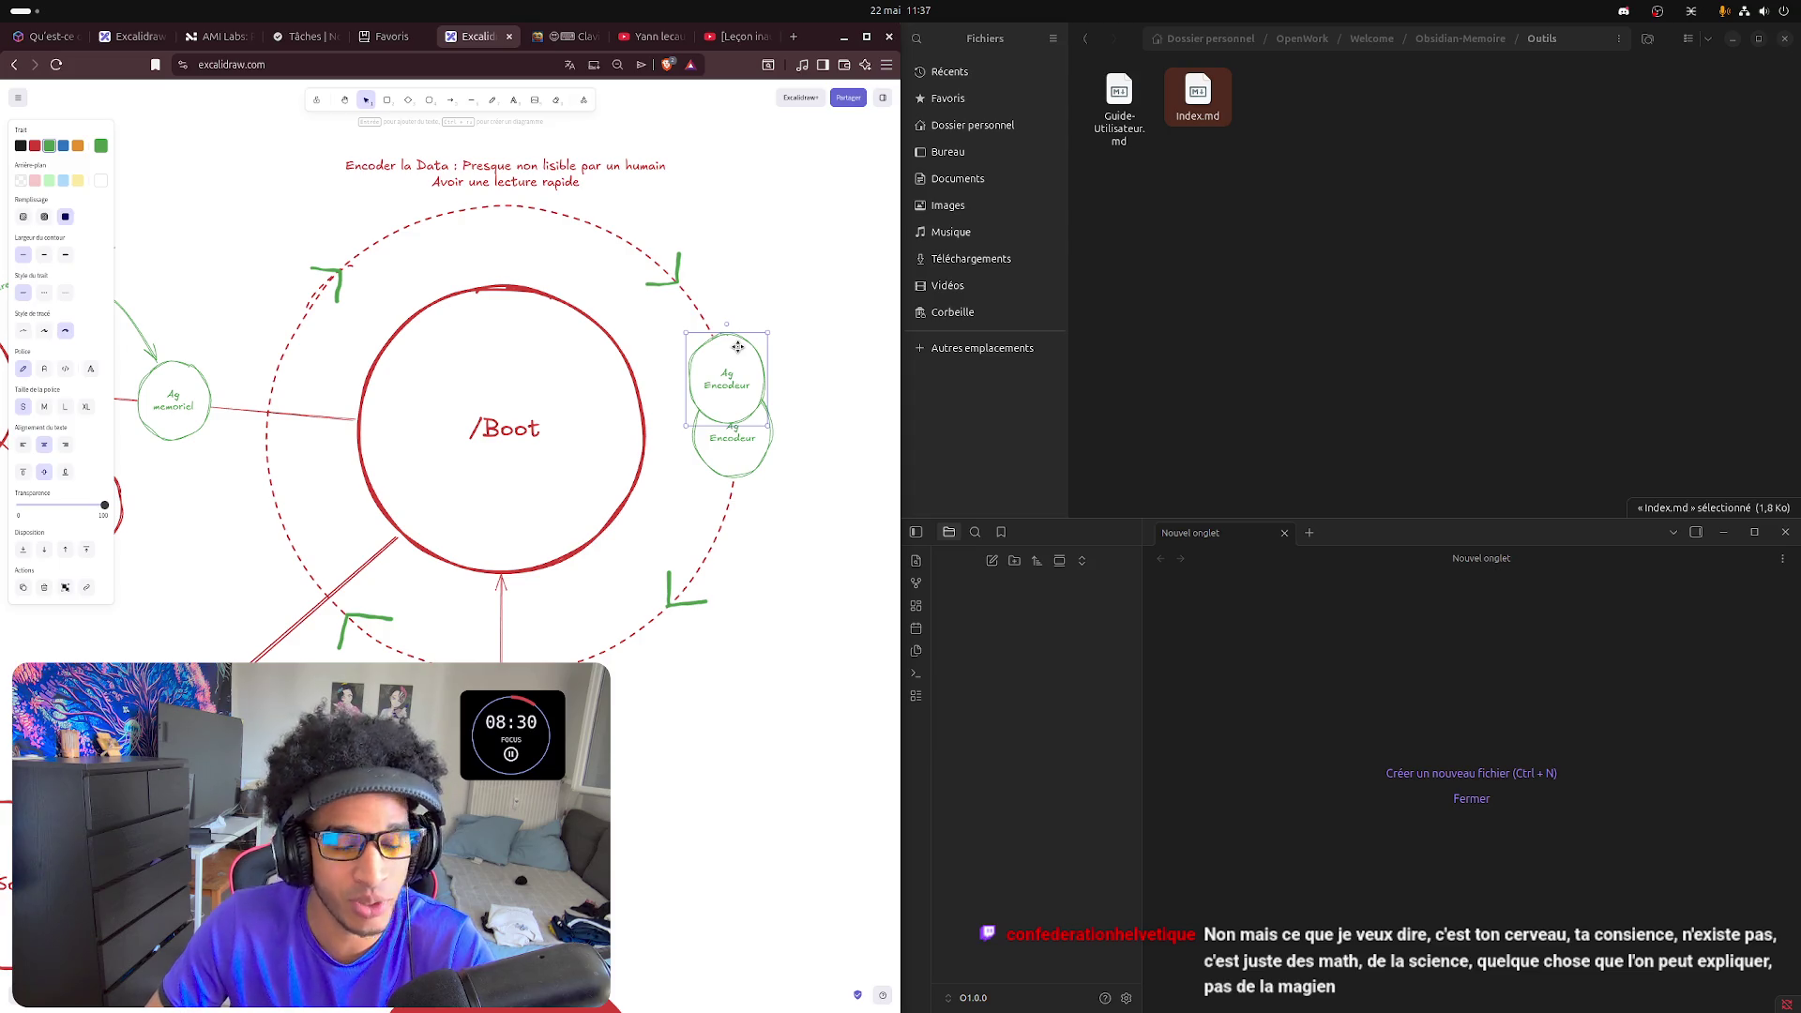
{"action": "left_click_drag", "start_coordinate": [730, 376], "coordinate": [701, 368]}
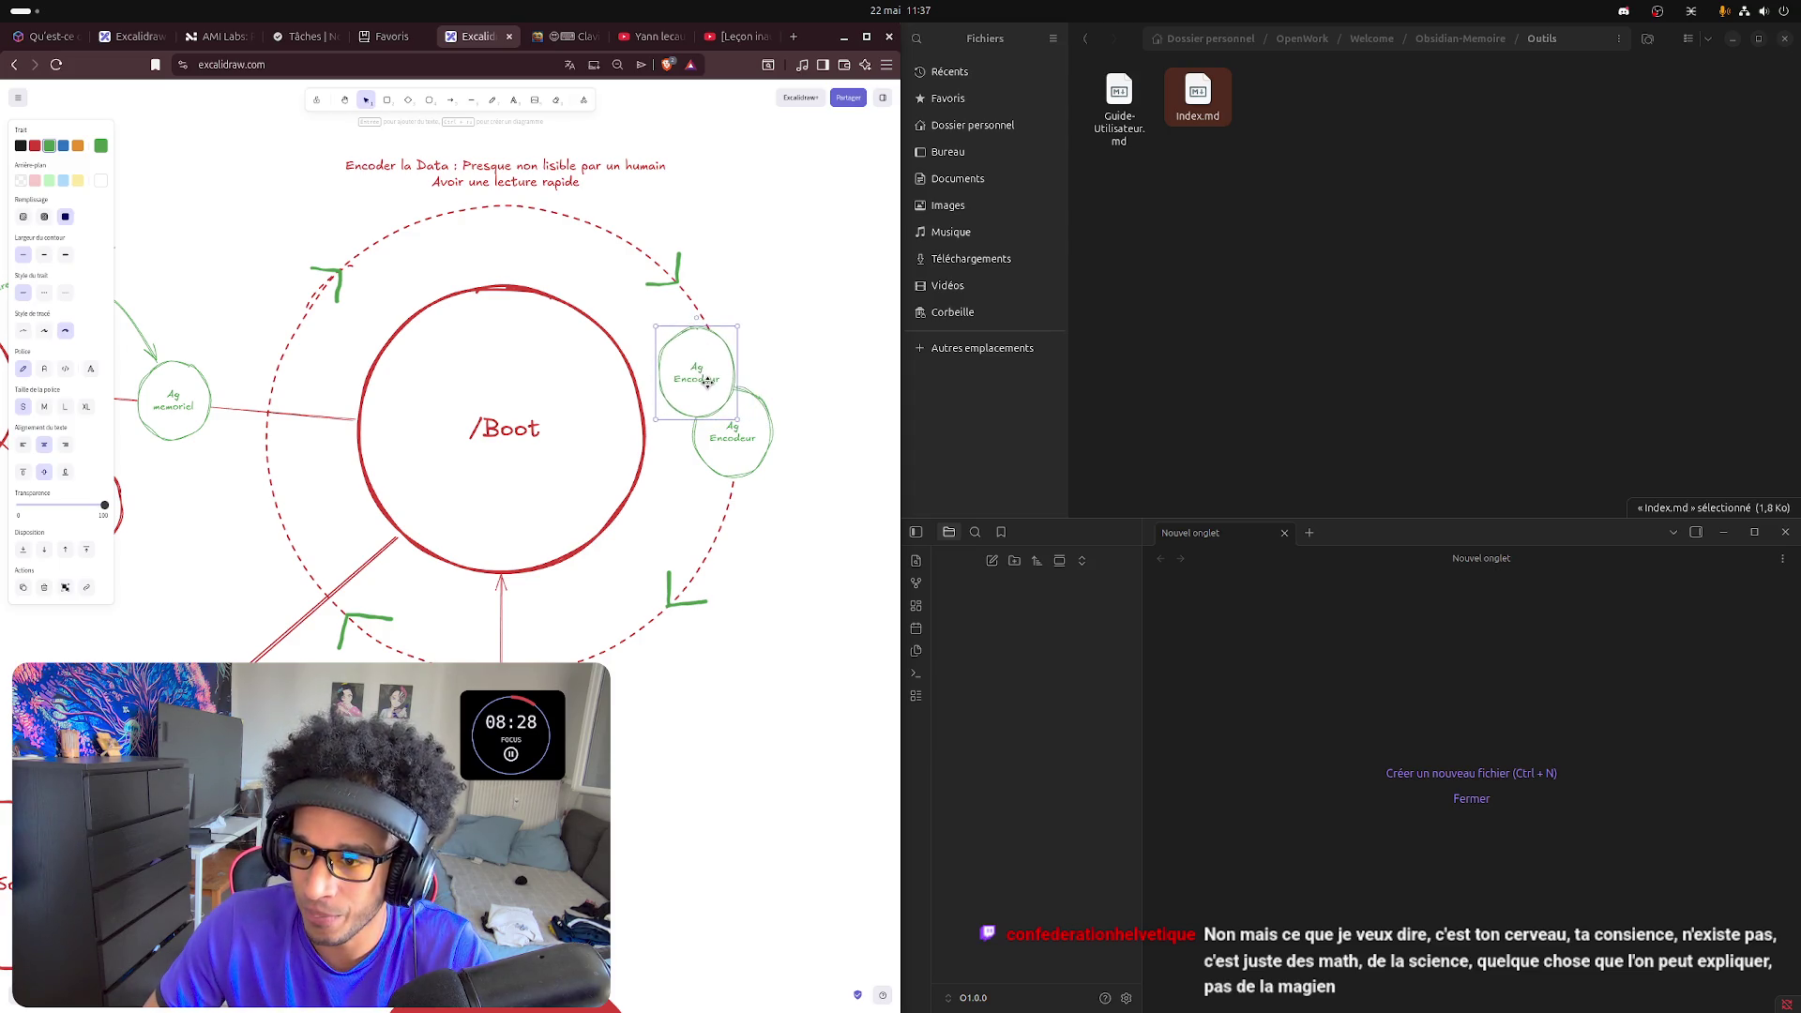
{"action": "double_click", "coordinate": [699, 379]}
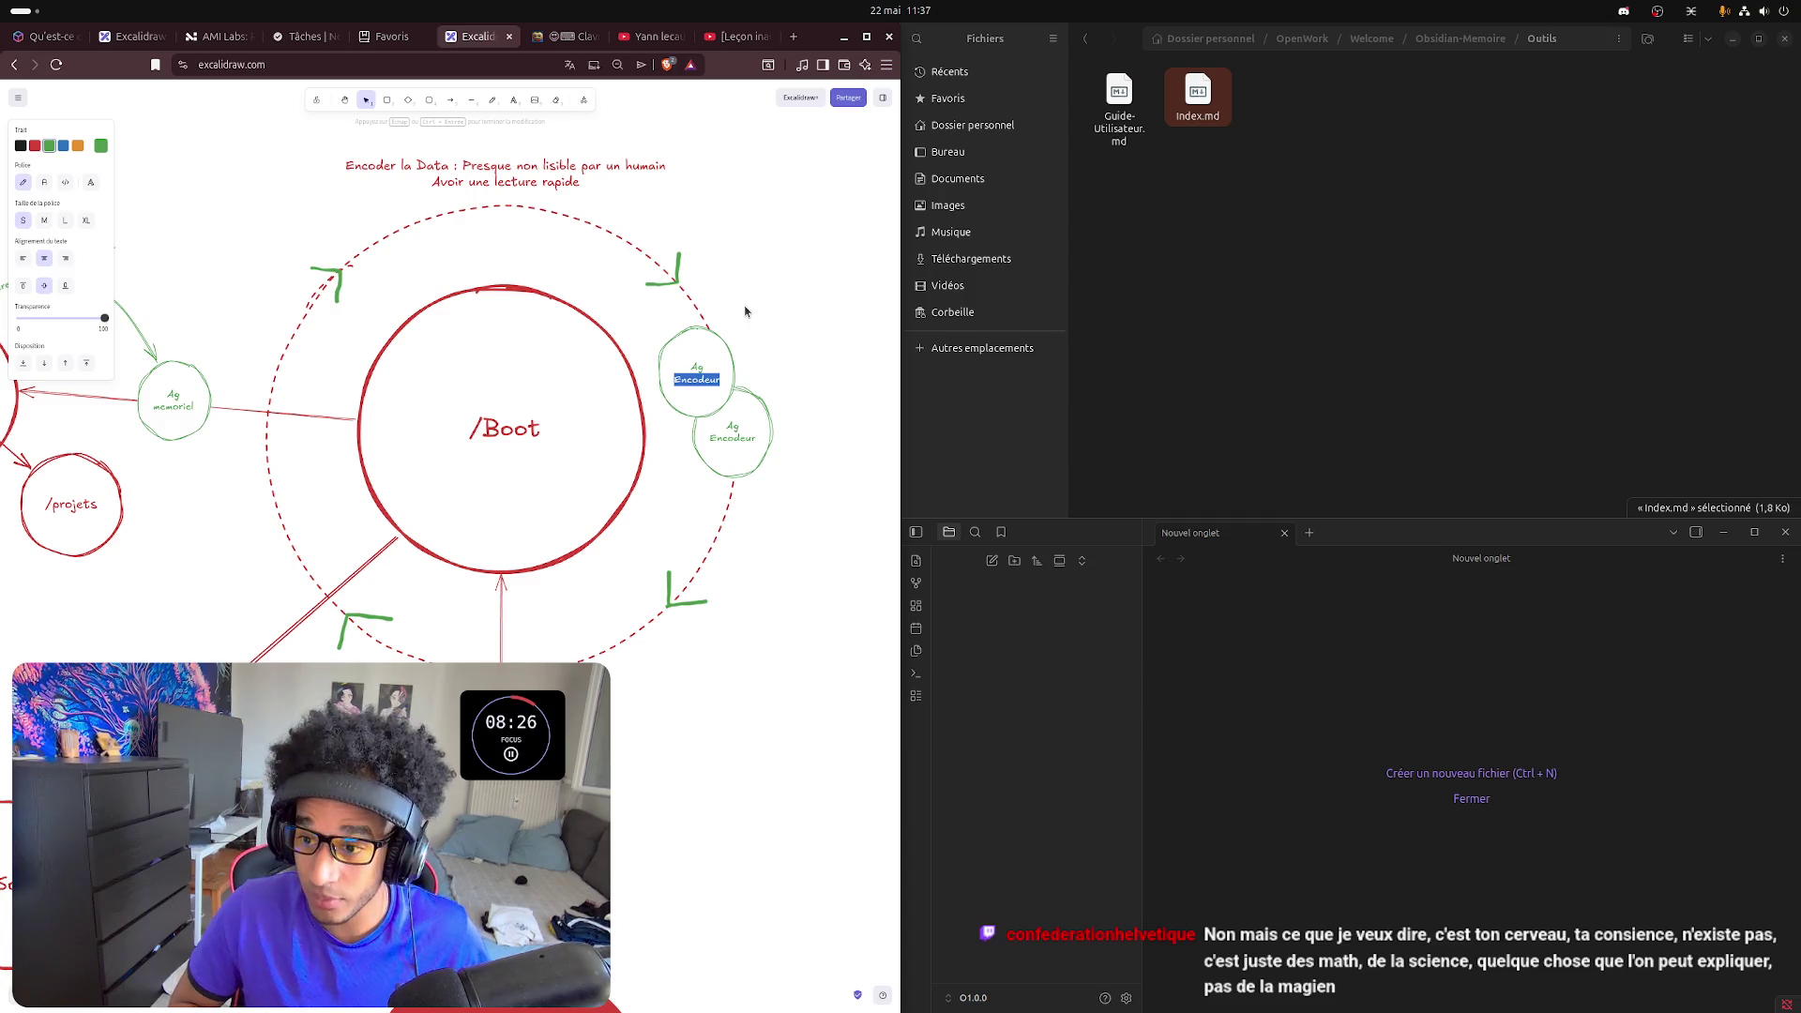
{"action": "type", "text": "Op"}
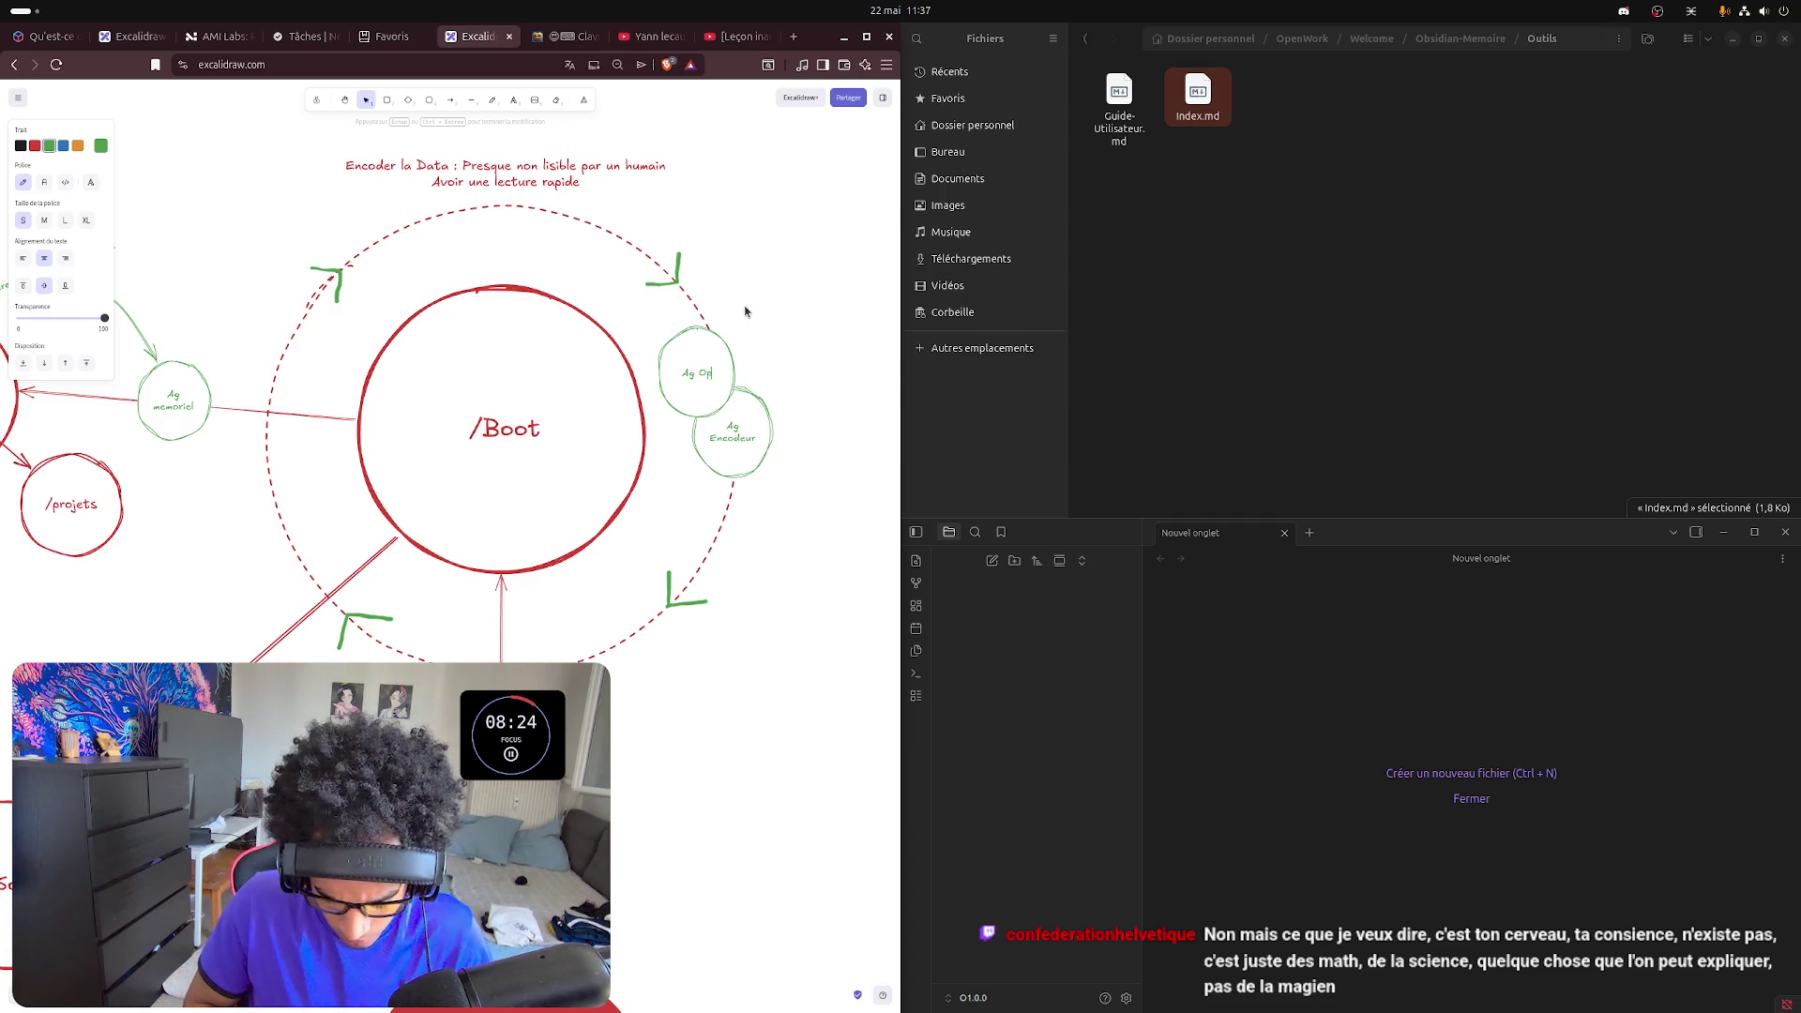
{"action": "type", "text": "timisa"}
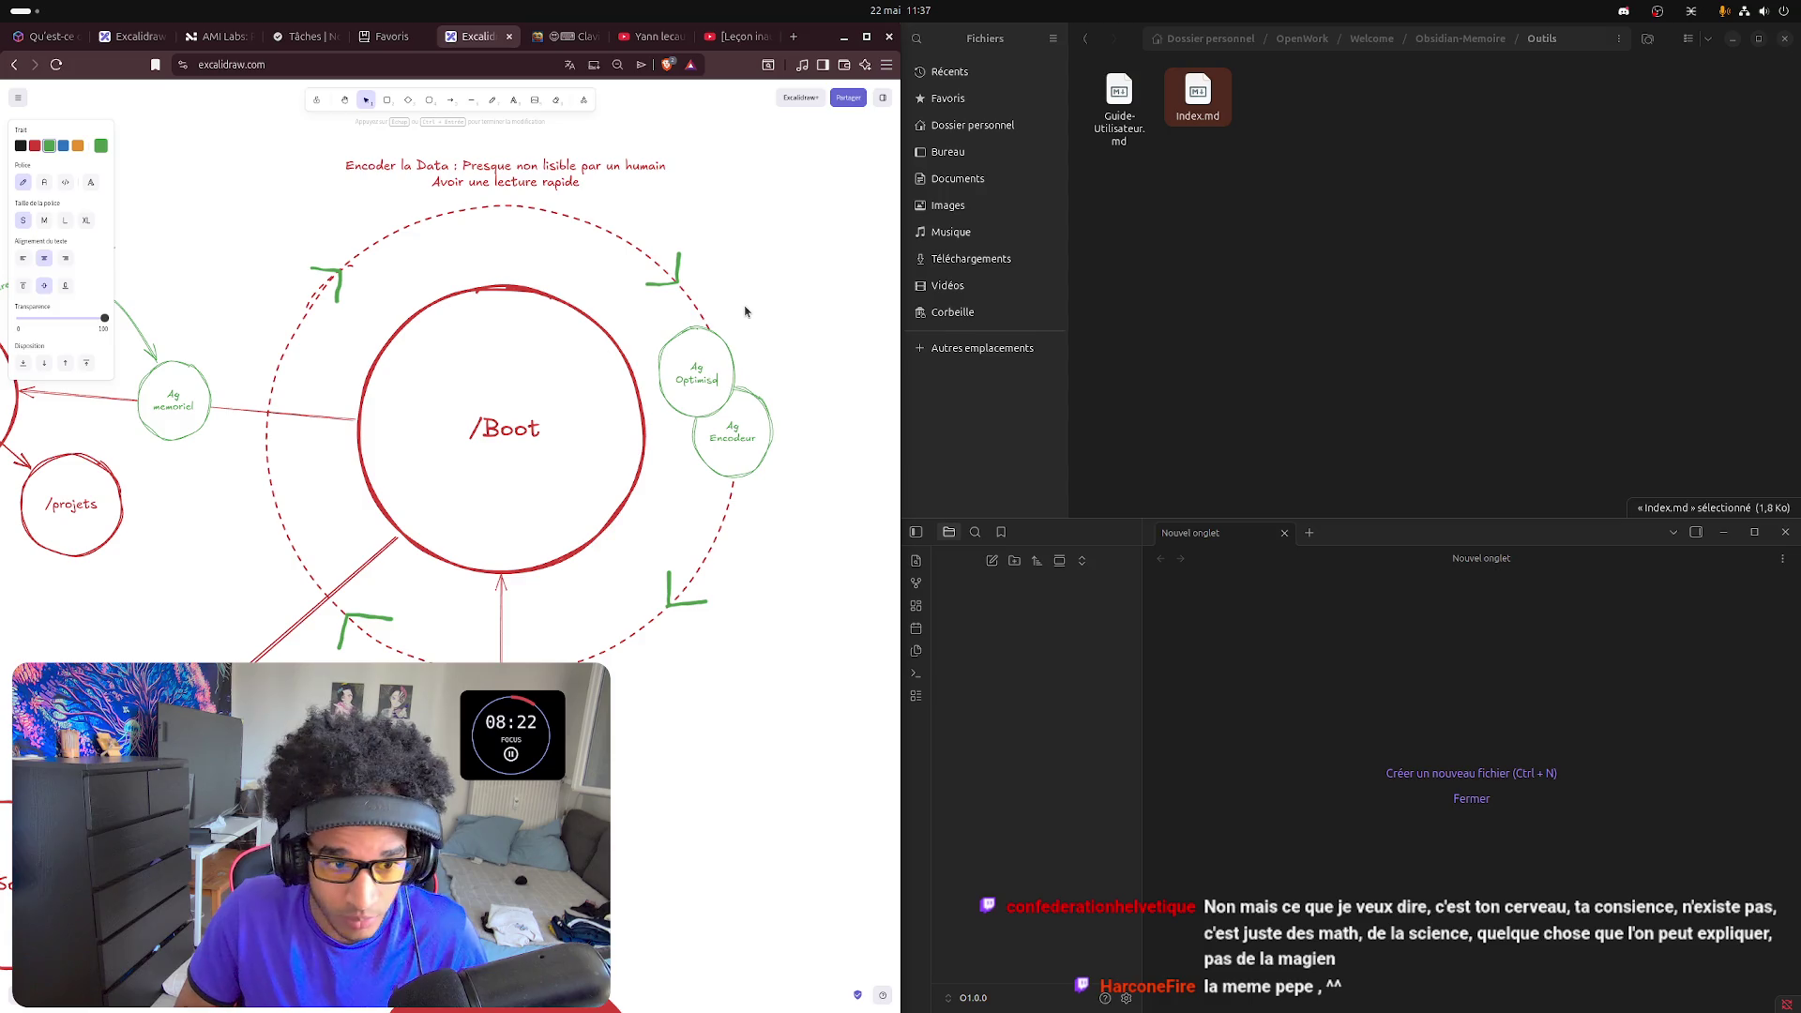
{"action": "type", "text": "teur"}
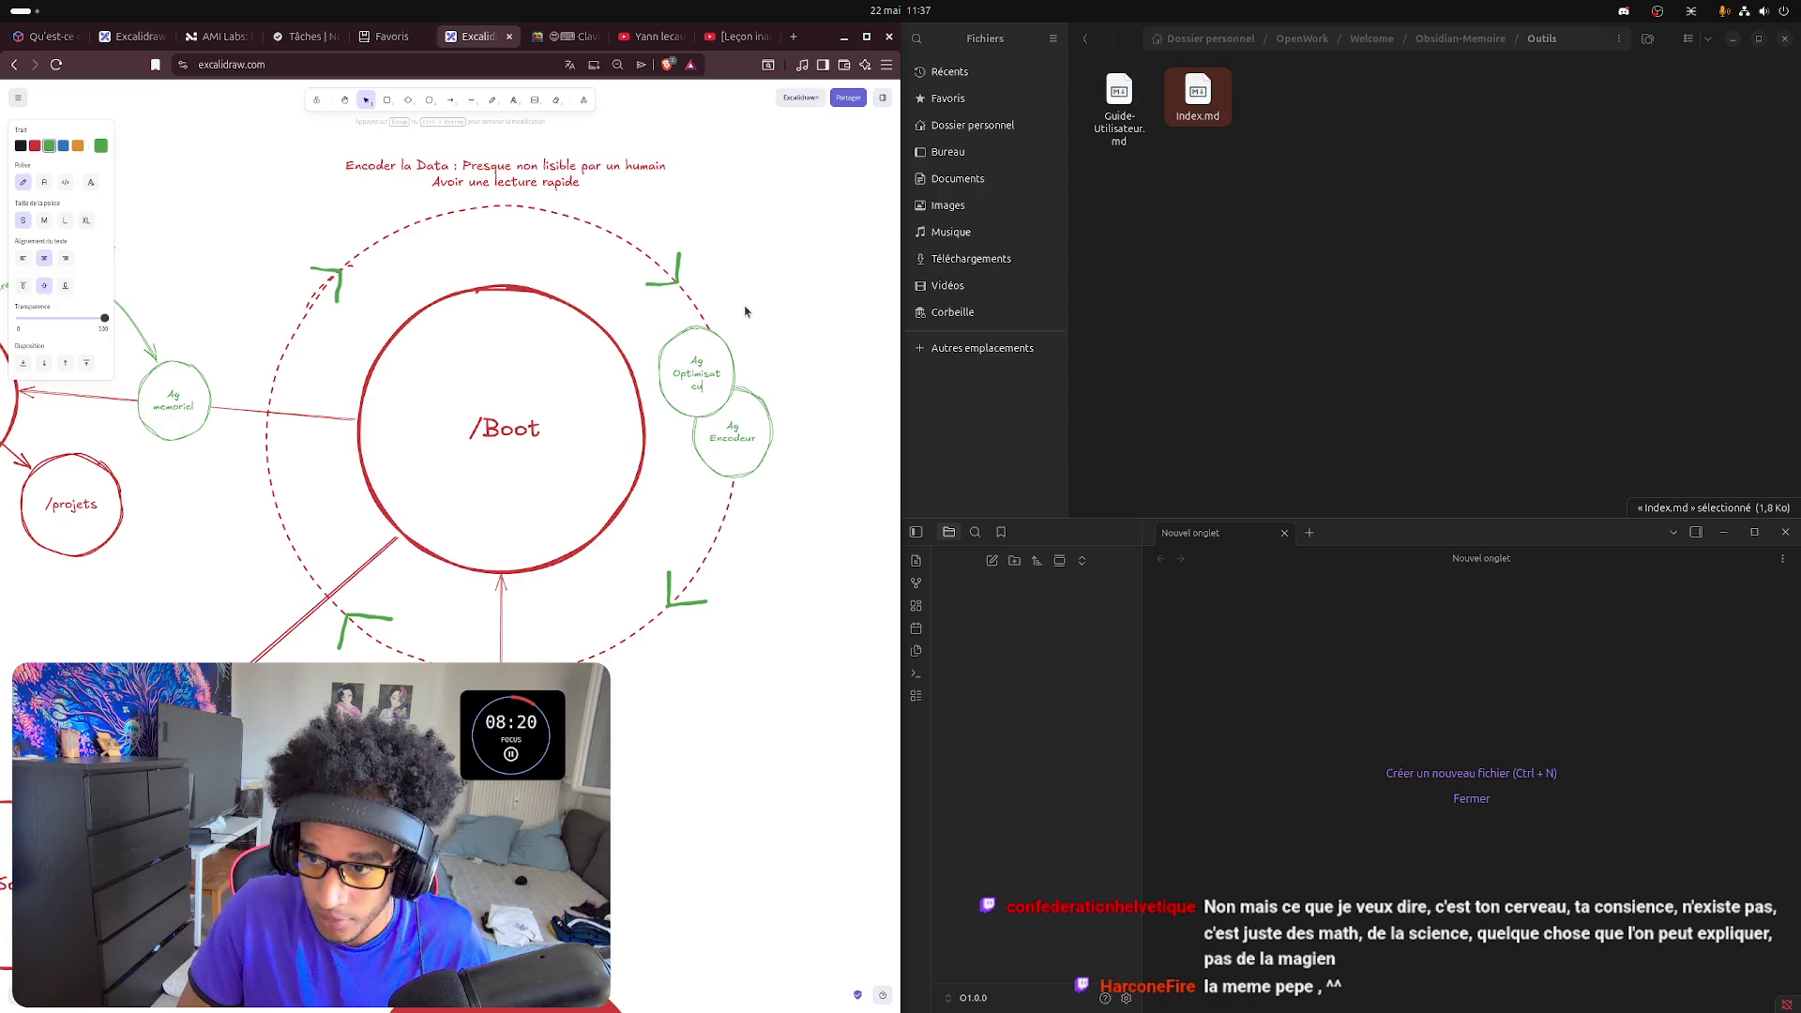
{"action": "key", "text": "Escape"}
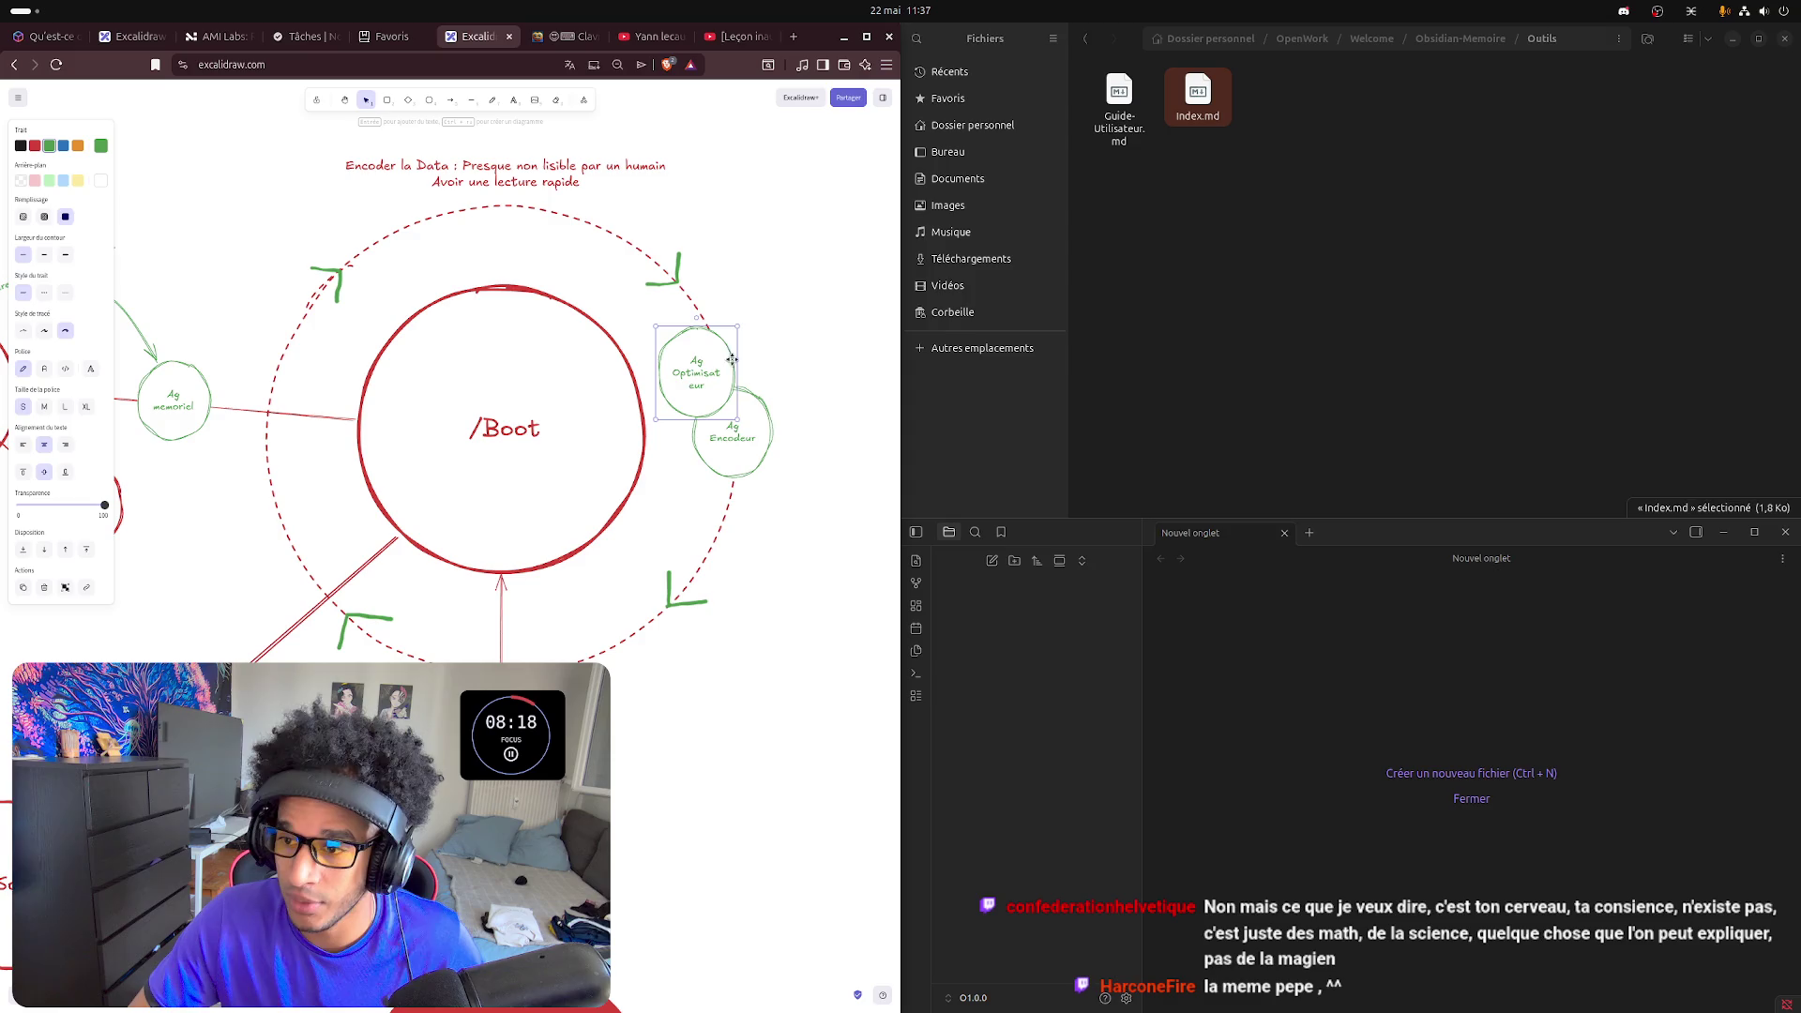
- Widen the Ag Optimisateur circle so its label fits
{"action": "left_click_drag", "start_coordinate": [745, 370], "coordinate": [760, 368]}
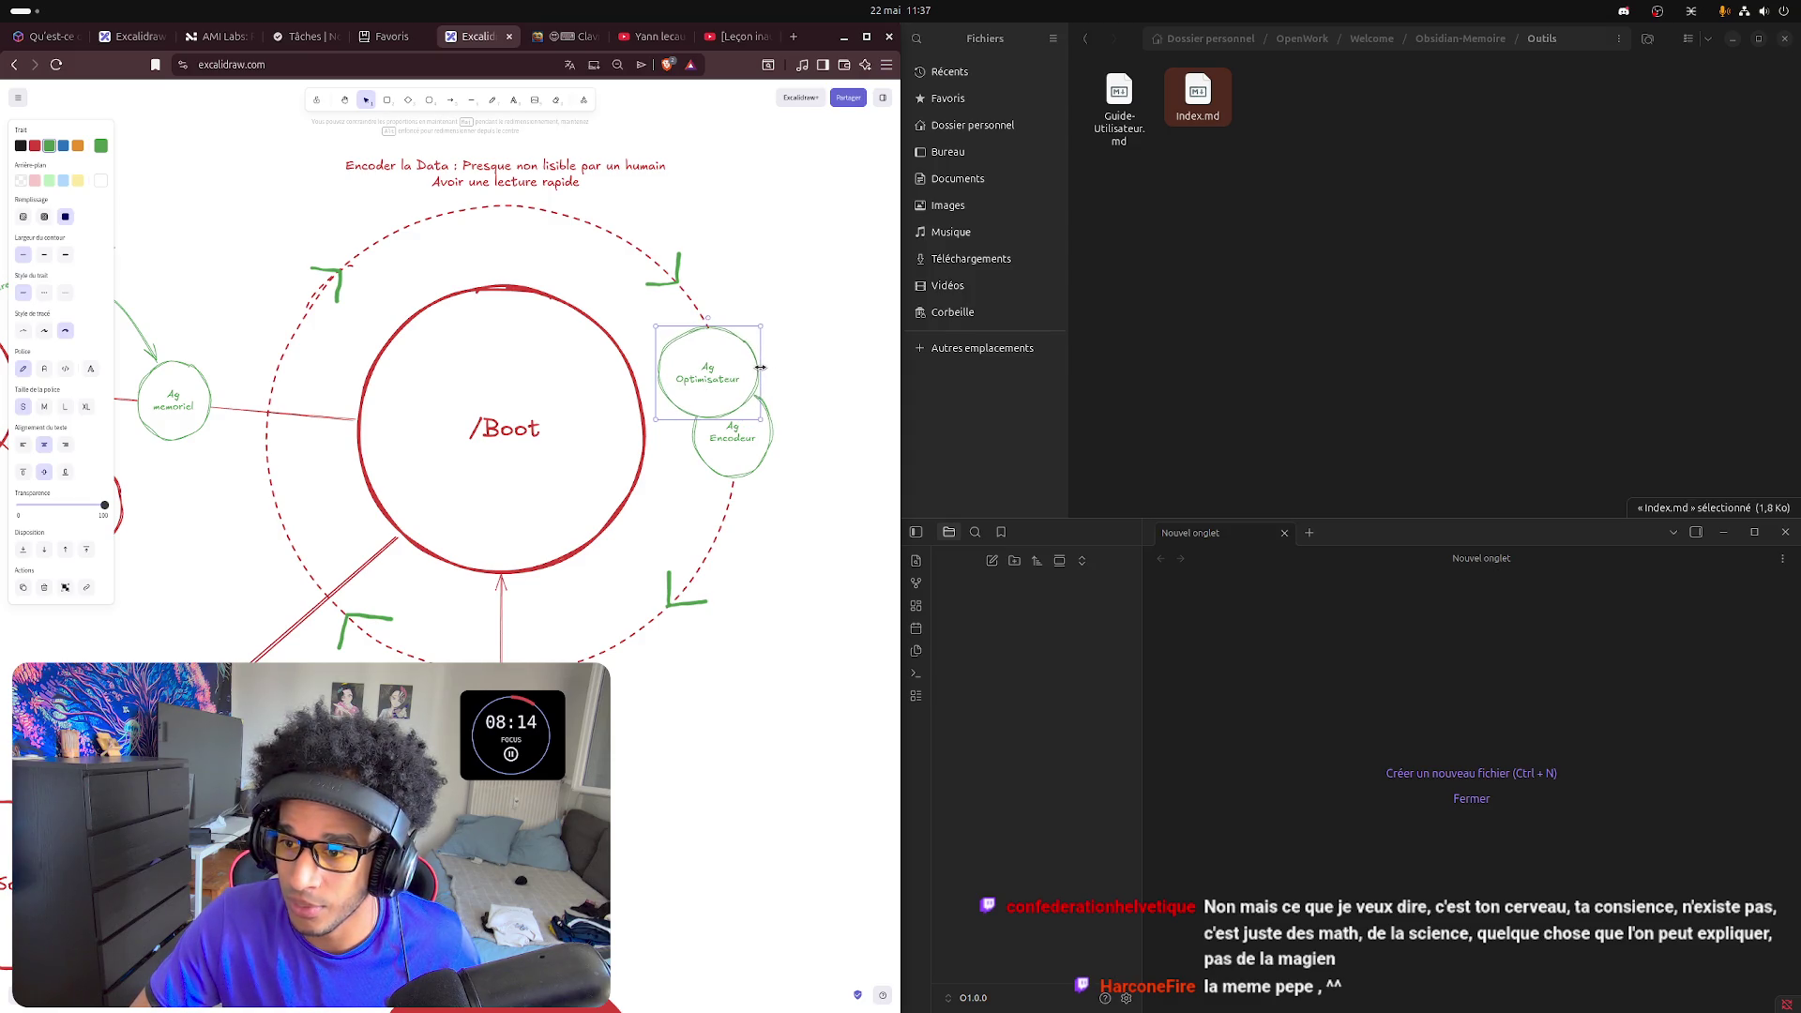
{"action": "double_click", "coordinate": [711, 380]}
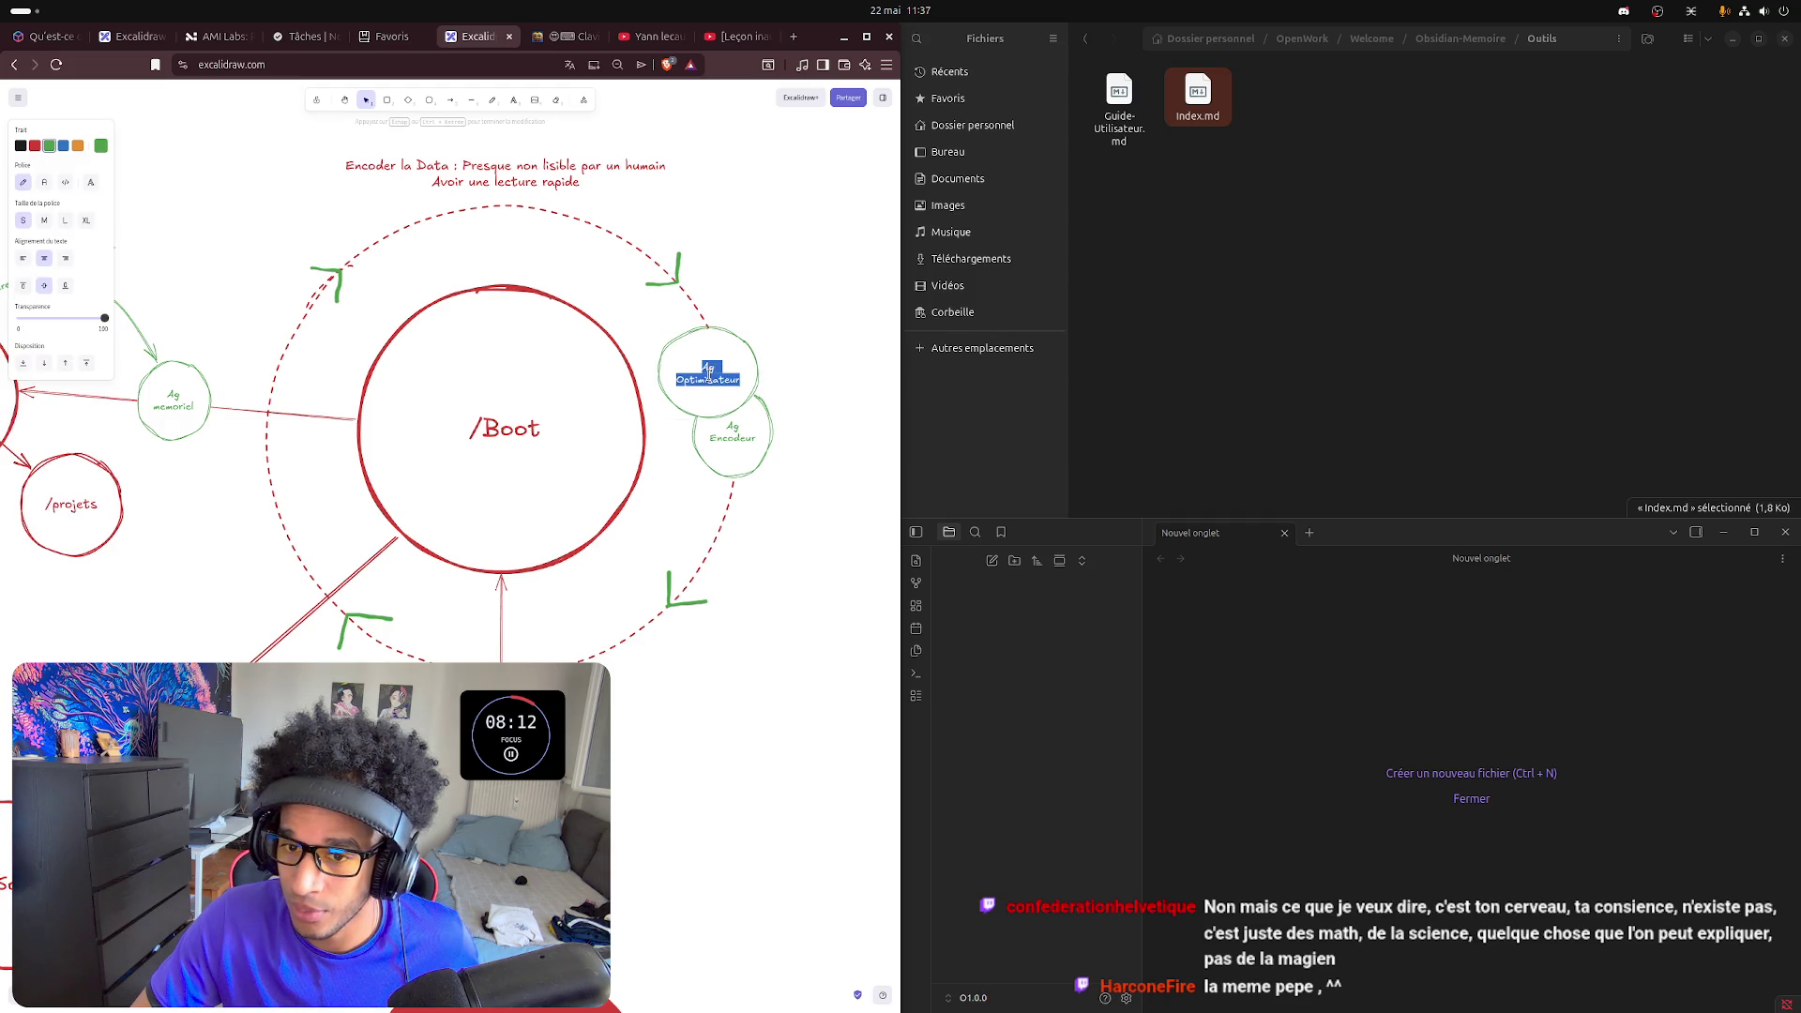
{"action": "left_click", "coordinate": [777, 301]}
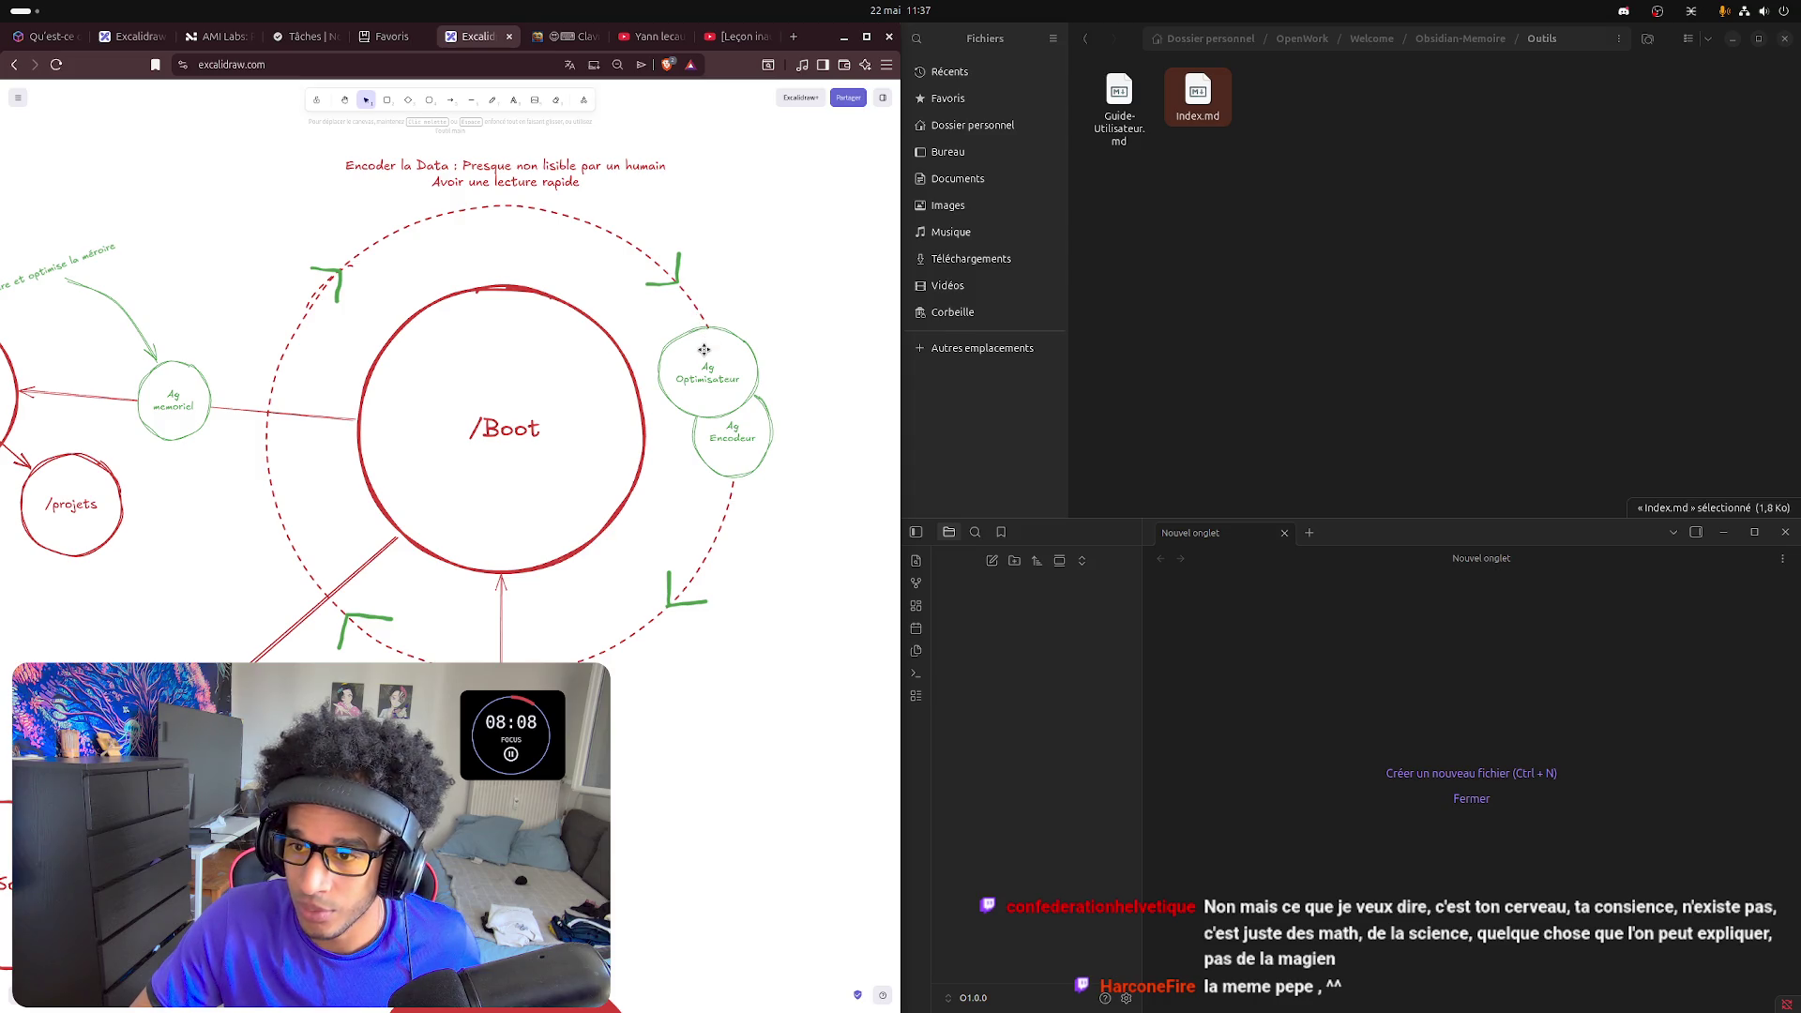
- Move Ag Optimisateur up-right and Ag Encodeur to the ring's top beneath Encoder la Data
{"action": "left_click_drag", "start_coordinate": [707, 356], "coordinate": [810, 267]}
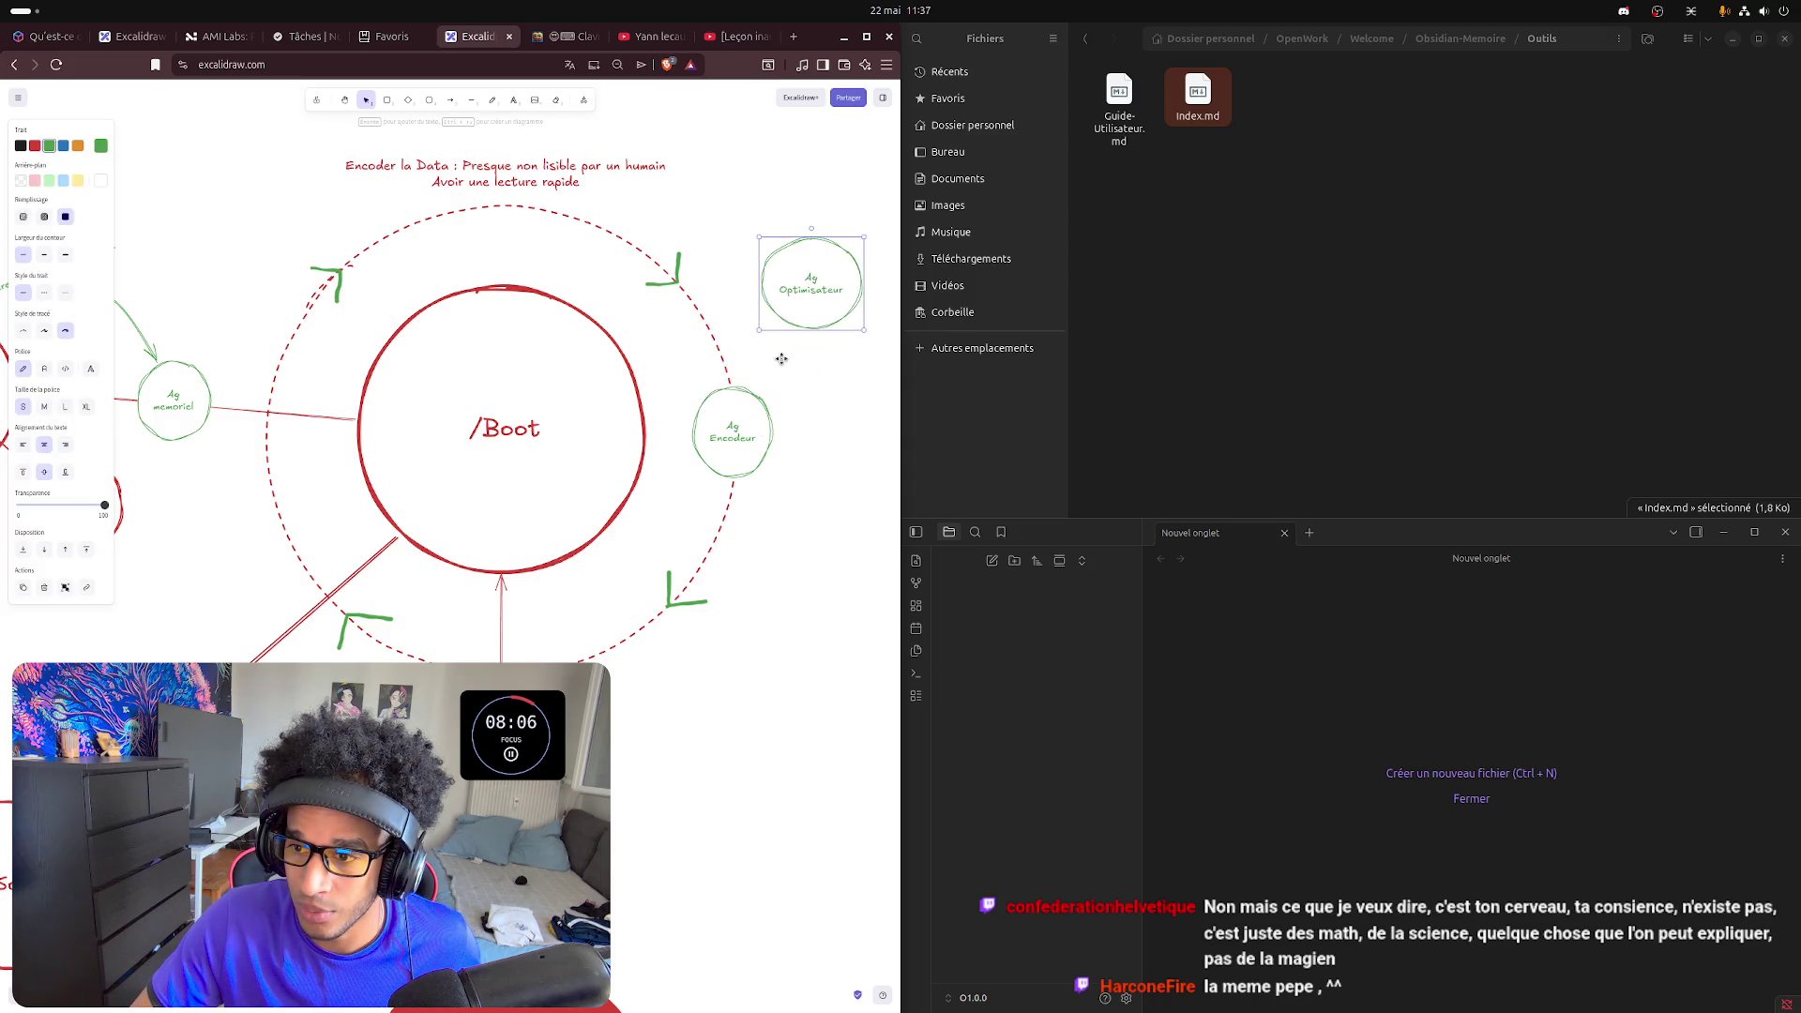
{"action": "mouse_move", "coordinate": [737, 416]}
{"action": "left_mouse_down"}
{"action": "mouse_move", "coordinate": [730, 374]}
{"action": "mouse_move", "coordinate": [507, 206]}
{"action": "left_mouse_up"}
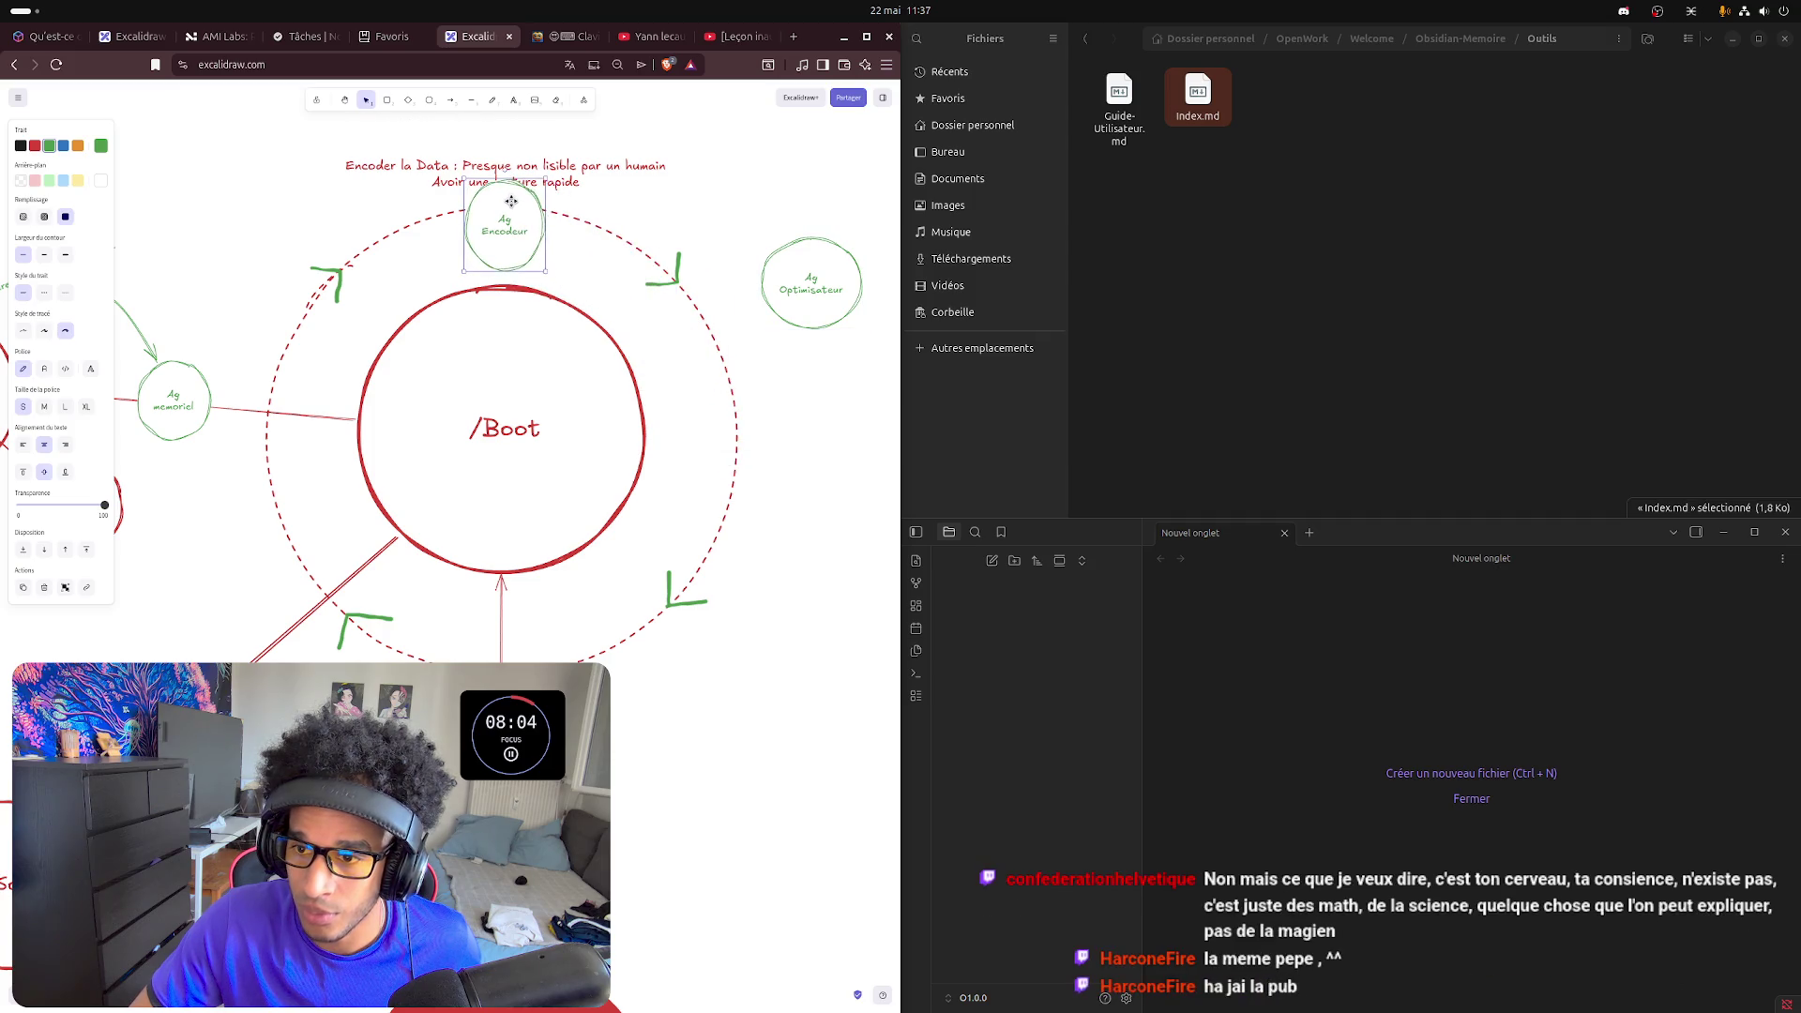
{"action": "left_click", "coordinate": [506, 168]}
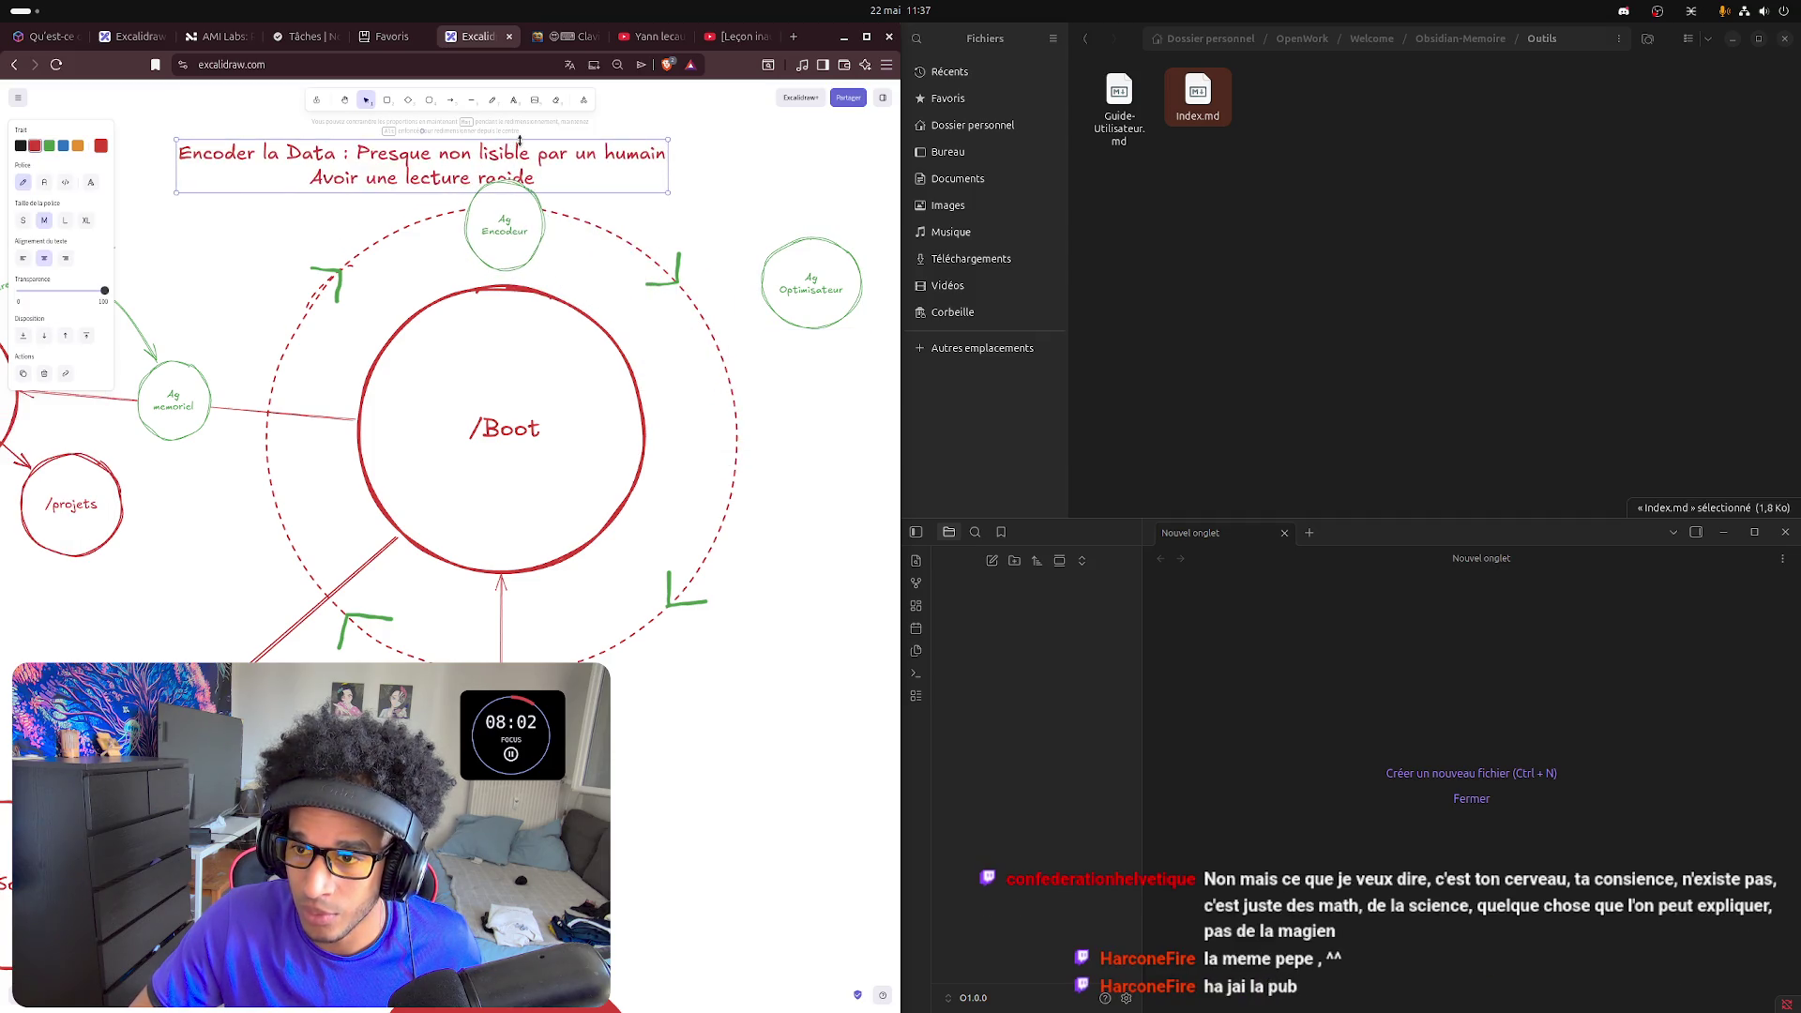
{"action": "scroll", "coordinate": [630, 247], "scroll_direction": "up", "scroll_amount": 2}
{"action": "scroll", "coordinate": [629, 246], "scroll_direction": "up", "scroll_amount": 2}
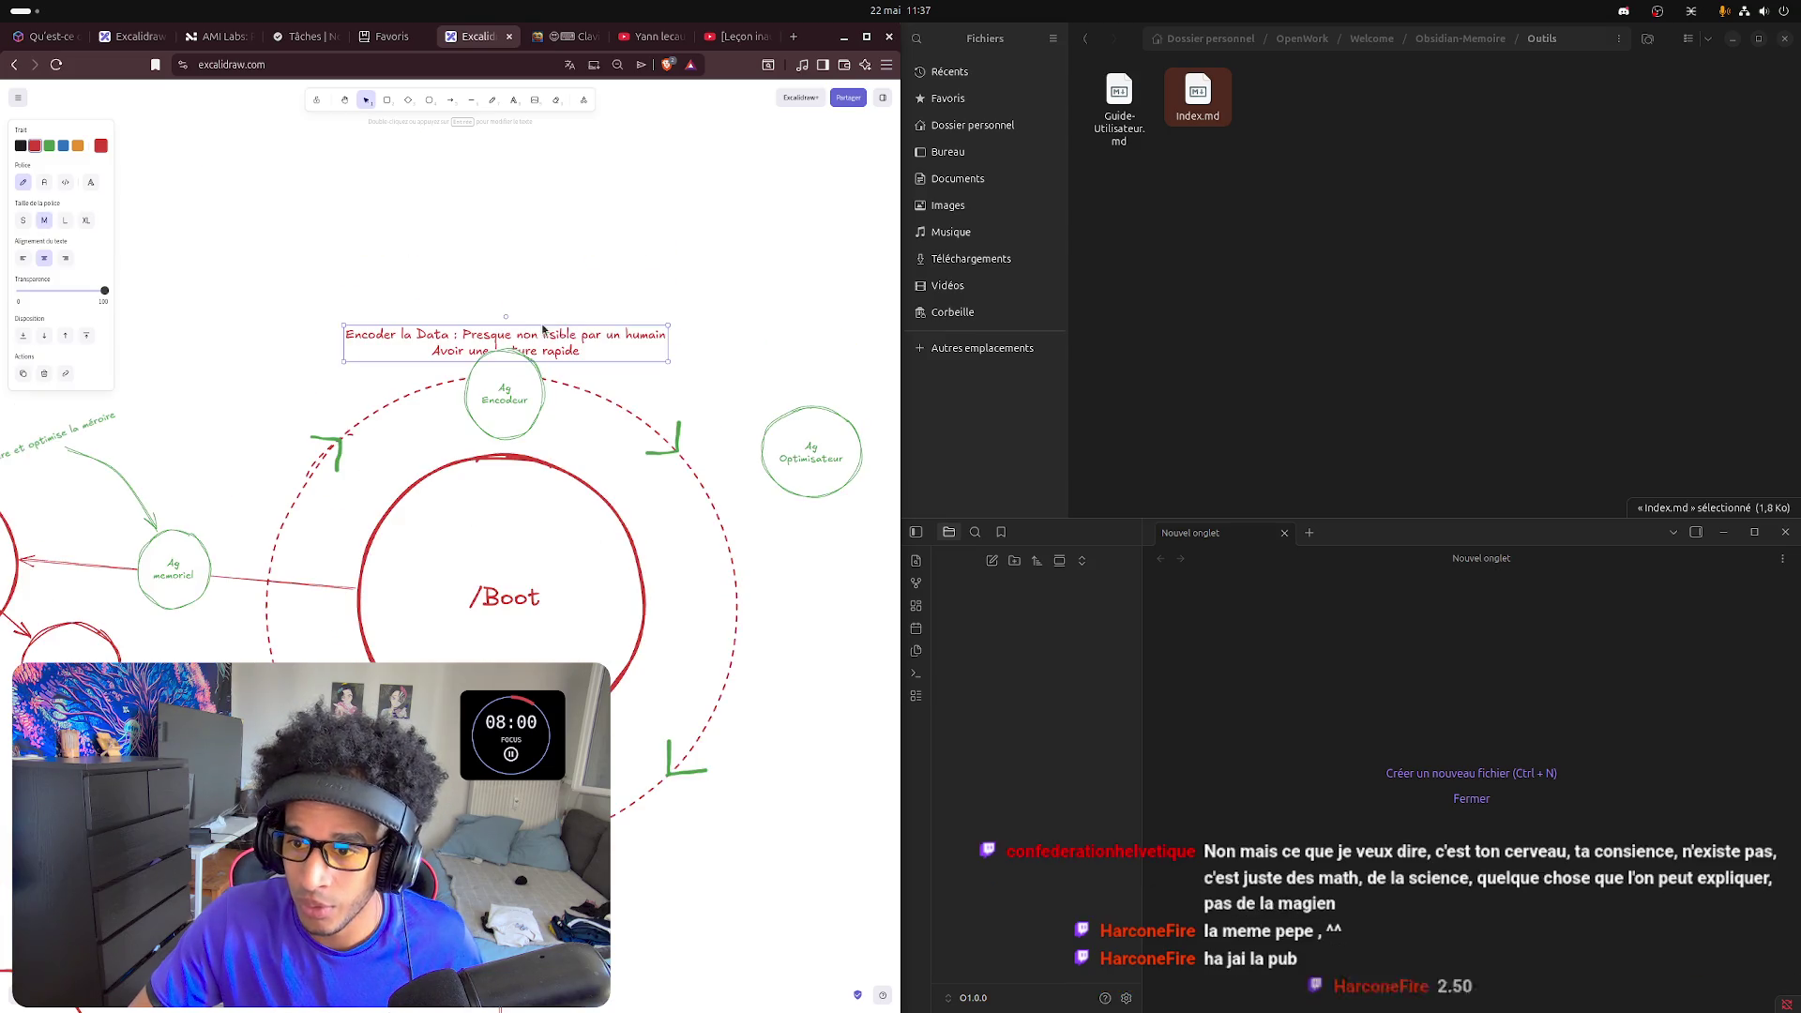
{"action": "mouse_move", "coordinate": [542, 333]}
{"action": "left_mouse_down"}
{"action": "mouse_move", "coordinate": [539, 296]}
{"action": "mouse_move", "coordinate": [509, 349]}
{"action": "left_mouse_up"}
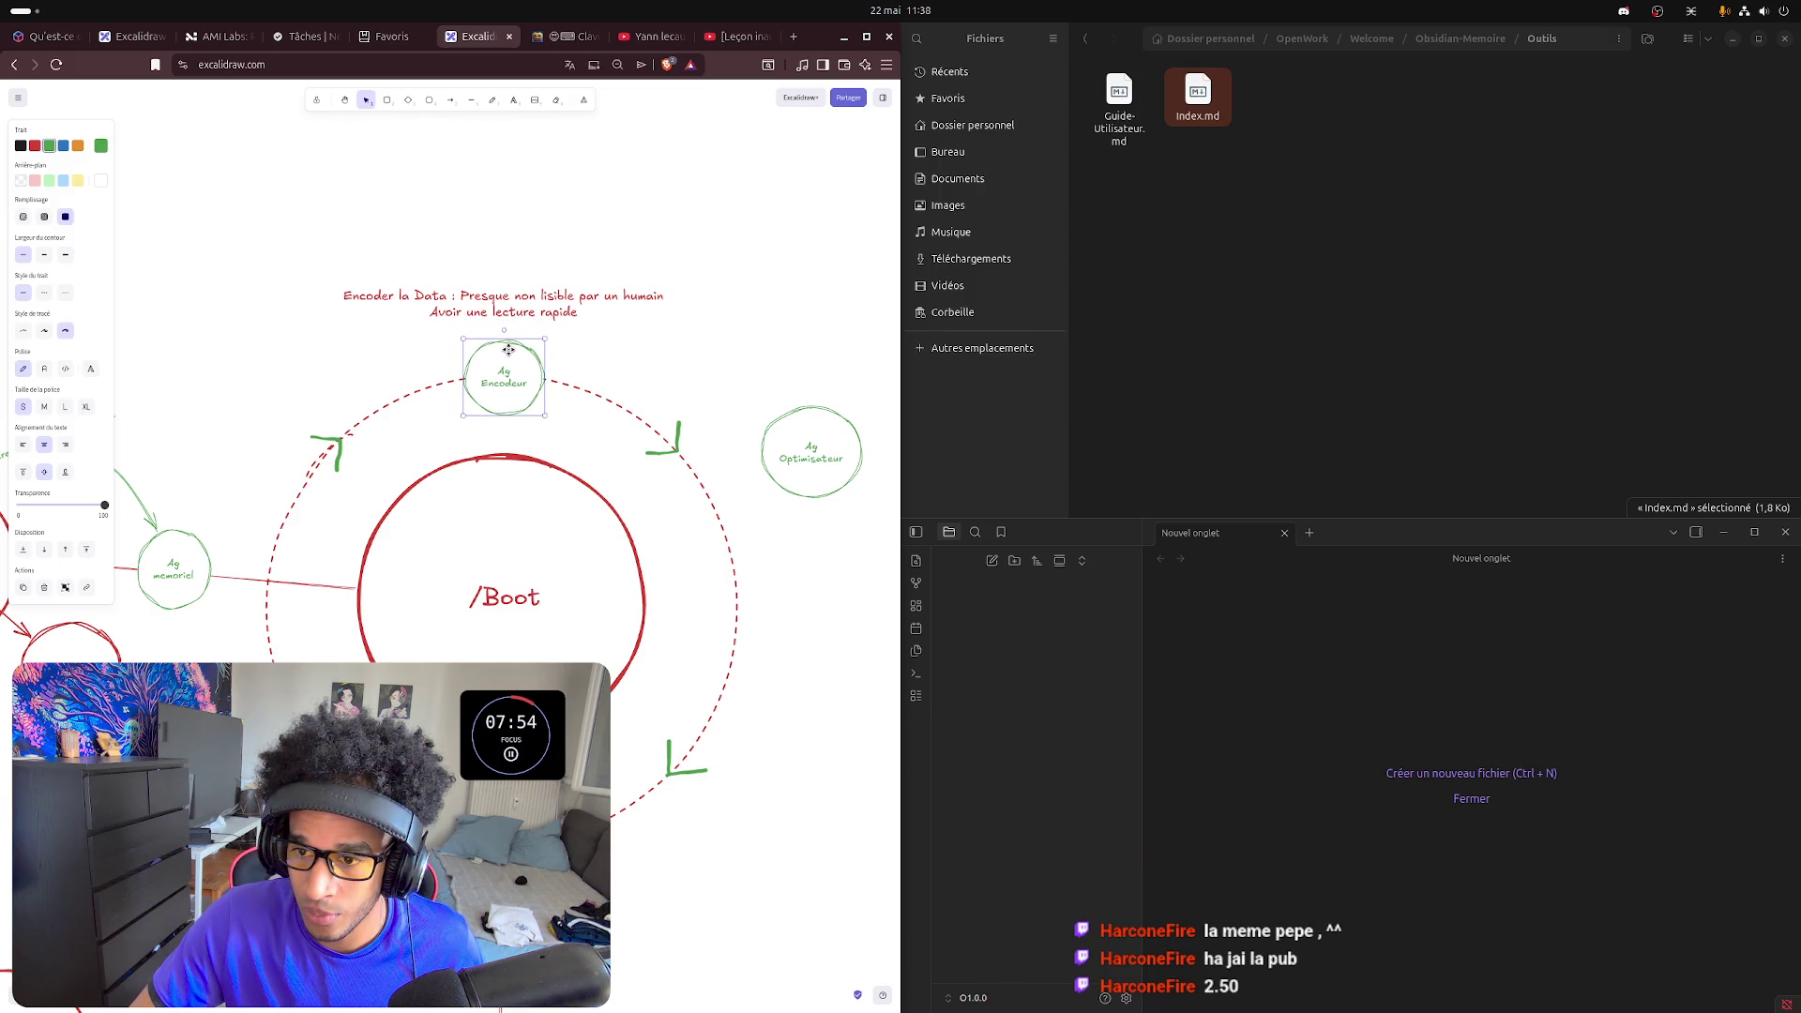
{"action": "left_click", "coordinate": [667, 352]}
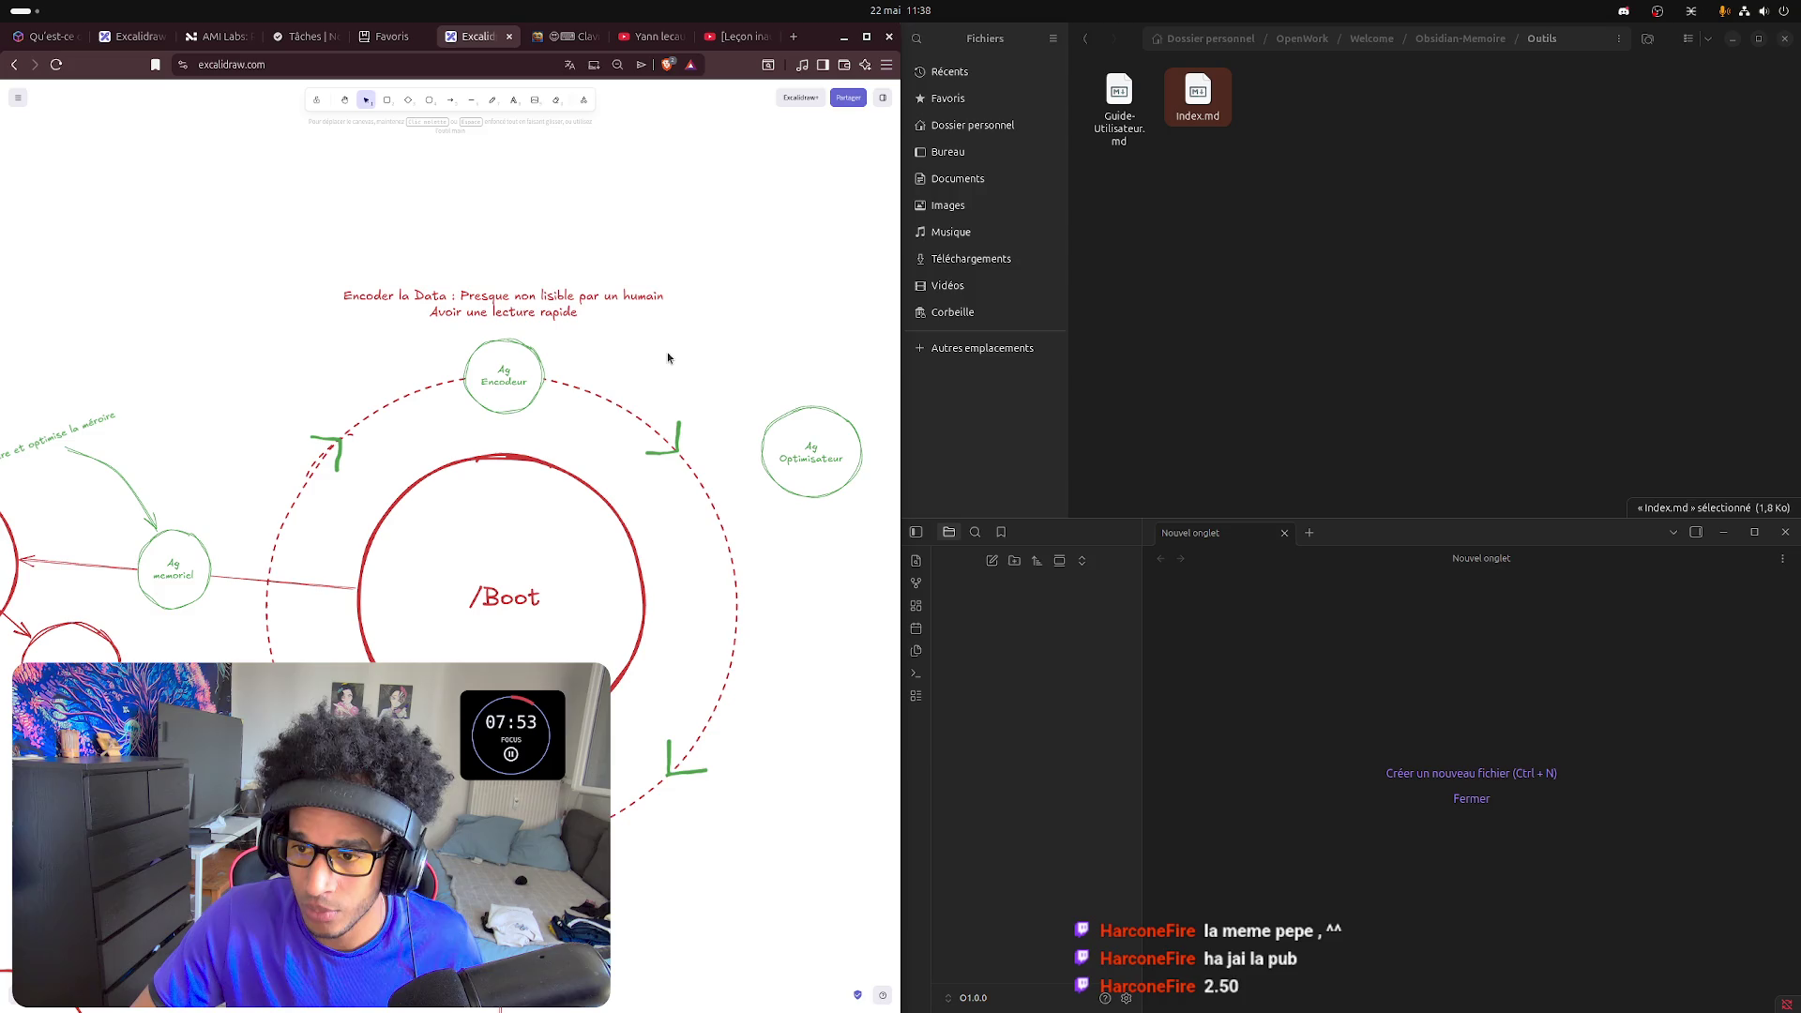
- Turn the upper-left arrowhead on the ring orange
{"action": "left_click", "coordinate": [335, 447]}
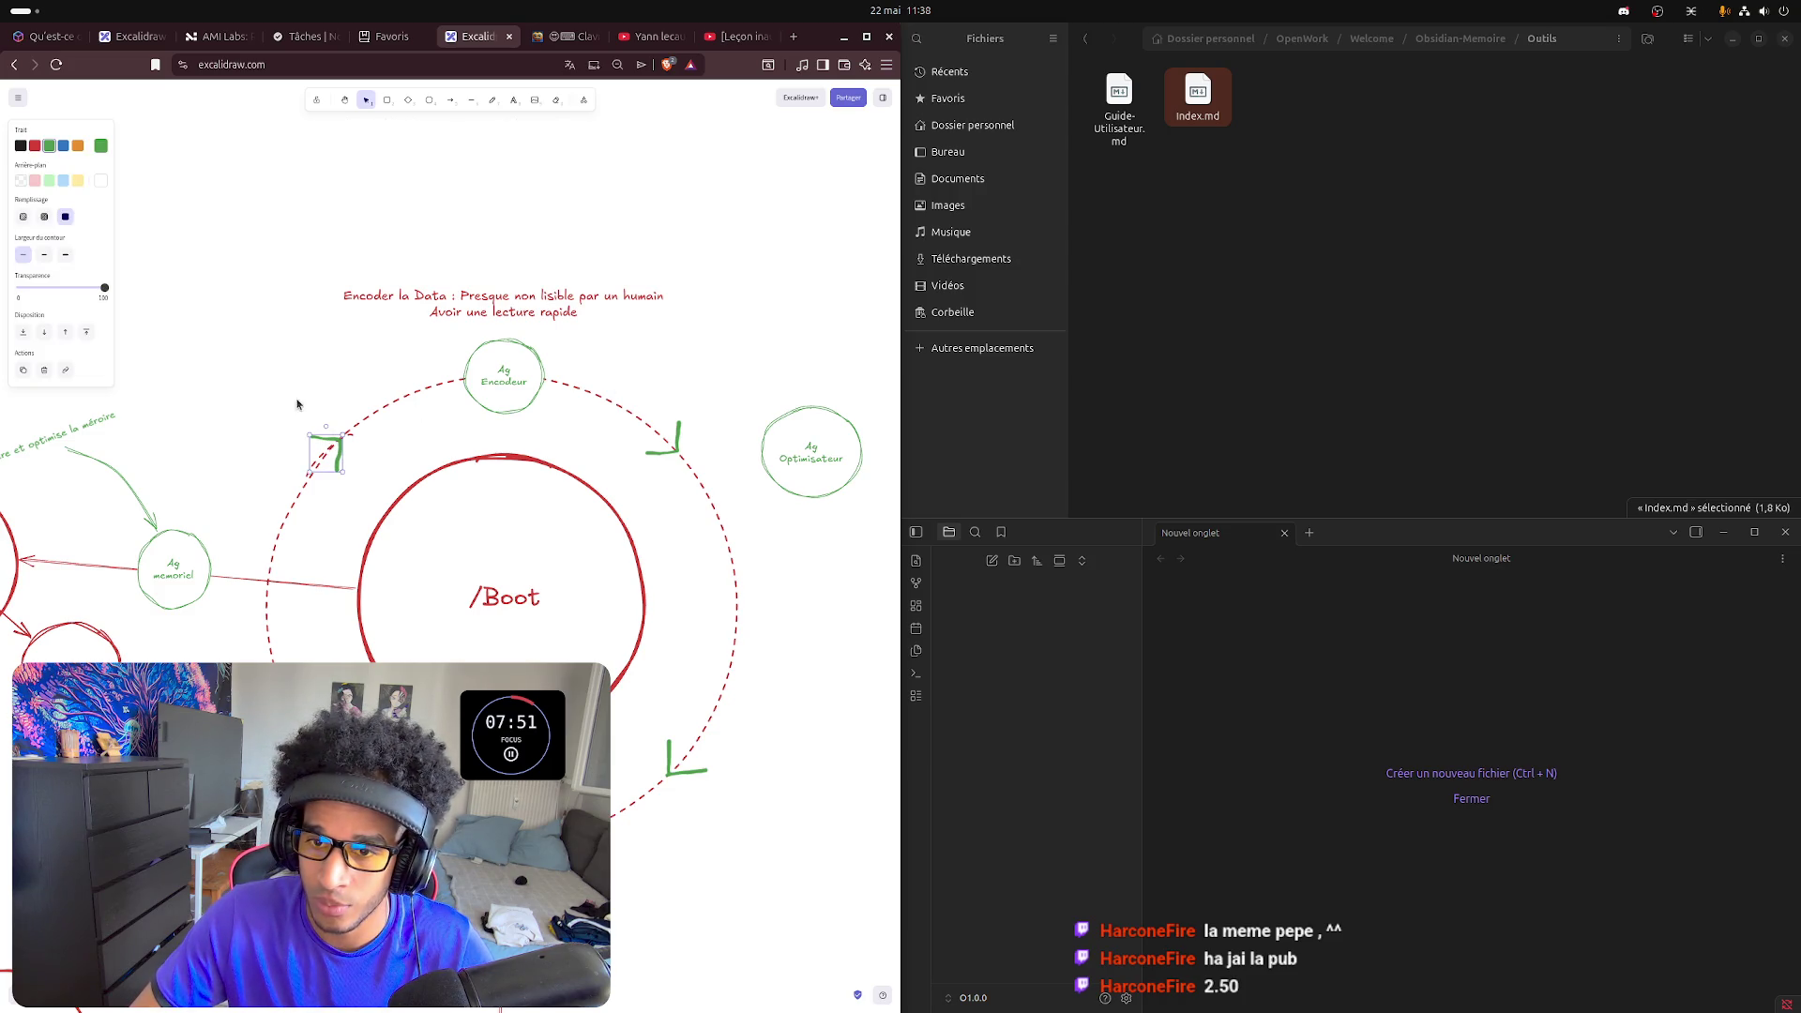
{"action": "left_click", "coordinate": [78, 146]}
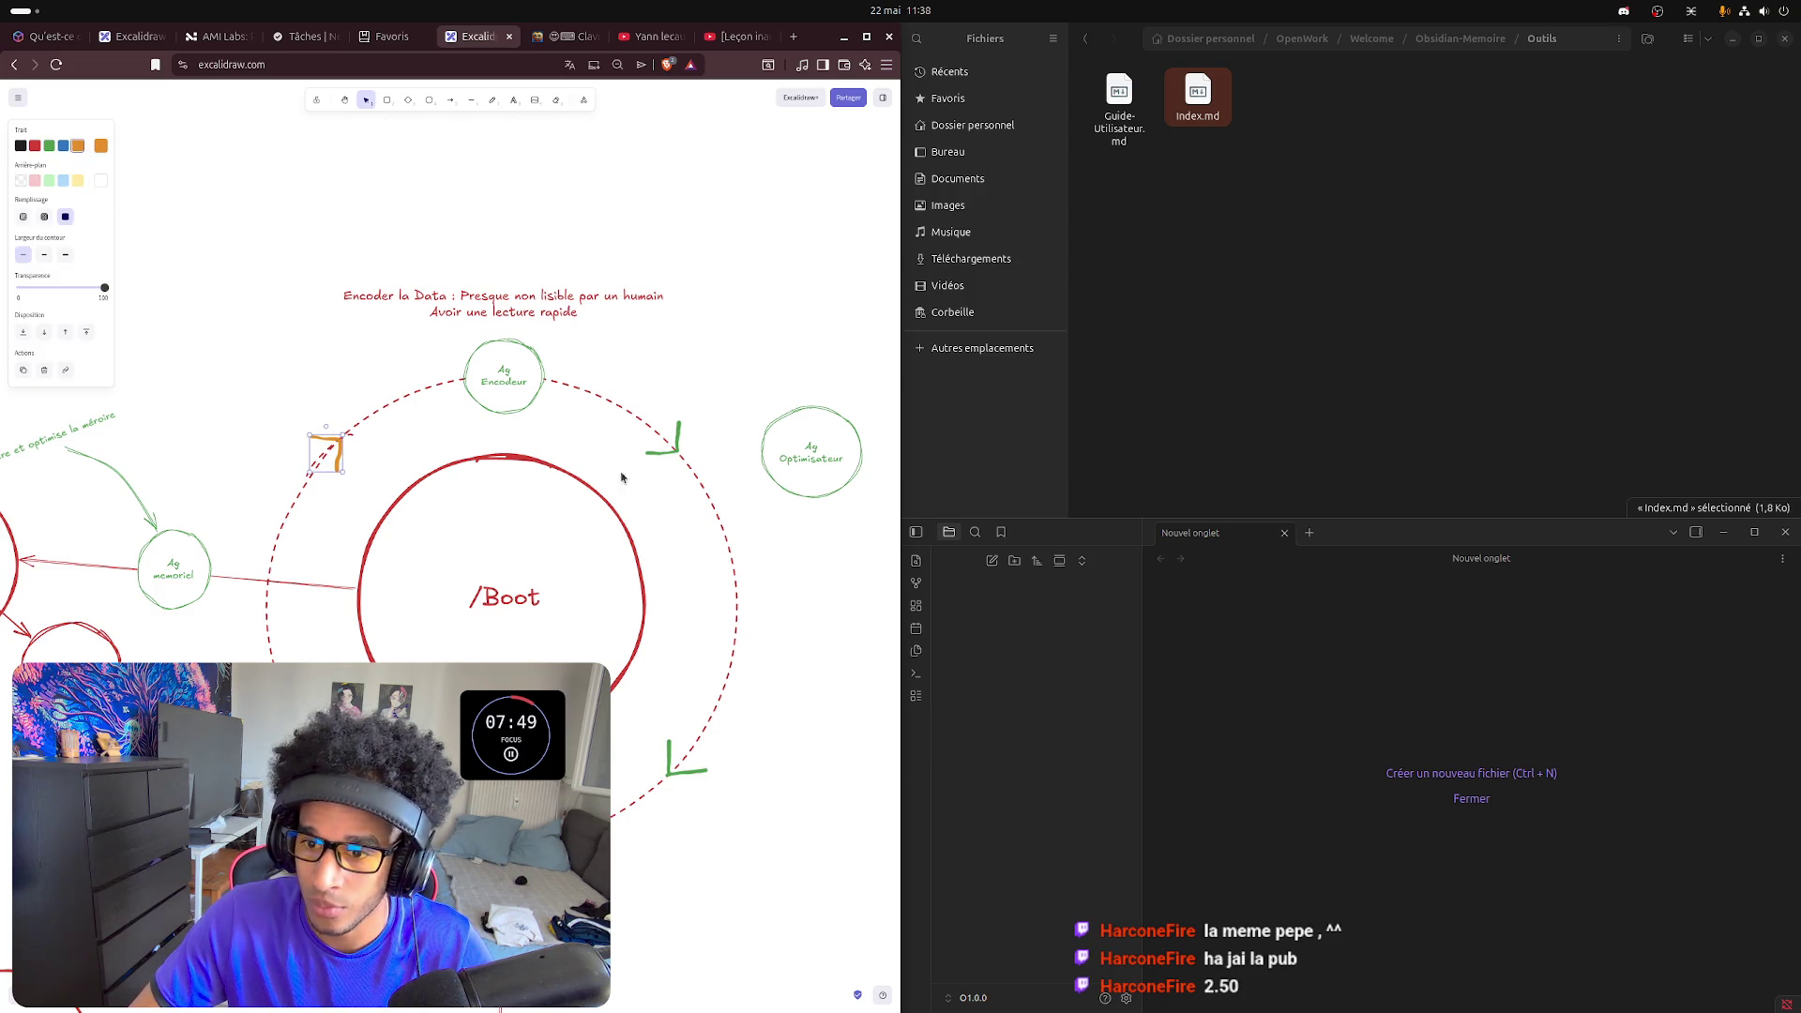
- Turn the Ag Encodeur circle and its Encoder la Data caption orange
{"action": "left_click", "coordinate": [677, 446]}
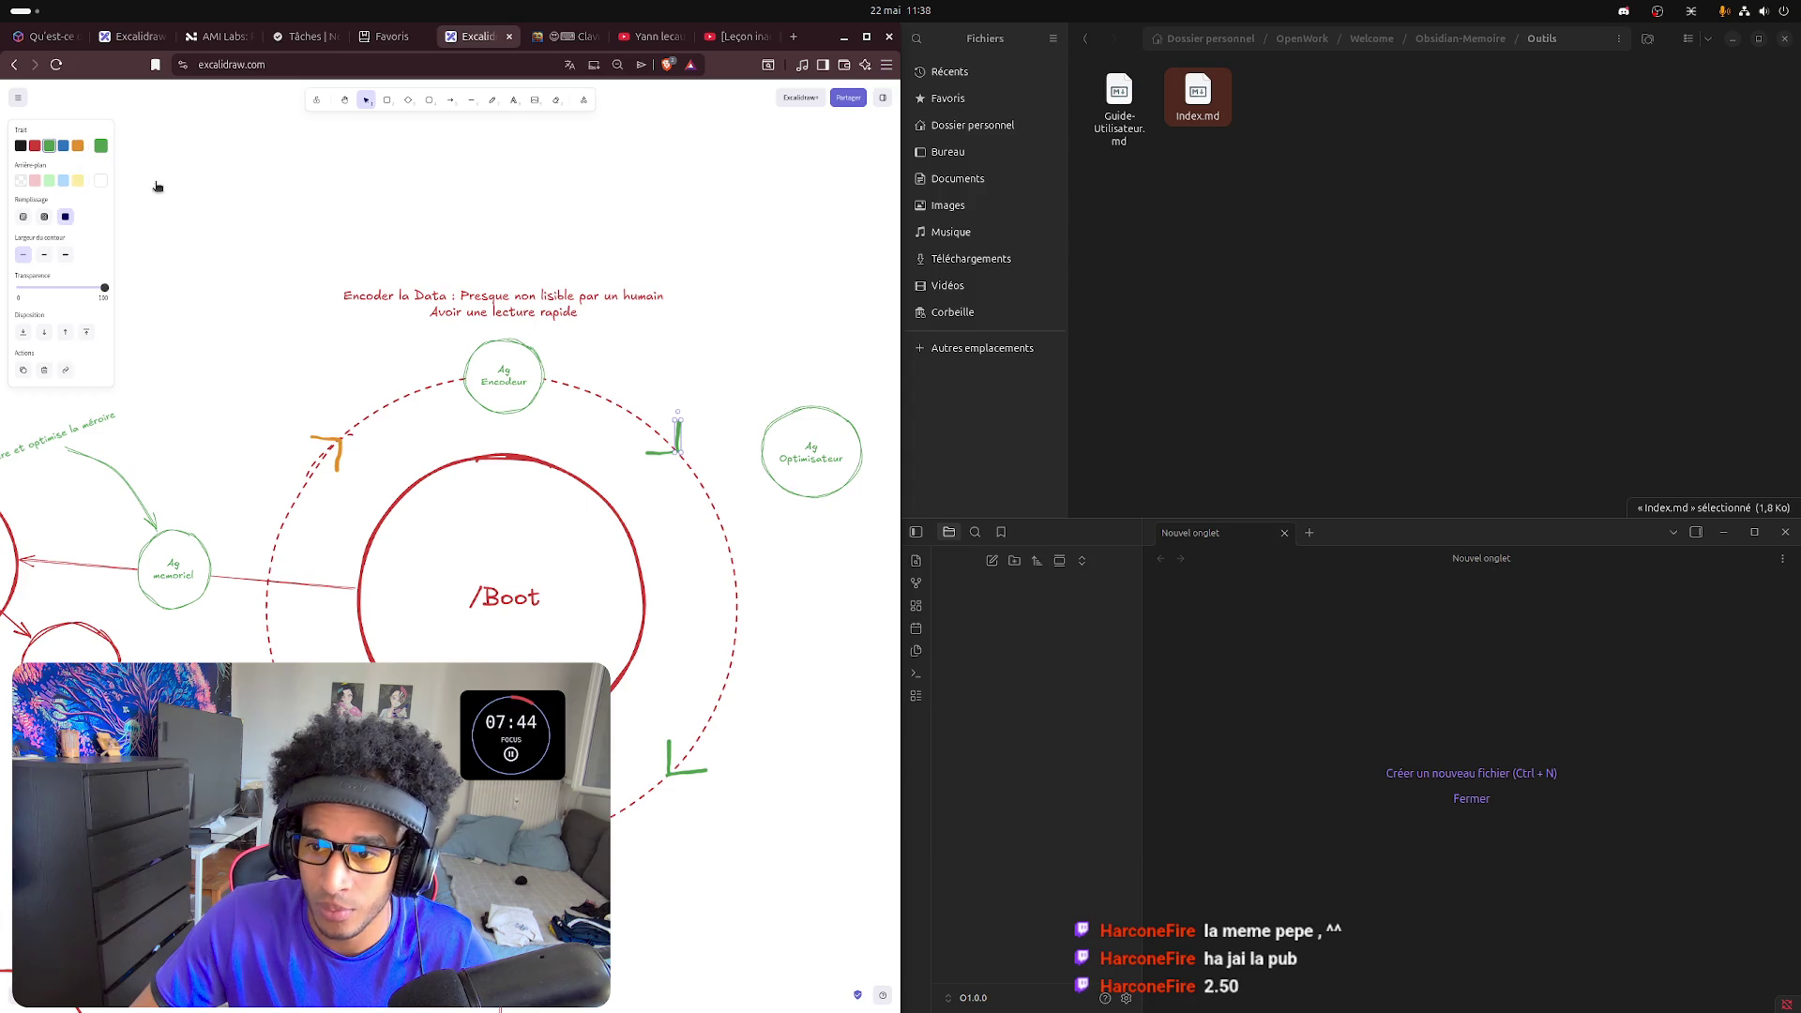
{"action": "left_click", "coordinate": [513, 345]}
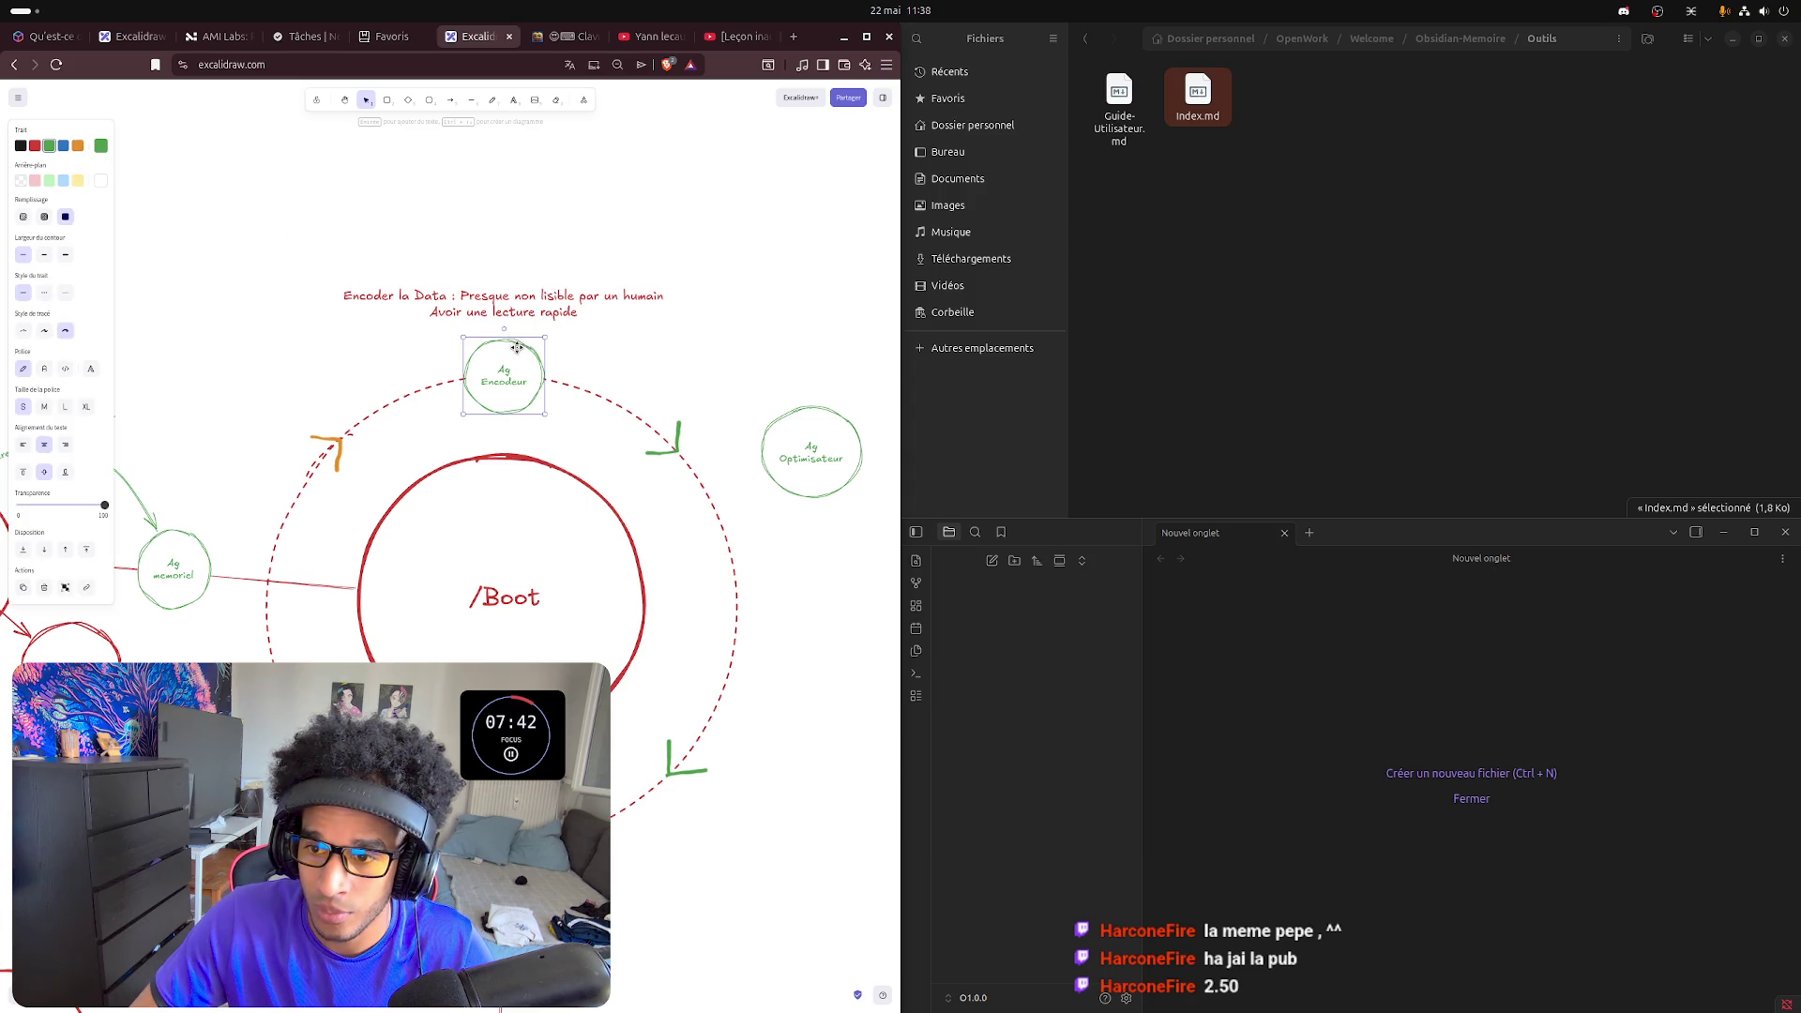
{"action": "left_click", "coordinate": [78, 145]}
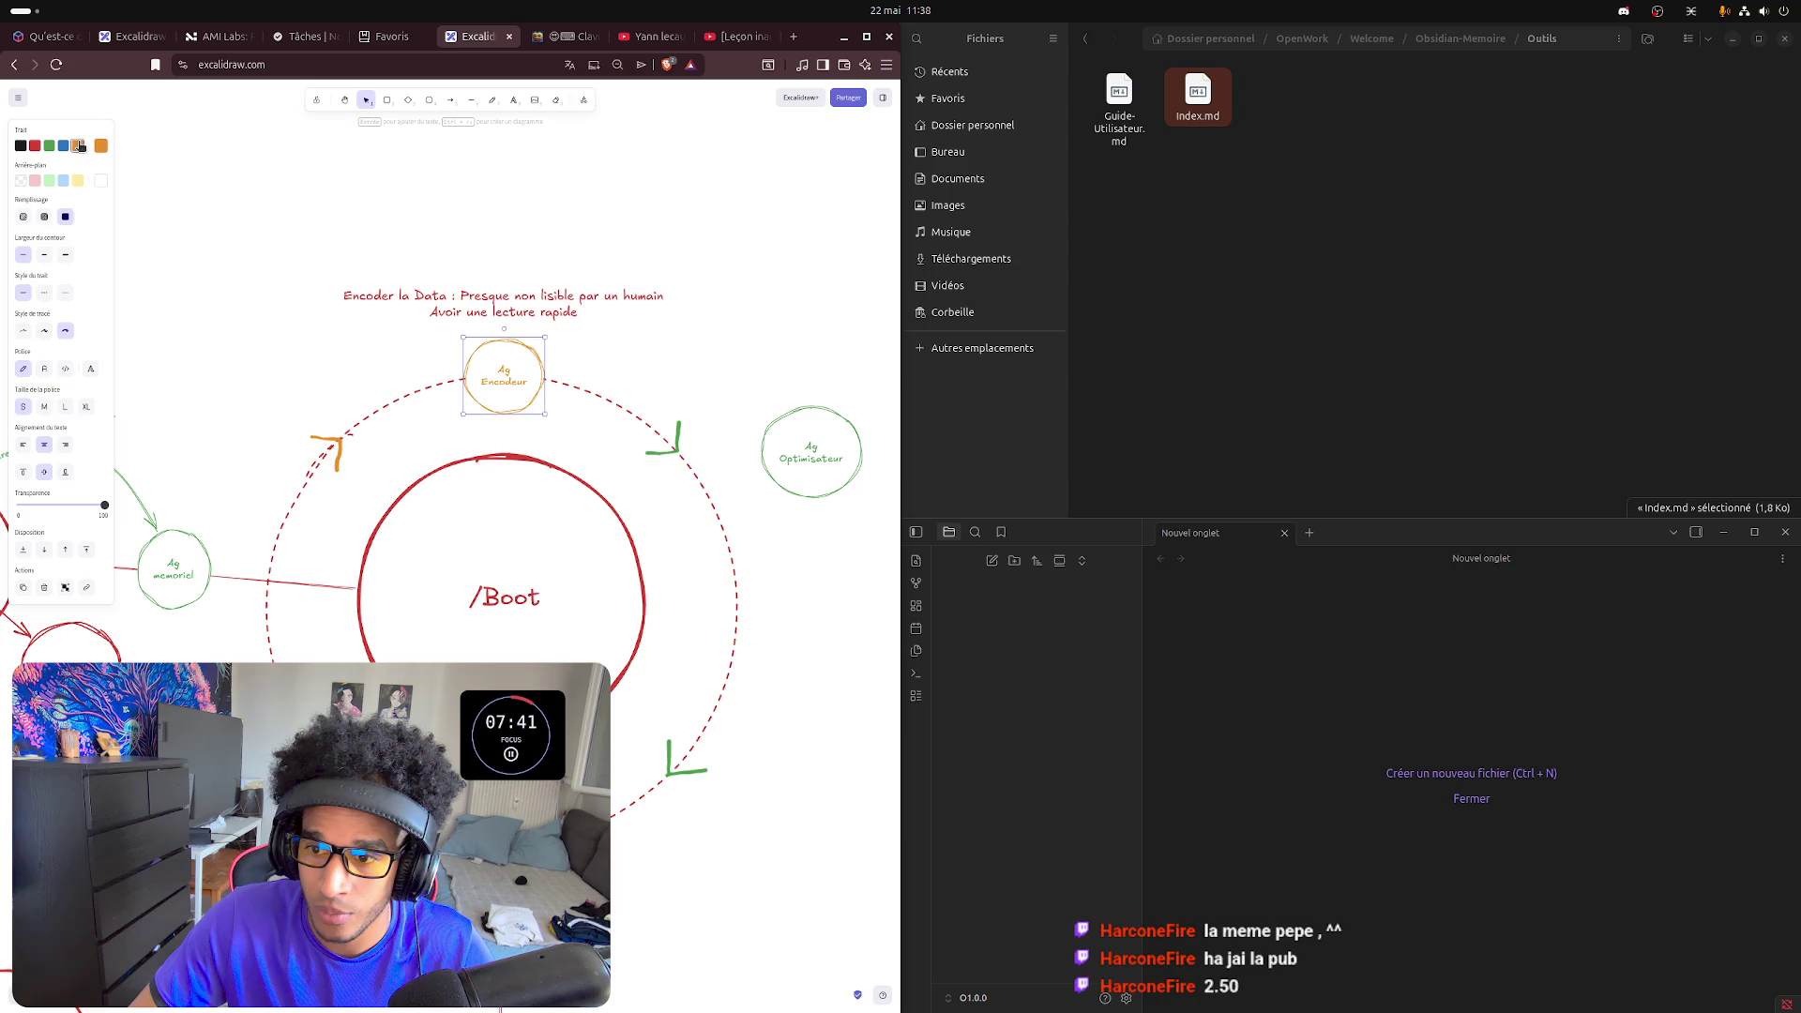
{"action": "left_click", "coordinate": [548, 297]}
{"action": "left_click", "coordinate": [78, 145]}
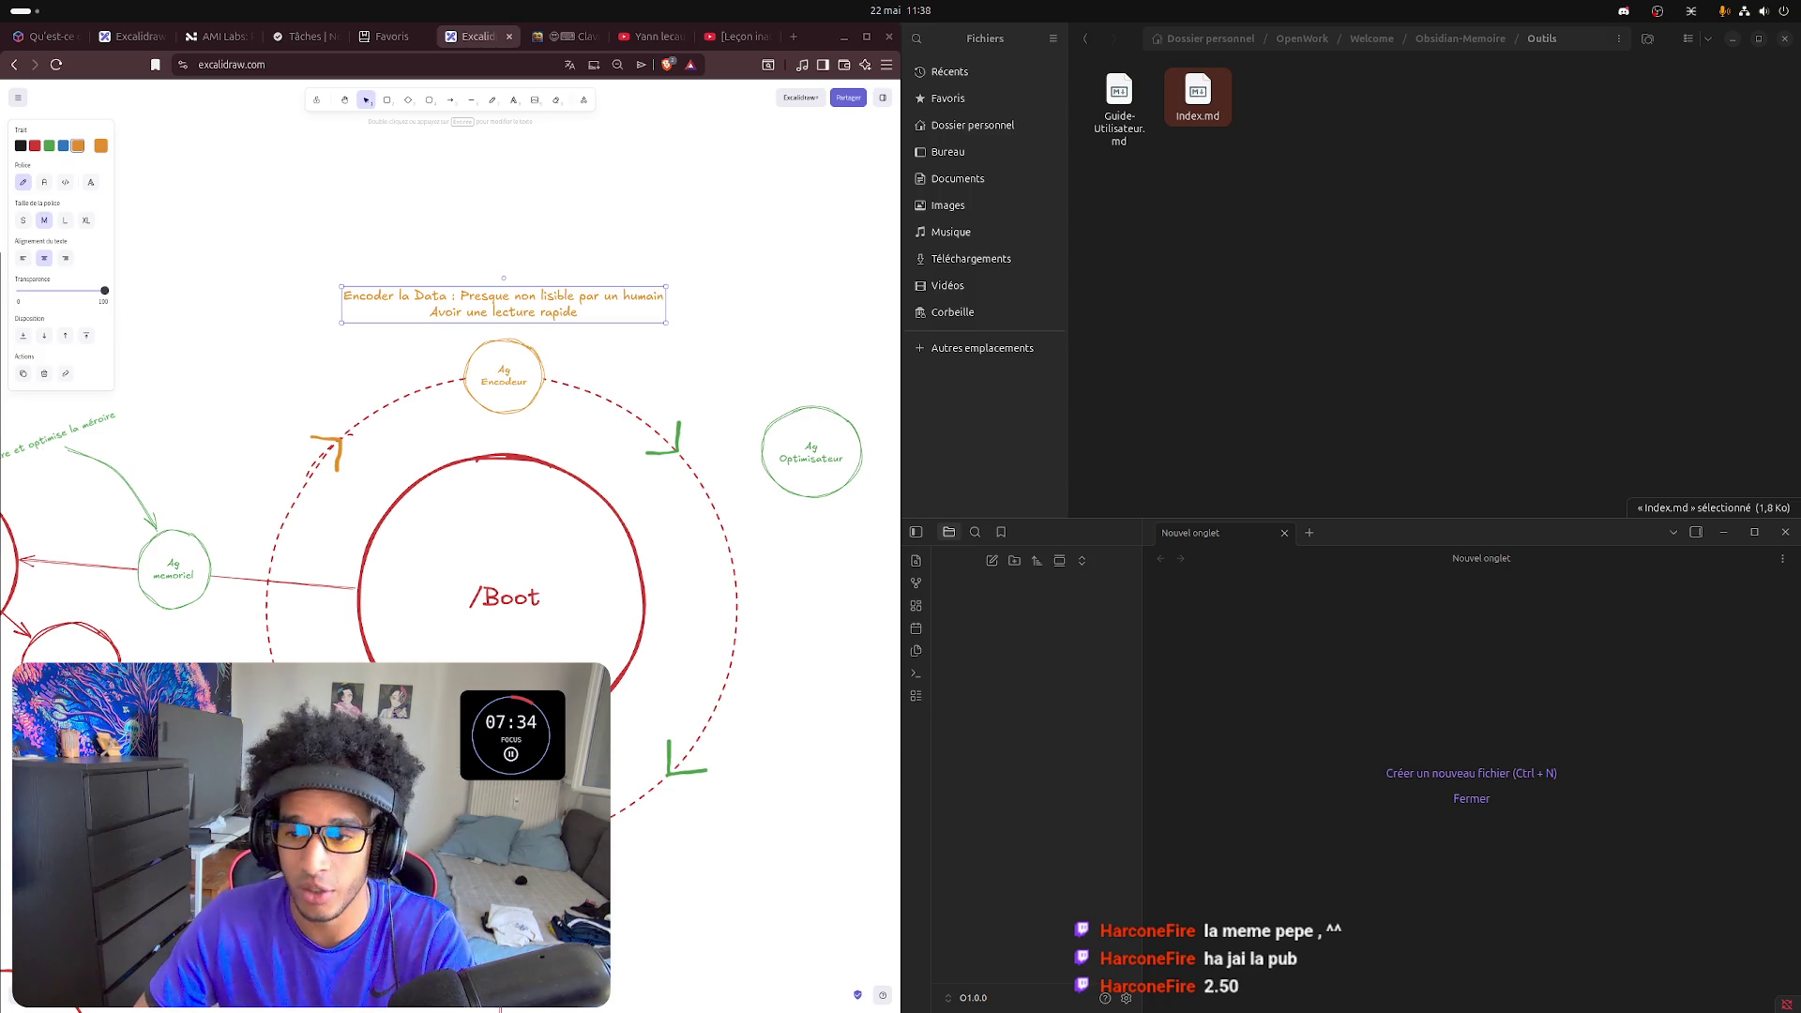
- Move Ag Optimisateur onto the dashed ring's right side
{"action": "left_click", "coordinate": [817, 424]}
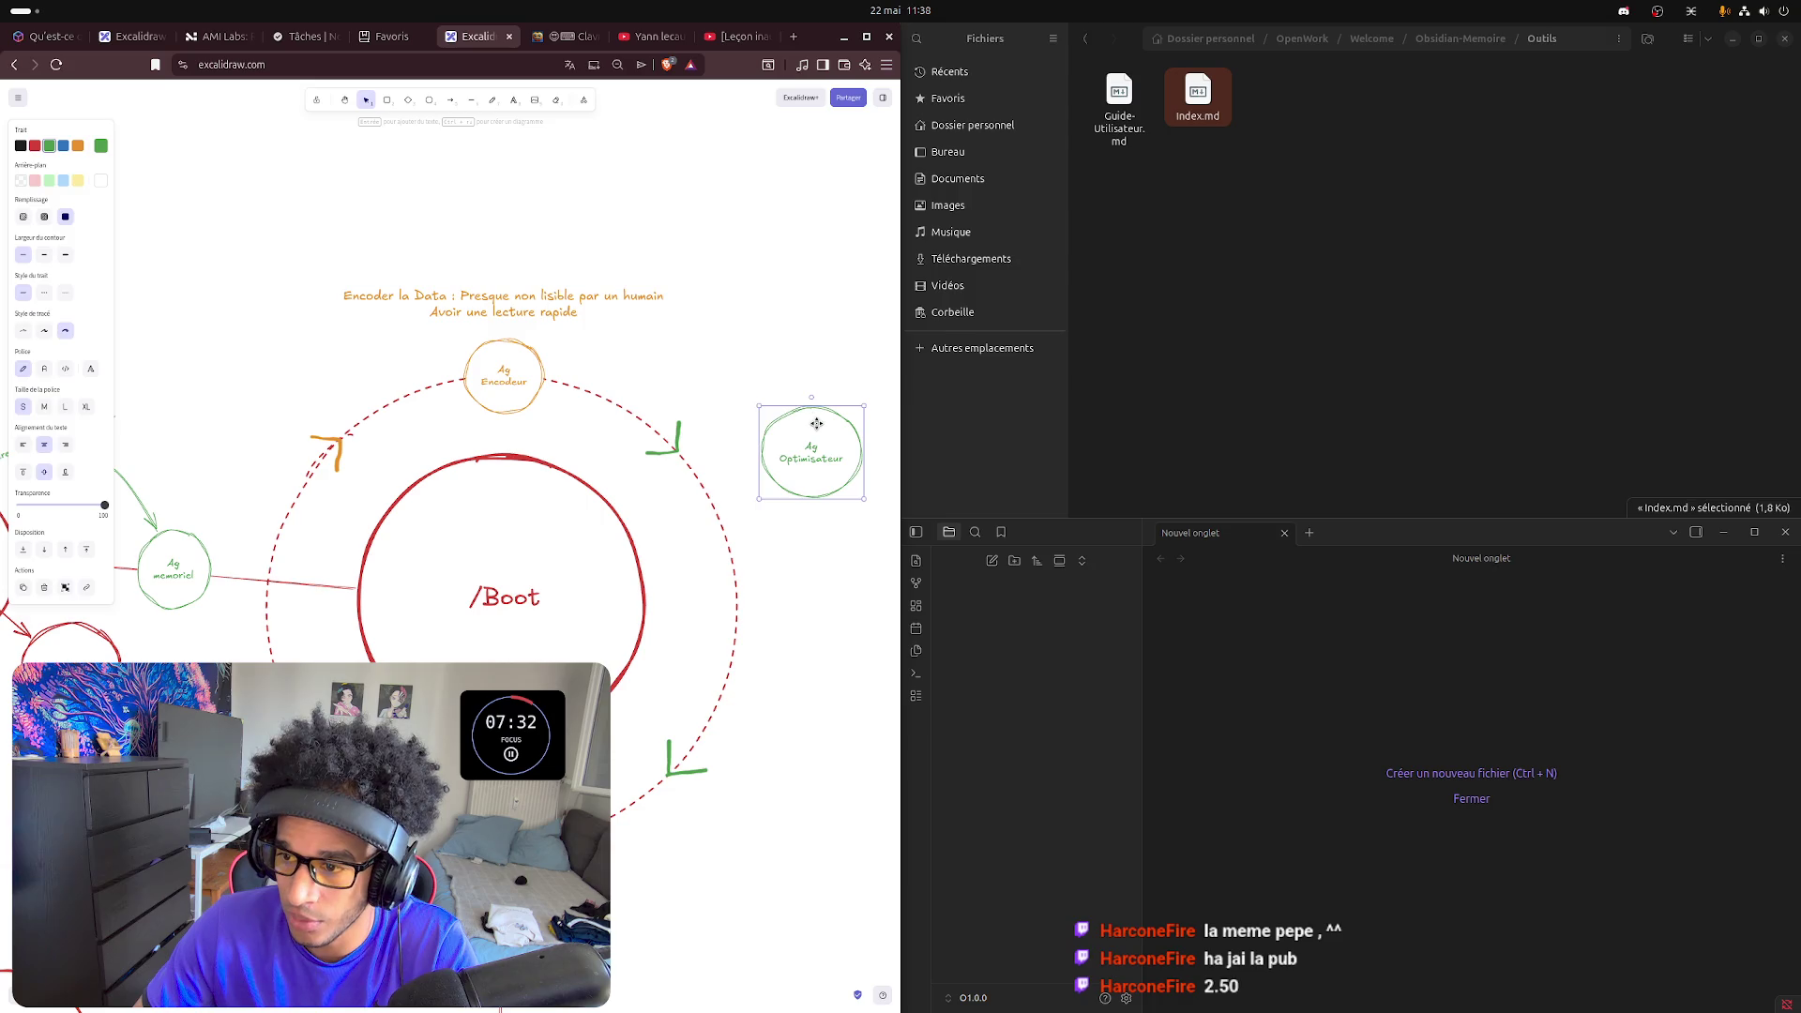
{"action": "left_click_drag", "start_coordinate": [817, 424], "coordinate": [735, 565]}
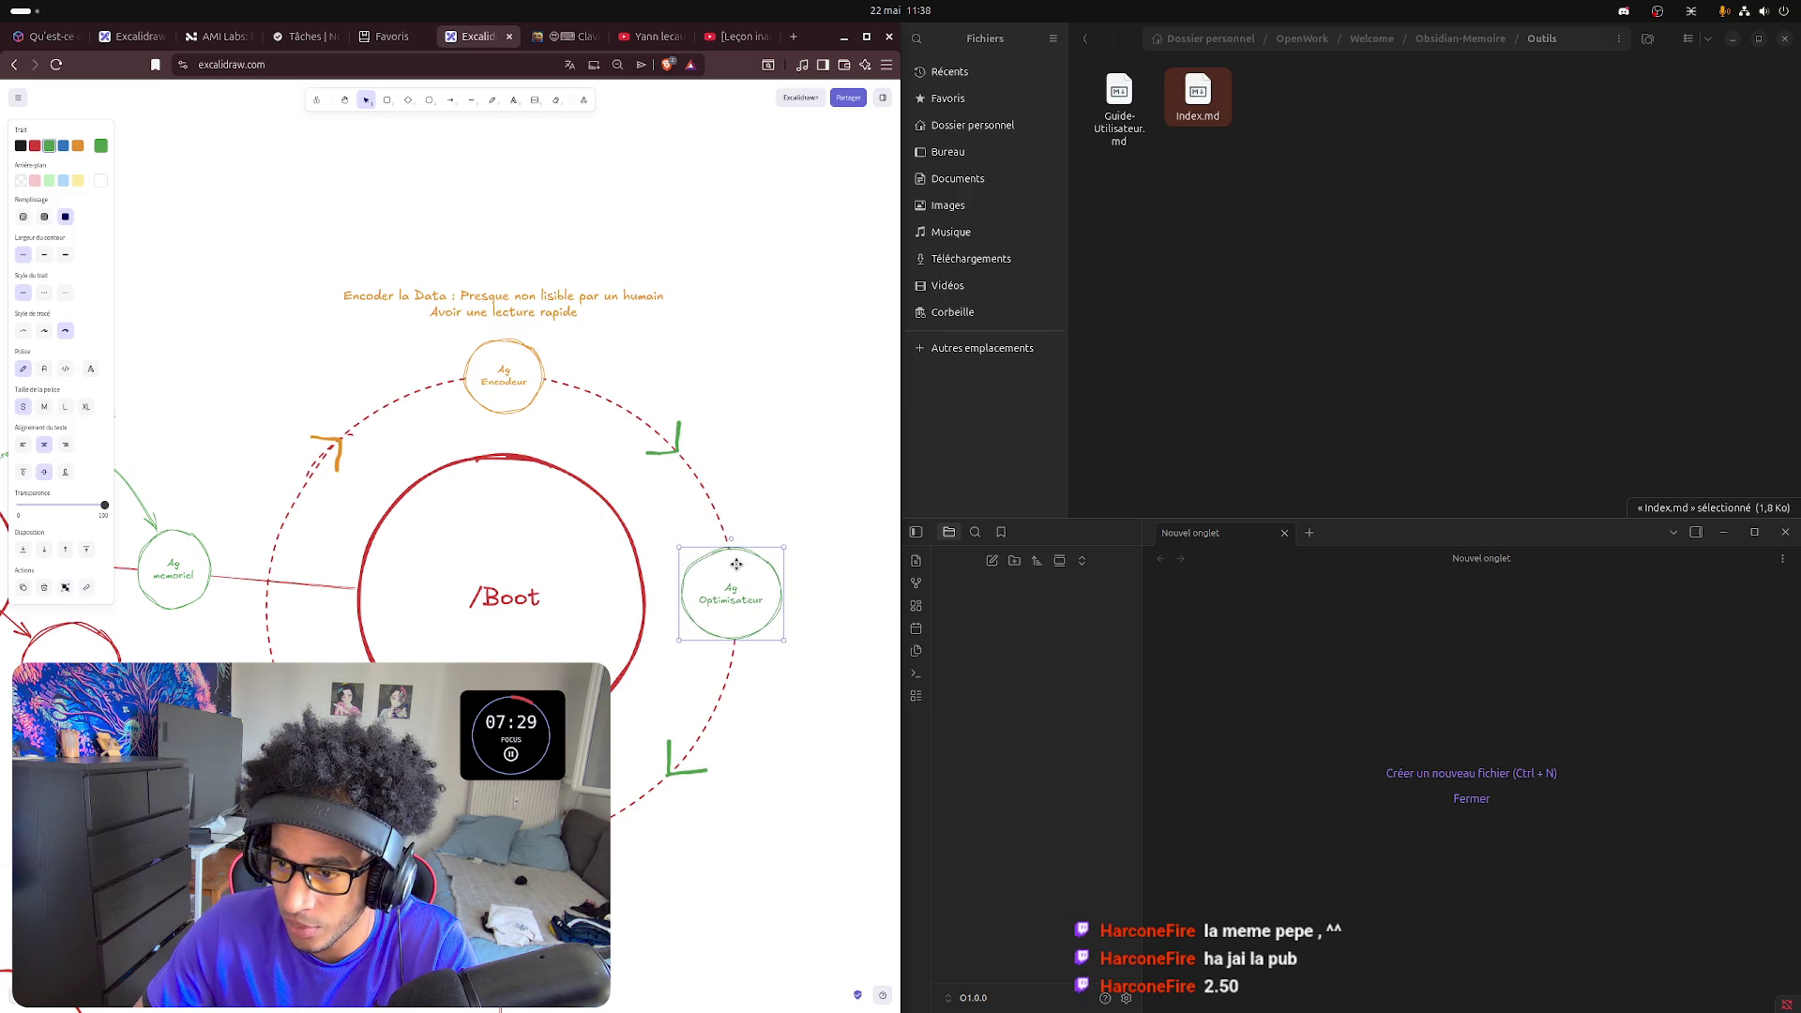
{"action": "left_click", "coordinate": [788, 491]}
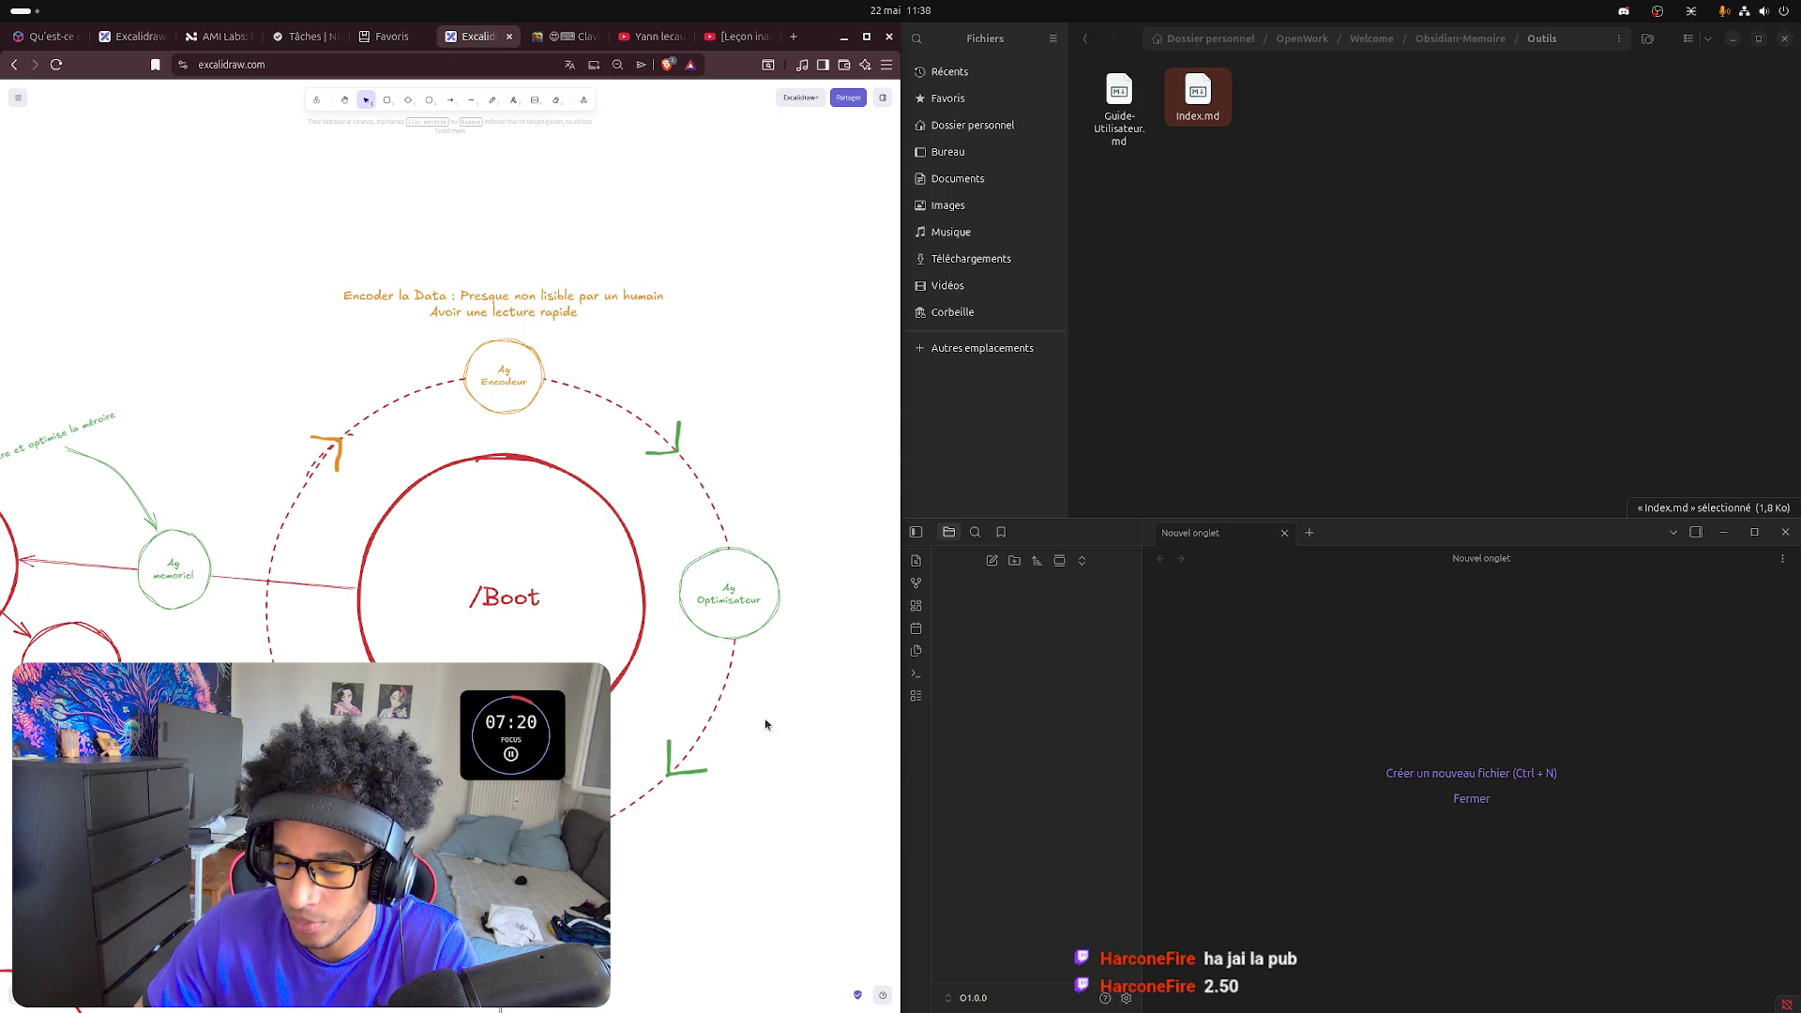
{"action": "scroll", "coordinate": [675, 756], "scroll_direction": "left", "scroll_amount": 2}
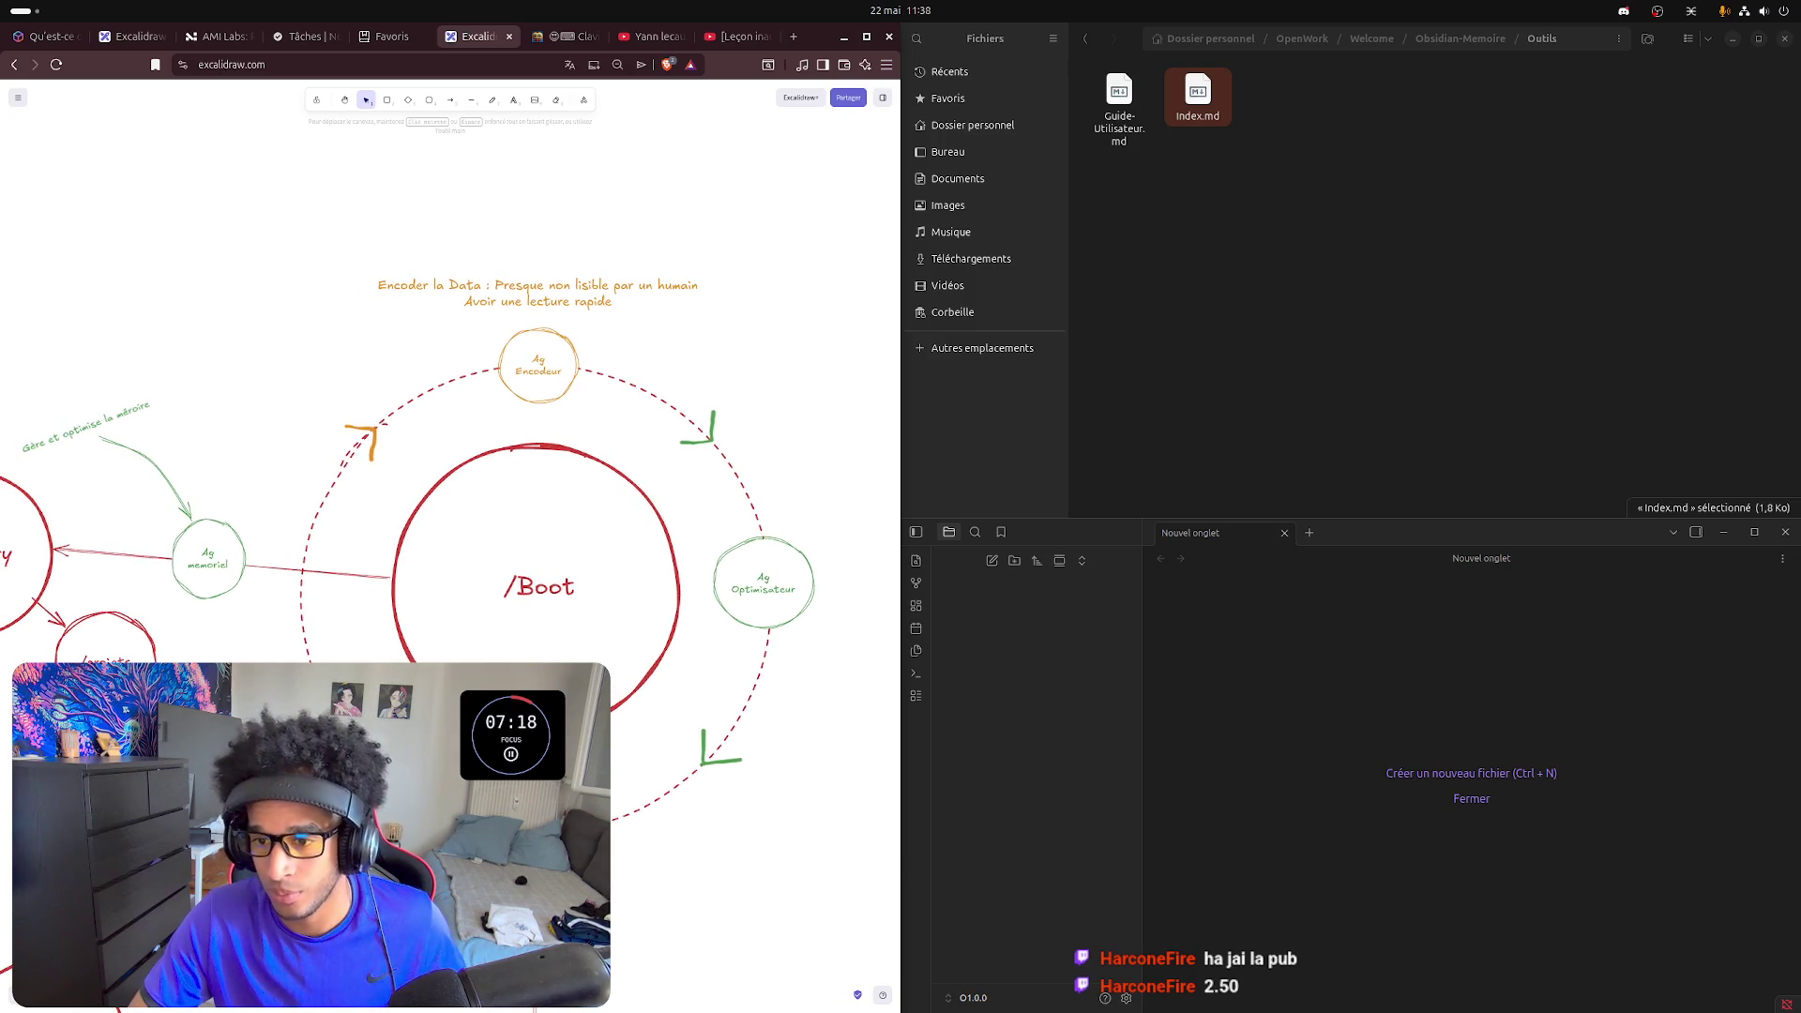
{"action": "scroll", "coordinate": [408, 465], "scroll_direction": "down", "scroll_amount": 3}
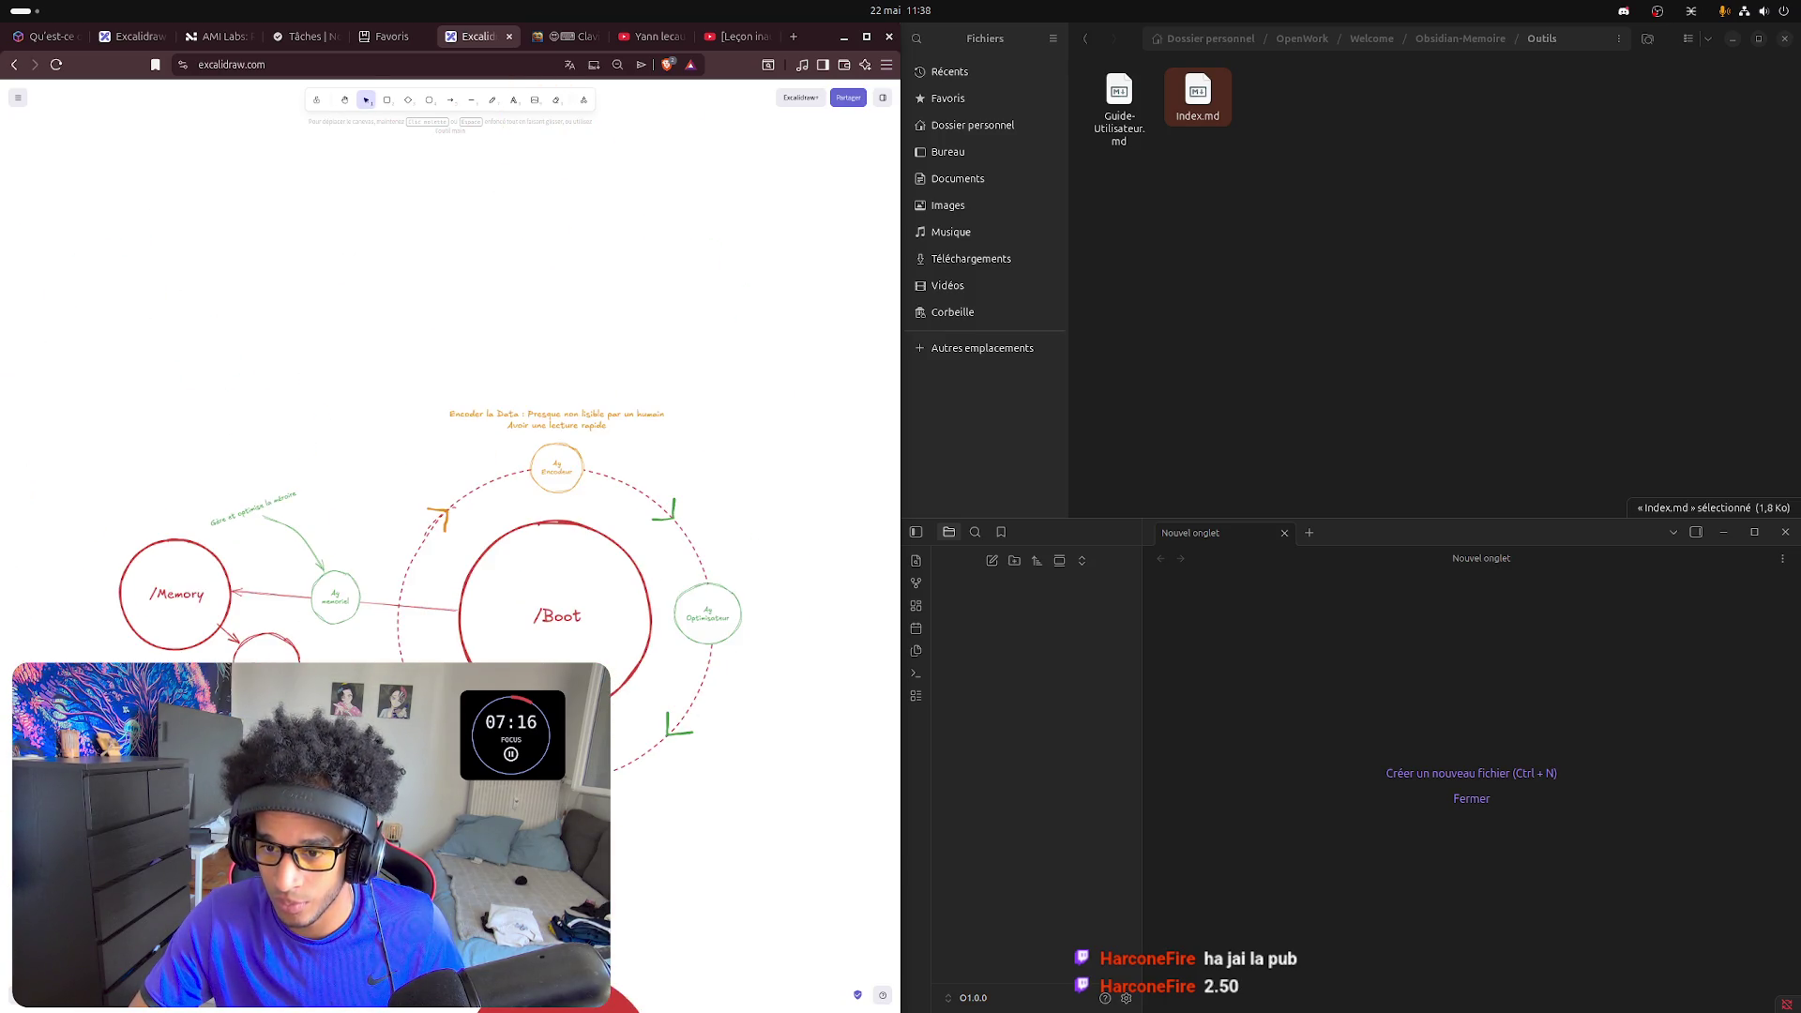
{"action": "scroll", "coordinate": [451, 563], "scroll_direction": "down", "scroll_amount": 3}
{"action": "scroll", "coordinate": [451, 562], "scroll_direction": "left", "scroll_amount": 2}
{"action": "scroll", "coordinate": [450, 563], "scroll_direction": "down", "scroll_amount": 1}
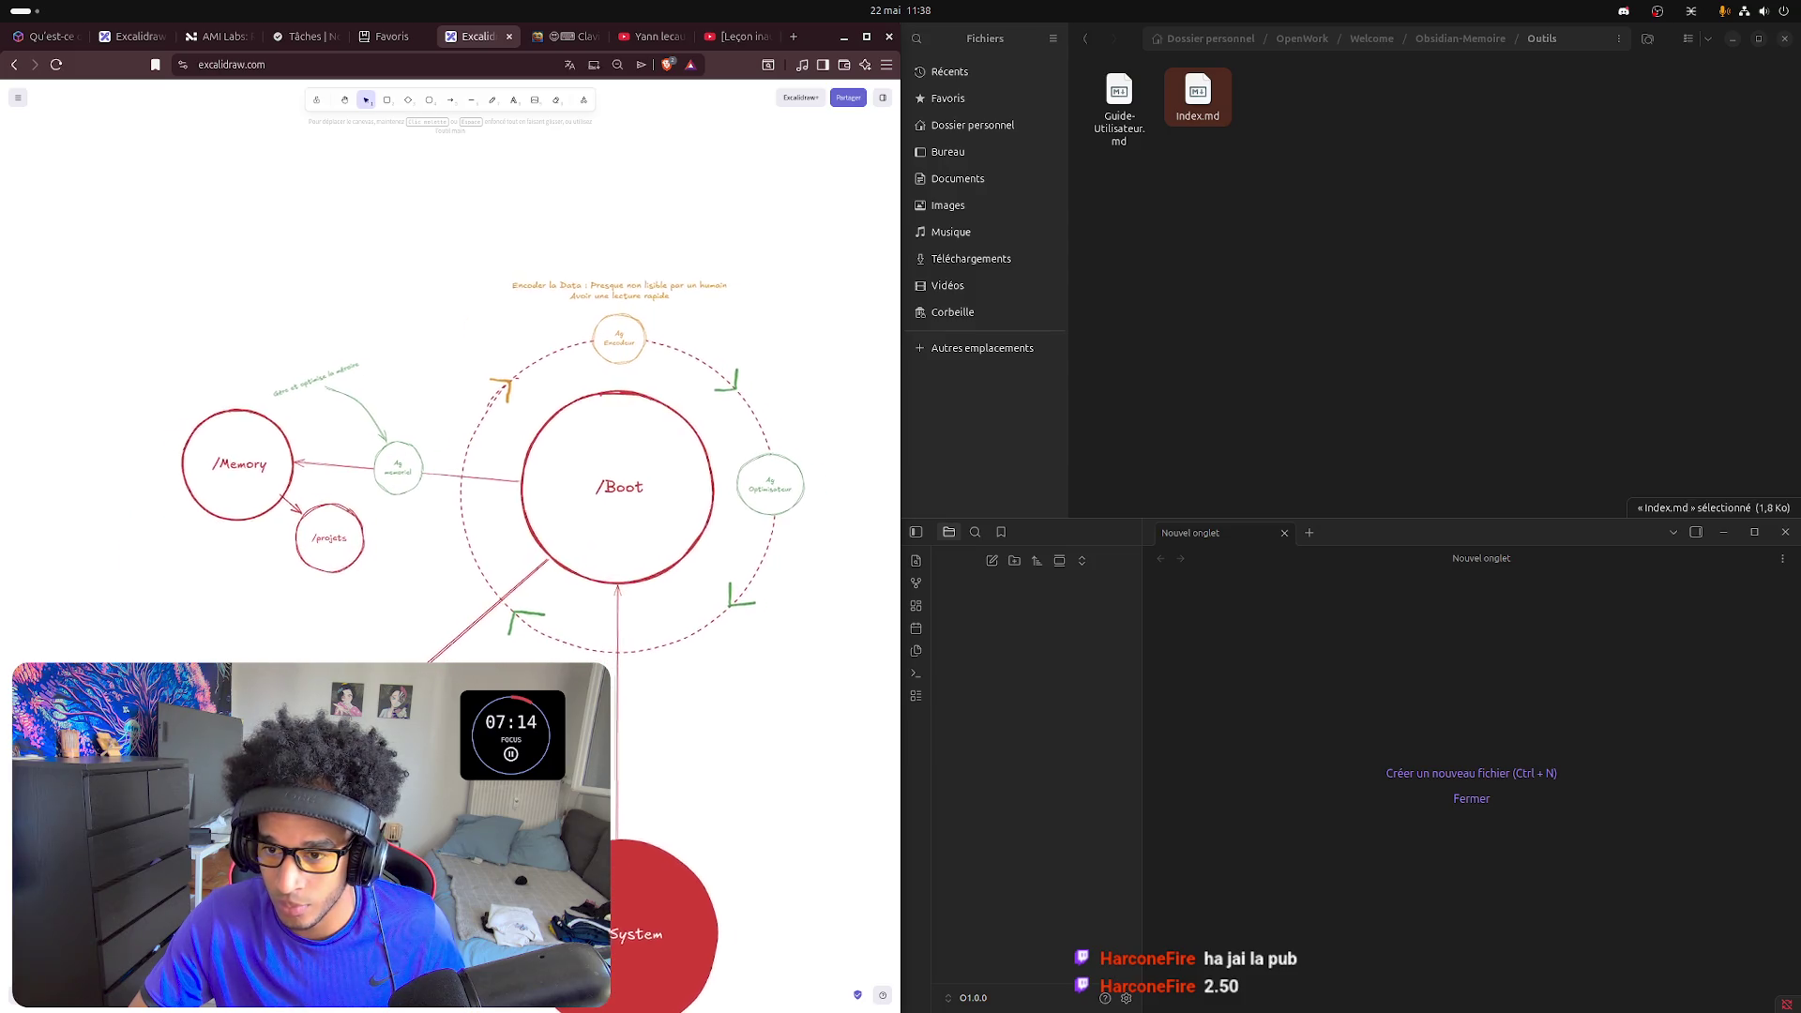
{"action": "scroll", "coordinate": [451, 564], "scroll_direction": "right", "scroll_amount": 2}
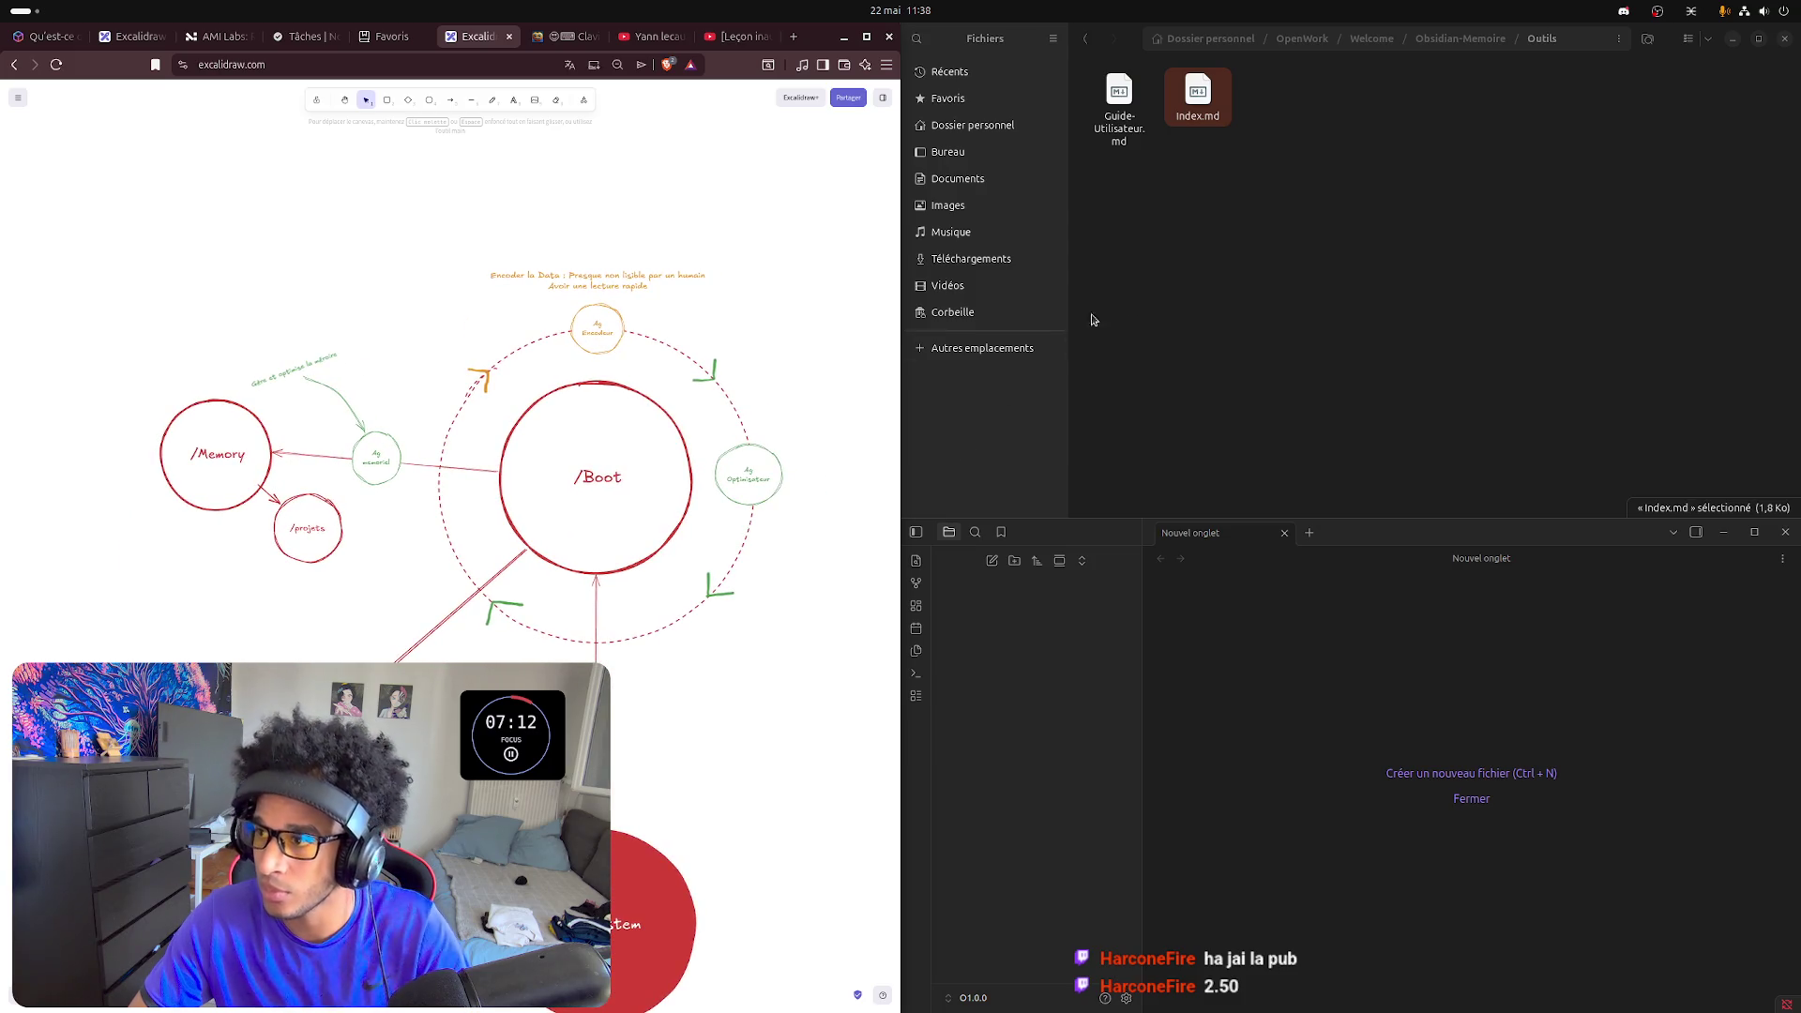
- Clear the index.md selection in the file manager beside the diagram
{"action": "left_click", "coordinate": [1488, 105]}
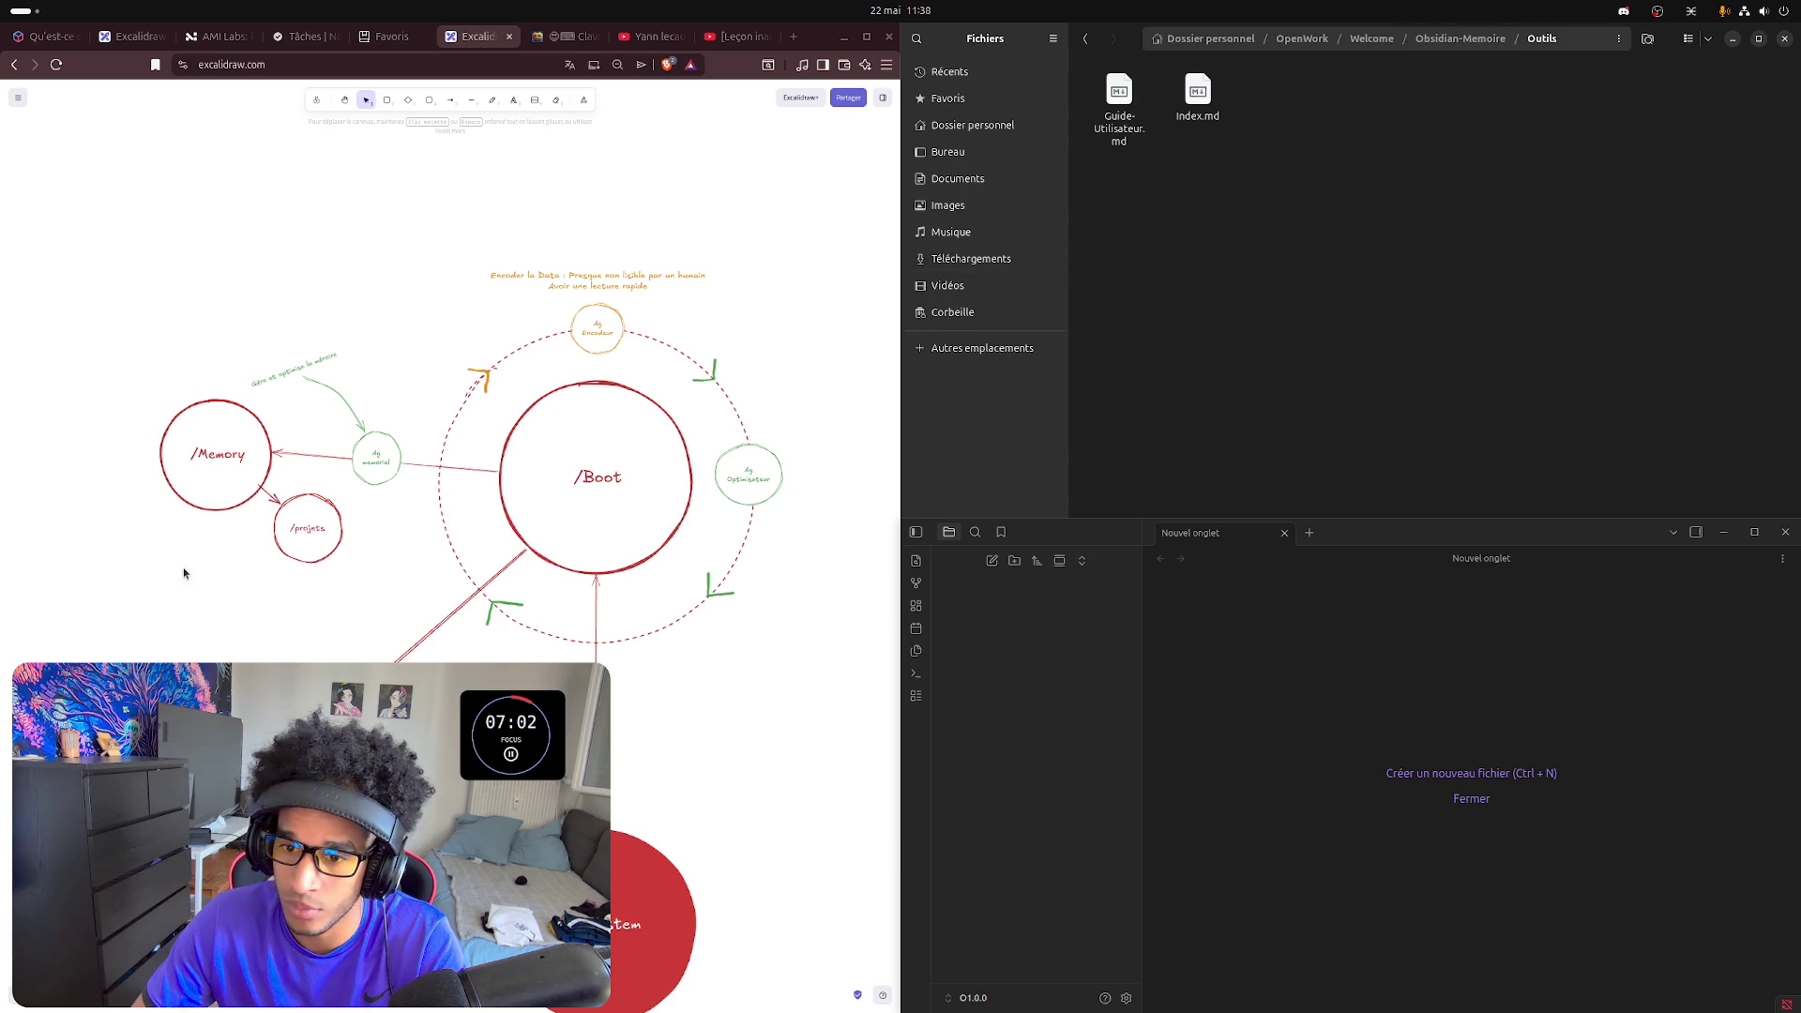
- Duplicate the /projets circle below /Memory and remove the old /Memory-to-/projets arrow
{"action": "left_click", "coordinate": [305, 504]}
{"action": "key", "text": "ctrl+c"}
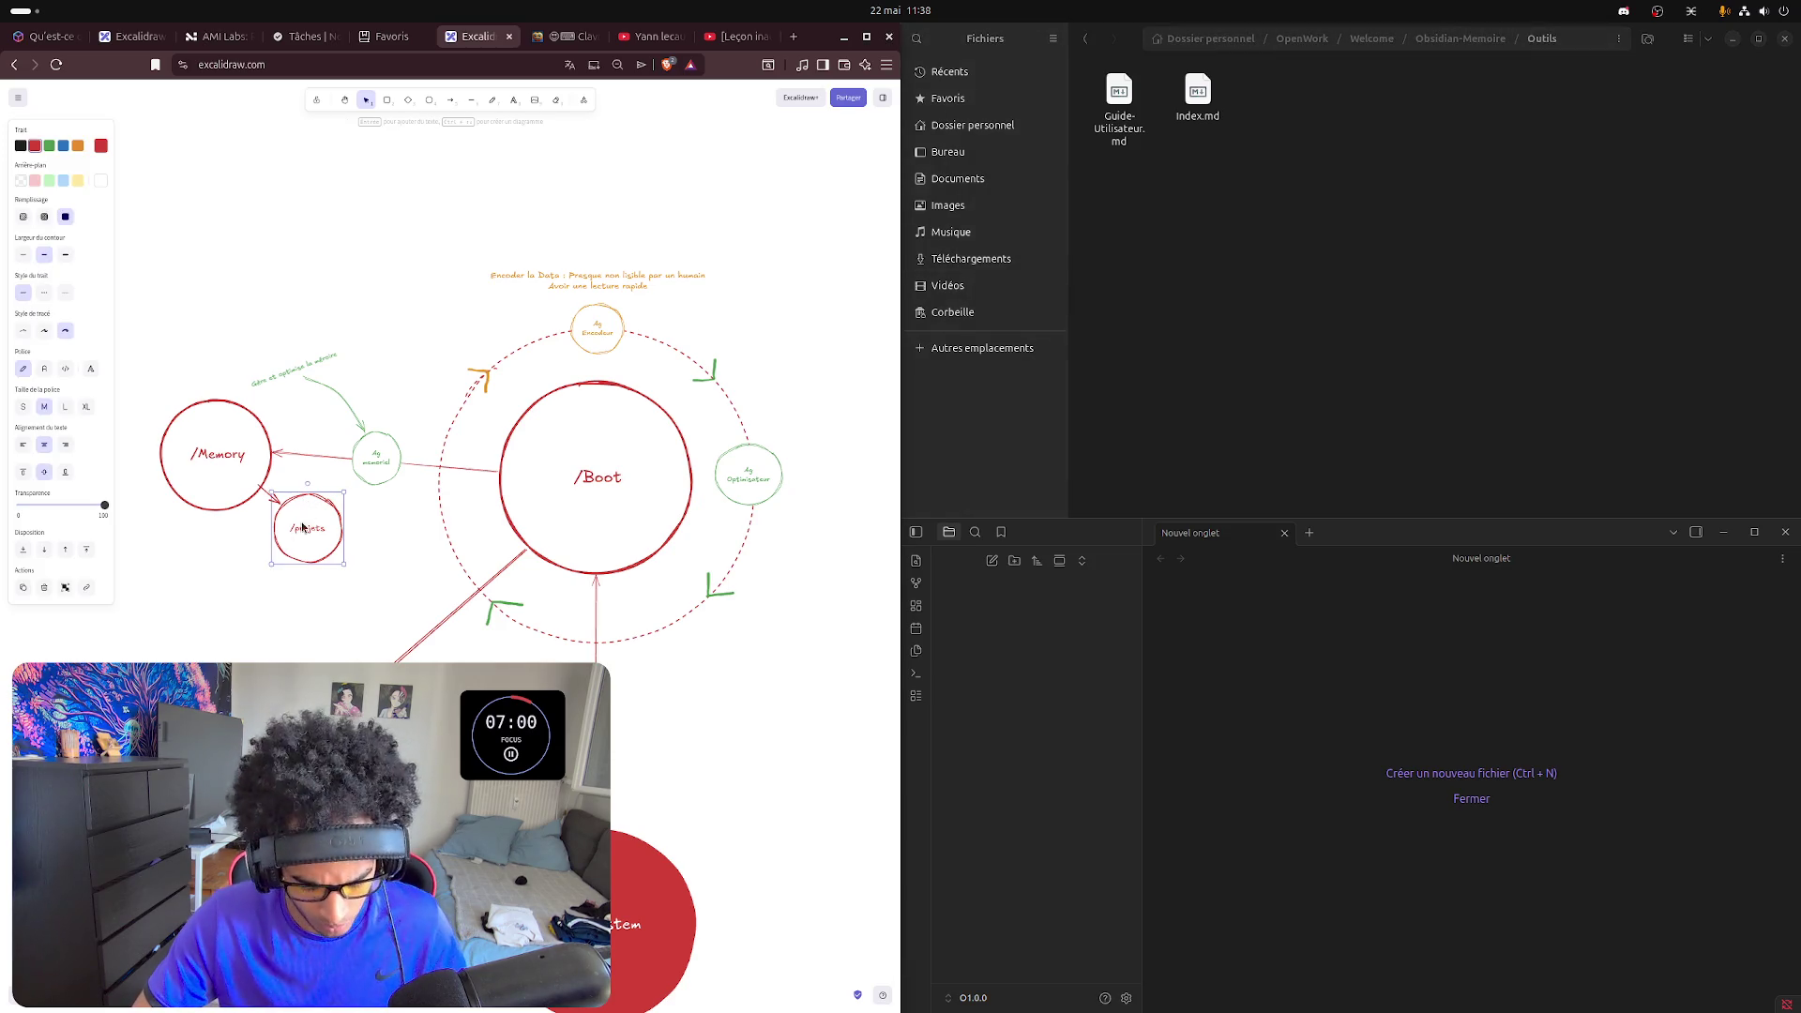
{"action": "key", "text": "ctrl+v"}
{"action": "left_click_drag", "start_coordinate": [276, 606], "coordinate": [208, 571]}
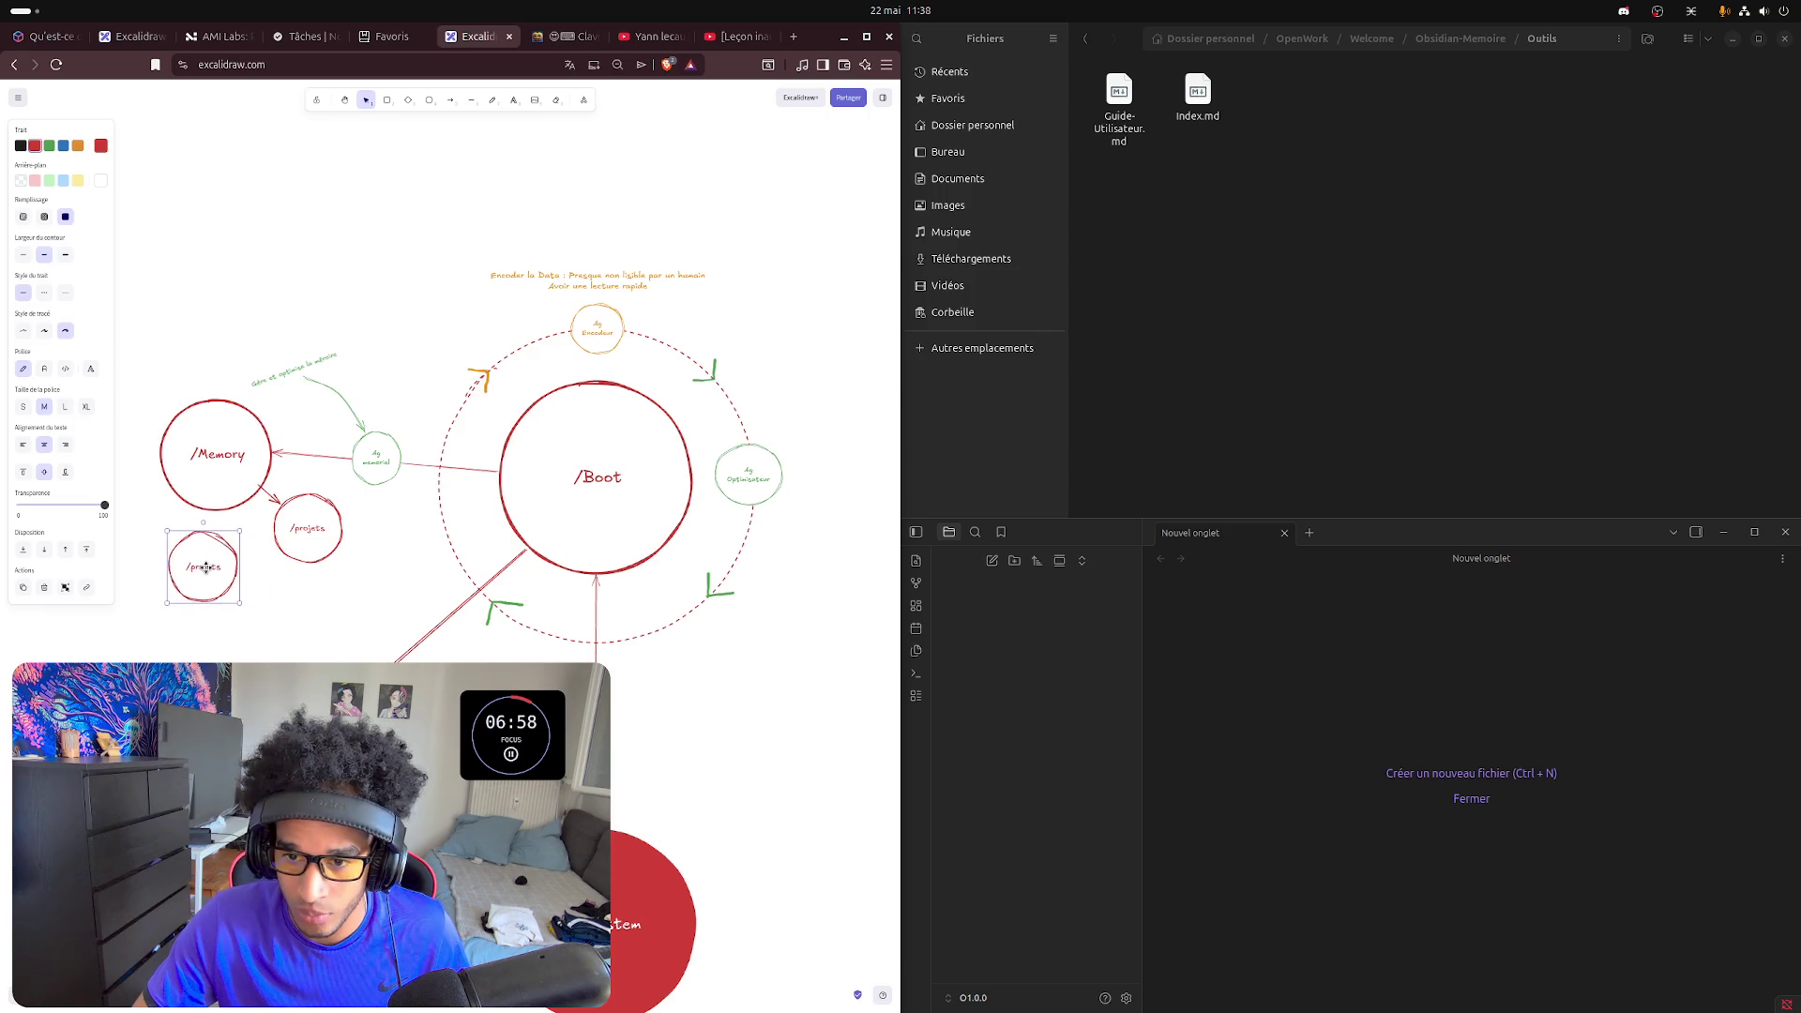
{"action": "left_click", "coordinate": [257, 488]}
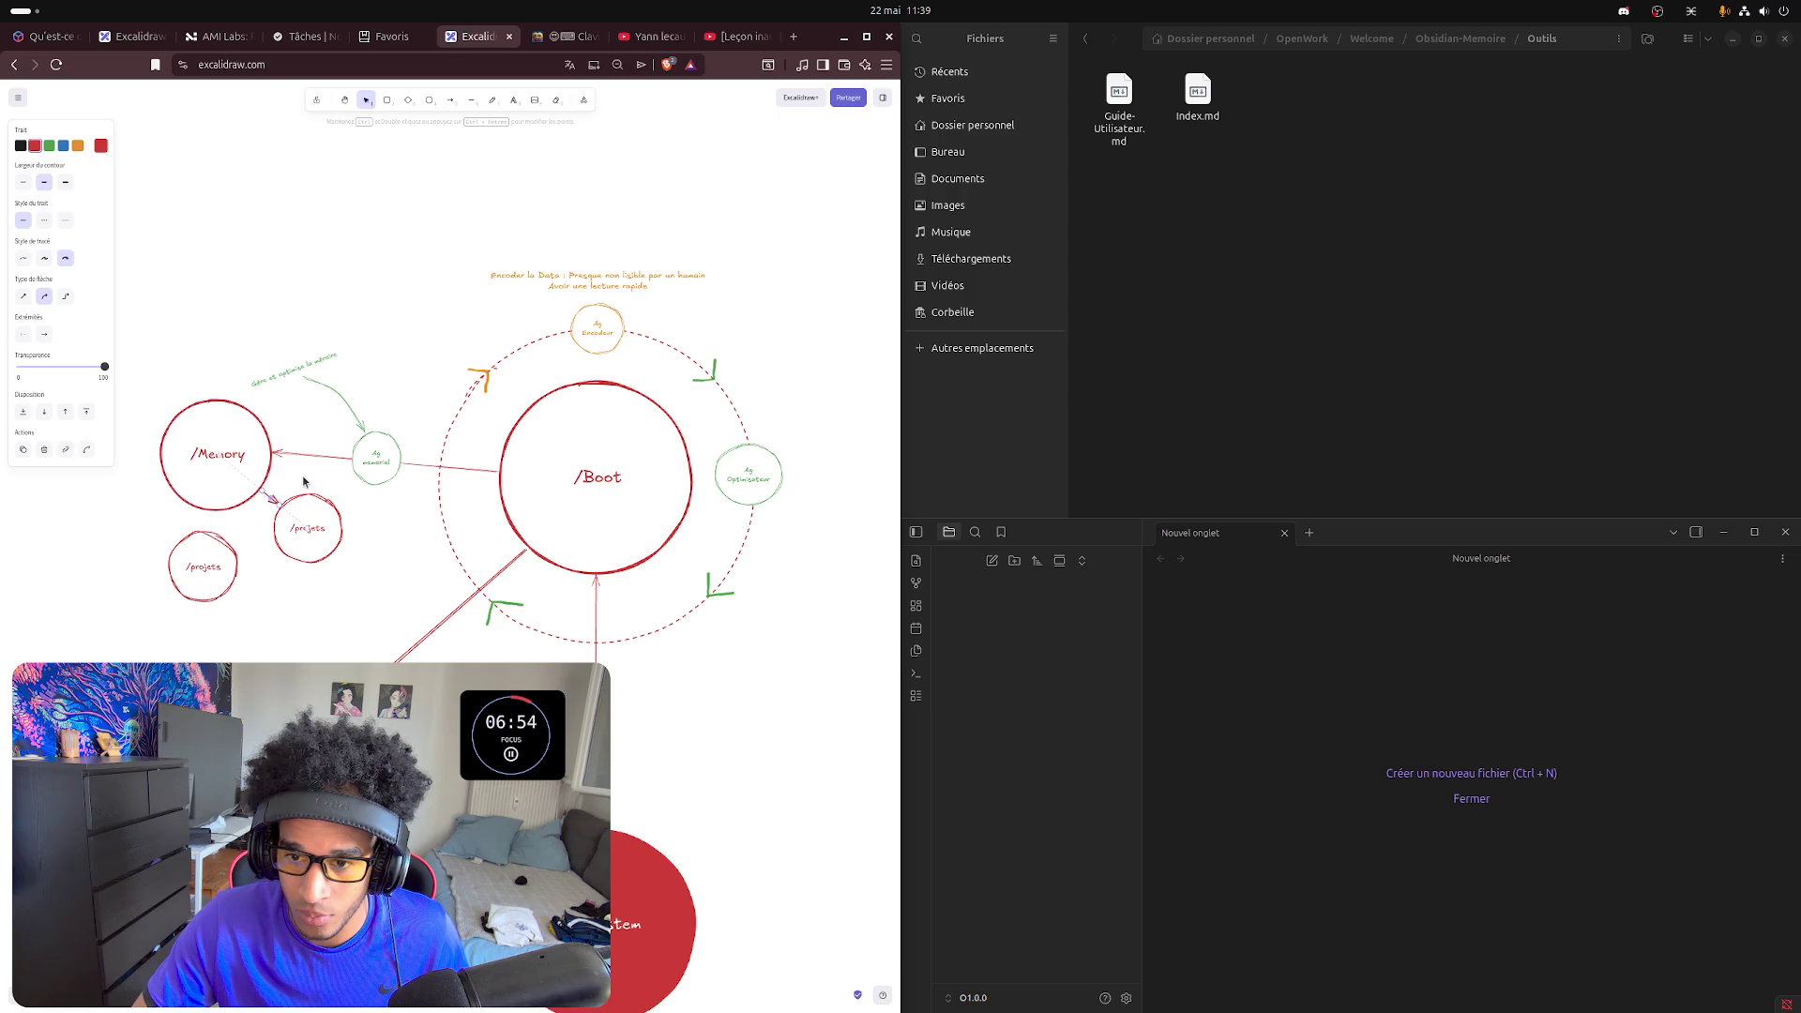
{"action": "key", "text": "Delete"}
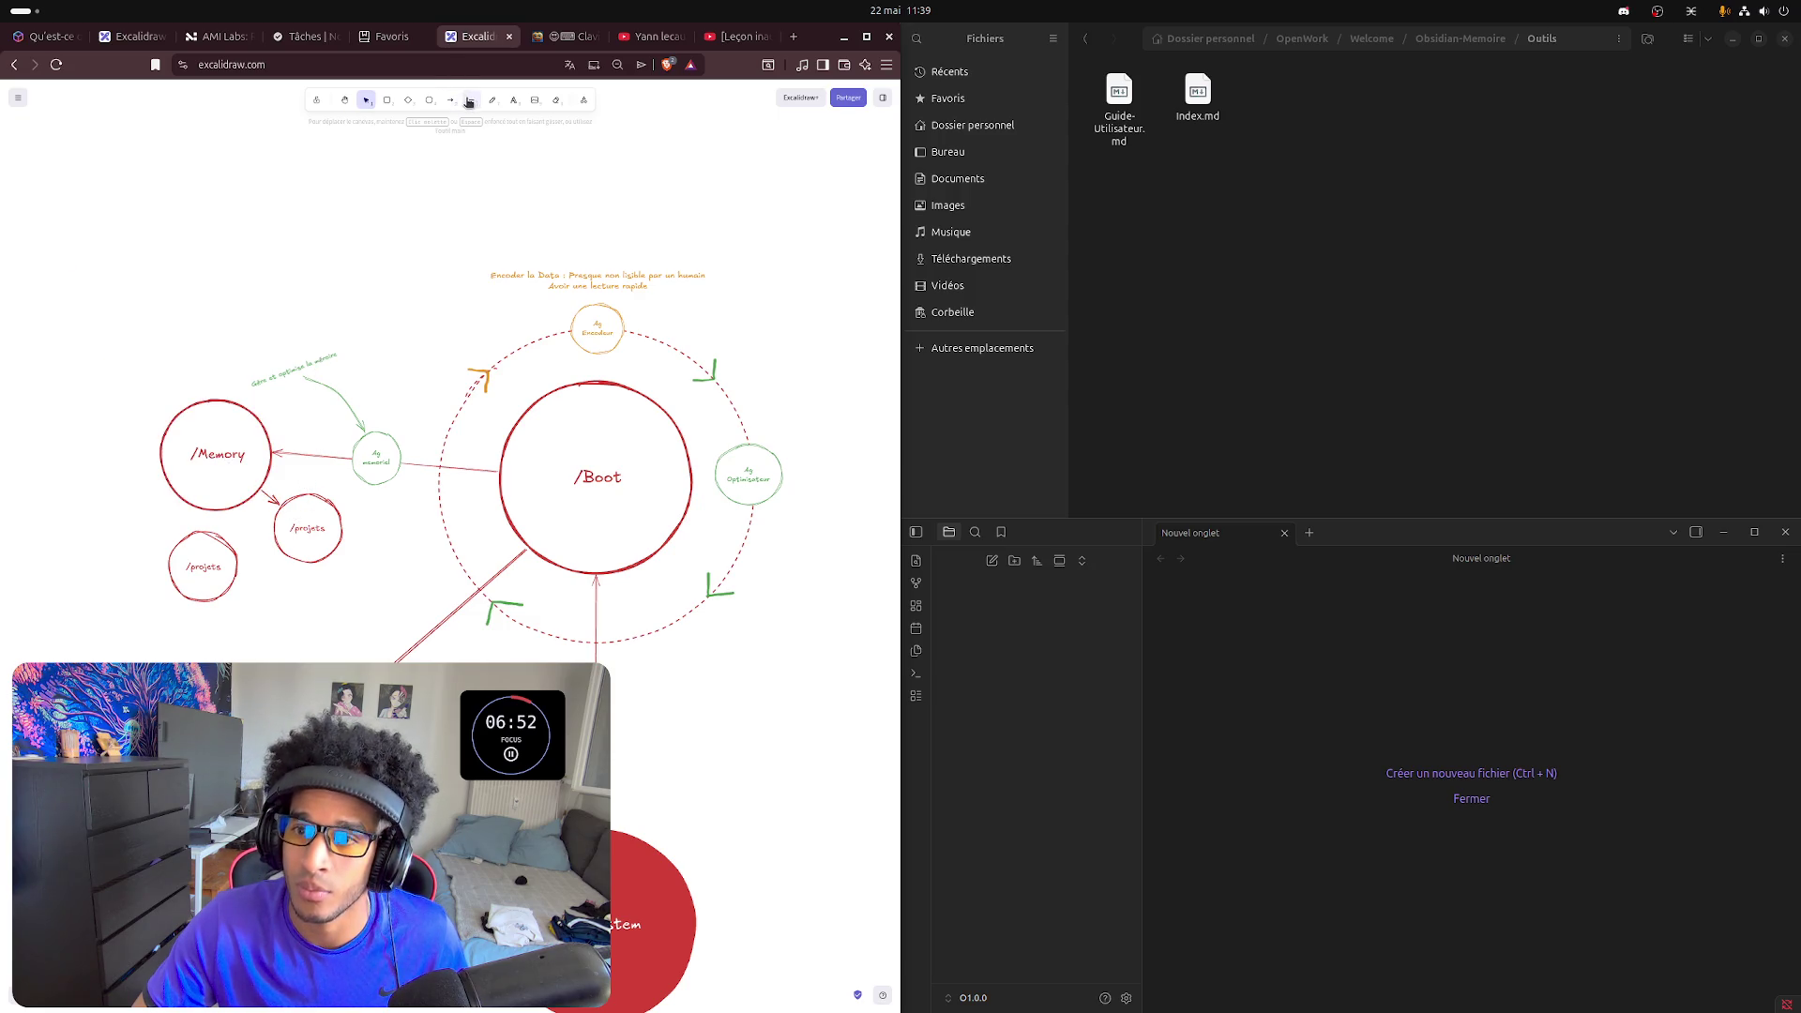
- Draw a red arrow from /Memory down to the duplicate circle
{"action": "left_click", "coordinate": [452, 101]}
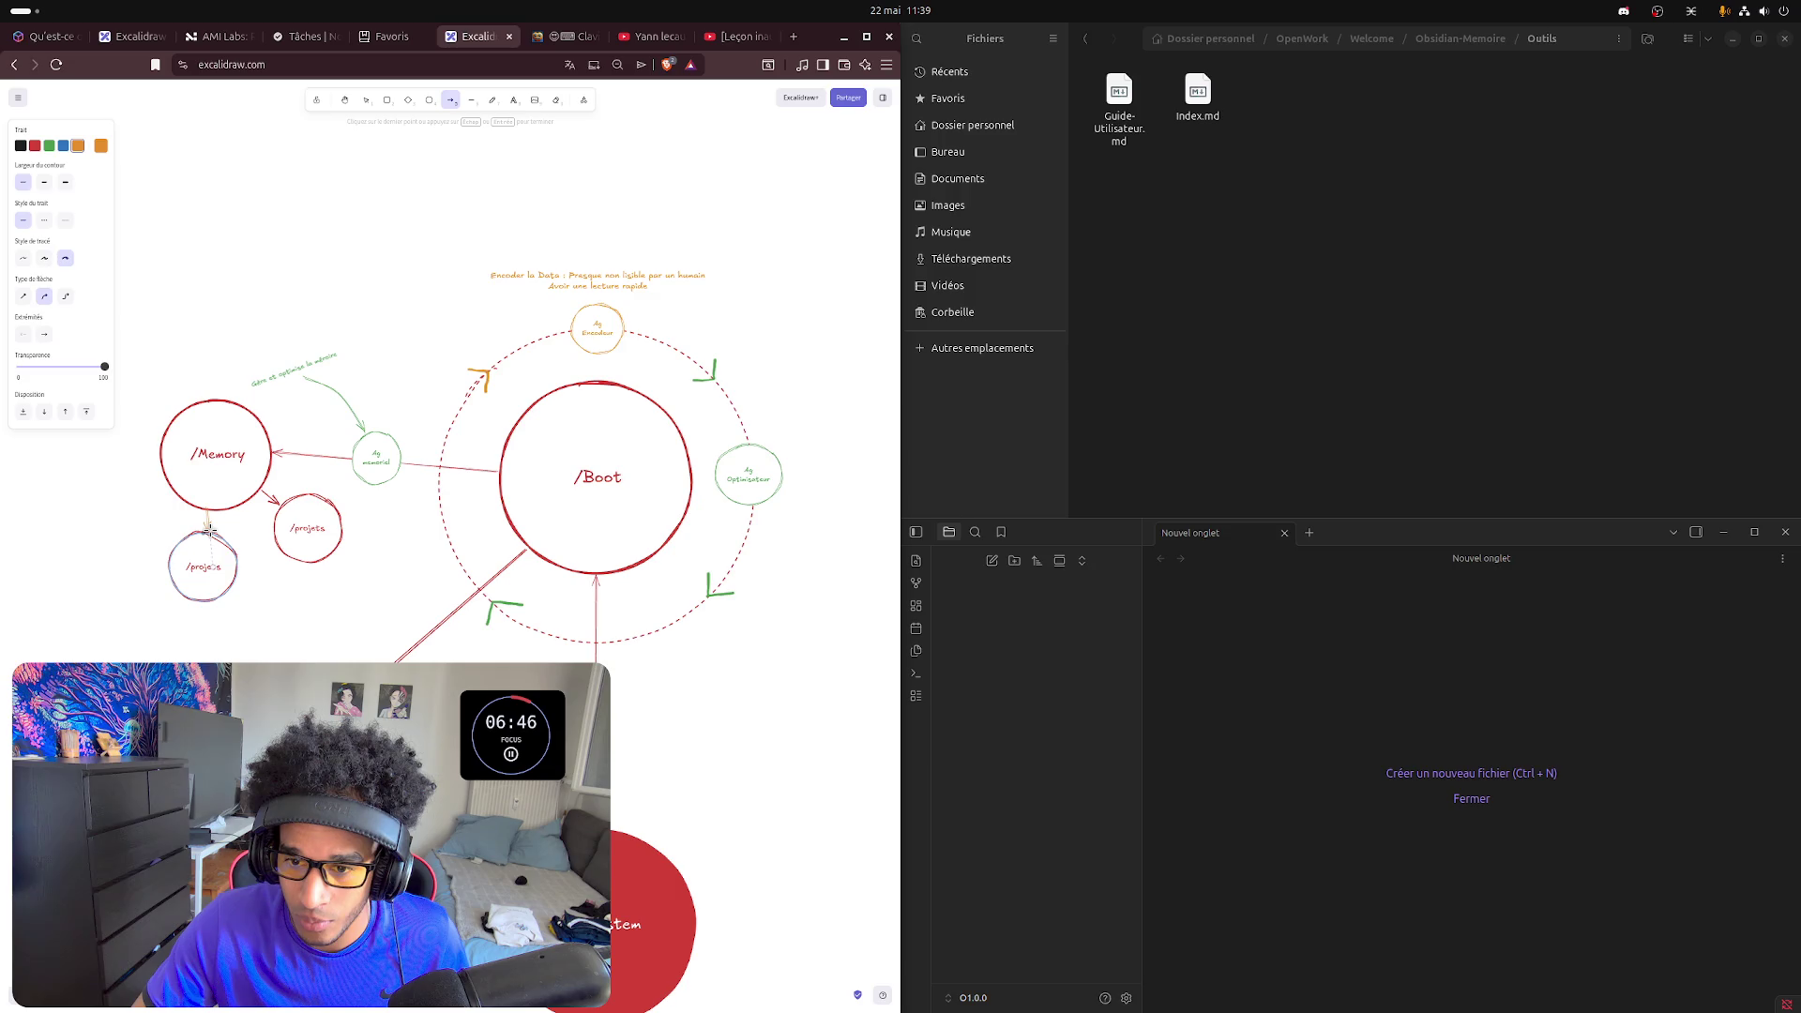
{"action": "left_click", "coordinate": [203, 530]}
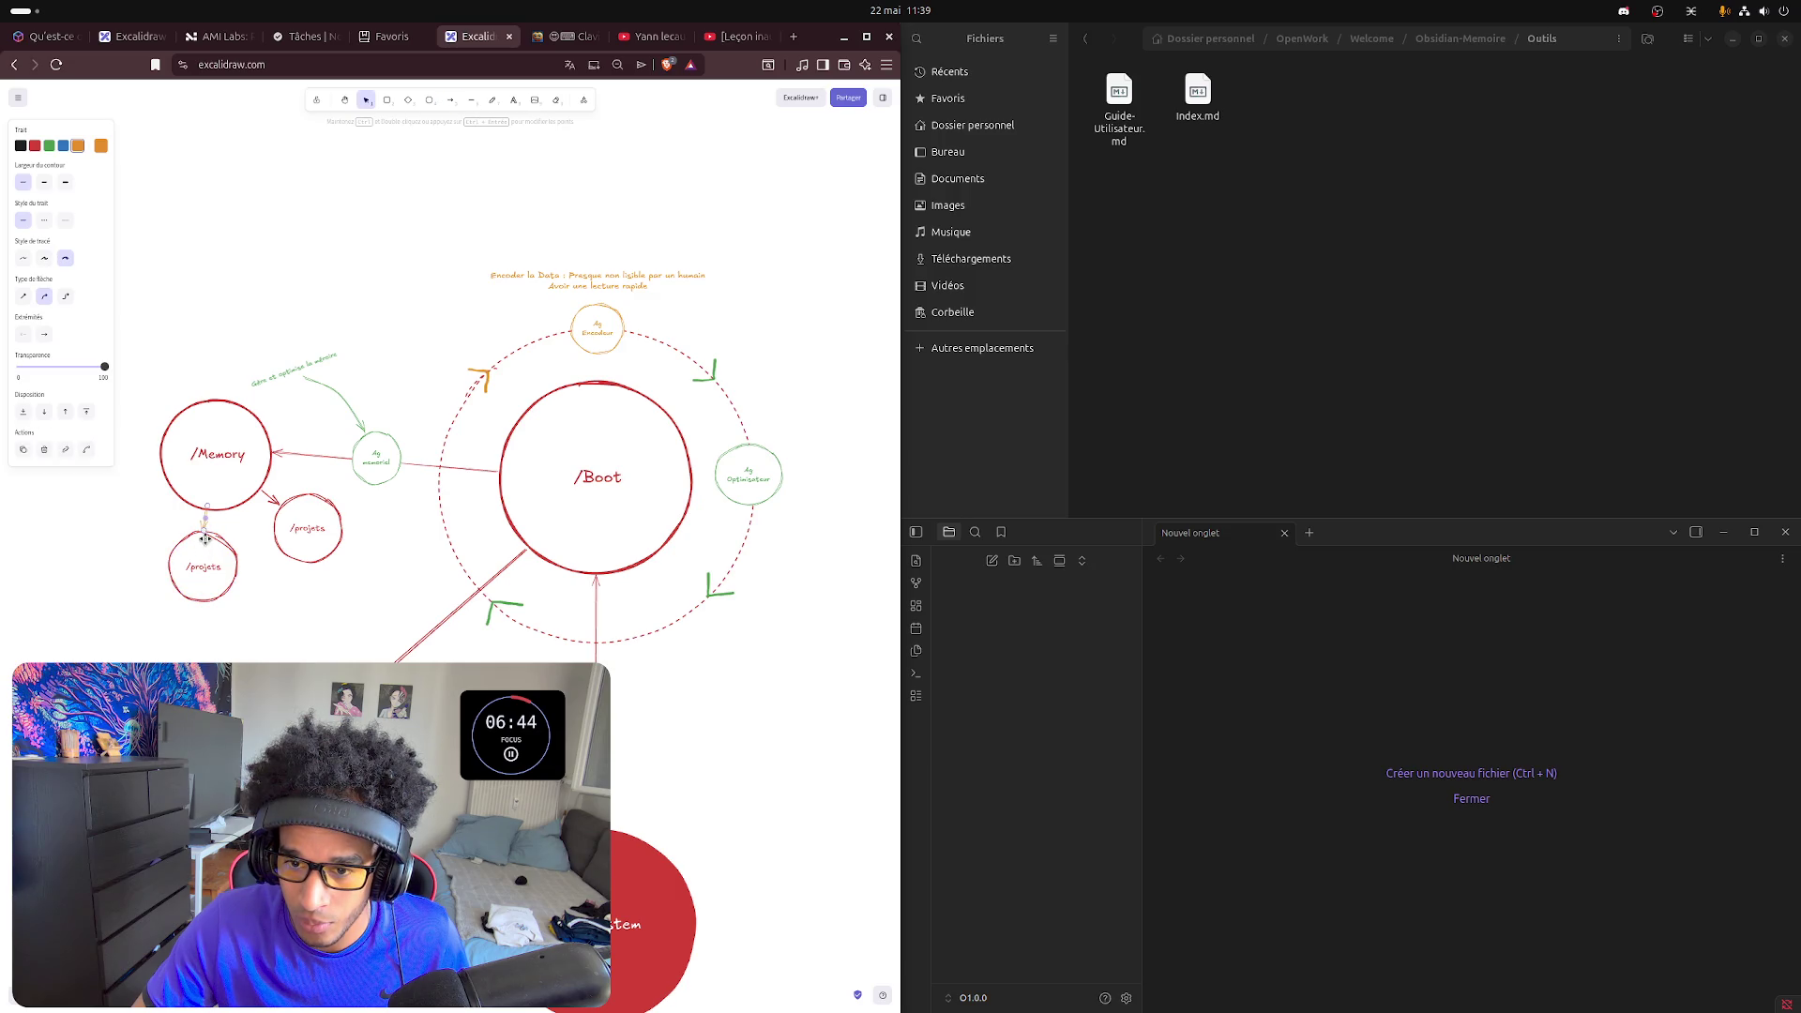
{"action": "left_click", "coordinate": [35, 146]}
{"action": "left_click", "coordinate": [217, 645]}
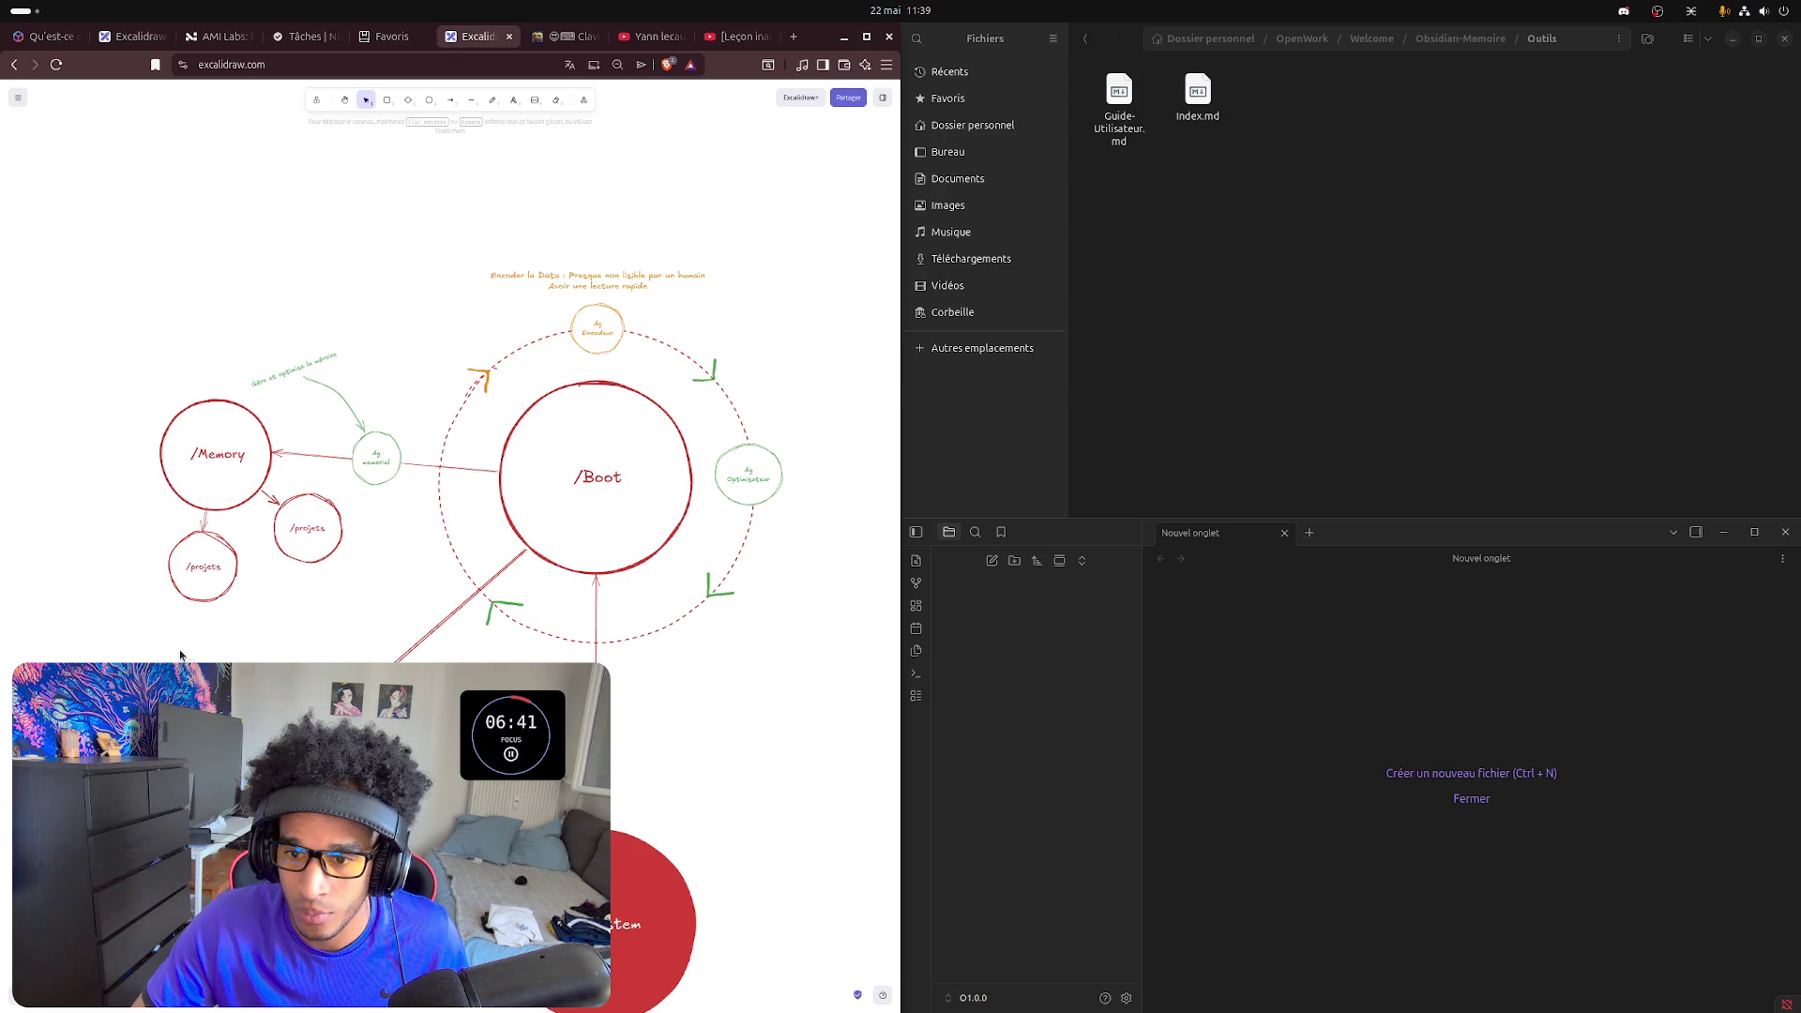
- Relabel the duplicate circle /Outils
{"action": "left_click", "coordinate": [212, 567]}
{"action": "double_click", "coordinate": [213, 567]}
{"action": "key", "text": "Right"}
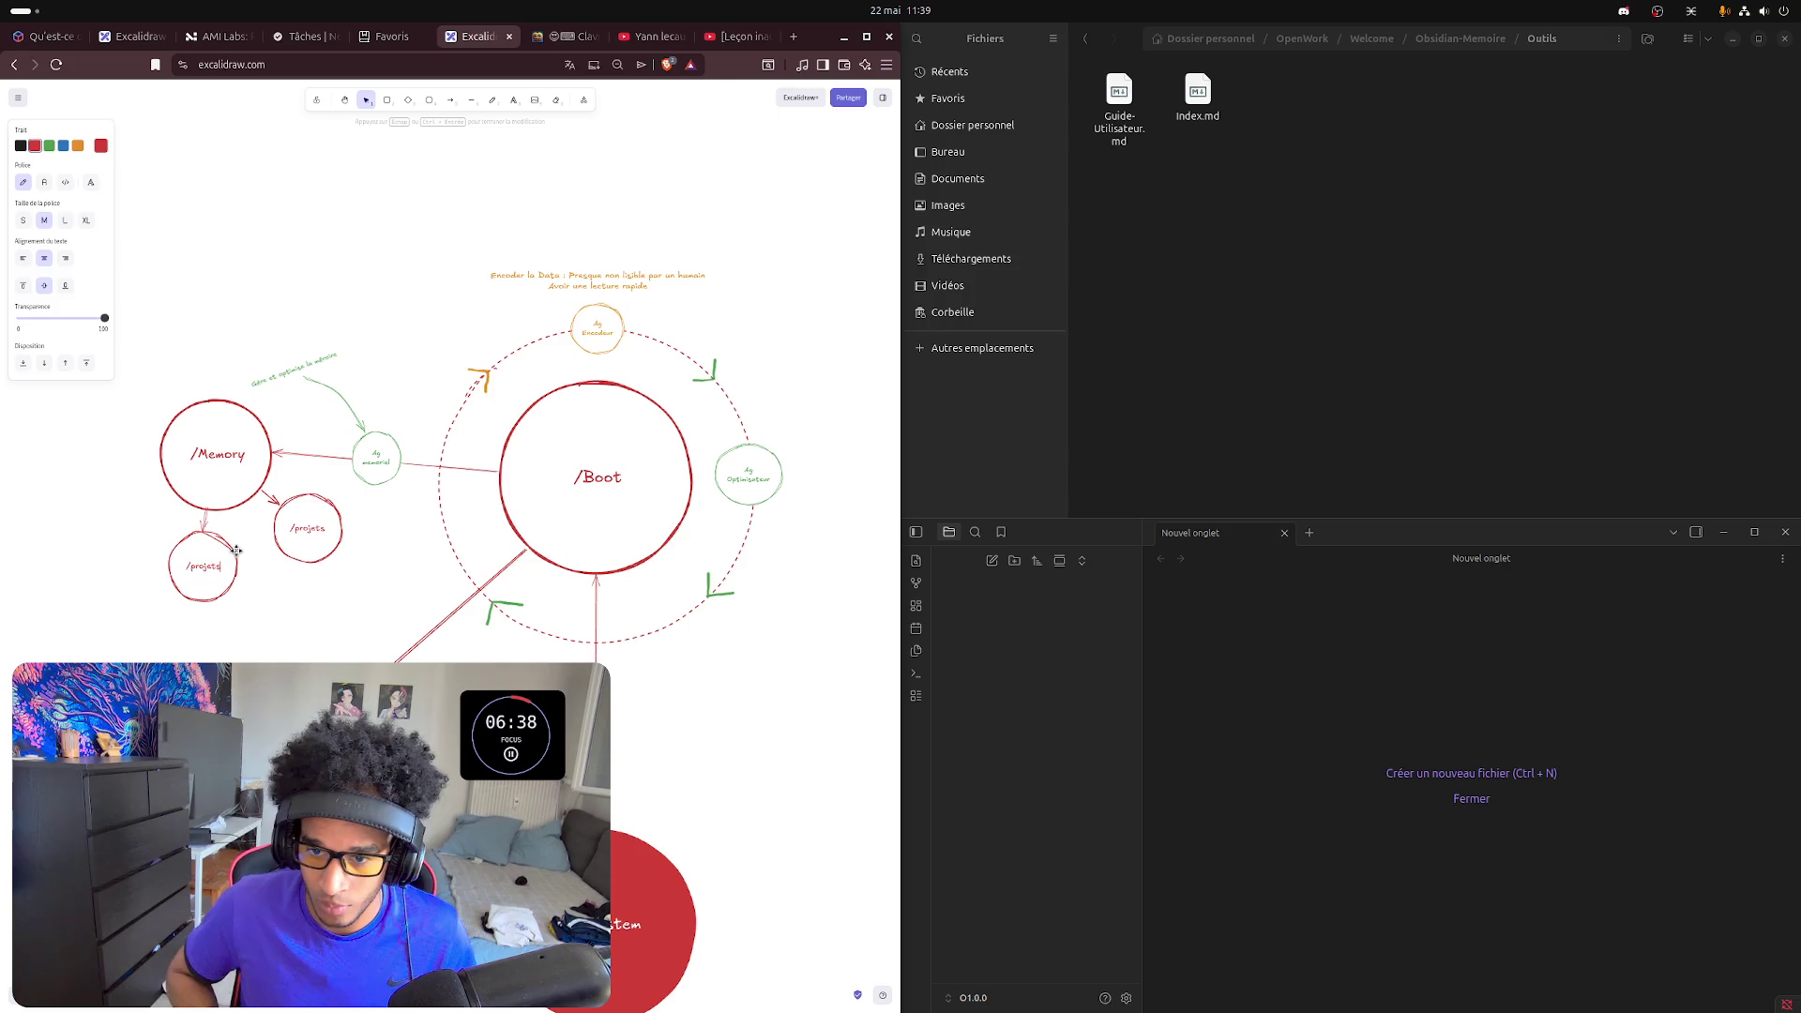
{"action": "key", "text": "ctrl+a"}
{"action": "type", "text": "/ou"}
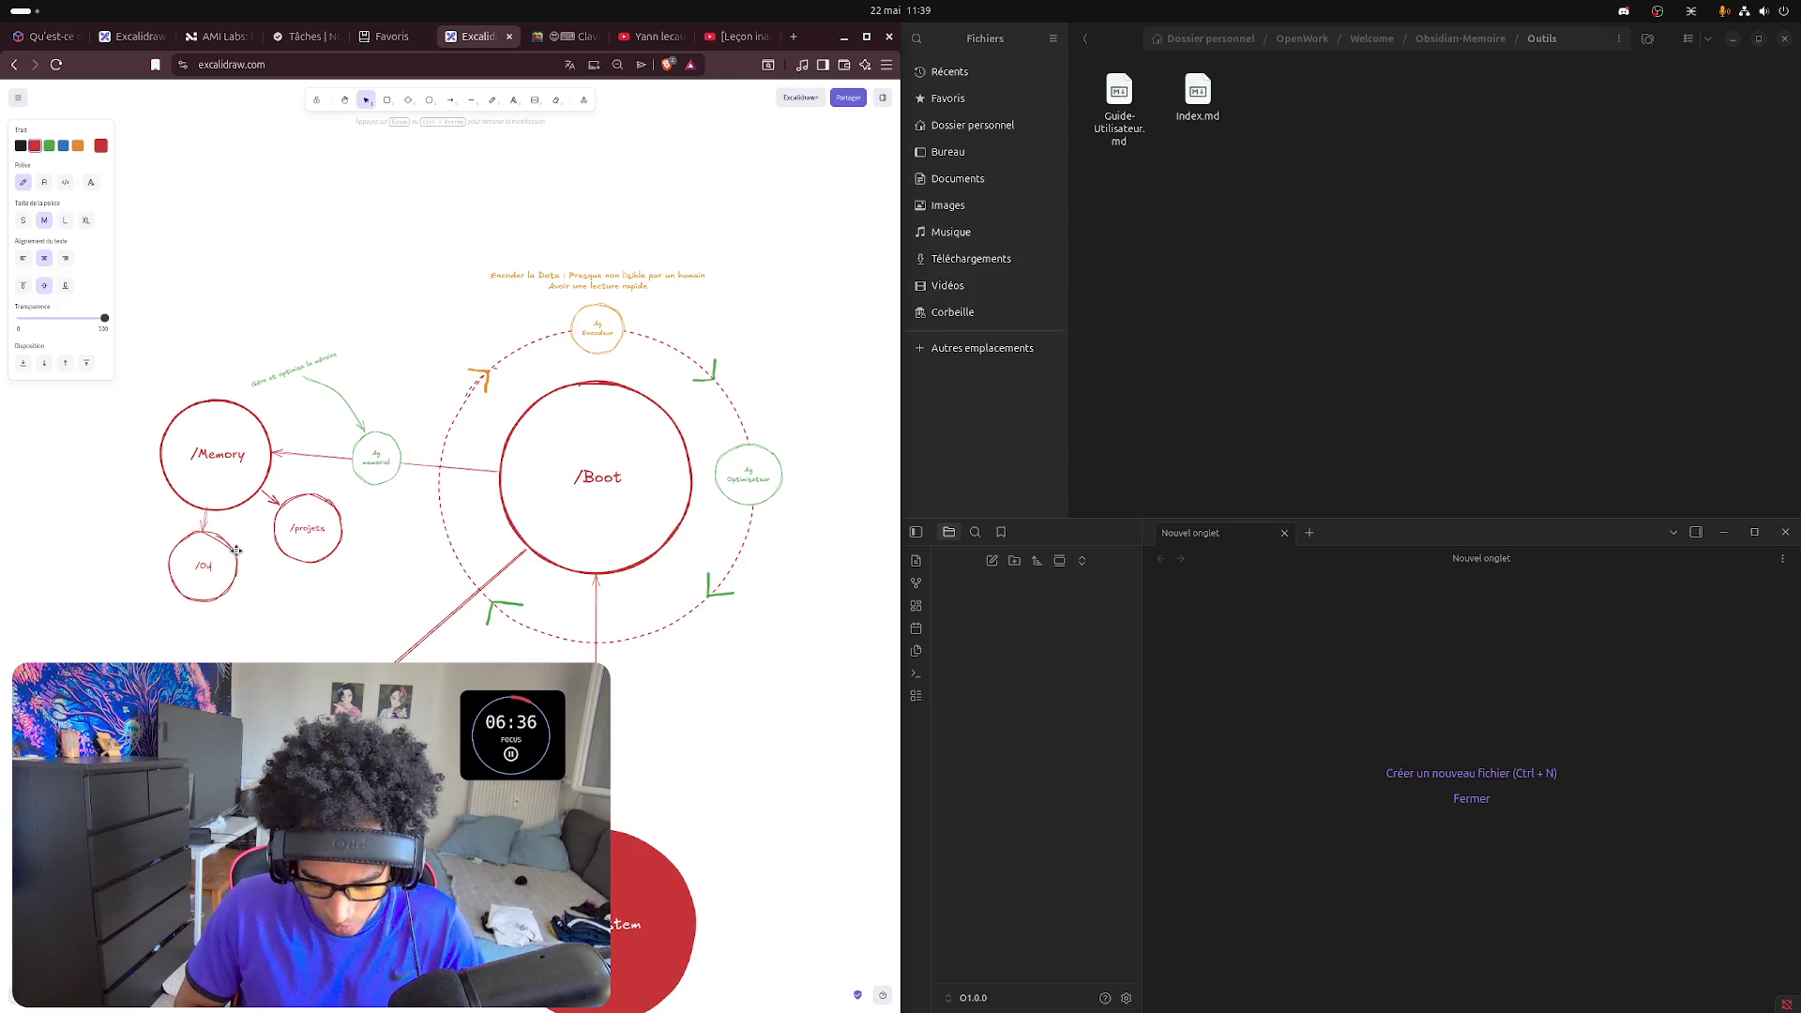
{"action": "type", "text": "tils"}
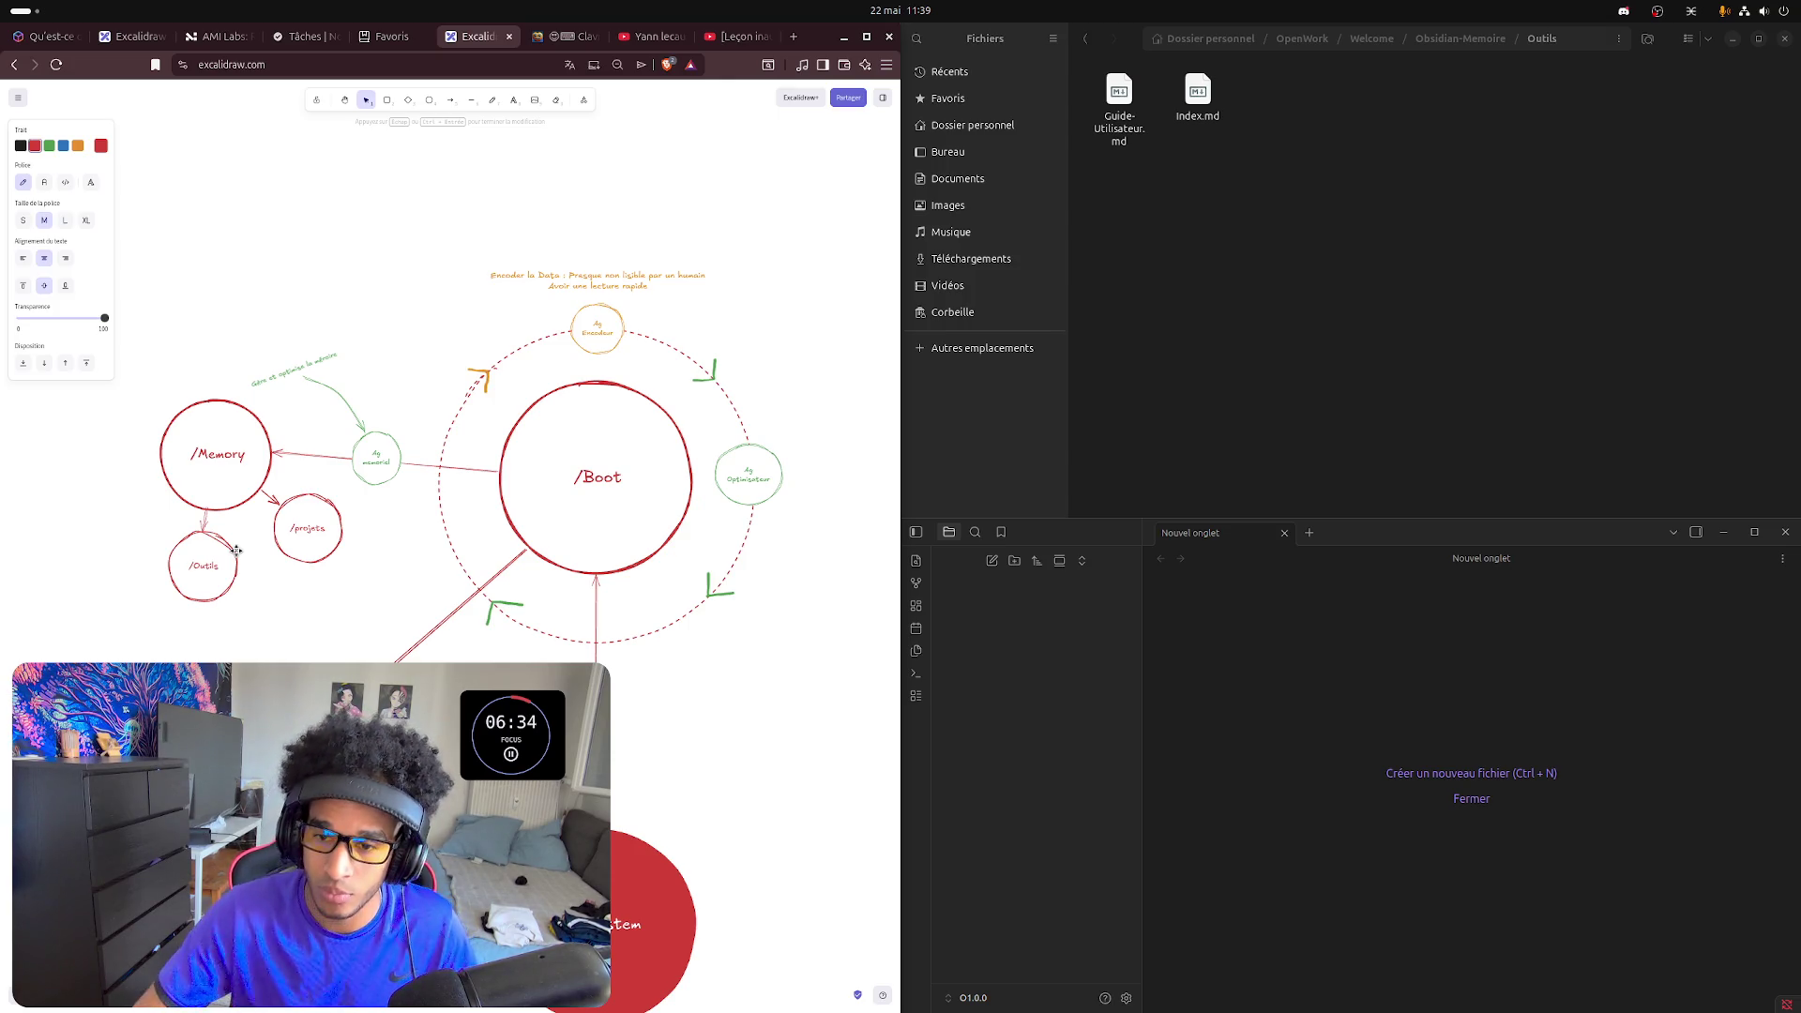
{"action": "left_click", "coordinate": [296, 603]}
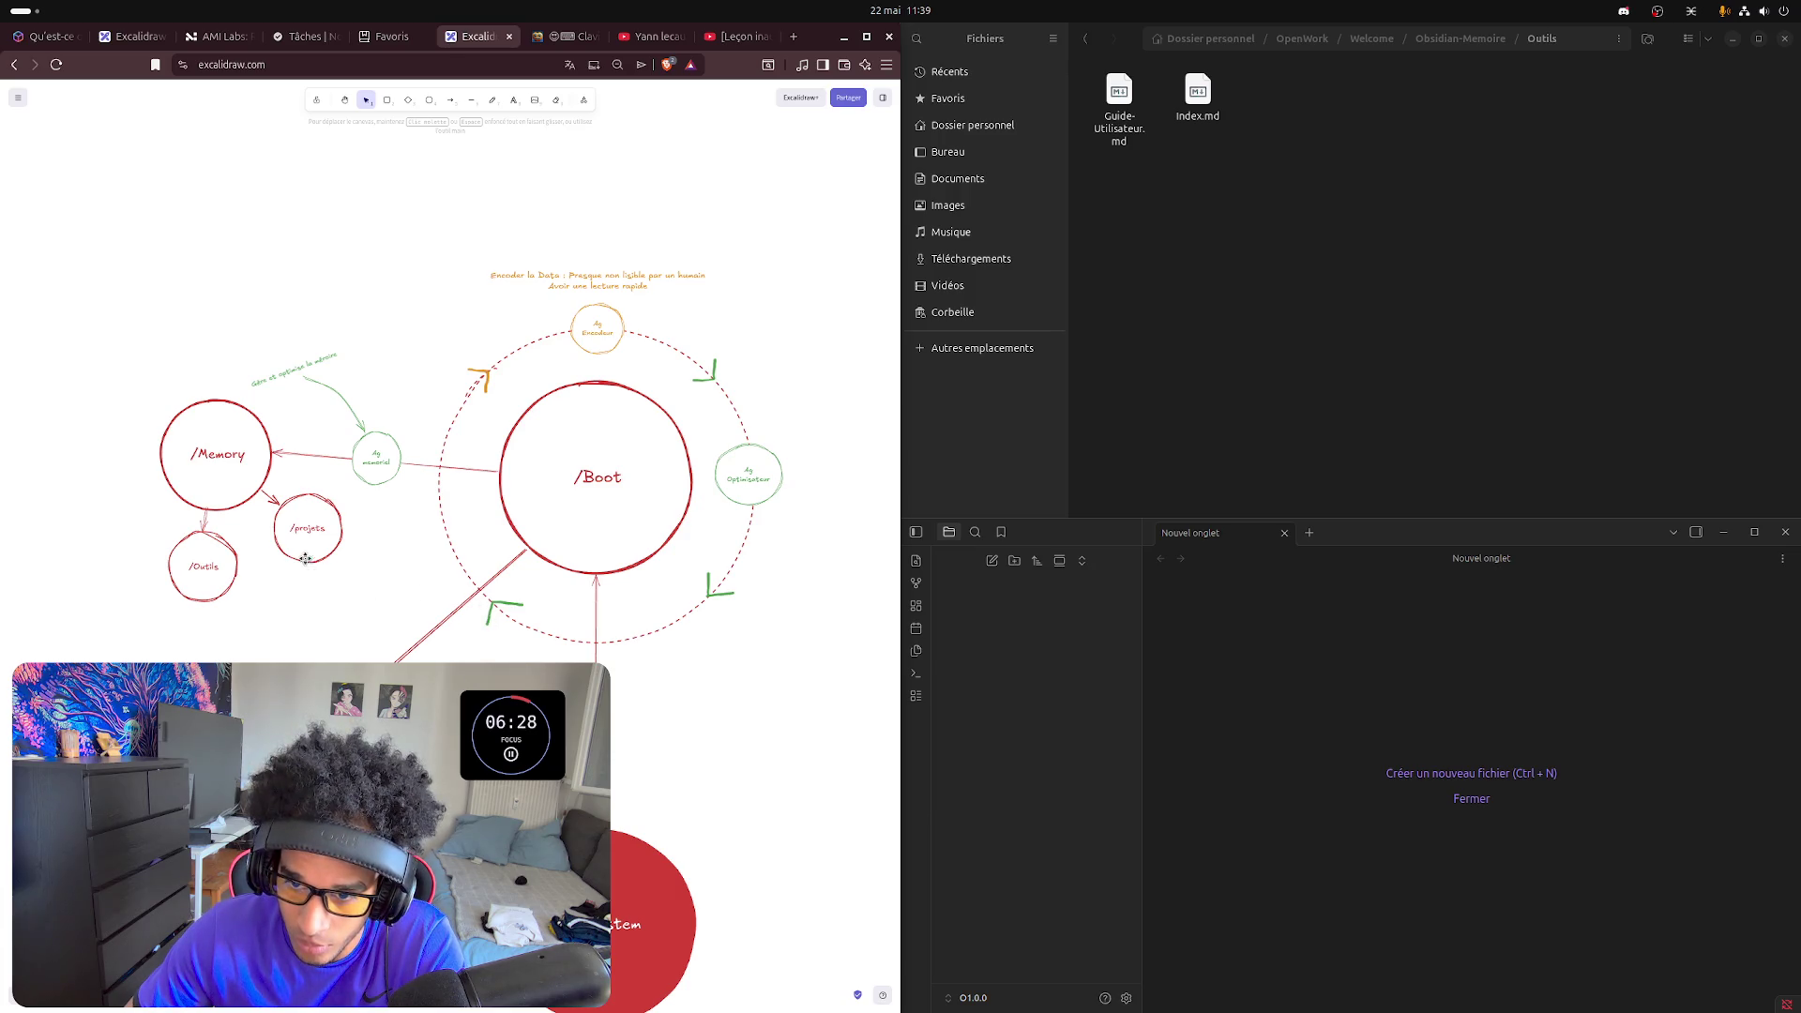
- Move /projets left of /Outils and reattach its arrow's start to /Memory
{"action": "mouse_move", "coordinate": [306, 559]}
{"action": "left_mouse_down"}
{"action": "mouse_move", "coordinate": [135, 566]}
{"action": "mouse_move", "coordinate": [288, 539]}
{"action": "left_mouse_up"}
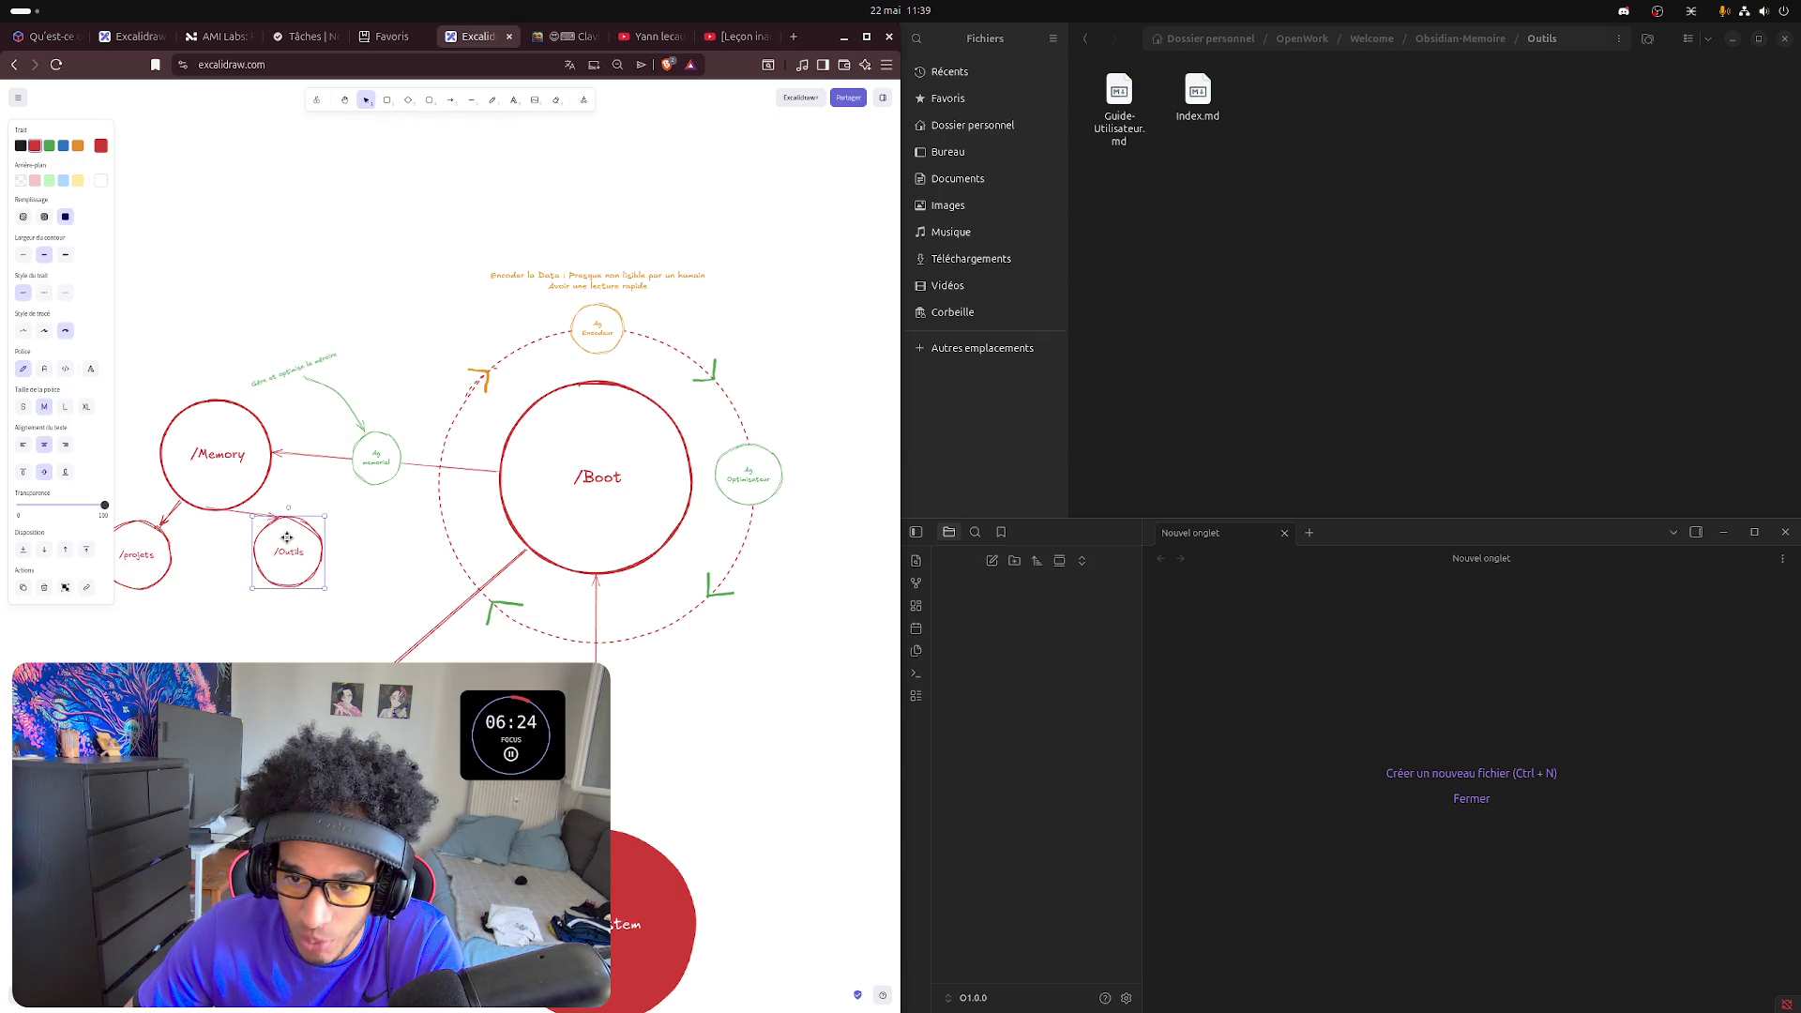
{"action": "left_click", "coordinate": [237, 512]}
{"action": "left_click_drag", "start_coordinate": [211, 505], "coordinate": [264, 492]}
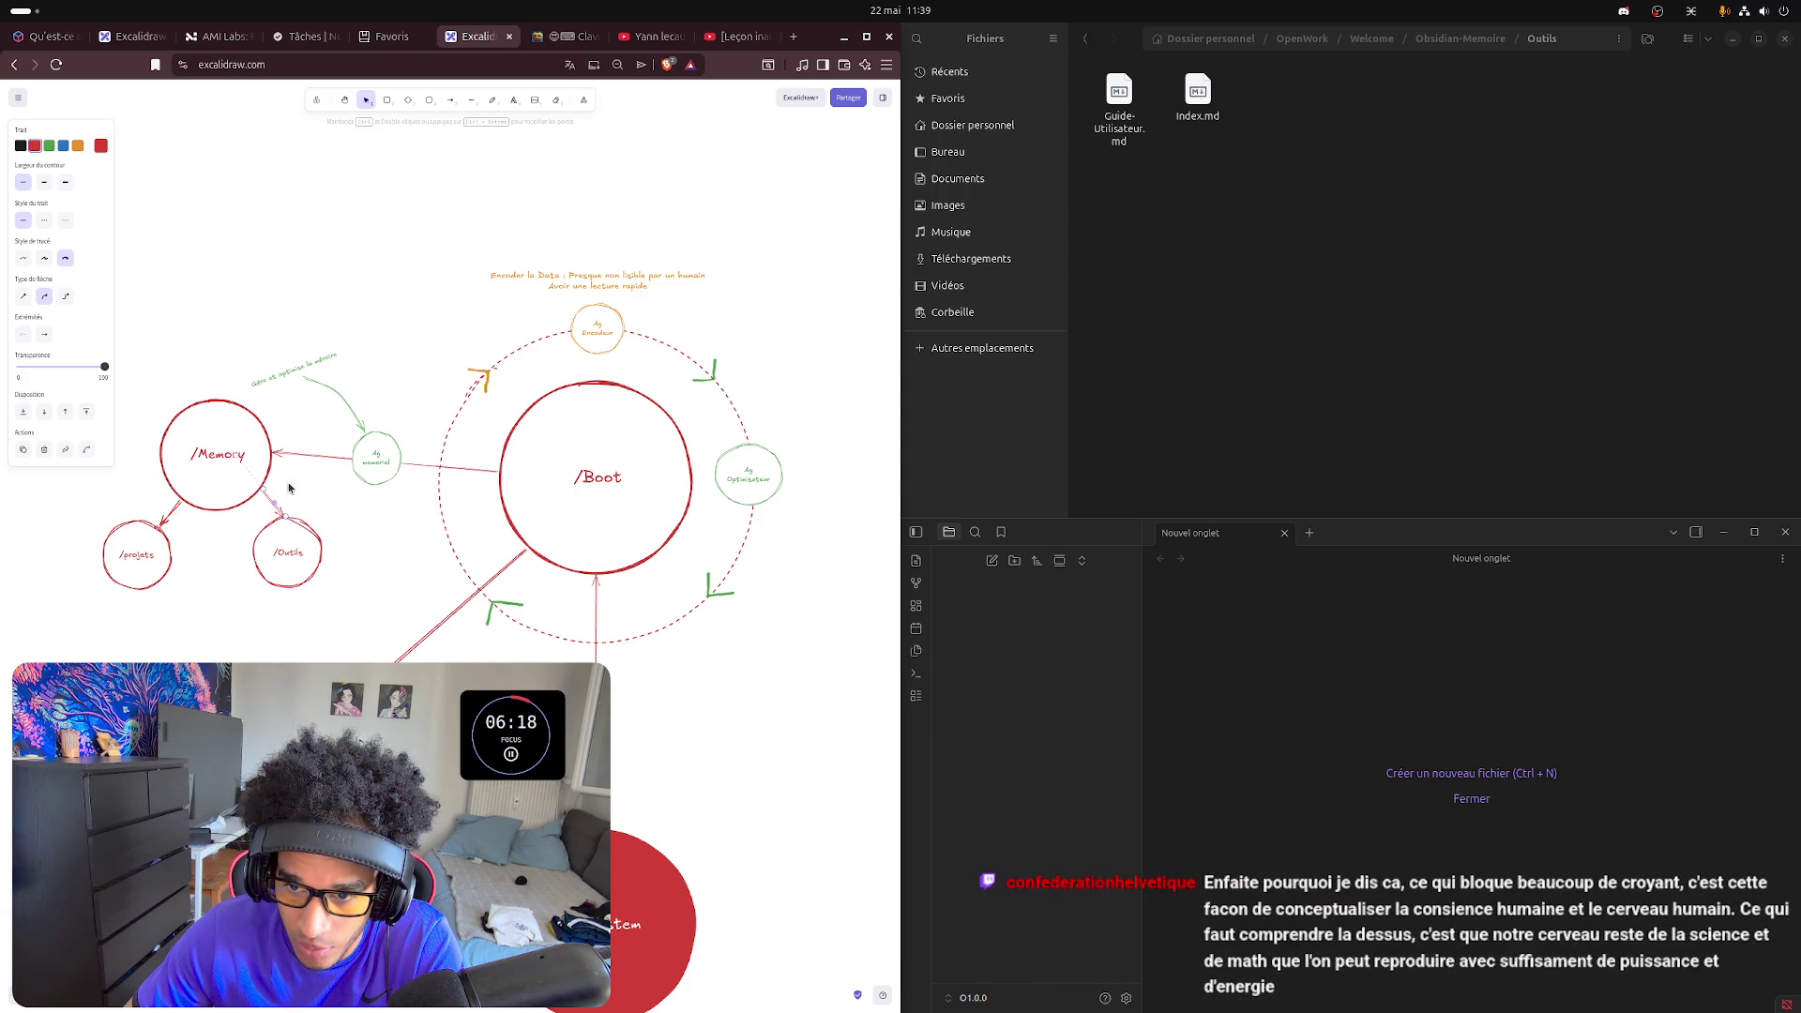
{"action": "left_click", "coordinate": [343, 496]}
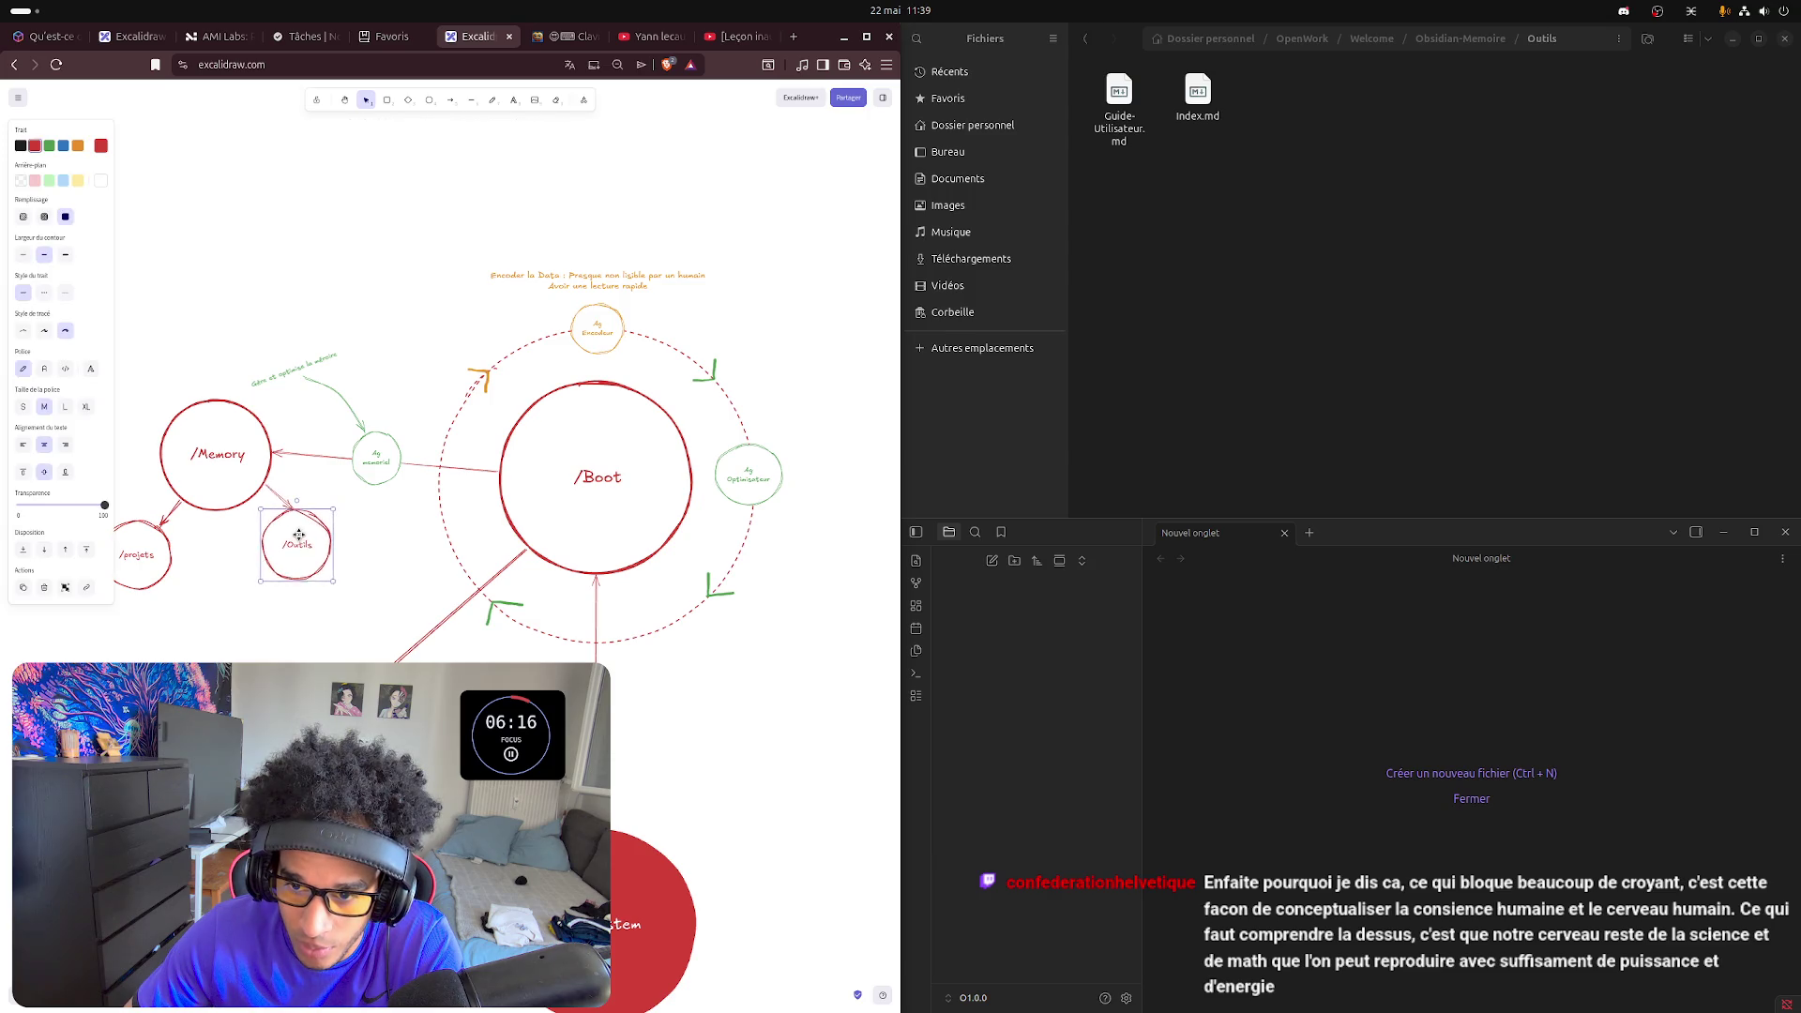
- Move /Outils up and right and reattach the arrow's tip onto it
{"action": "left_click_drag", "start_coordinate": [289, 546], "coordinate": [301, 534]}
{"action": "left_click", "coordinate": [292, 501]}
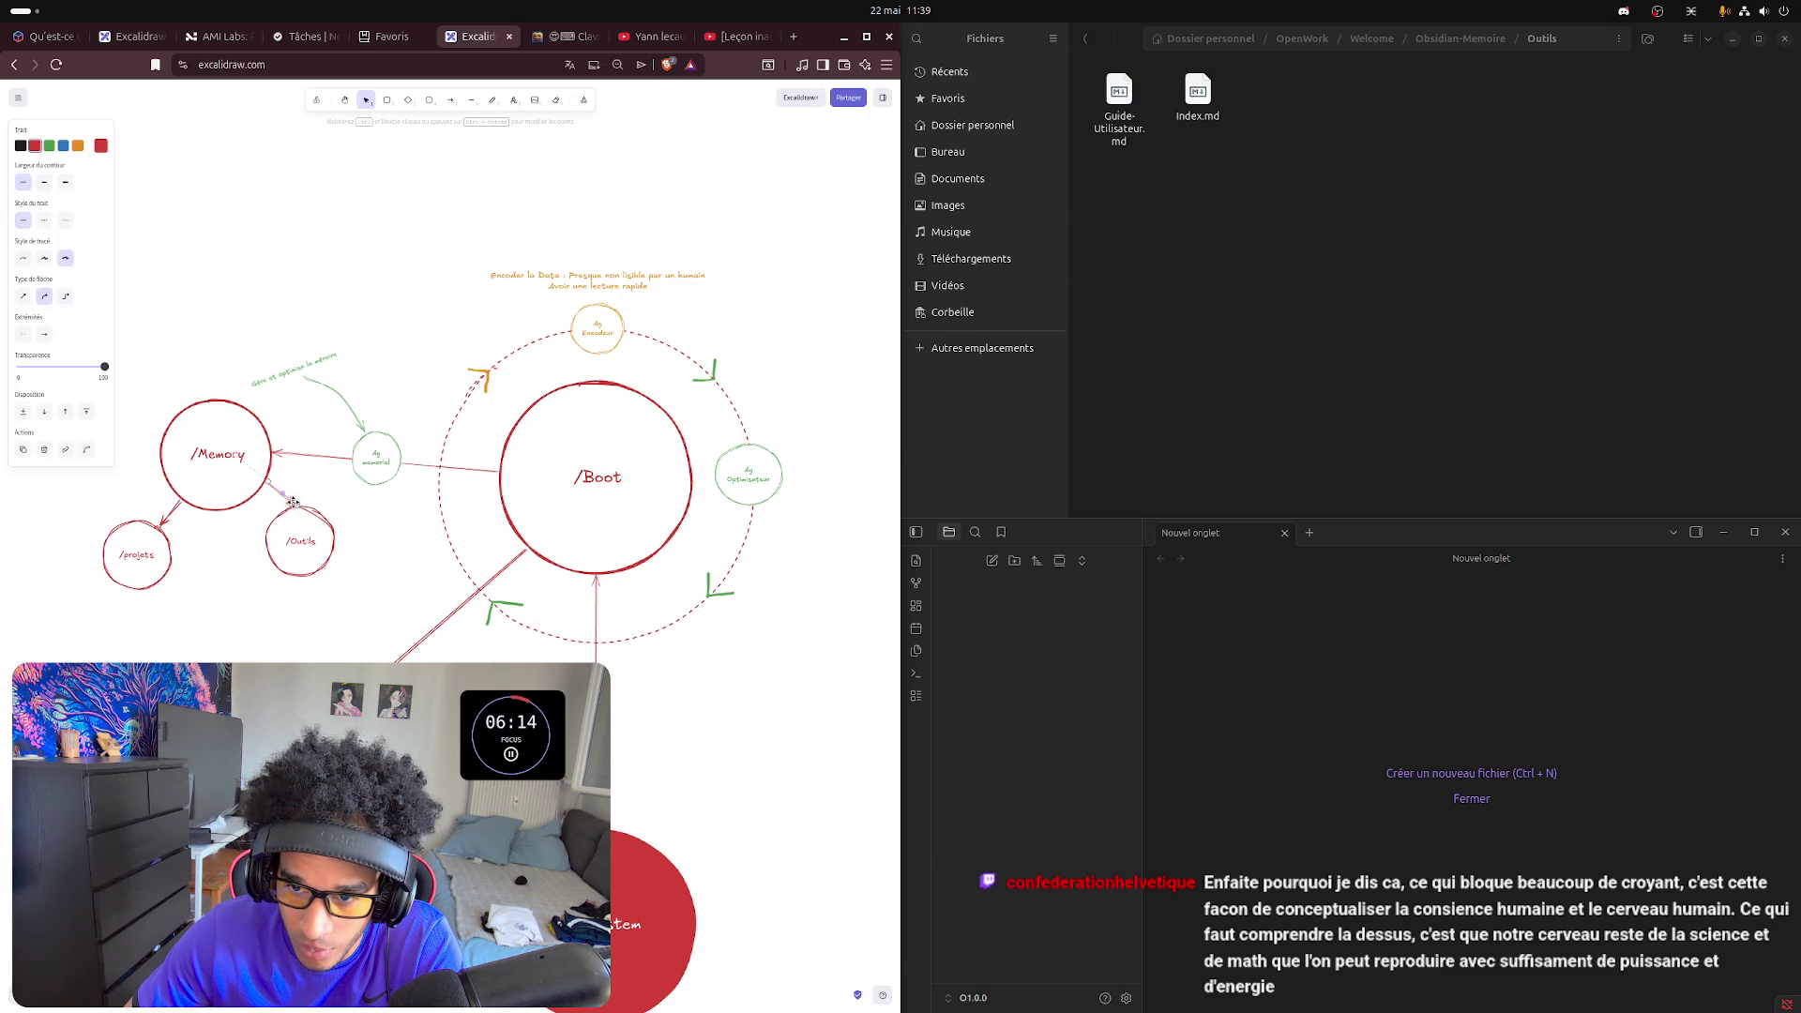
{"action": "left_click", "coordinate": [297, 512]}
{"action": "left_click_drag", "start_coordinate": [300, 508], "coordinate": [285, 518]}
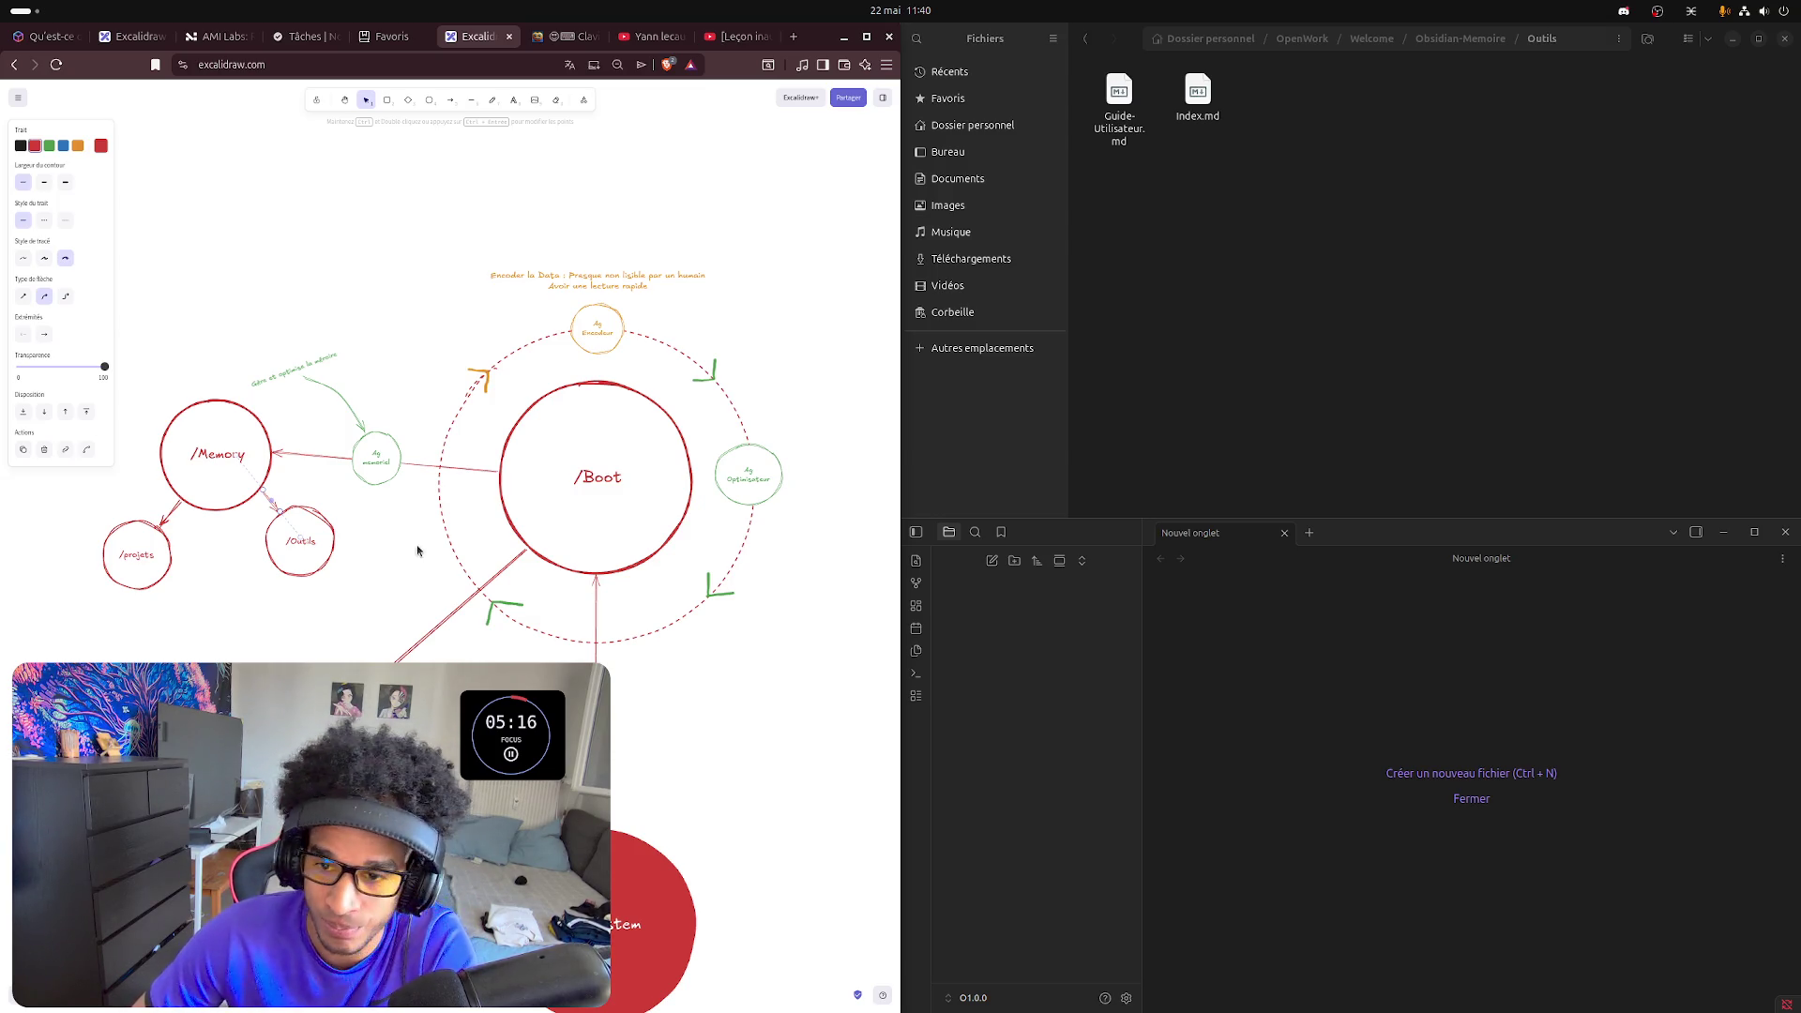
{"action": "left_click", "coordinate": [362, 592]}
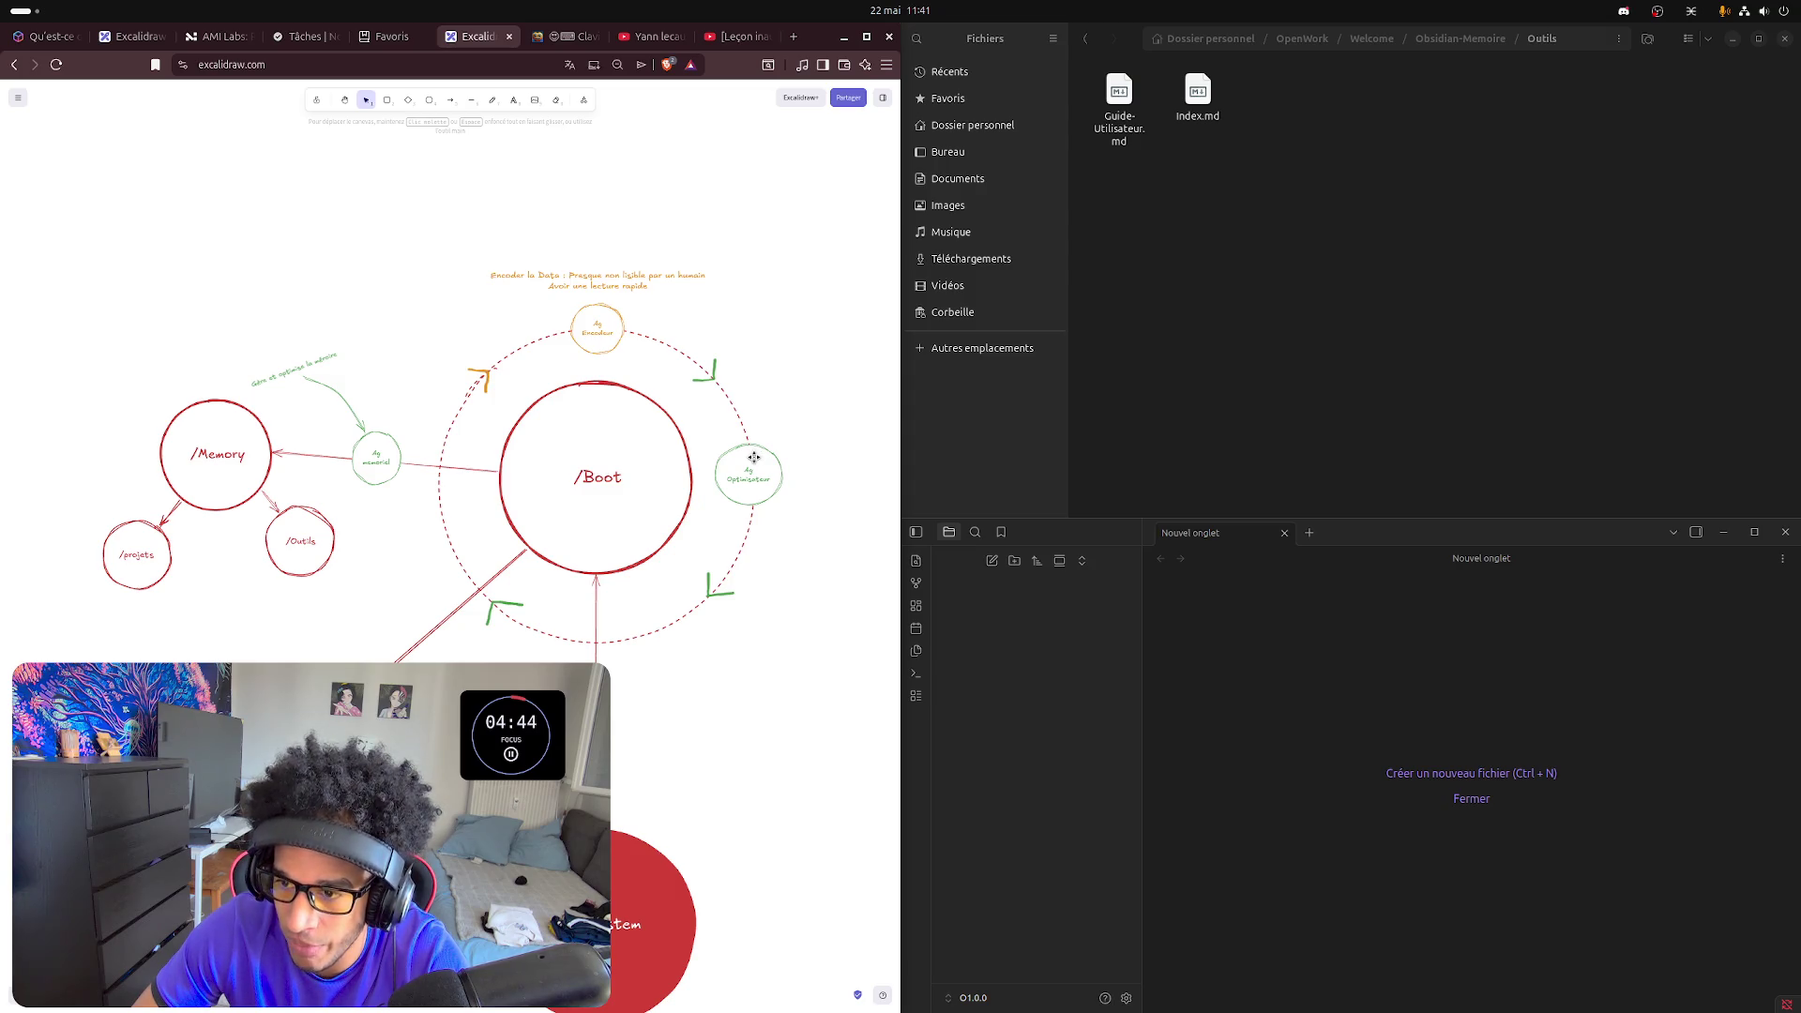
- Drag Ag Optimisateur from the ring's right down to just below /Boot
{"action": "left_click_drag", "start_coordinate": [753, 457], "coordinate": [598, 628]}
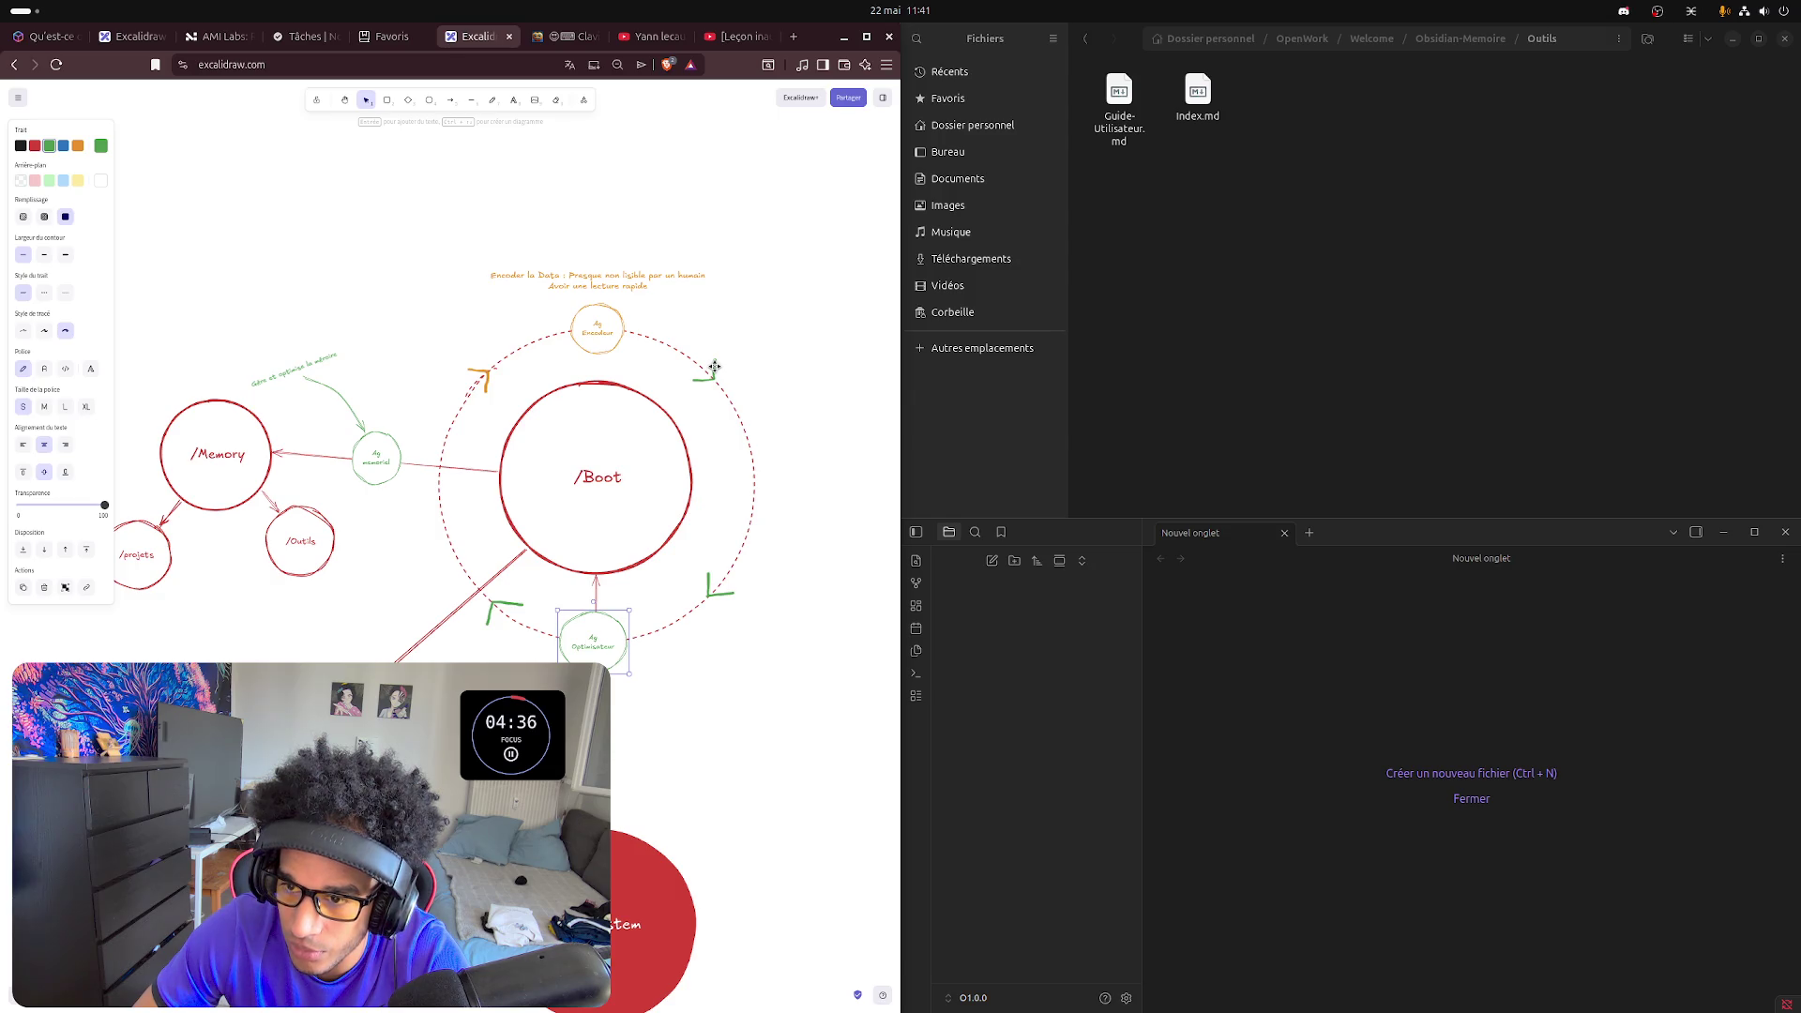
{"action": "left_click", "coordinate": [714, 368]}
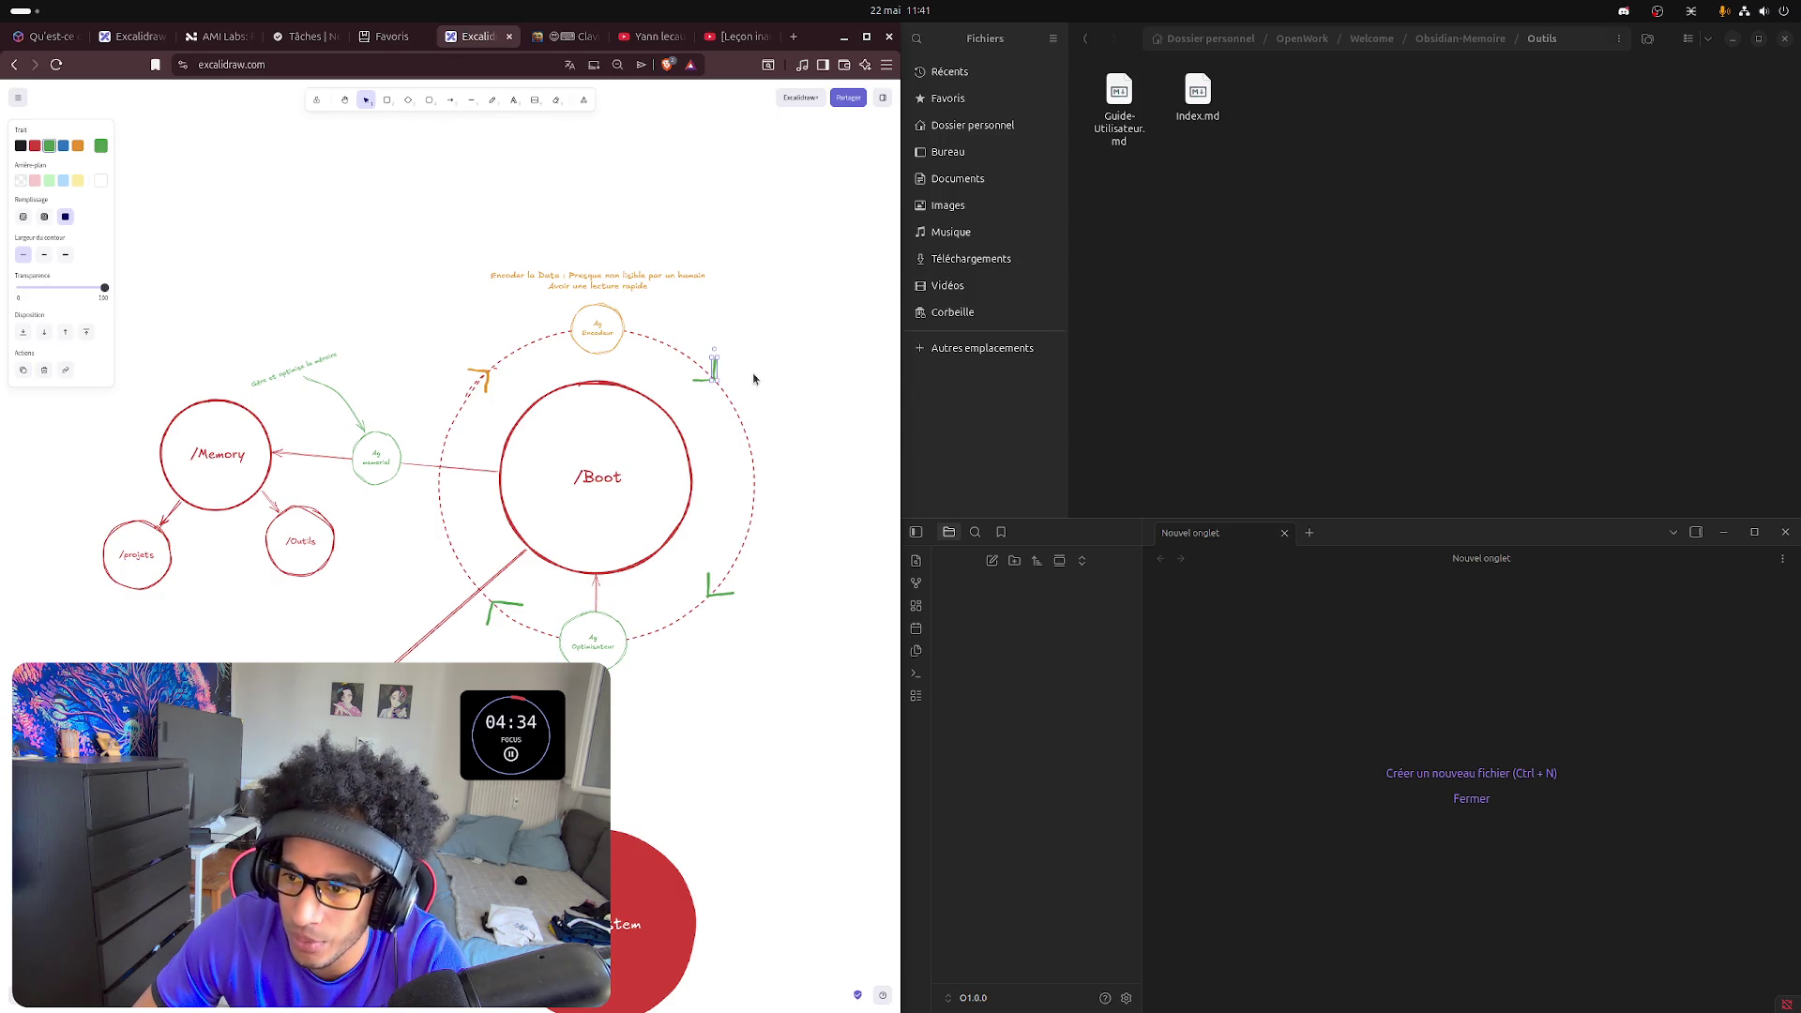
{"action": "left_click", "coordinate": [731, 366]}
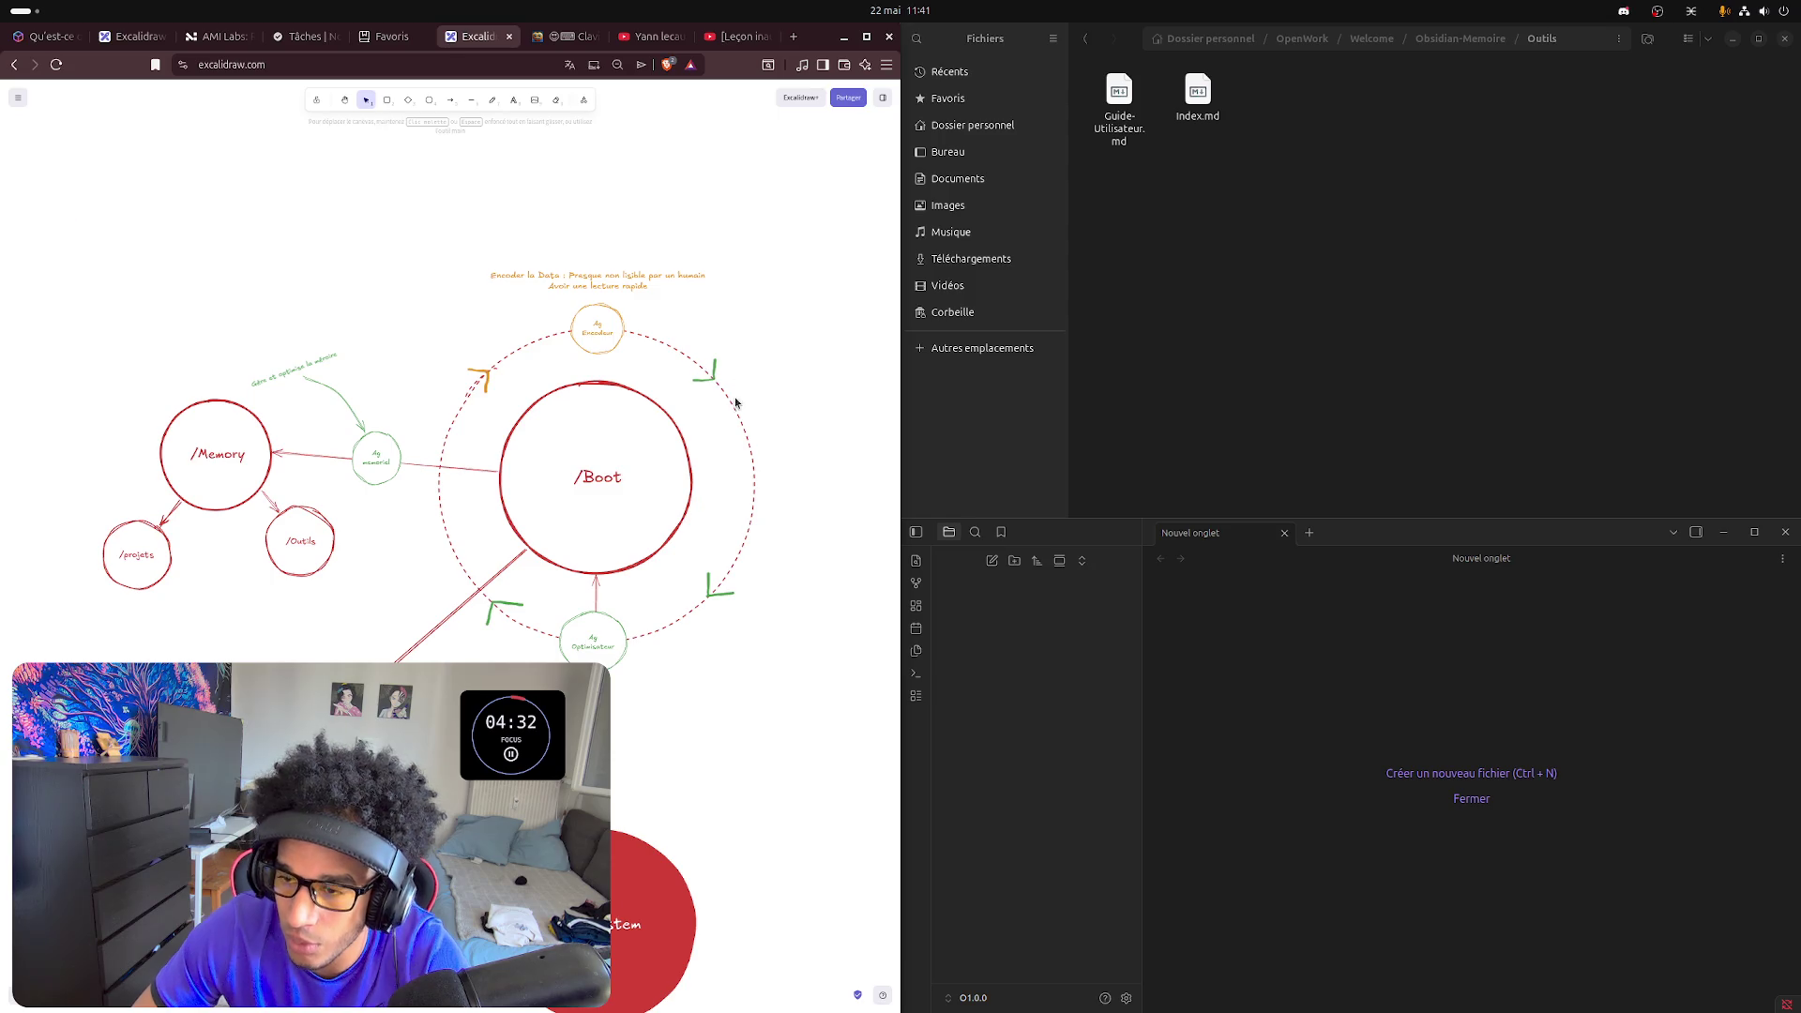
{"action": "scroll", "coordinate": [710, 422], "scroll_direction": "up", "scroll_amount": 2}
{"action": "scroll", "coordinate": [710, 423], "scroll_direction": "up", "scroll_amount": 2}
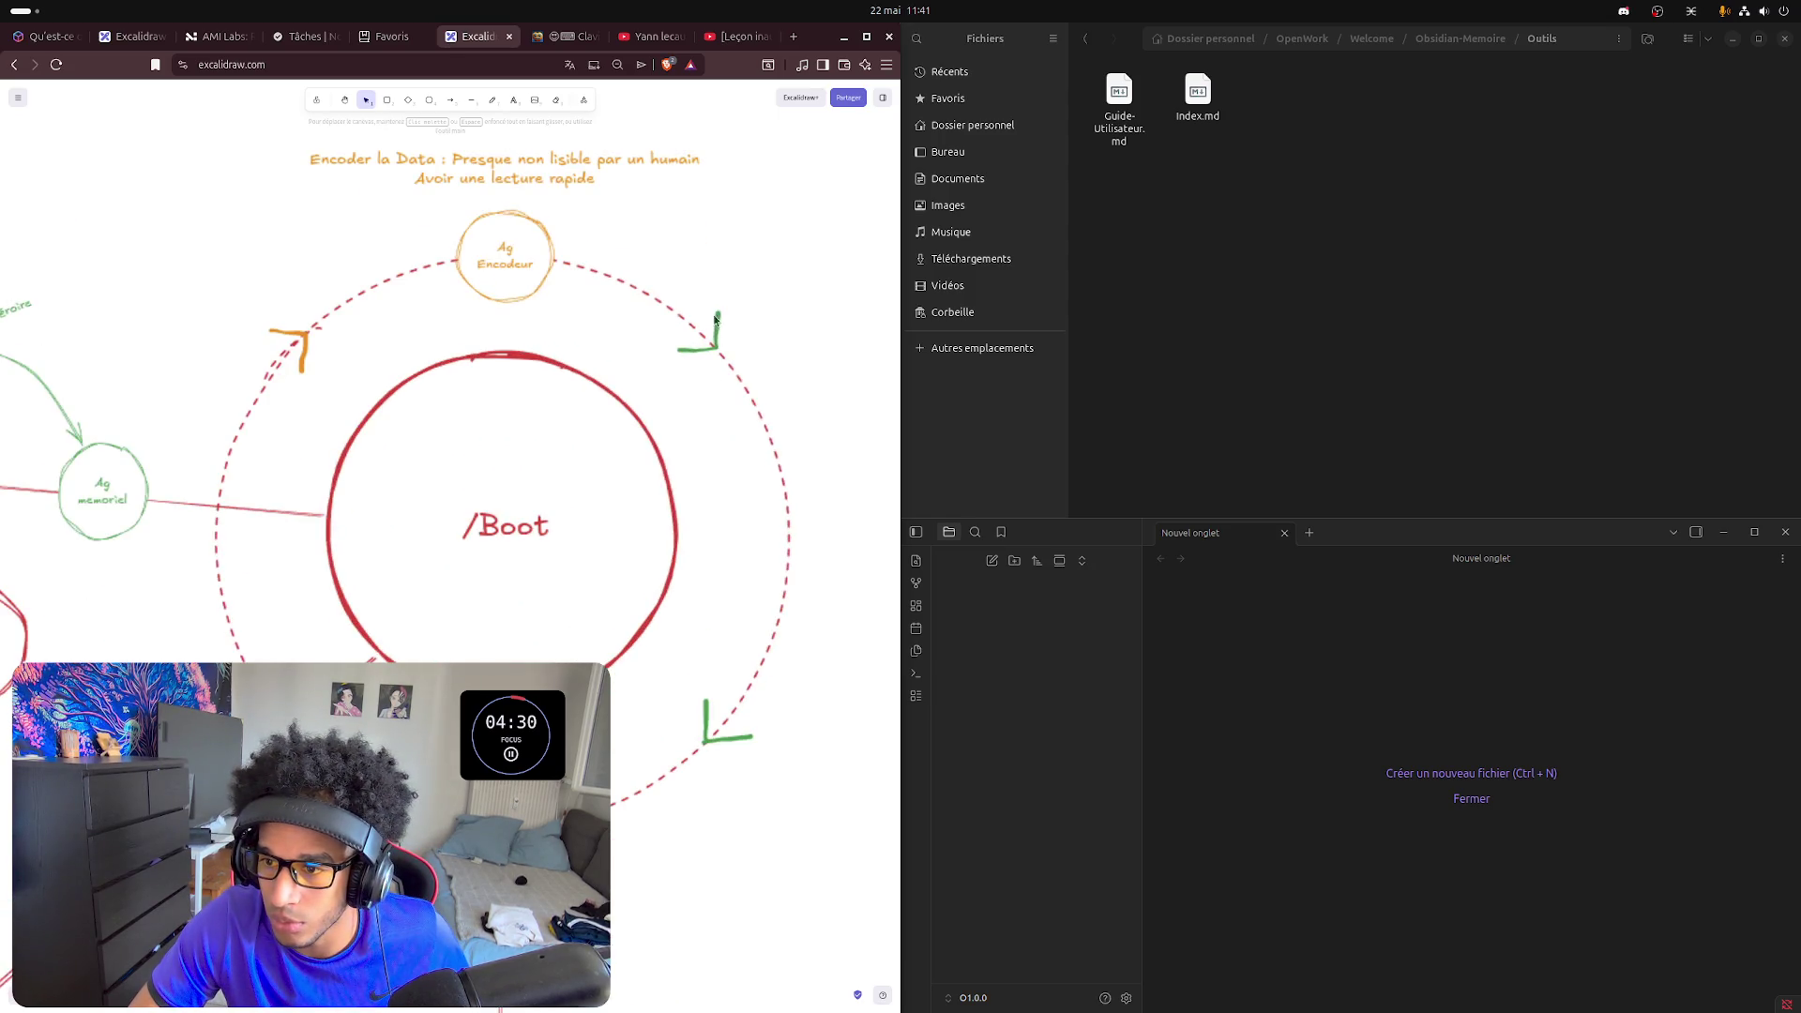
- Recolour both strokes of the ring's top-right arrowhead from green to orange
{"action": "left_click", "coordinate": [714, 334]}
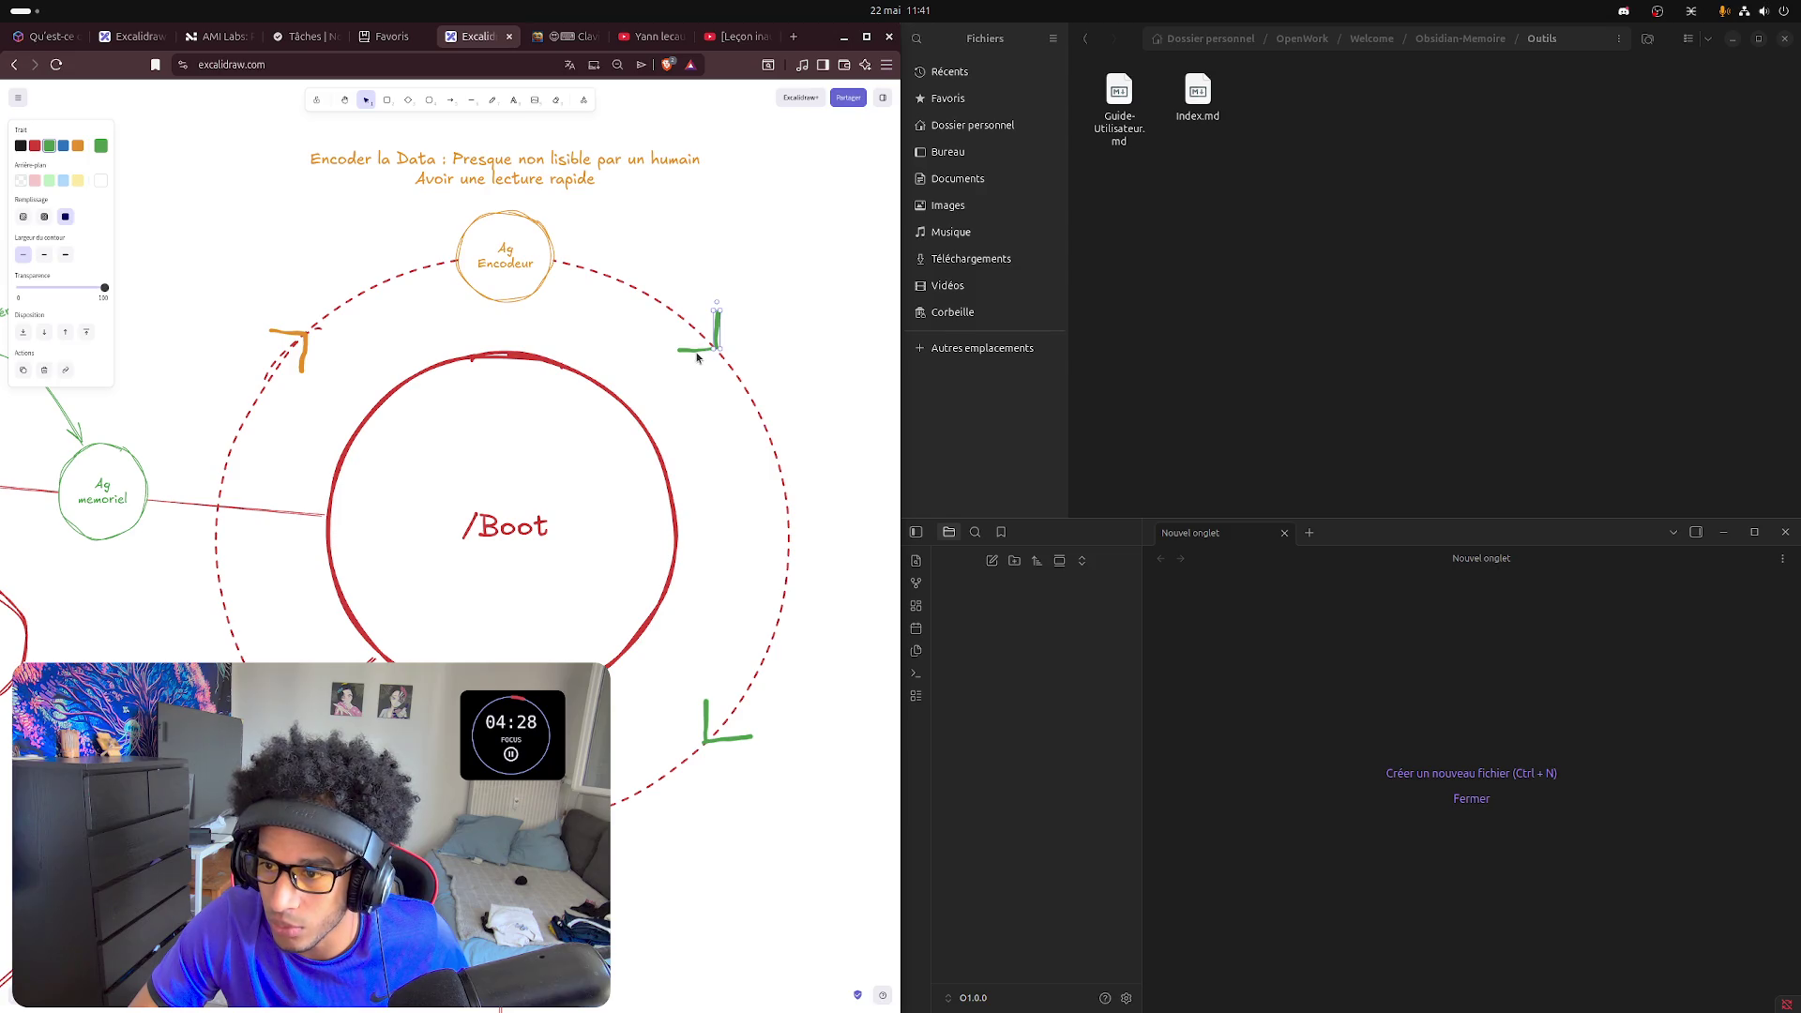
{"action": "left_click", "coordinate": [780, 333]}
{"action": "left_click_drag", "start_coordinate": [760, 274], "coordinate": [648, 393]}
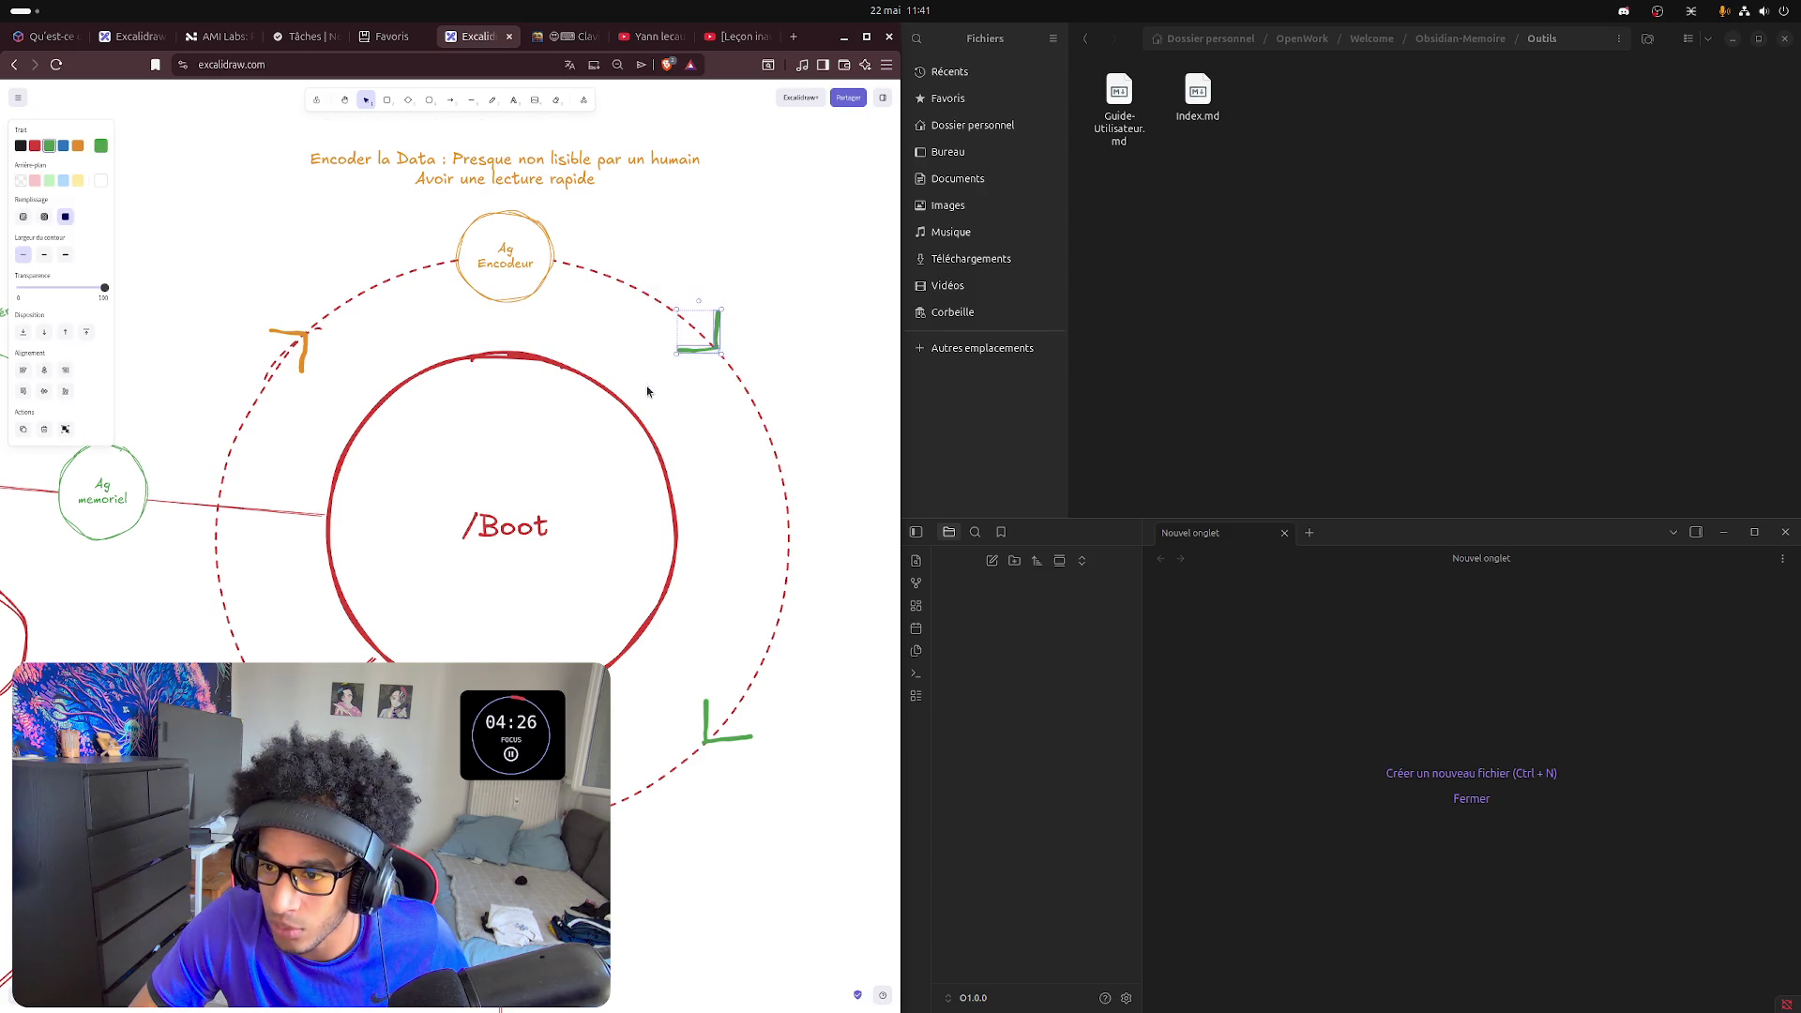
{"action": "left_click", "coordinate": [77, 145]}
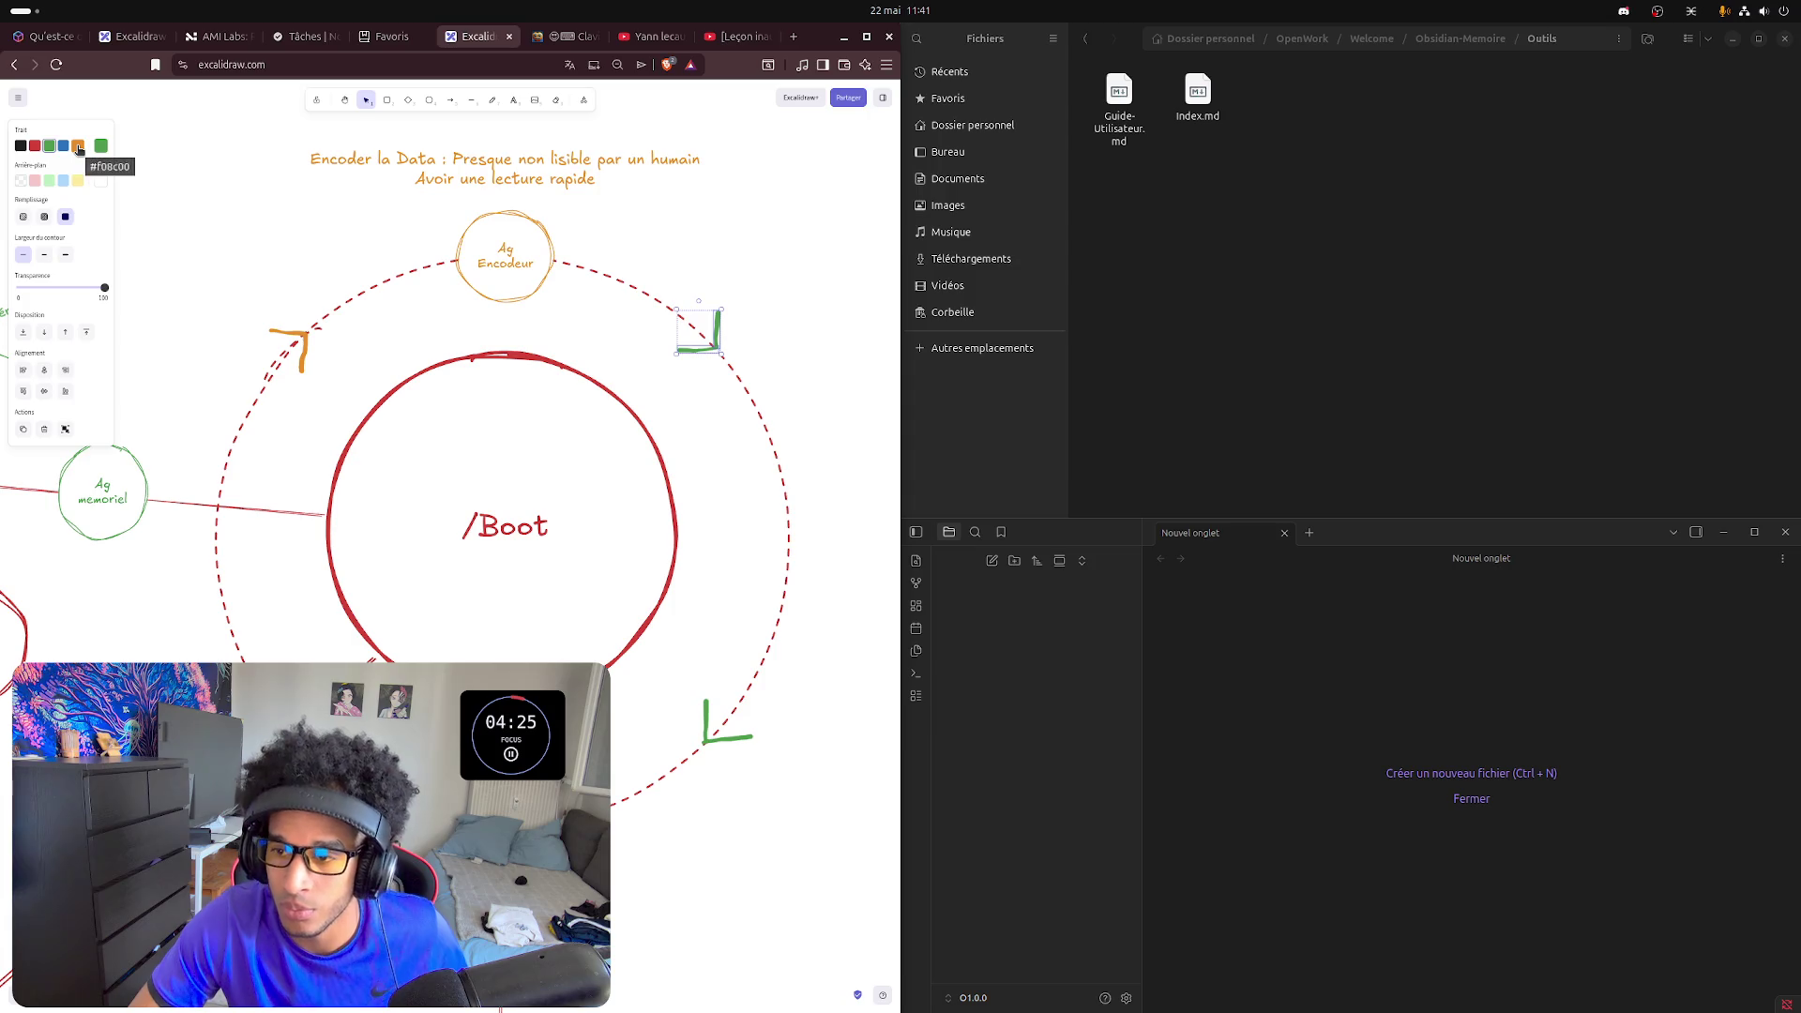
{"action": "left_click", "coordinate": [727, 394]}
- Duplicate the Ag Encodeur circle onto the ring's right side and relabel it 'Ag testeur'
{"action": "left_click", "coordinate": [546, 287]}
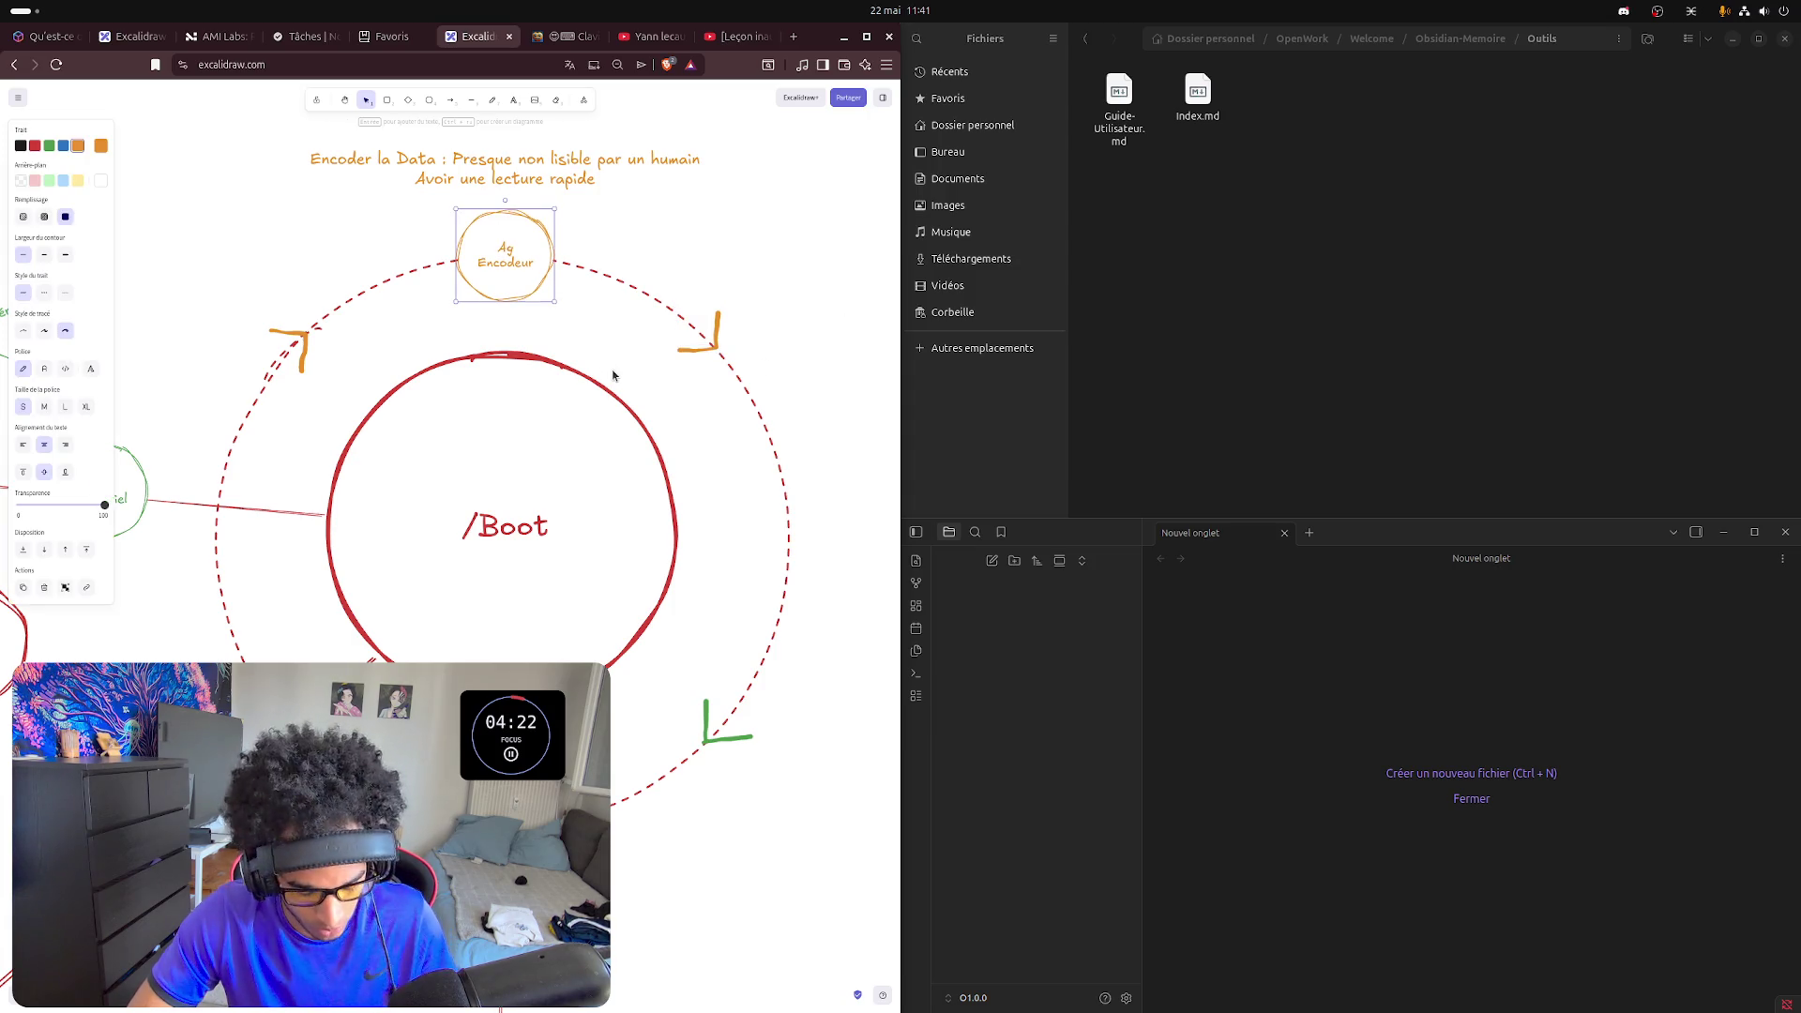
{"action": "key", "text": "ctrl+v"}
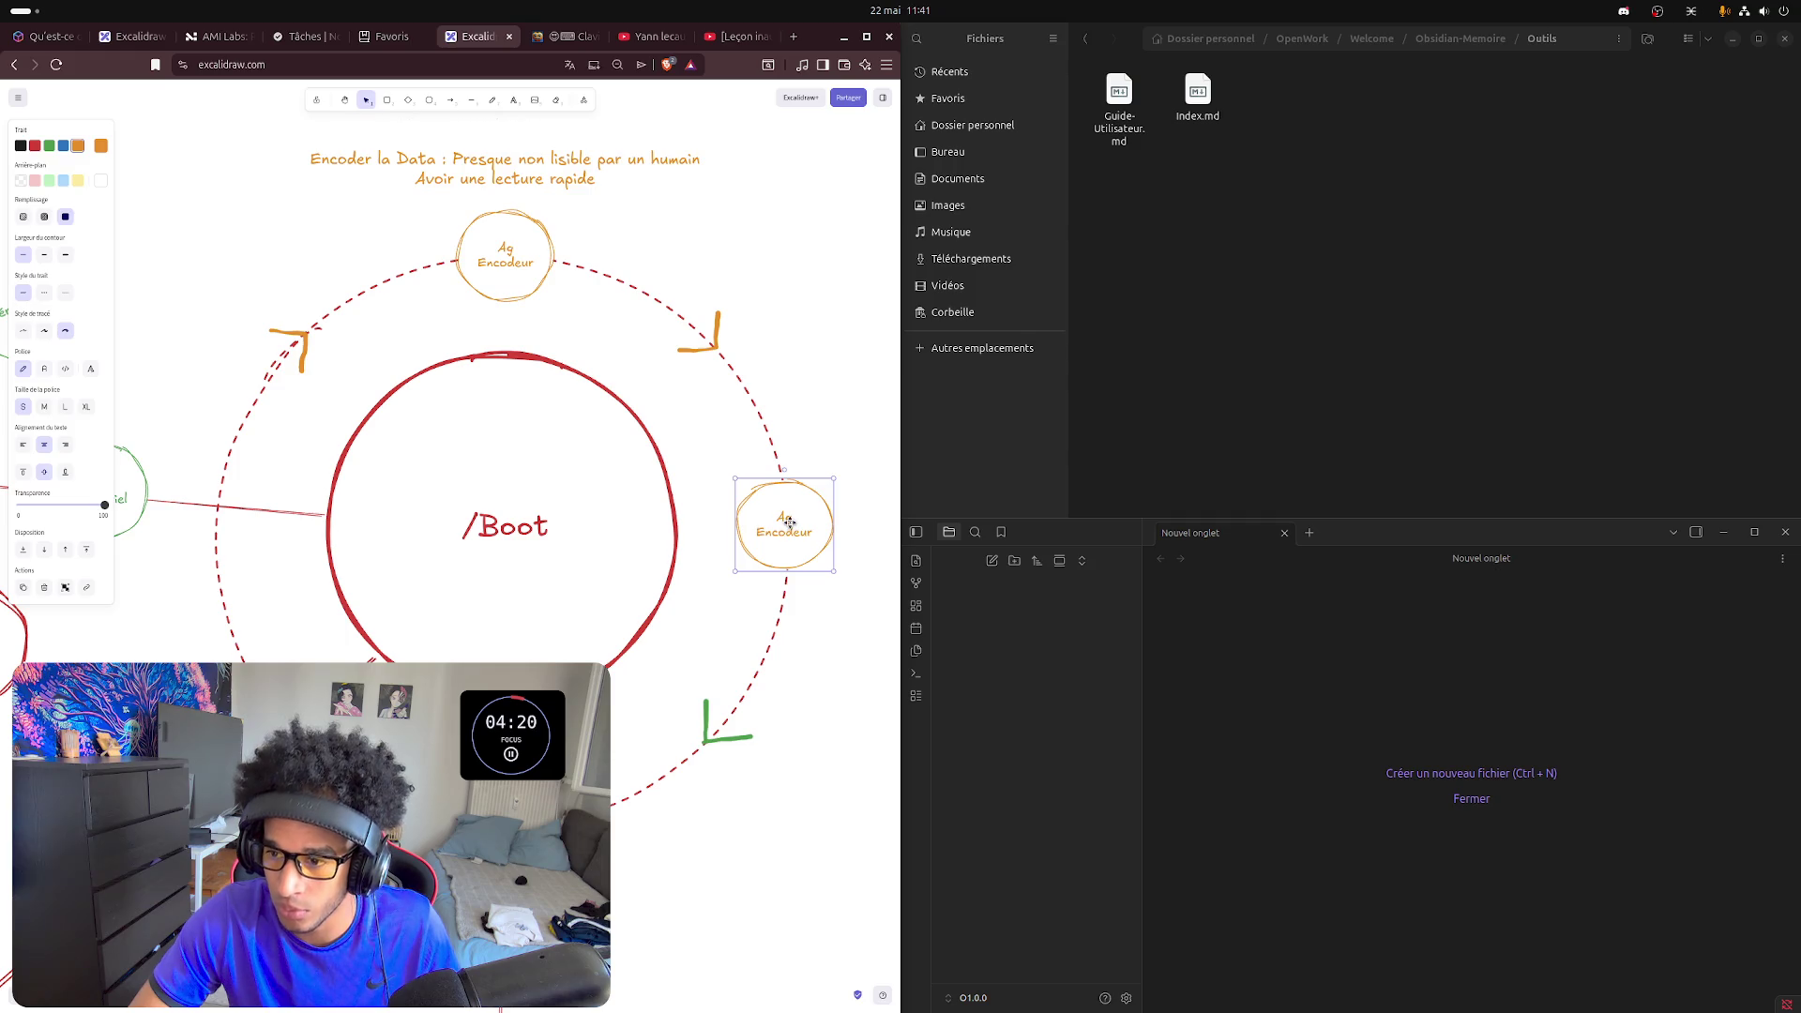
{"action": "left_click_drag", "start_coordinate": [789, 521], "coordinate": [791, 520]}
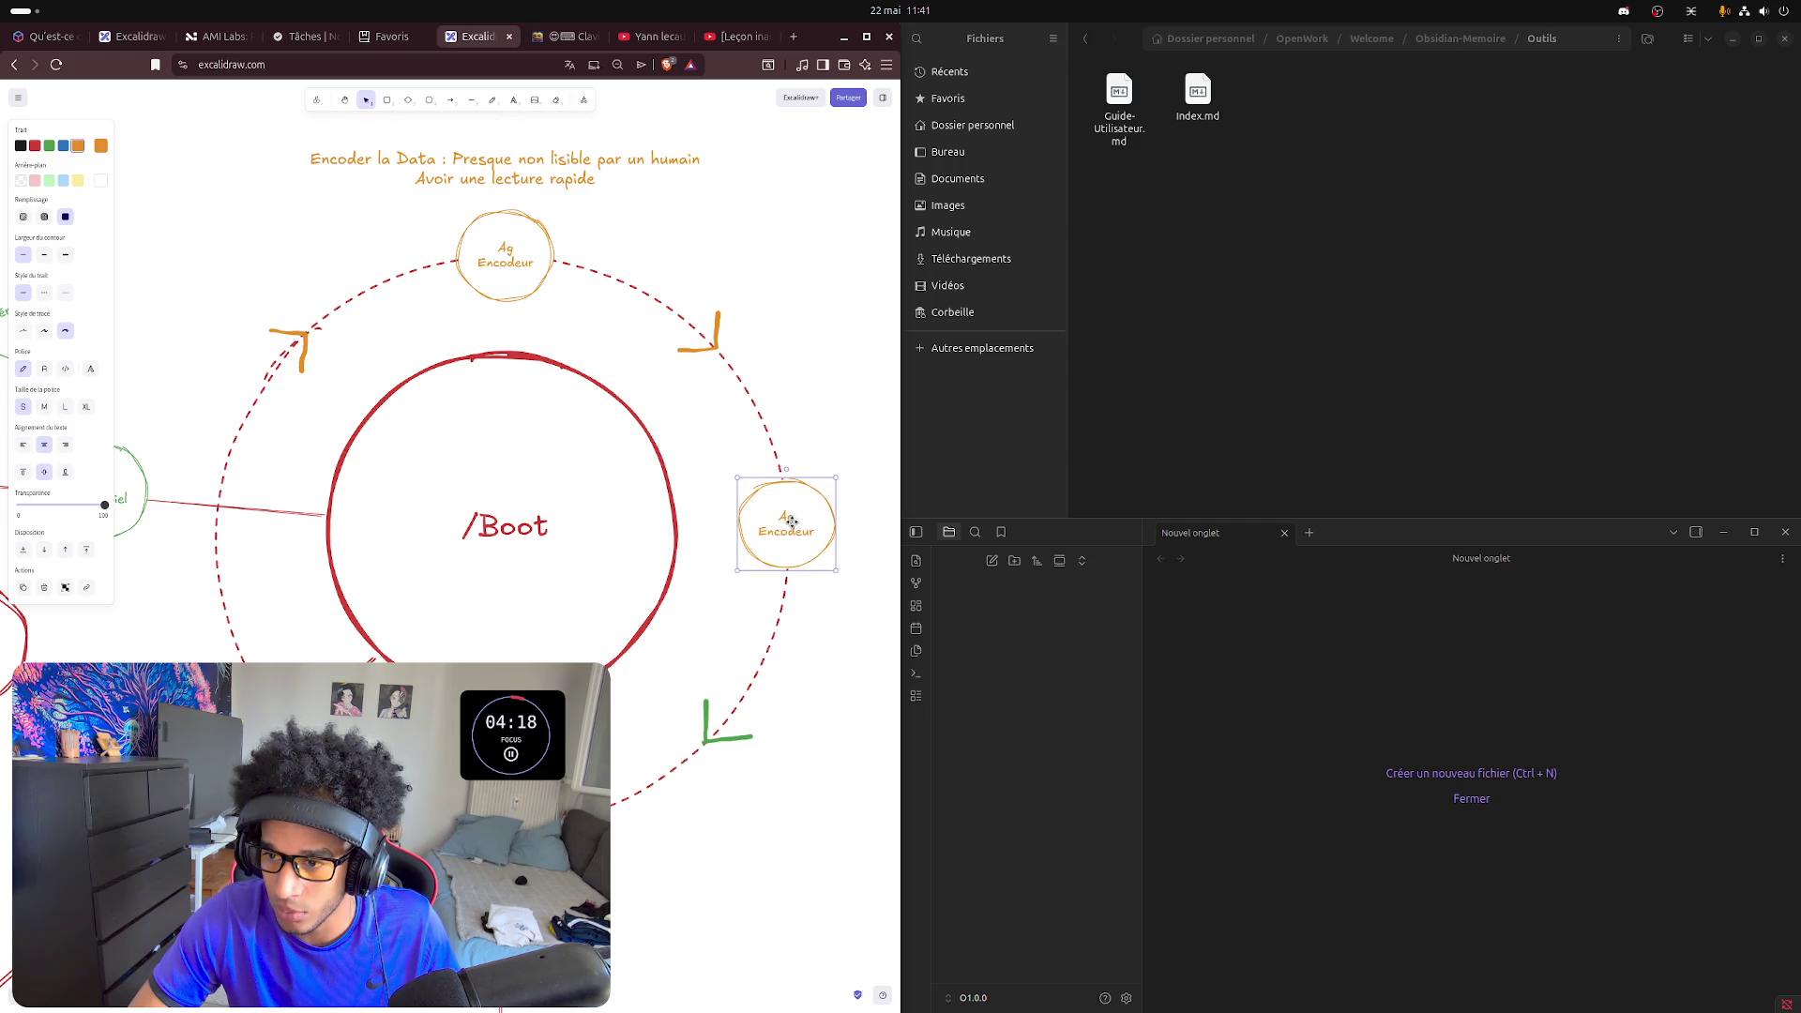
{"action": "left_click", "coordinate": [846, 376]}
{"action": "double_click", "coordinate": [803, 527]}
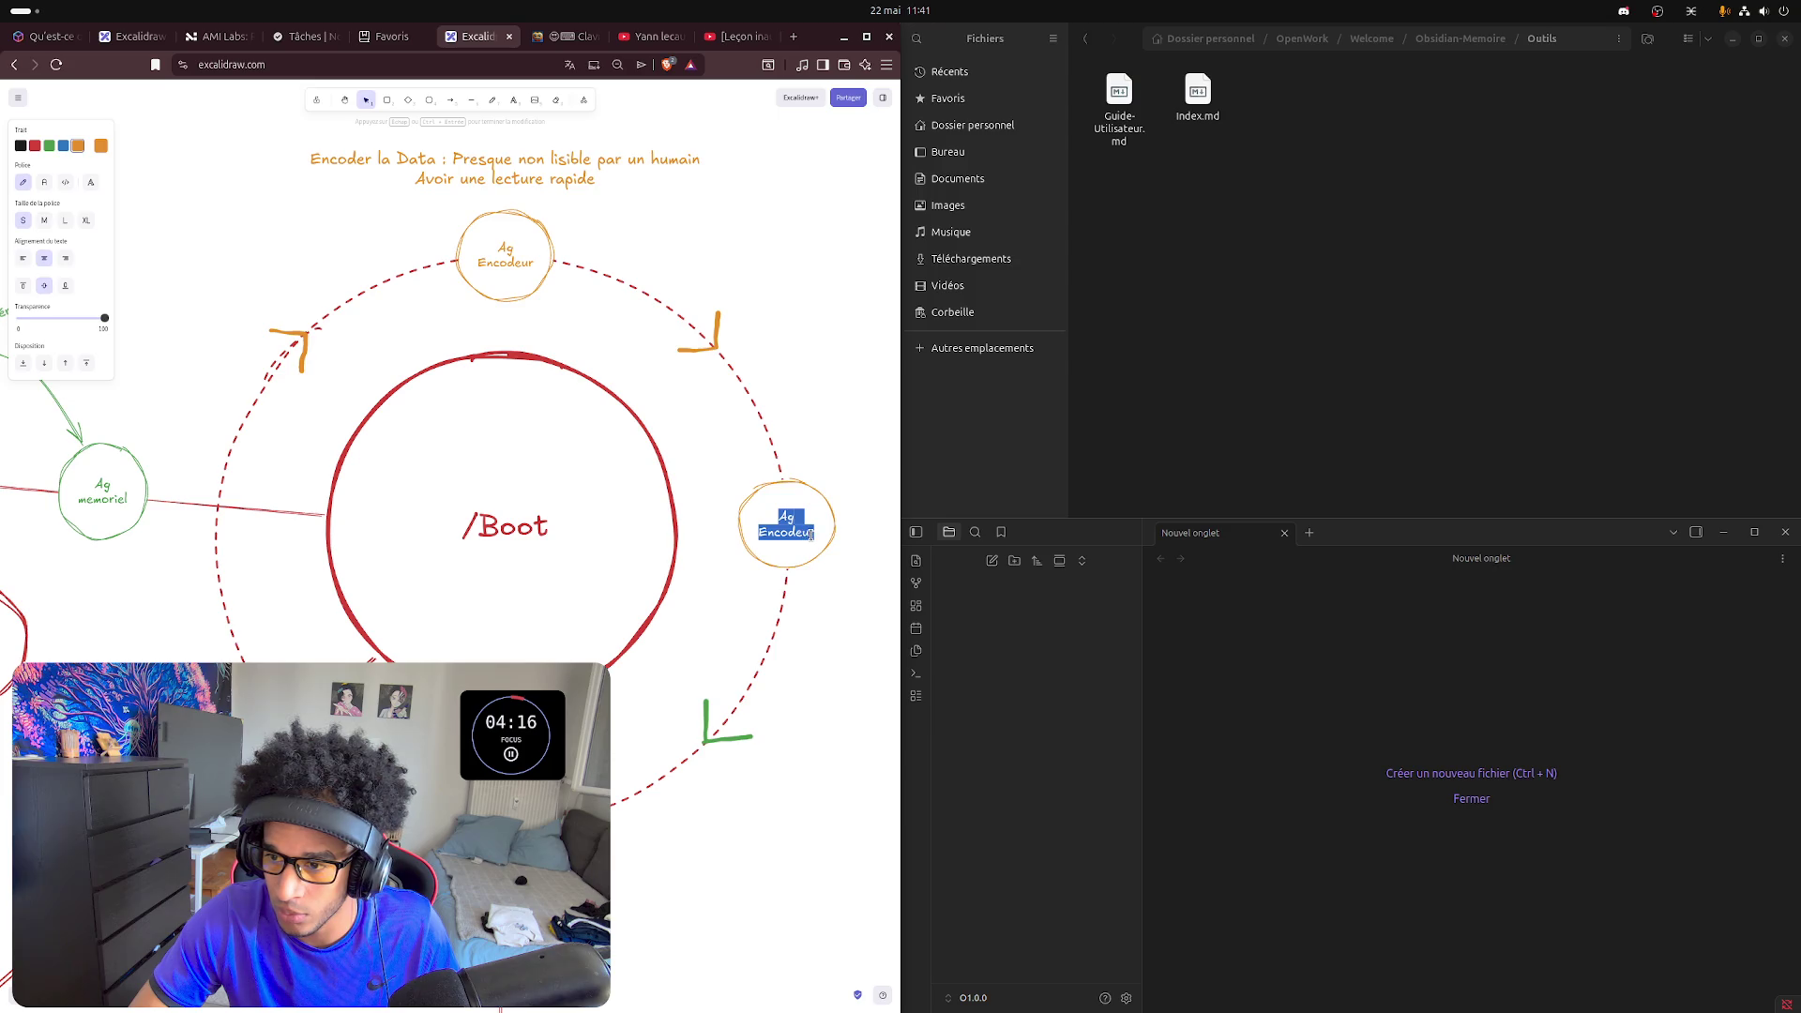
{"action": "type", "text": "Ag"}
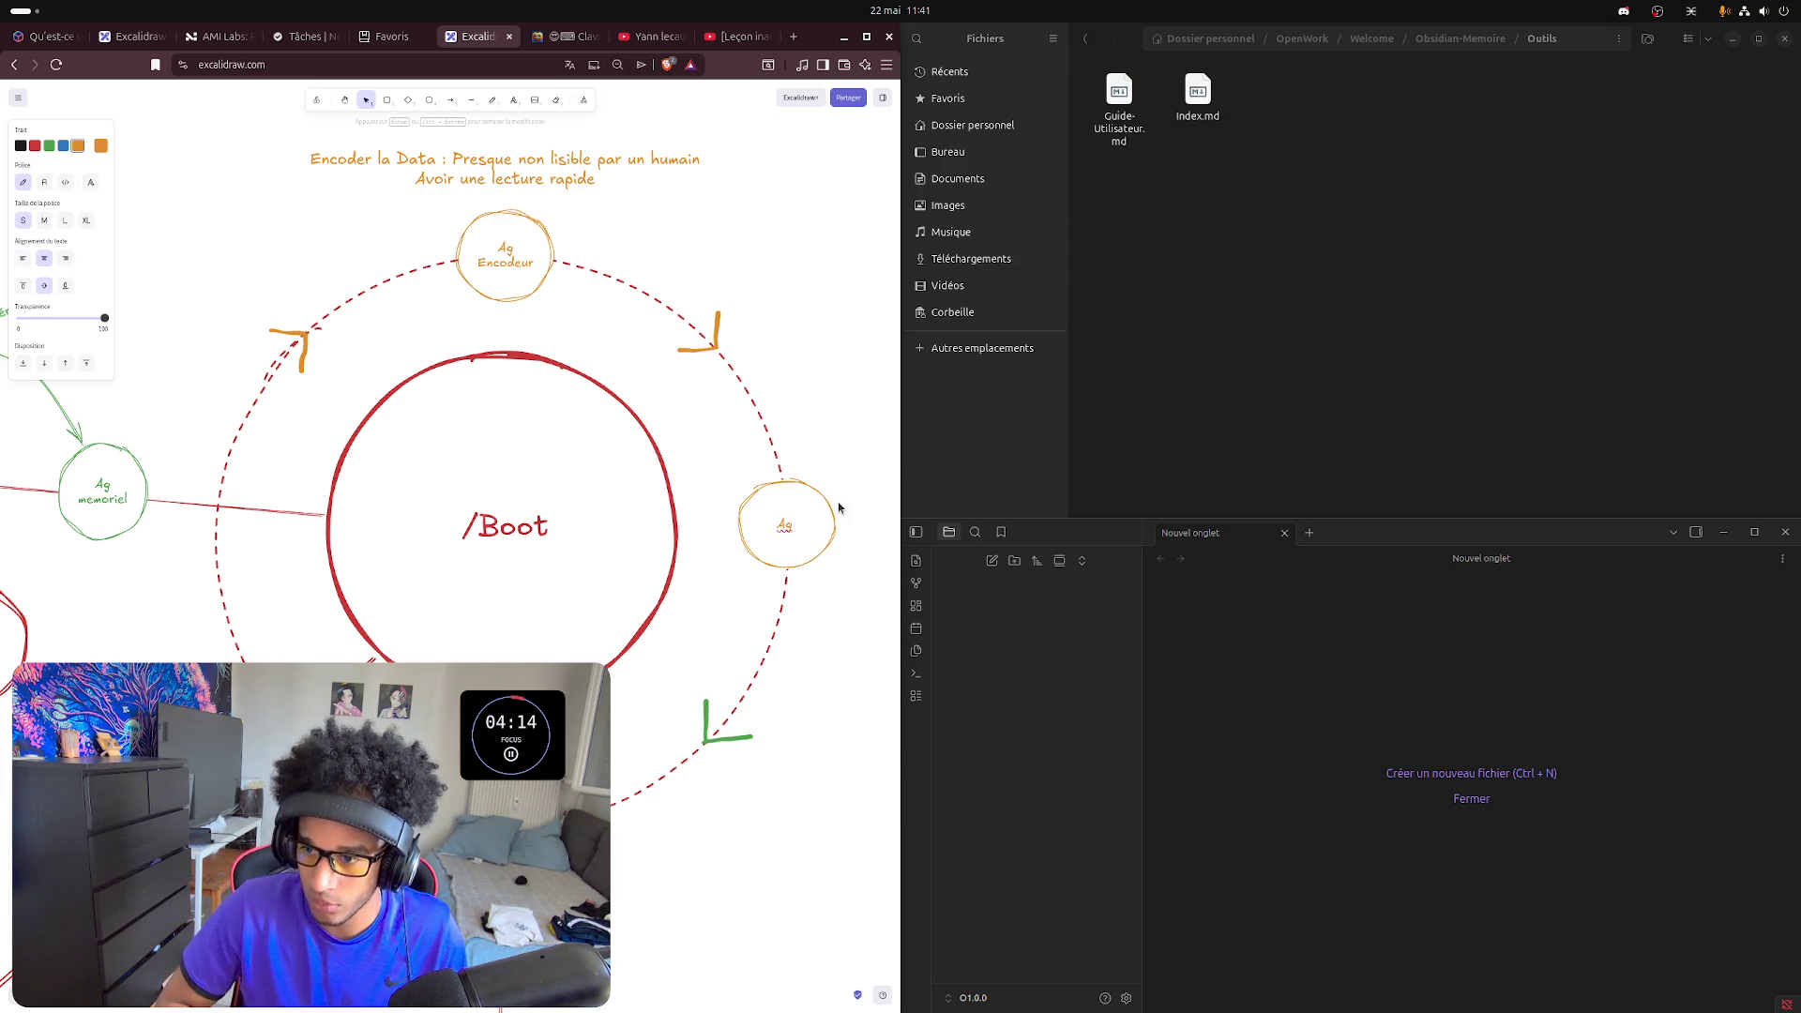
{"action": "type", "text": " test"}
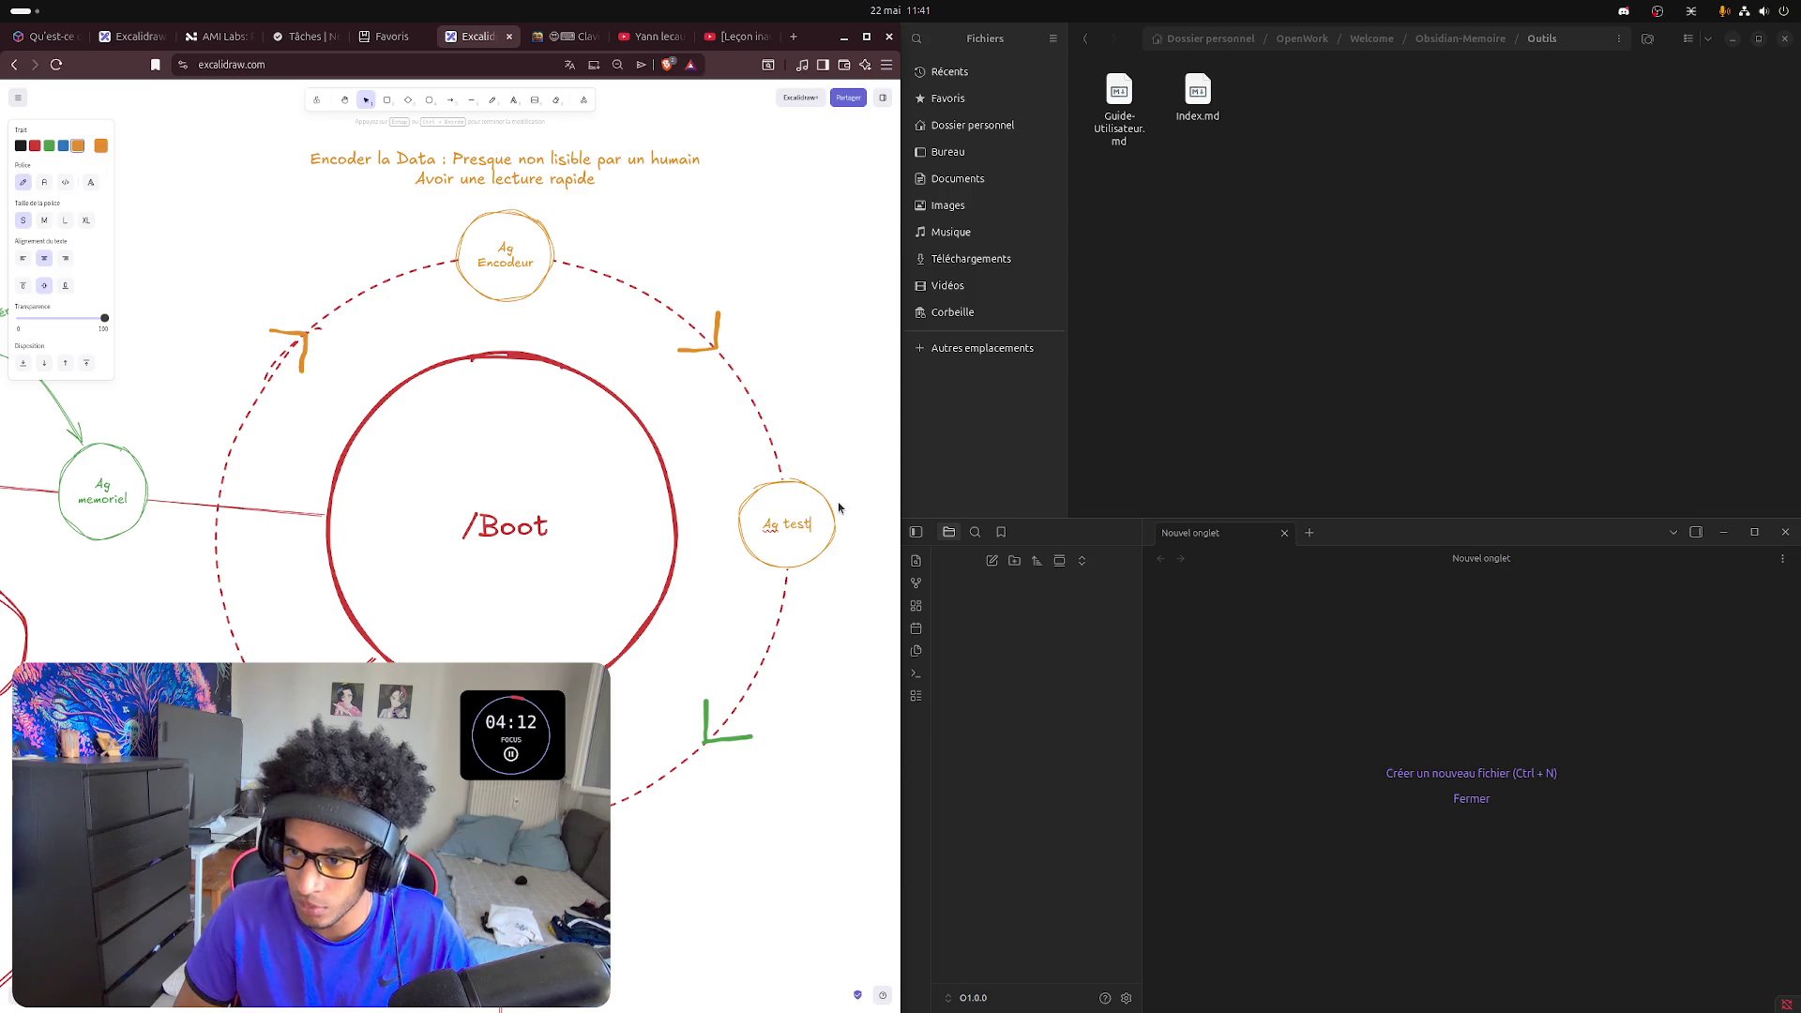
{"action": "type", "text": "eur"}
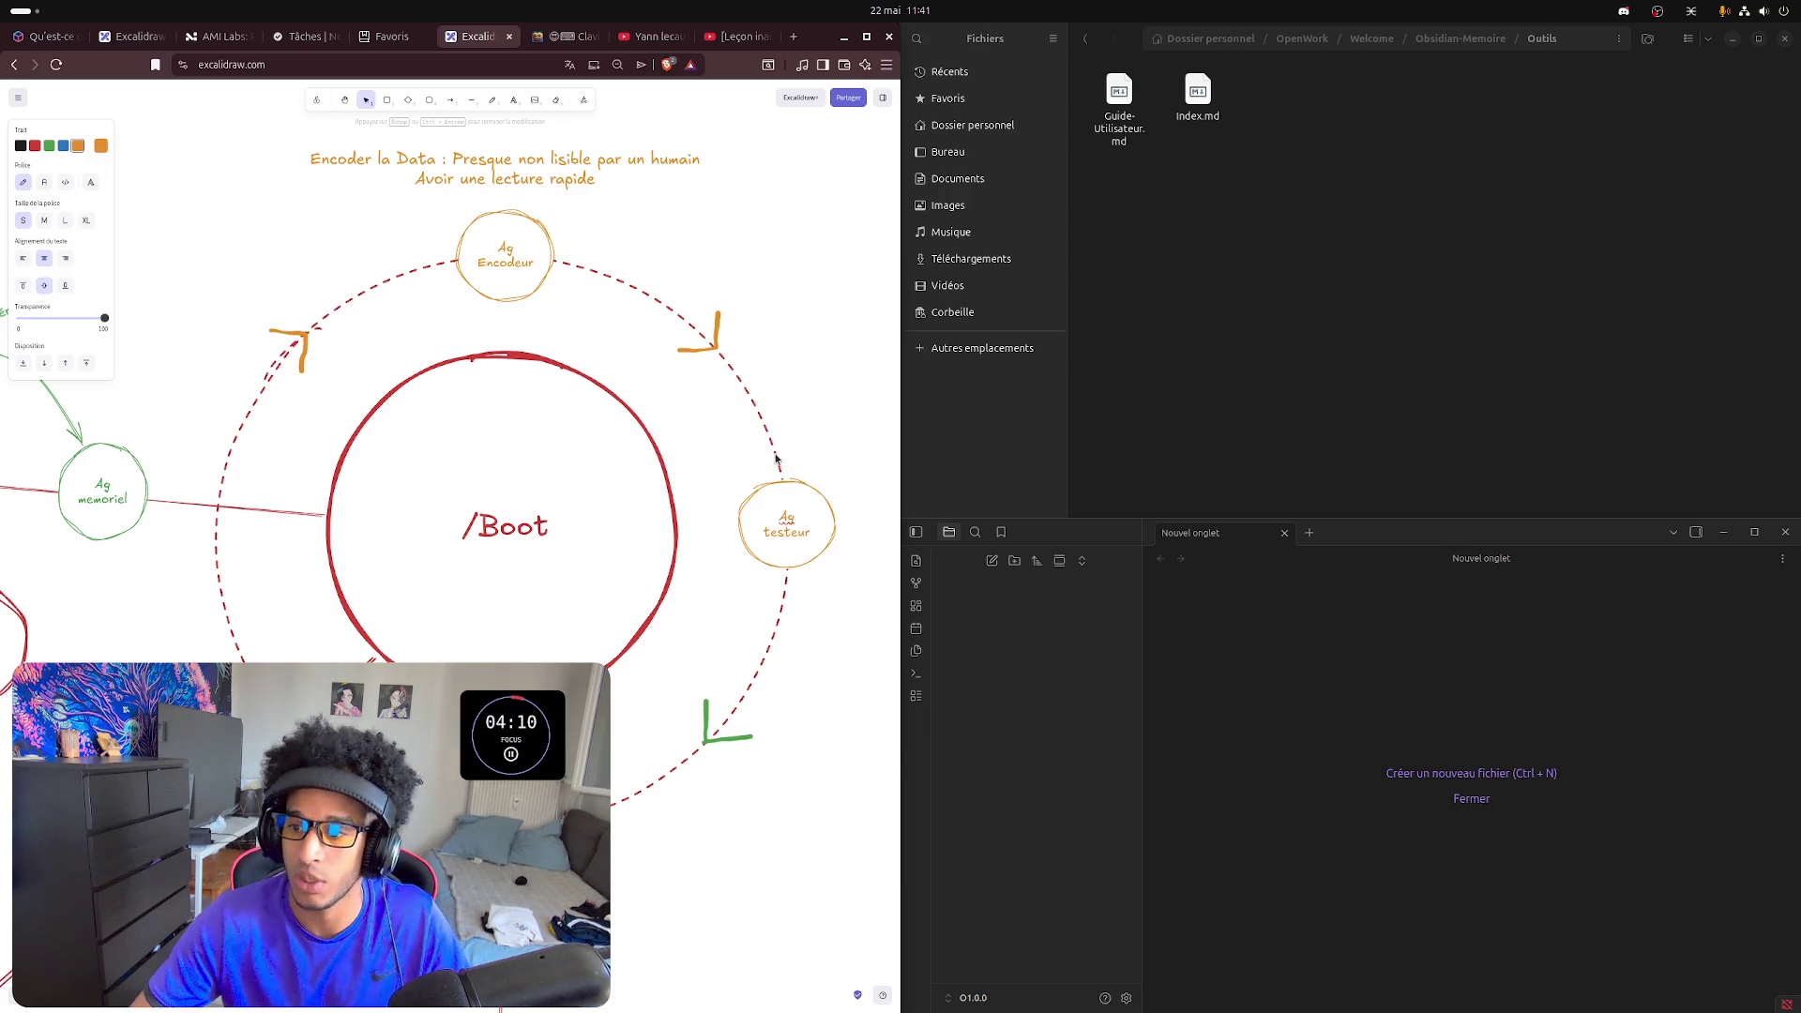
{"action": "left_click", "coordinate": [857, 402]}
{"action": "left_click_drag", "start_coordinate": [857, 400], "coordinate": [663, 371]}
{"action": "scroll", "coordinate": [716, 451], "scroll_direction": "down", "scroll_amount": 3}
{"action": "scroll", "coordinate": [717, 450], "scroll_direction": "down", "scroll_amount": 1}
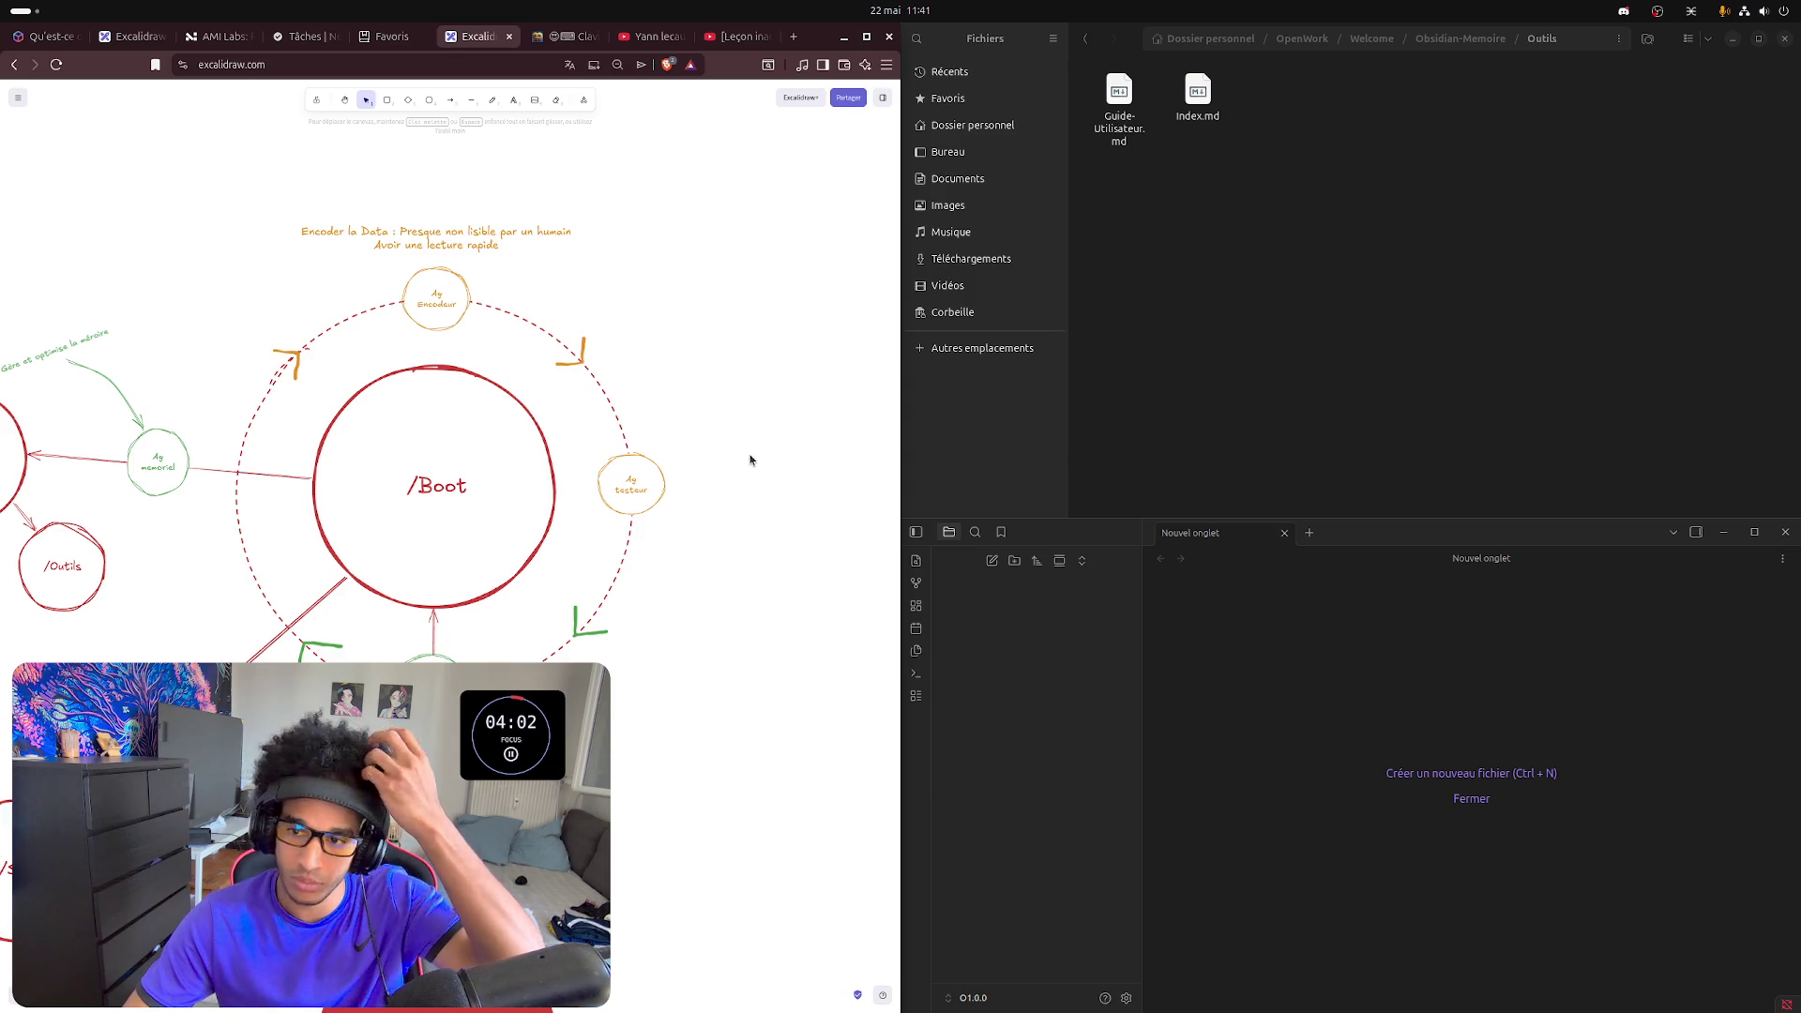
- Place a copy of the orange 'Encoder la Data' description beside the Ag testeur circle
{"action": "left_click", "coordinate": [435, 230]}
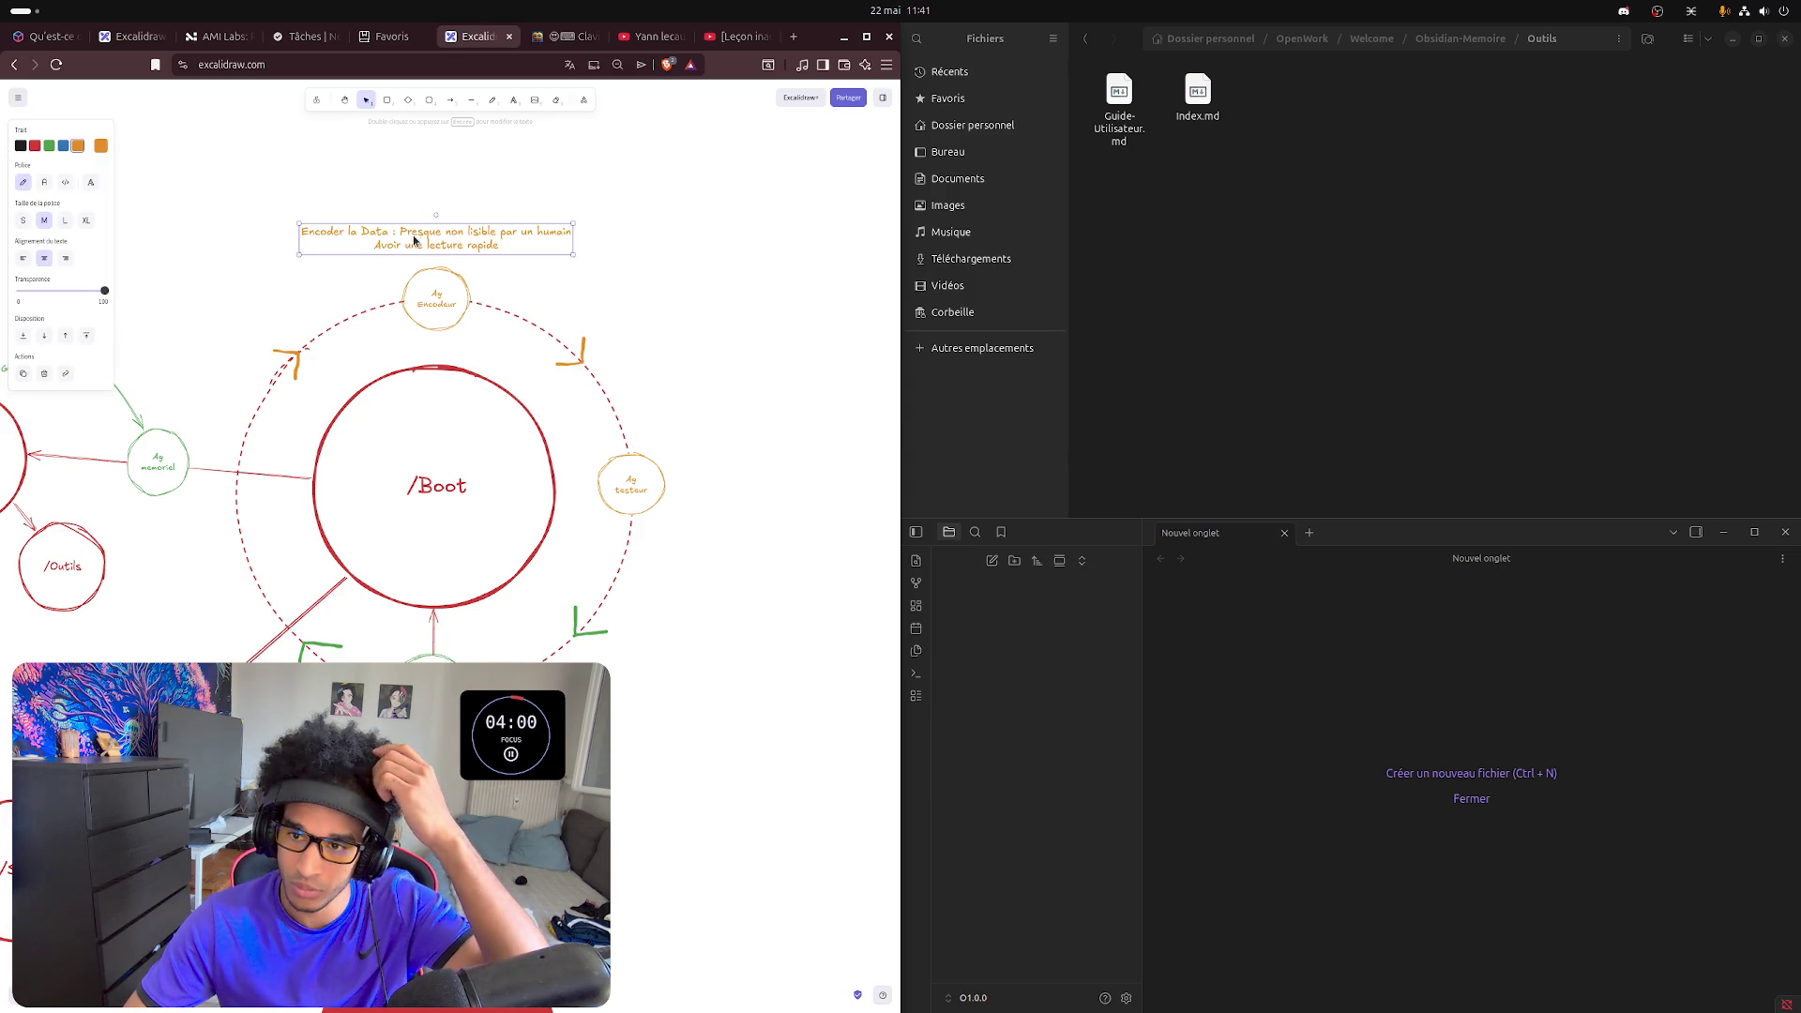
{"action": "key", "text": "ctrl+v"}
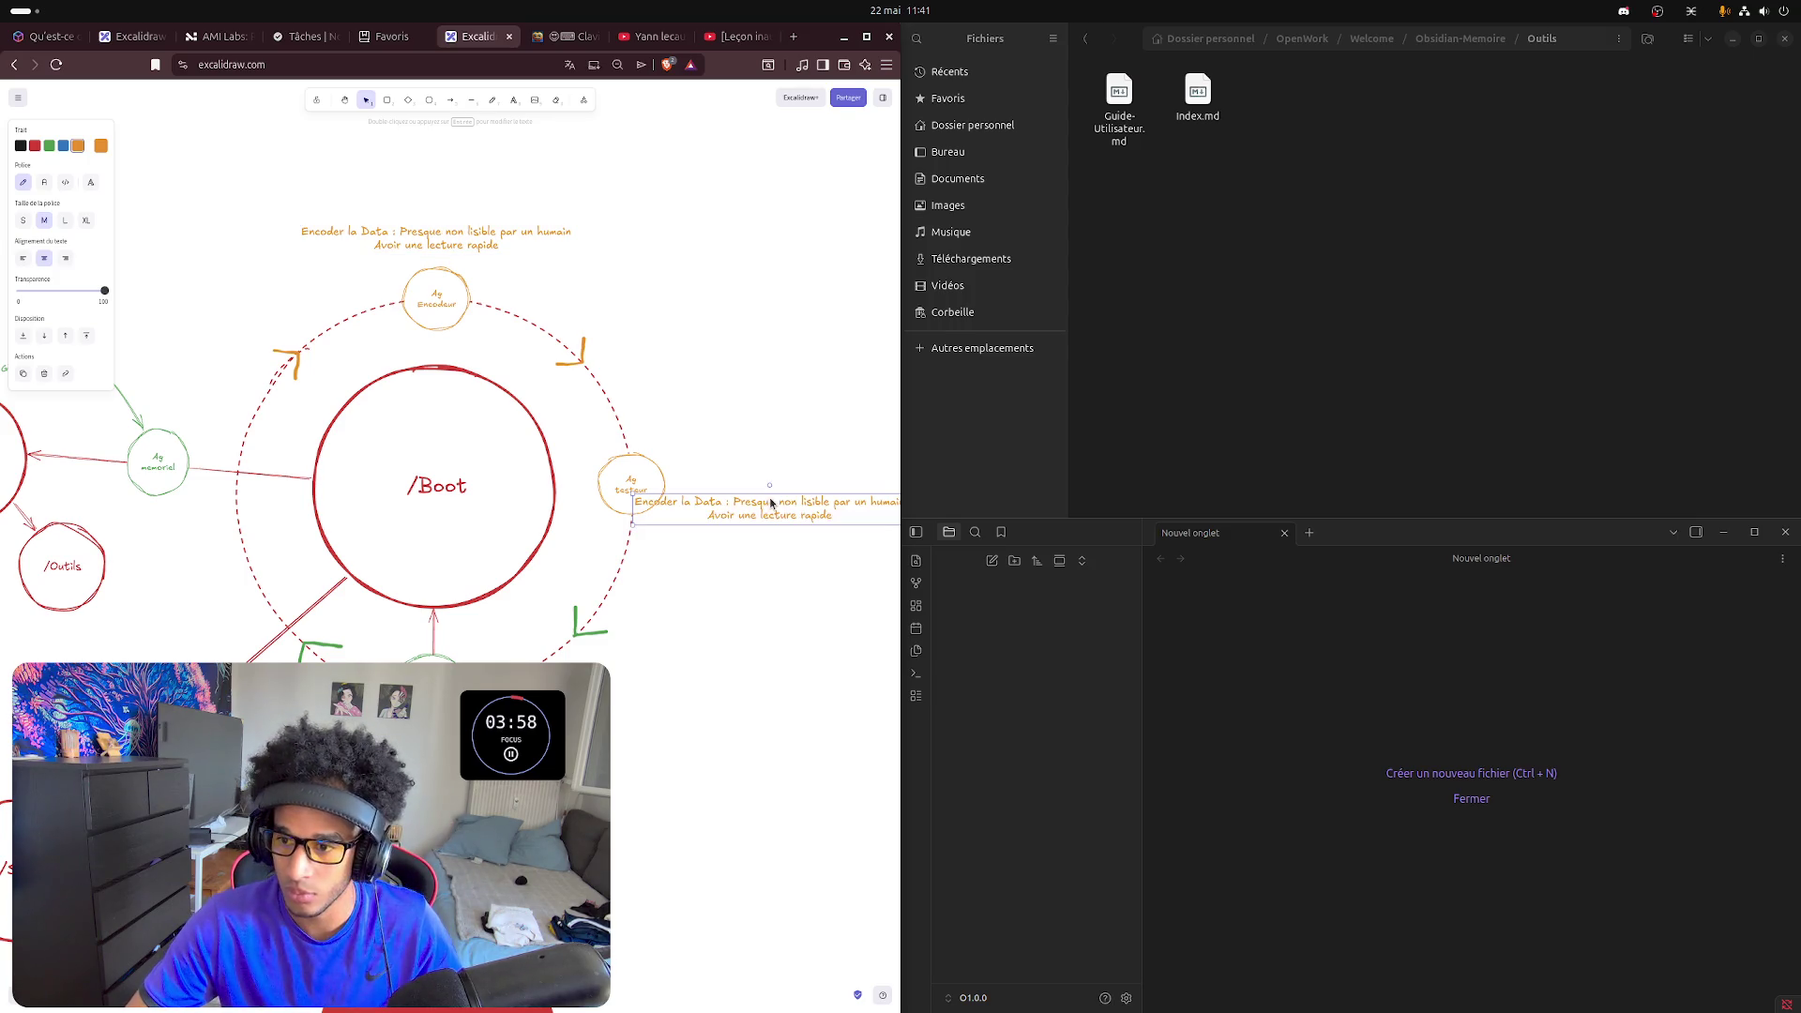
{"action": "left_click_drag", "start_coordinate": [789, 500], "coordinate": [819, 476]}
{"action": "left_click", "coordinate": [749, 569]}
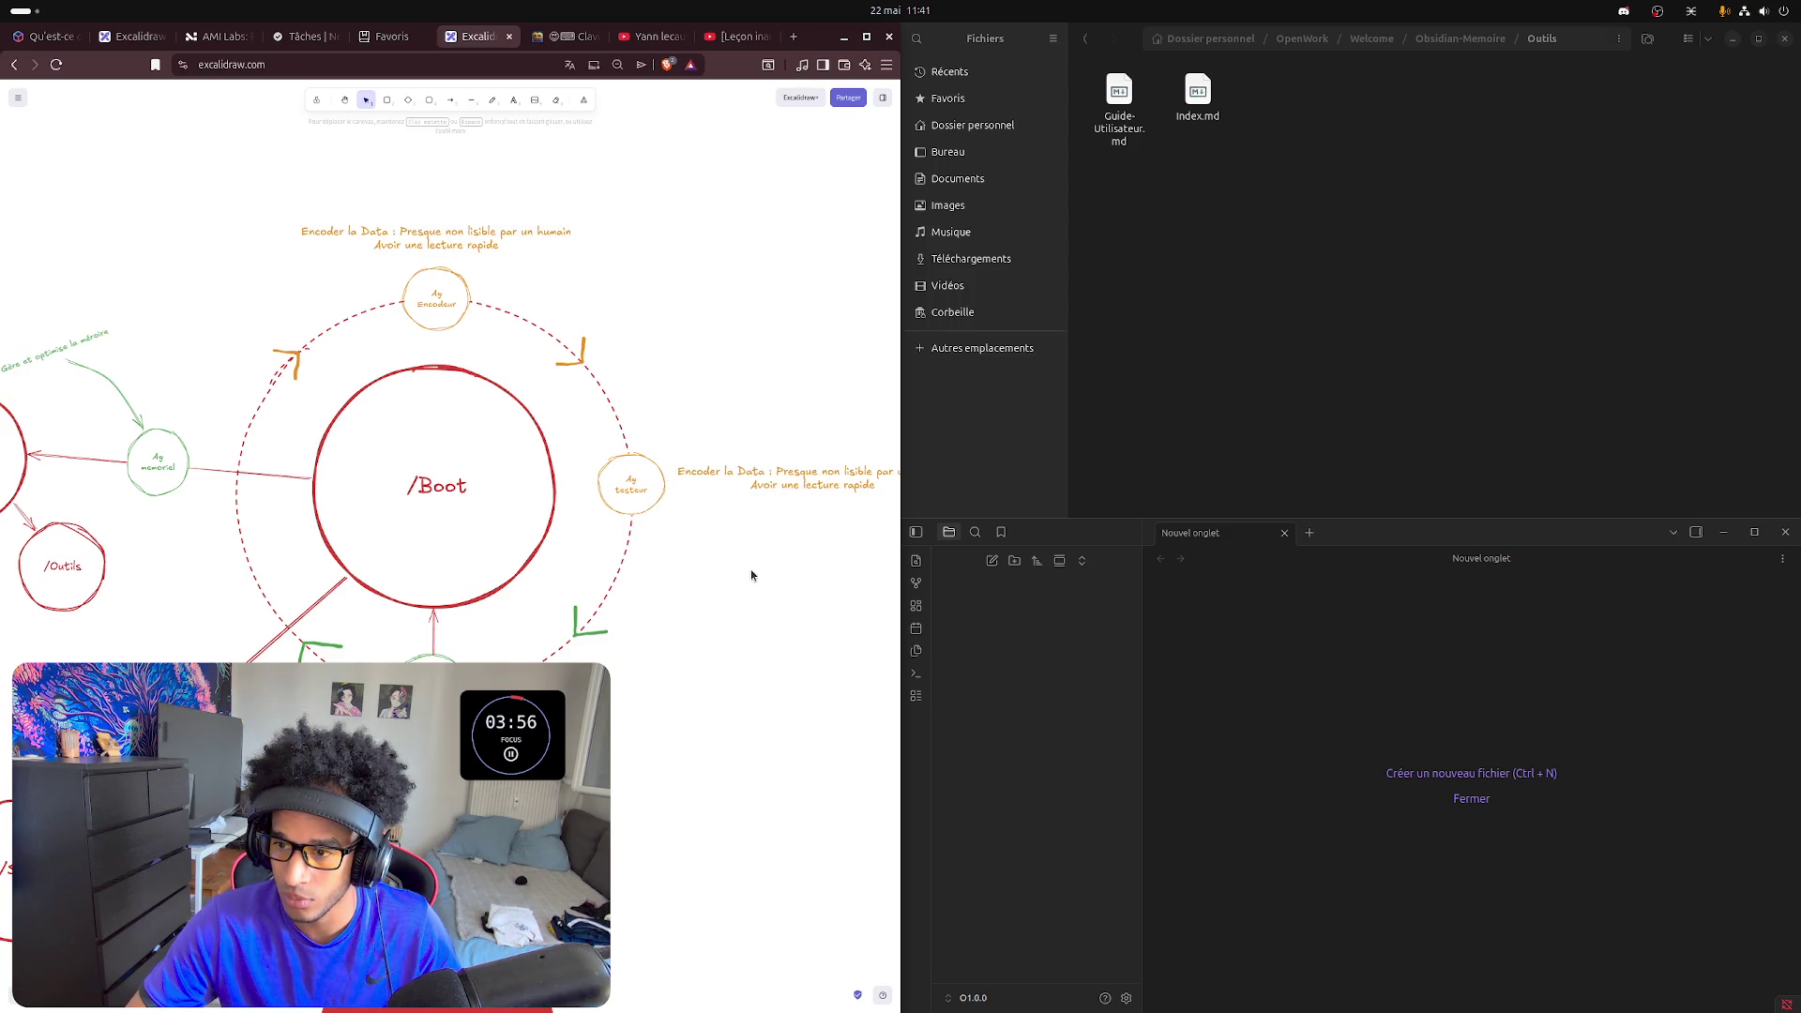
{"action": "scroll", "coordinate": [746, 572], "scroll_direction": "right", "scroll_amount": 1}
{"action": "scroll", "coordinate": [748, 572], "scroll_direction": "right", "scroll_amount": 3}
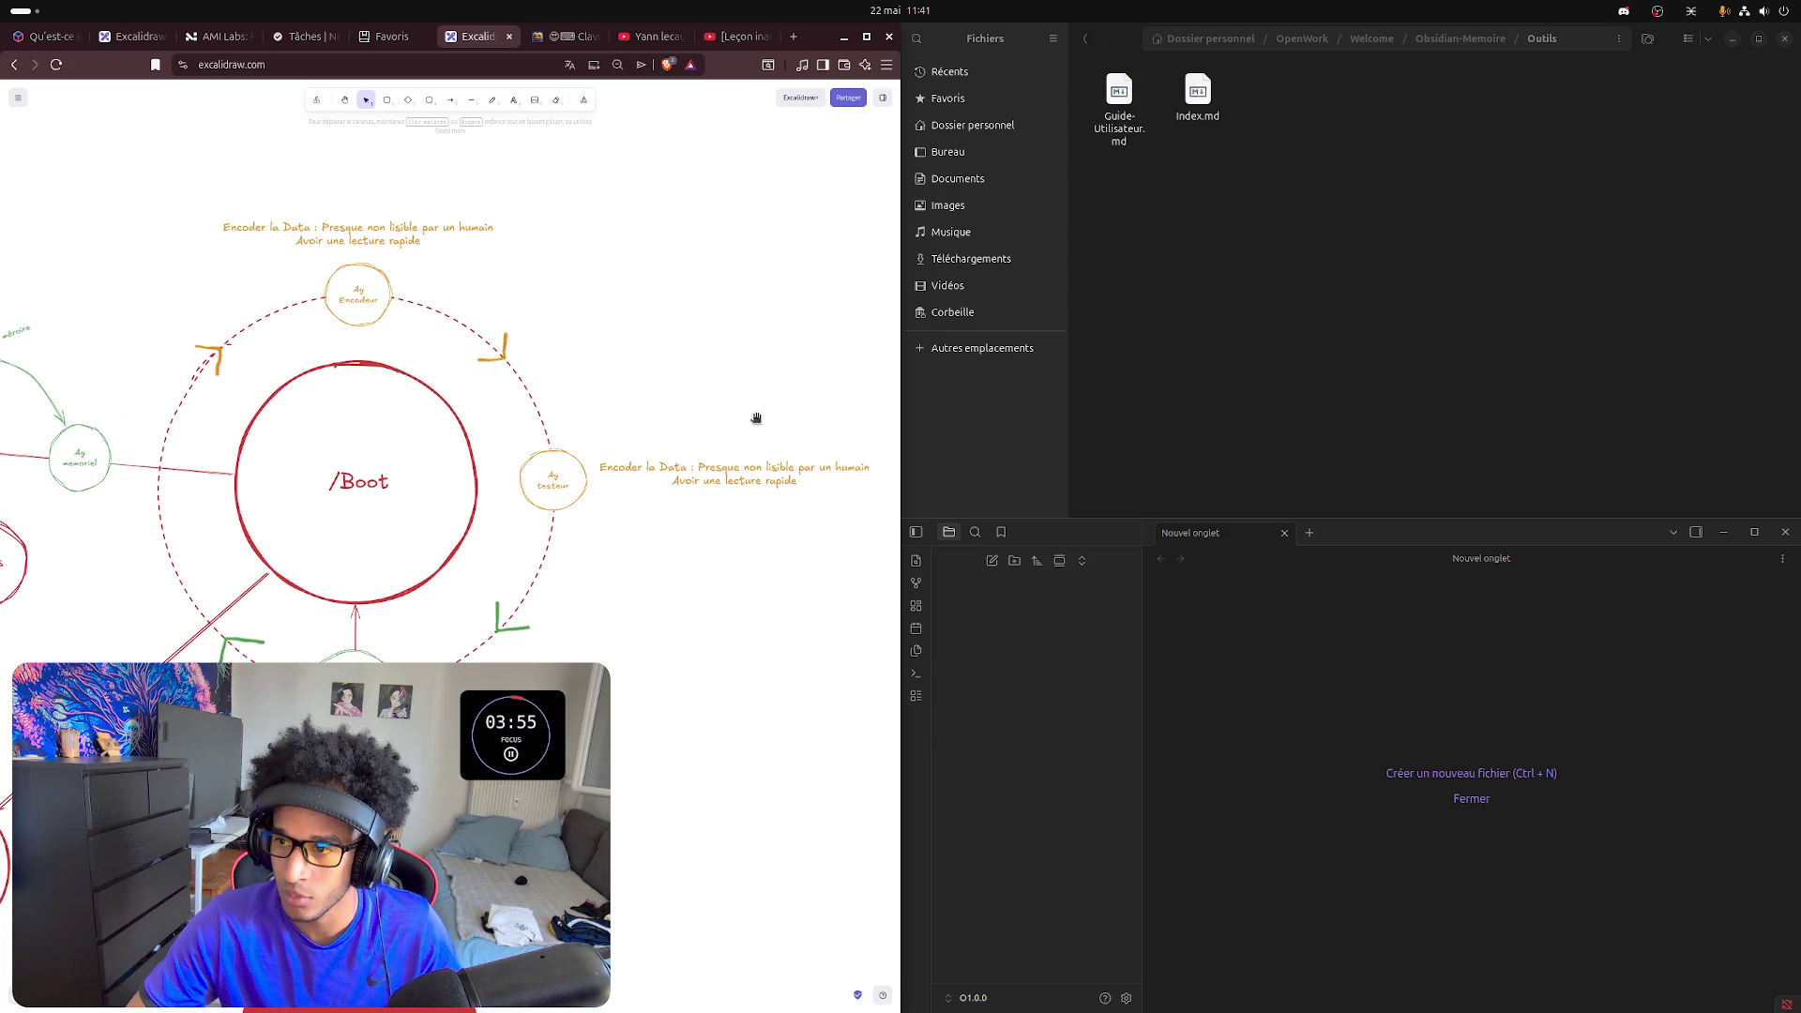
- Maximize the browser window and recentre the whole /Boot diagram
{"action": "left_click", "coordinate": [868, 39]}
{"action": "mouse_move", "coordinate": [869, 351]}
{"action": "left_mouse_down"}
{"action": "mouse_move", "coordinate": [1305, 317]}
{"action": "mouse_move", "coordinate": [1456, 280]}
{"action": "mouse_move", "coordinate": [1521, 289]}
{"action": "left_mouse_up"}
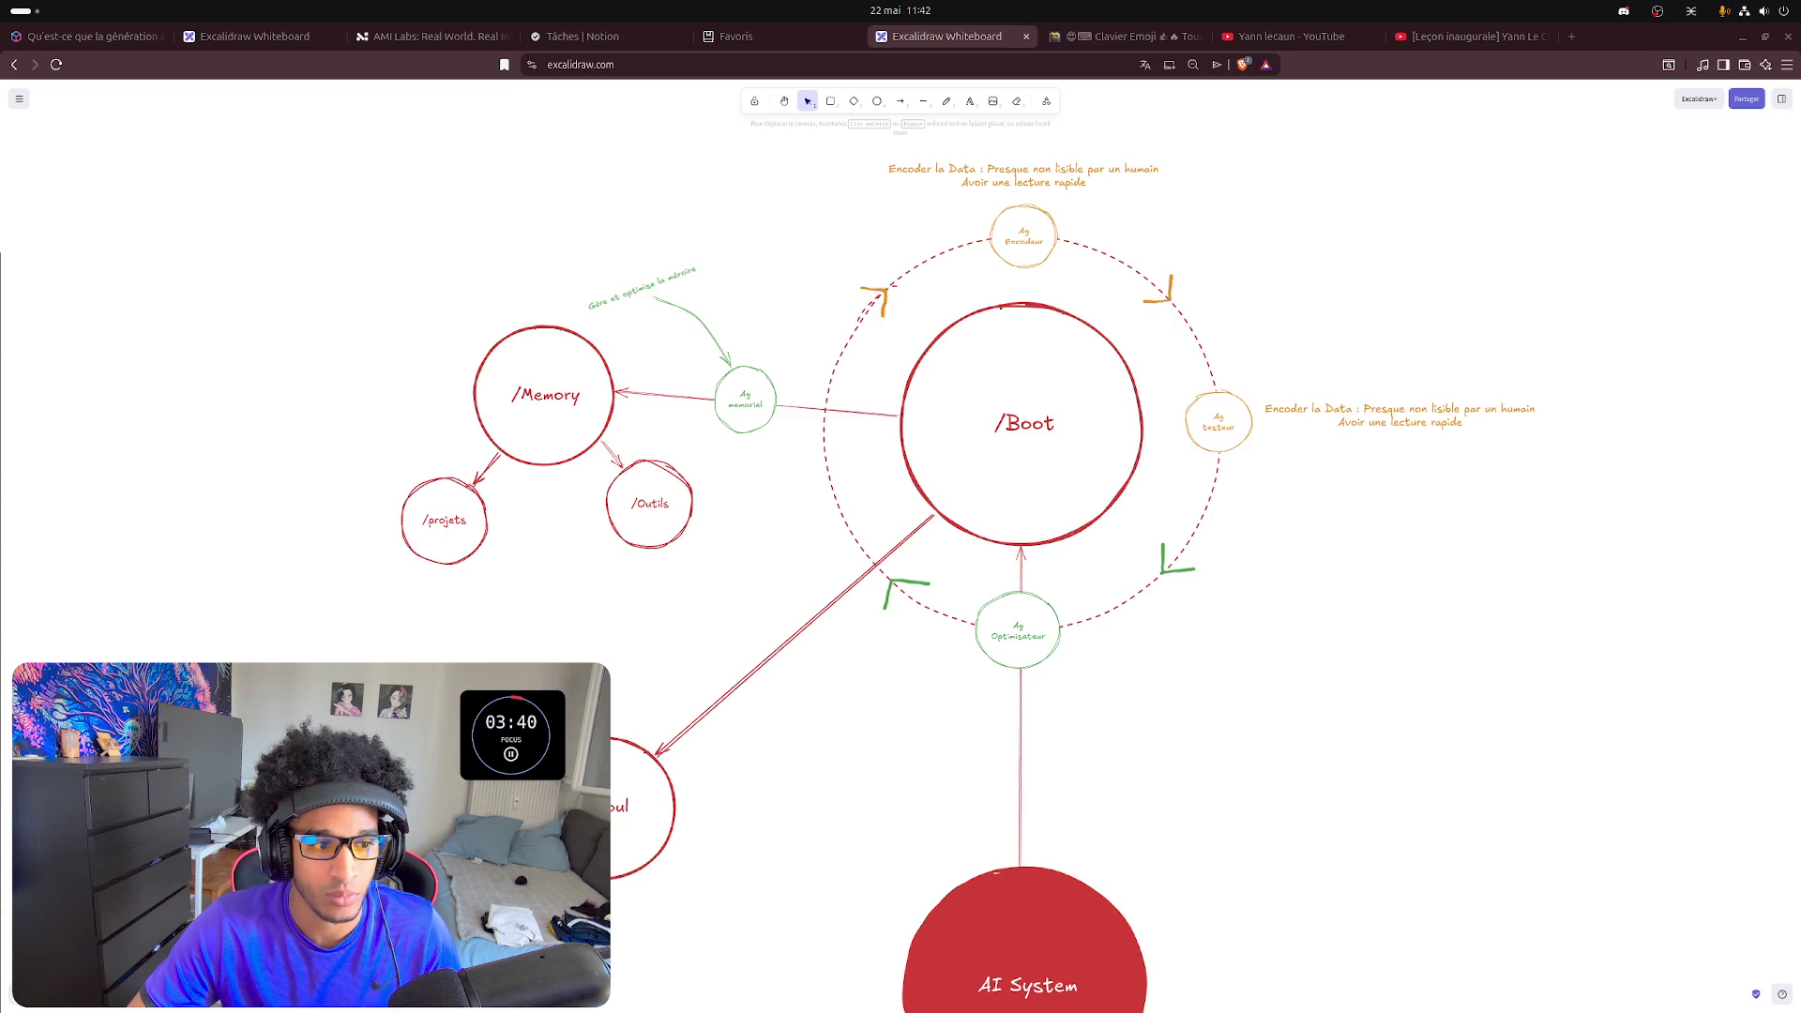
- Edit the copied note beside Ag testeur, removing the old 'Encoder la Data' first-line wording
{"action": "left_click", "coordinate": [1348, 408]}
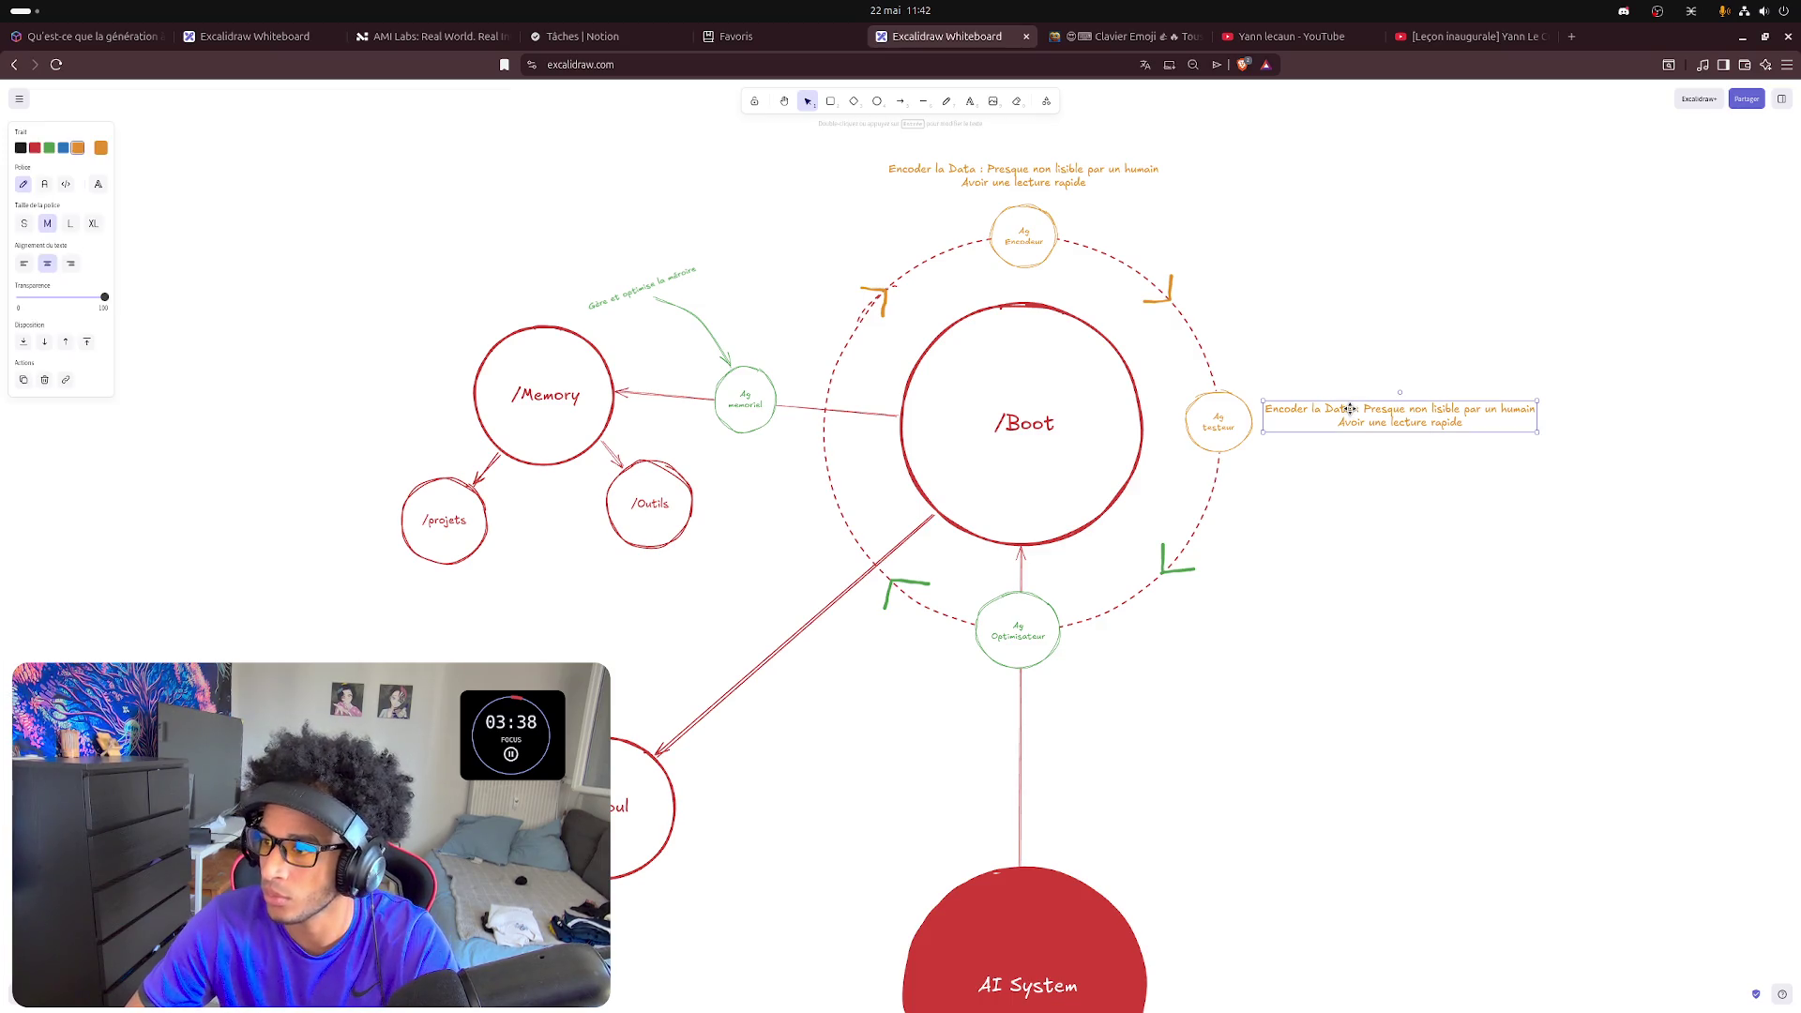
{"action": "double_click", "coordinate": [1348, 409]}
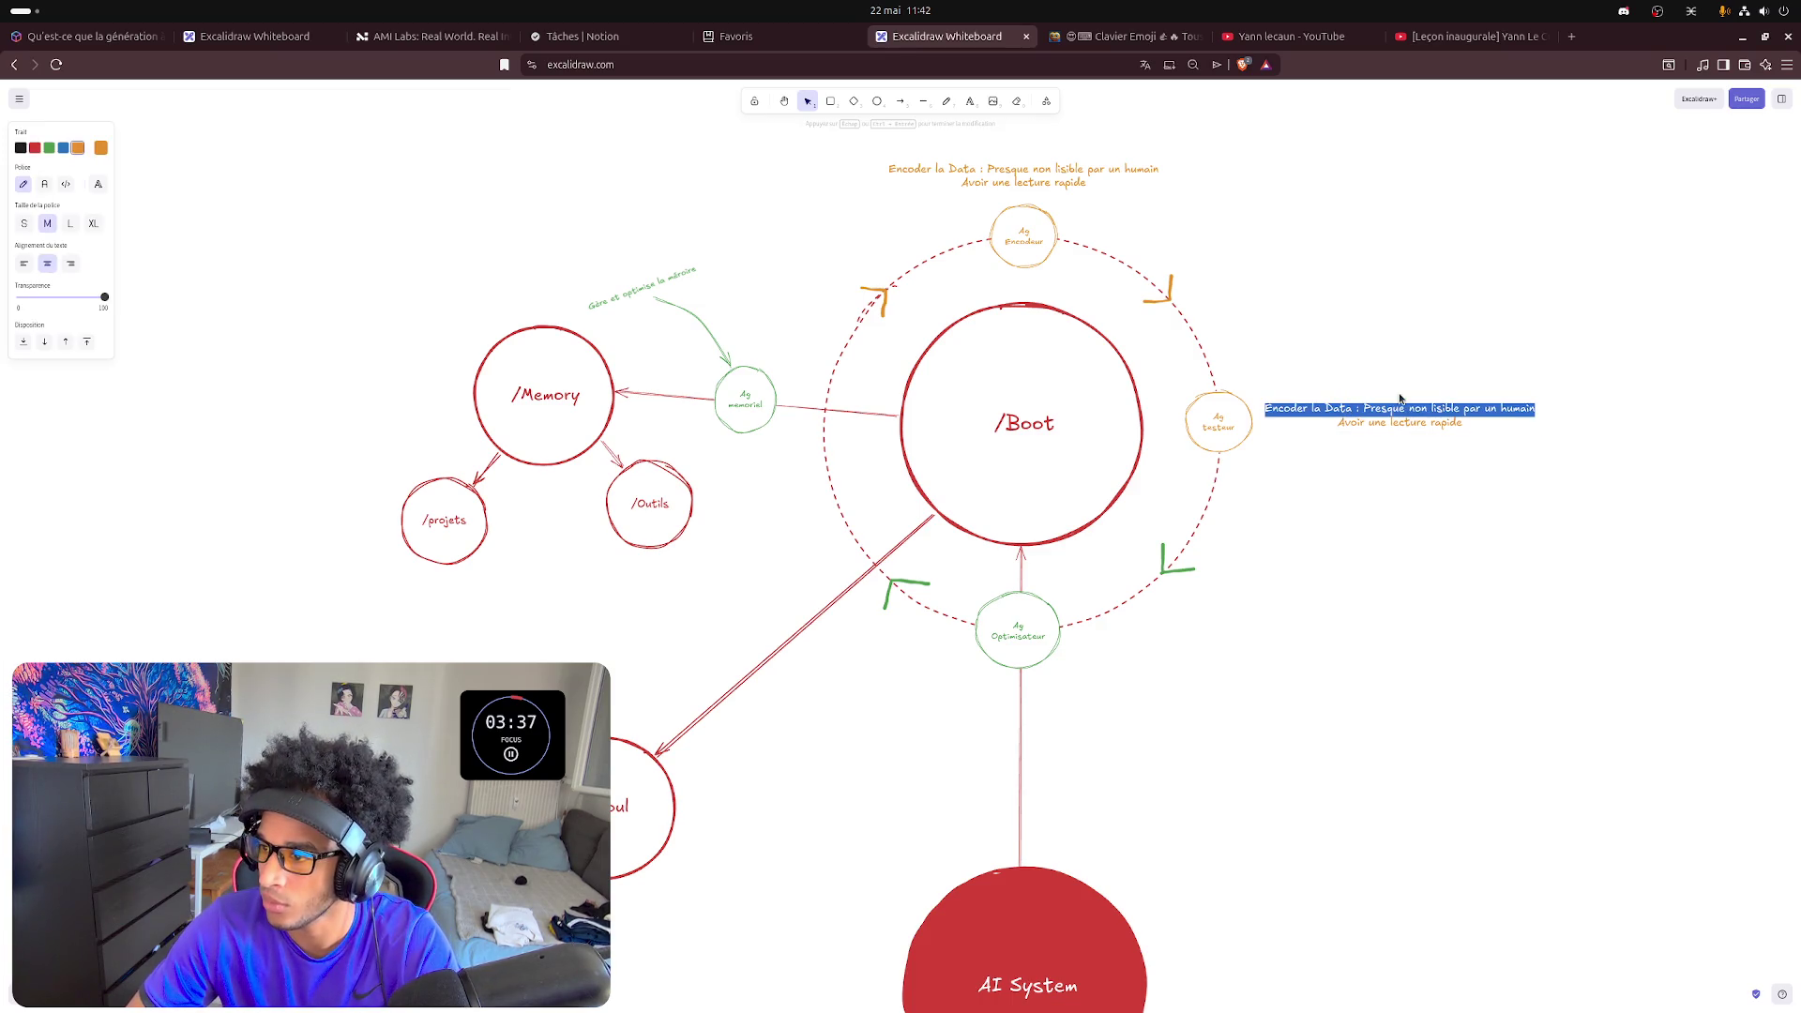
{"action": "double_click", "coordinate": [1355, 410]}
{"action": "key", "text": "BackSpace"}
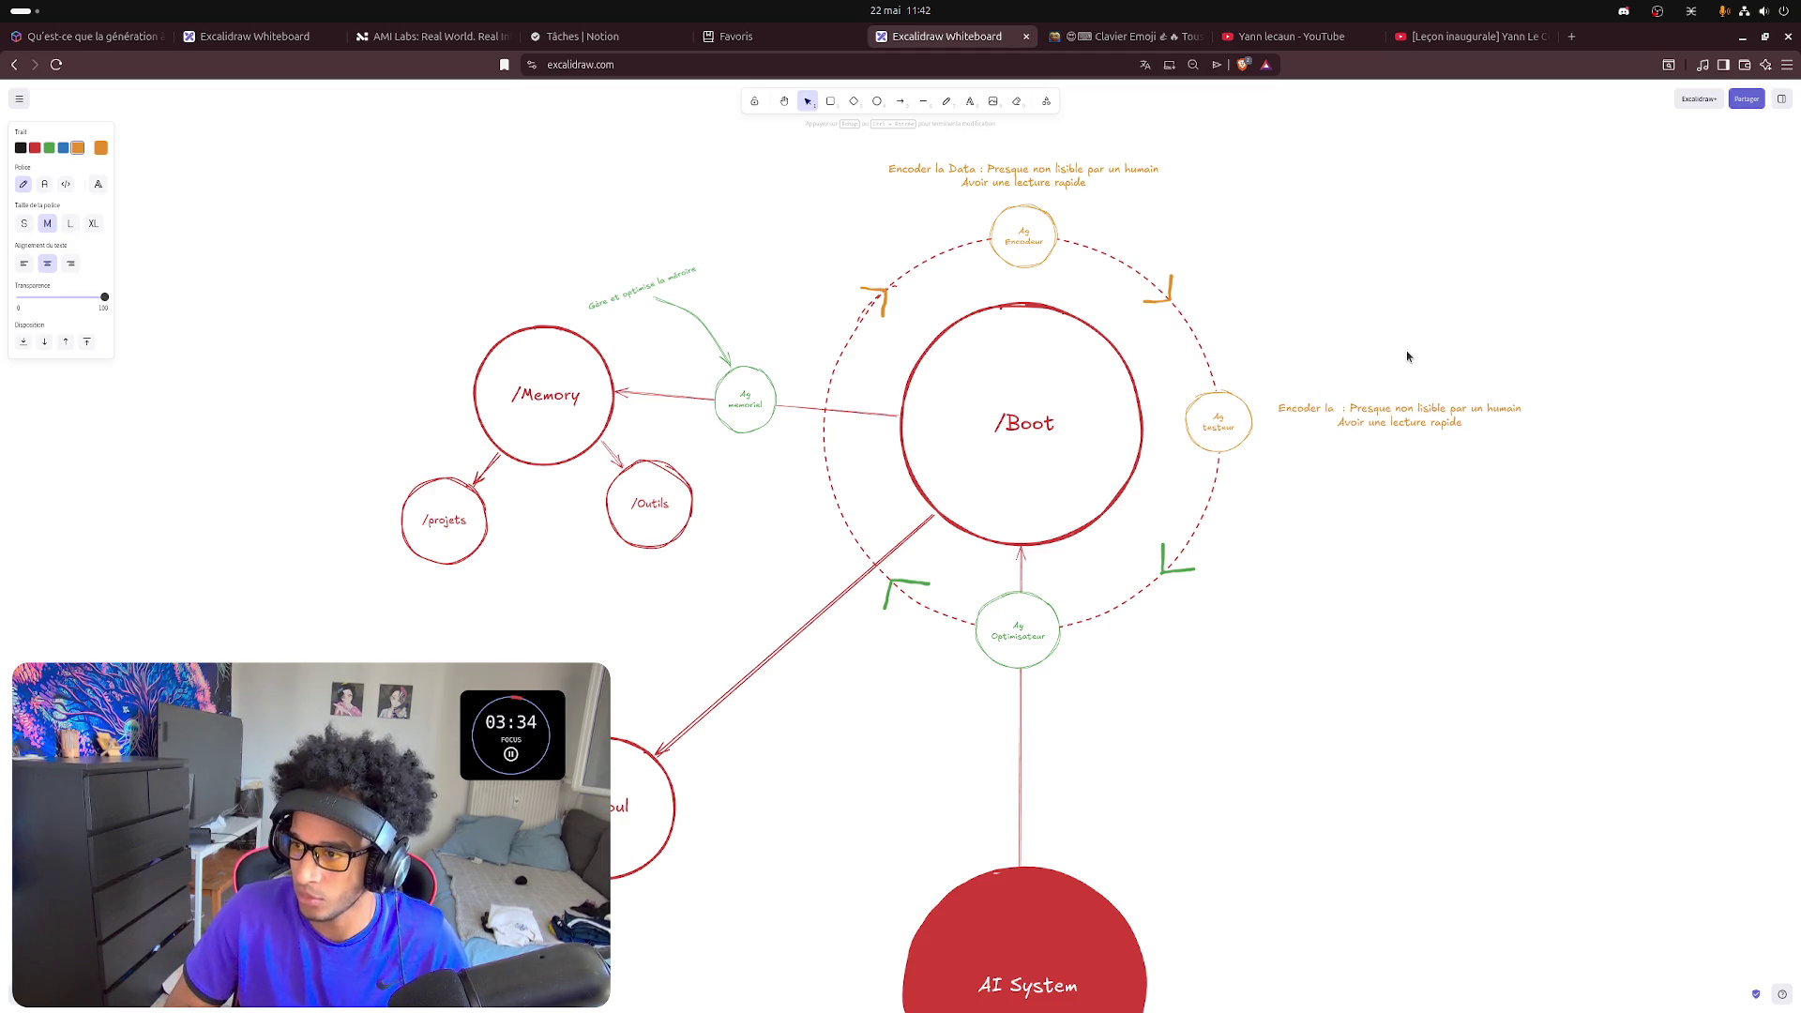
{"action": "key", "text": "BackSpace"}
{"action": "key", "text": "BackSpace"}
{"action": "key", "text": "BackSpace"}
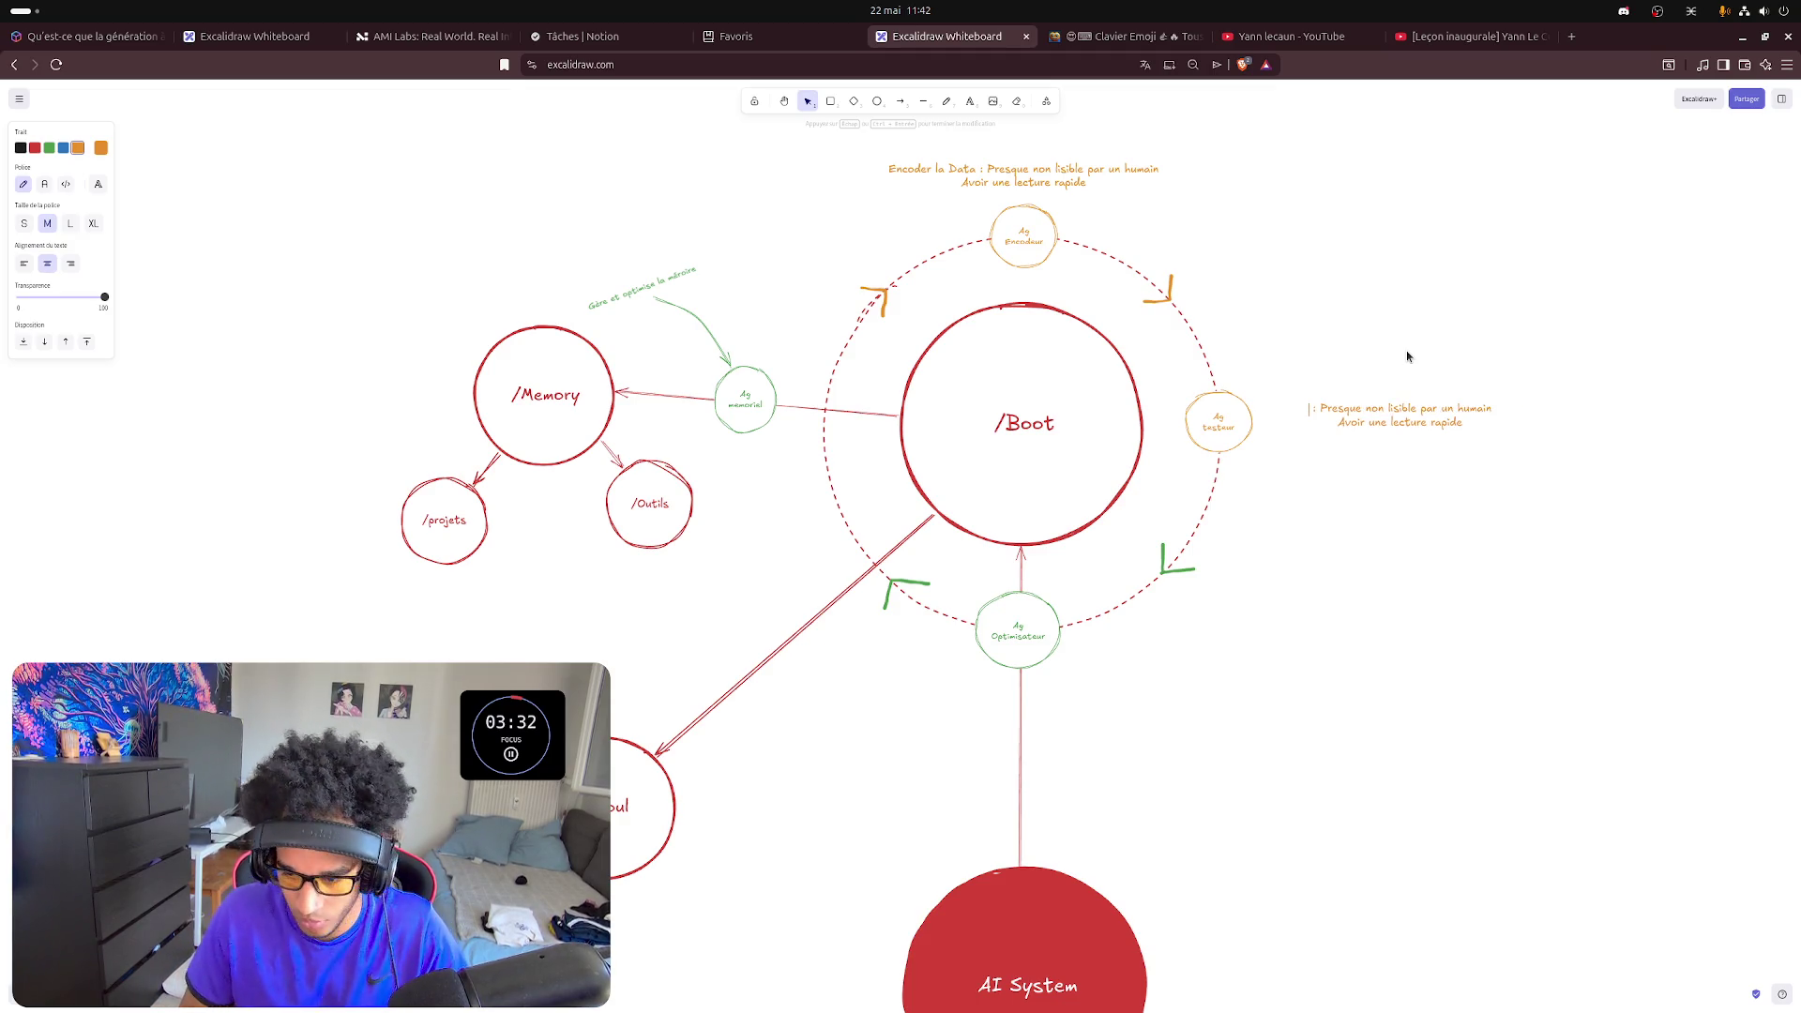
{"action": "type", "text": "C'est "}
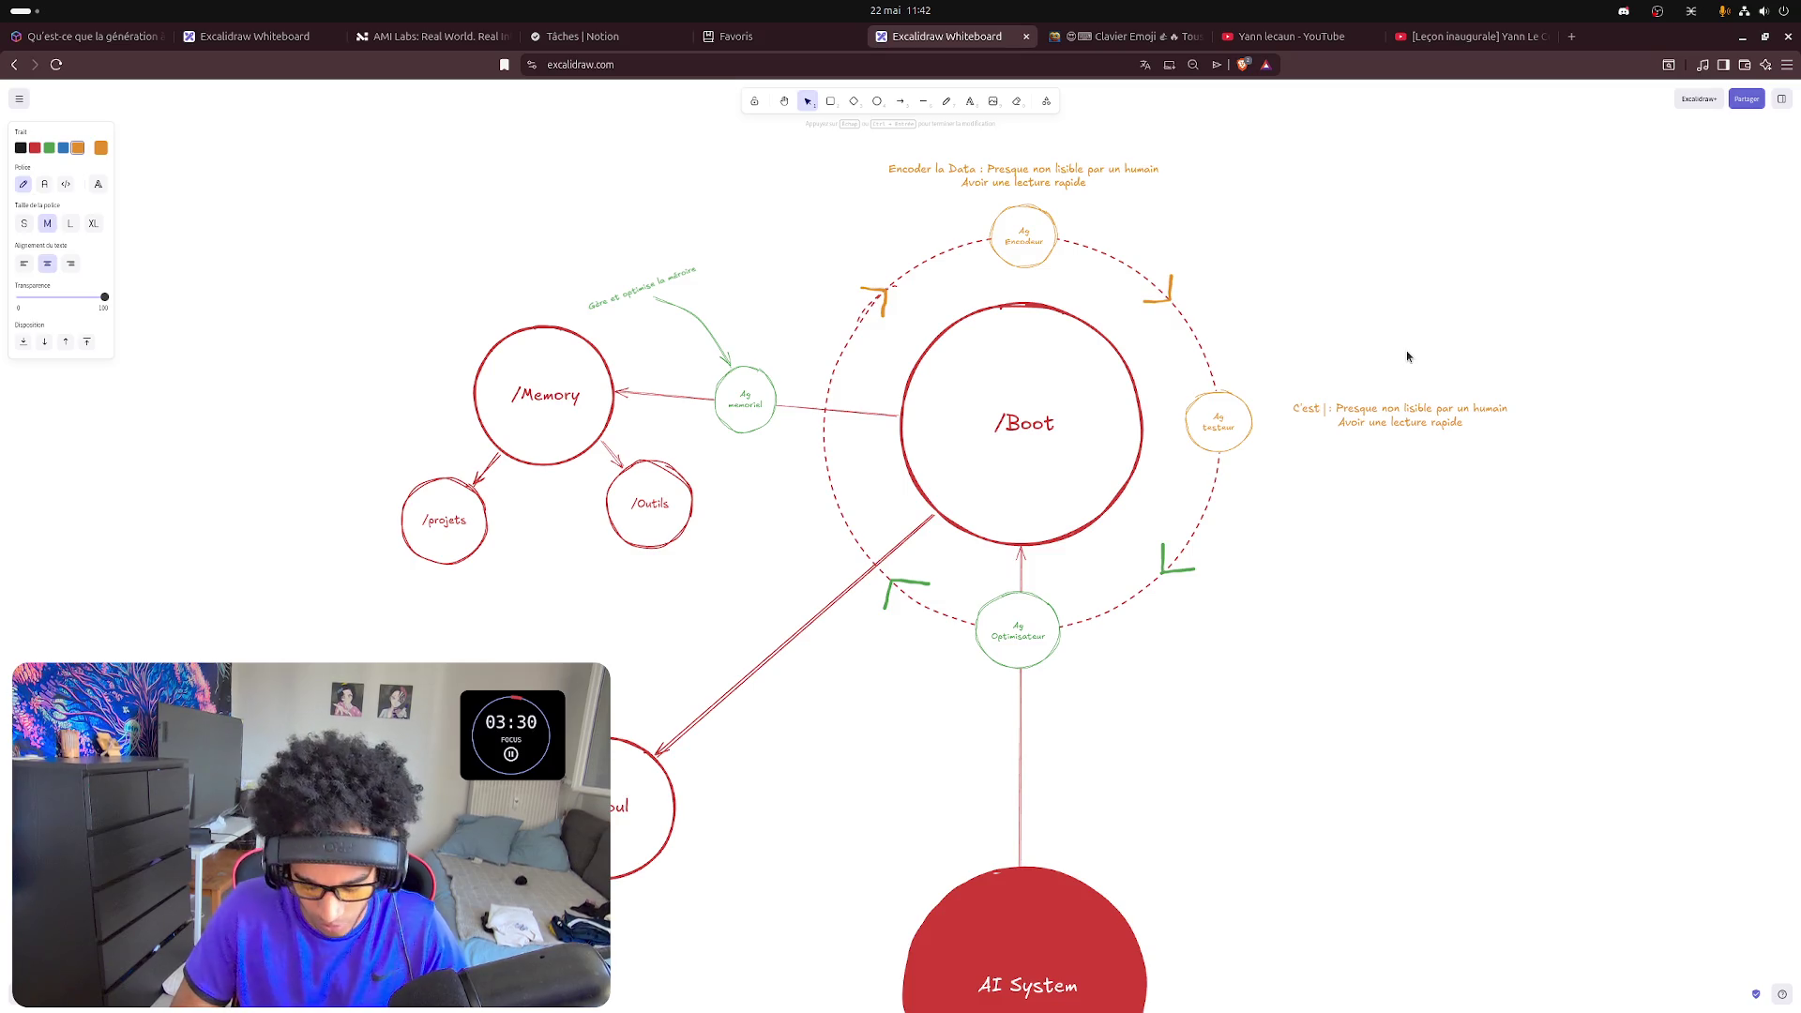
{"action": "type", "text": "un agent "}
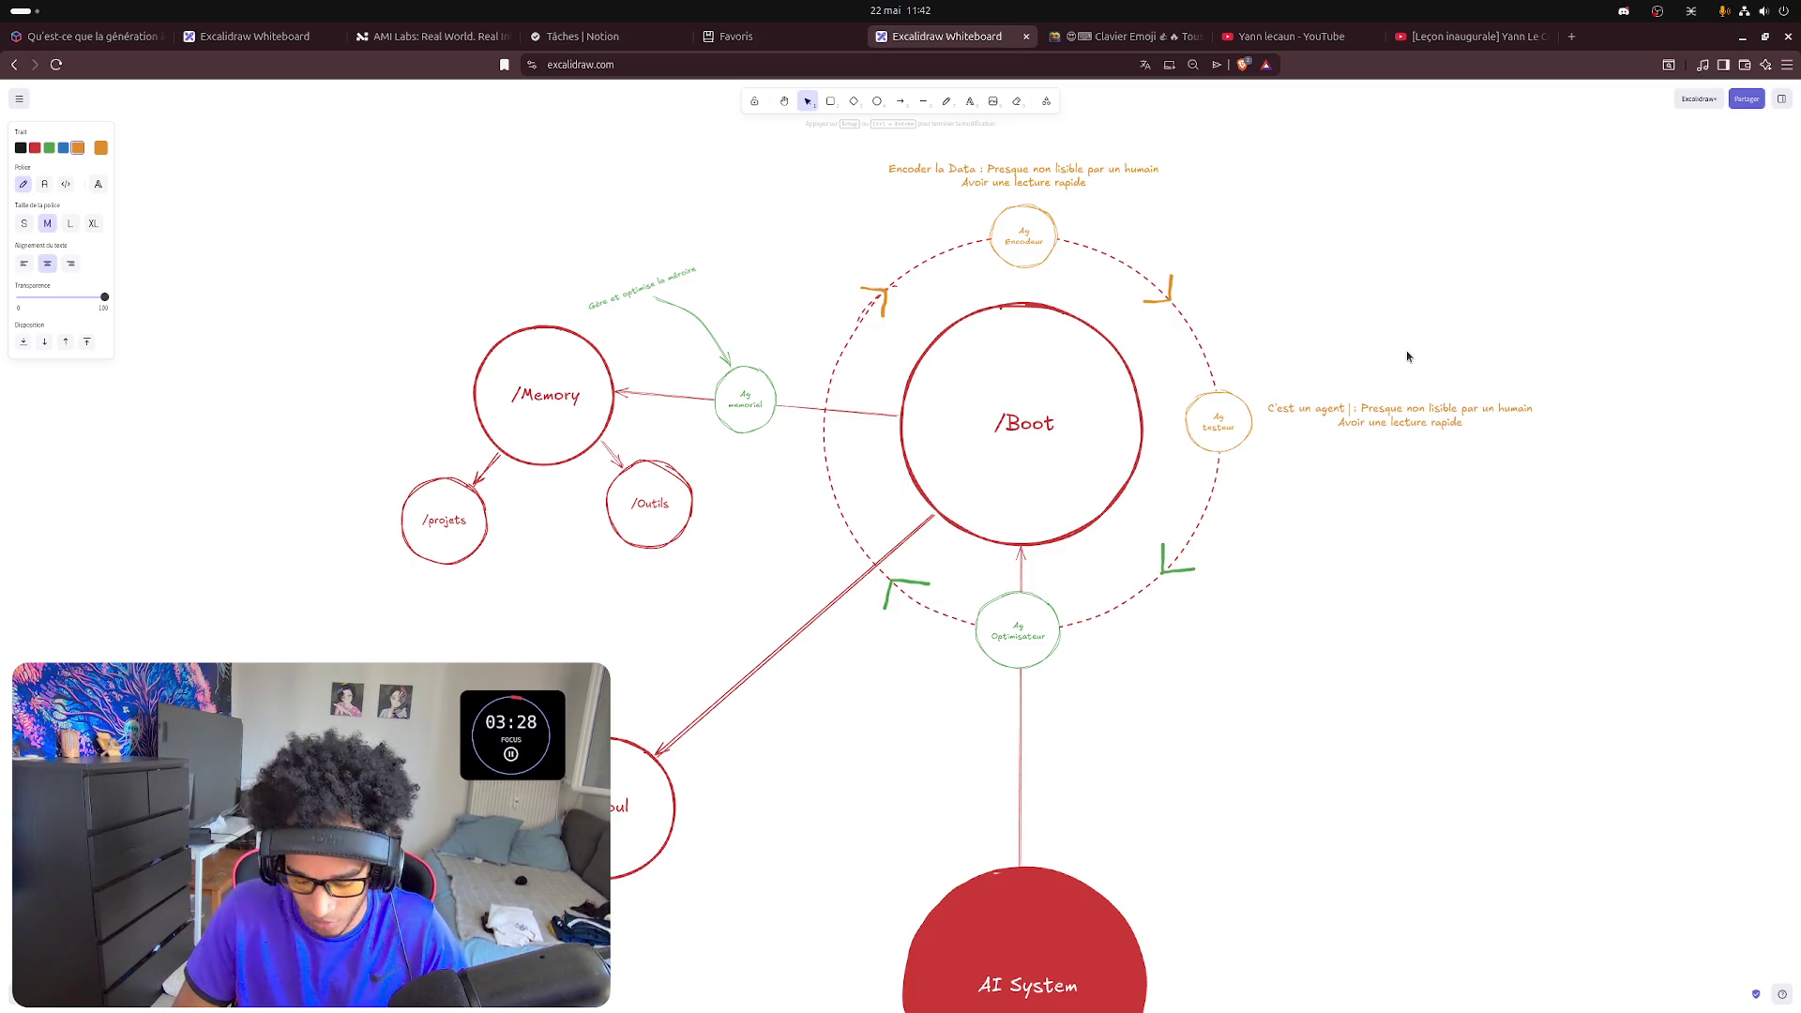
{"action": "type", "text": "qui ira"}
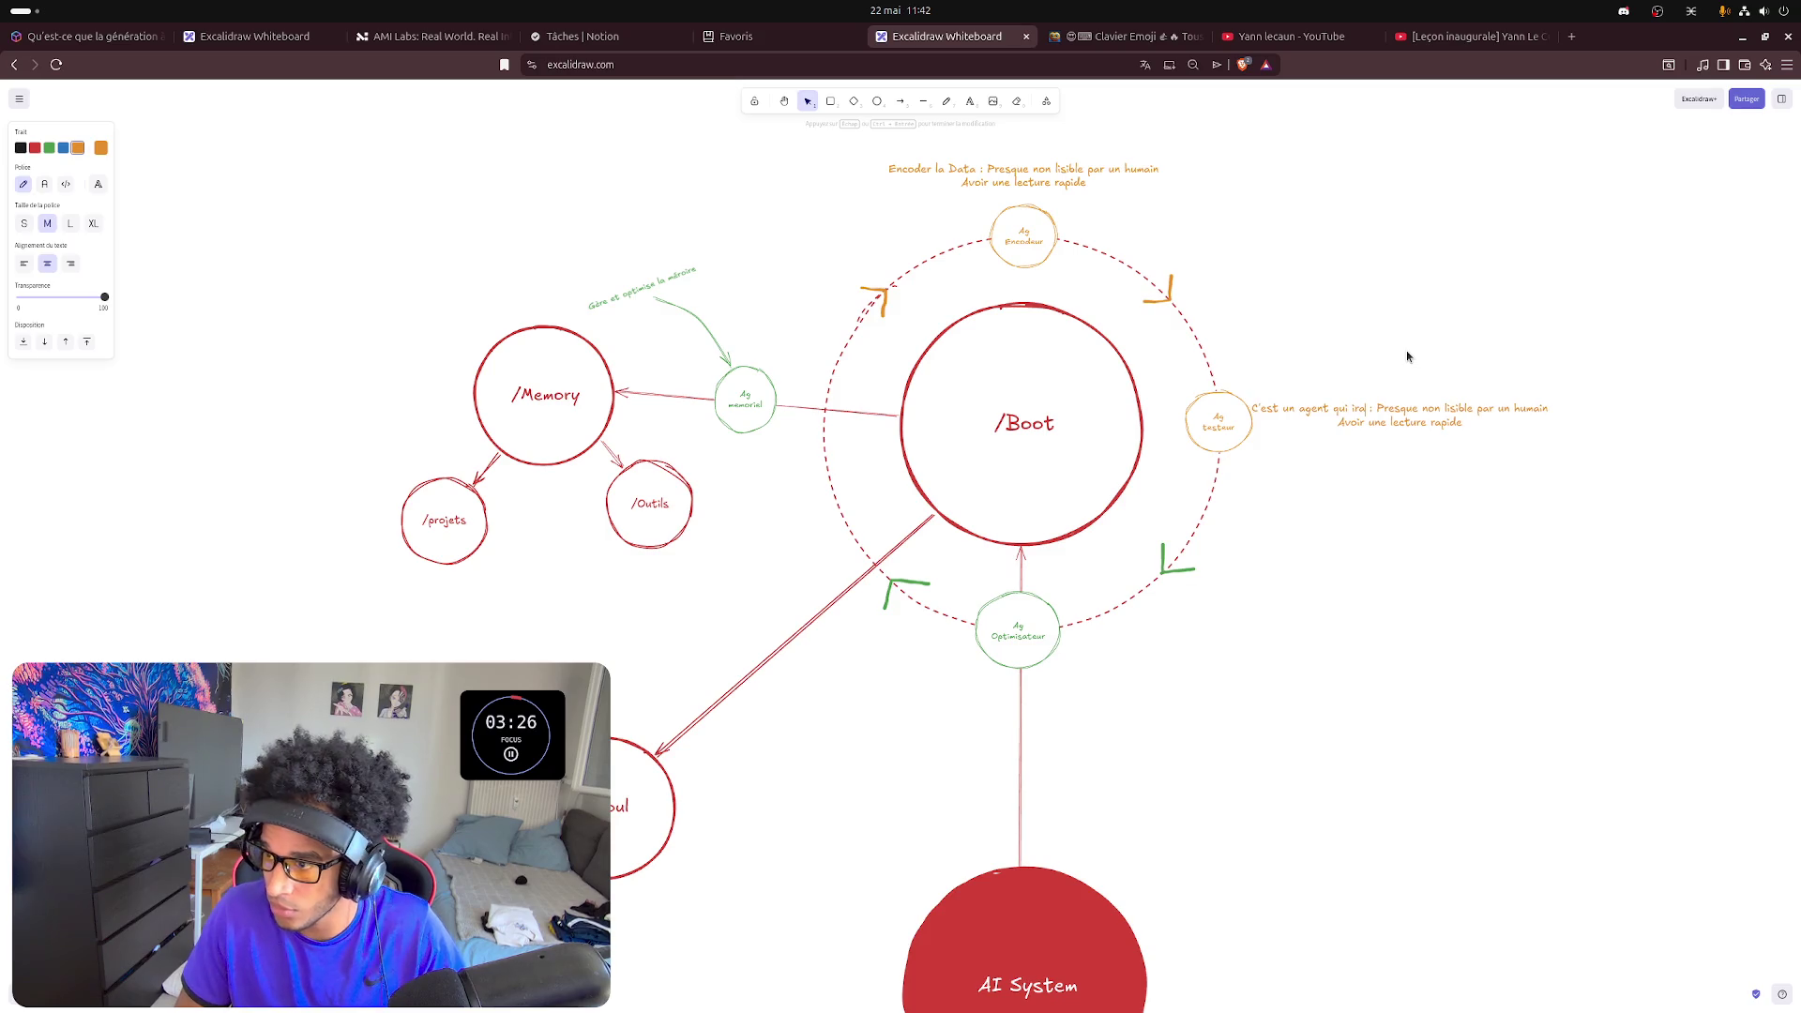
- Erase the old agent wording on both lines to rewrite it as 'Tester l'écosystème : Approche conceptuel…'
{"action": "key", "text": "ctrl+BackSpace"}
{"action": "key", "text": "ctrl+BackSpace"}
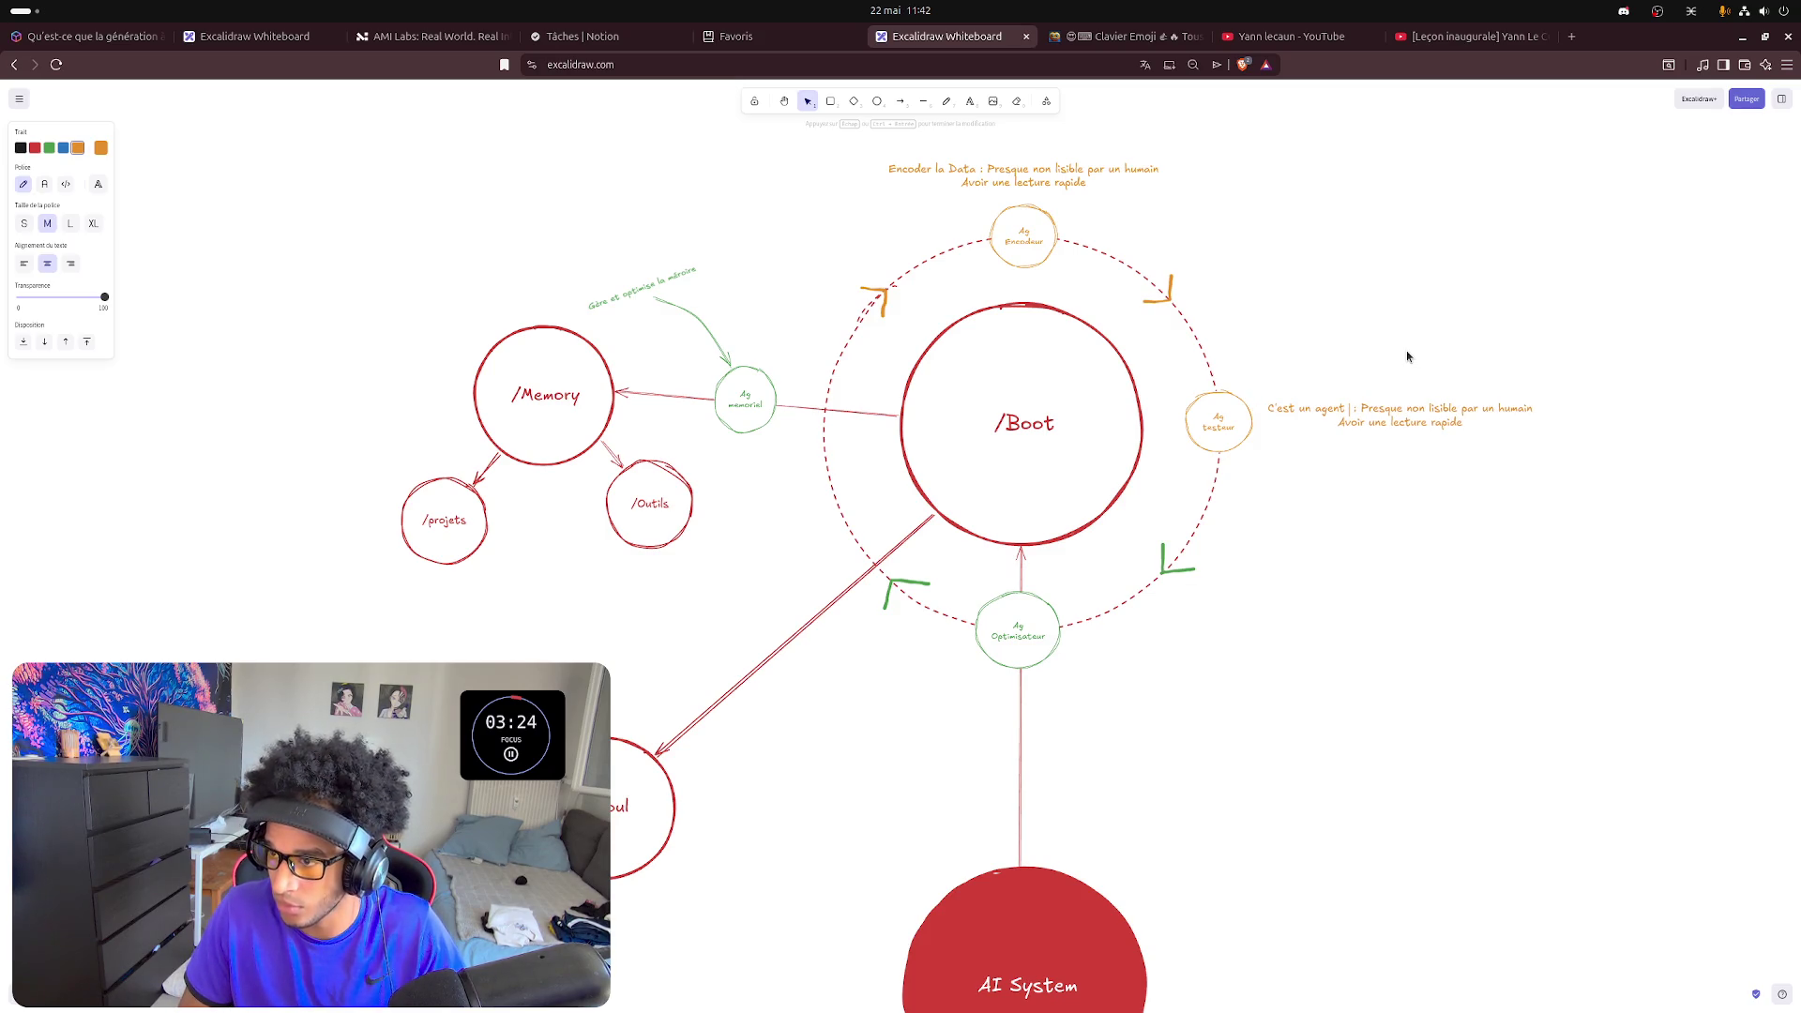
{"action": "key", "text": "ctrl+BackSpace"}
{"action": "key", "text": "ctrl+BackSpace"}
{"action": "key", "text": "ctrl+BackSpace"}
{"action": "type", "text": "T"}
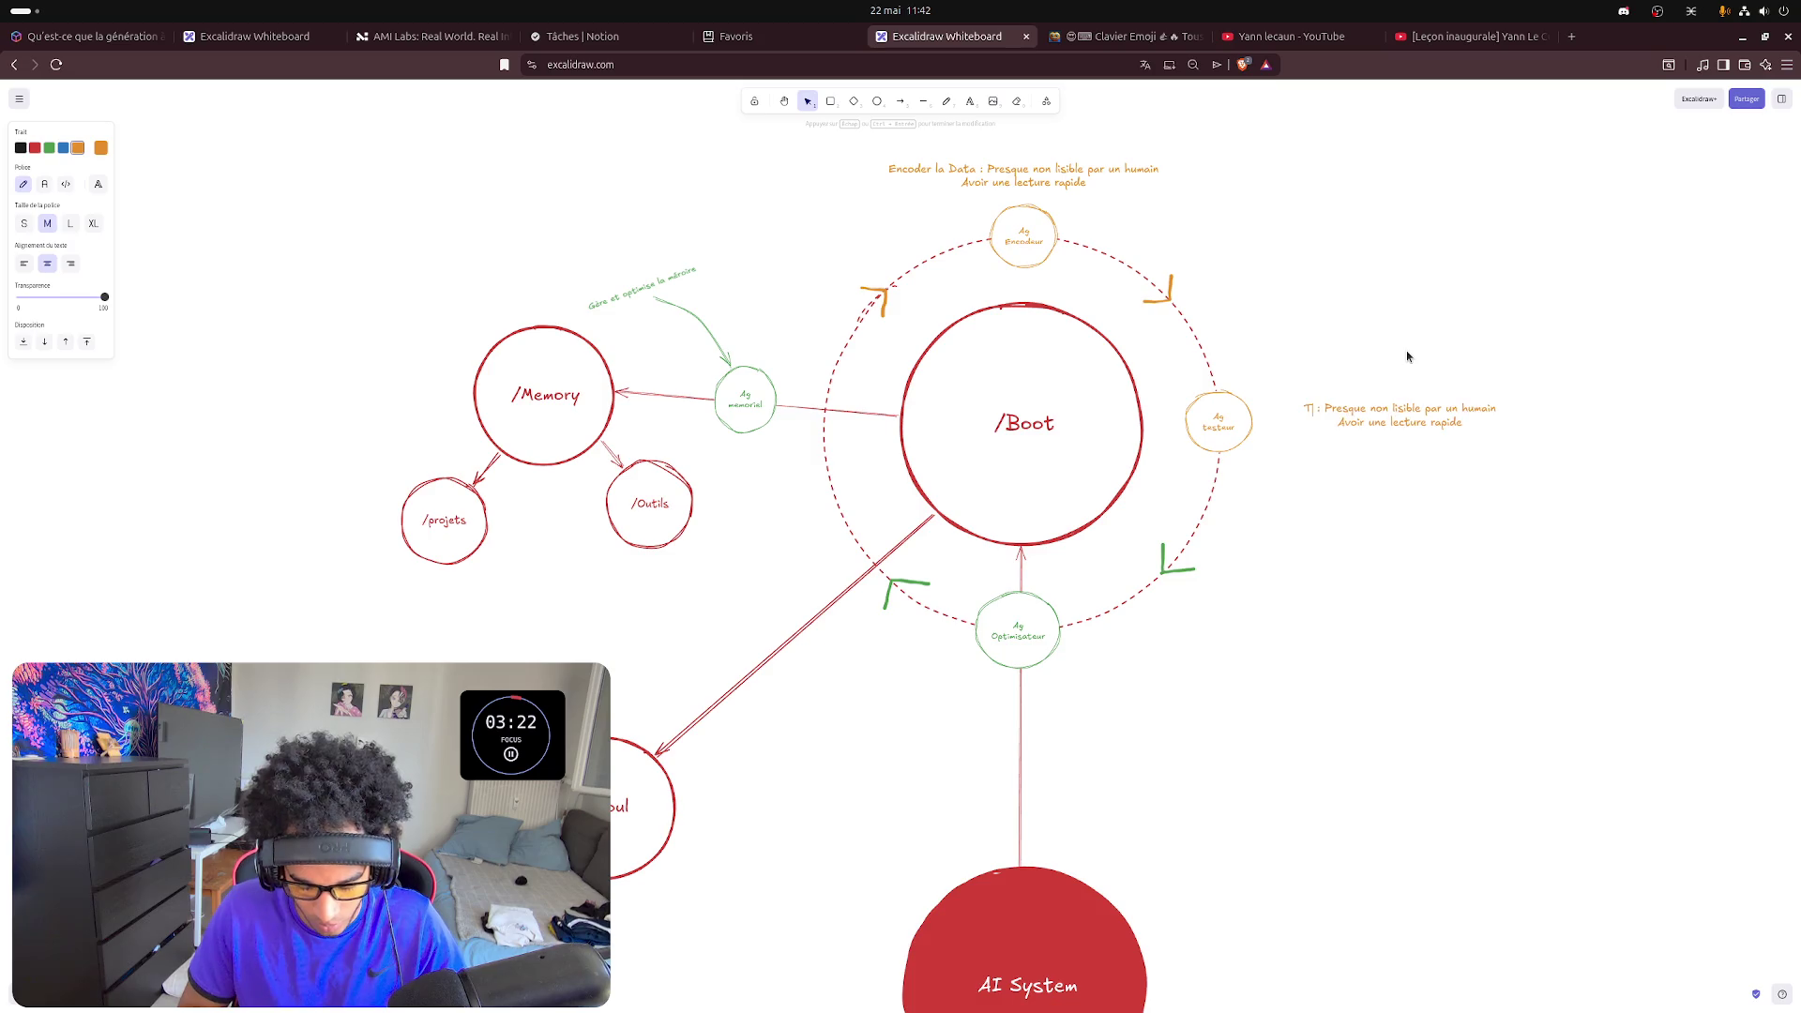
{"action": "type", "text": "ester "}
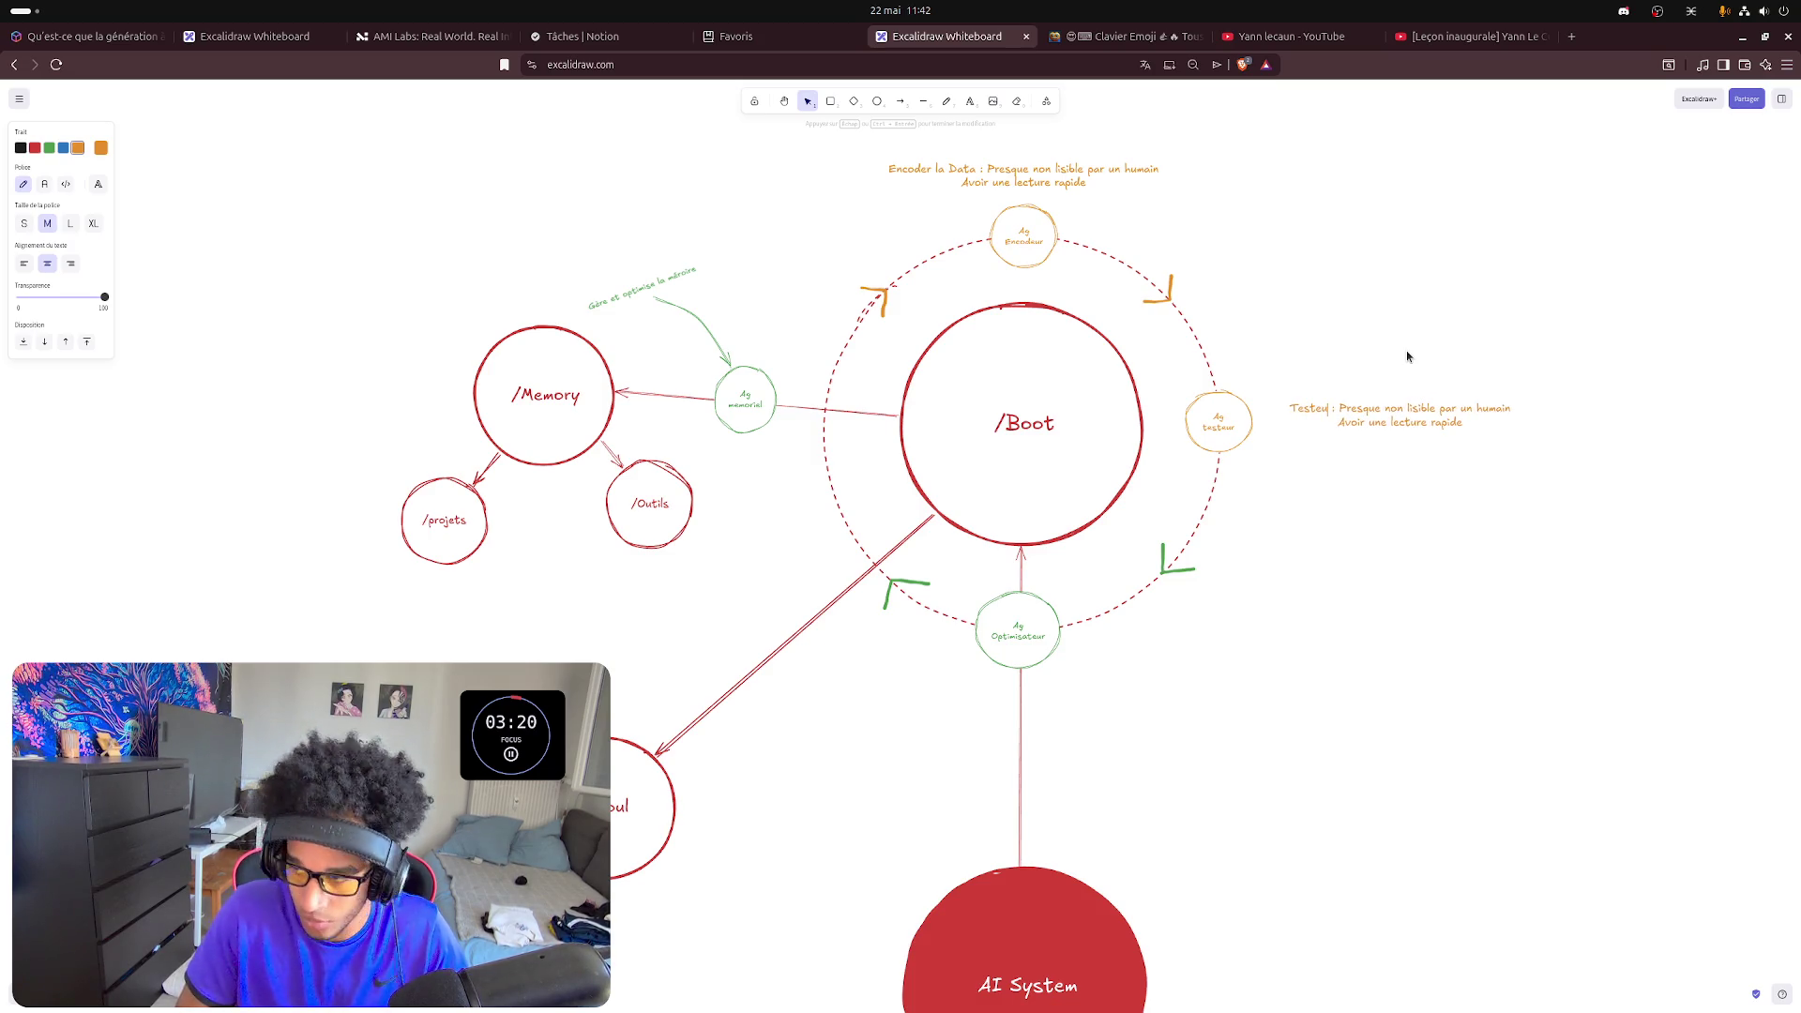
{"action": "type", "text": "l'"}
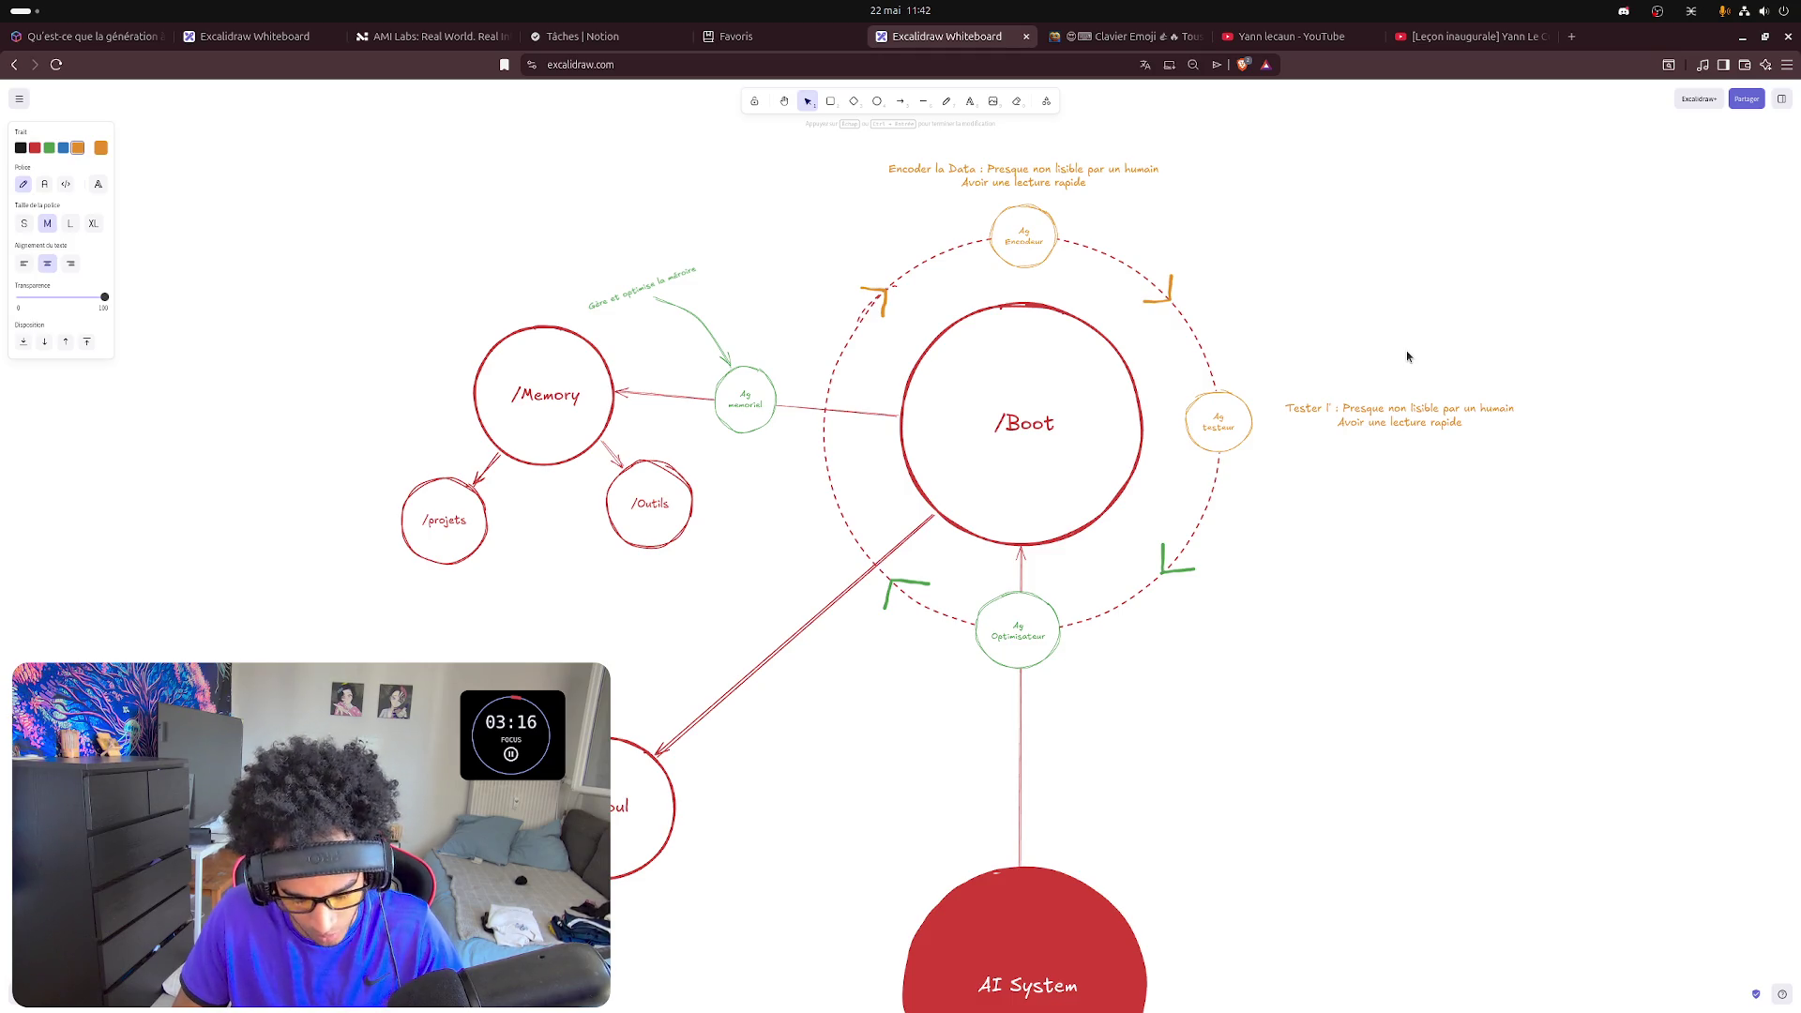
{"action": "type", "text": "écosystè"}
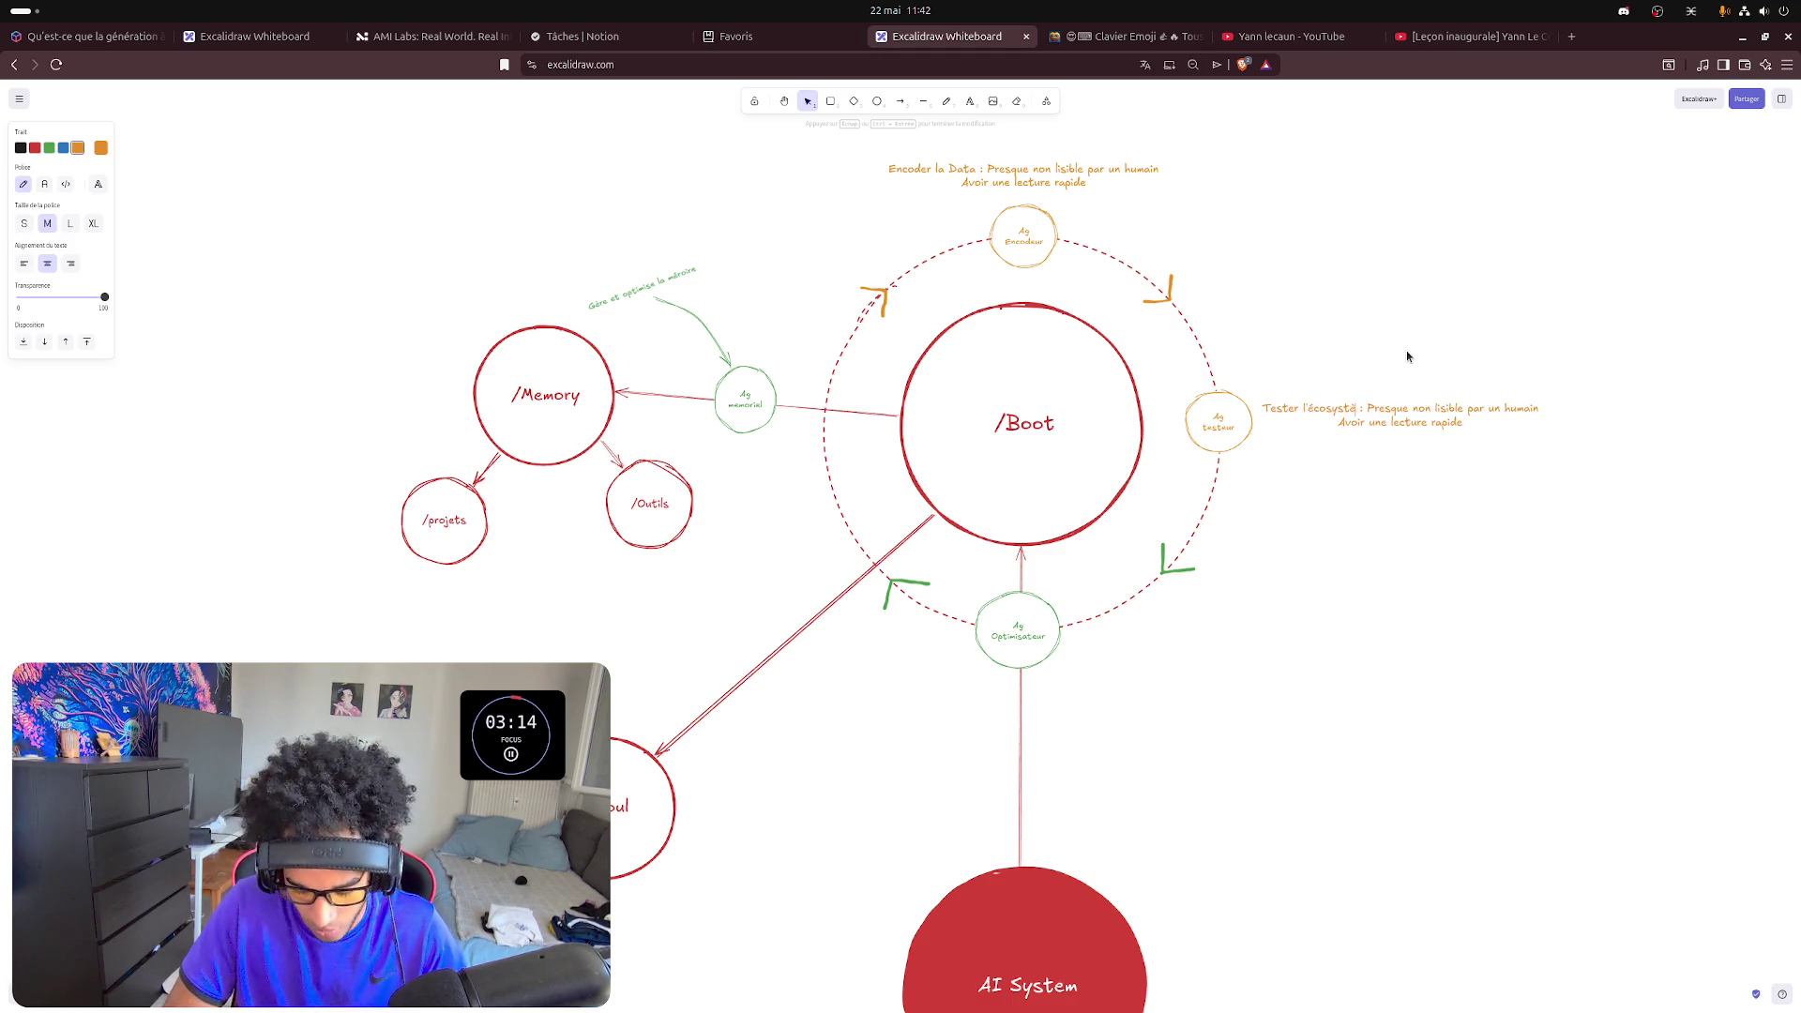
{"action": "type", "text": "me"}
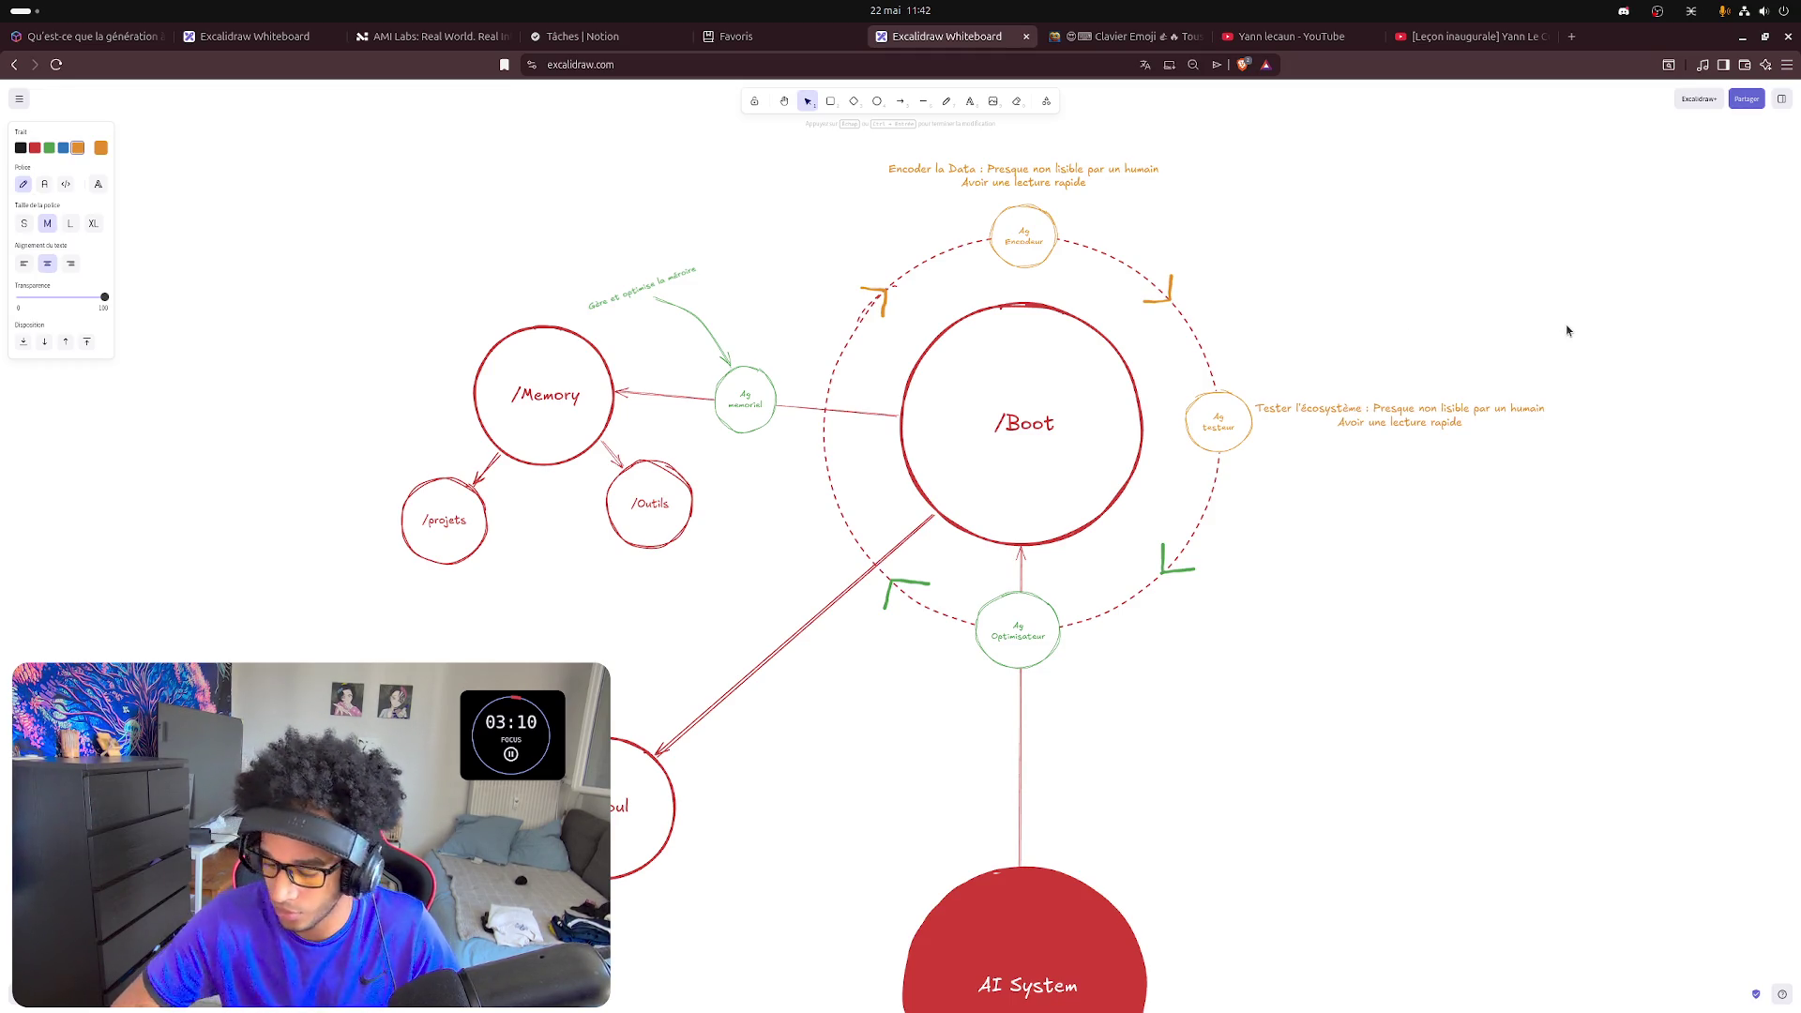
{"action": "key", "text": "ctrl+BackSpace"}
{"action": "key", "text": "ctrl+BackSpace"}
{"action": "key", "text": "ctrl+BackSpace"}
{"action": "key", "text": "ctrl+BackSpace"}
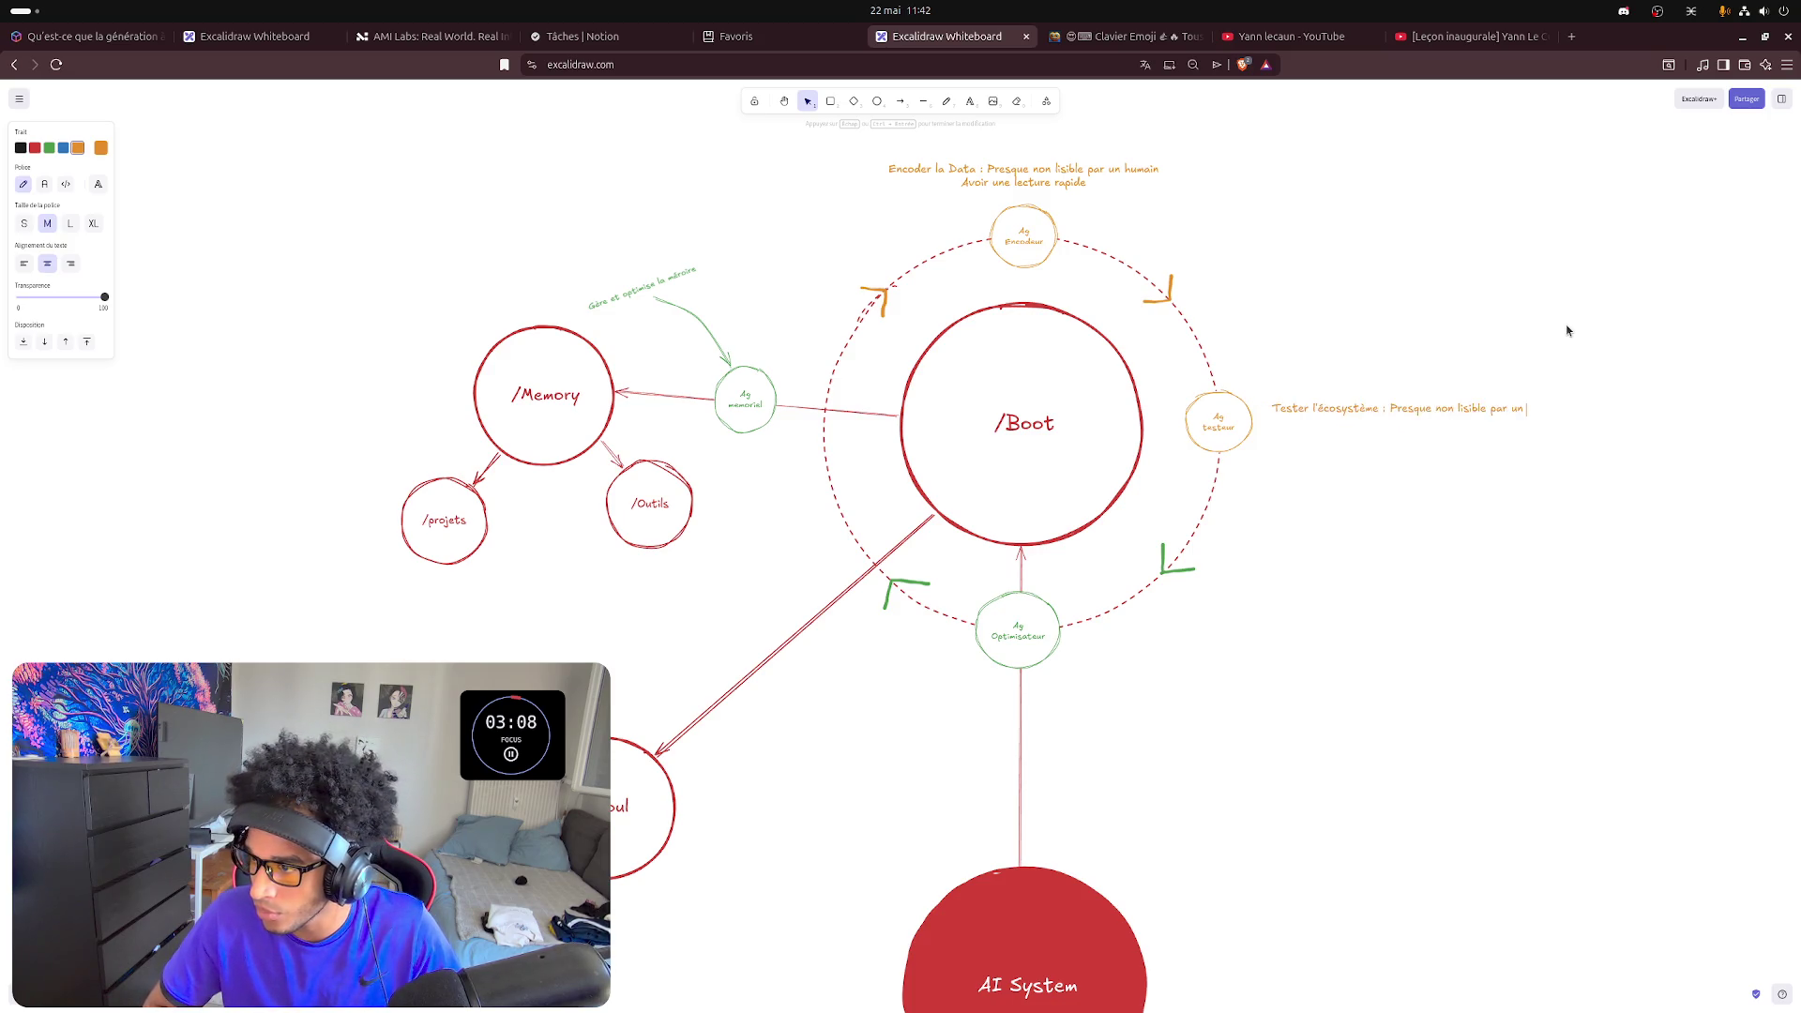
{"action": "key", "text": "ctrl+BackSpace"}
{"action": "key", "text": "ctrl+BackSpace"}
{"action": "key", "text": "ctrl+BackSpace"}
{"action": "key", "text": "ctrl+BackSpace"}
{"action": "key", "text": "ctrl+BackSpace"}
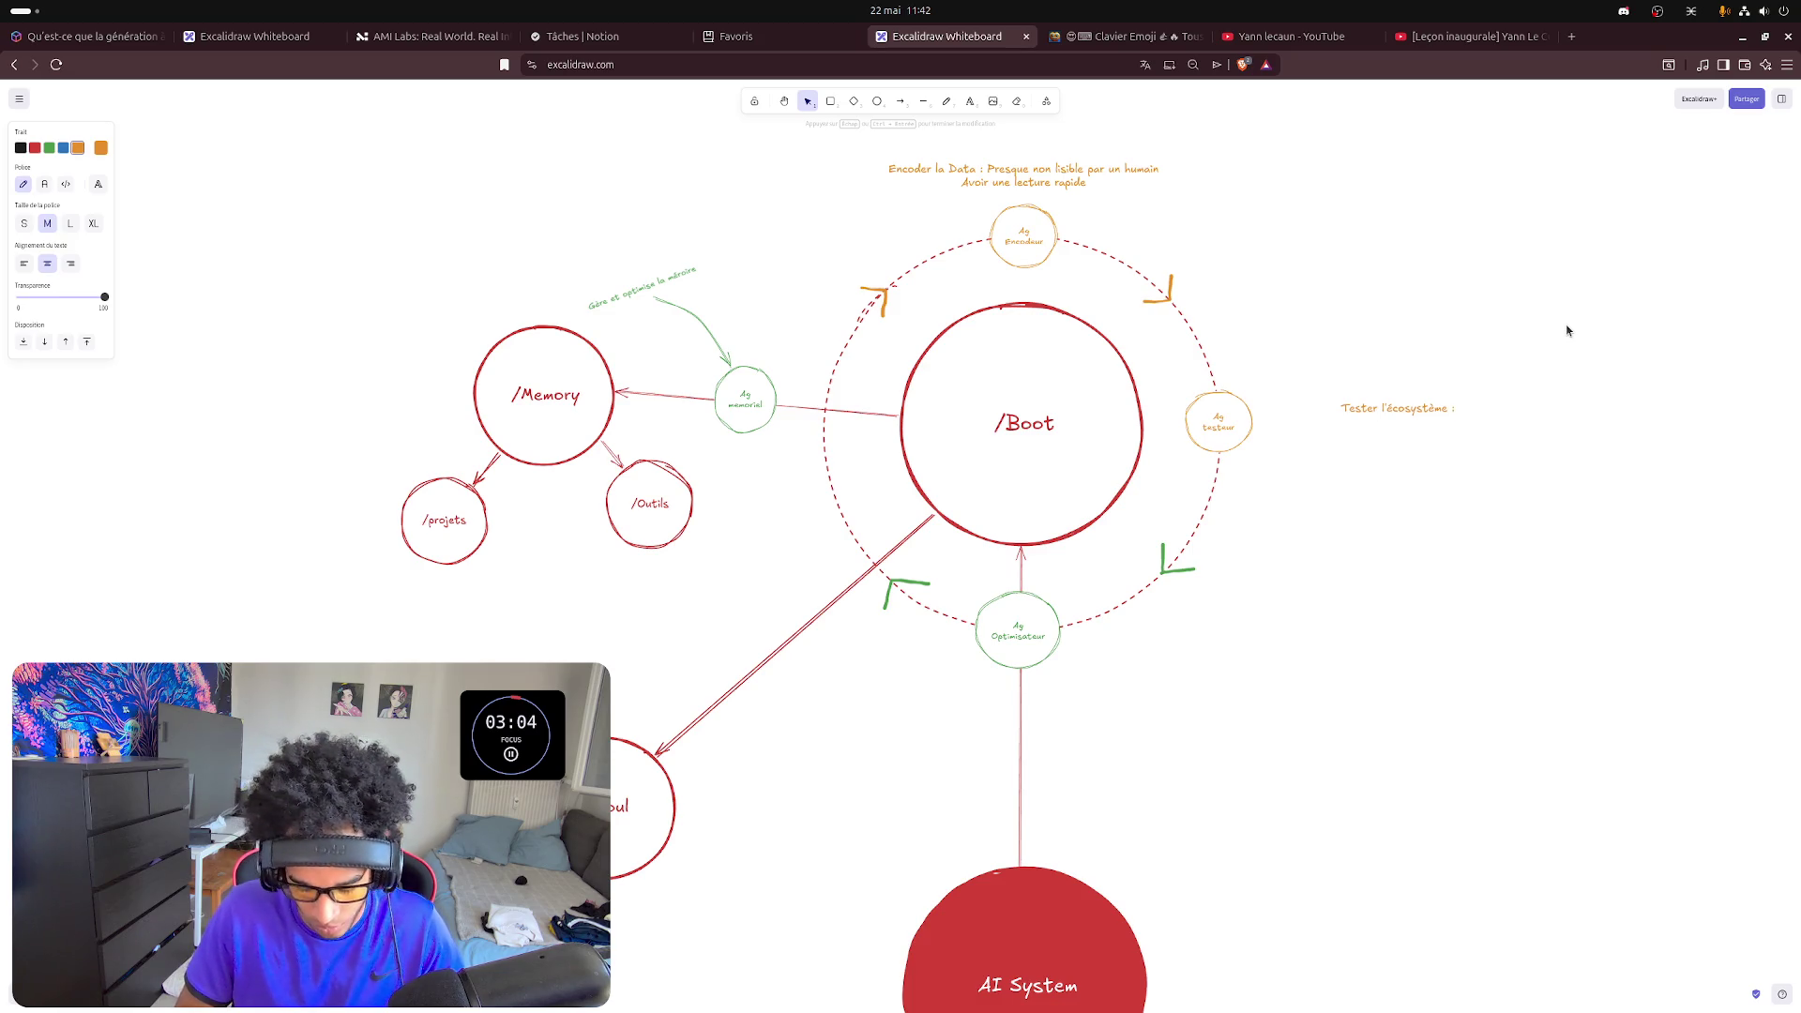
{"action": "type", "text": "Approche co"}
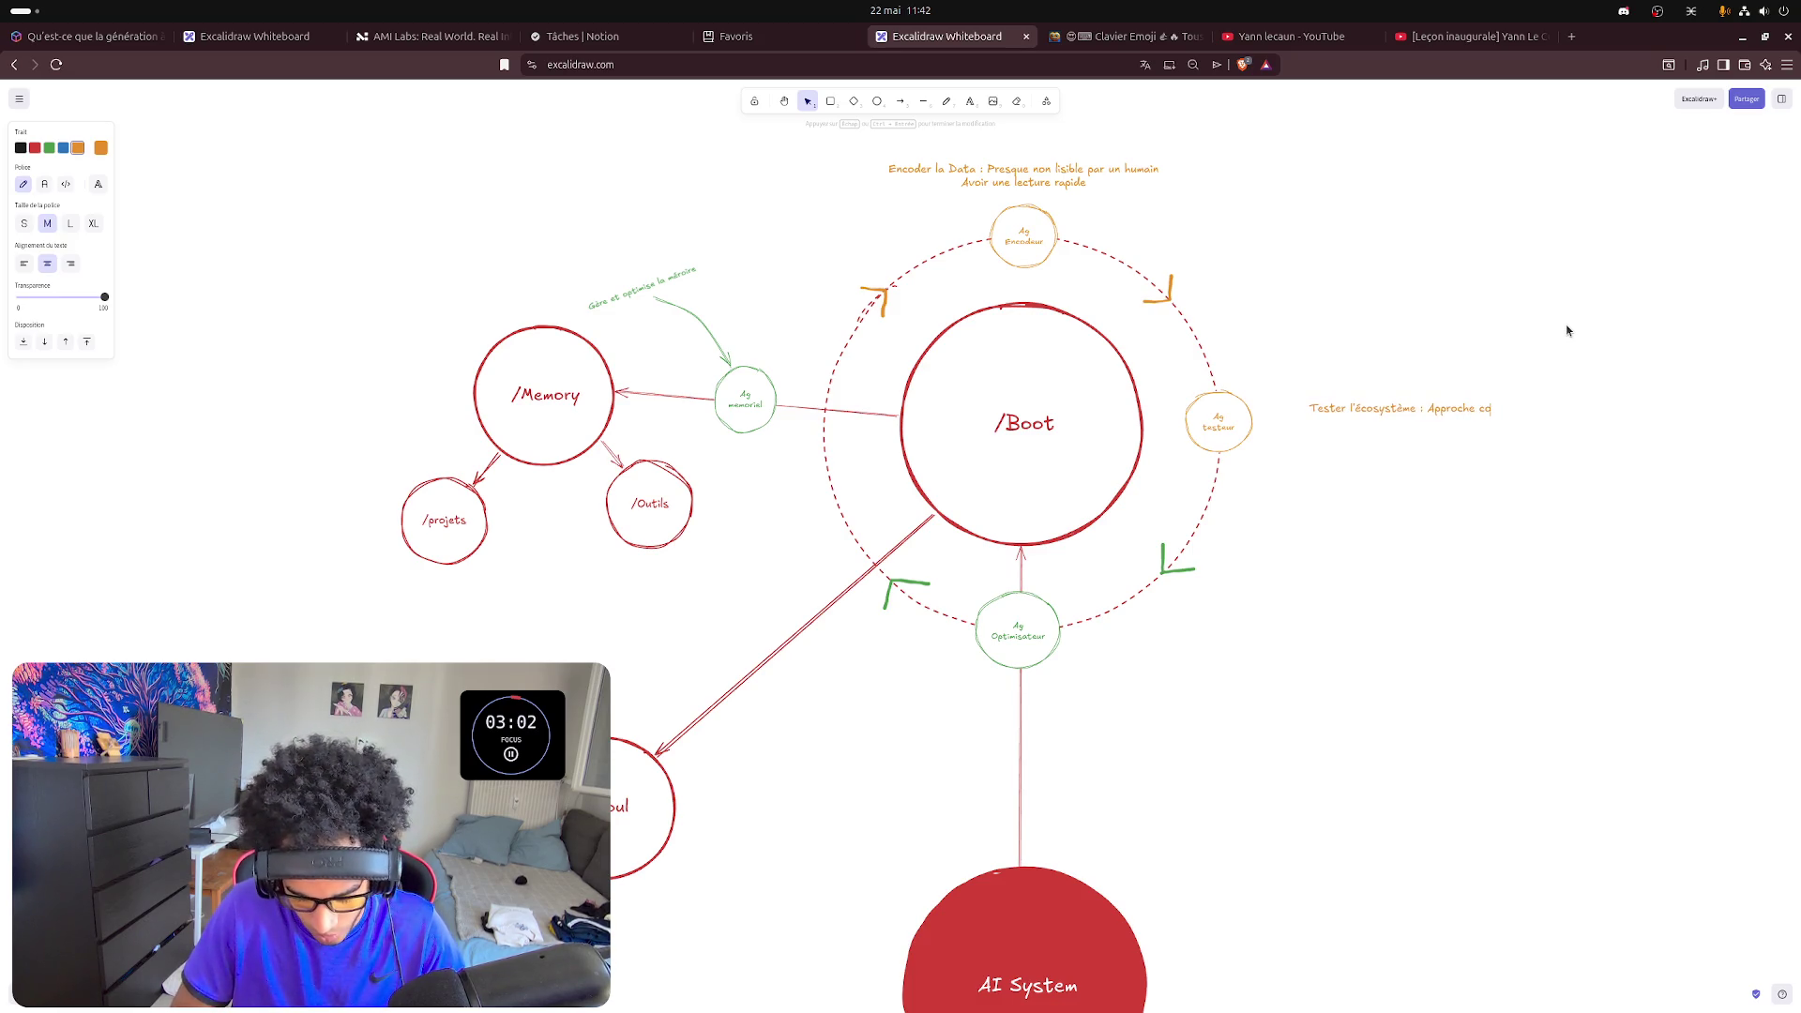
{"action": "type", "text": "nceptuel"}
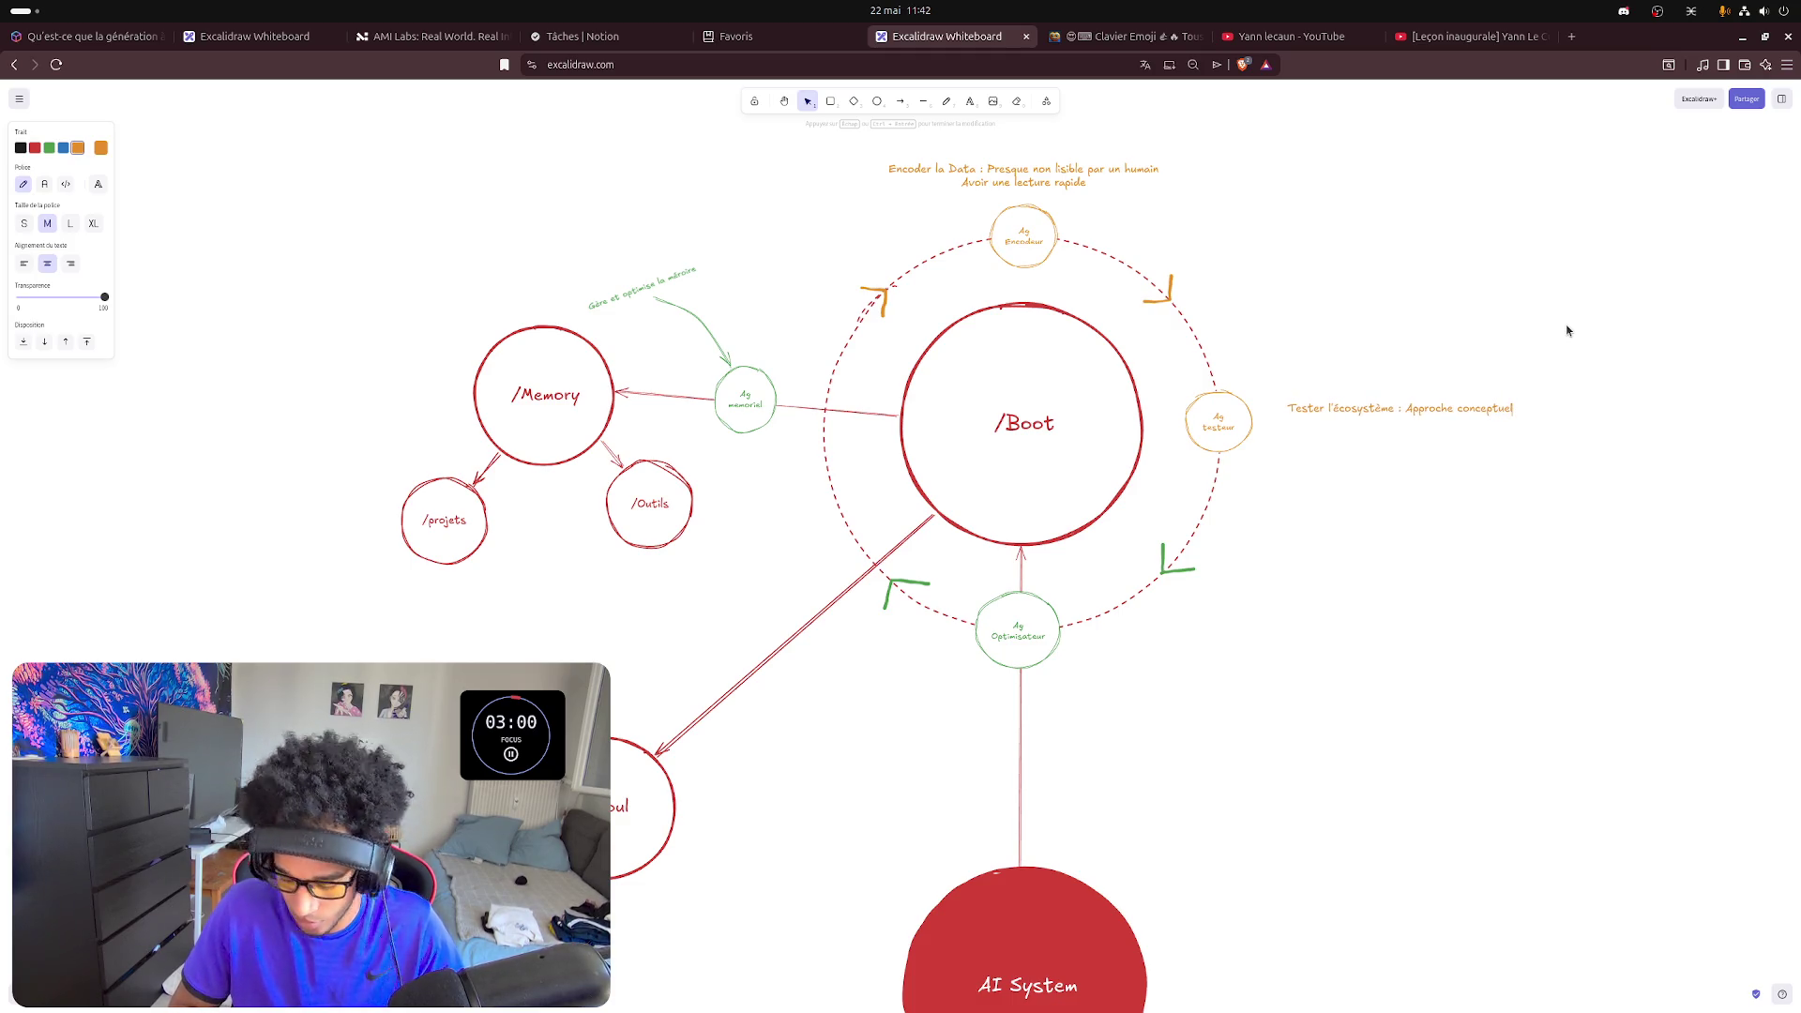
{"action": "type", "text": ", le "}
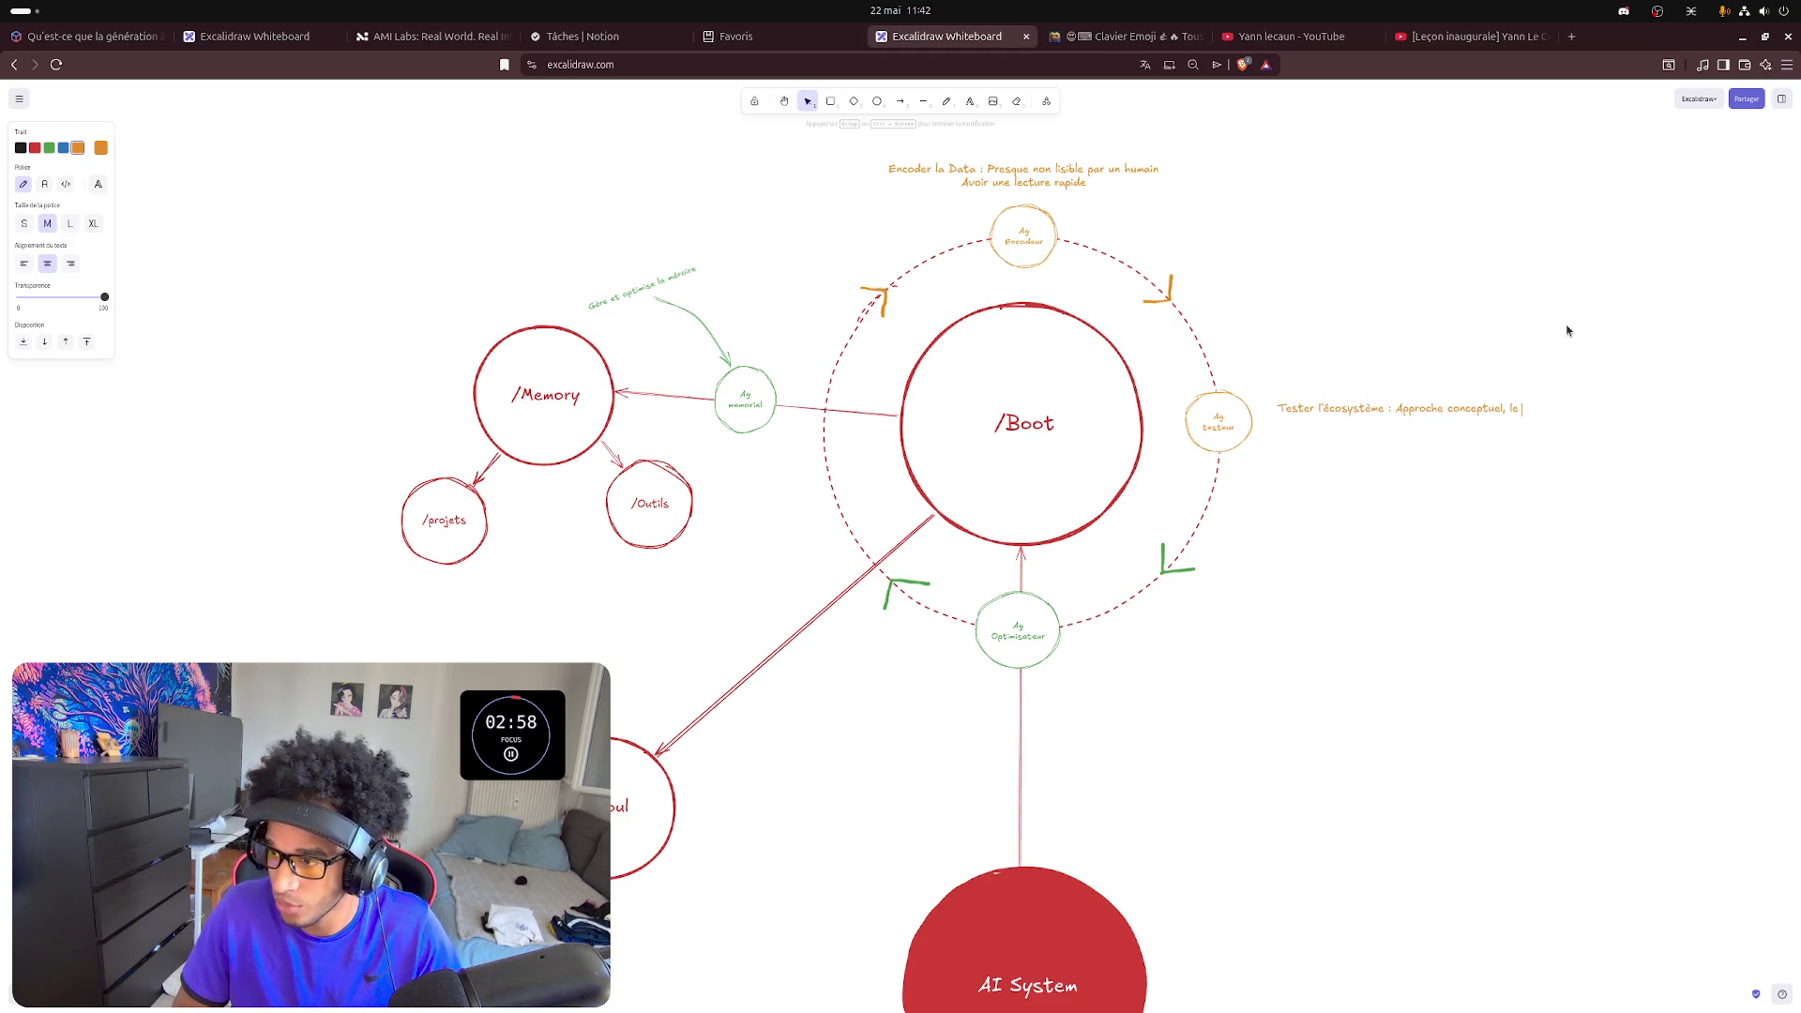
{"action": "type", "text": "but est de"}
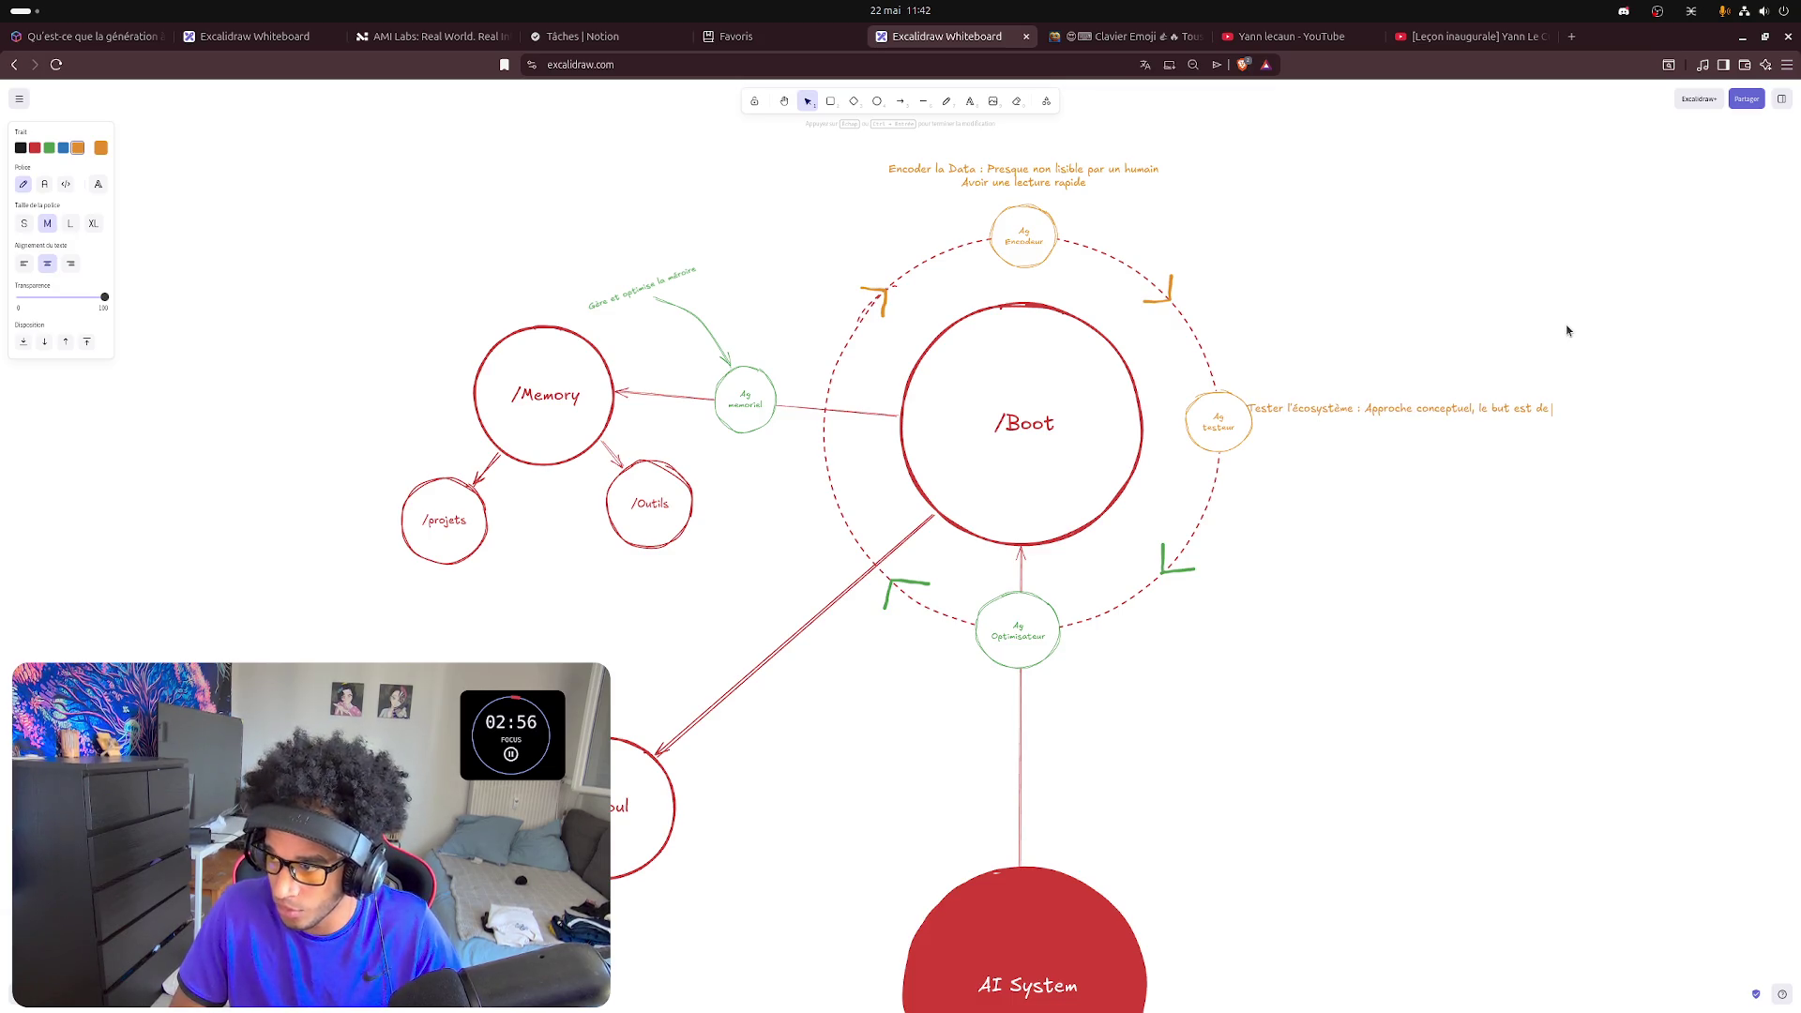
{"action": "type", "text": " pouvoir te"}
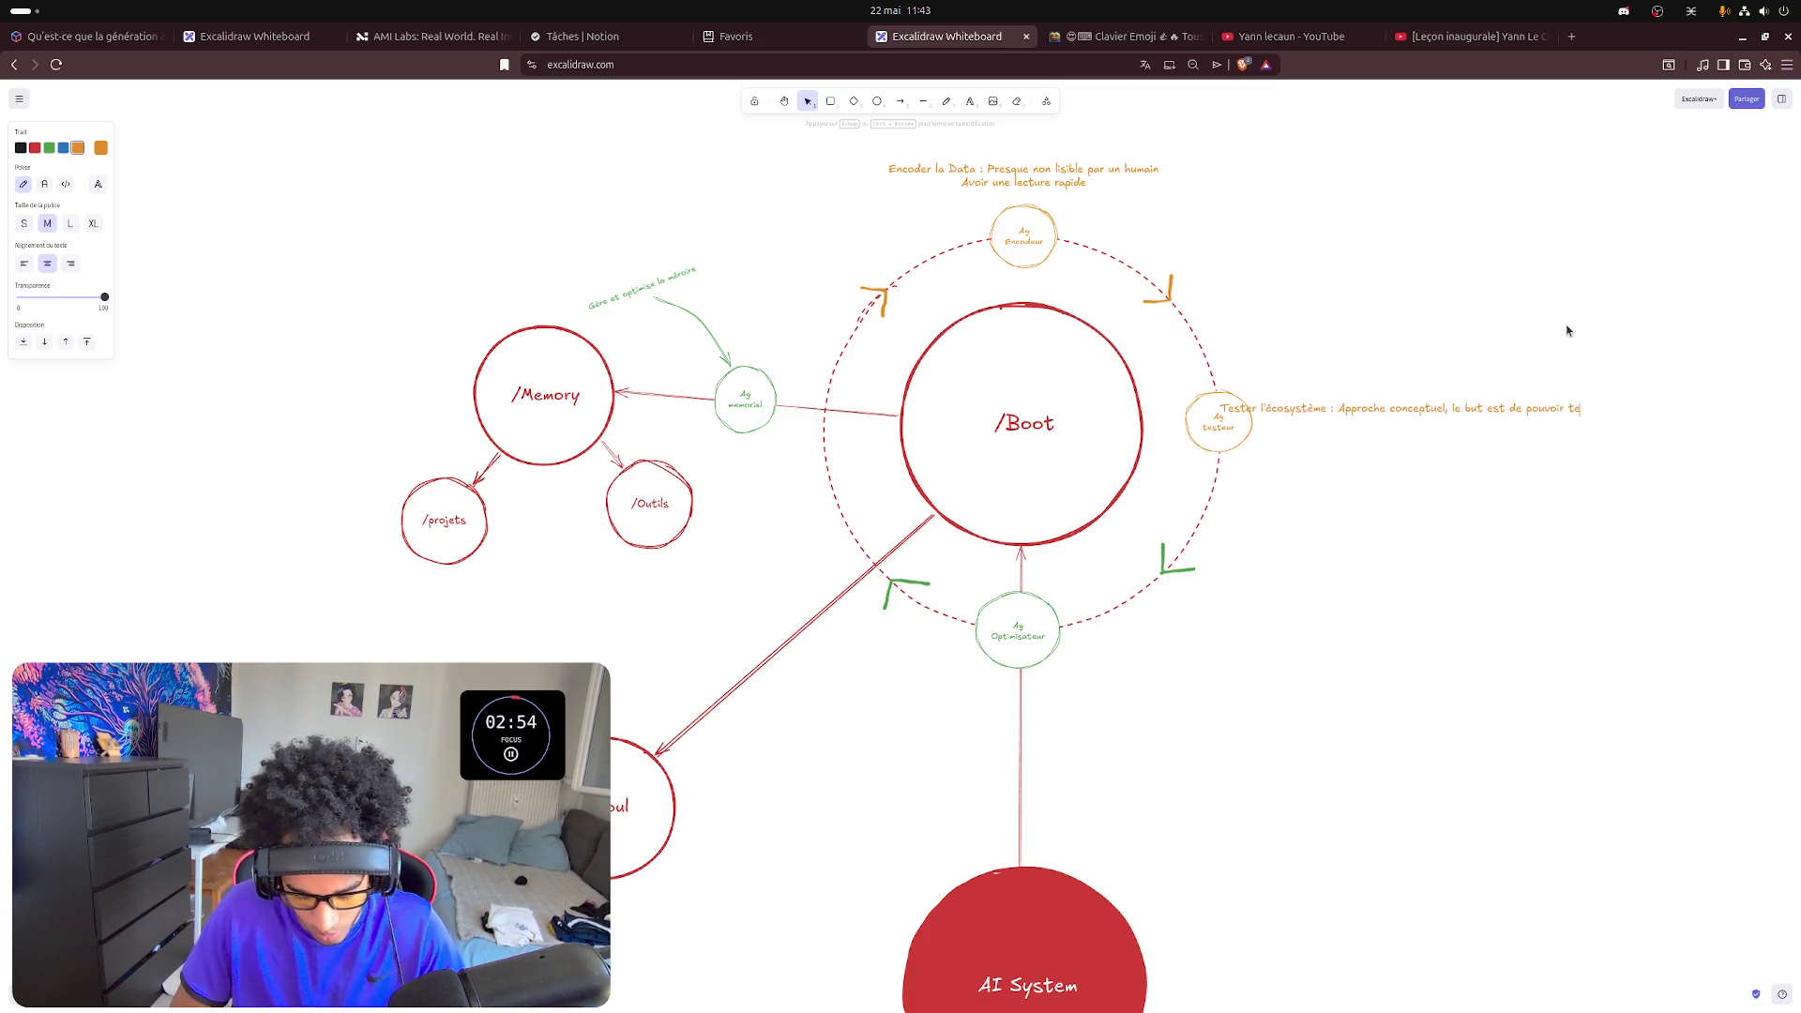
{"action": "type", "text": "ster"}
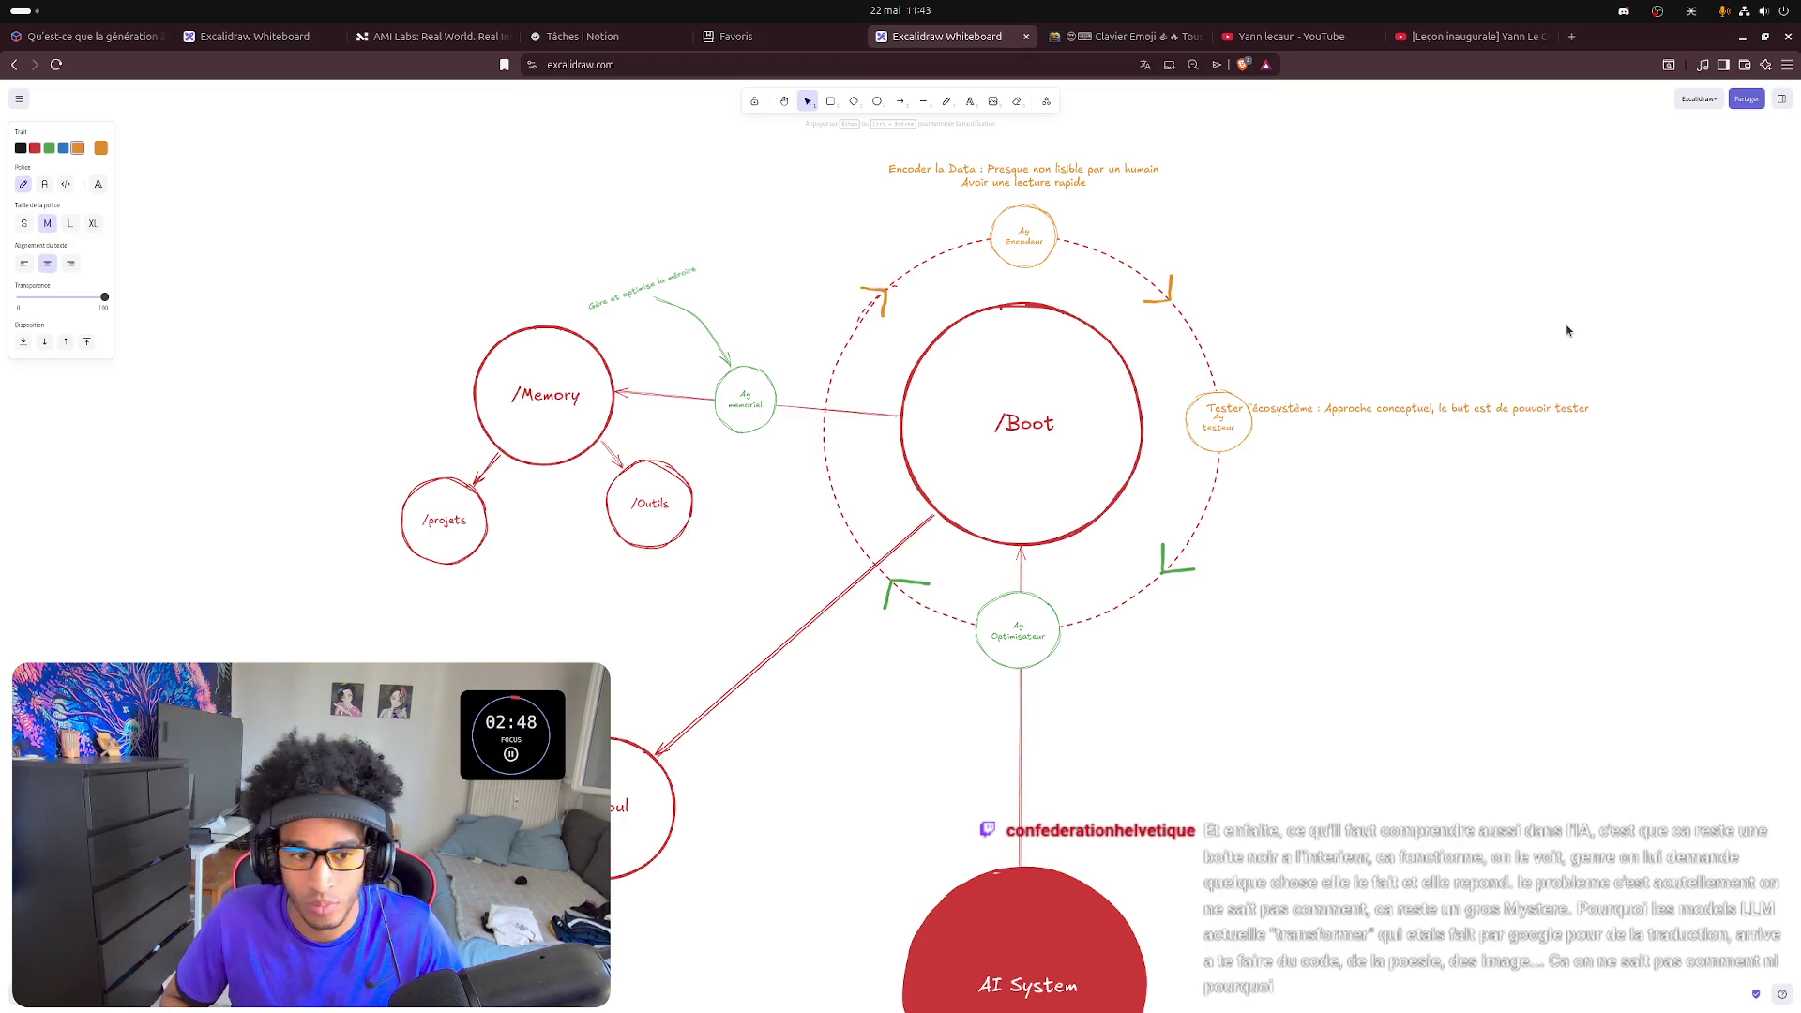
- Wrap the note so 'pouvoir tester' sits on a second centred line and leave editing
{"action": "key", "text": "Escape"}
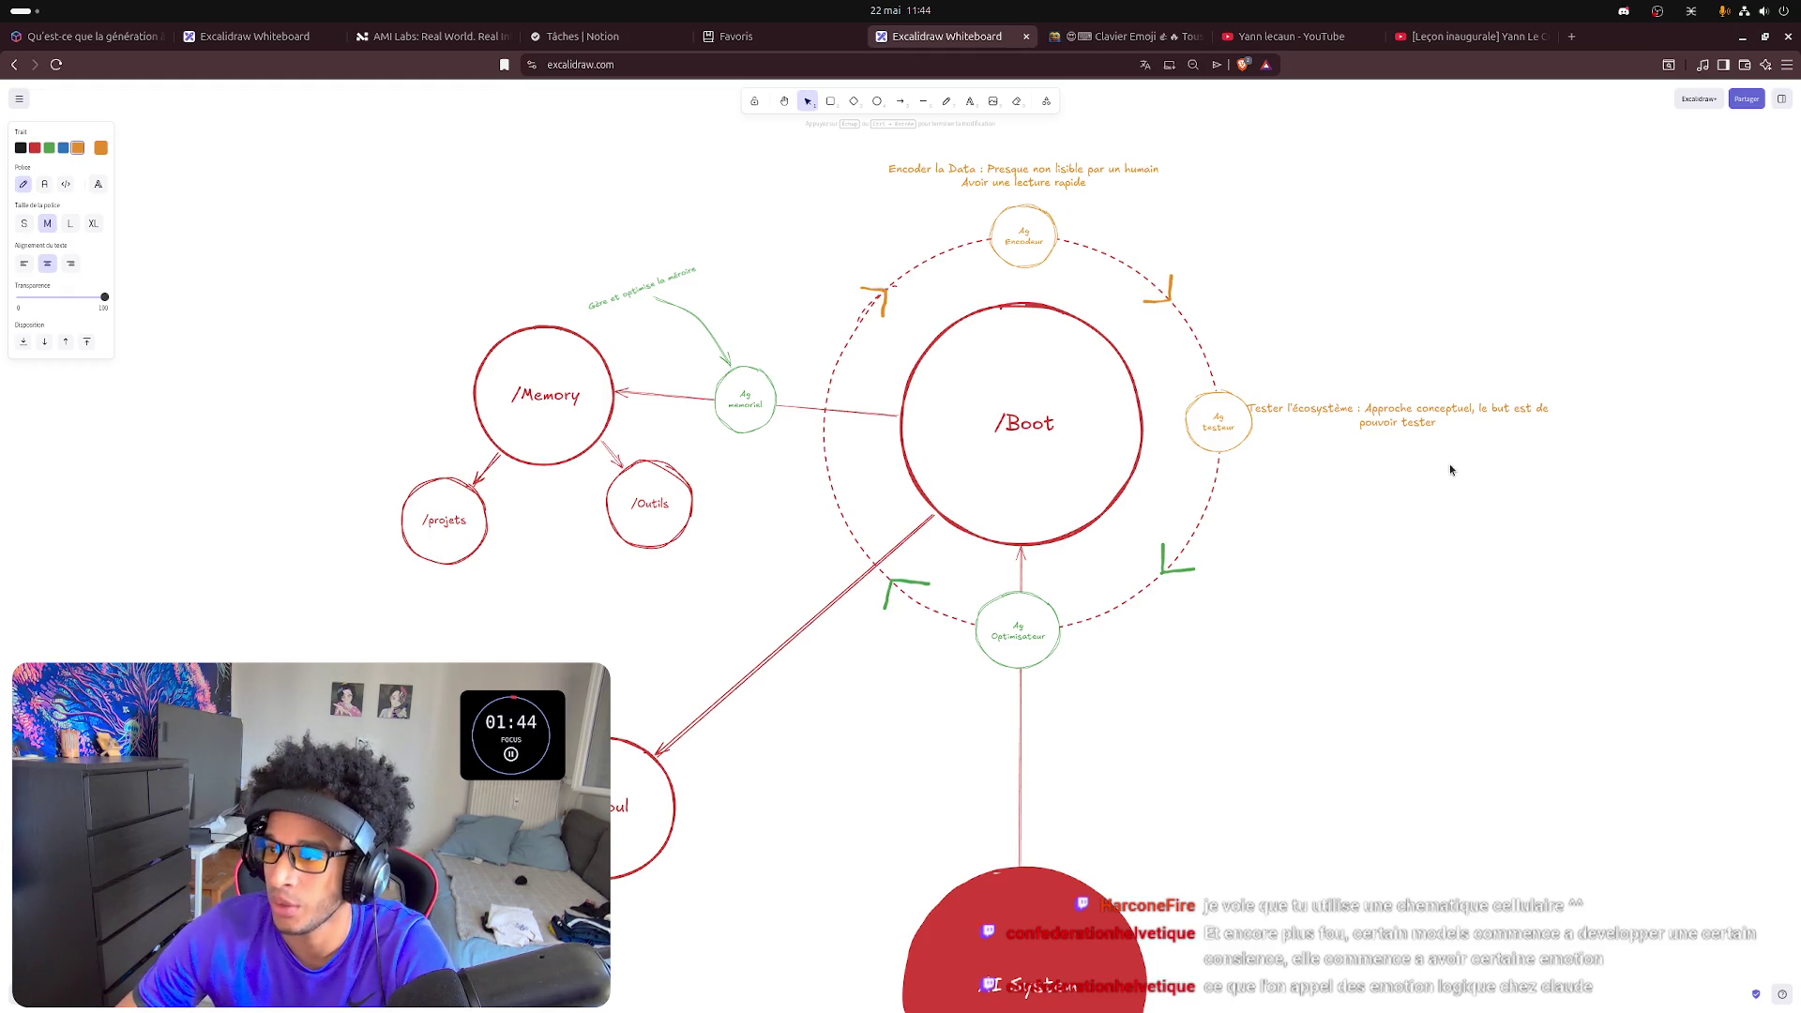
- Extend the note with 'l'efficacité de notre configuration de boot', fixing stray characters
{"action": "left_click", "coordinate": [1411, 353]}
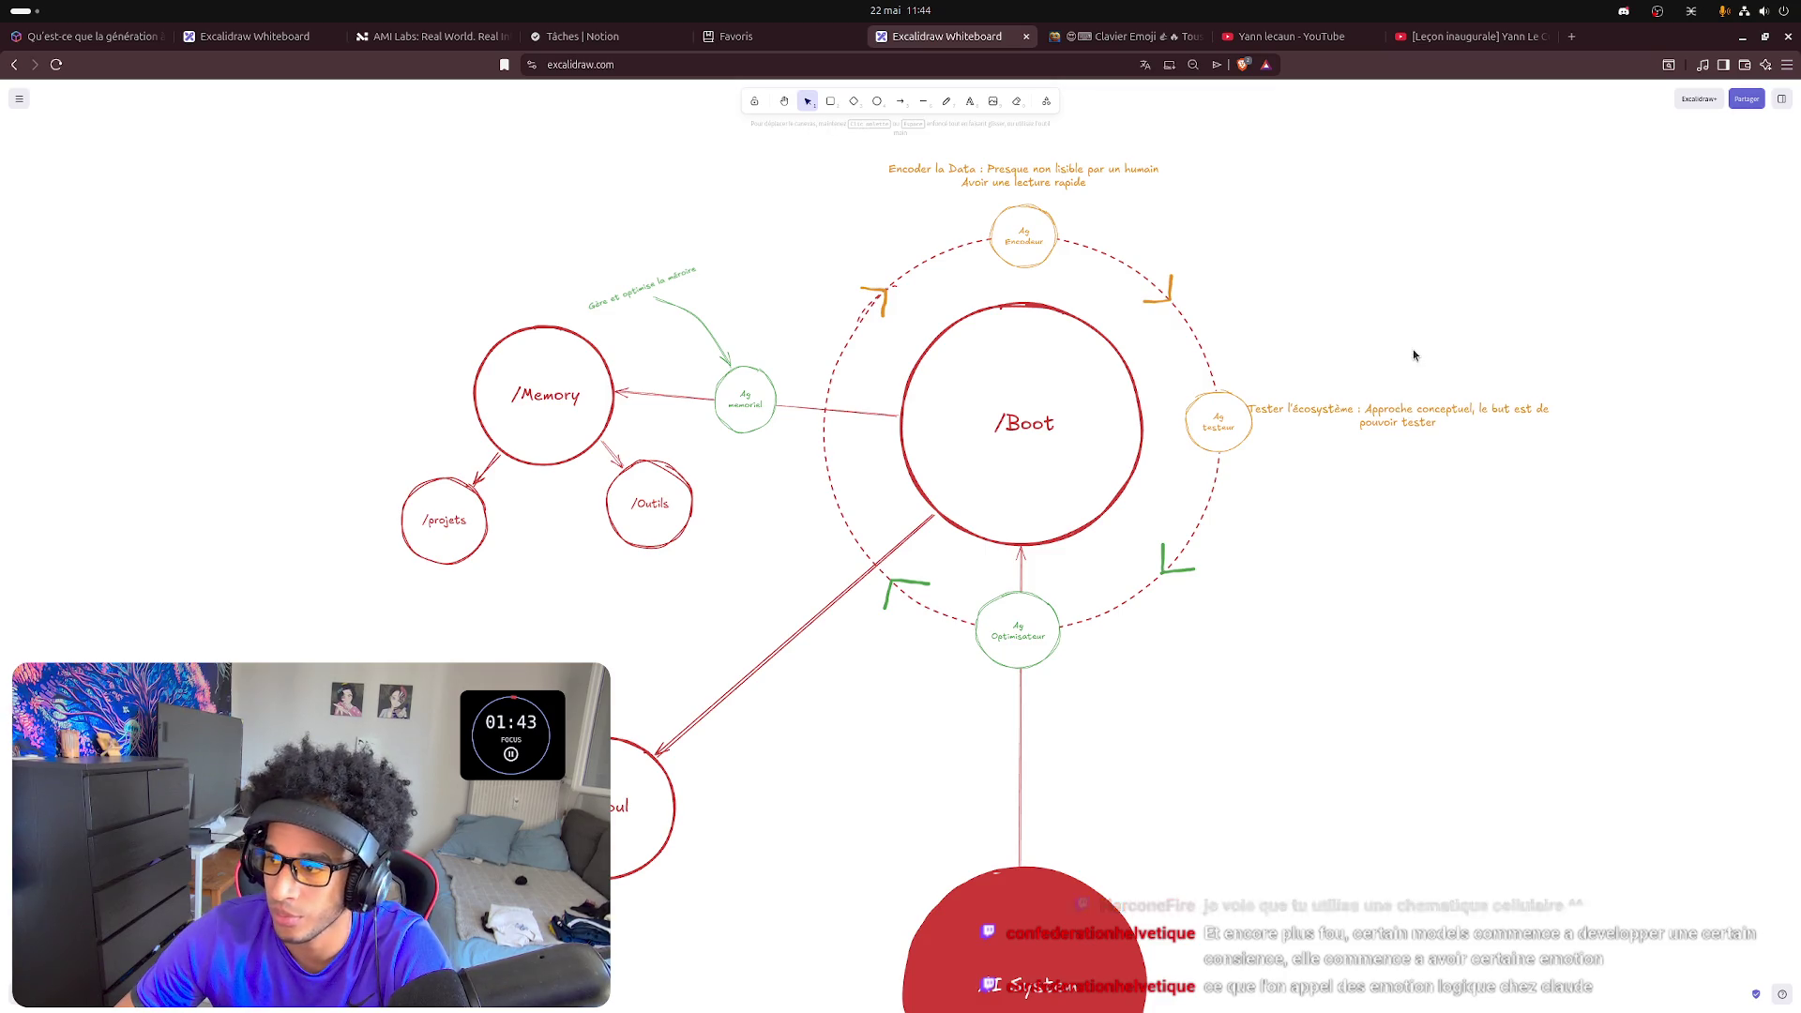
{"action": "left_click", "coordinate": [1403, 409]}
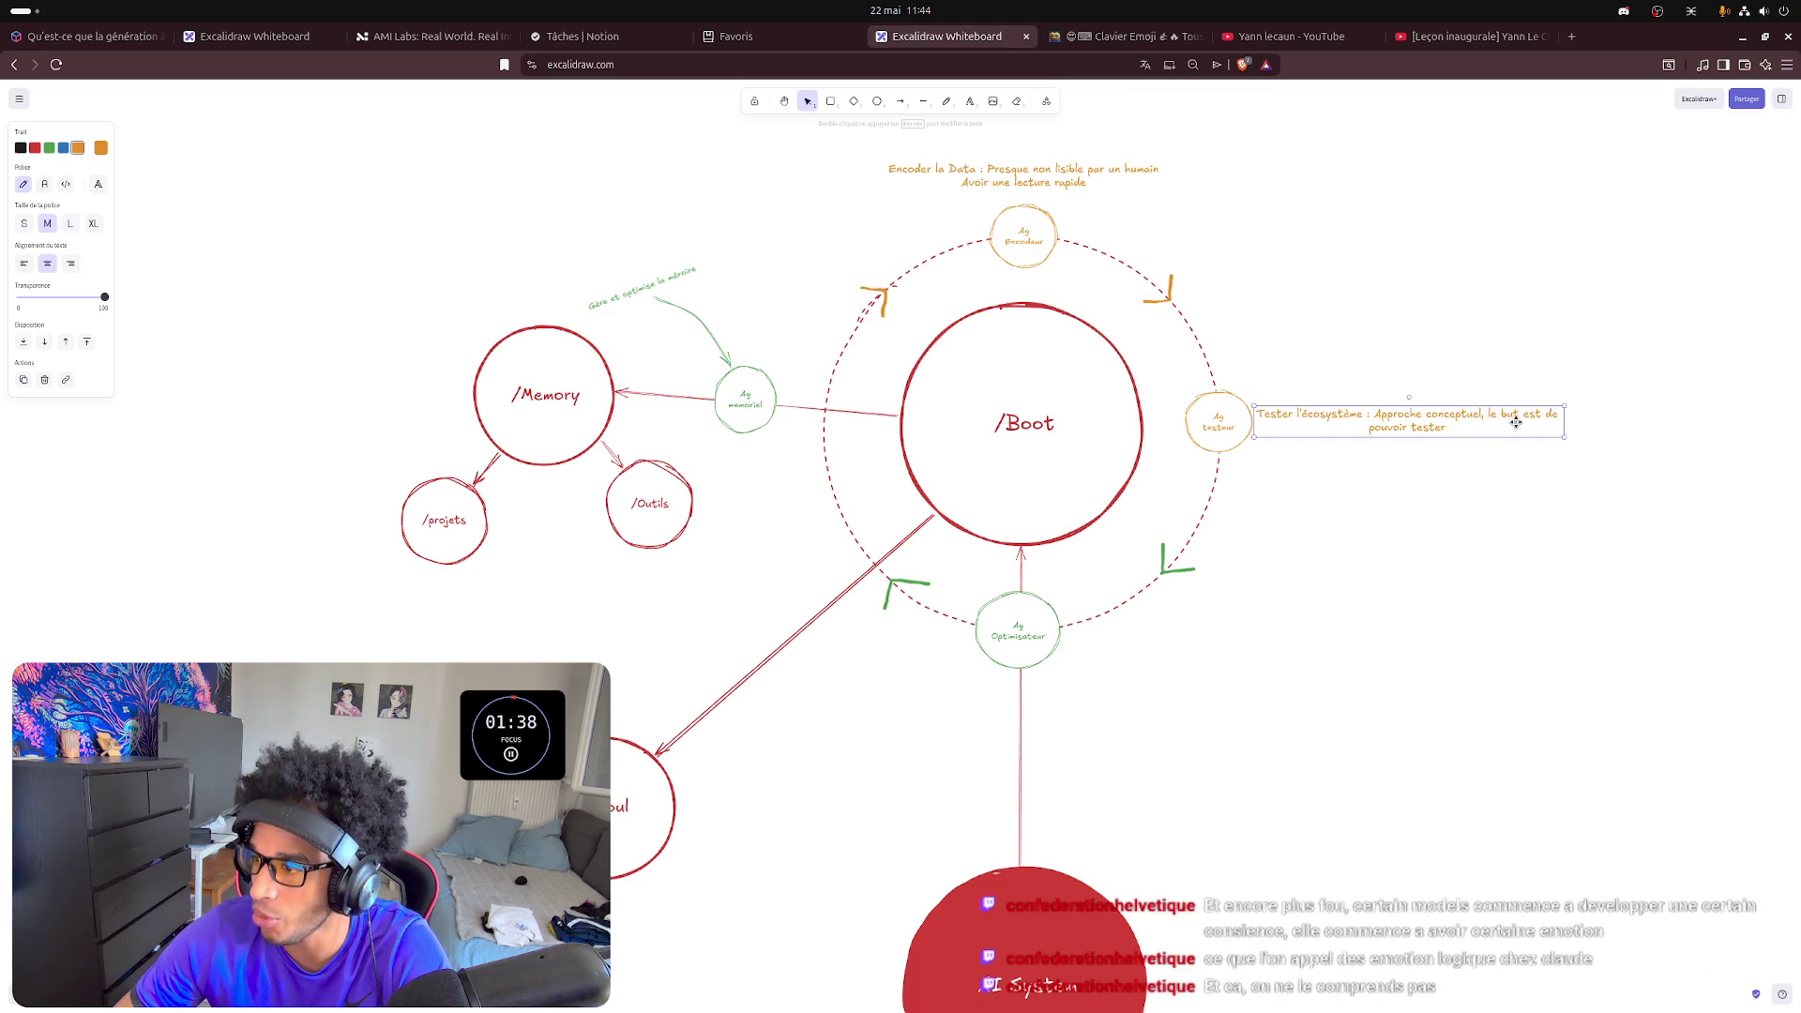
{"action": "double_click", "coordinate": [1446, 429]}
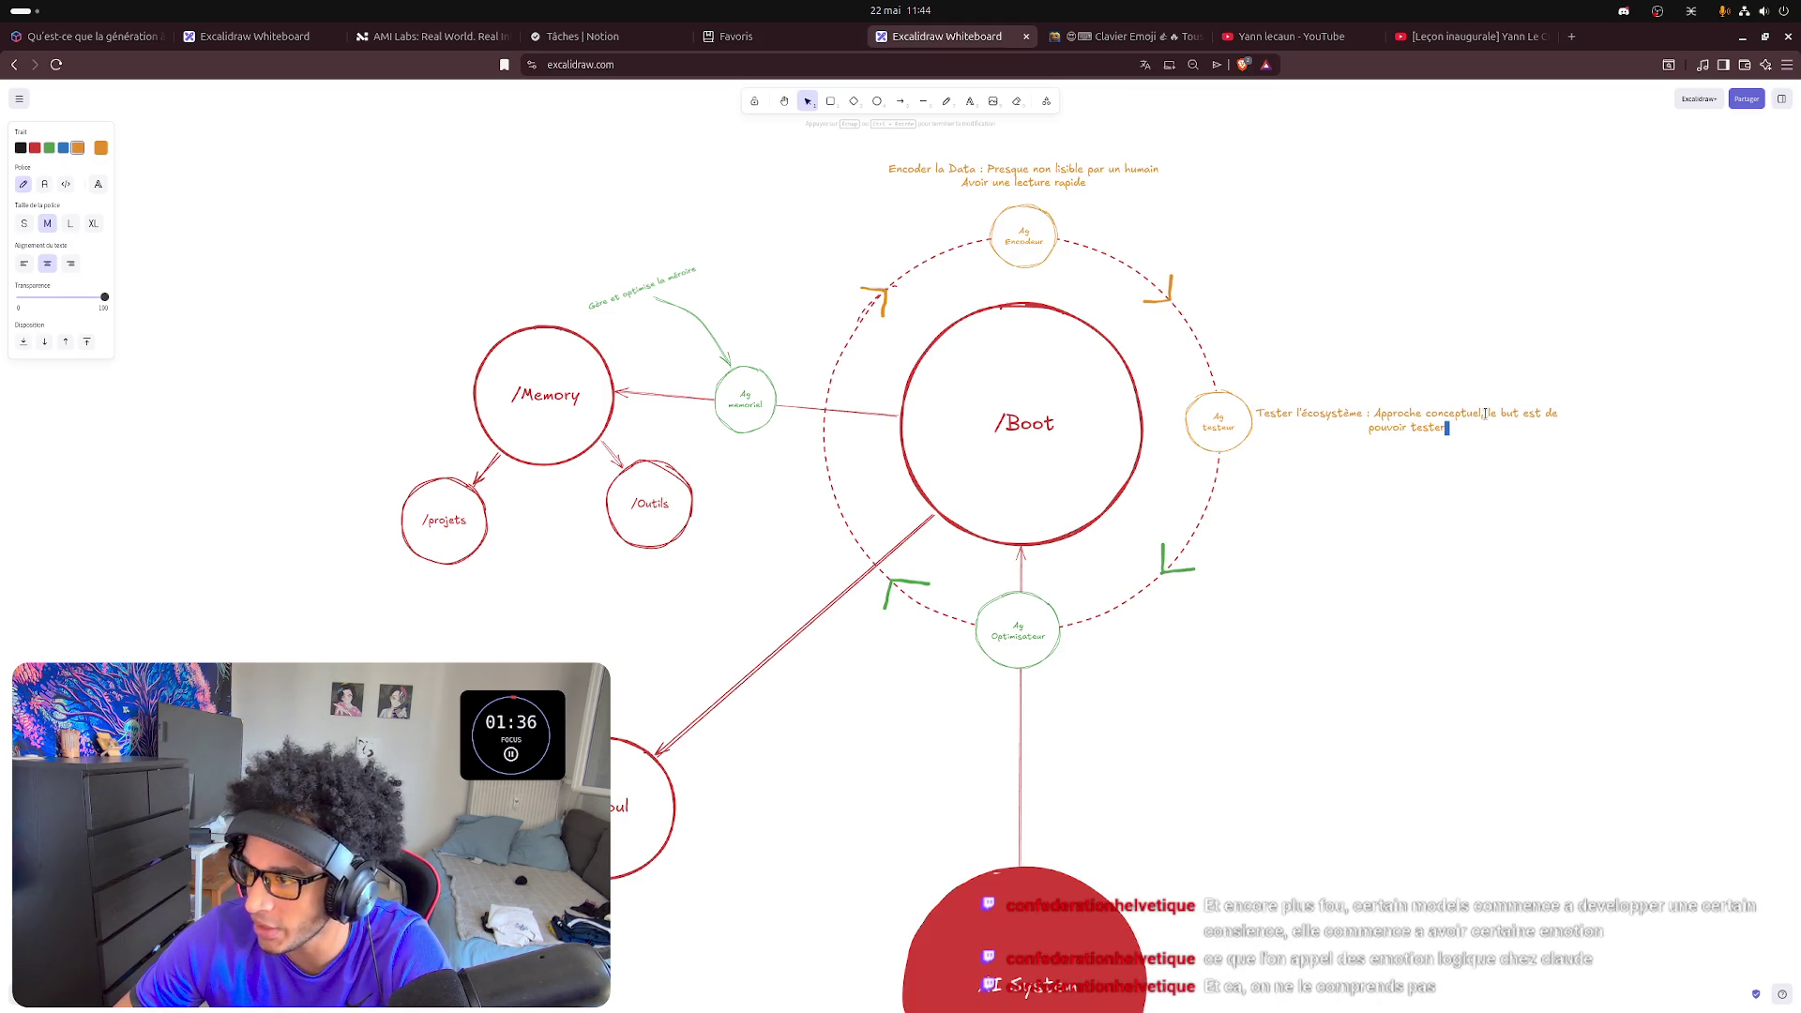
{"action": "type", "text": " l!"}
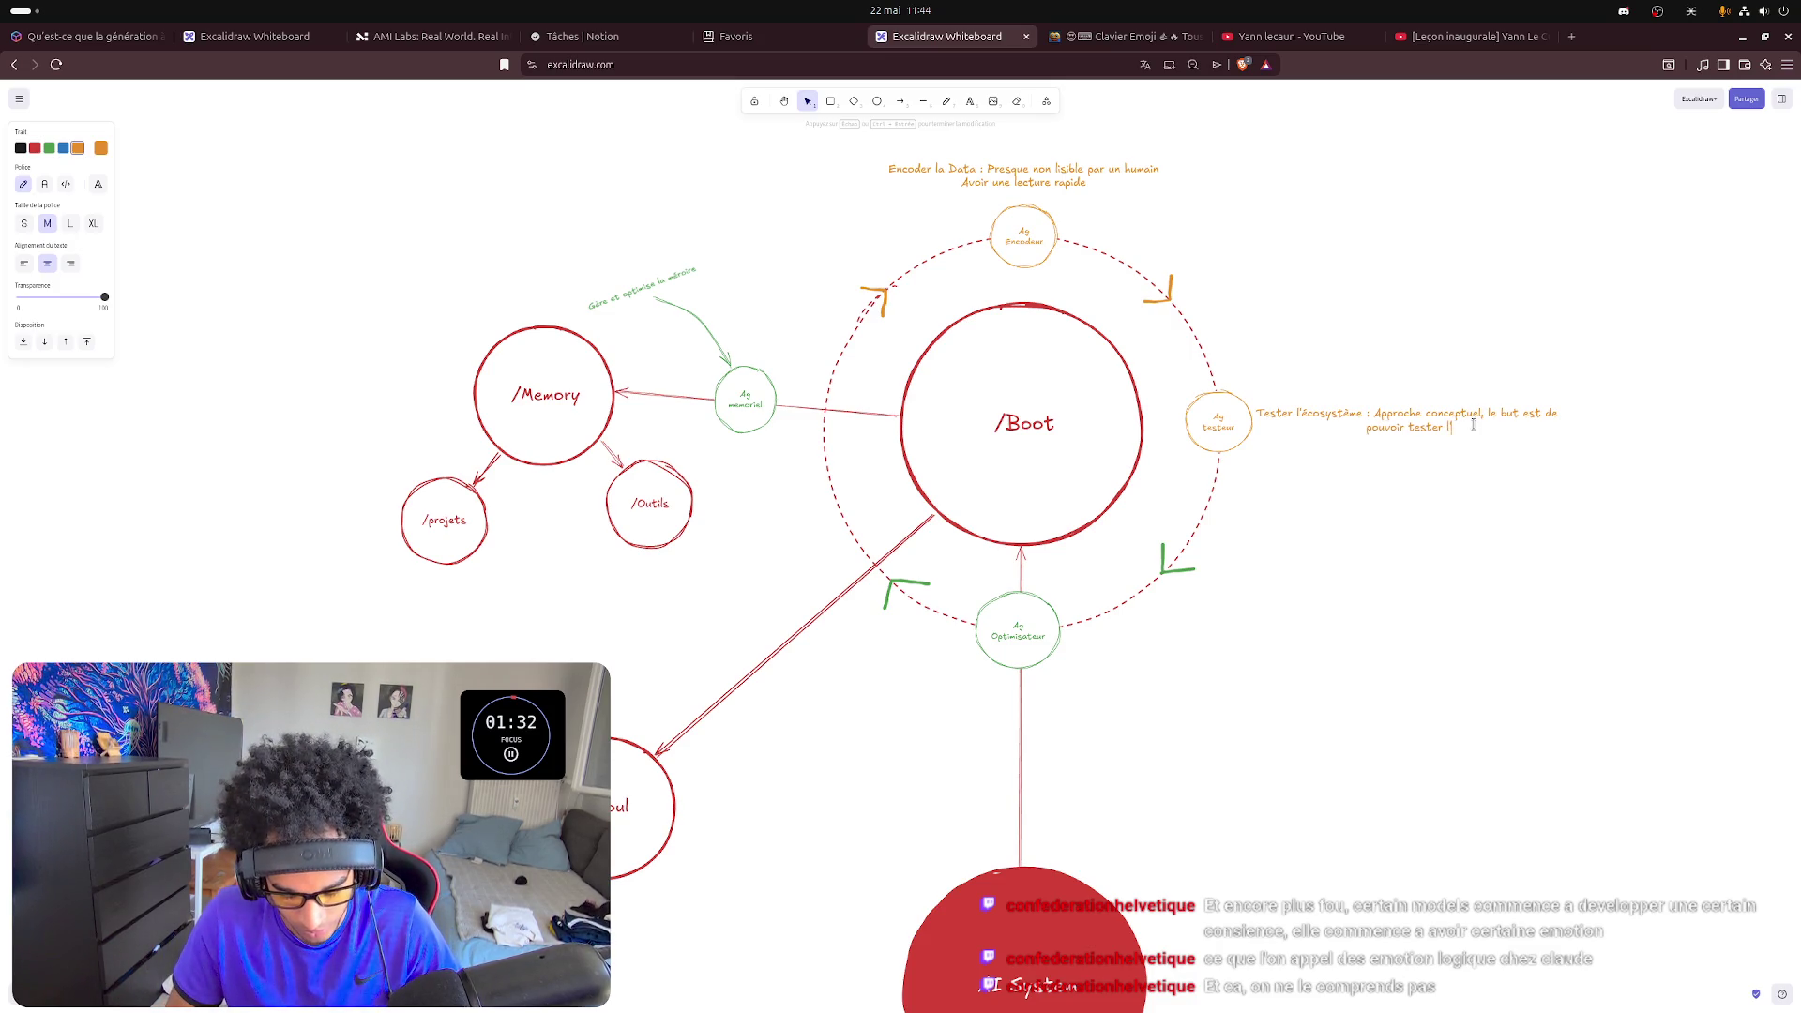
{"action": "key", "text": "BackSpace"}
{"action": "type", "text": "l'efficacité"}
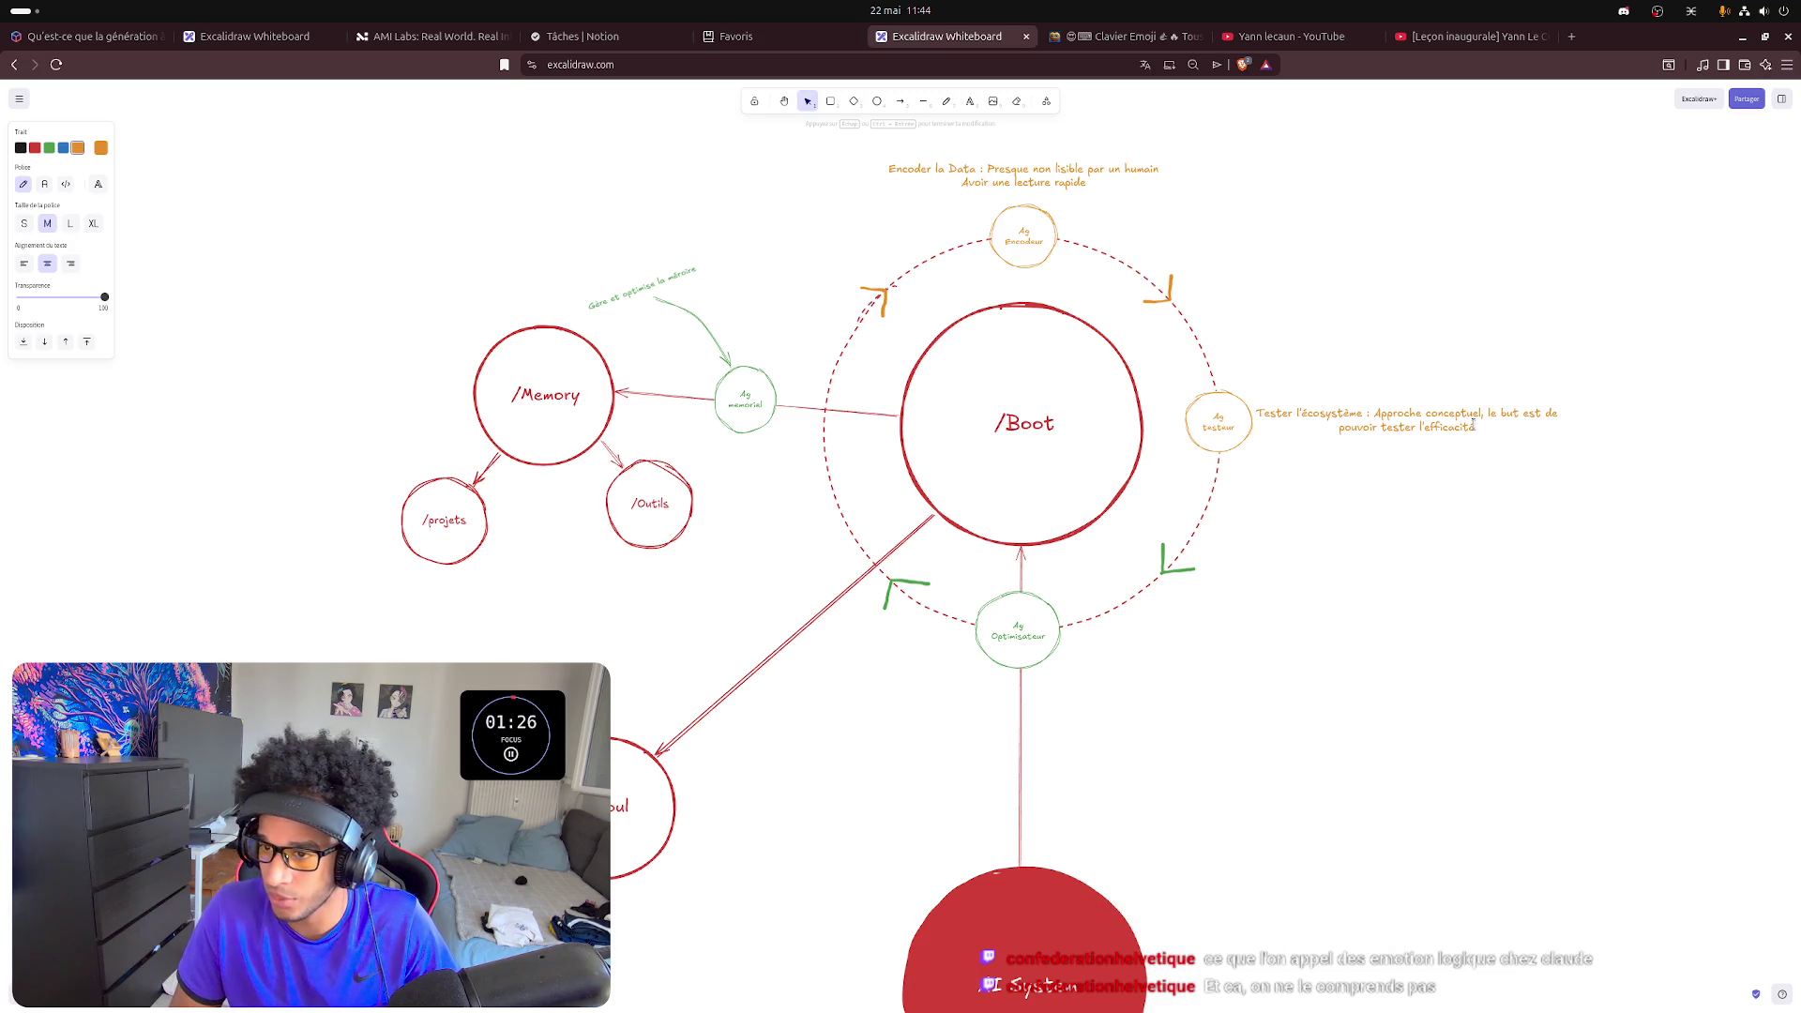
{"action": "type", "text": " de notre fon"}
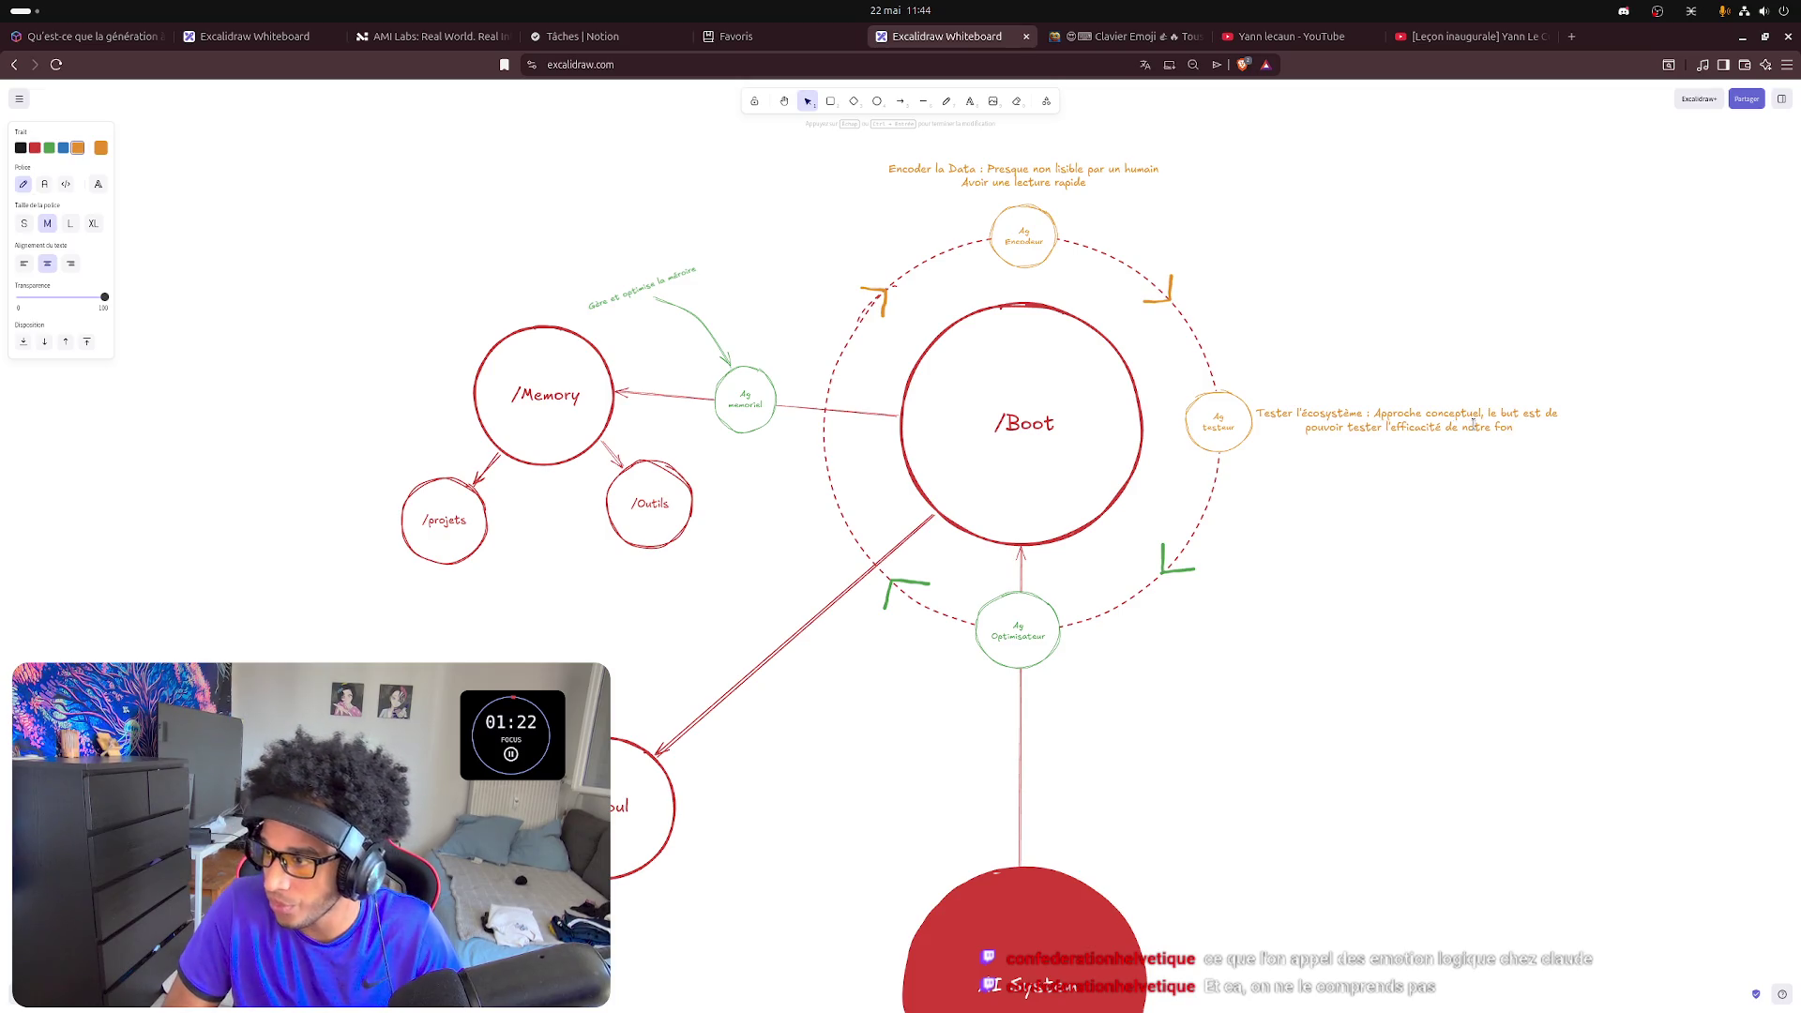
{"action": "key", "text": "BackSpace"}
{"action": "key", "text": "BackSpace"}
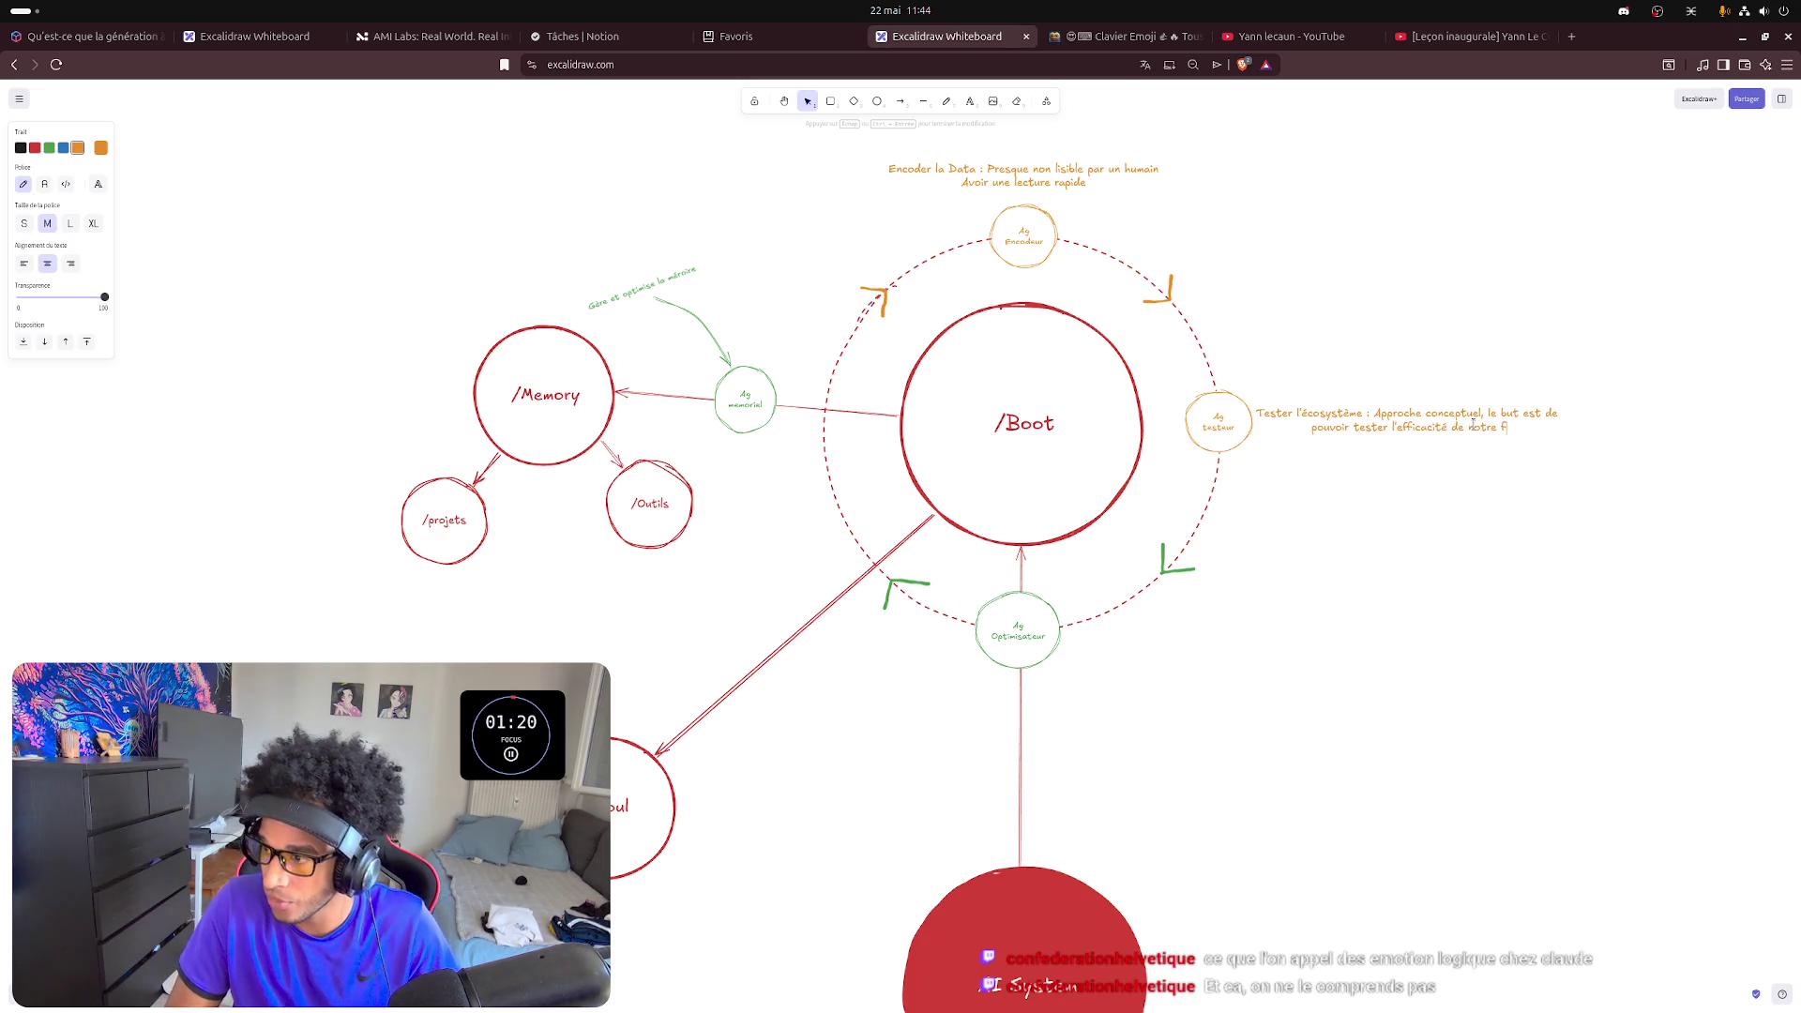
{"action": "type", "text": "configuration"}
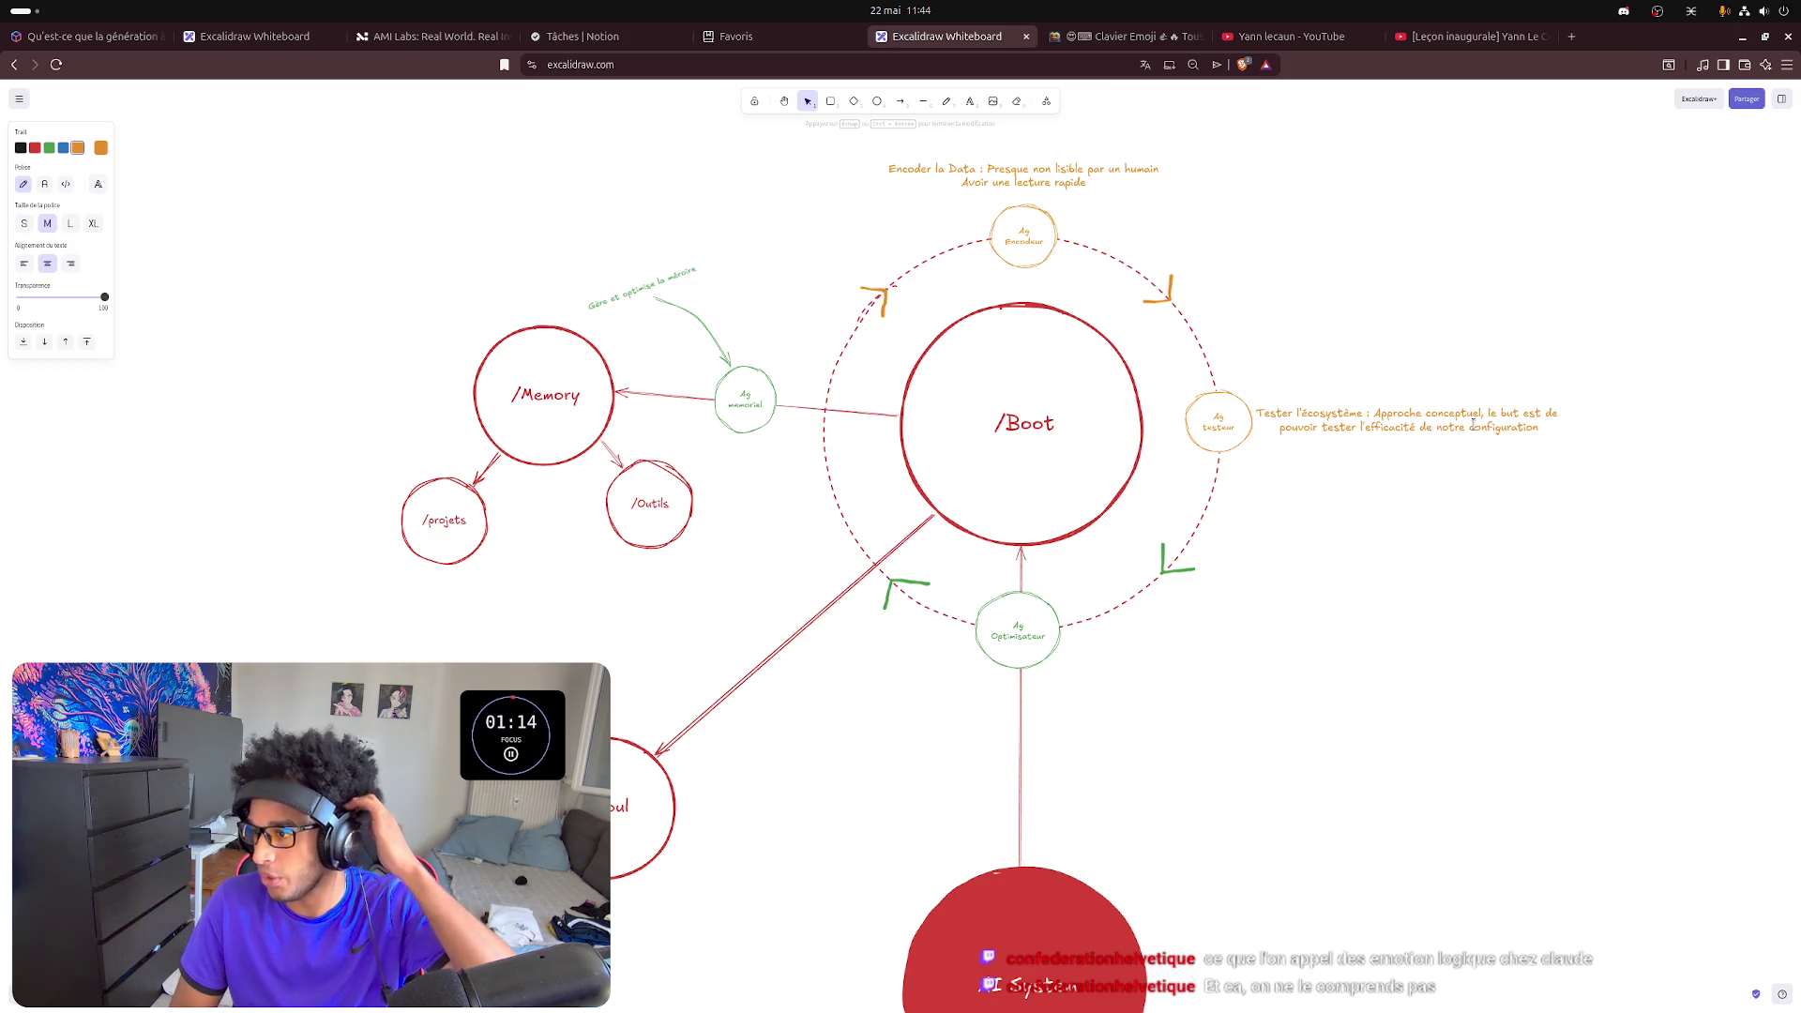
{"action": "type", "text": " de boot"}
{"action": "key", "text": "Escape"}
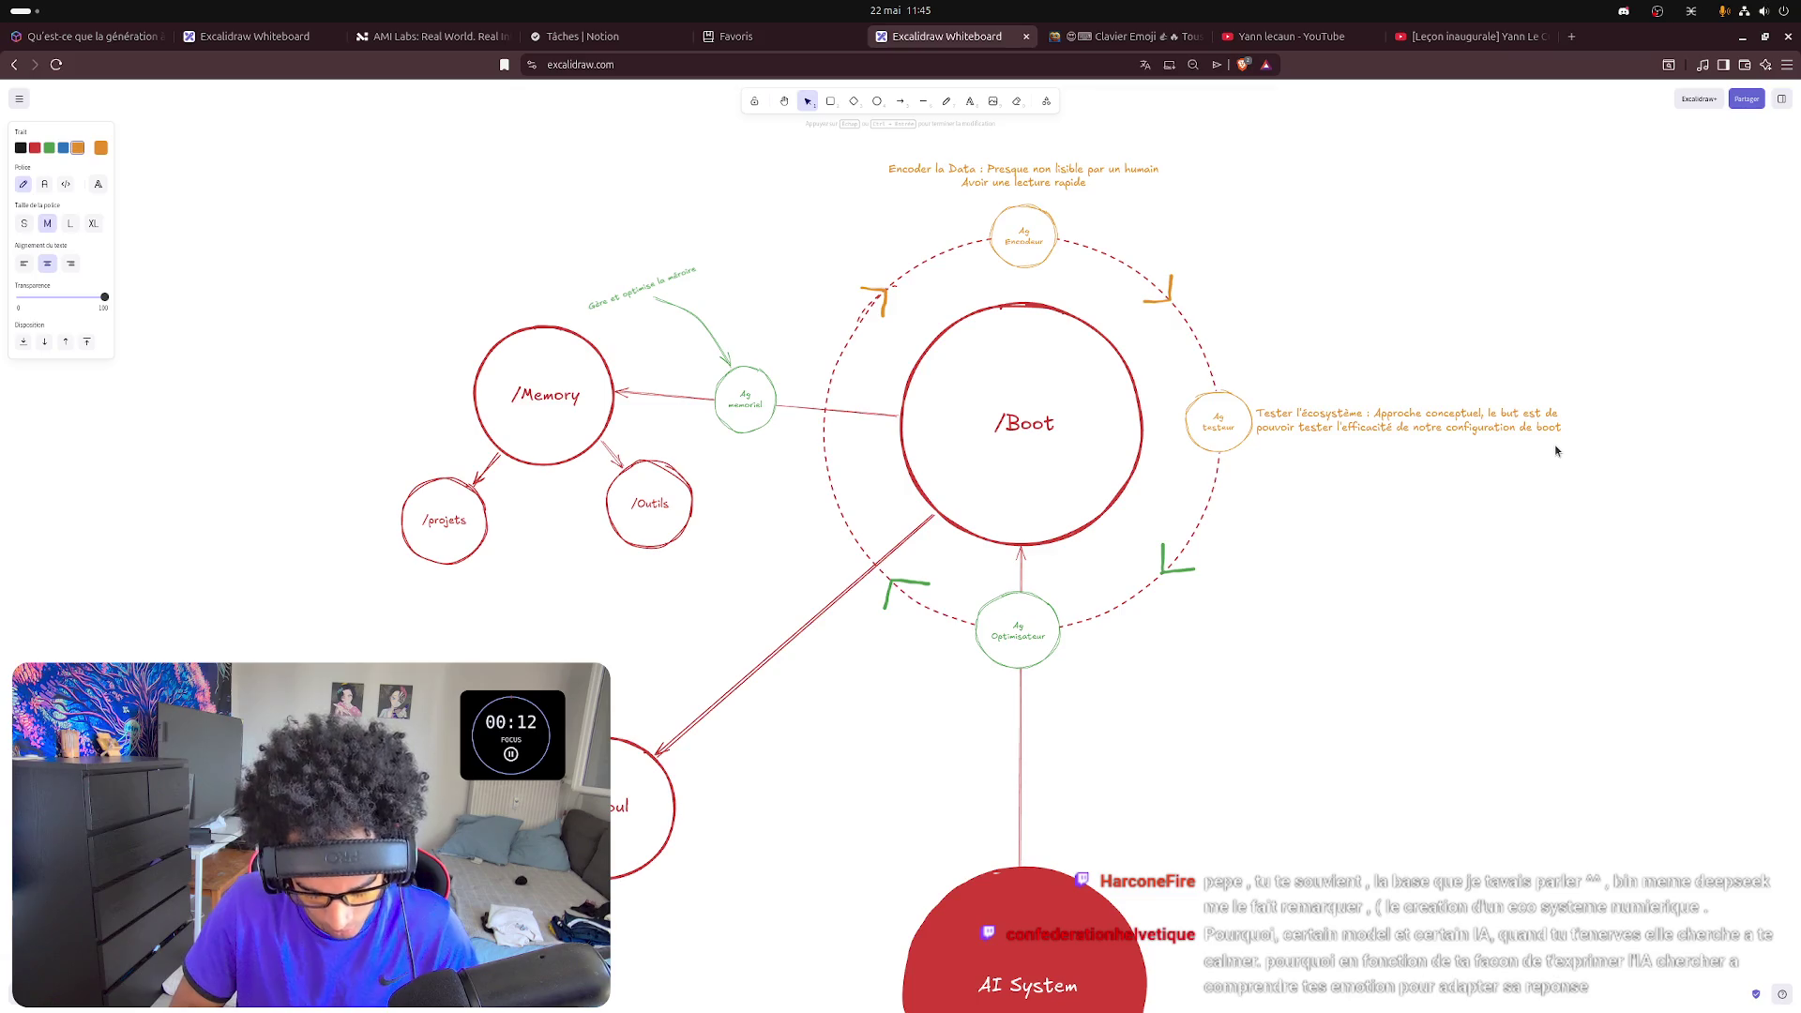
{"action": "type", "text": ", d'en fait"}
- Continue the note after 'configuration de boot' with typo fixes, then start the break countdown timer
{"action": "key", "text": "BackSpace"}
{"action": "type", "text": "re un"}
{"action": "key", "text": "BackSpace"}
{"action": "key", "text": "BackSpace"}
{"action": "key", "text": "BackSpace"}
{"action": "key", "text": "BackSpace"}
{"action": "key", "text": "BackSpace"}
{"action": "key", "text": "BackSpace"}
{"action": "key", "text": "BackSpace"}
{"action": "key", "text": "BackSpace"}
{"action": "key", "text": "BackSpace"}
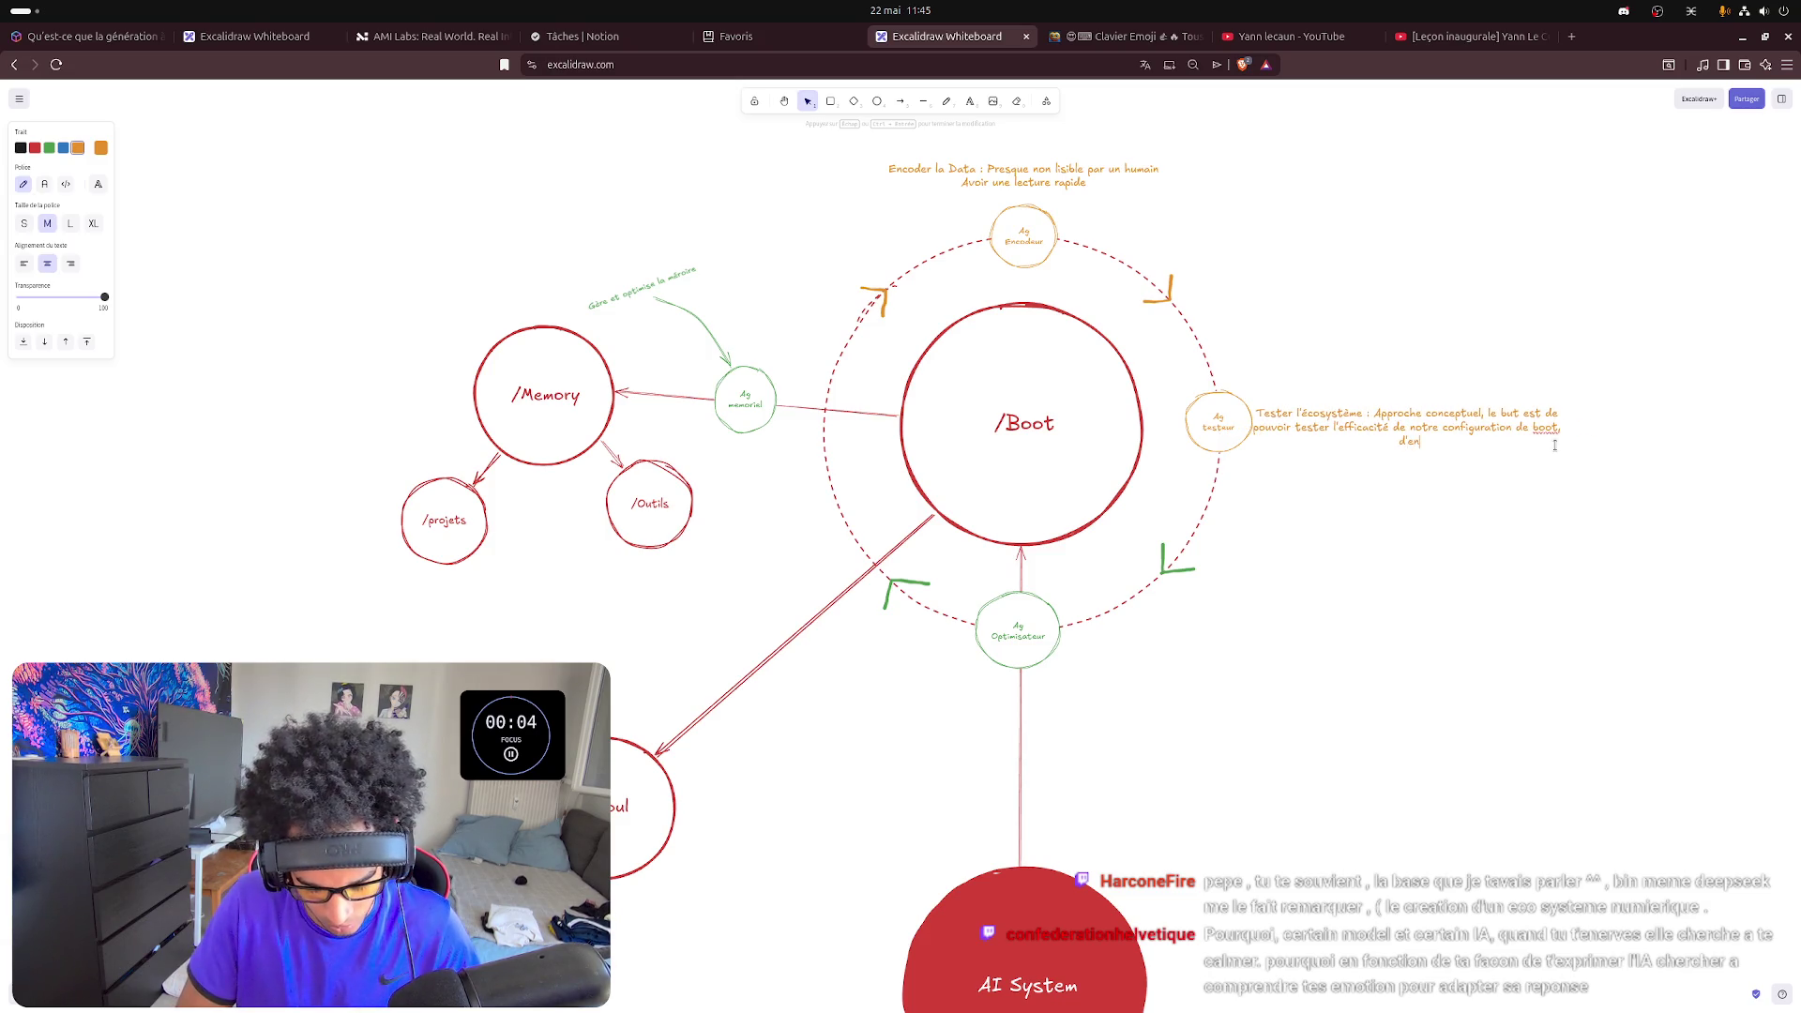
{"action": "type", "text": "faire un d"}
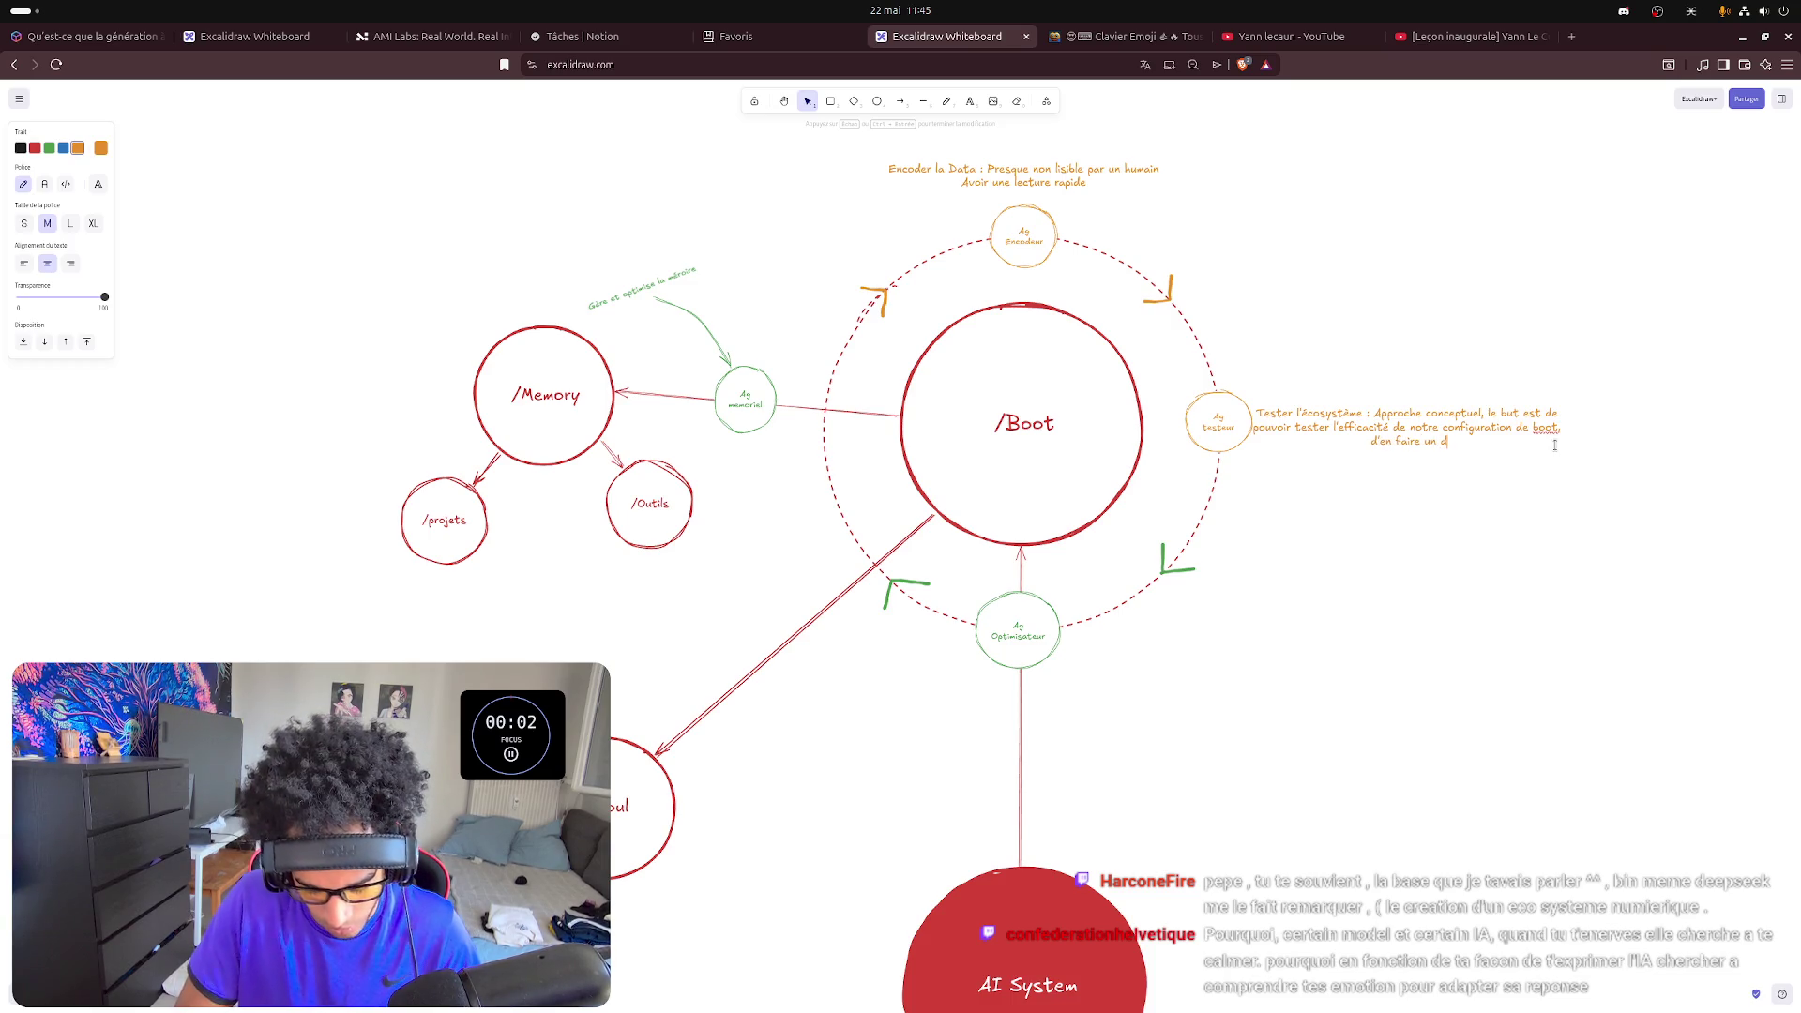
{"action": "type", "text": "iag"}
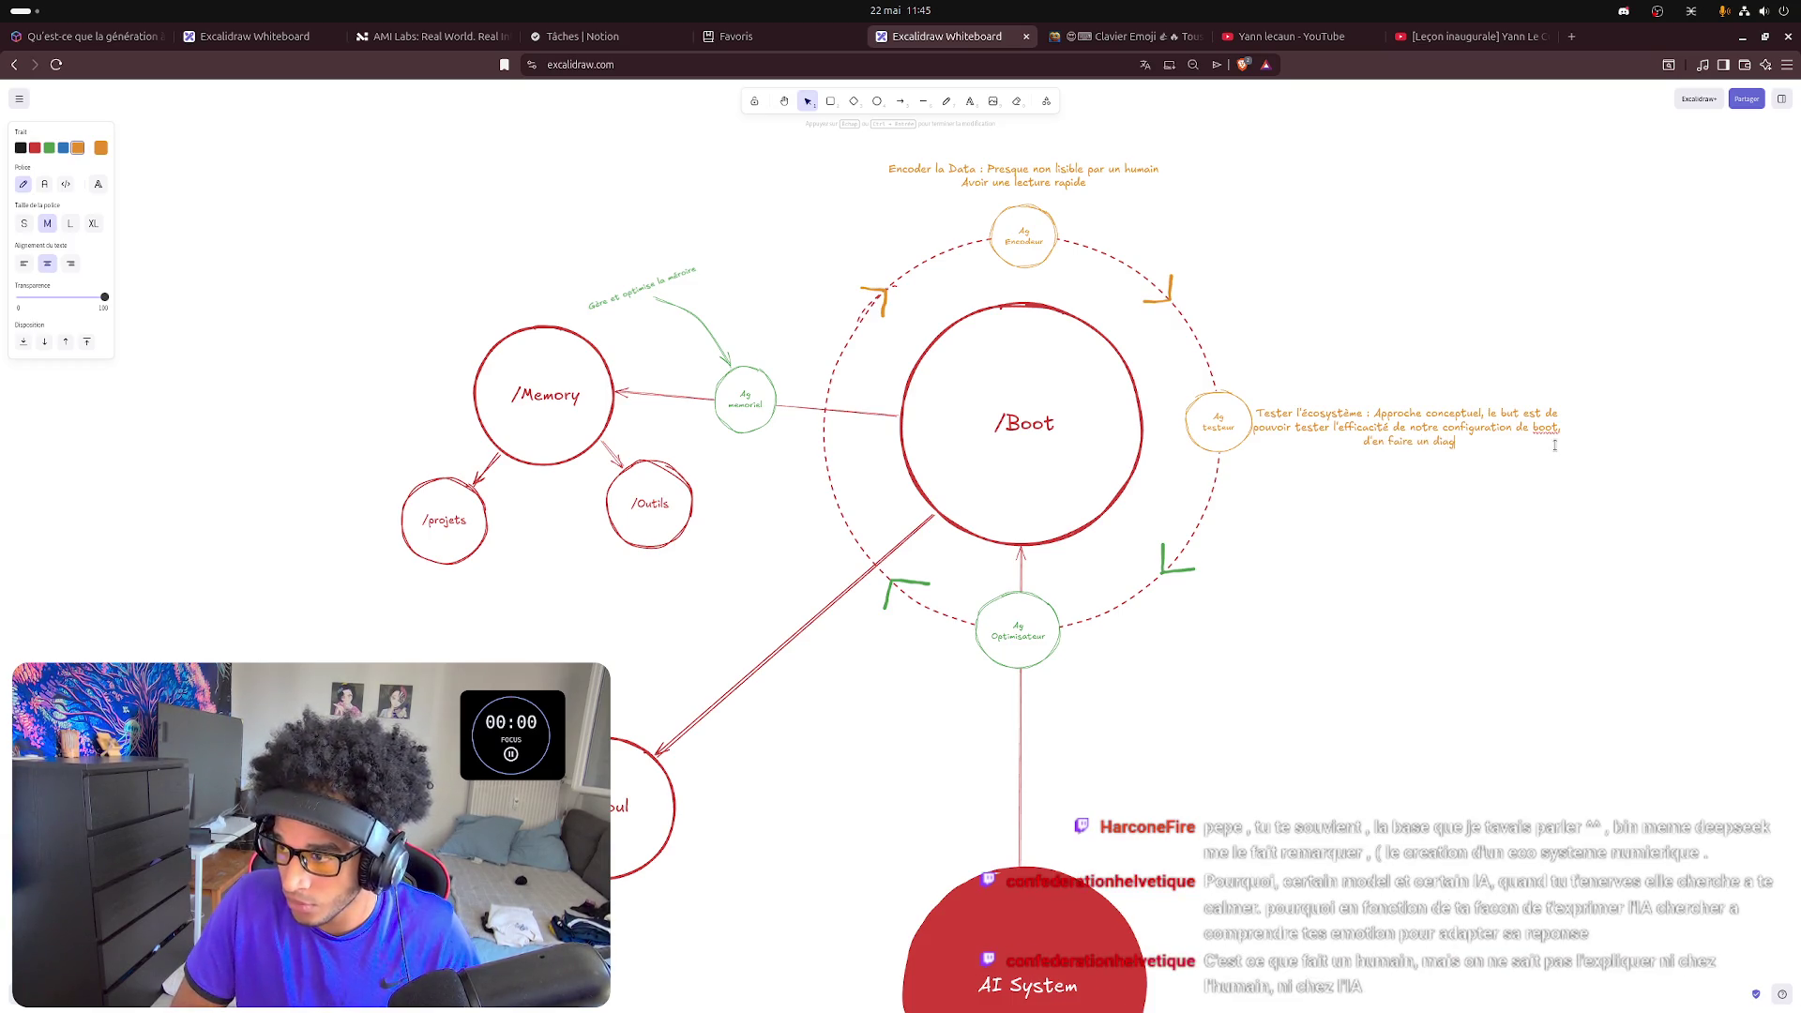
{"action": "type", "text": "nost"}
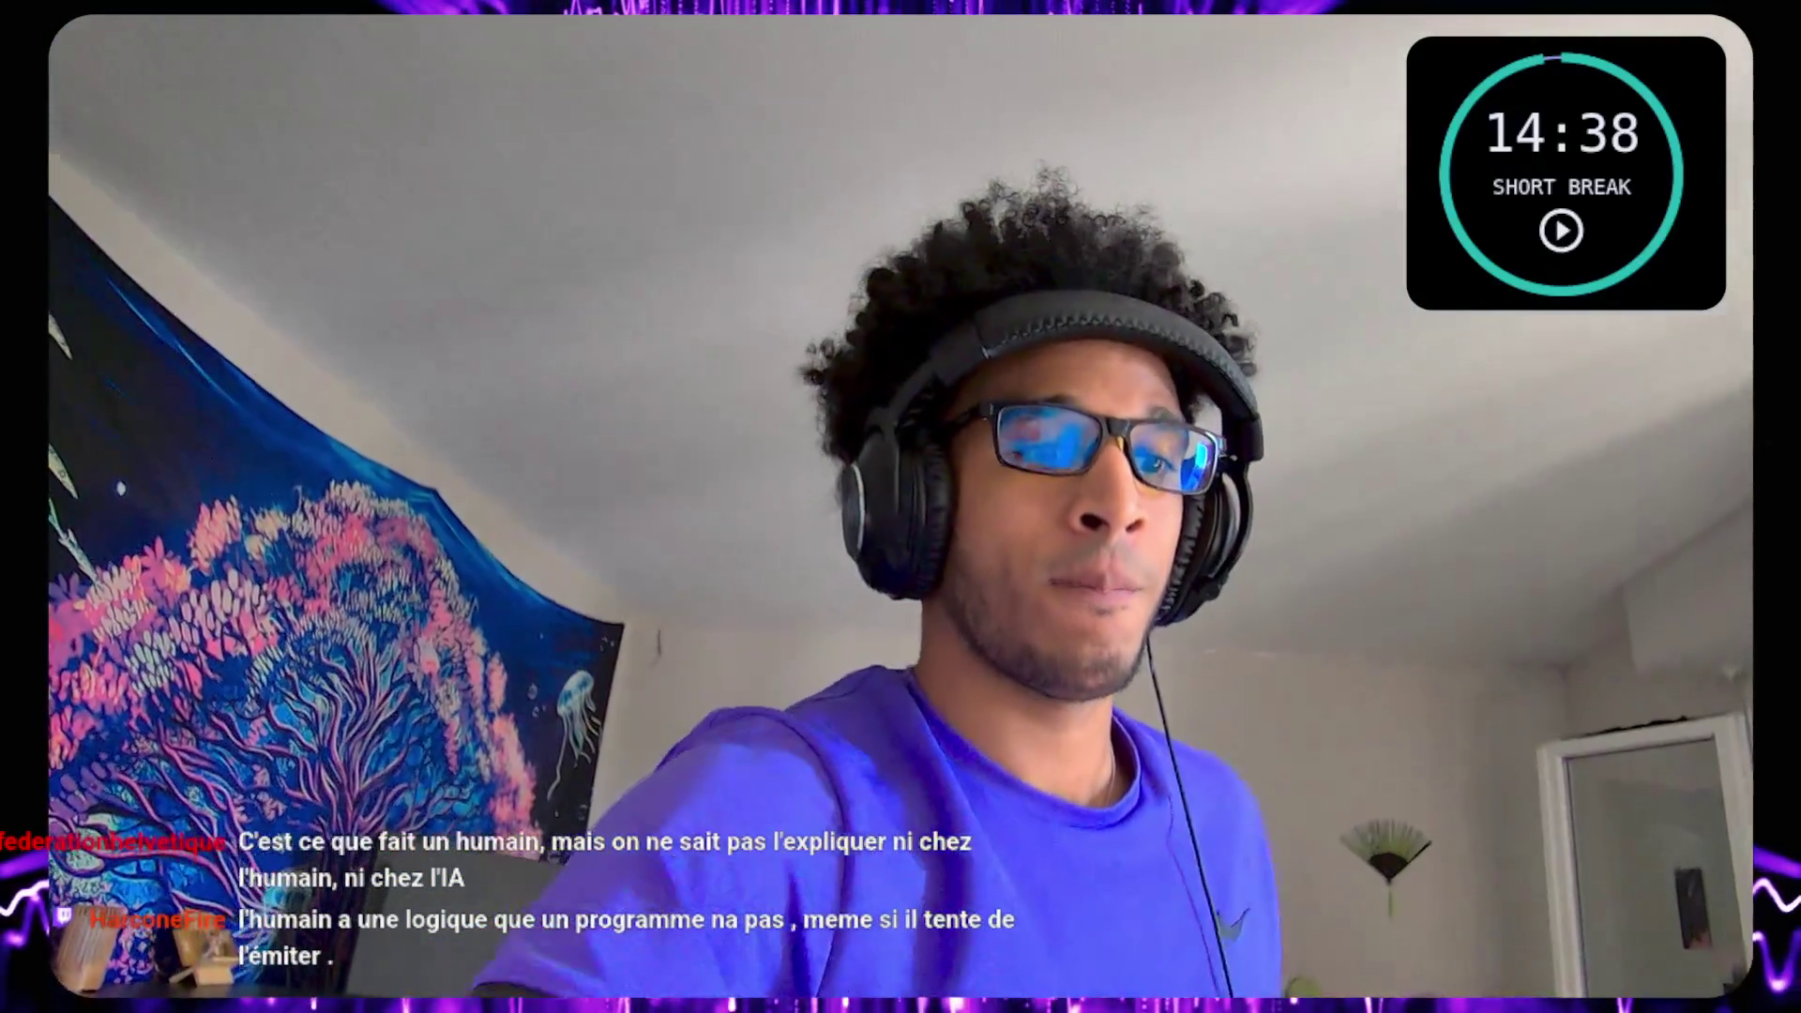
{"action": "left_click", "coordinate": [1563, 231]}
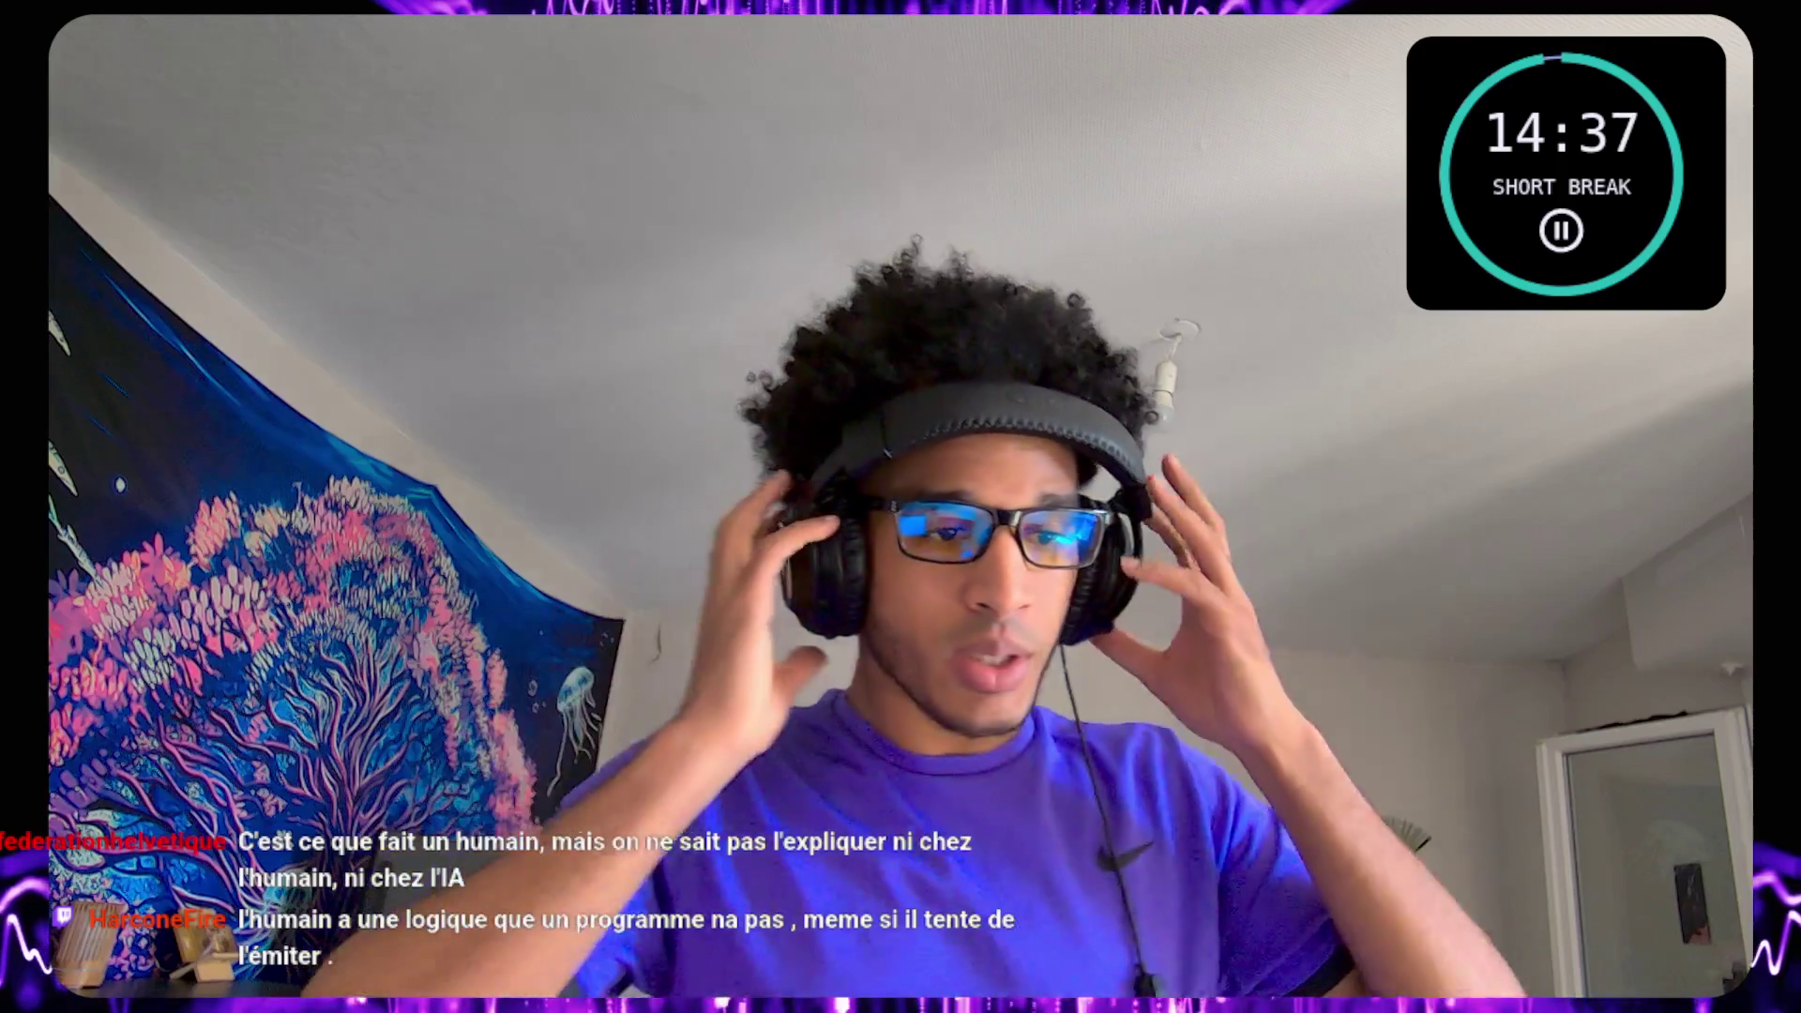
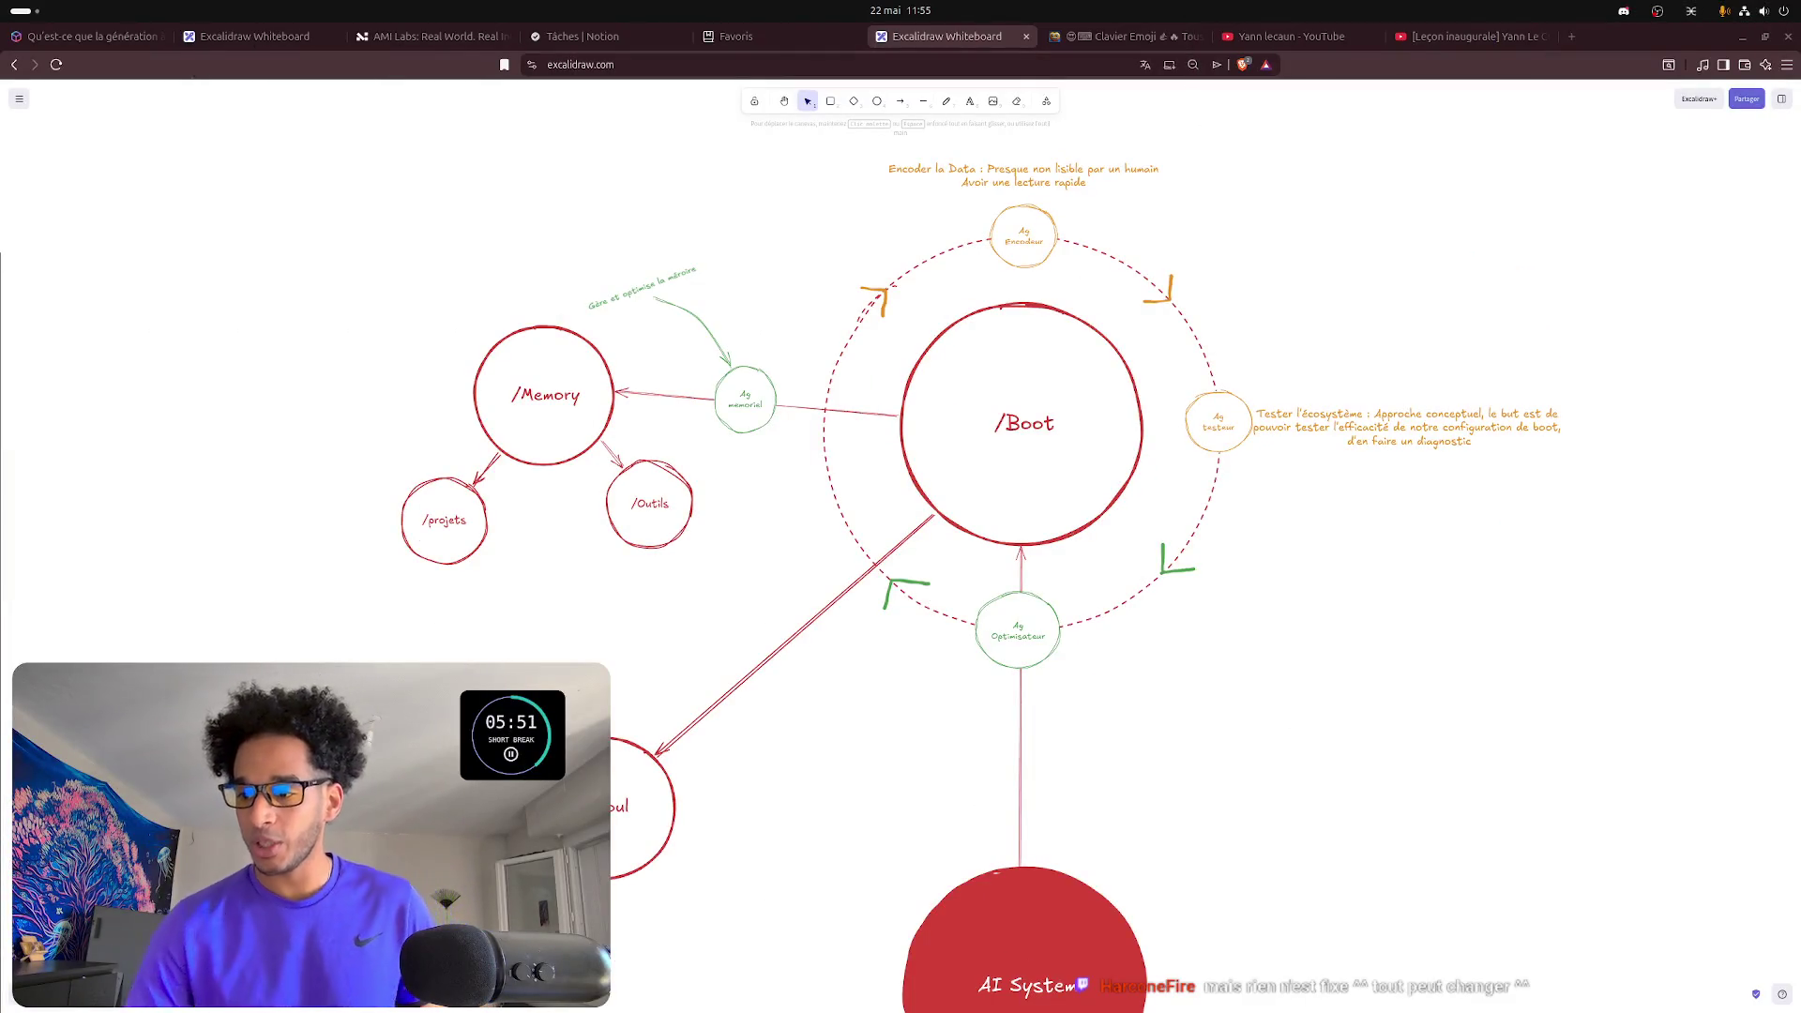
{"action": "scroll", "coordinate": [627, 759], "scroll_direction": "down", "scroll_amount": 2}
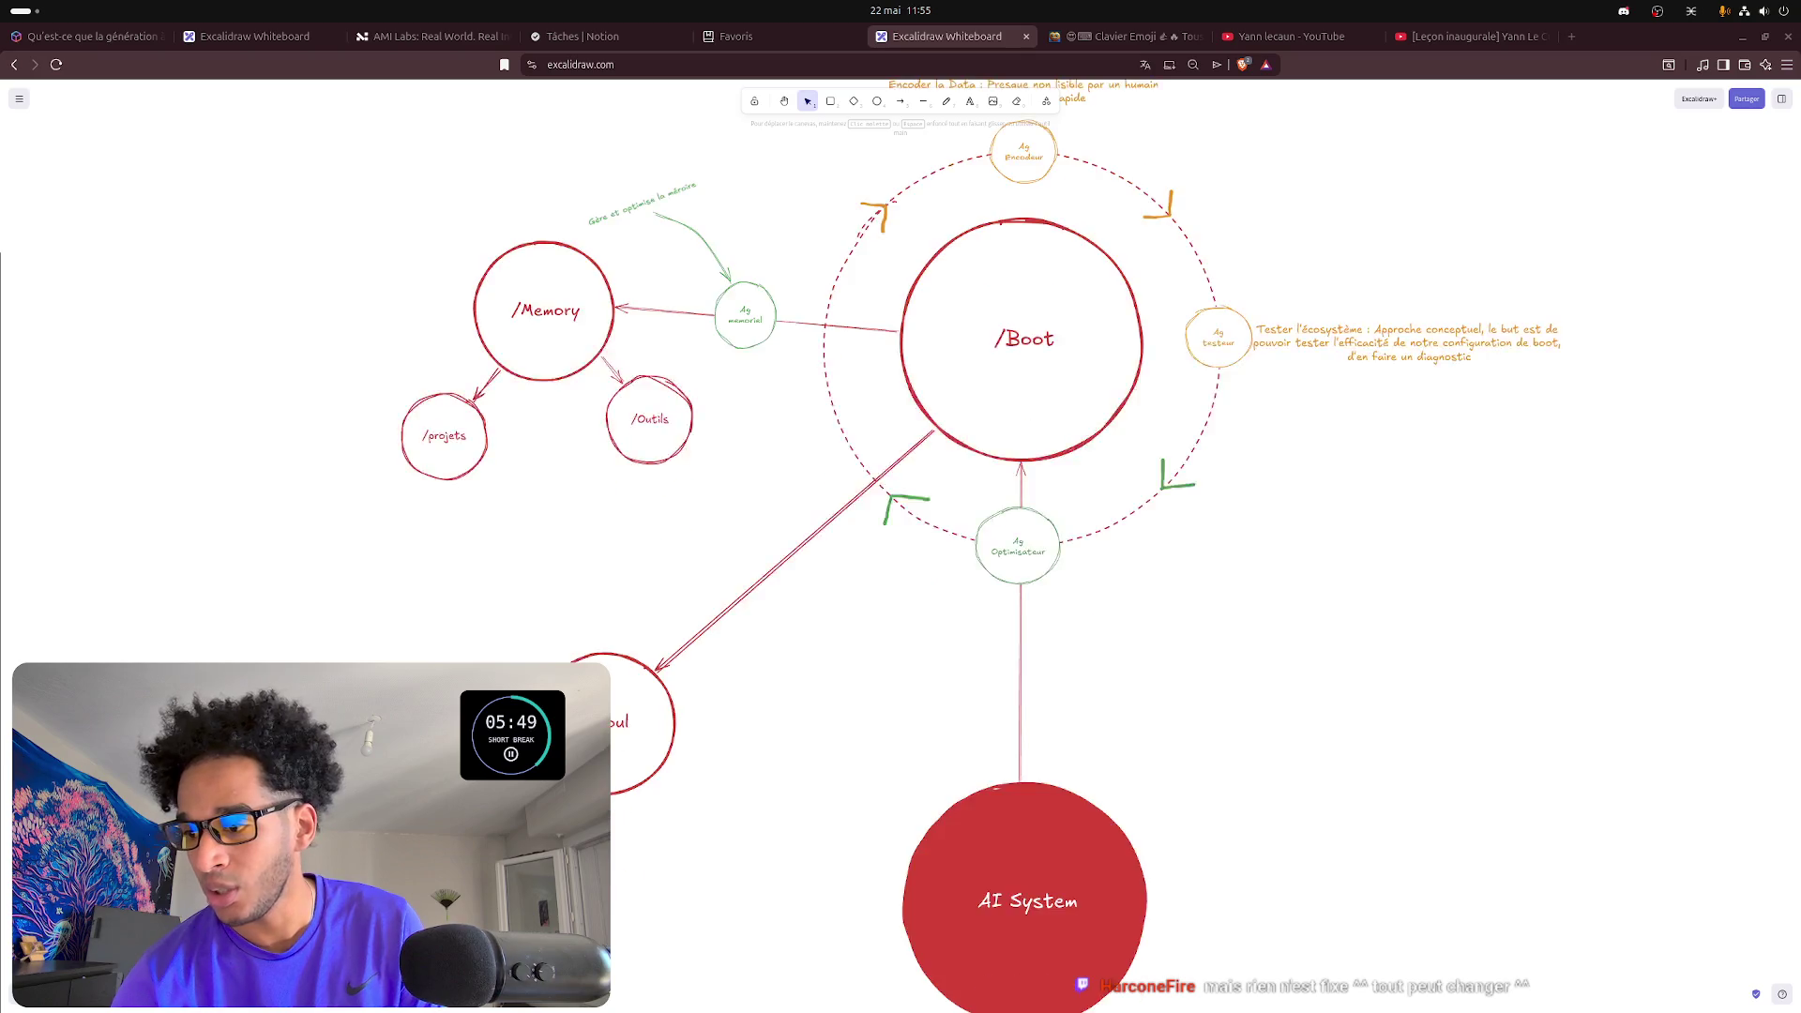
{"action": "scroll", "coordinate": [627, 760], "scroll_direction": "down", "scroll_amount": 2}
{"action": "scroll", "coordinate": [627, 760], "scroll_direction": "down", "scroll_amount": 3, "text": "ctrl"}
{"action": "scroll", "coordinate": [627, 760], "scroll_direction": "down", "scroll_amount": 3, "text": "ctrl"}
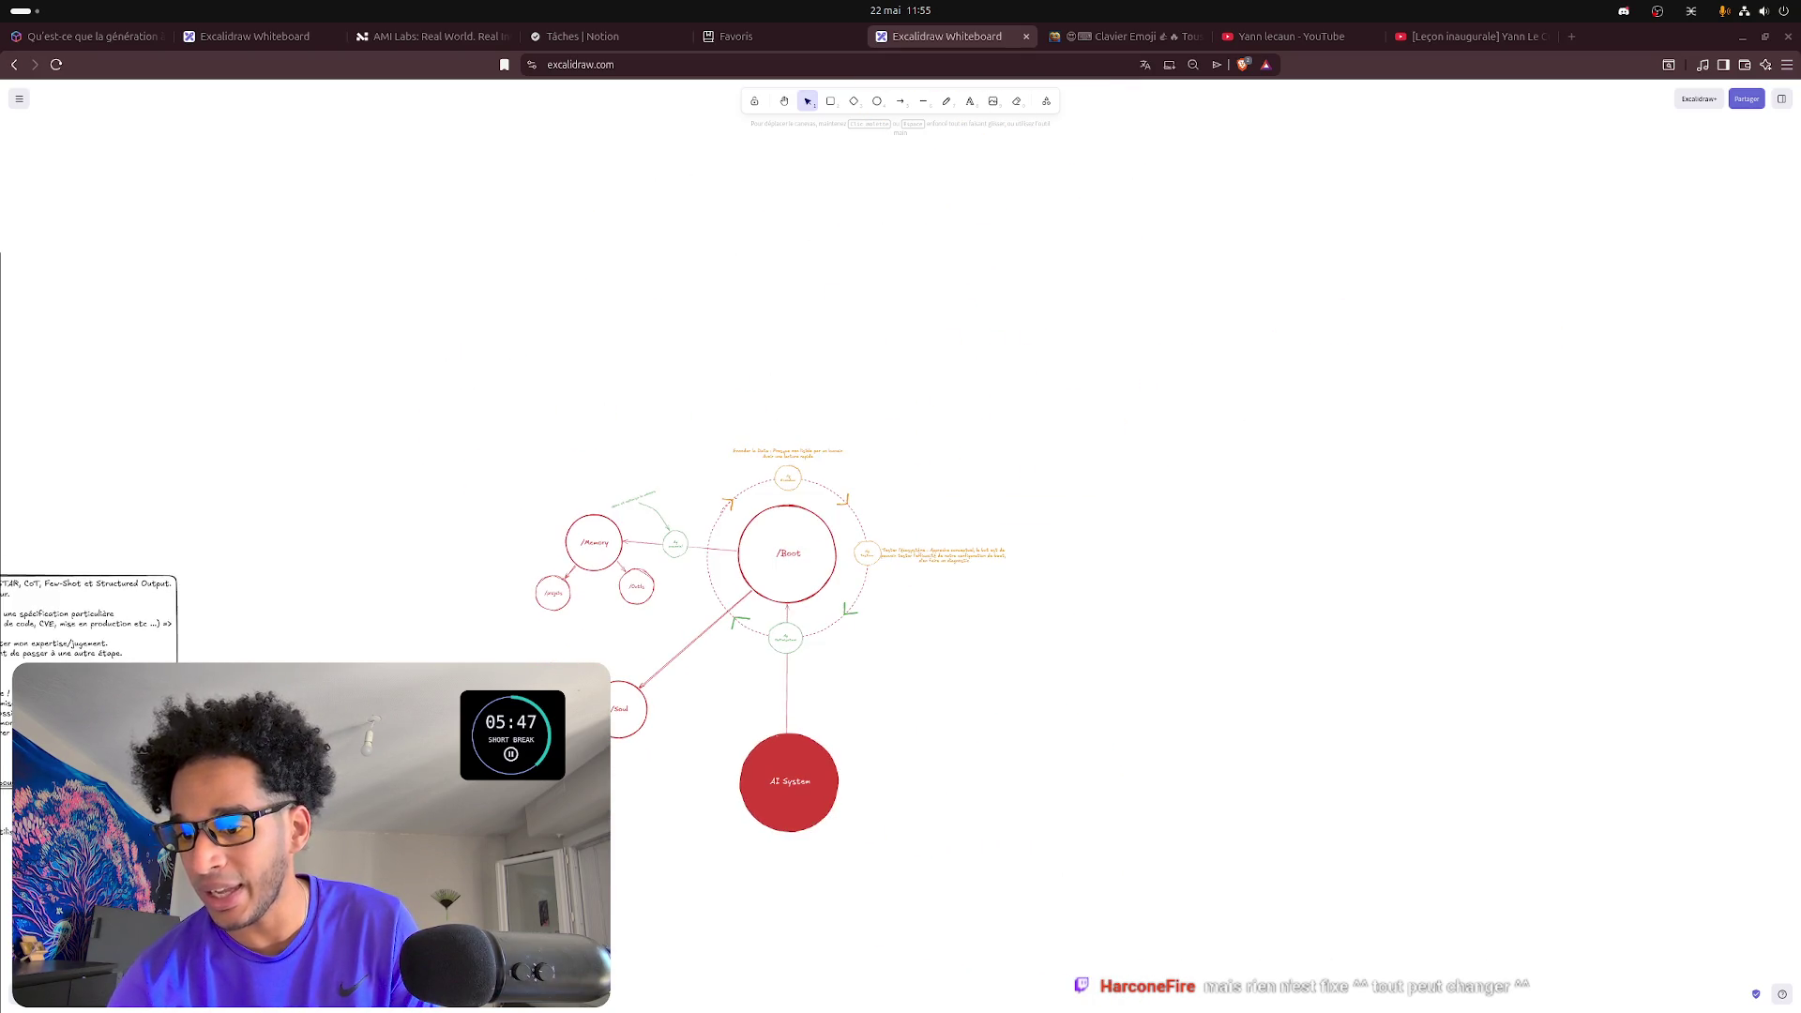
{"action": "scroll", "coordinate": [684, 740], "scroll_direction": "left", "scroll_amount": 10}
{"action": "scroll", "coordinate": [631, 783], "scroll_direction": "down", "scroll_amount": 3}
- Delete the existing arrow that links /Memory to /projets
{"action": "left_click_drag", "start_coordinate": [649, 823], "coordinate": [906, 776]}
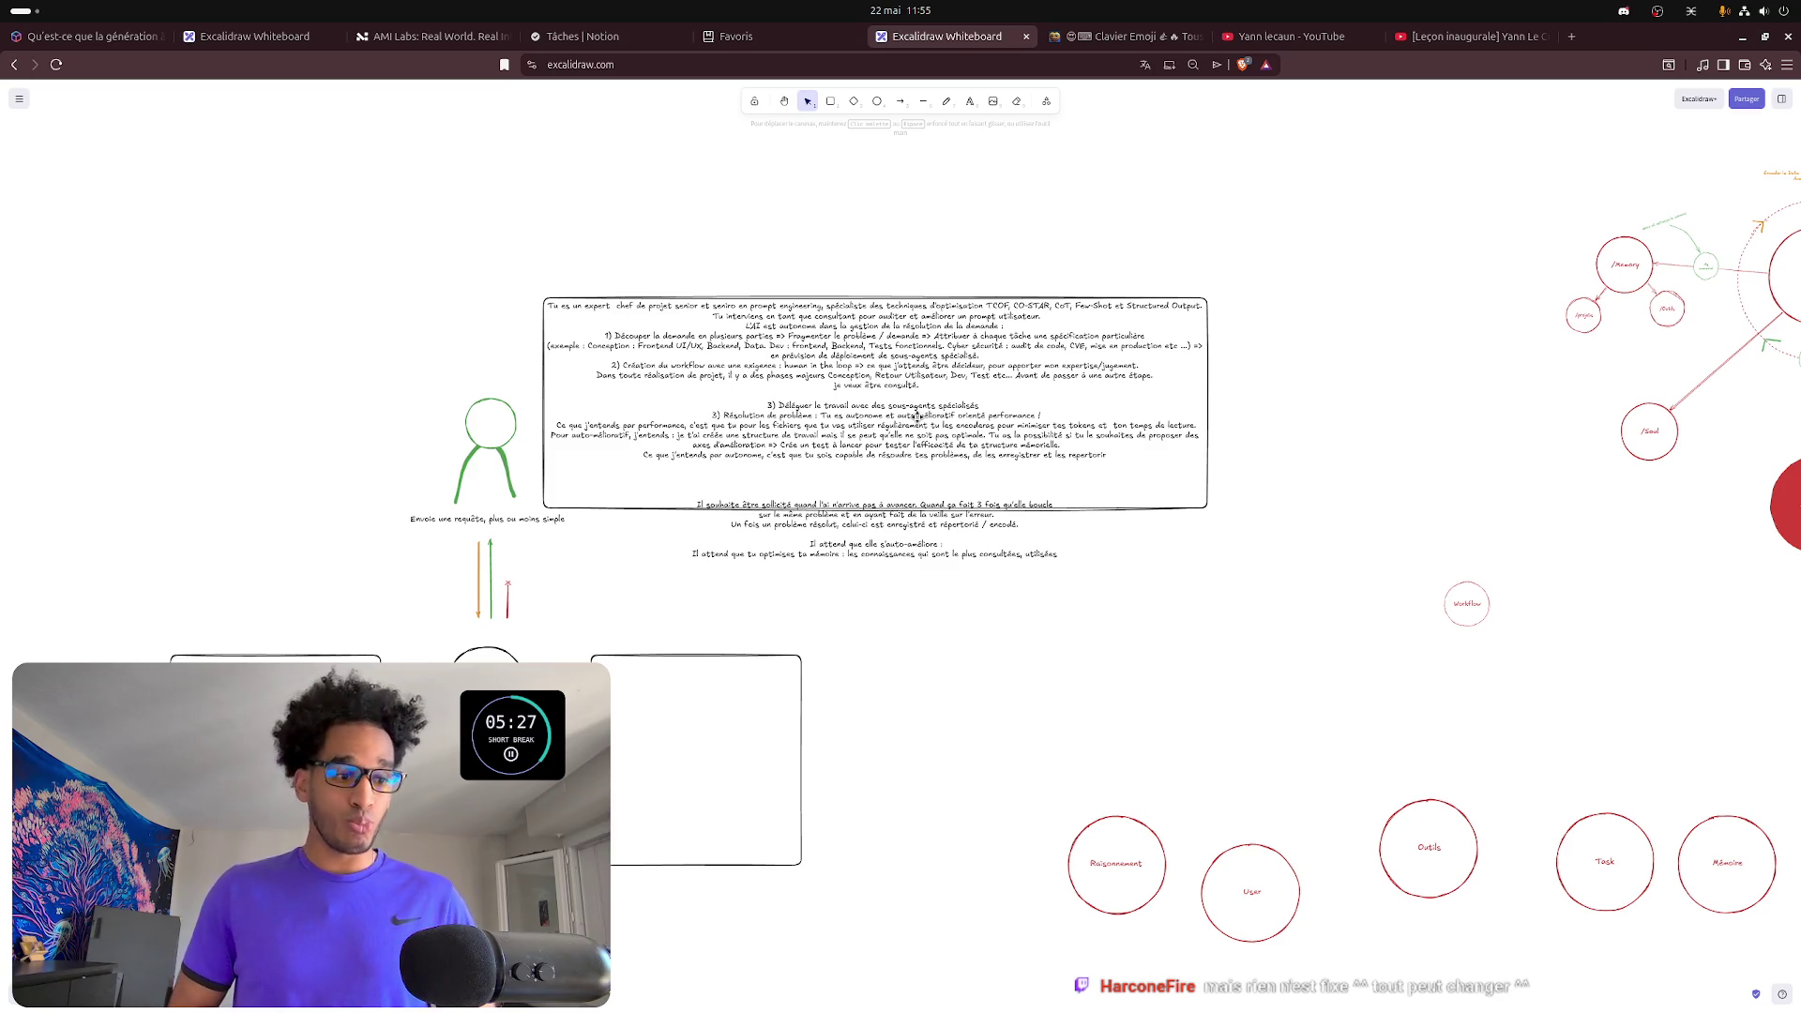
{"action": "left_click_drag", "start_coordinate": [1473, 394], "coordinate": [513, 520]}
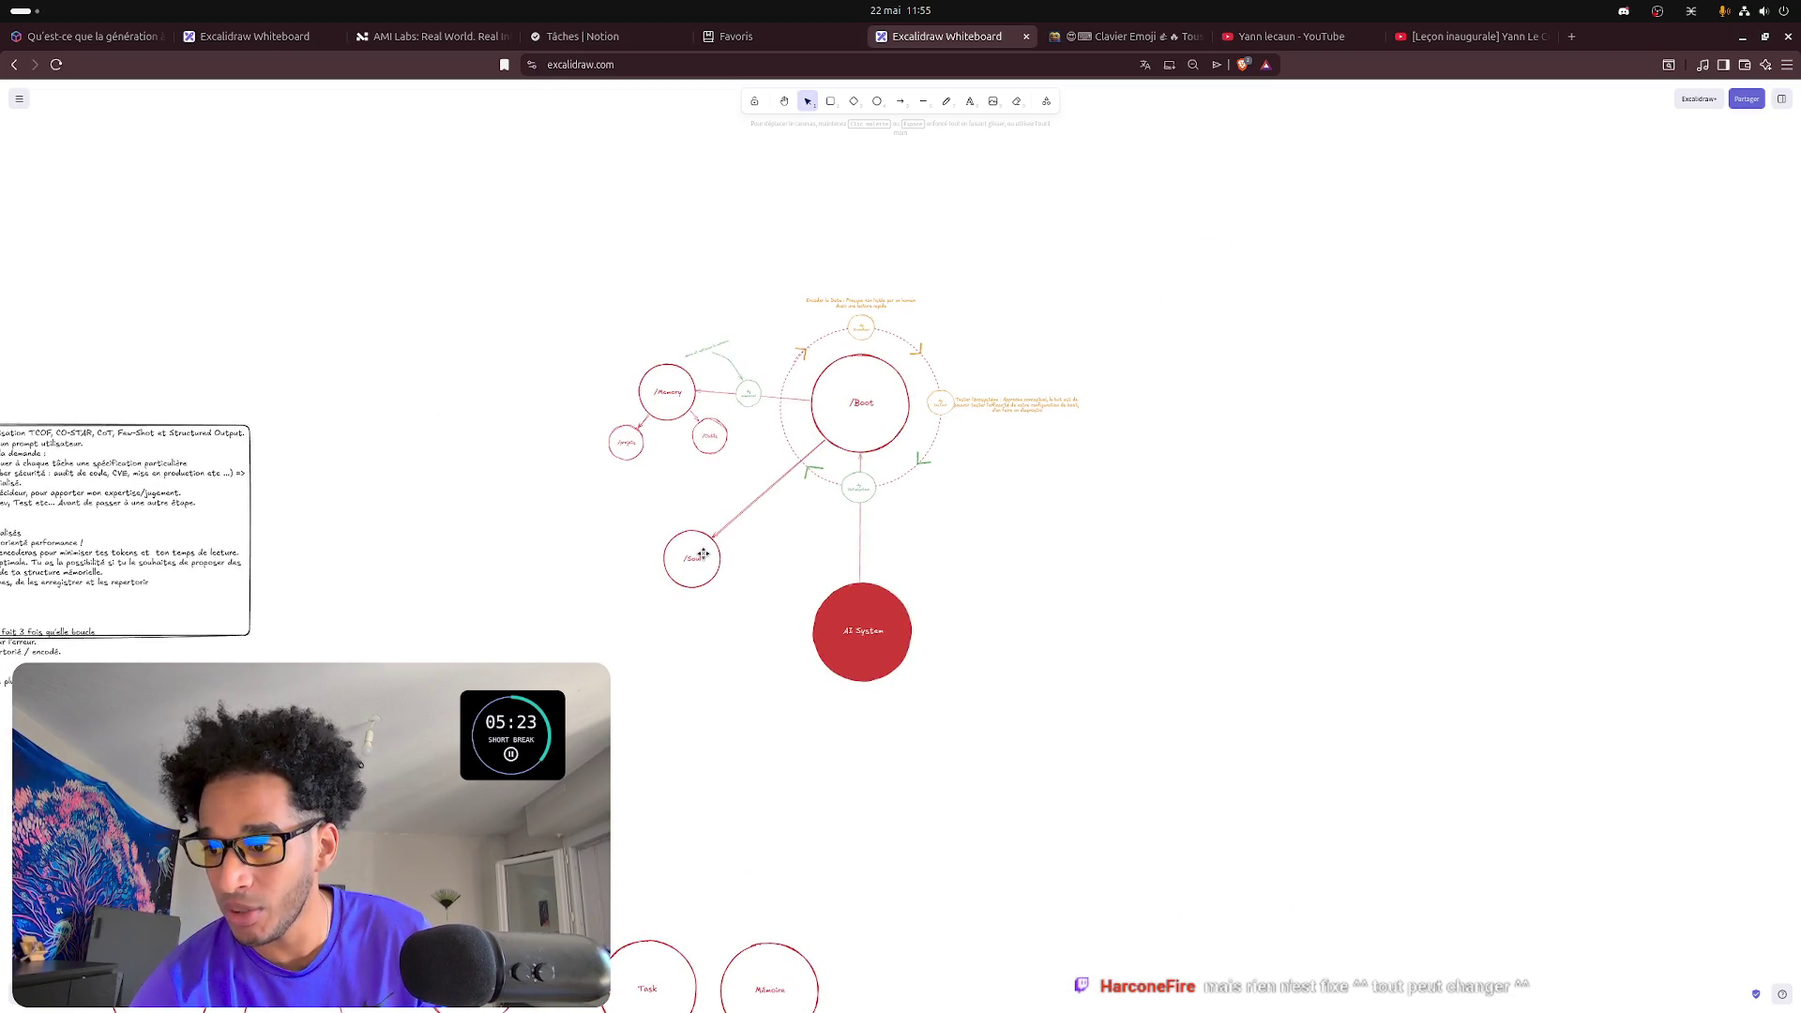
{"action": "scroll", "coordinate": [701, 553], "scroll_direction": "up", "scroll_amount": 4, "text": "ctrl"}
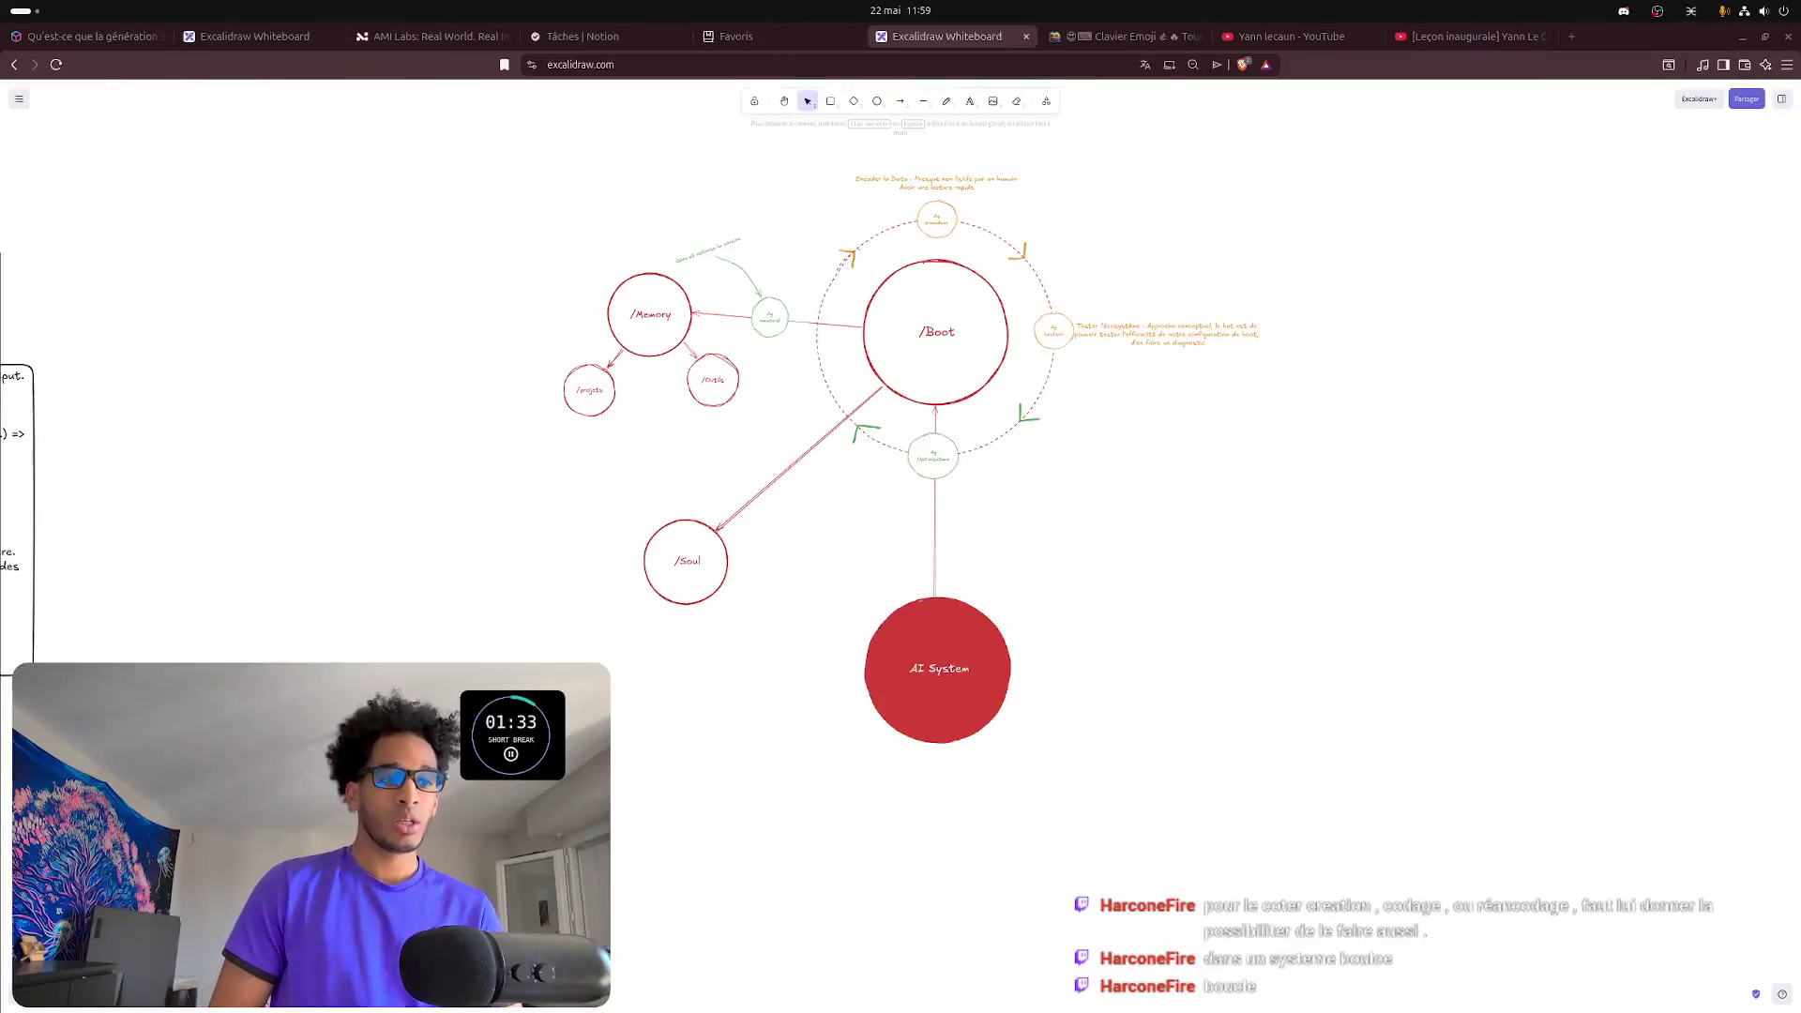
{"action": "scroll", "coordinate": [1026, 502], "scroll_direction": "up", "scroll_amount": 2}
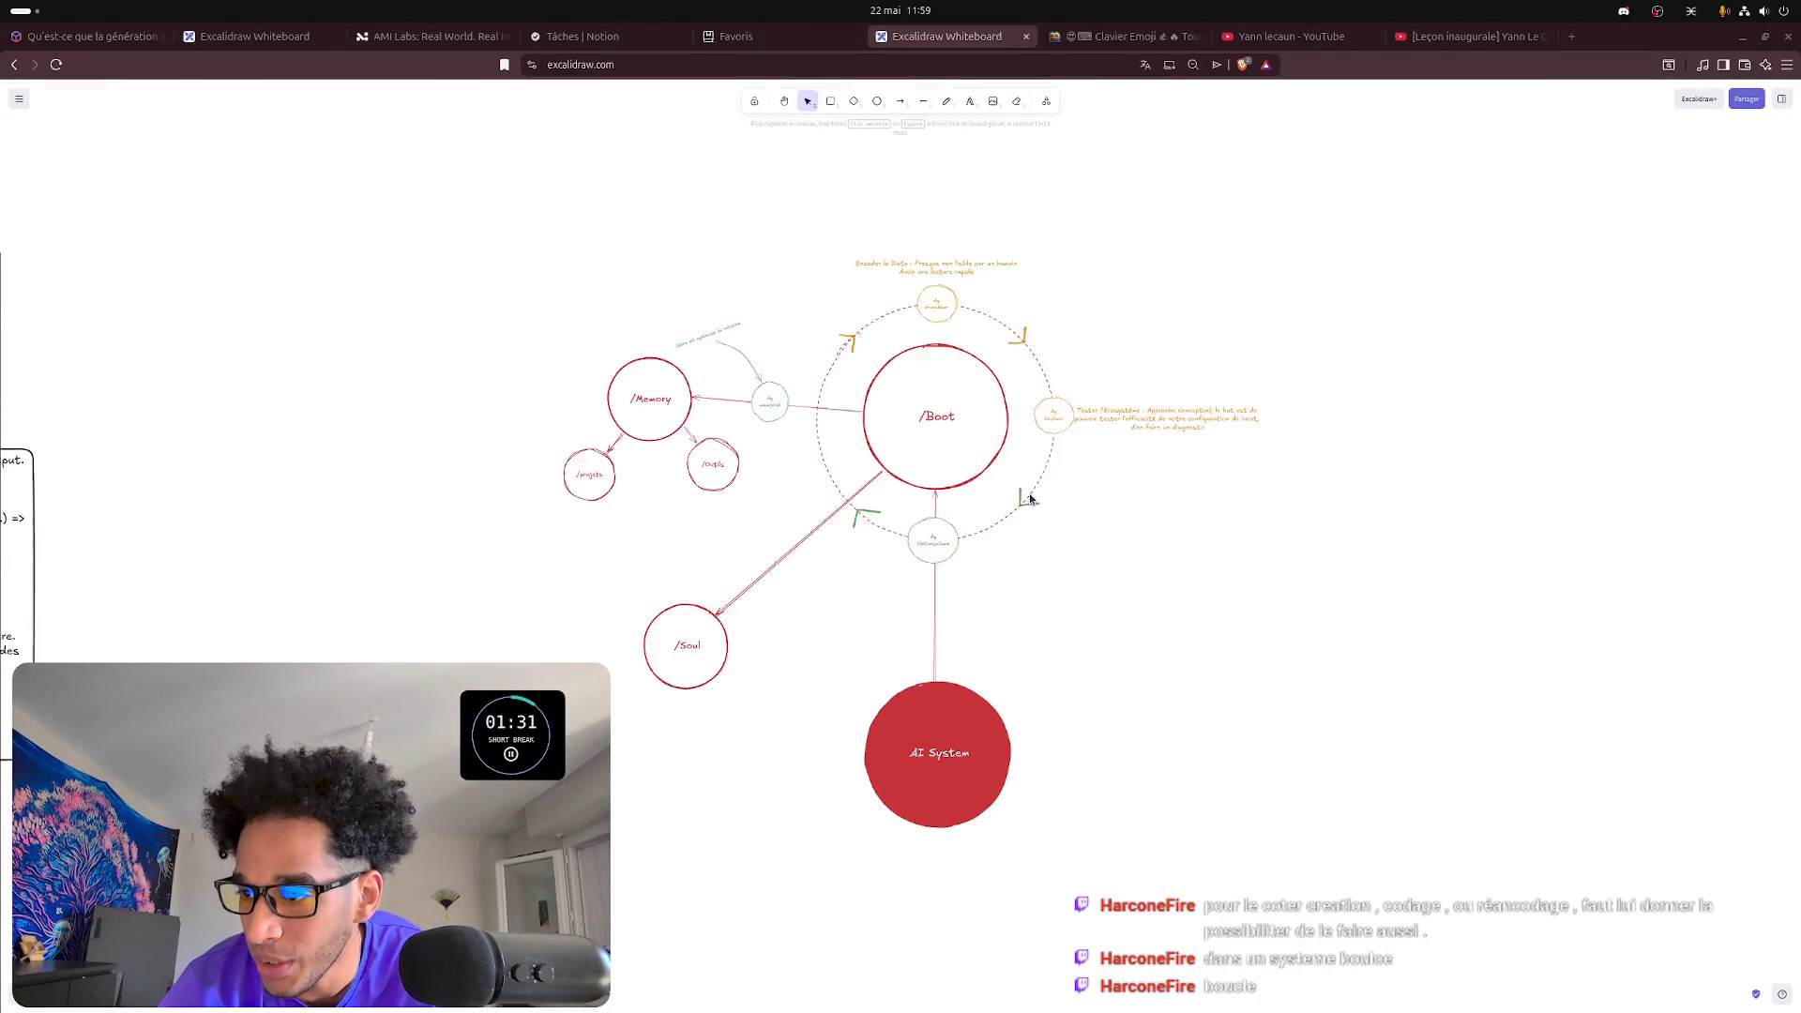
{"action": "scroll", "coordinate": [1030, 499], "scroll_direction": "up", "scroll_amount": 2}
{"action": "scroll", "coordinate": [1031, 500], "scroll_direction": "up", "scroll_amount": 2, "text": "ctrl"}
{"action": "scroll", "coordinate": [1018, 526], "scroll_direction": "up", "scroll_amount": 3, "text": "ctrl"}
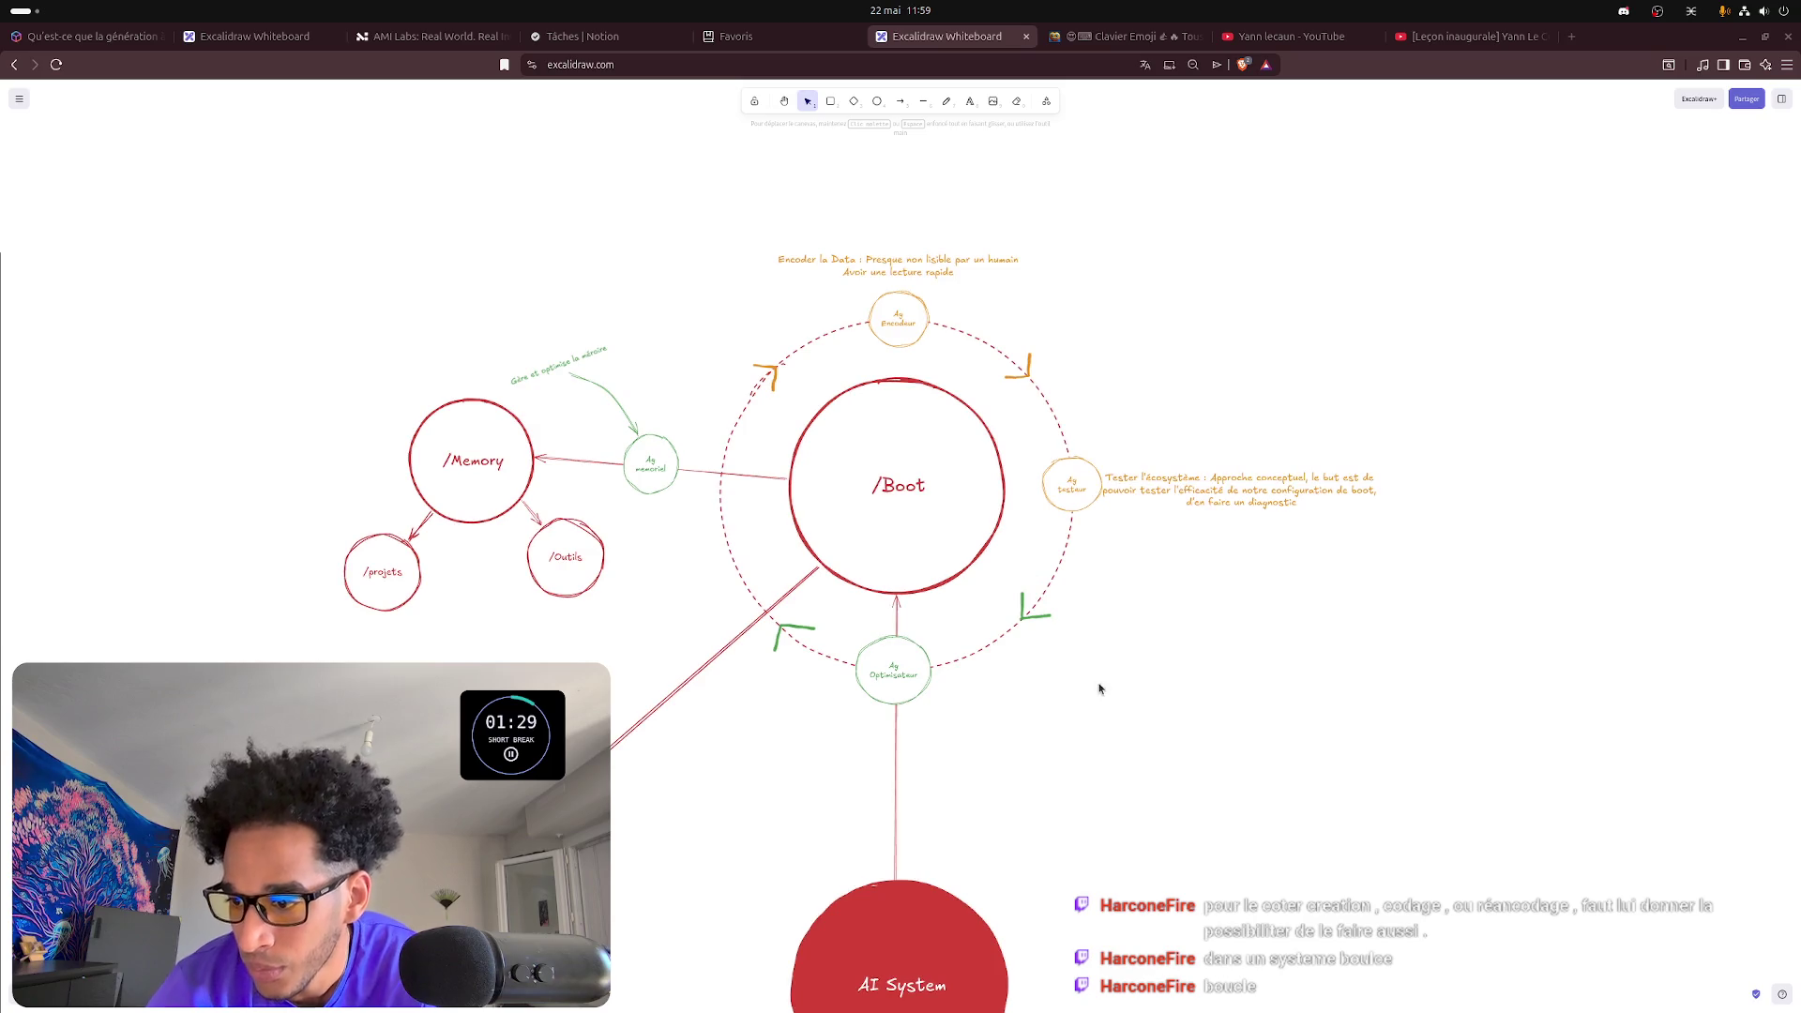
{"action": "scroll", "coordinate": [1054, 803], "scroll_direction": "down", "scroll_amount": 2}
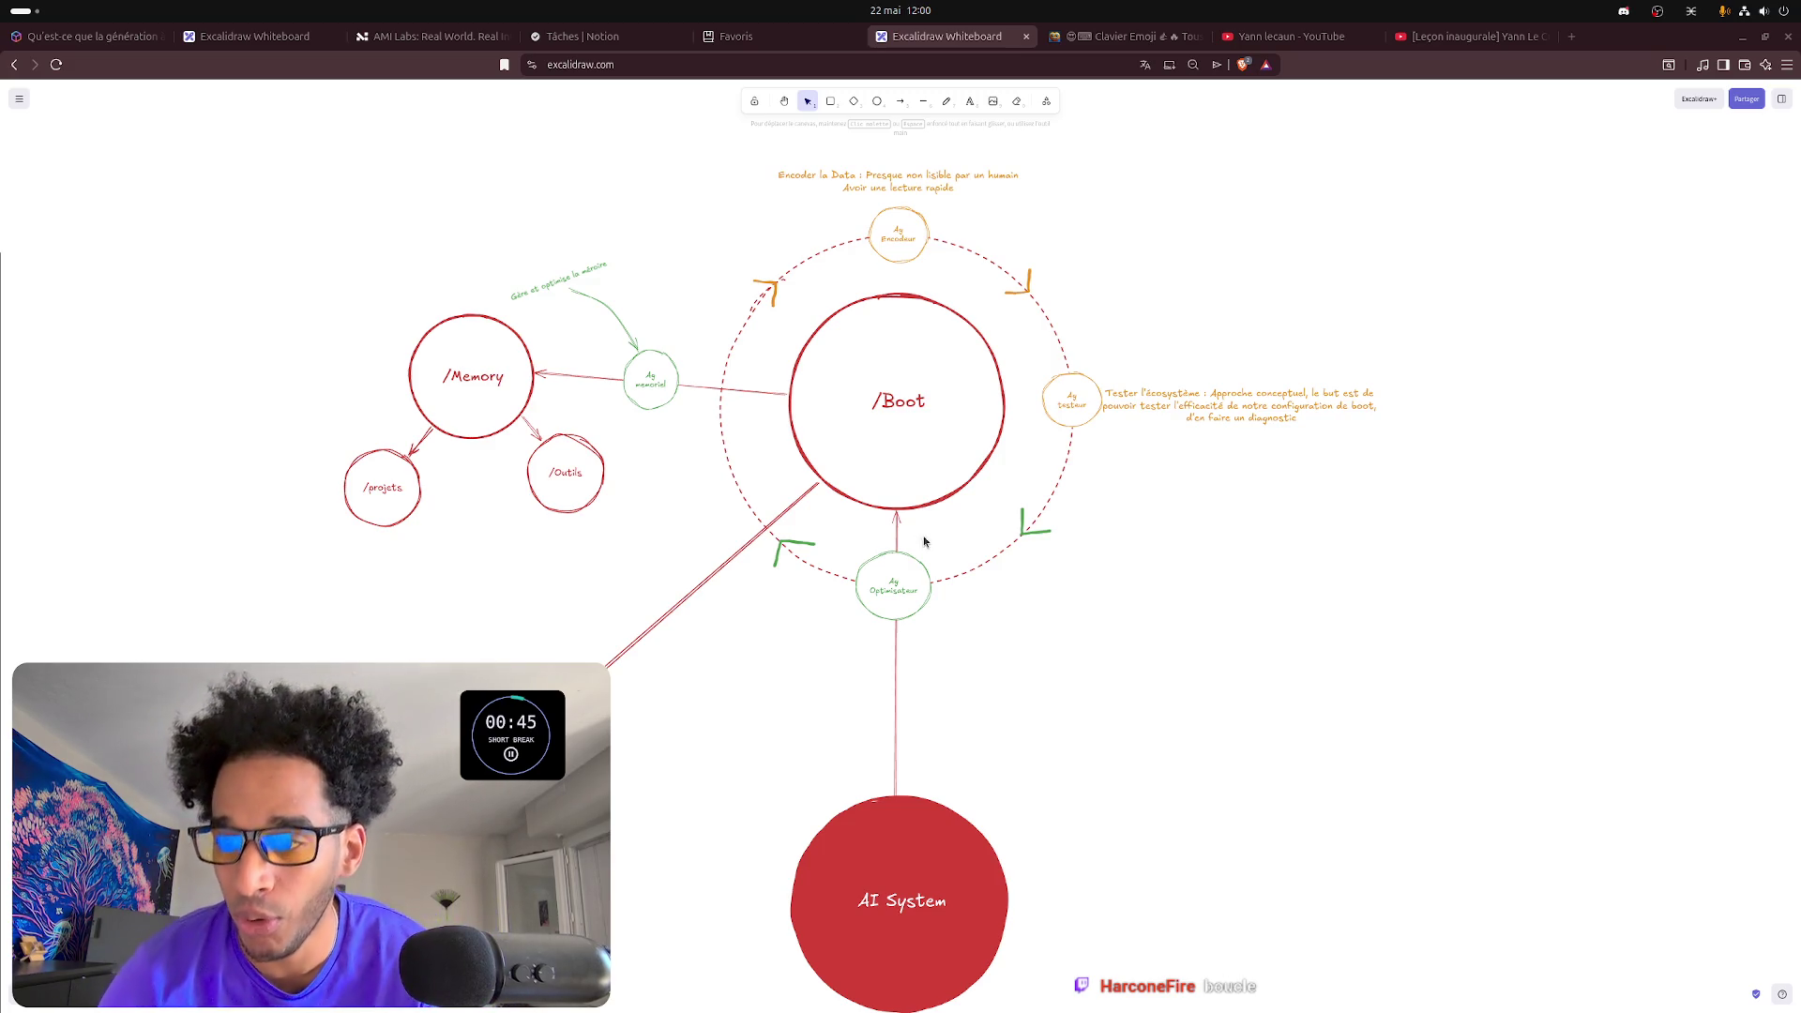
{"action": "left_click", "coordinate": [427, 440]}
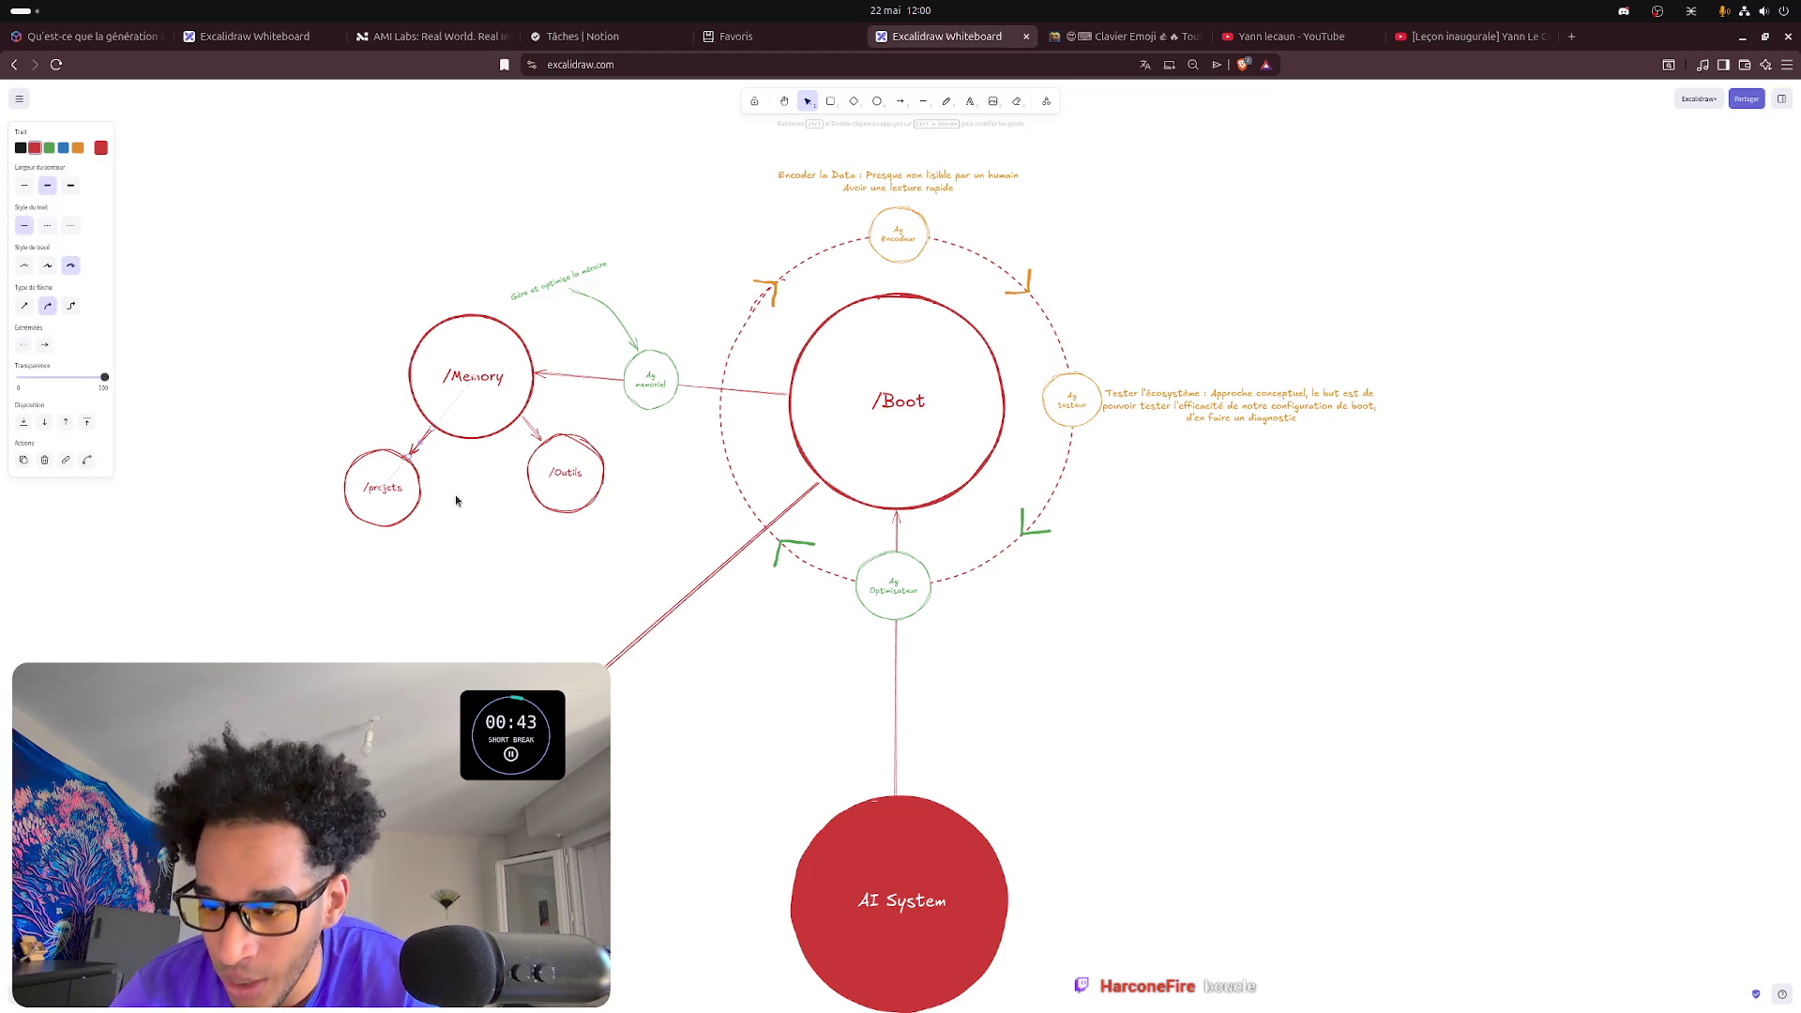
{"action": "key", "text": "Delete"}
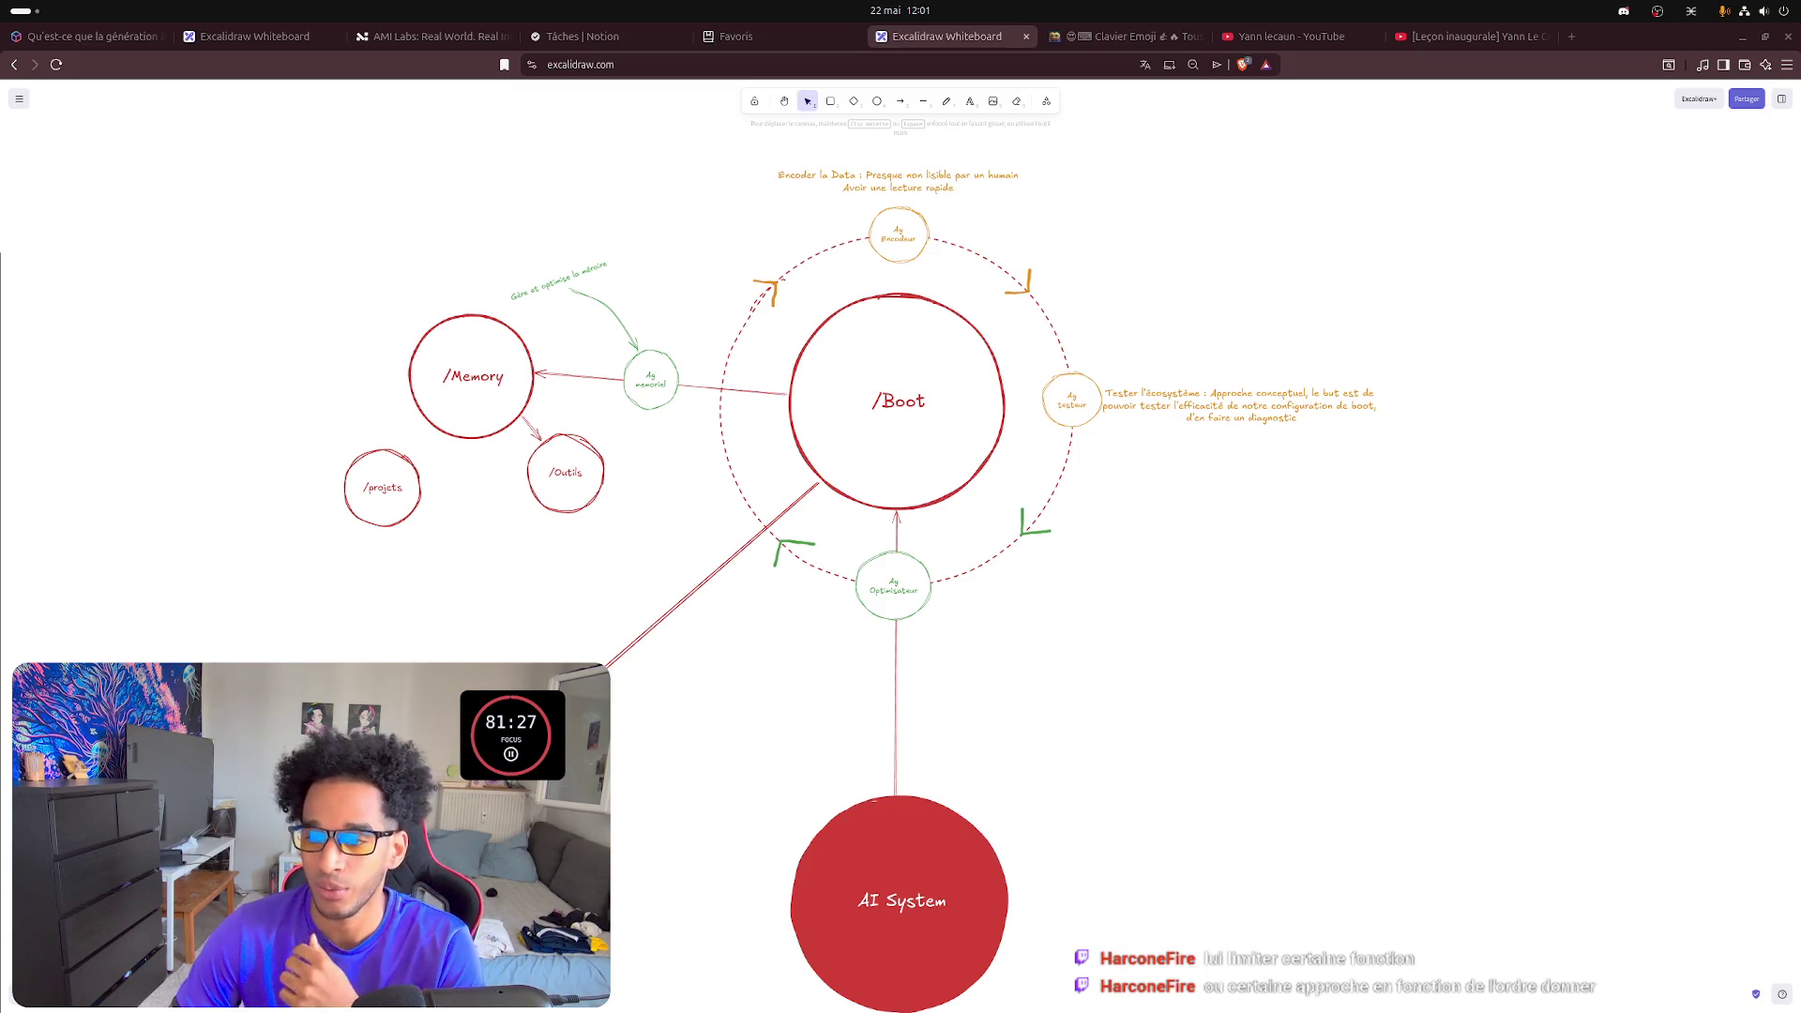
{"action": "left_click", "coordinate": [710, 575]}
- Draw a new dashed arrow from /Memory down to /projets
{"action": "left_click", "coordinate": [459, 543]}
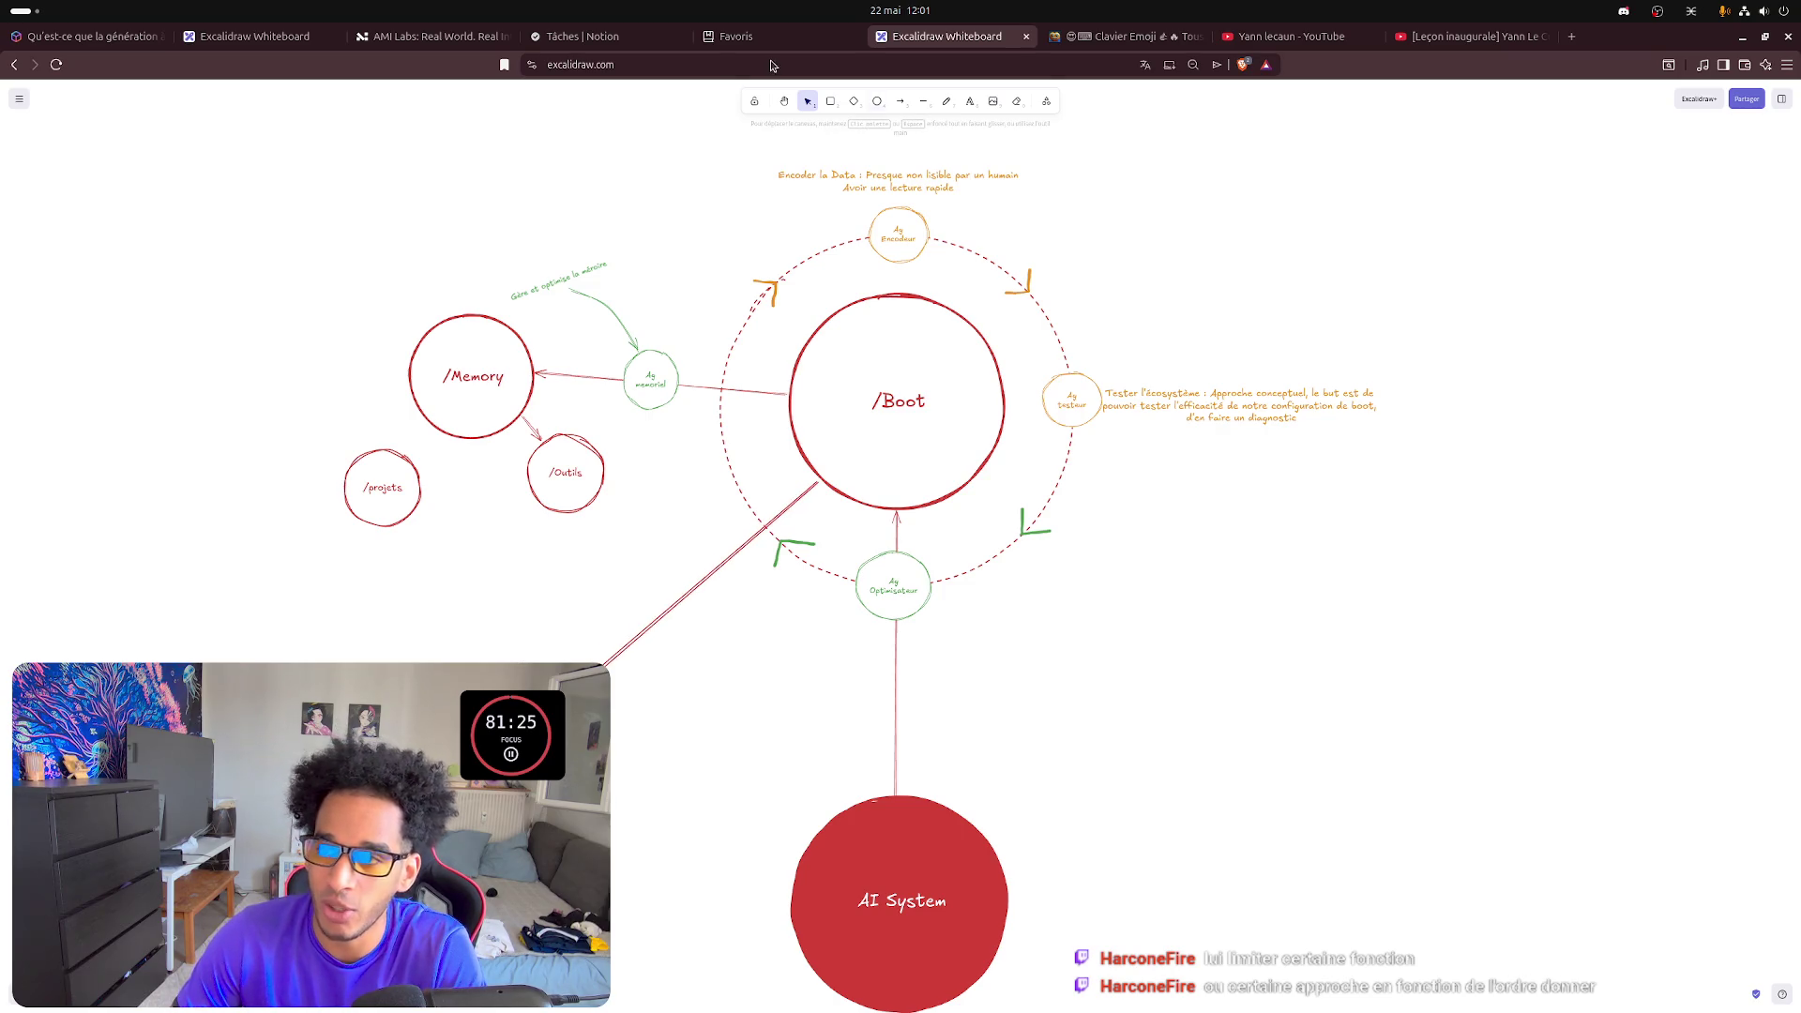
{"action": "left_click", "coordinate": [901, 101]}
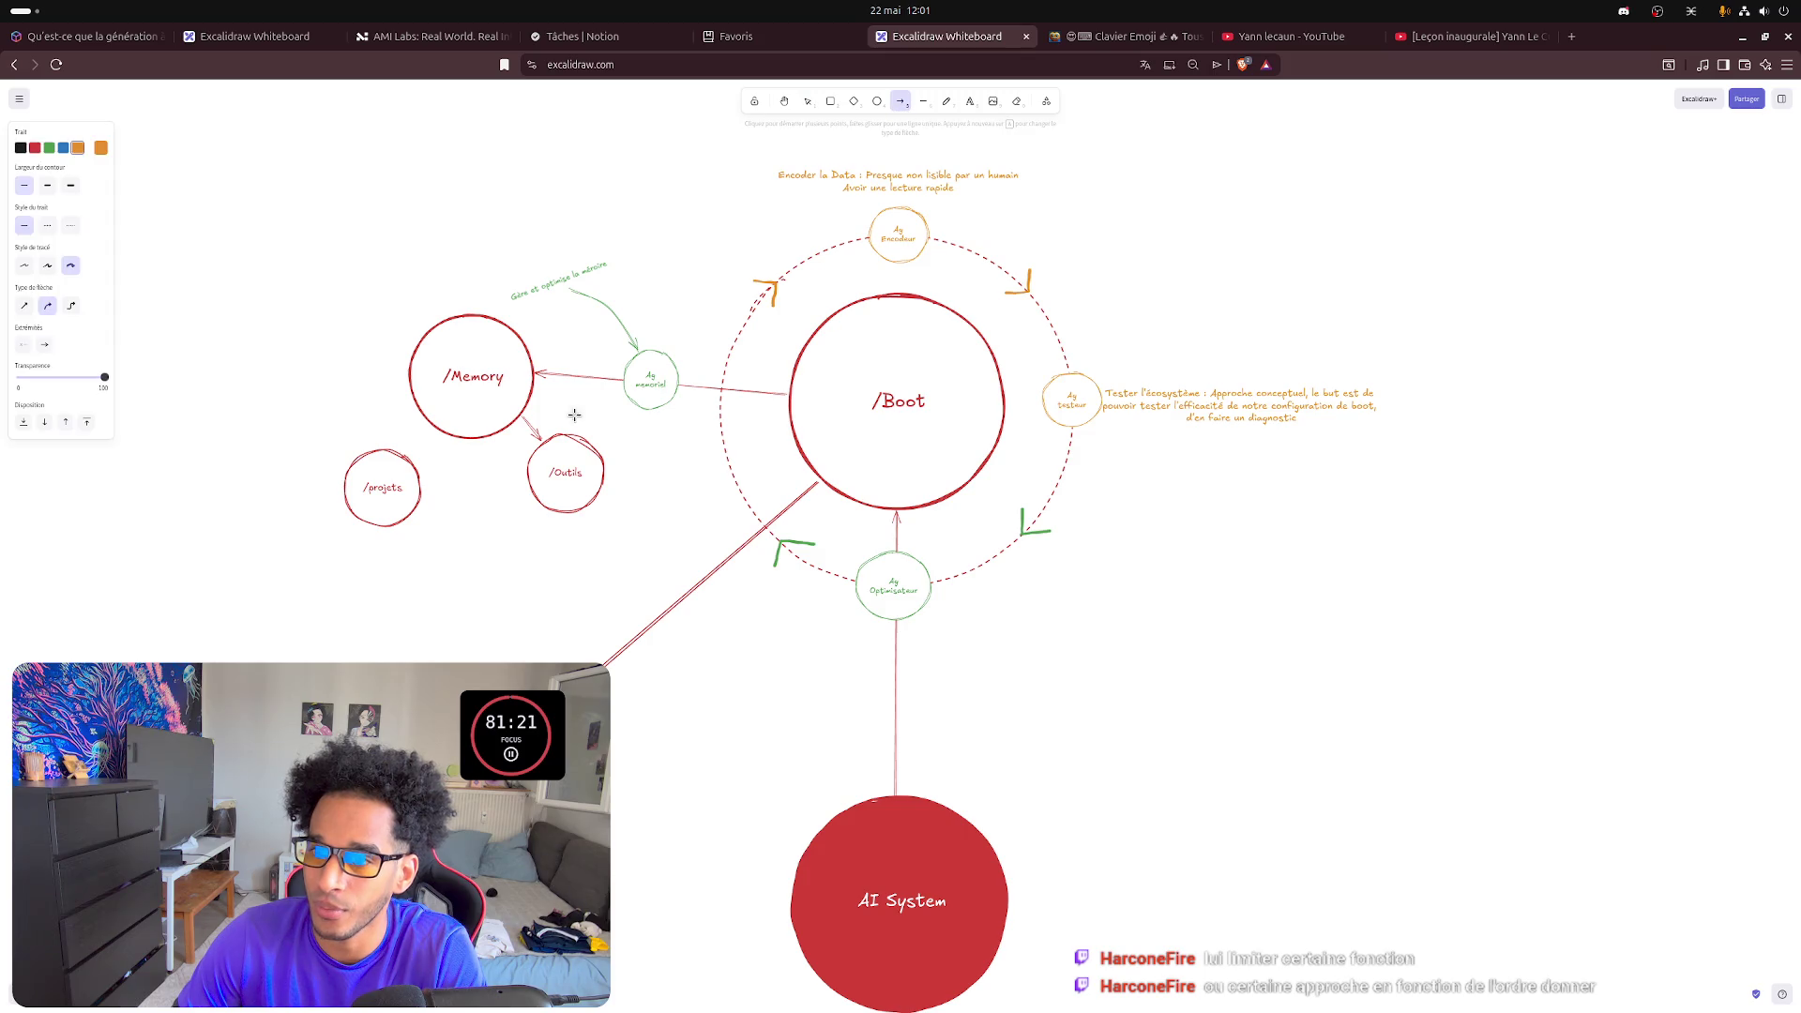
{"action": "left_click", "coordinate": [70, 230]}
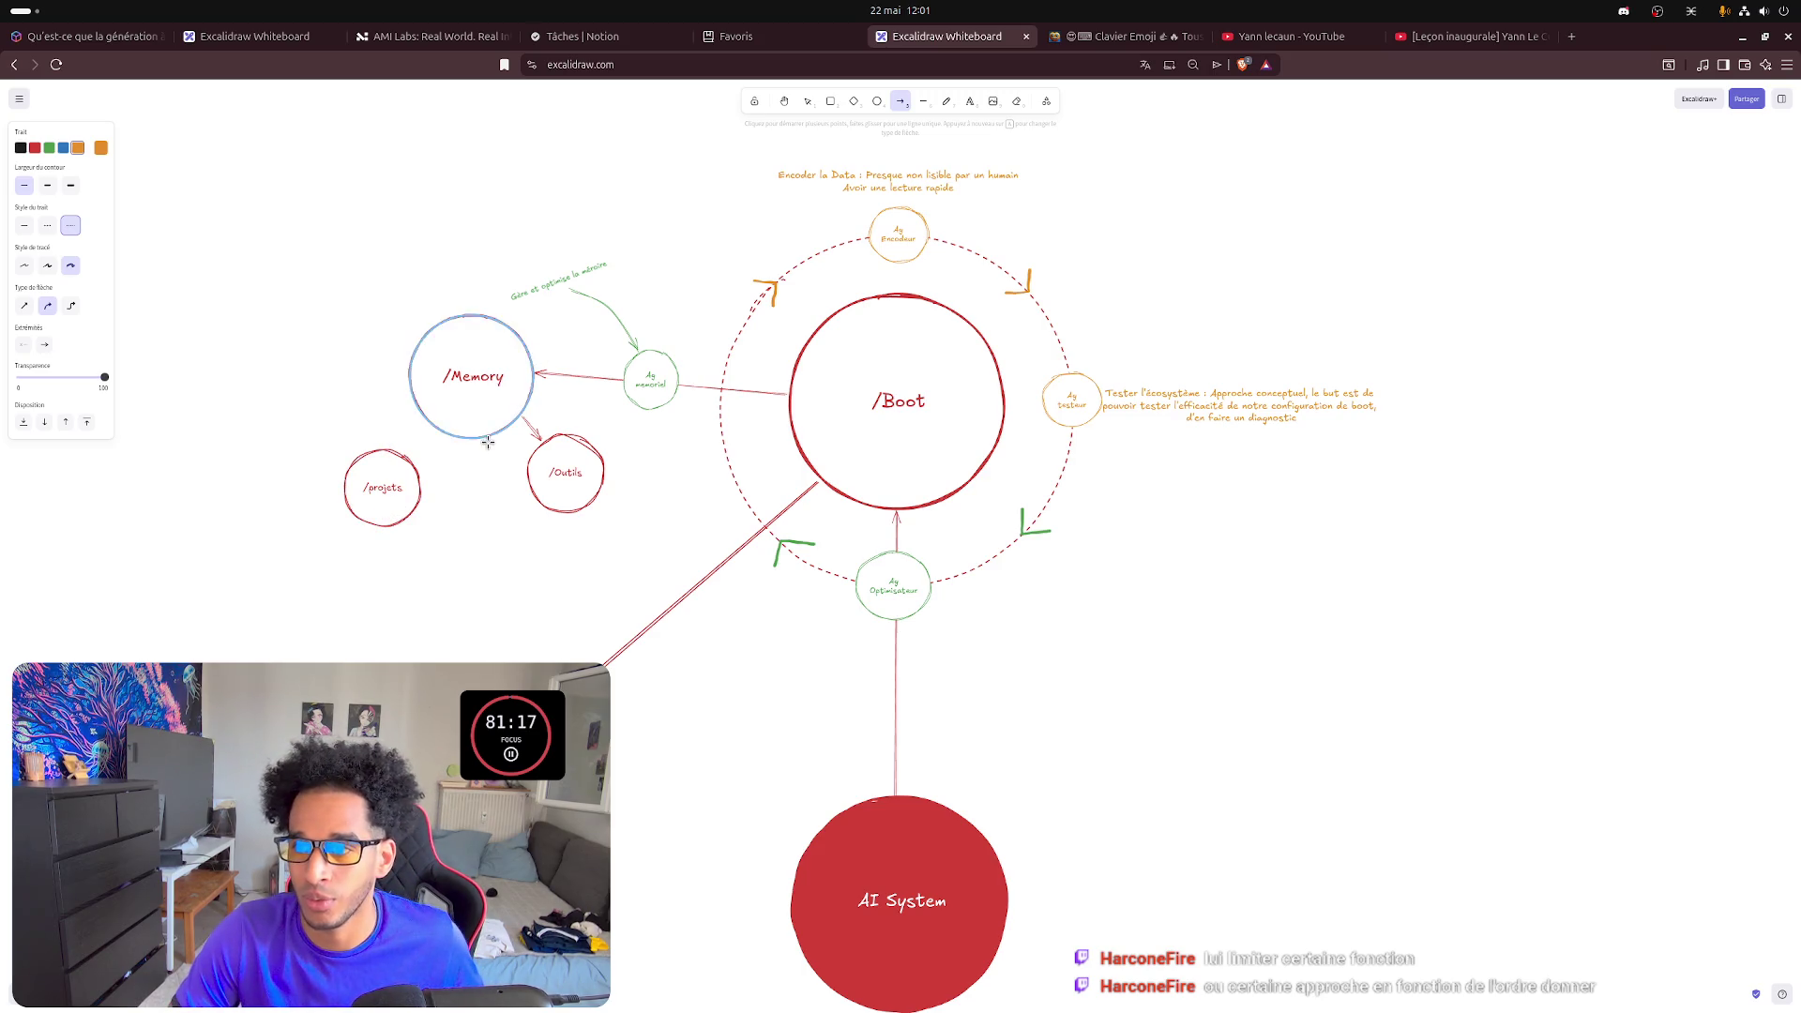
{"action": "left_click_drag", "start_coordinate": [428, 429], "coordinate": [405, 453]}
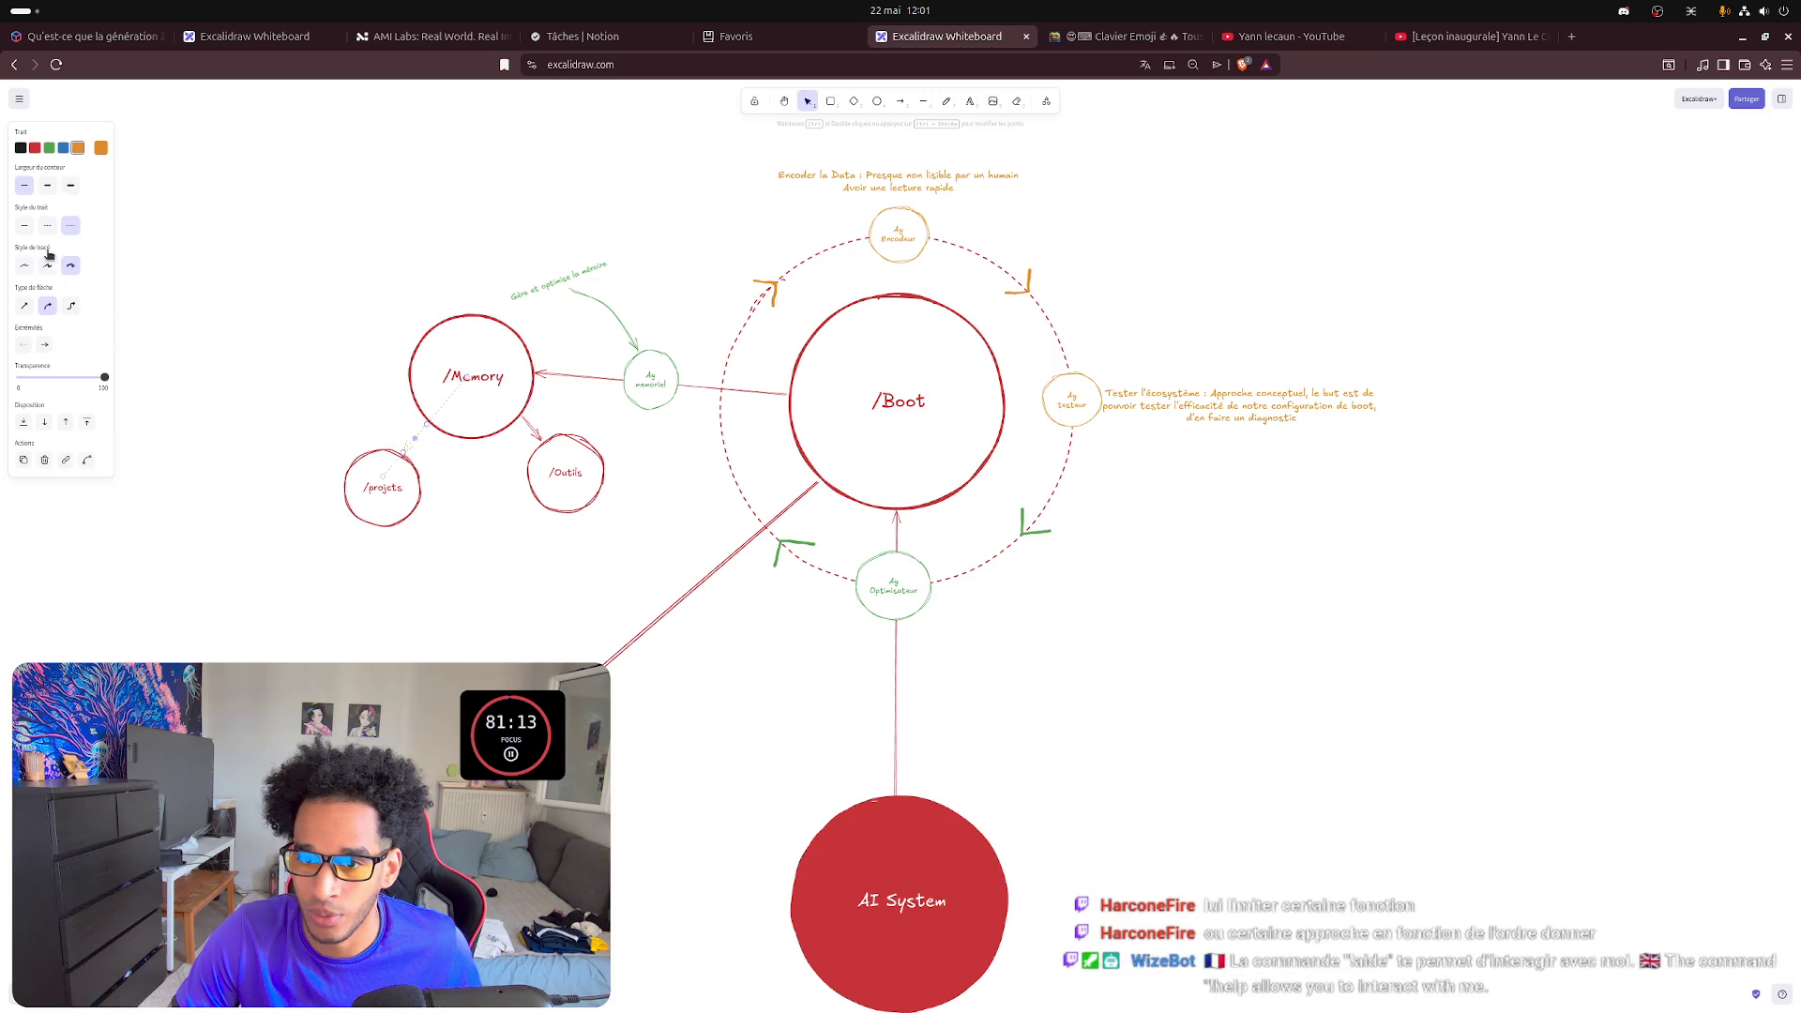
{"action": "left_click", "coordinate": [48, 227]}
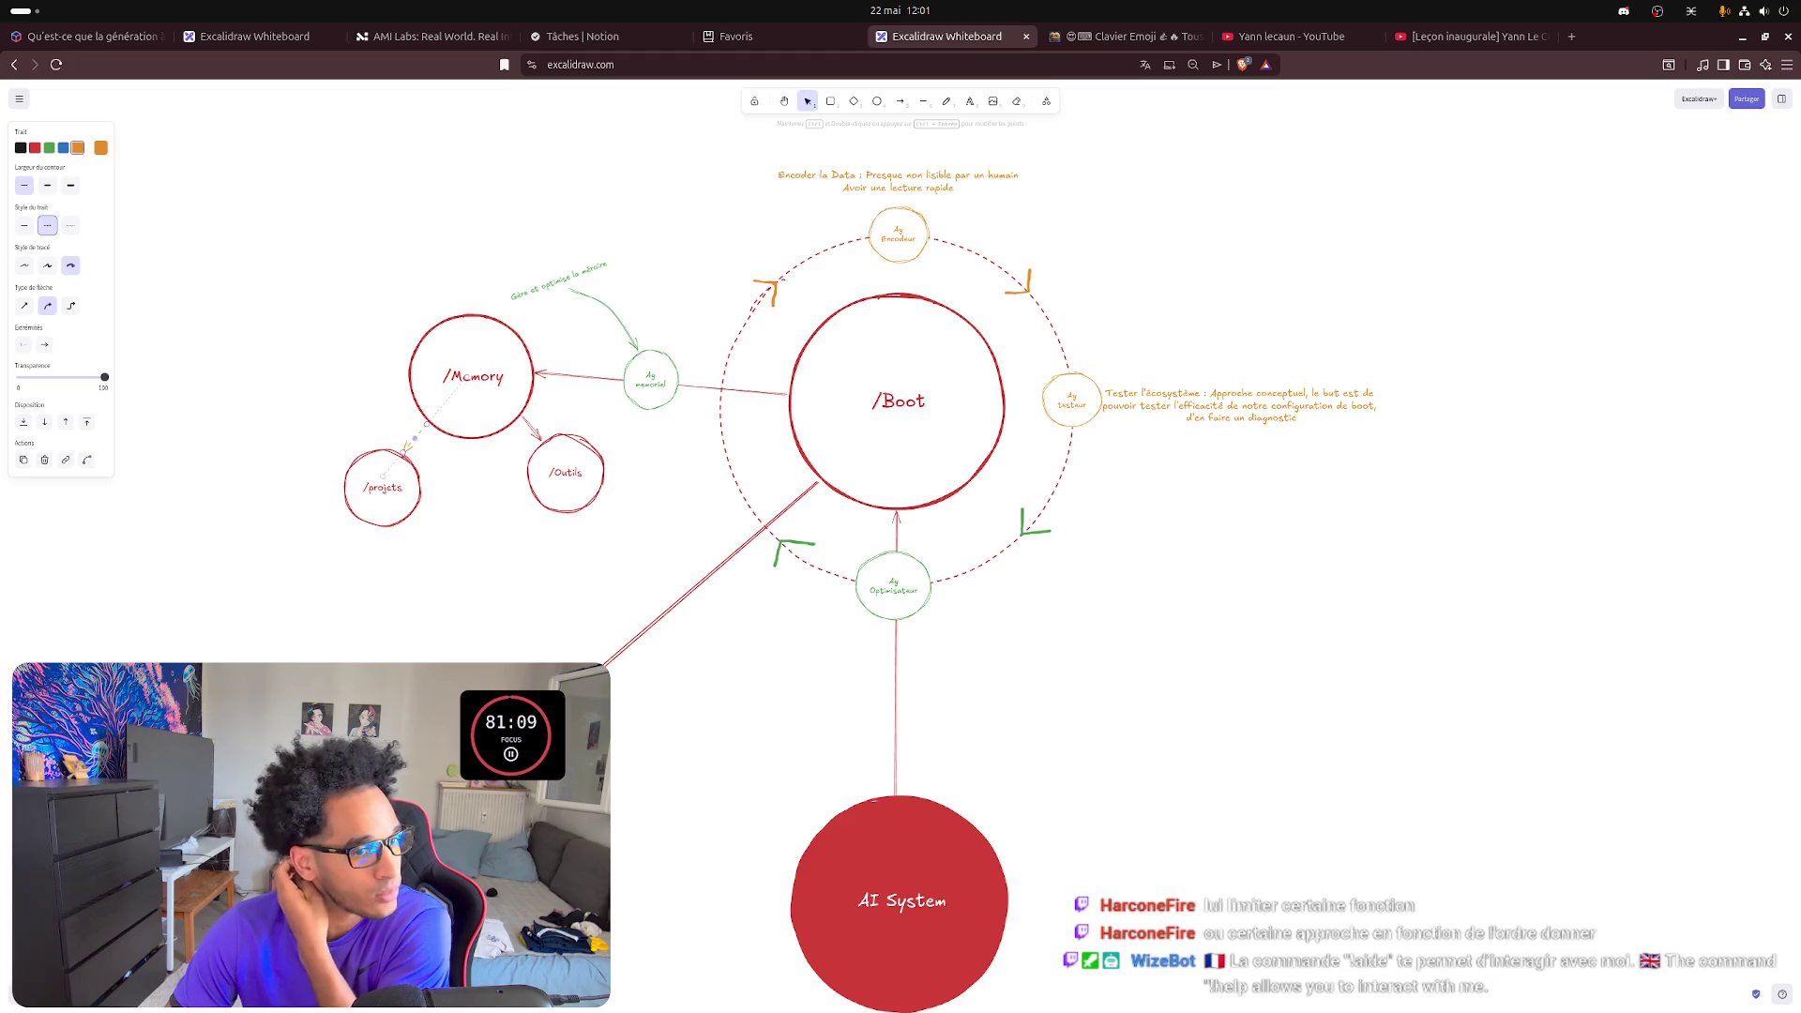
{"action": "left_click", "coordinate": [446, 590]}
{"action": "scroll", "coordinate": [422, 494], "scroll_direction": "up", "scroll_amount": 2, "text": "ctrl"}
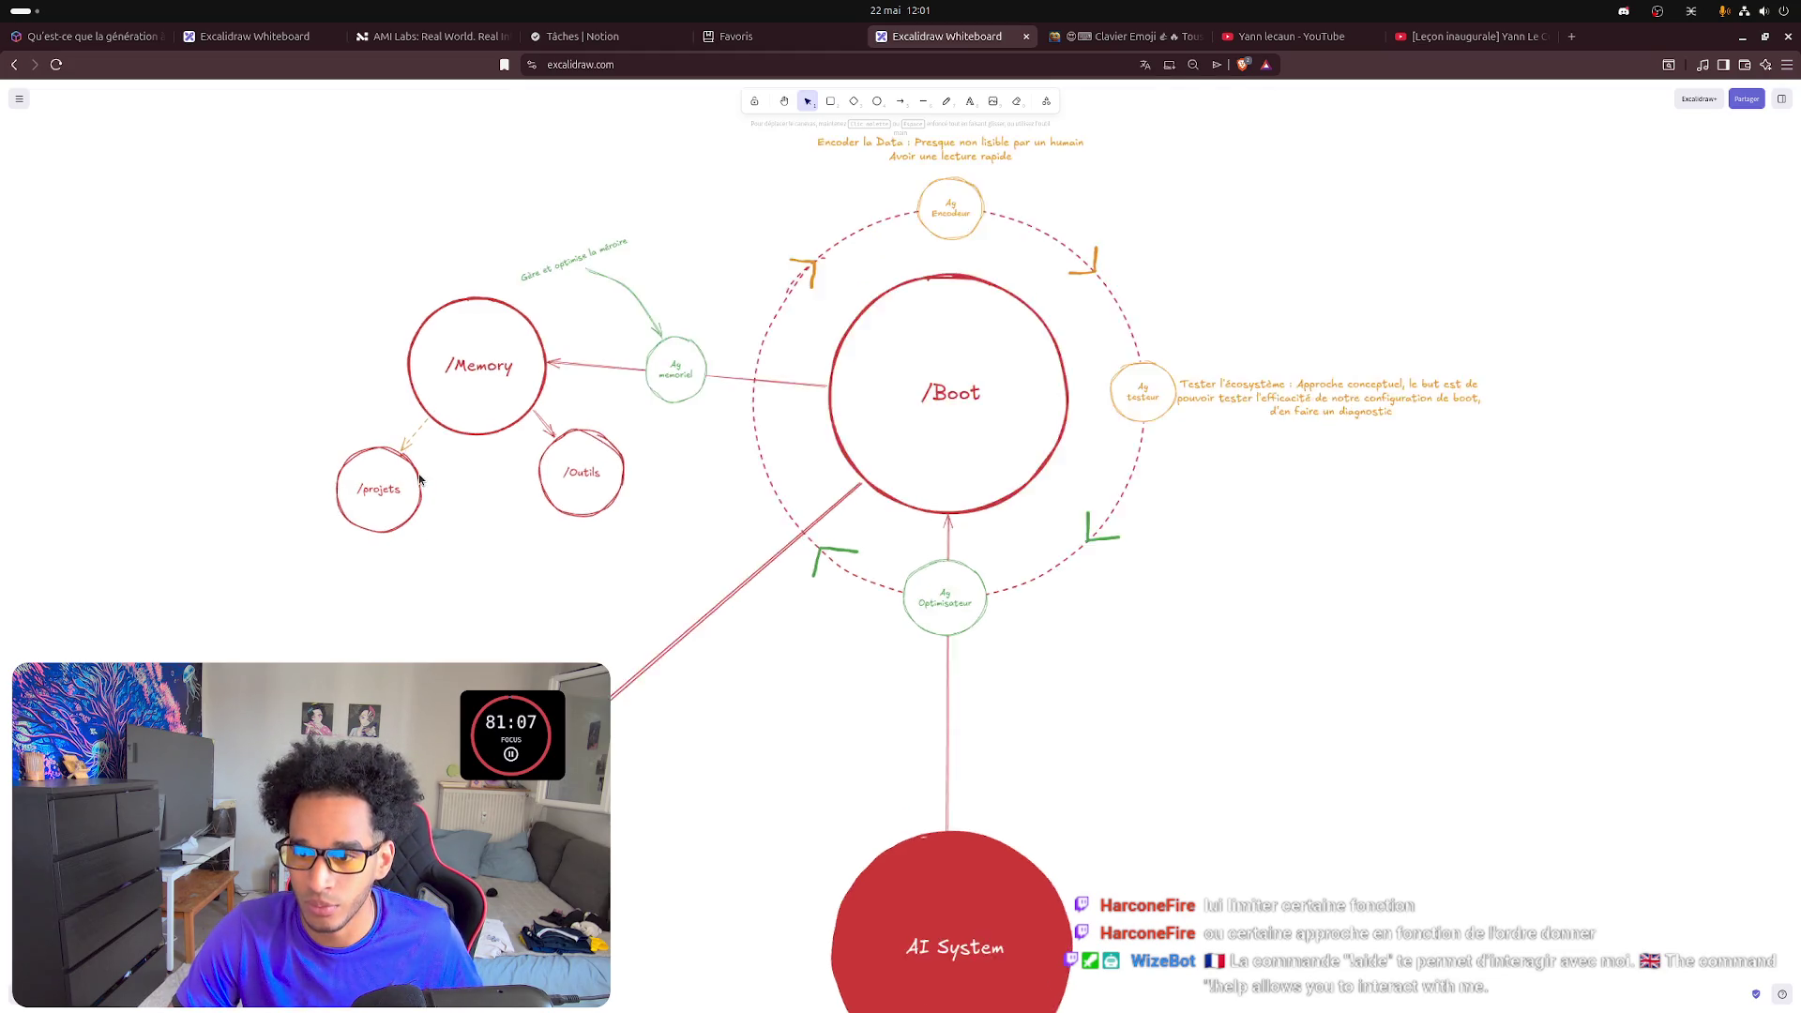
{"action": "scroll", "coordinate": [421, 478], "scroll_direction": "up", "scroll_amount": 4, "text": "ctrl"}
{"action": "scroll", "coordinate": [411, 451], "scroll_direction": "up", "scroll_amount": 5, "text": "ctrl"}
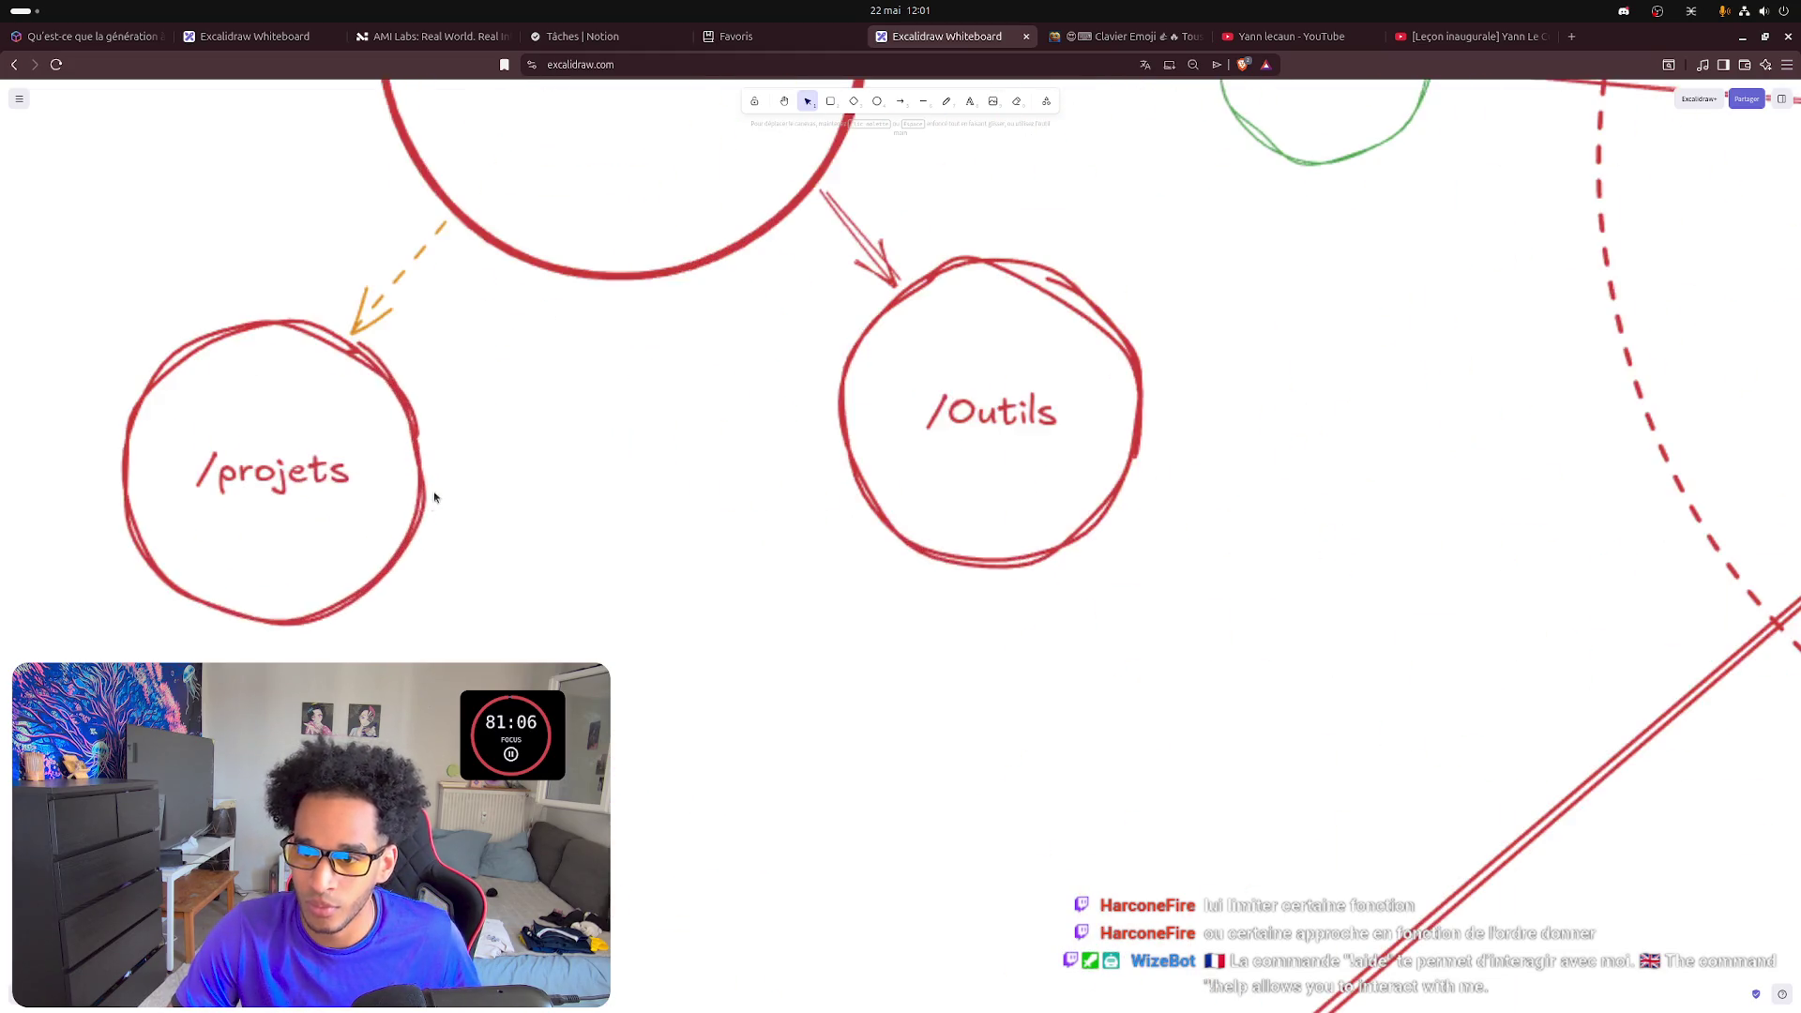
- Recolour the dashed /Memory–/projets arrow from orange to red and frame the whole diagram
{"action": "left_click", "coordinate": [376, 306]}
{"action": "left_click", "coordinate": [34, 148]}
{"action": "left_click", "coordinate": [540, 414]}
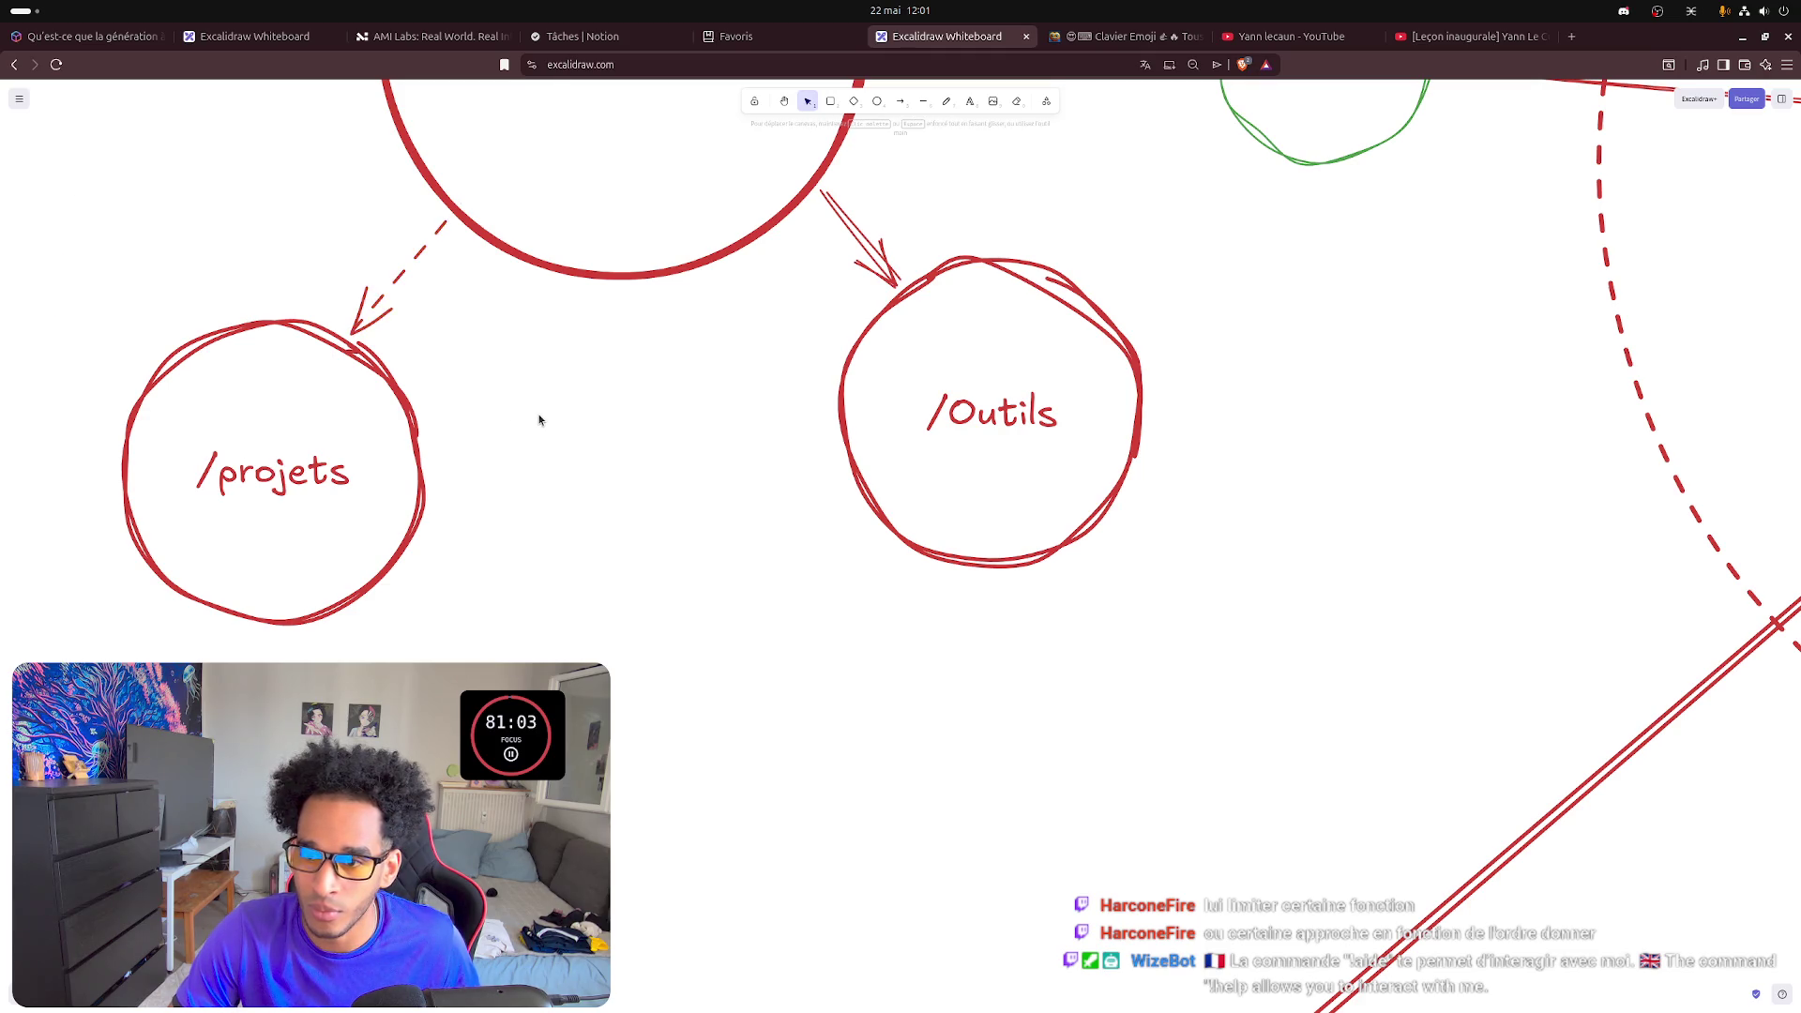
{"action": "scroll", "coordinate": [560, 461], "scroll_direction": "down", "scroll_amount": 4, "text": "ctrl"}
{"action": "scroll", "coordinate": [561, 460], "scroll_direction": "down", "scroll_amount": 3, "text": "ctrl"}
{"action": "scroll", "coordinate": [337, 555], "scroll_direction": "down", "scroll_amount": 2, "text": "ctrl"}
{"action": "left_click_drag", "start_coordinate": [337, 556], "coordinate": [728, 652]}
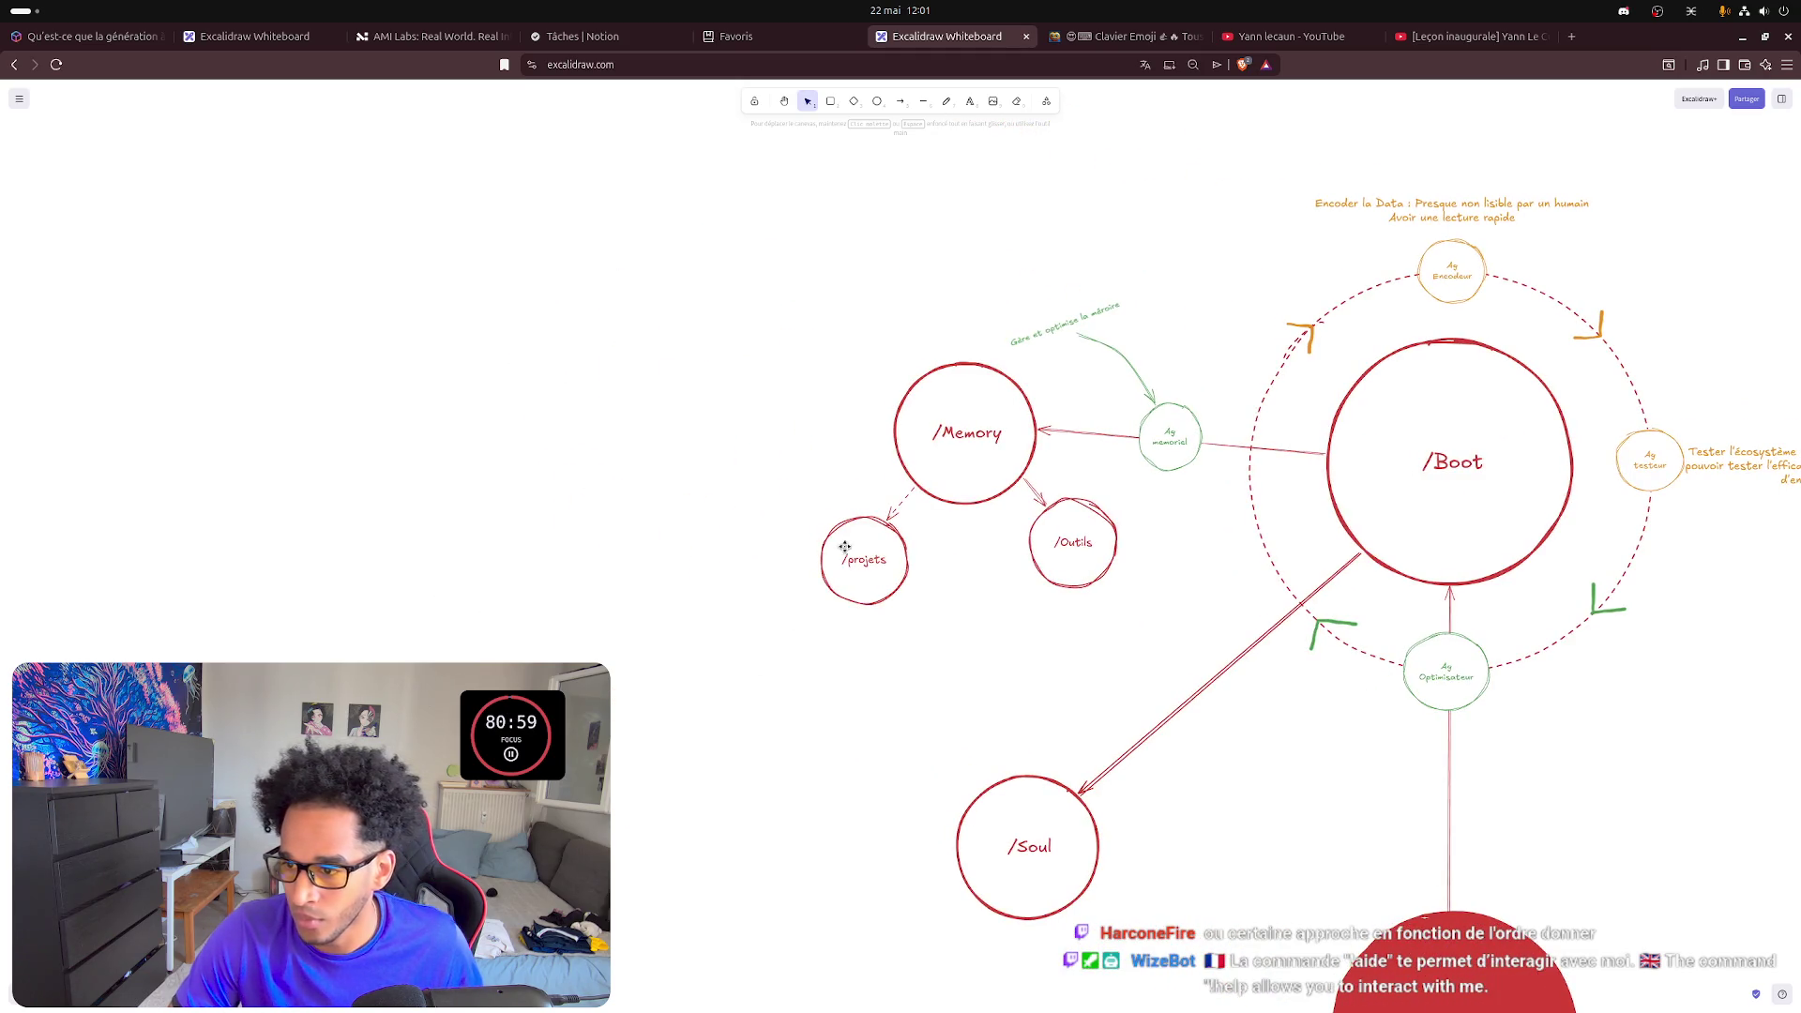
{"action": "left_click", "coordinate": [871, 526]}
- Paste two copies of the /projets circle, one below the original and one to its left
{"action": "left_click_drag", "start_coordinate": [871, 526], "coordinate": [863, 520]}
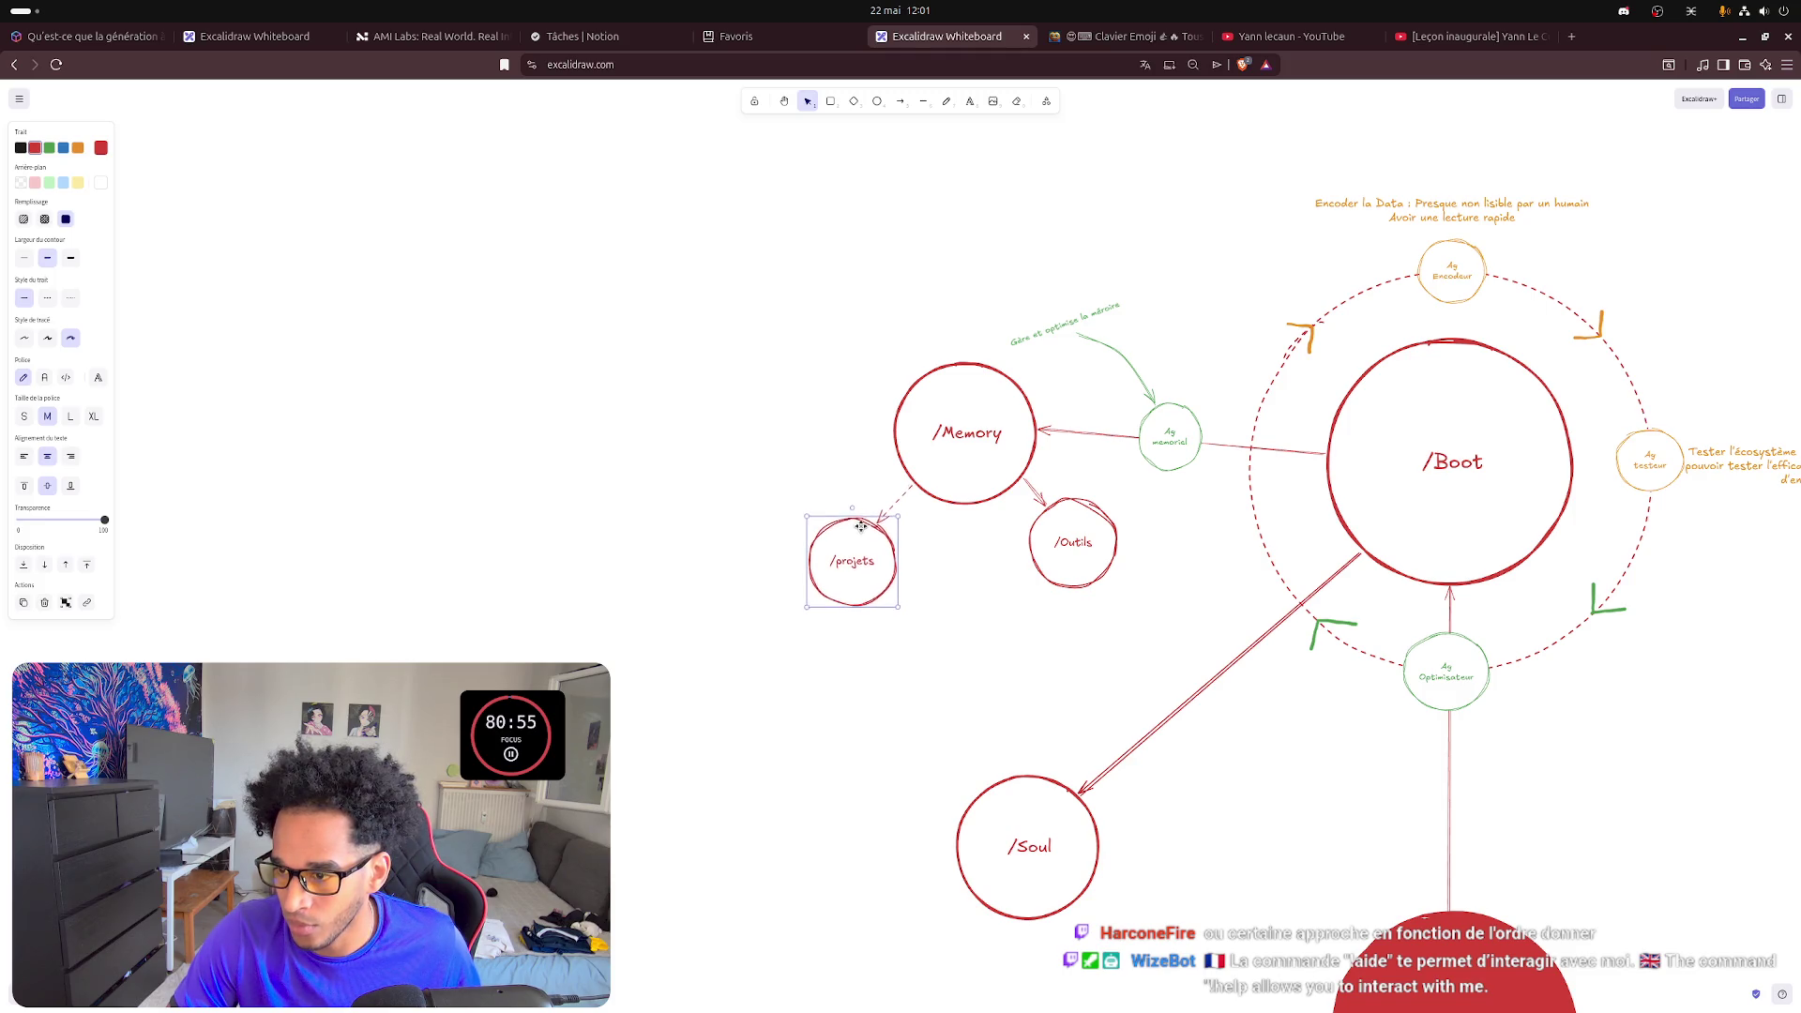
{"action": "left_click", "coordinate": [848, 646]}
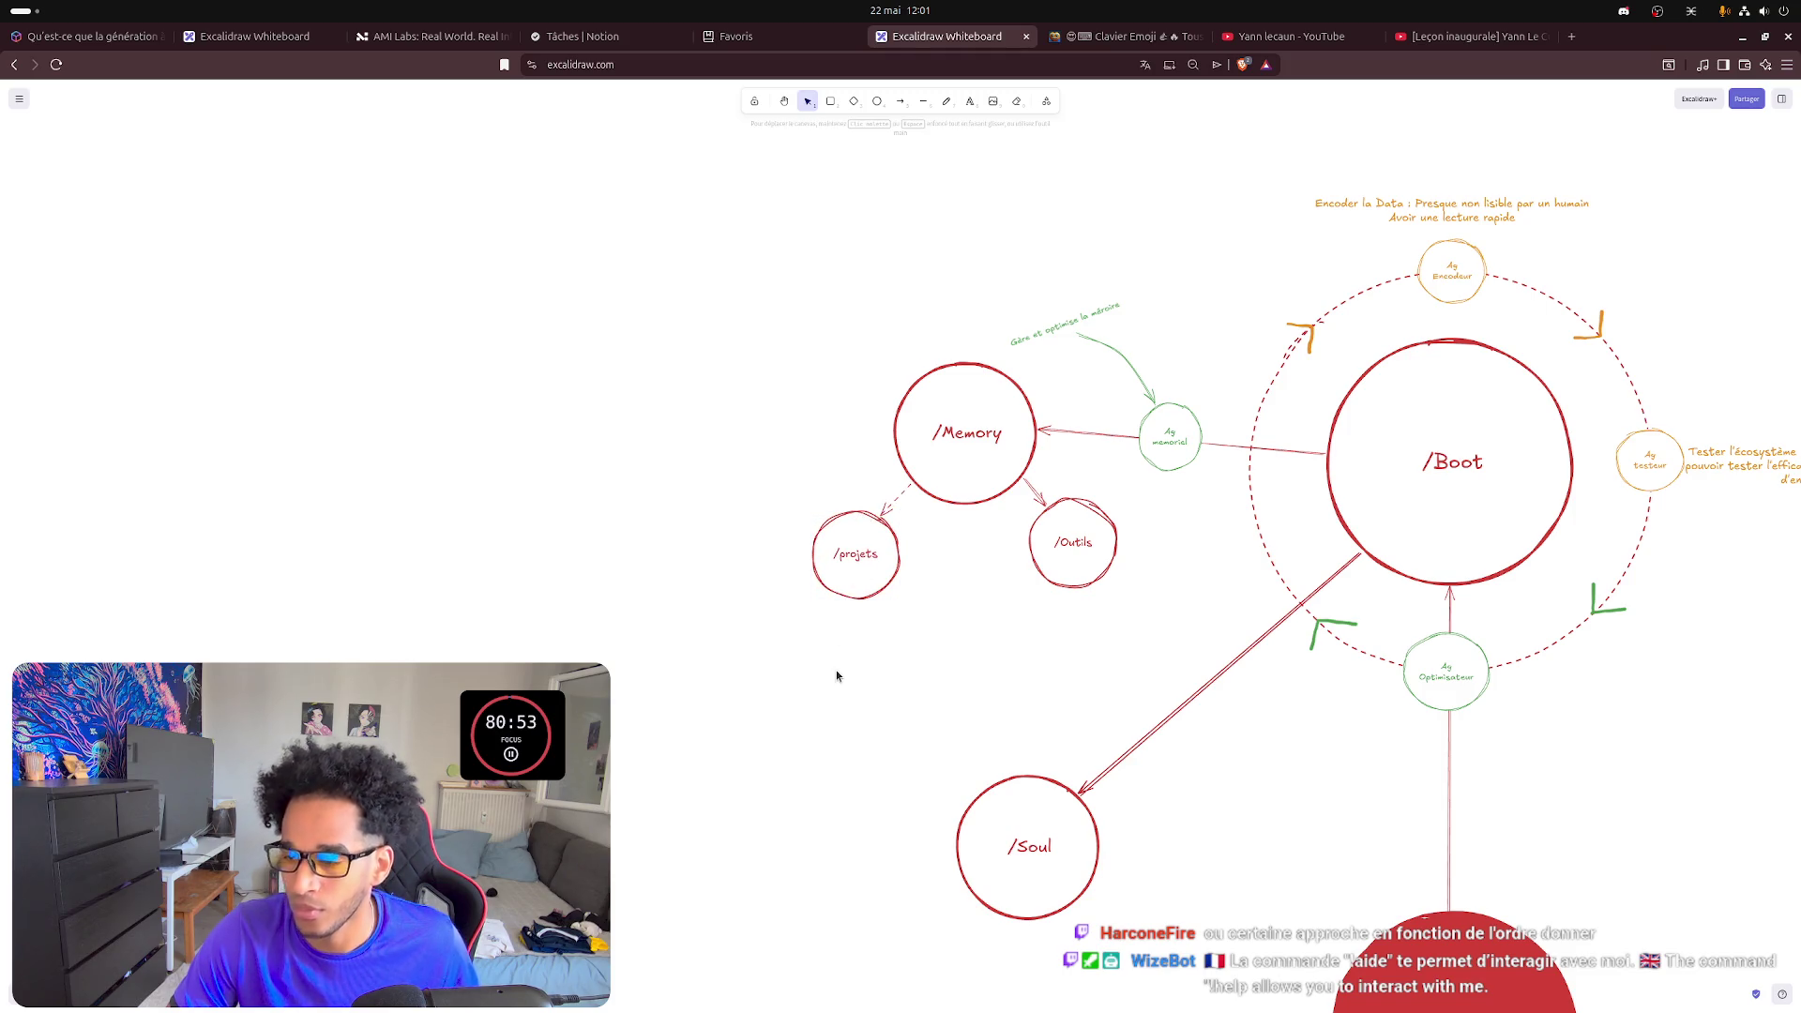
{"action": "left_click", "coordinate": [824, 580]}
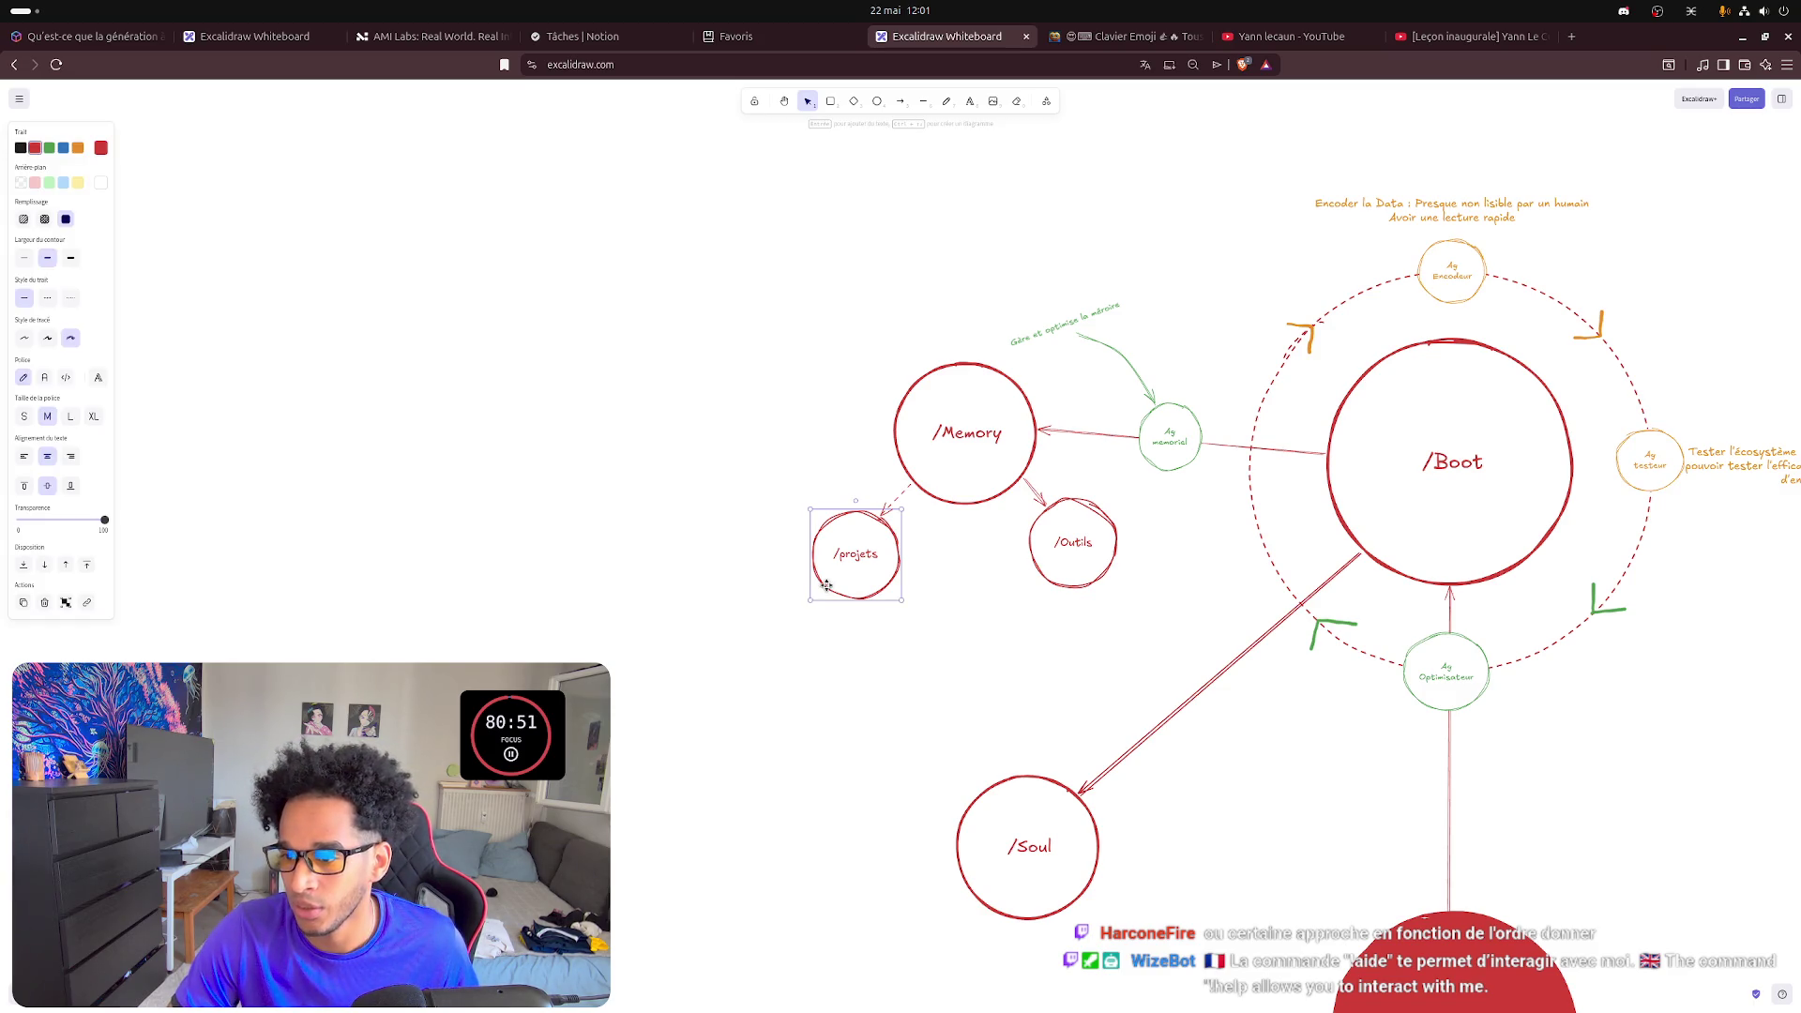
{"action": "key", "text": "ctrl+v"}
{"action": "left_click_drag", "start_coordinate": [830, 694], "coordinate": [862, 656]}
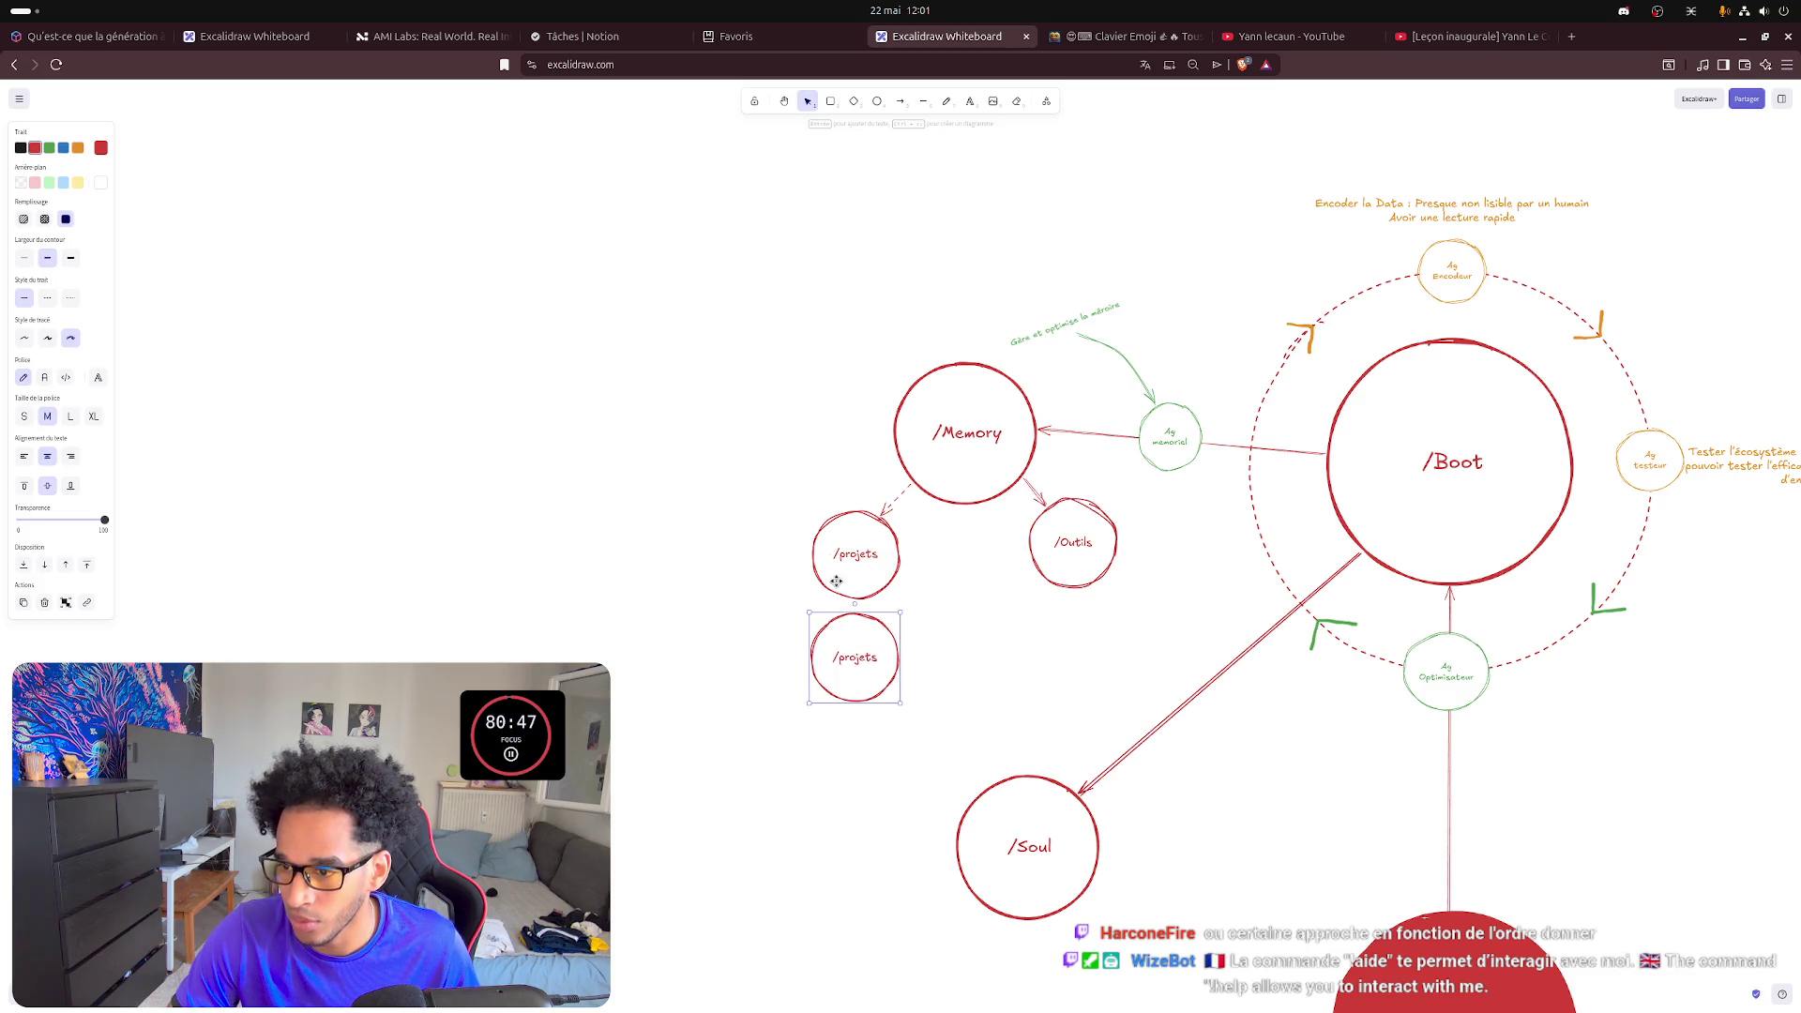
{"action": "key", "text": "ctrl+v"}
{"action": "left_click_drag", "start_coordinate": [739, 602], "coordinate": [780, 598]}
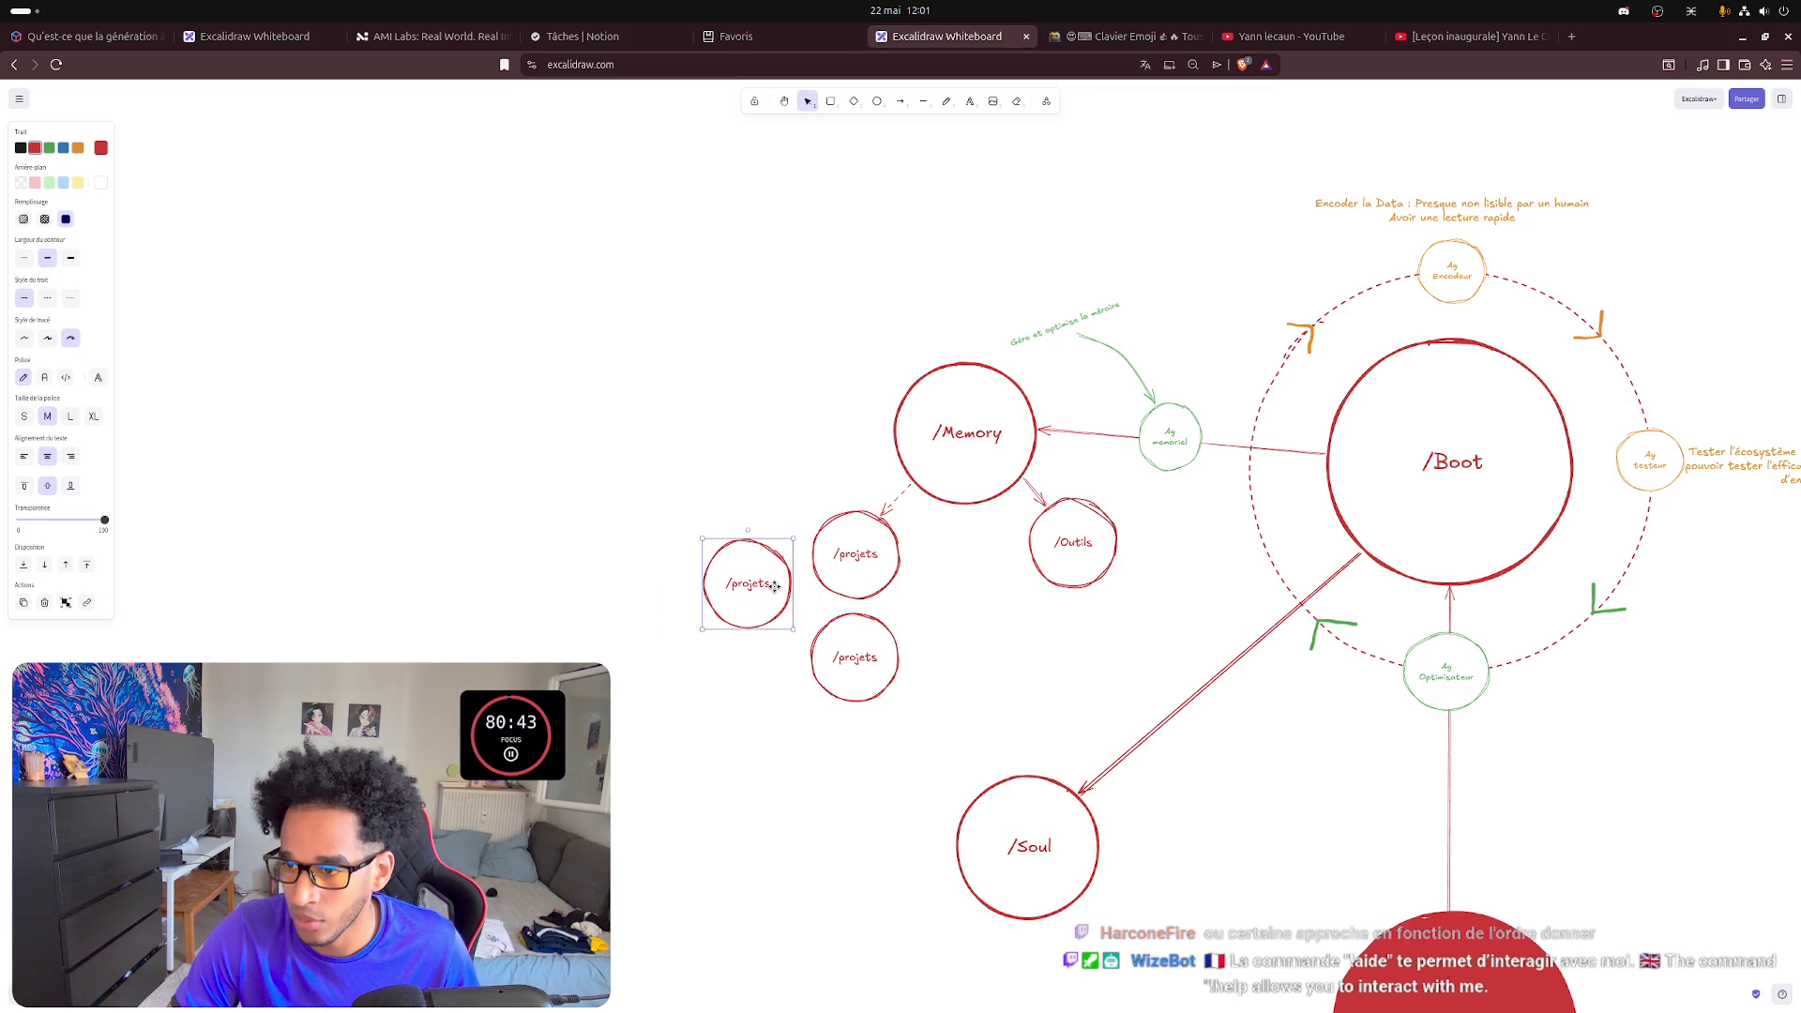
{"action": "left_click", "coordinate": [902, 101]}
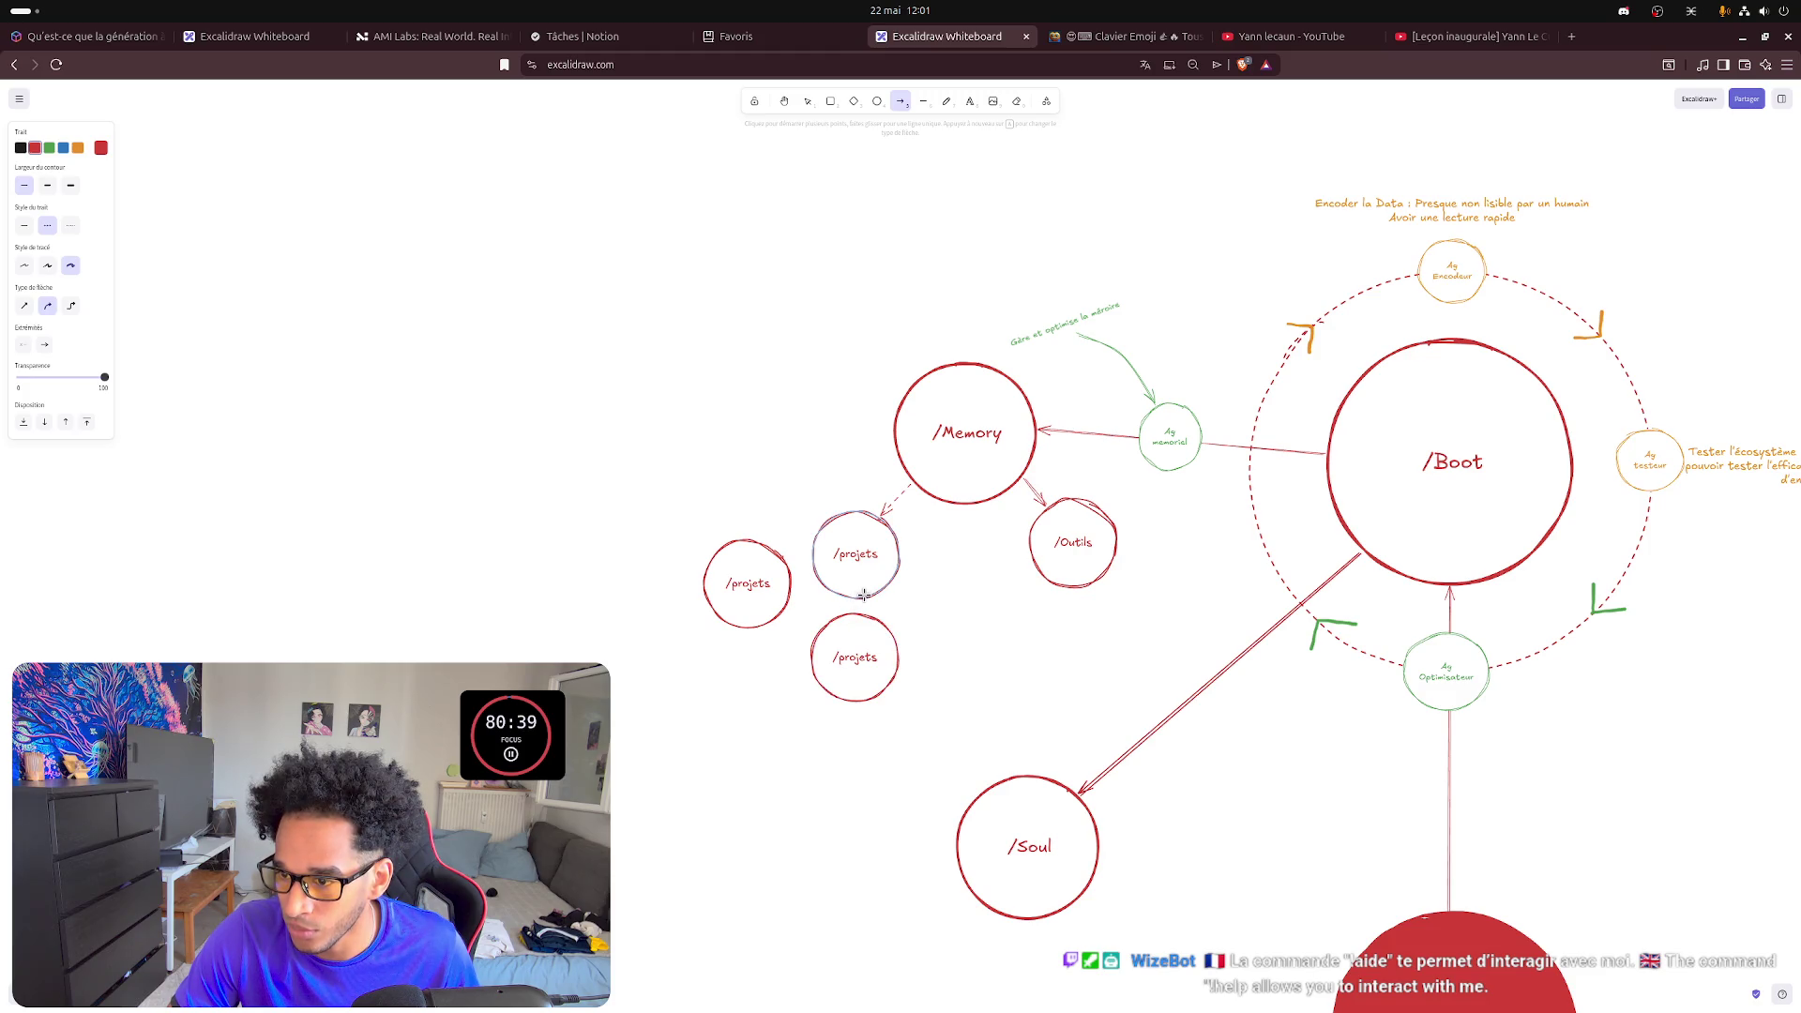
- Draw a short solid red arrow from the original /projets circle to the copy beneath it
{"action": "left_click_drag", "start_coordinate": [854, 597], "coordinate": [853, 618]}
{"action": "left_click", "coordinate": [25, 226]}
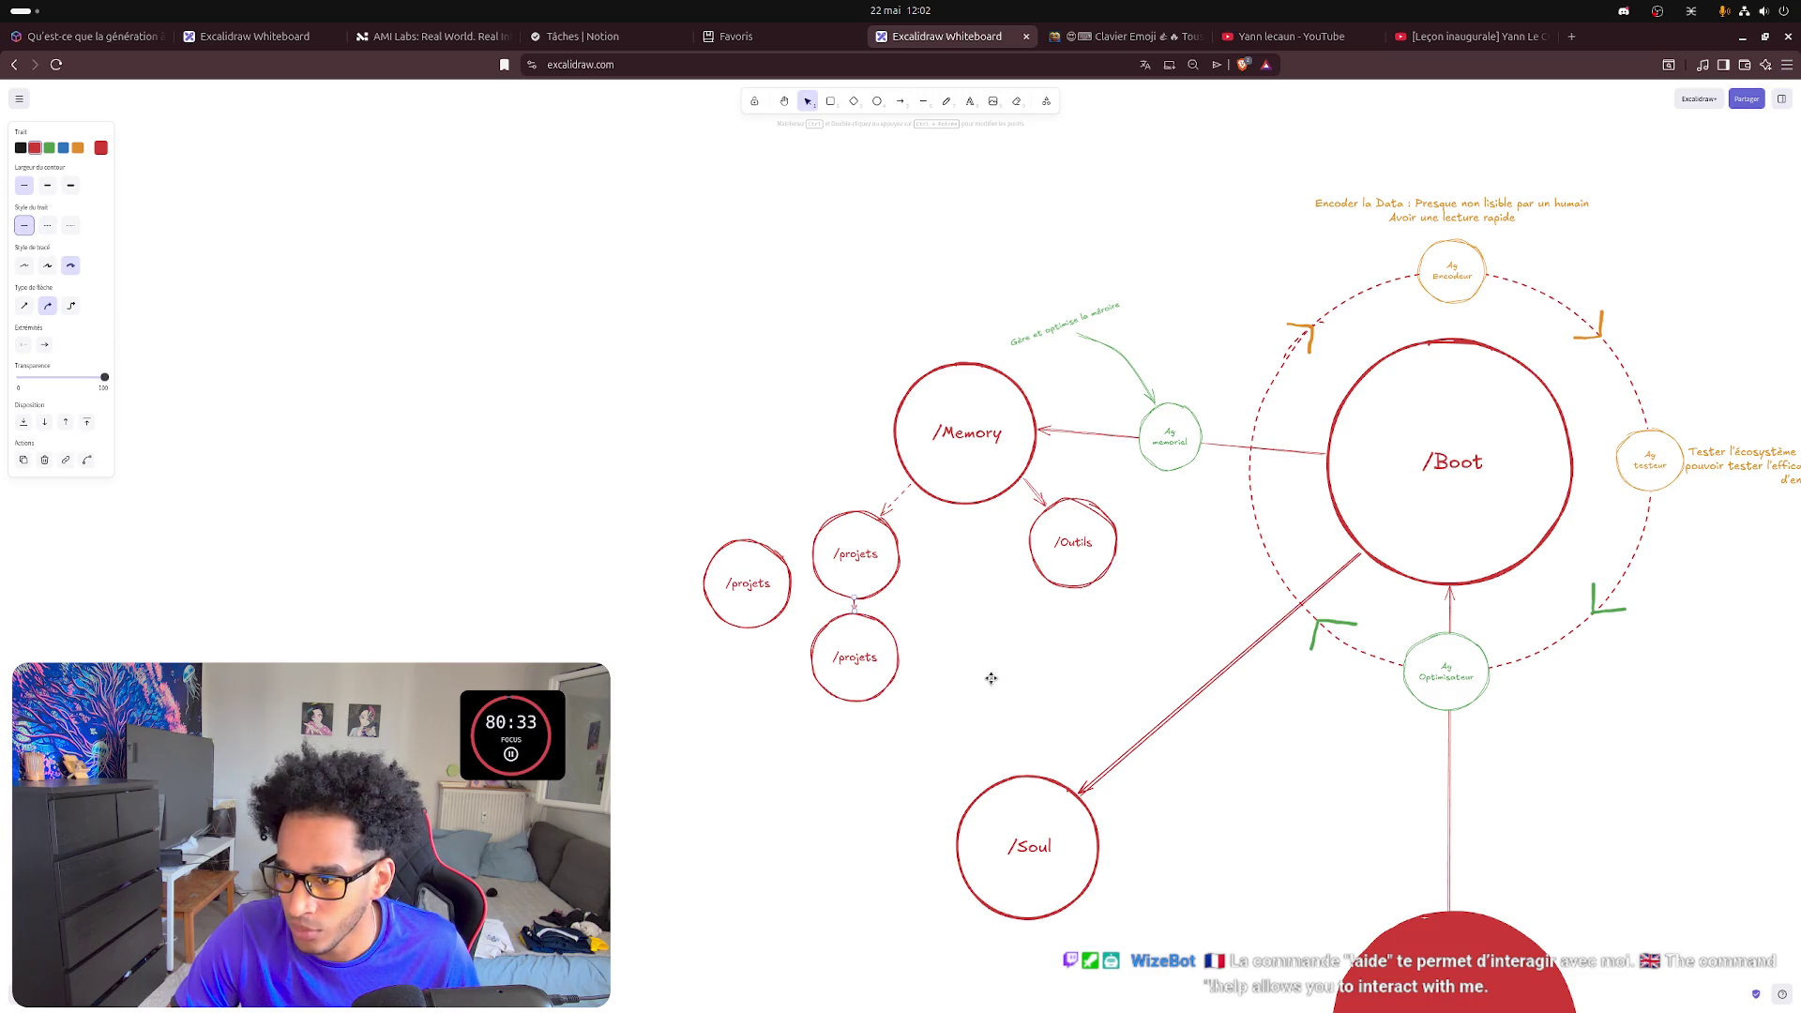
{"action": "scroll", "coordinate": [858, 609], "scroll_direction": "up", "scroll_amount": 5}
{"action": "scroll", "coordinate": [855, 599], "scroll_direction": "up", "scroll_amount": 2}
{"action": "left_click_drag", "start_coordinate": [854, 592], "coordinate": [860, 592]}
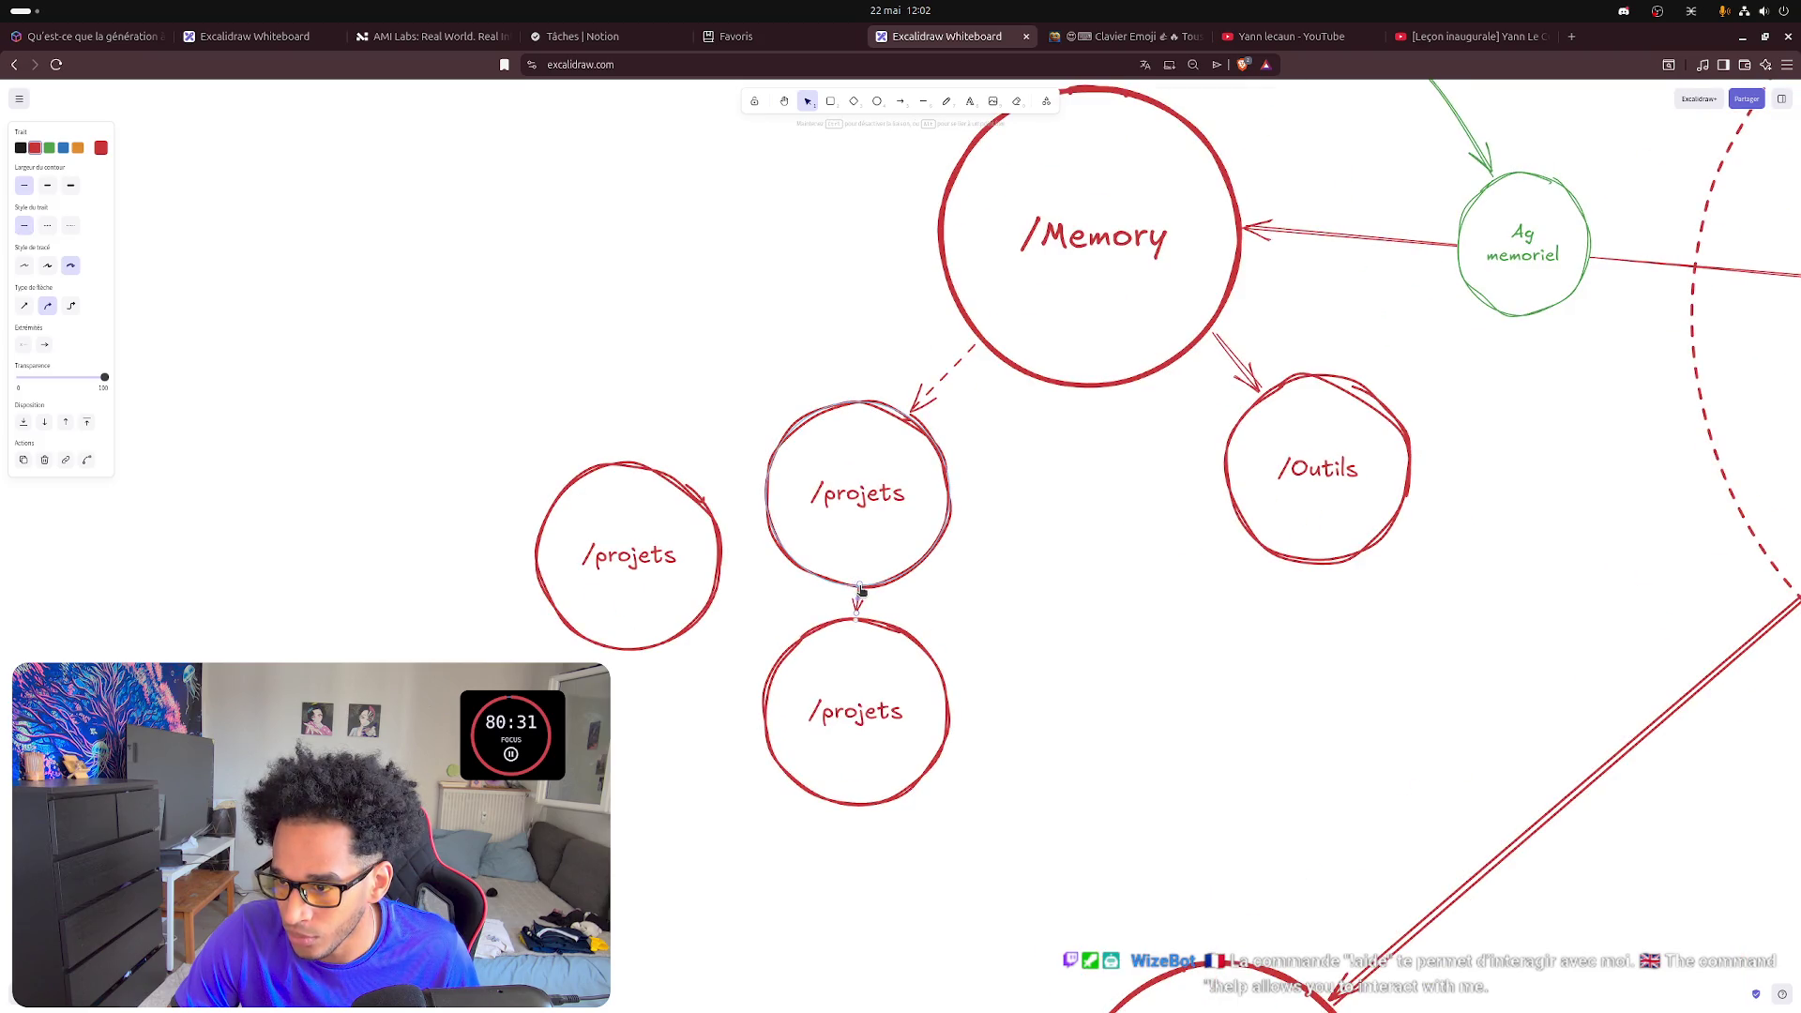
- Change the dashed /Memory–/projets arrow to a solid stroke
{"action": "left_click", "coordinate": [1010, 638]}
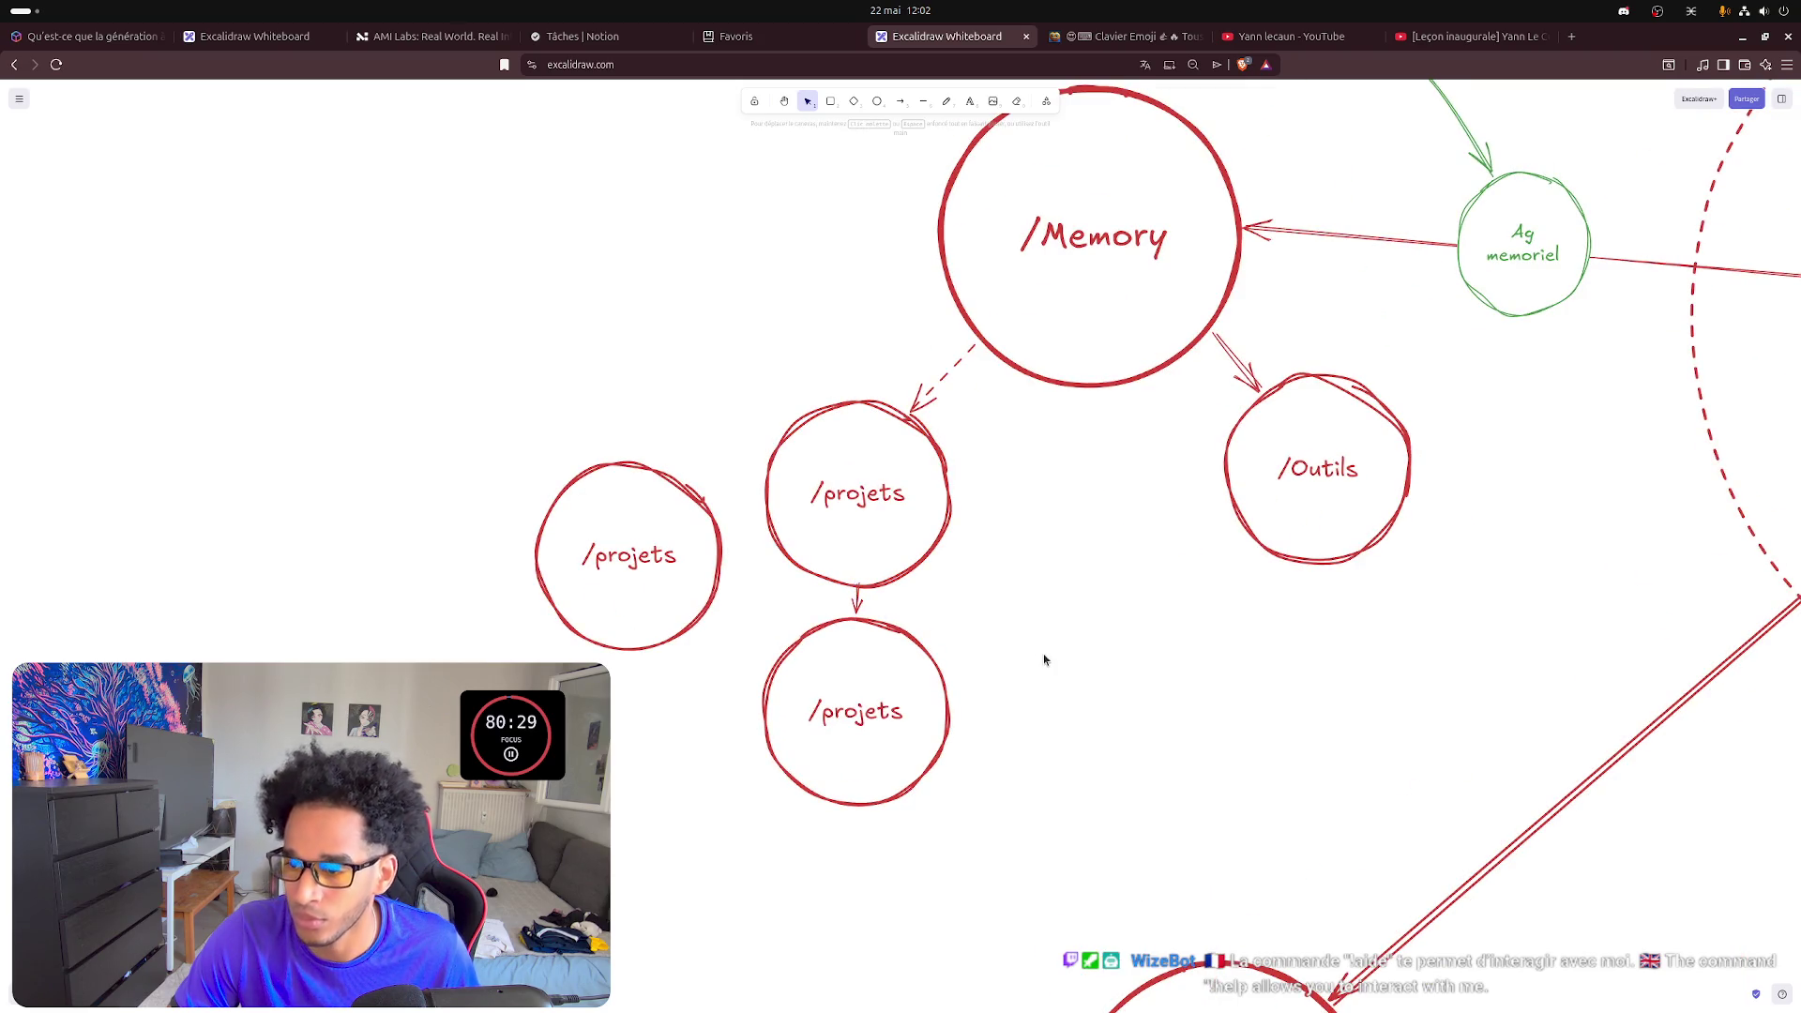
{"action": "left_click", "coordinate": [936, 396]}
{"action": "left_click", "coordinate": [24, 227]}
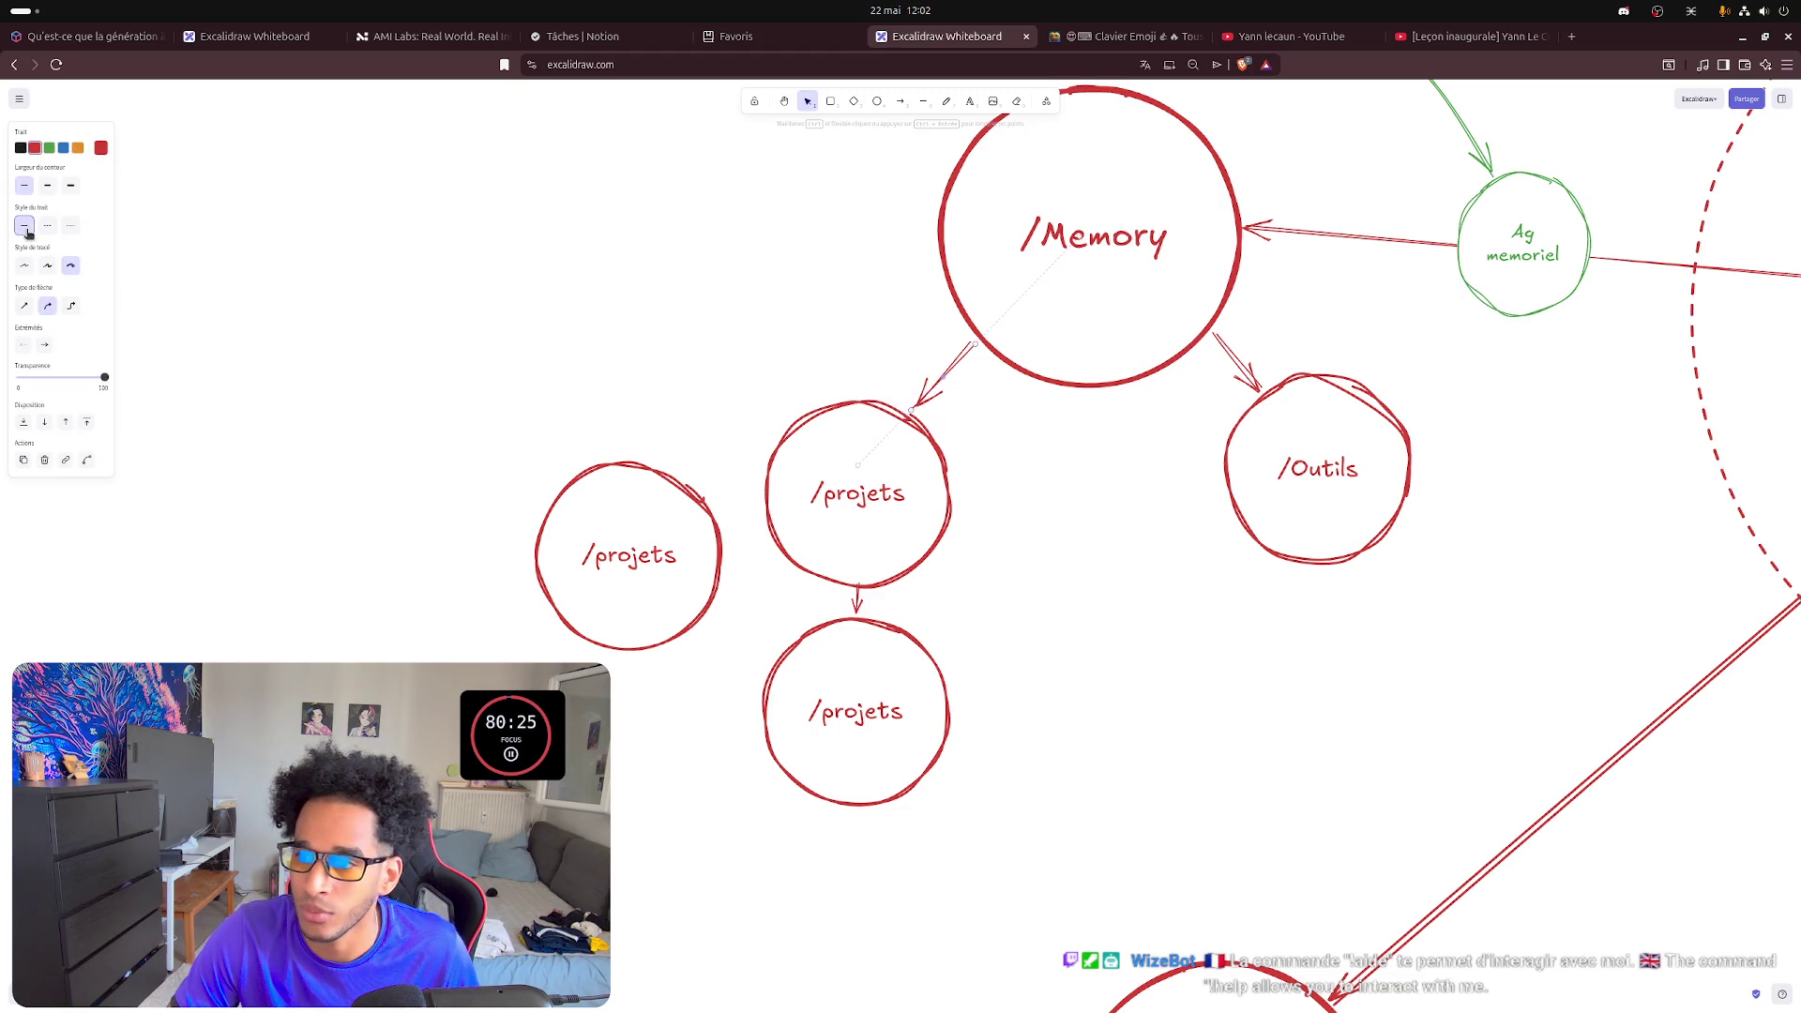
{"action": "left_click", "coordinate": [1053, 530]}
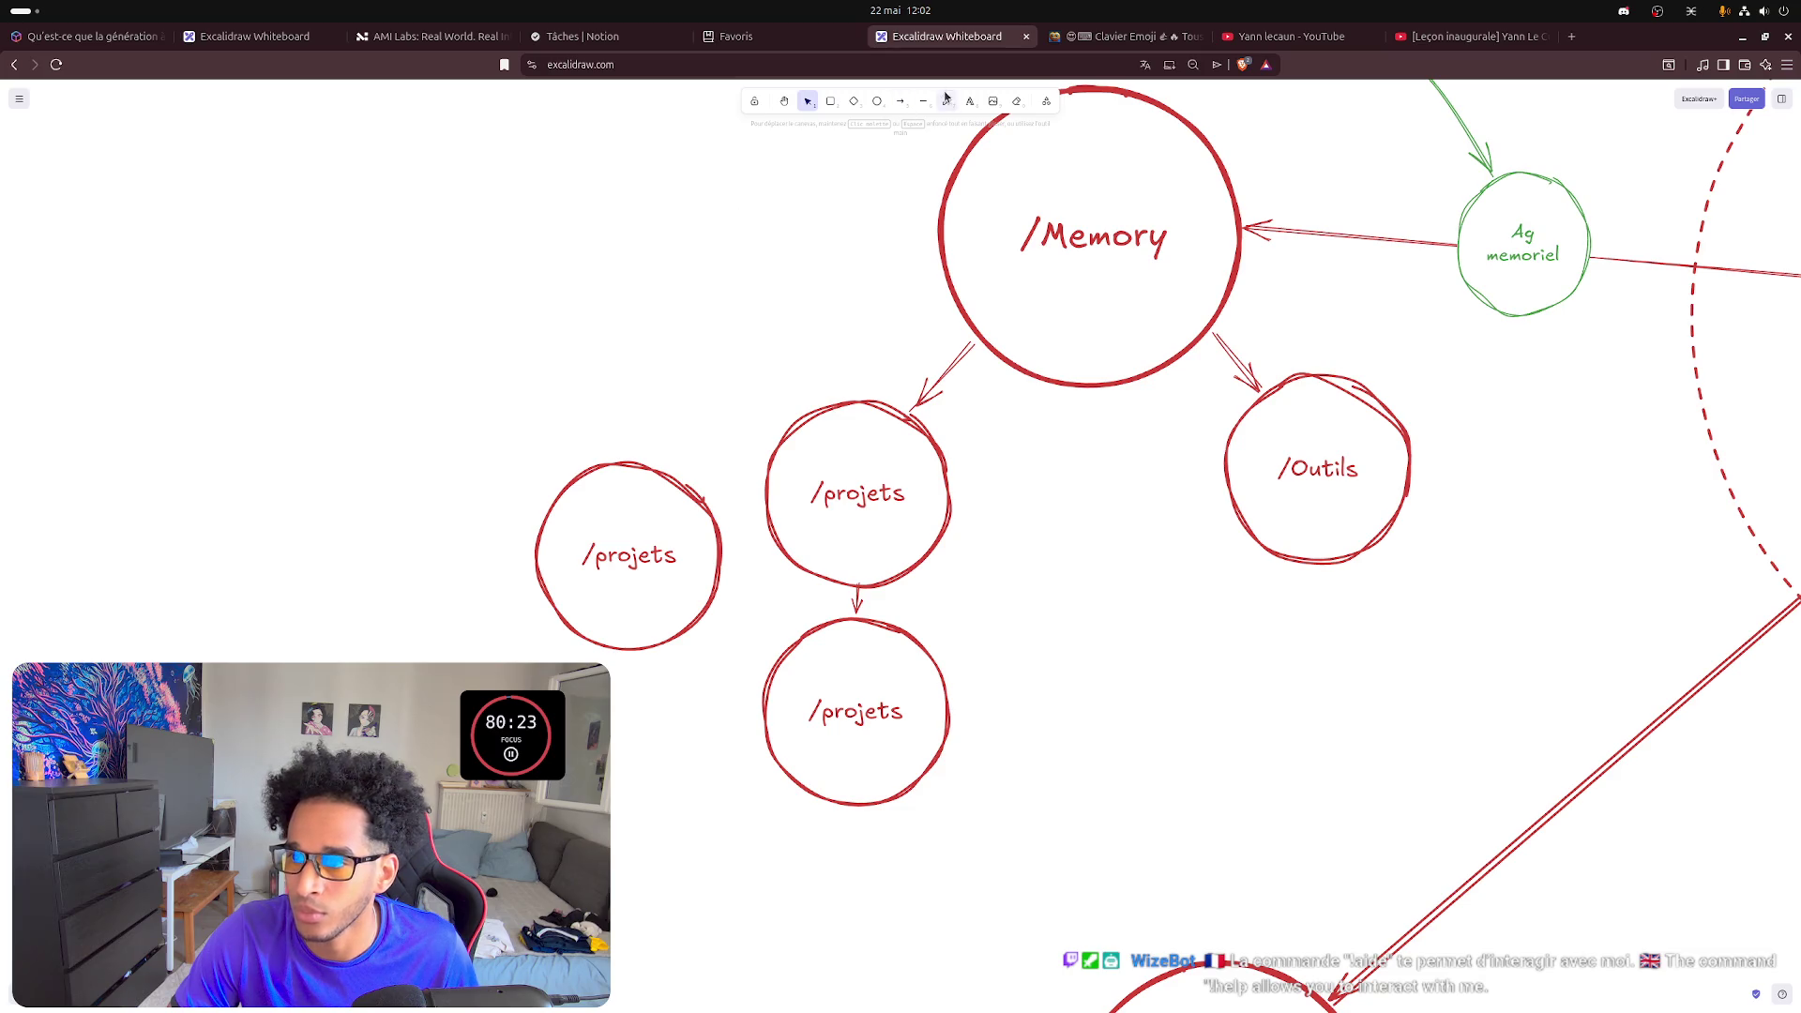
{"action": "left_click", "coordinate": [902, 103]}
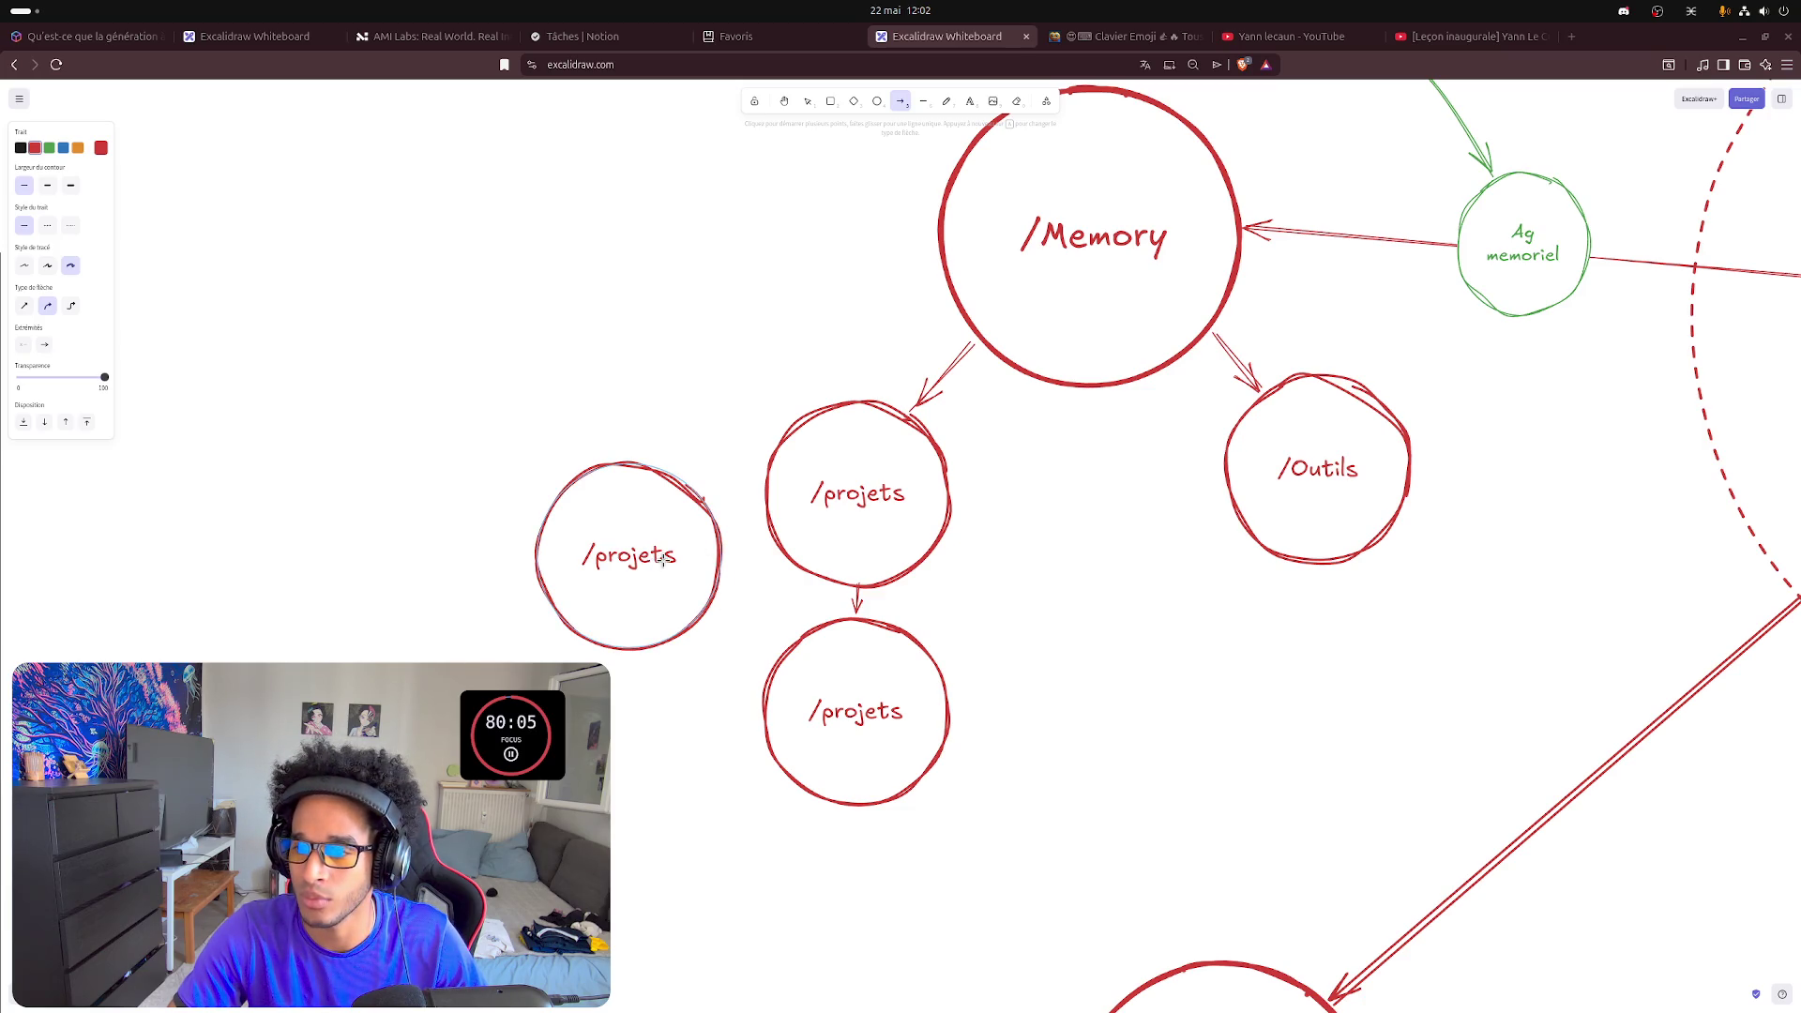
- Discard a stray arrow, then relabel the lower /projets copy as /current
{"action": "left_click_drag", "start_coordinate": [884, 712], "coordinate": [864, 510]}
{"action": "key", "text": "ctrl+z"}
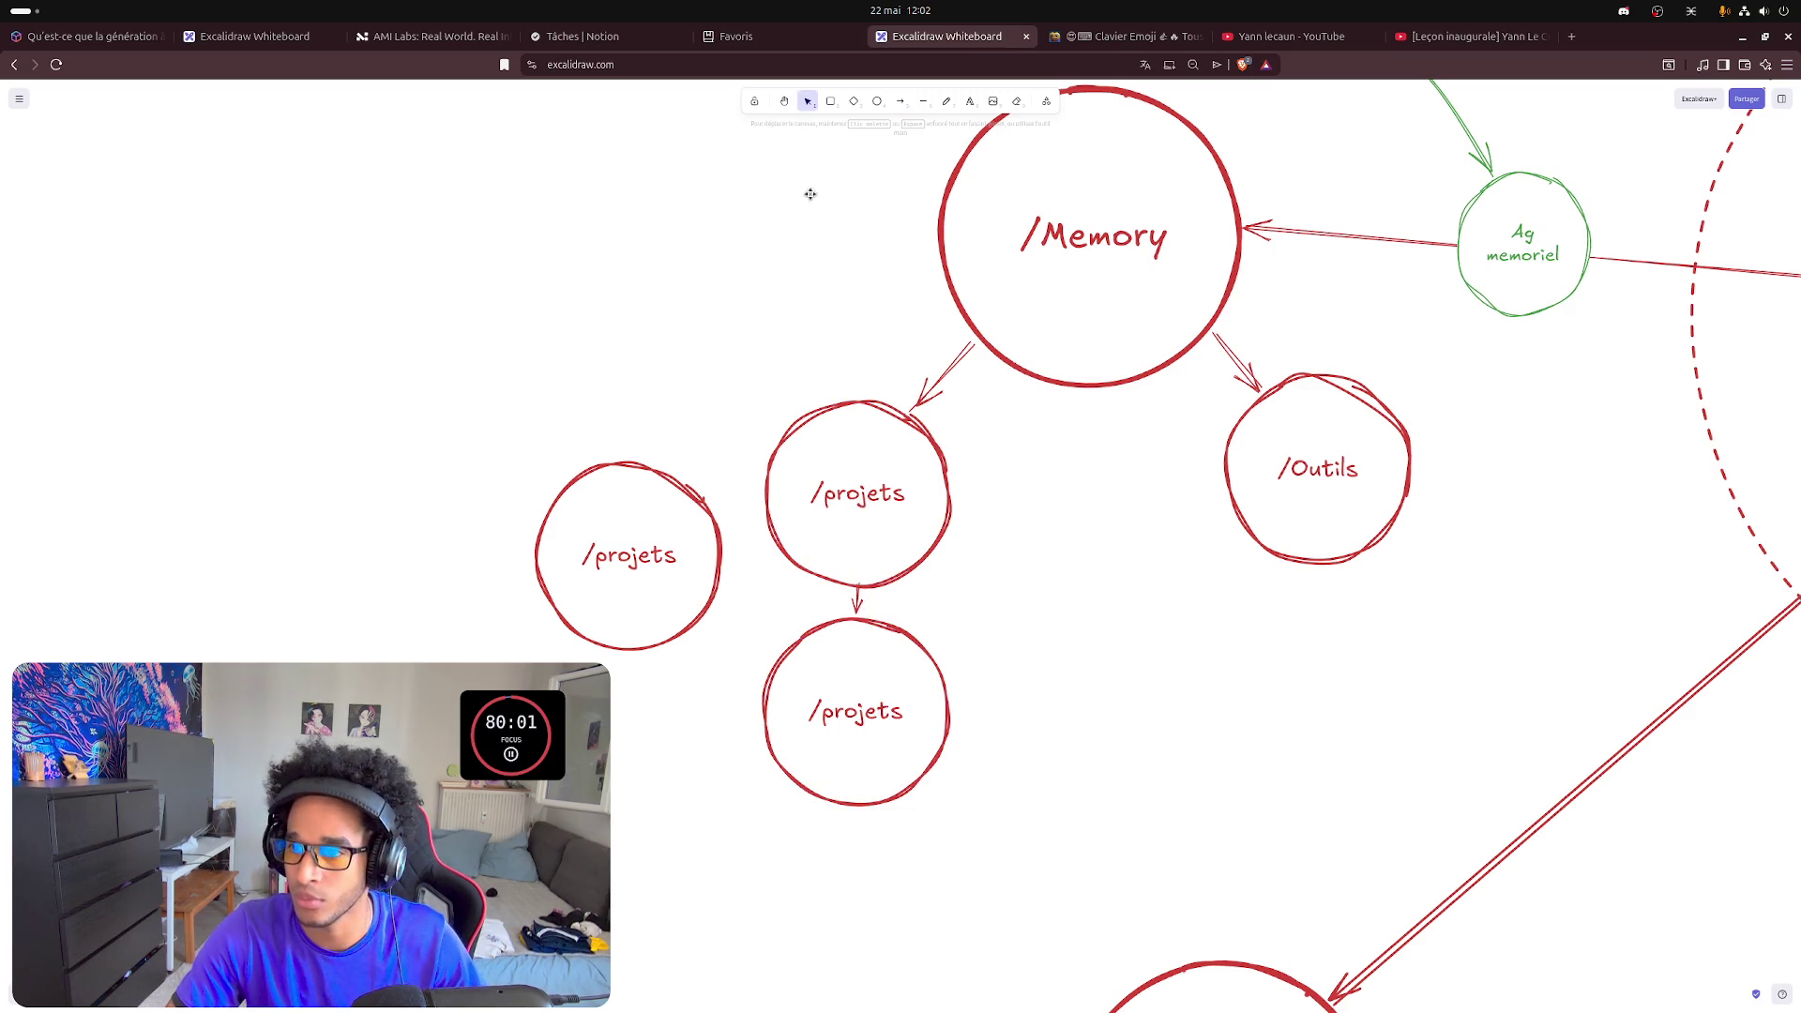
{"action": "double_click", "coordinate": [854, 715]}
{"action": "key", "text": "Escape"}
{"action": "double_click", "coordinate": [908, 697]}
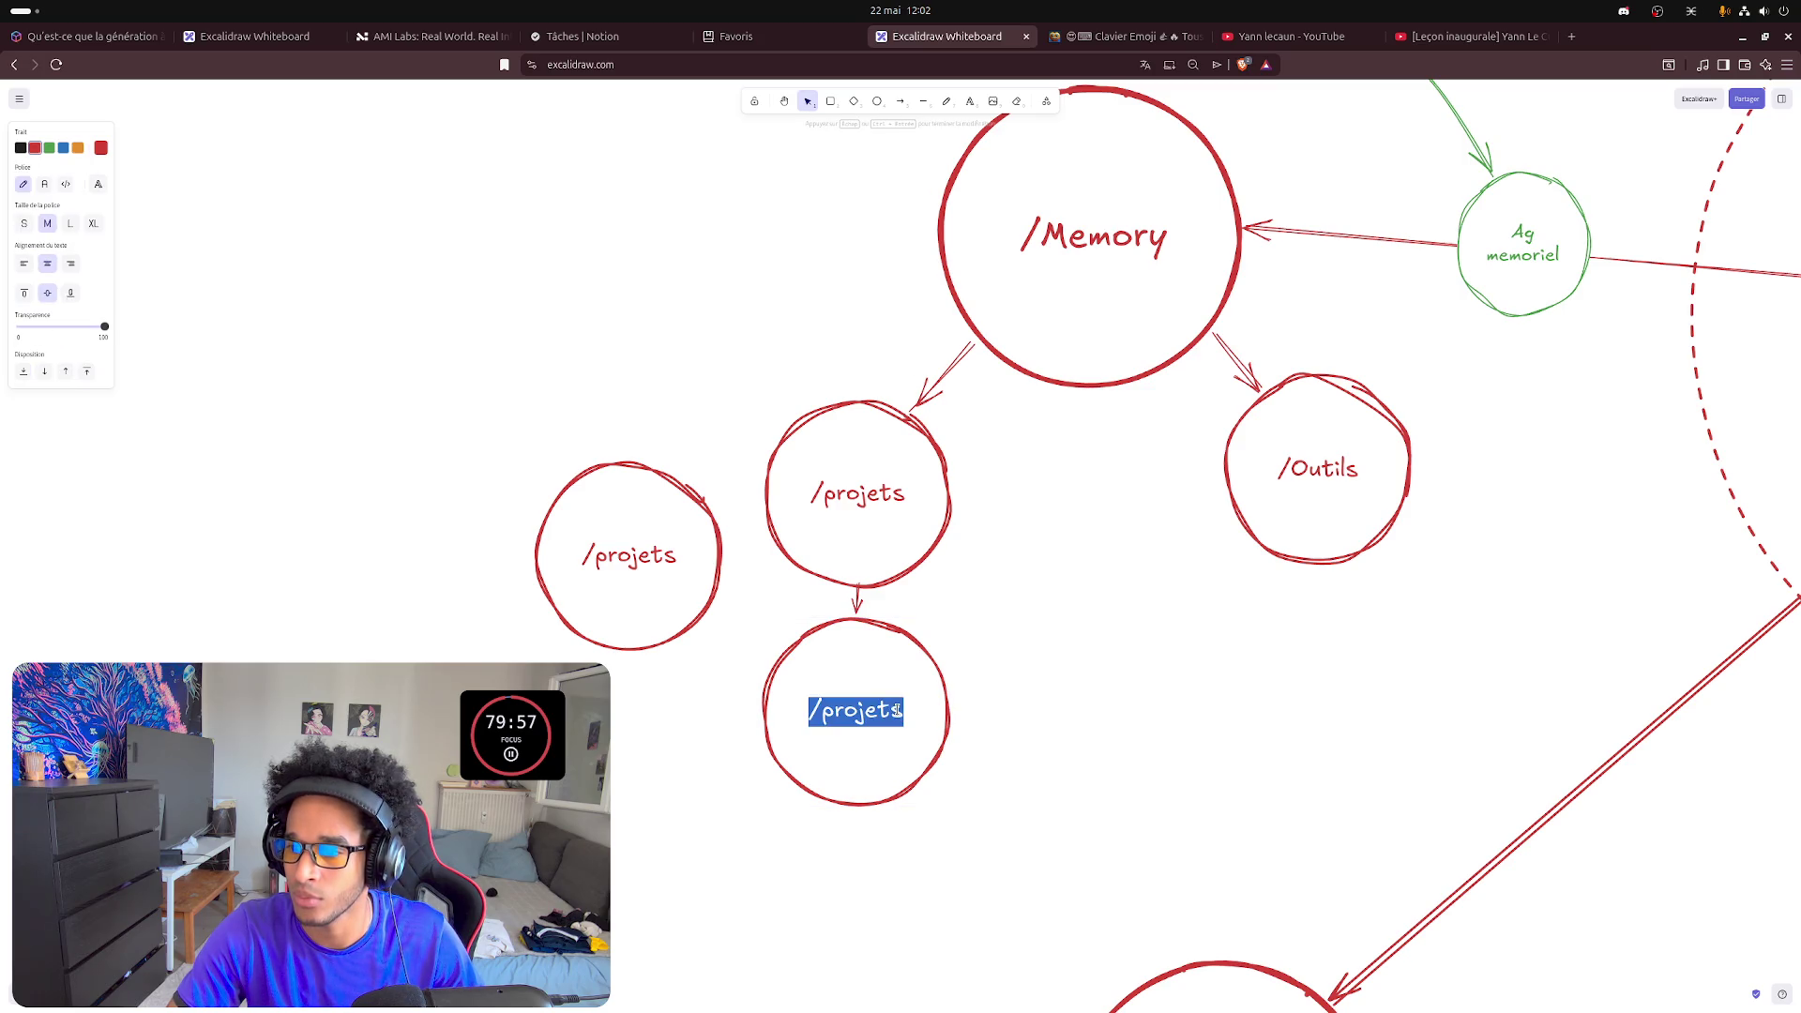
{"action": "left_click", "coordinate": [907, 691]}
{"action": "key", "text": "BackSpace"}
{"action": "key", "text": "BackSpace"}
{"action": "key", "text": "BackSpace"}
{"action": "type", "text": "current"}
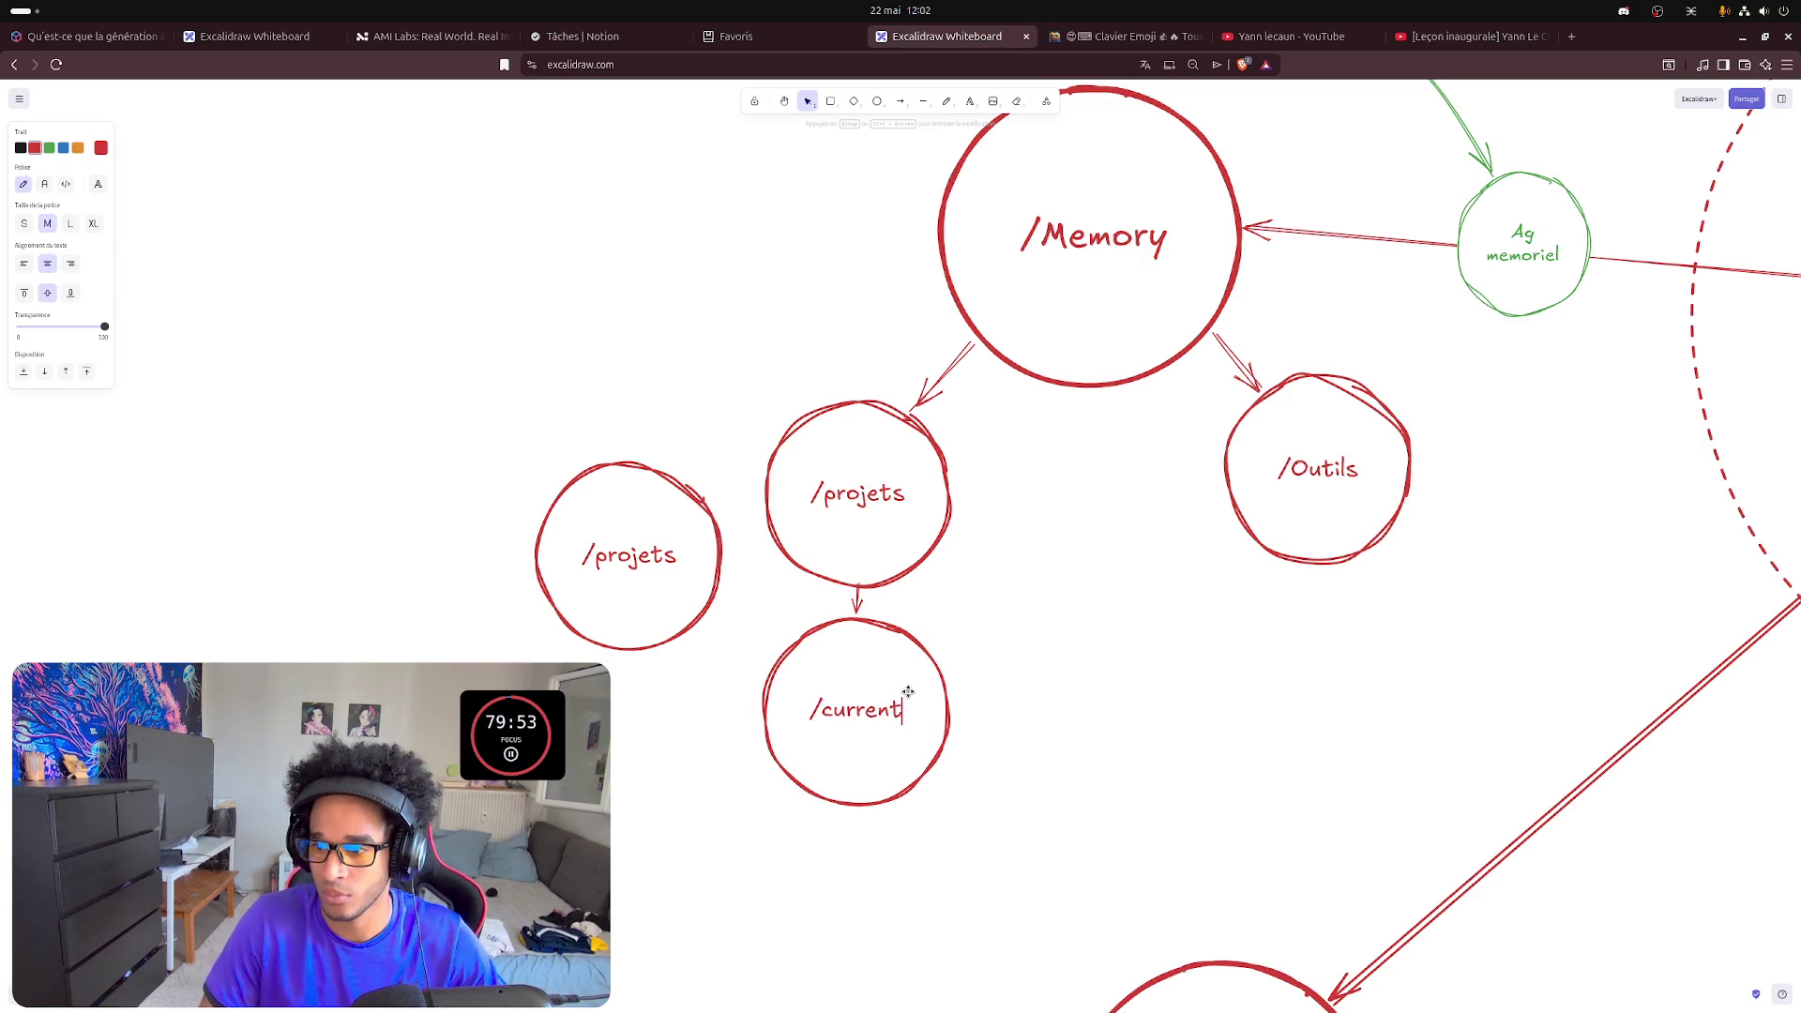
{"action": "left_click", "coordinate": [1130, 702]}
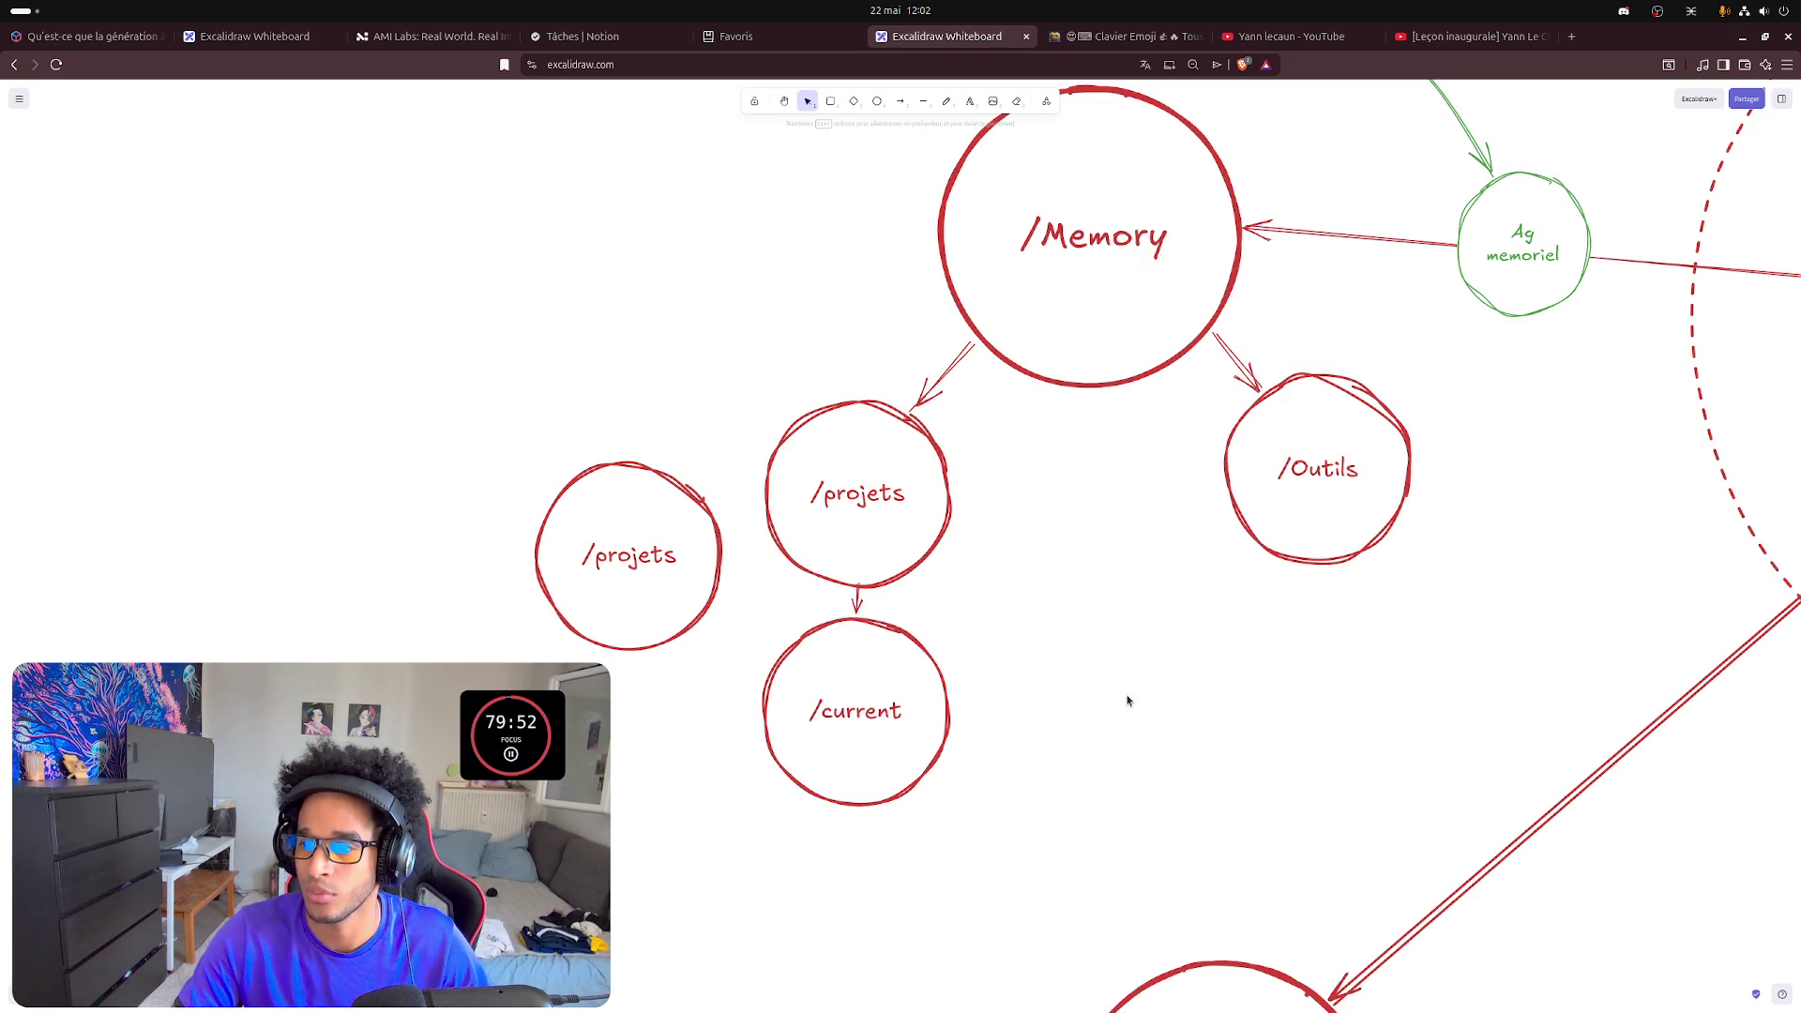
{"action": "double_click", "coordinate": [644, 558]}
{"action": "key", "text": "Right"}
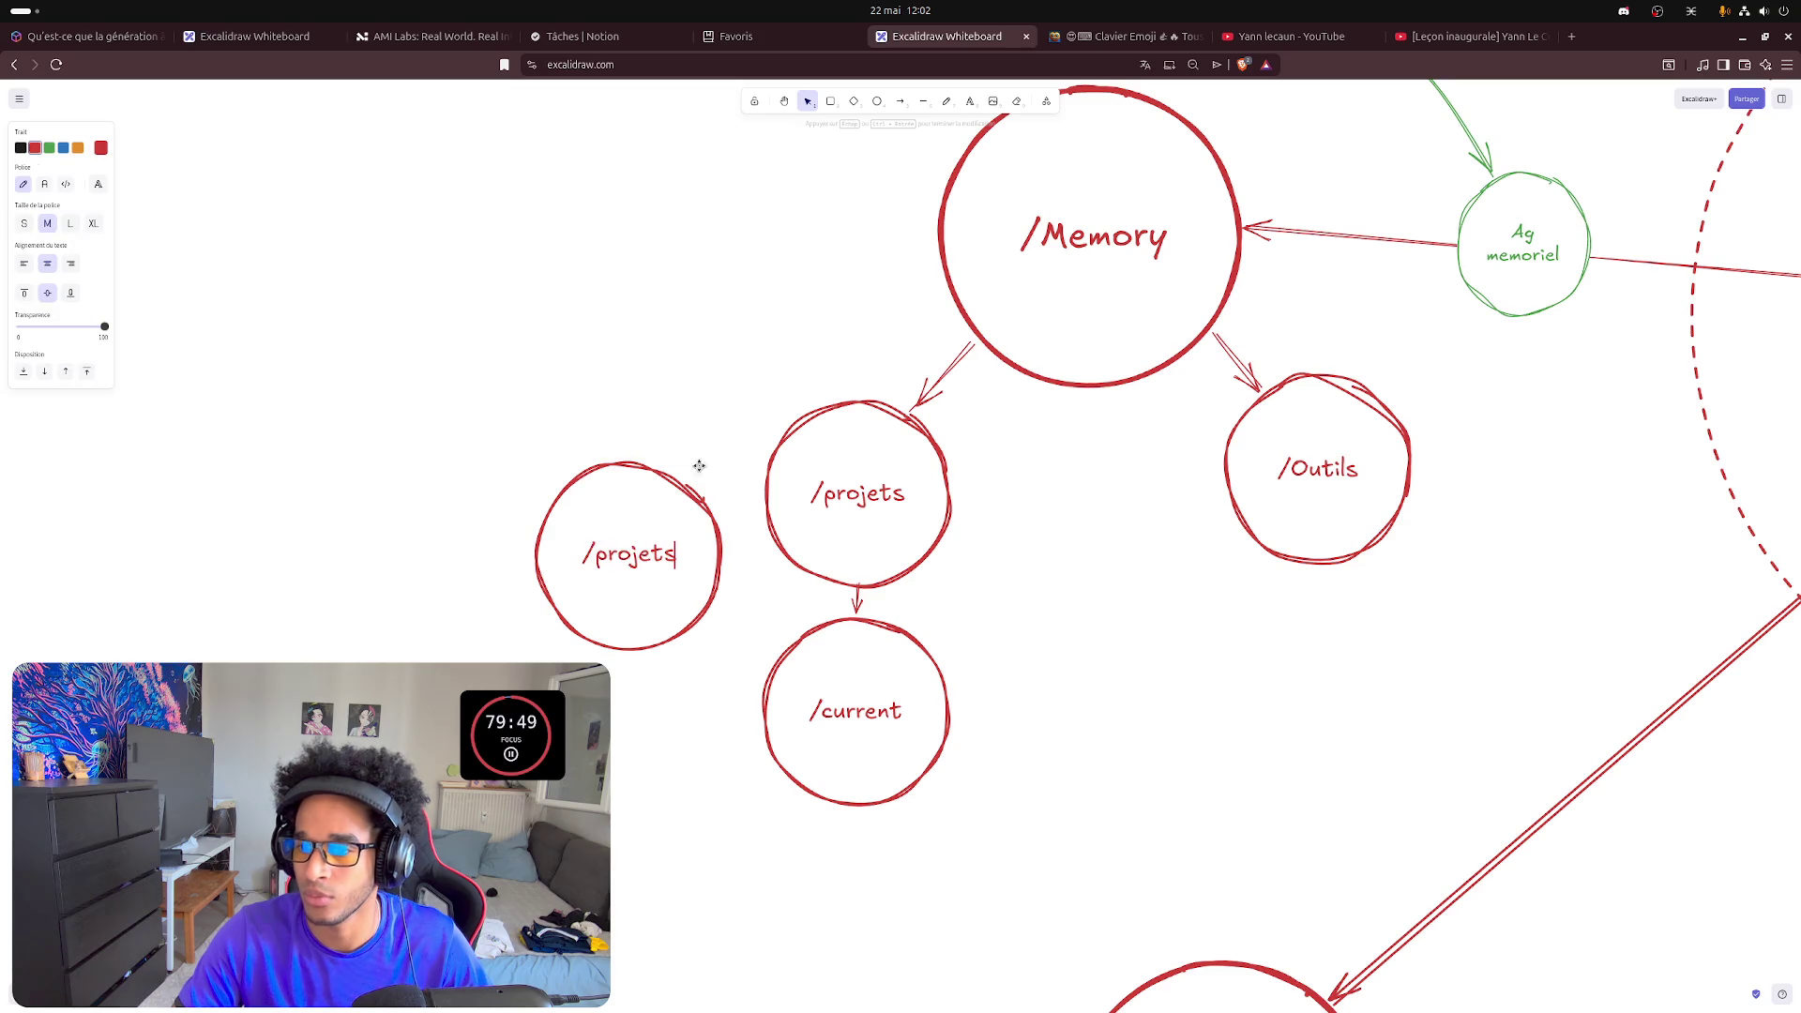
- Relabel the left /projets copy as /allProjet, fixing a stray 'c' typo
{"action": "key", "text": "BackSpace"}
{"action": "key", "text": "BackSpace"}
{"action": "key", "text": "BackSpace"}
{"action": "type", "text": "allProject"}
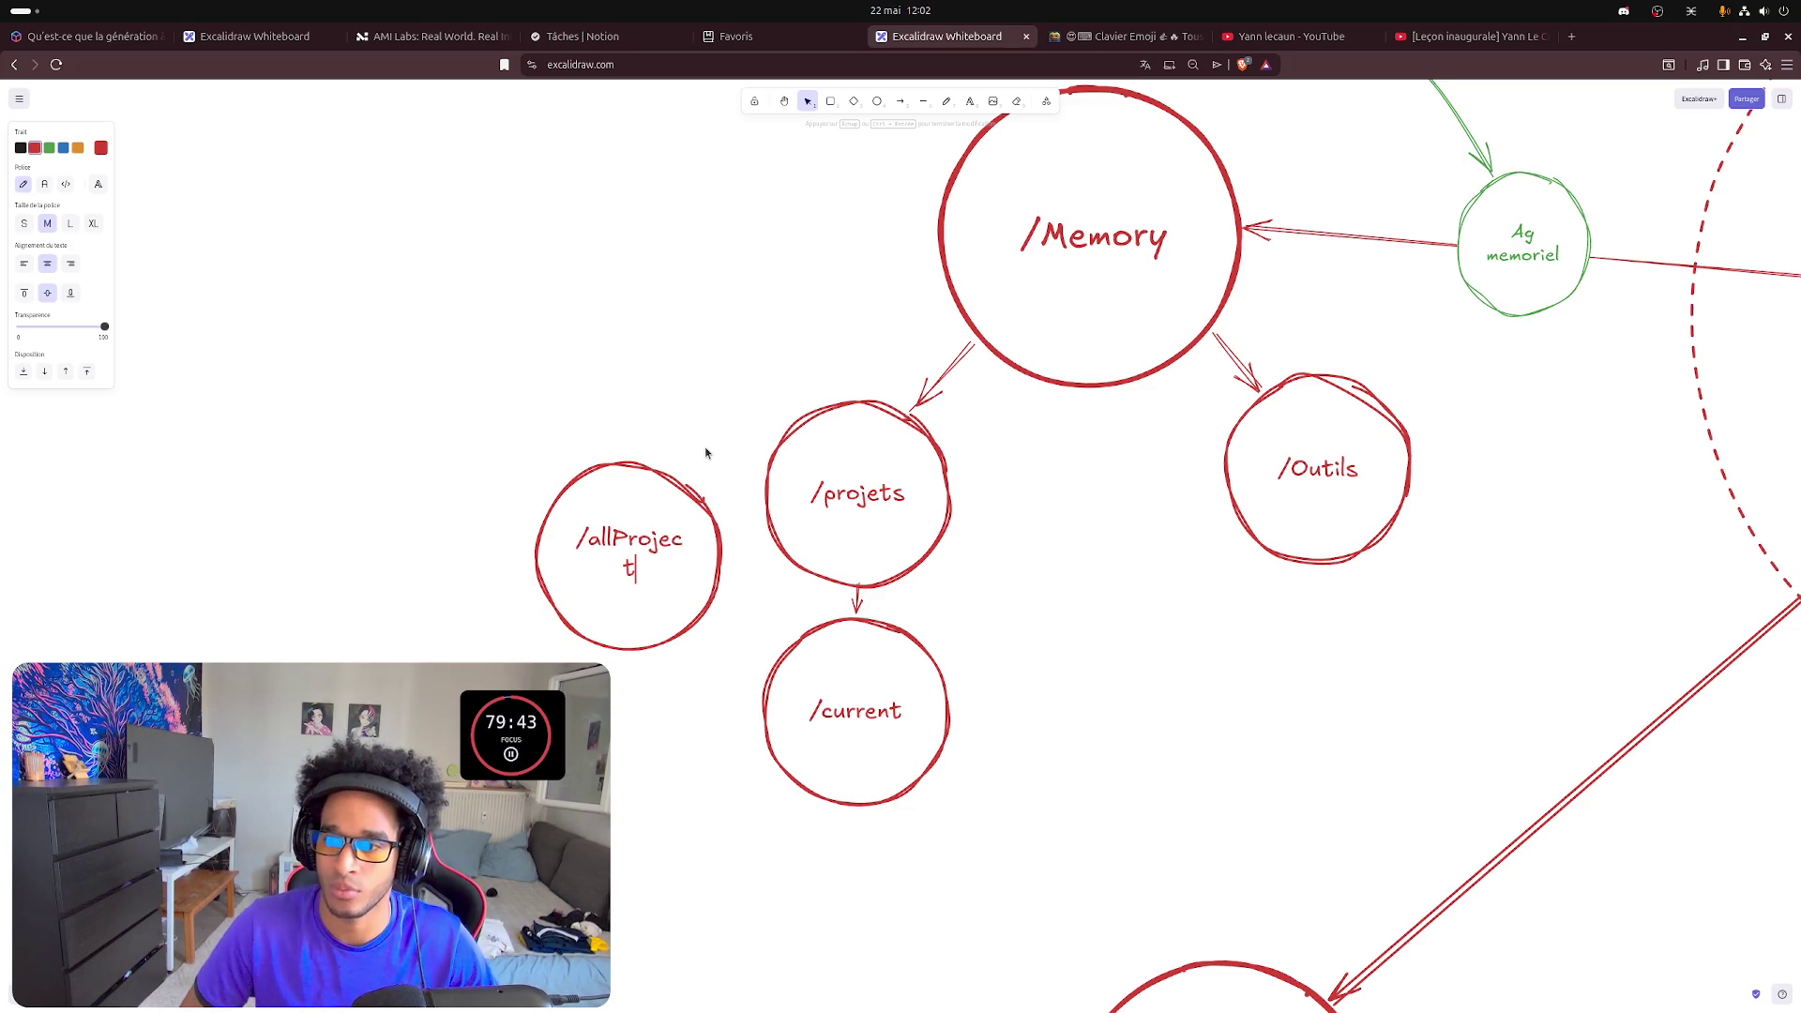
{"action": "key", "text": "Left"}
{"action": "key", "text": "BackSpace"}
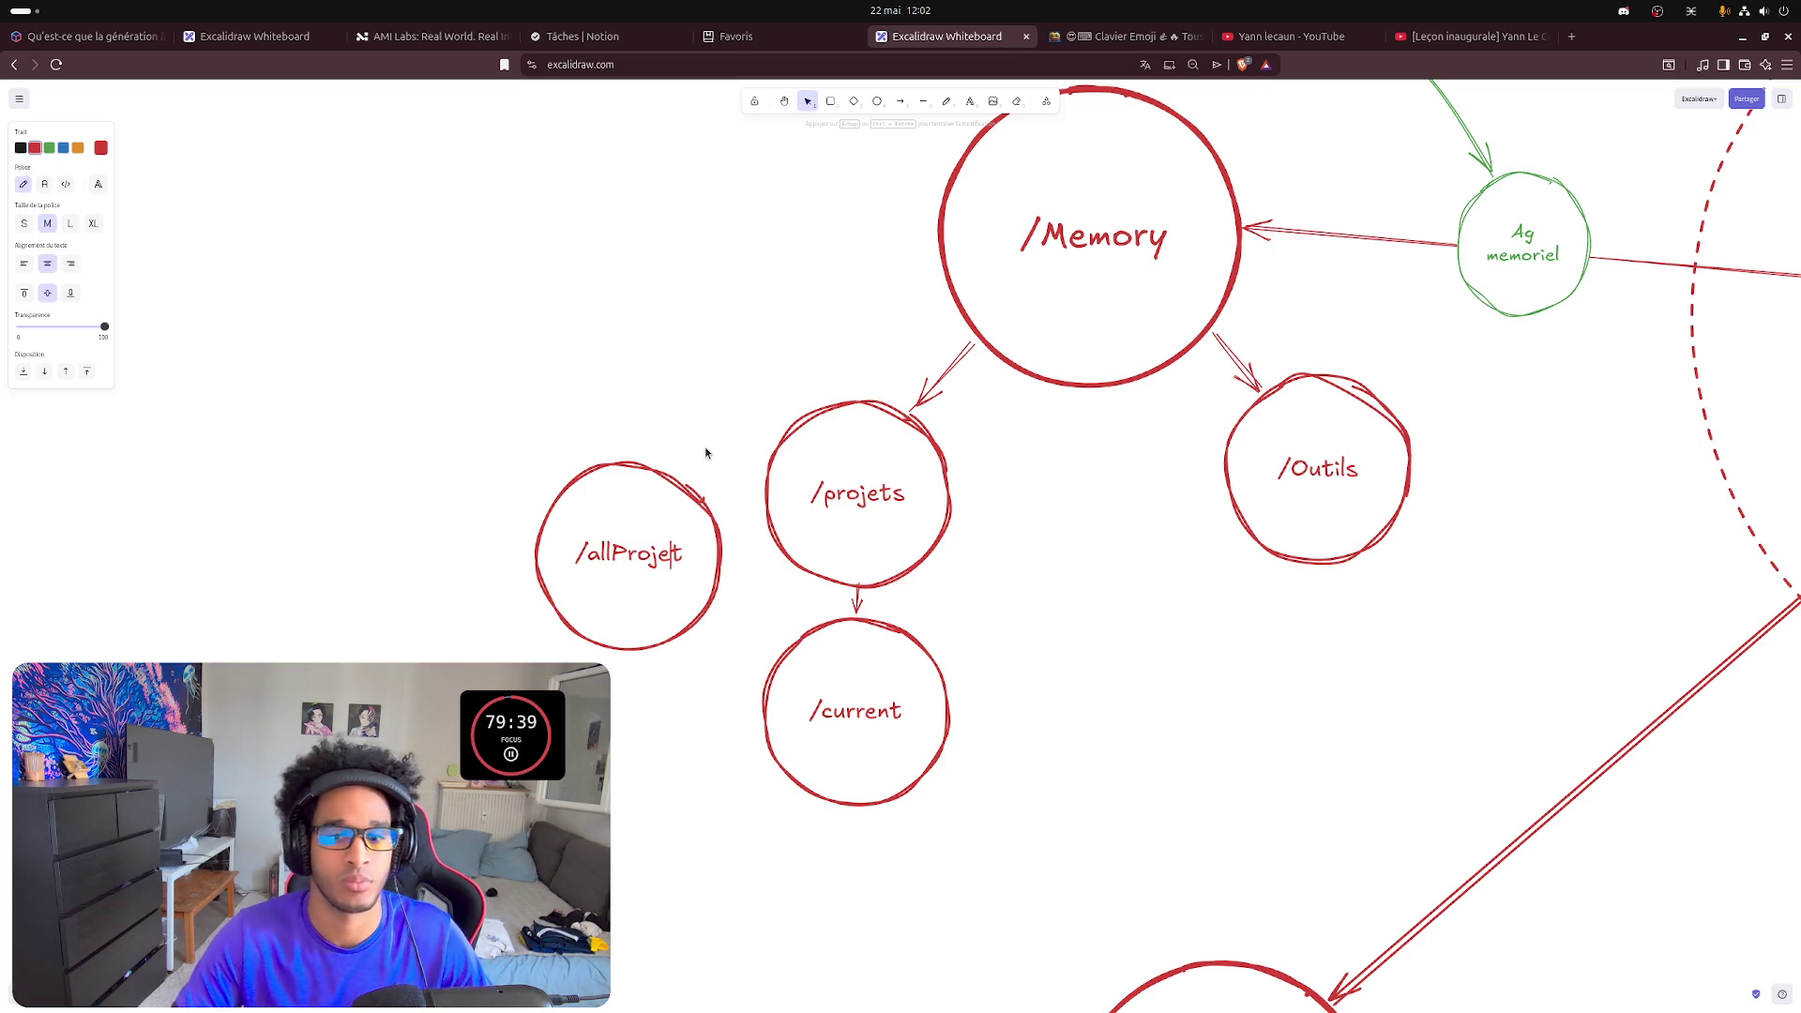
{"action": "left_click", "coordinate": [706, 452]}
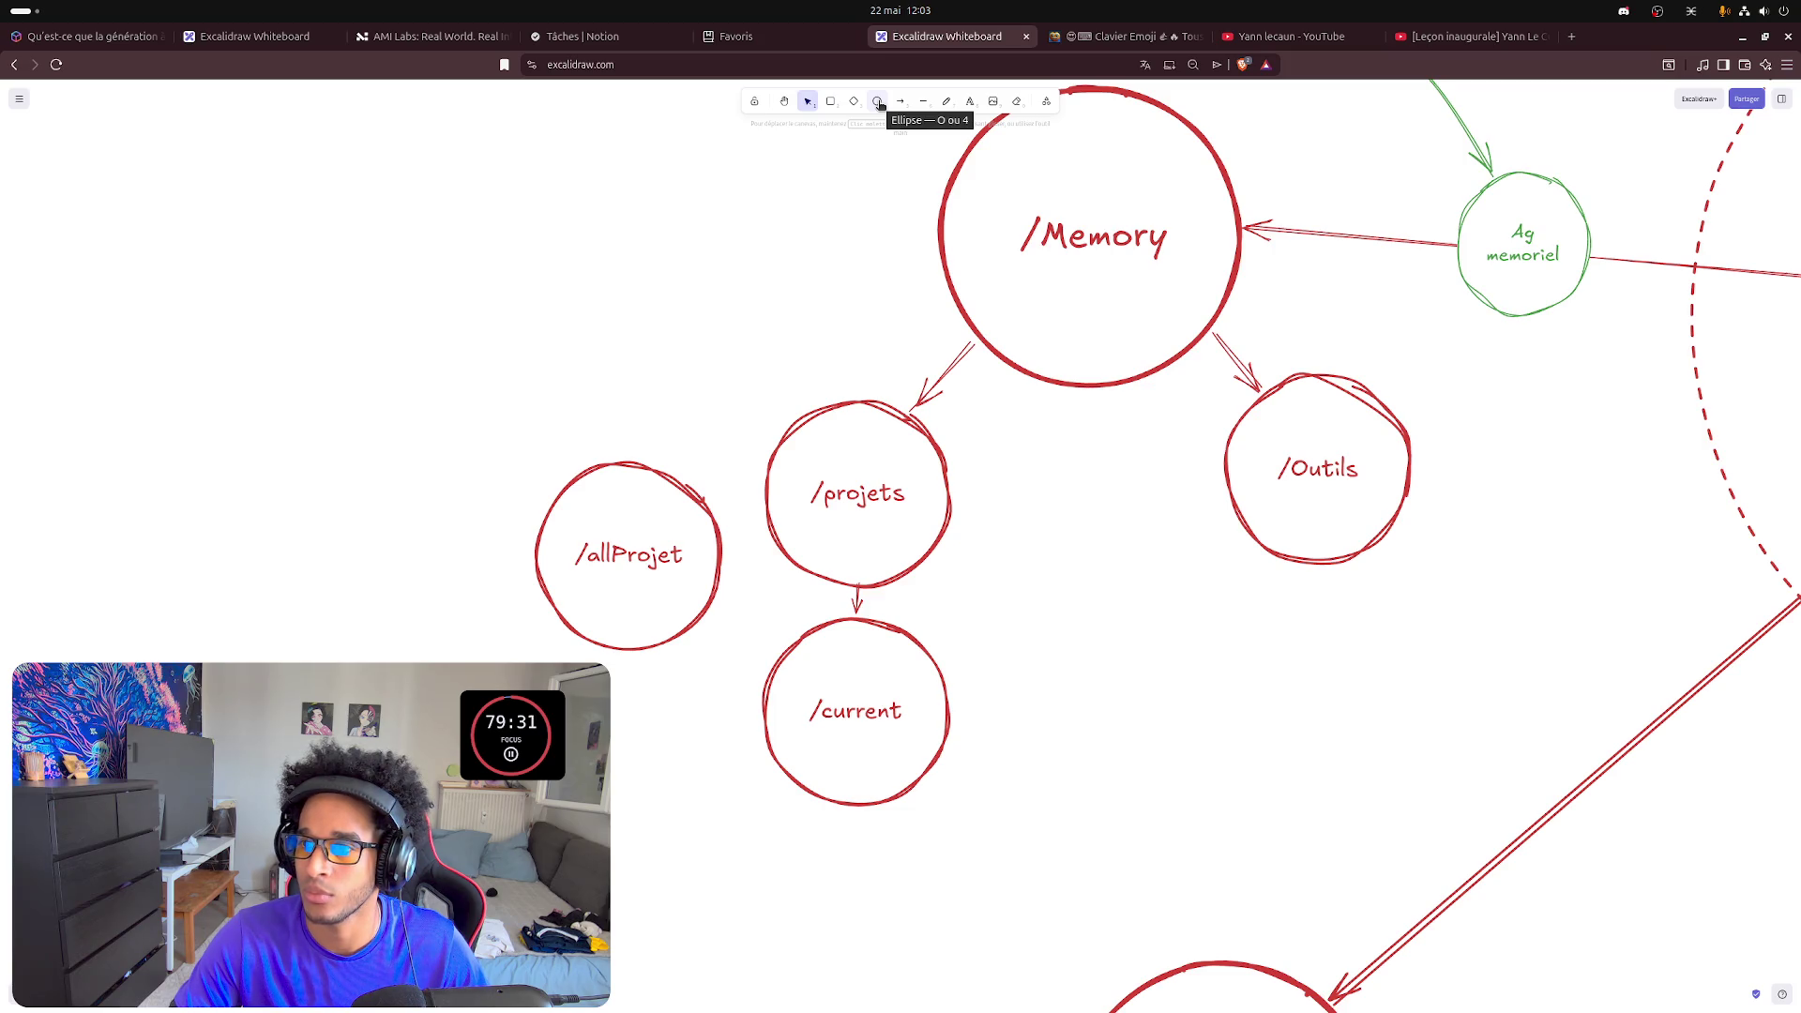
- Draw a transparent-background ellipse around /allProjet and narrow it to fit
{"action": "left_click", "coordinate": [879, 103]}
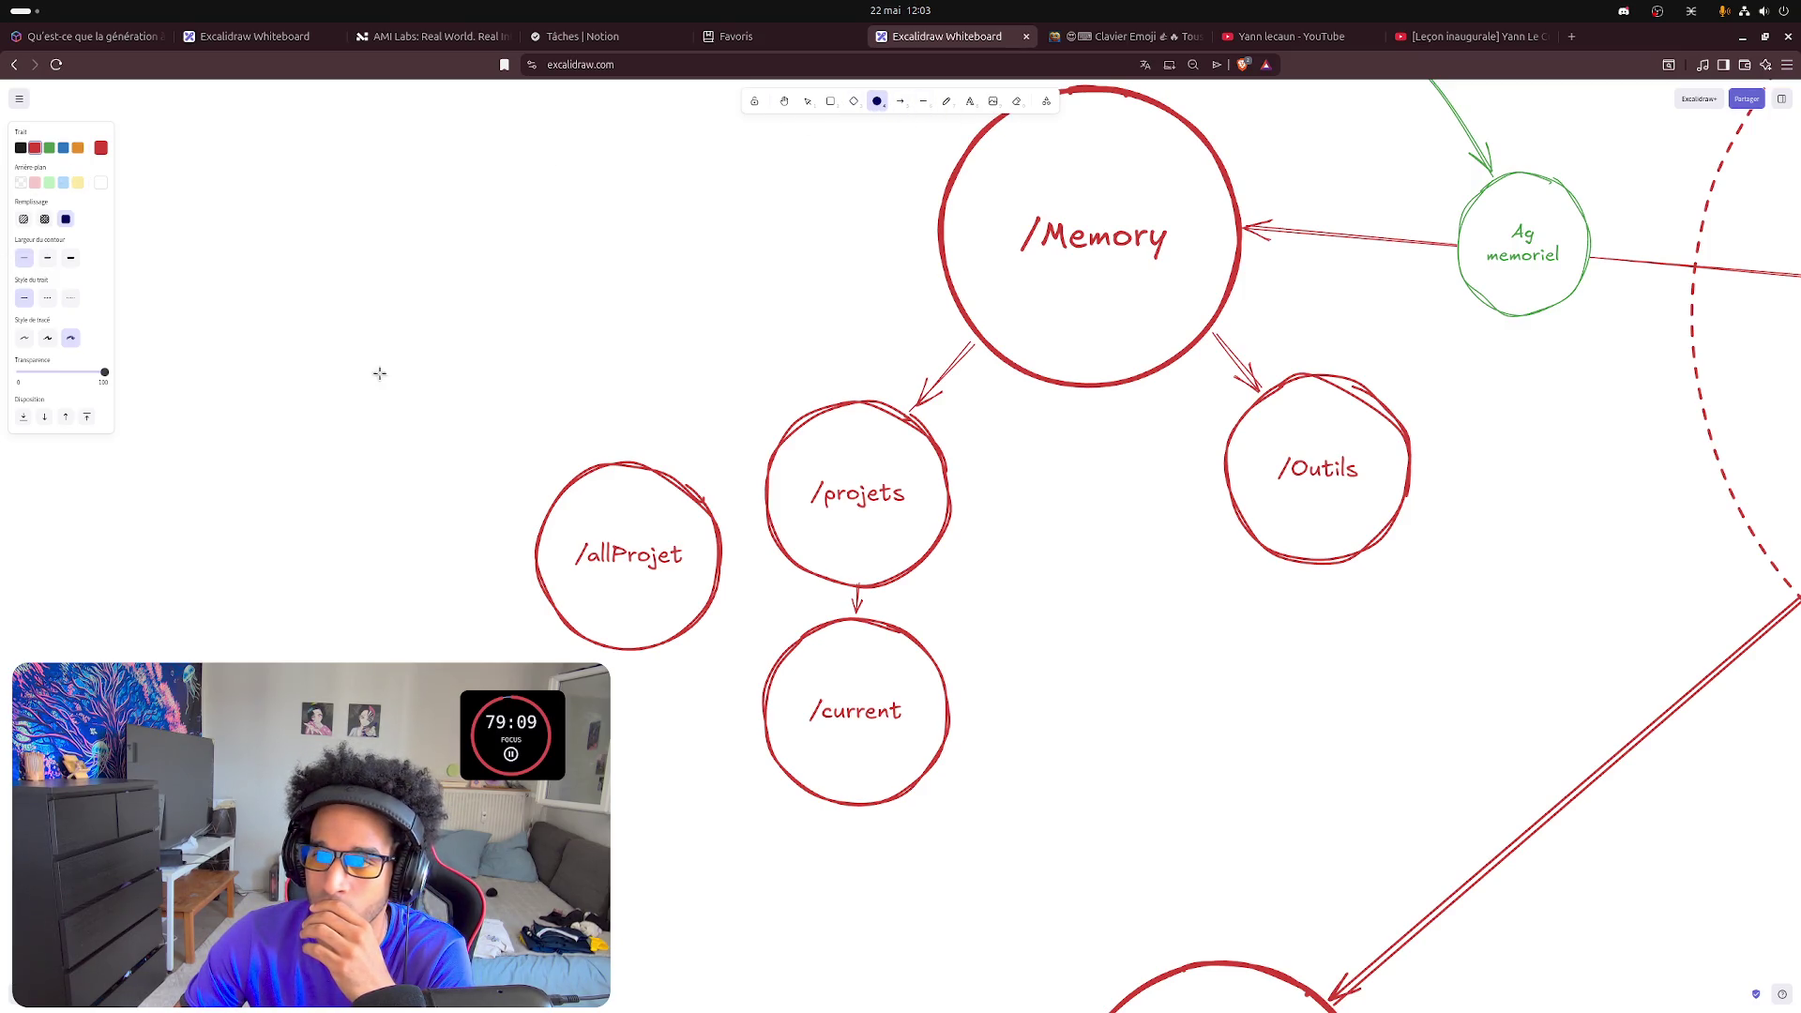
{"action": "left_click_drag", "start_coordinate": [485, 436], "coordinate": [752, 680]}
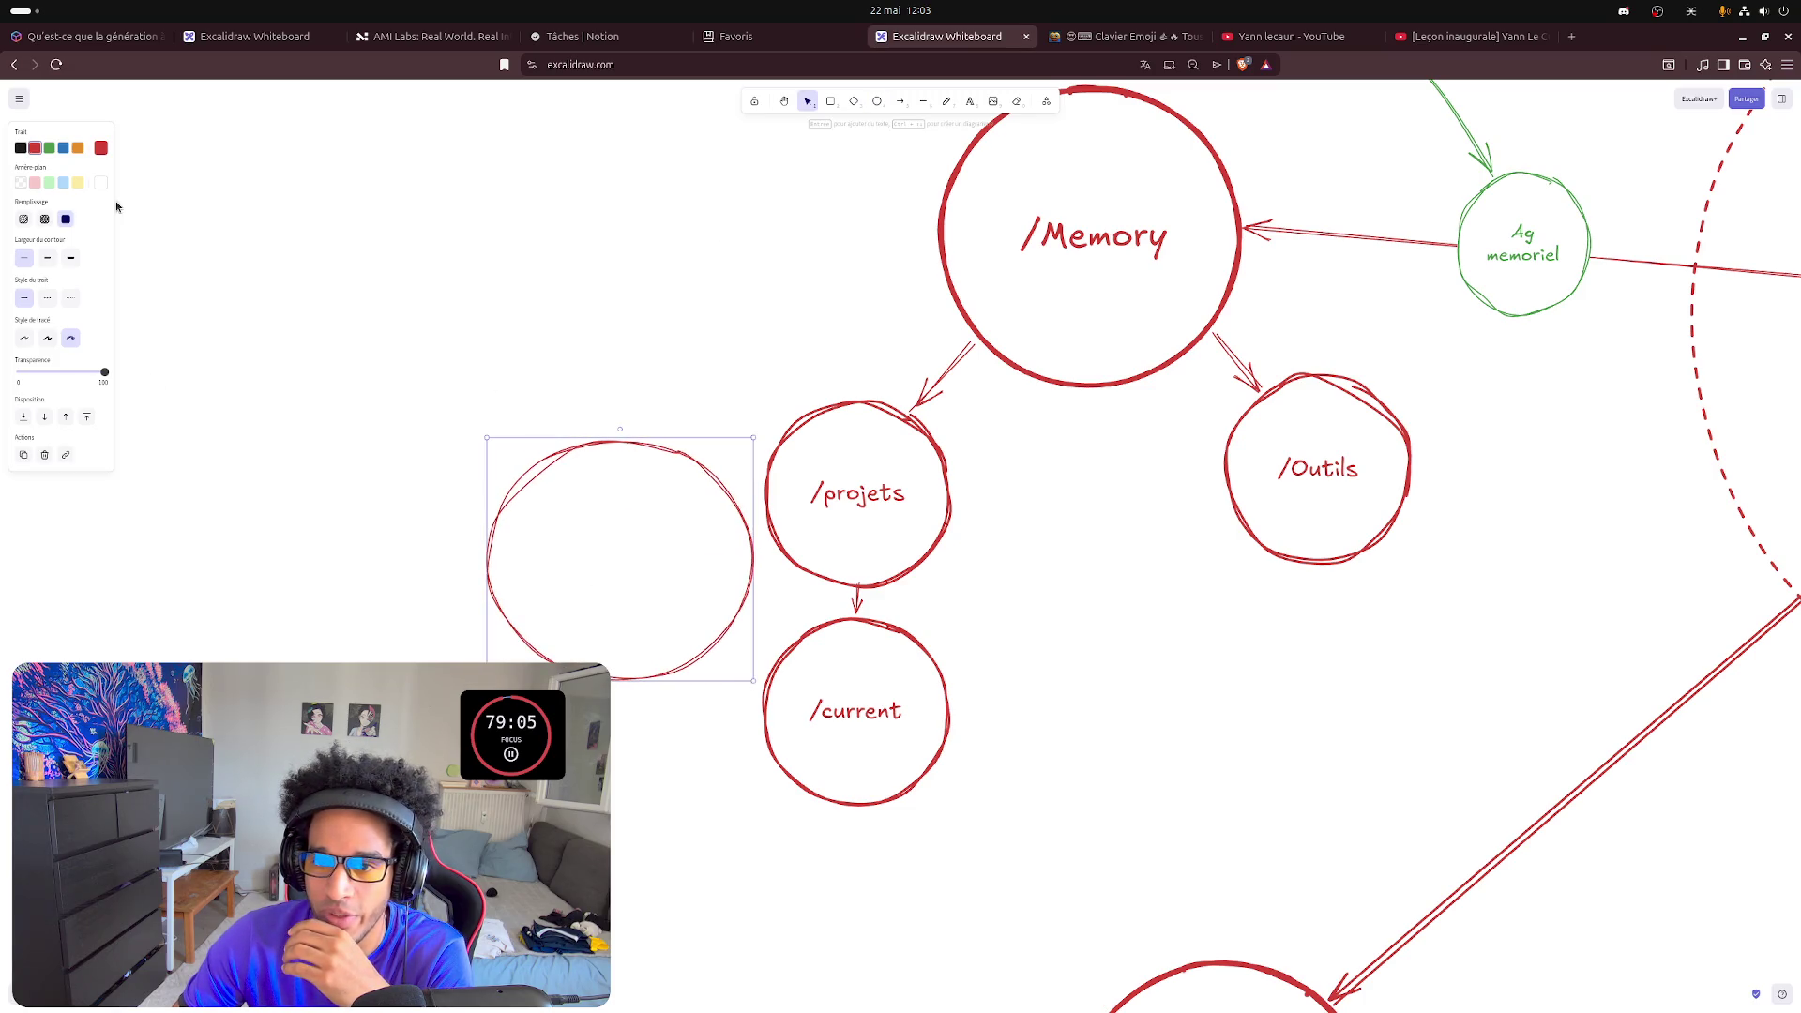
{"action": "left_click", "coordinate": [20, 183]}
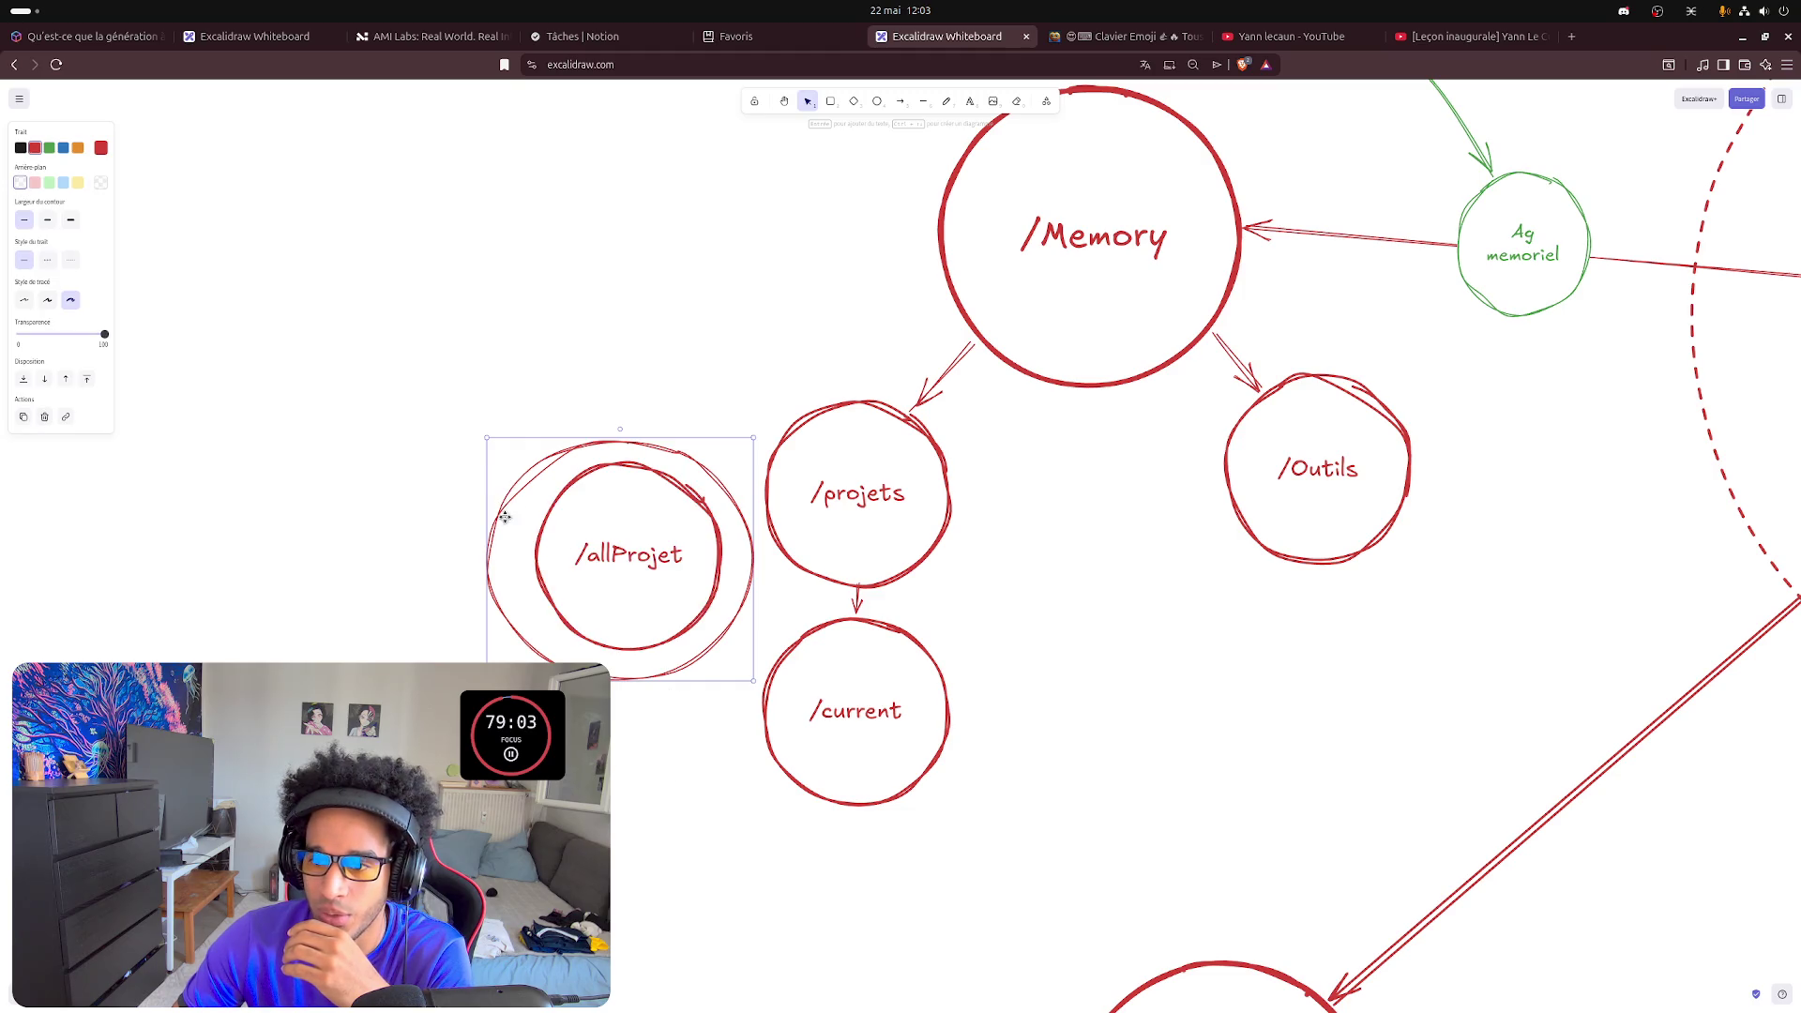
{"action": "left_click_drag", "start_coordinate": [490, 548], "coordinate": [505, 549]}
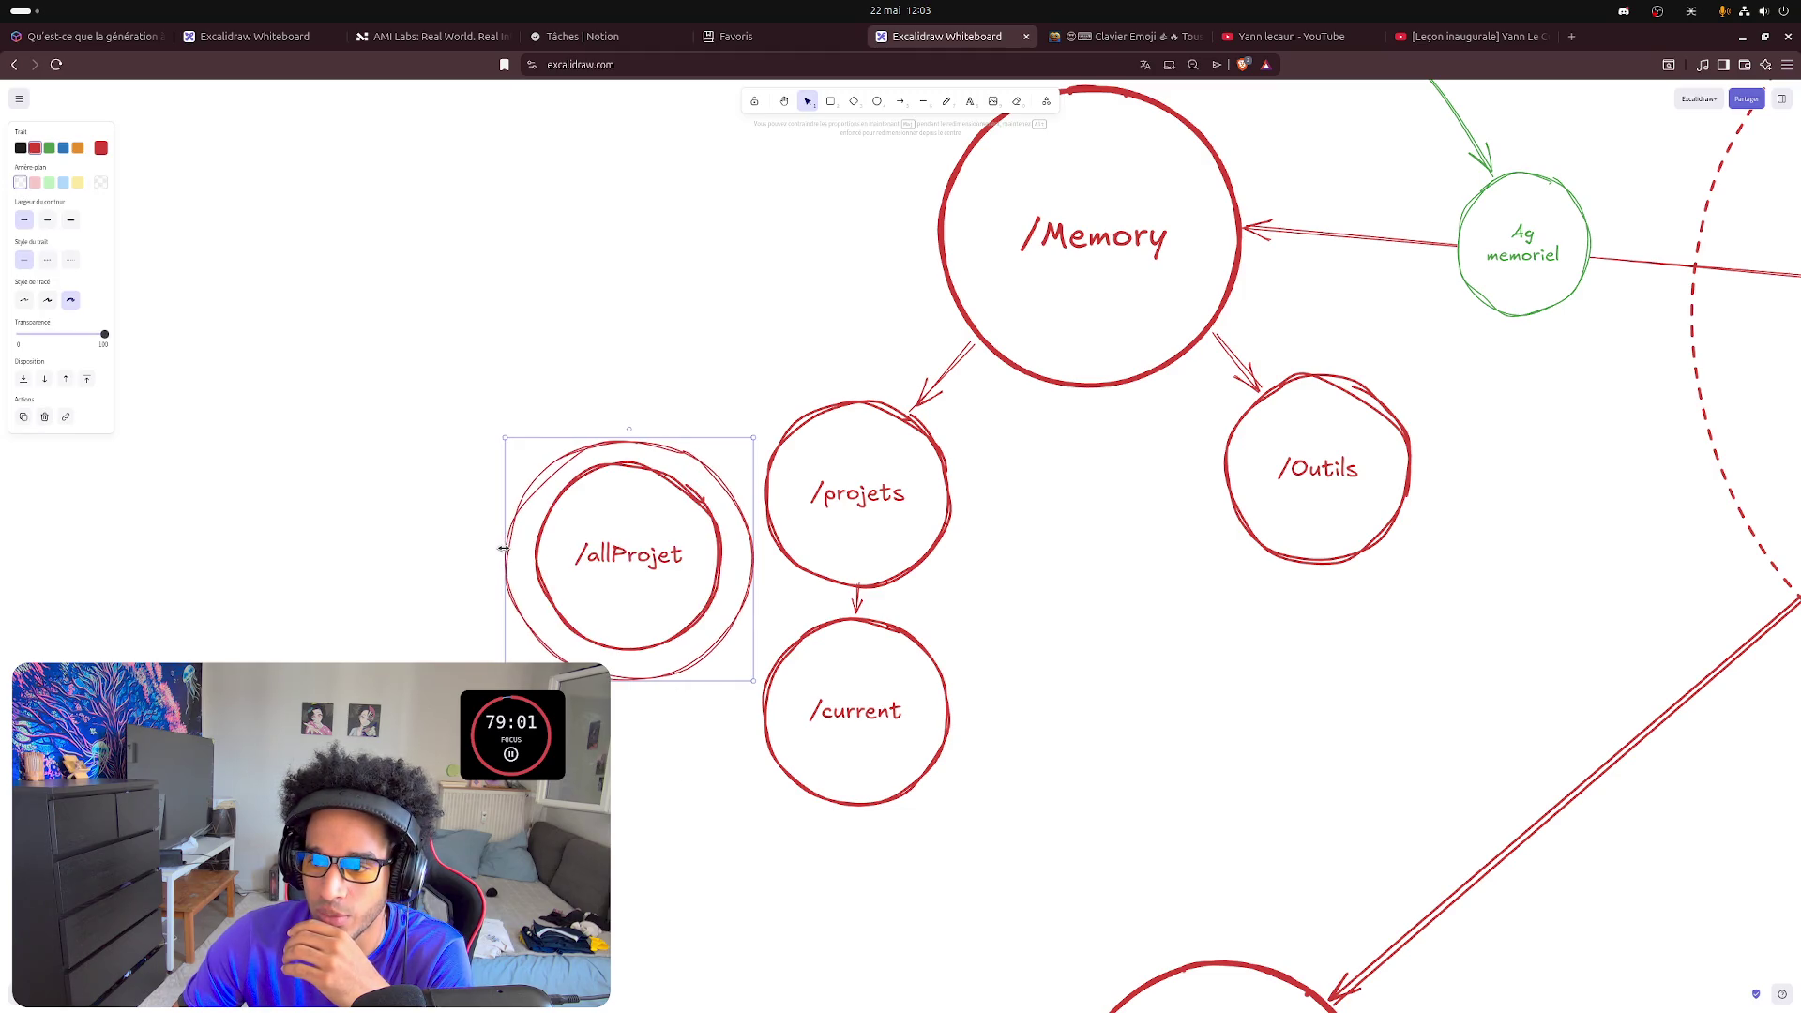
{"action": "left_click_drag", "start_coordinate": [755, 552], "coordinate": [749, 553]}
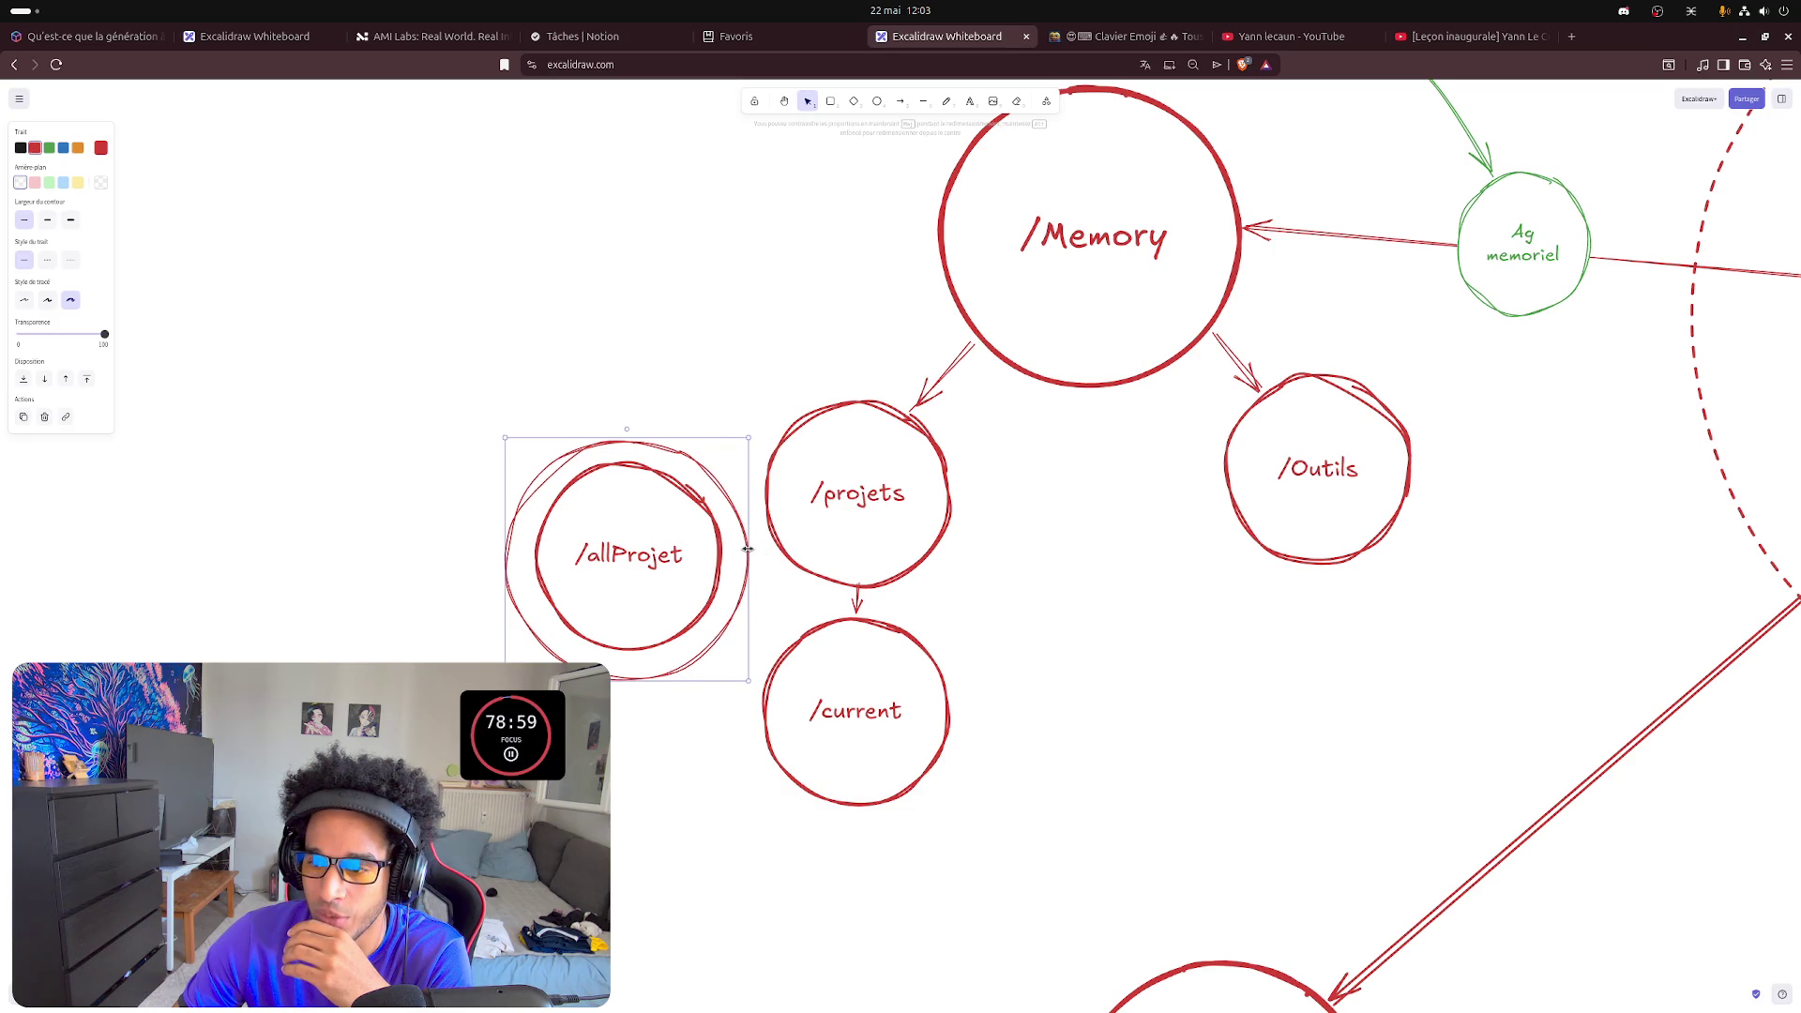
{"action": "left_click", "coordinate": [1066, 611]}
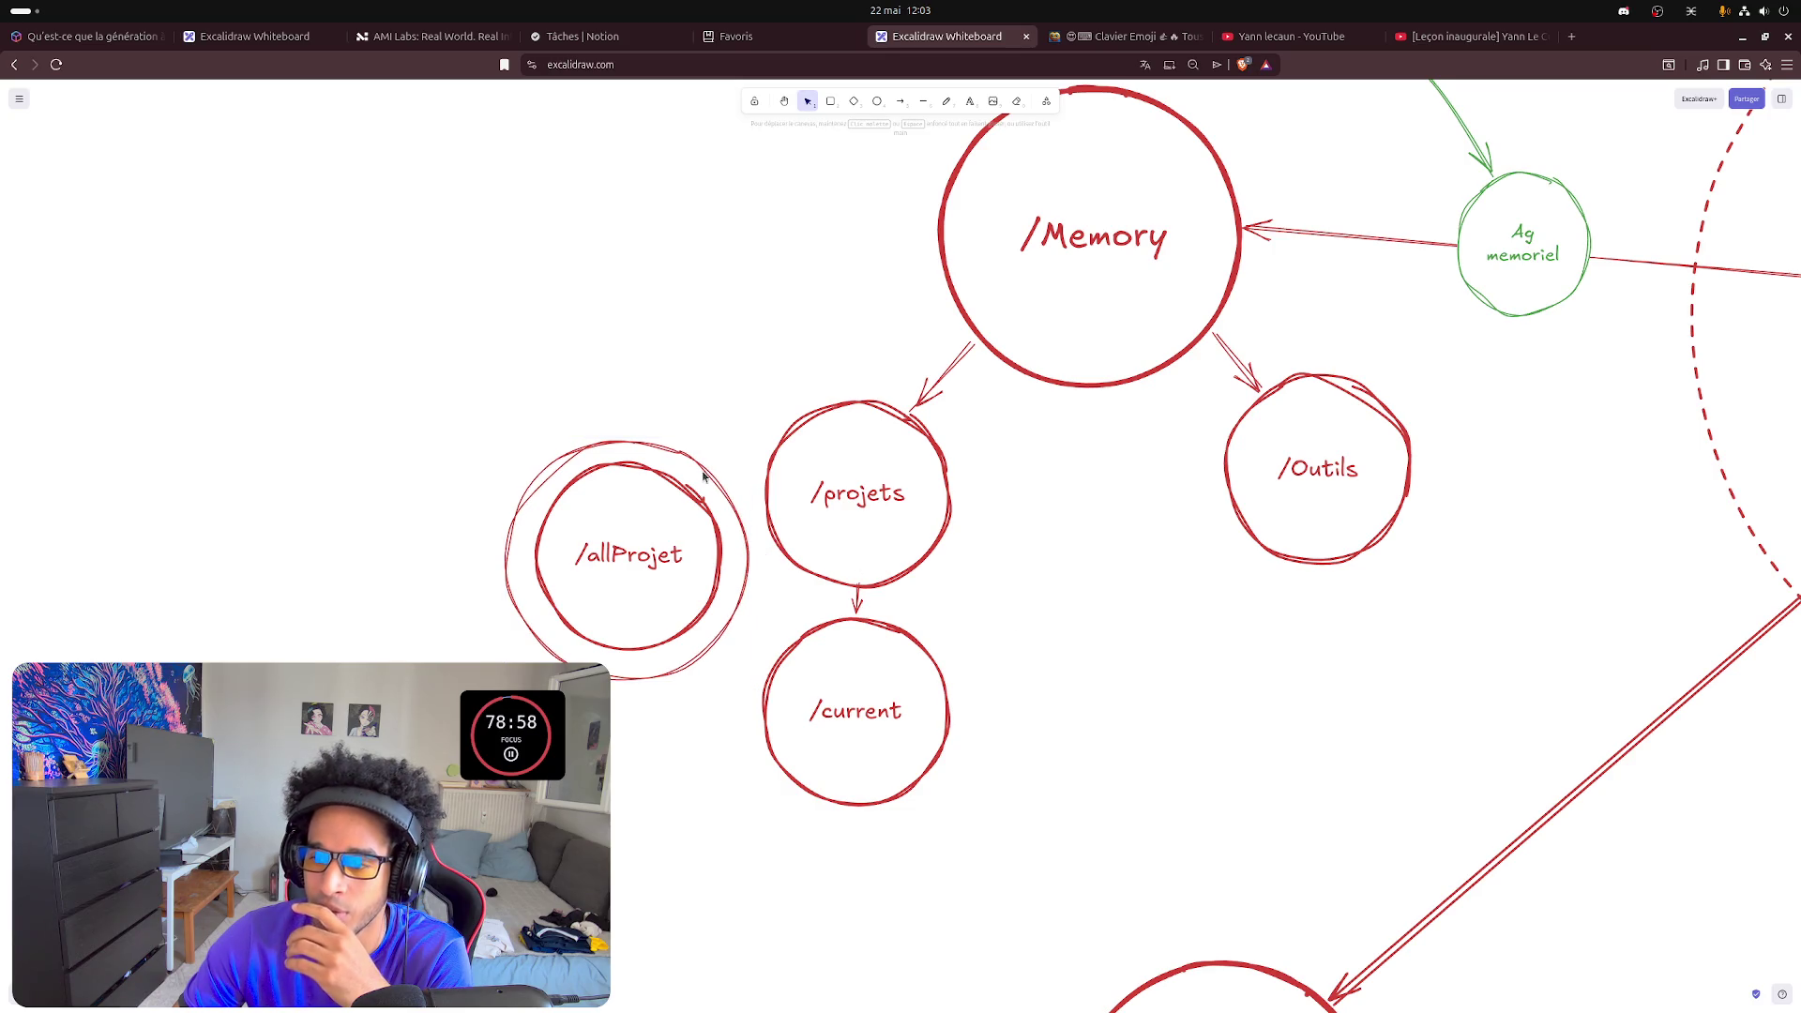
- Colour the outer ring around /allProjet blue, abandoning an empty text label afterwards
{"action": "left_click", "coordinate": [619, 441]}
{"action": "left_click", "coordinate": [62, 148]}
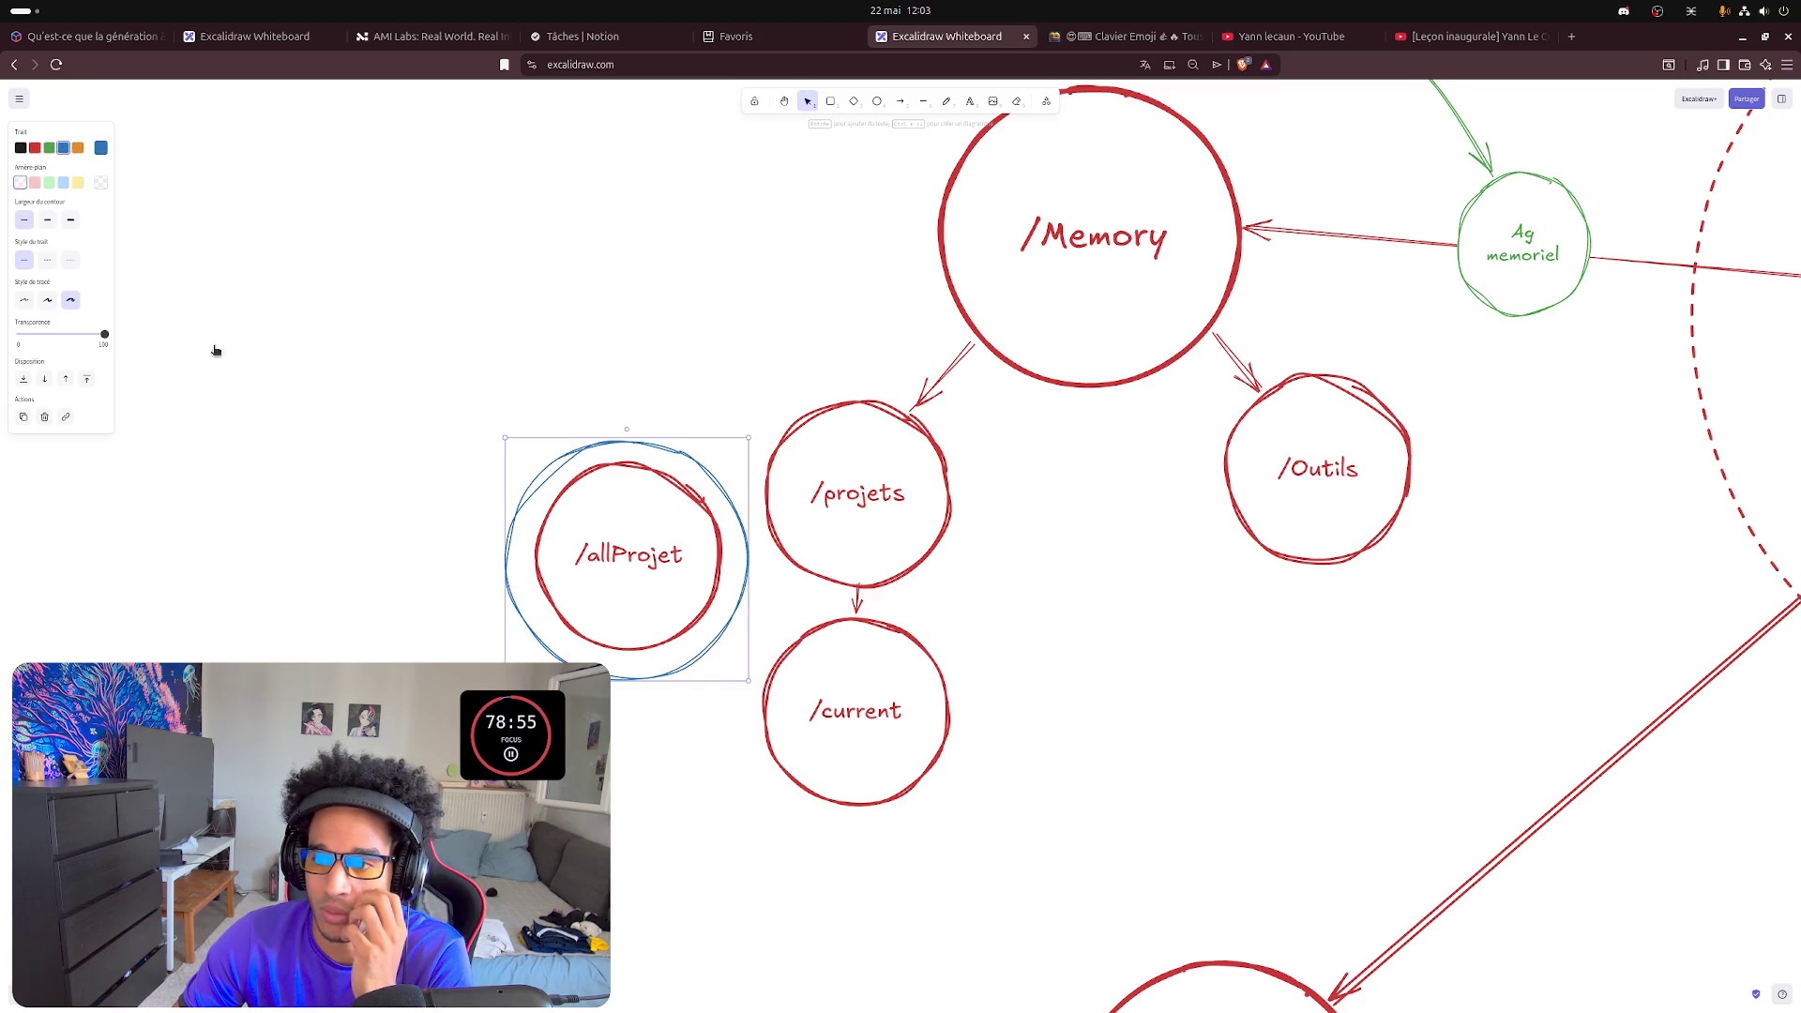
{"action": "left_click", "coordinate": [317, 630]}
{"action": "left_click", "coordinate": [969, 101]}
{"action": "left_click", "coordinate": [286, 483]}
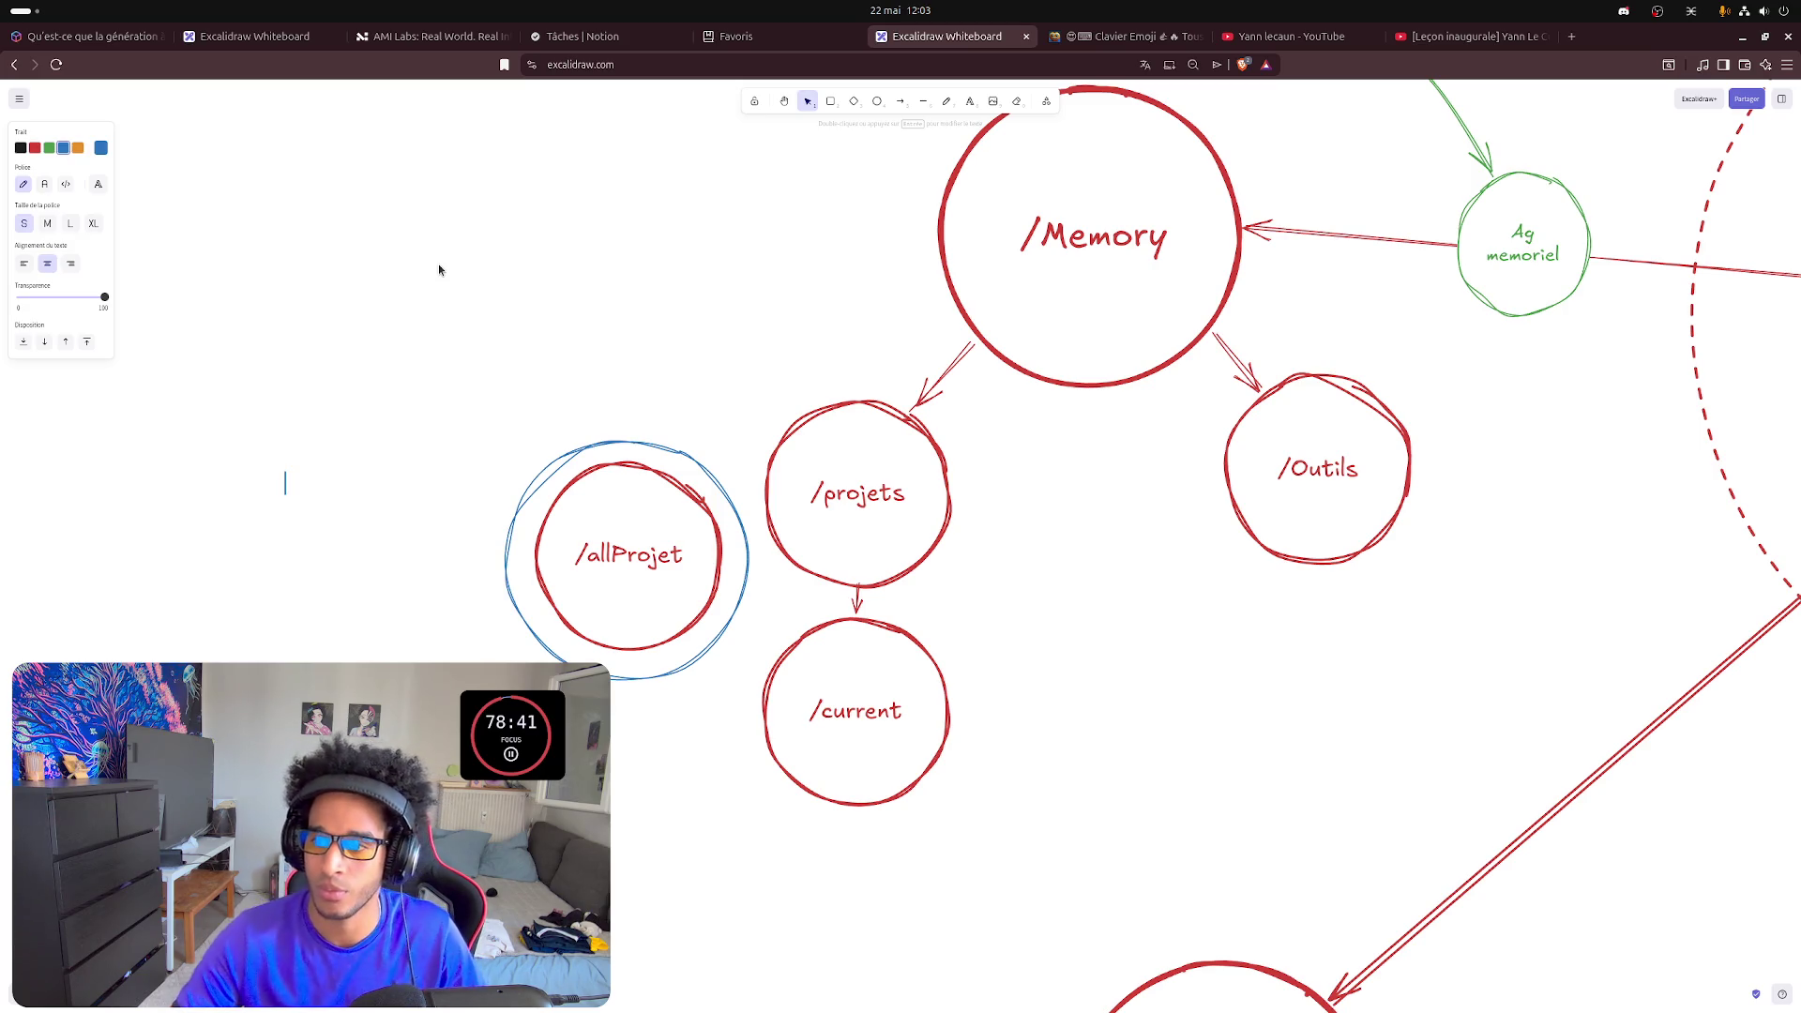
{"action": "left_click", "coordinate": [939, 689]}
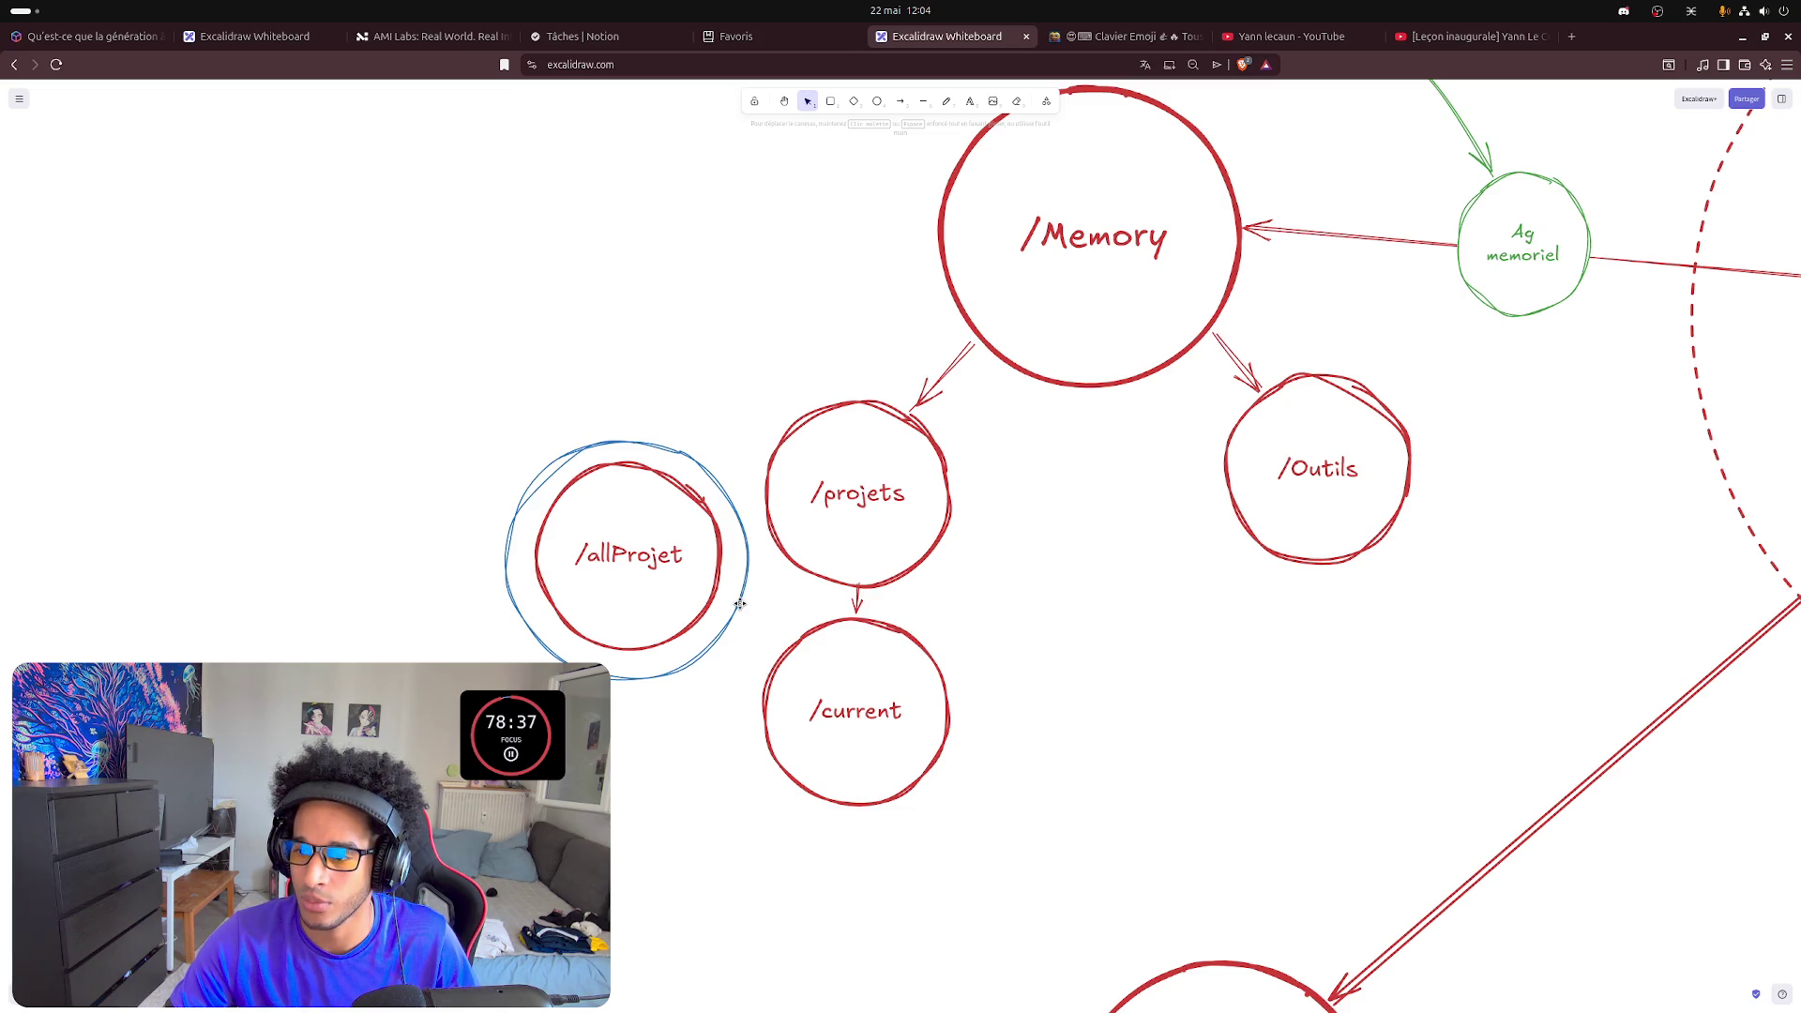
- Nudge /current slightly down and delete the arrow from /projets to /current
{"action": "left_click_drag", "start_coordinate": [803, 641], "coordinate": [804, 658]}
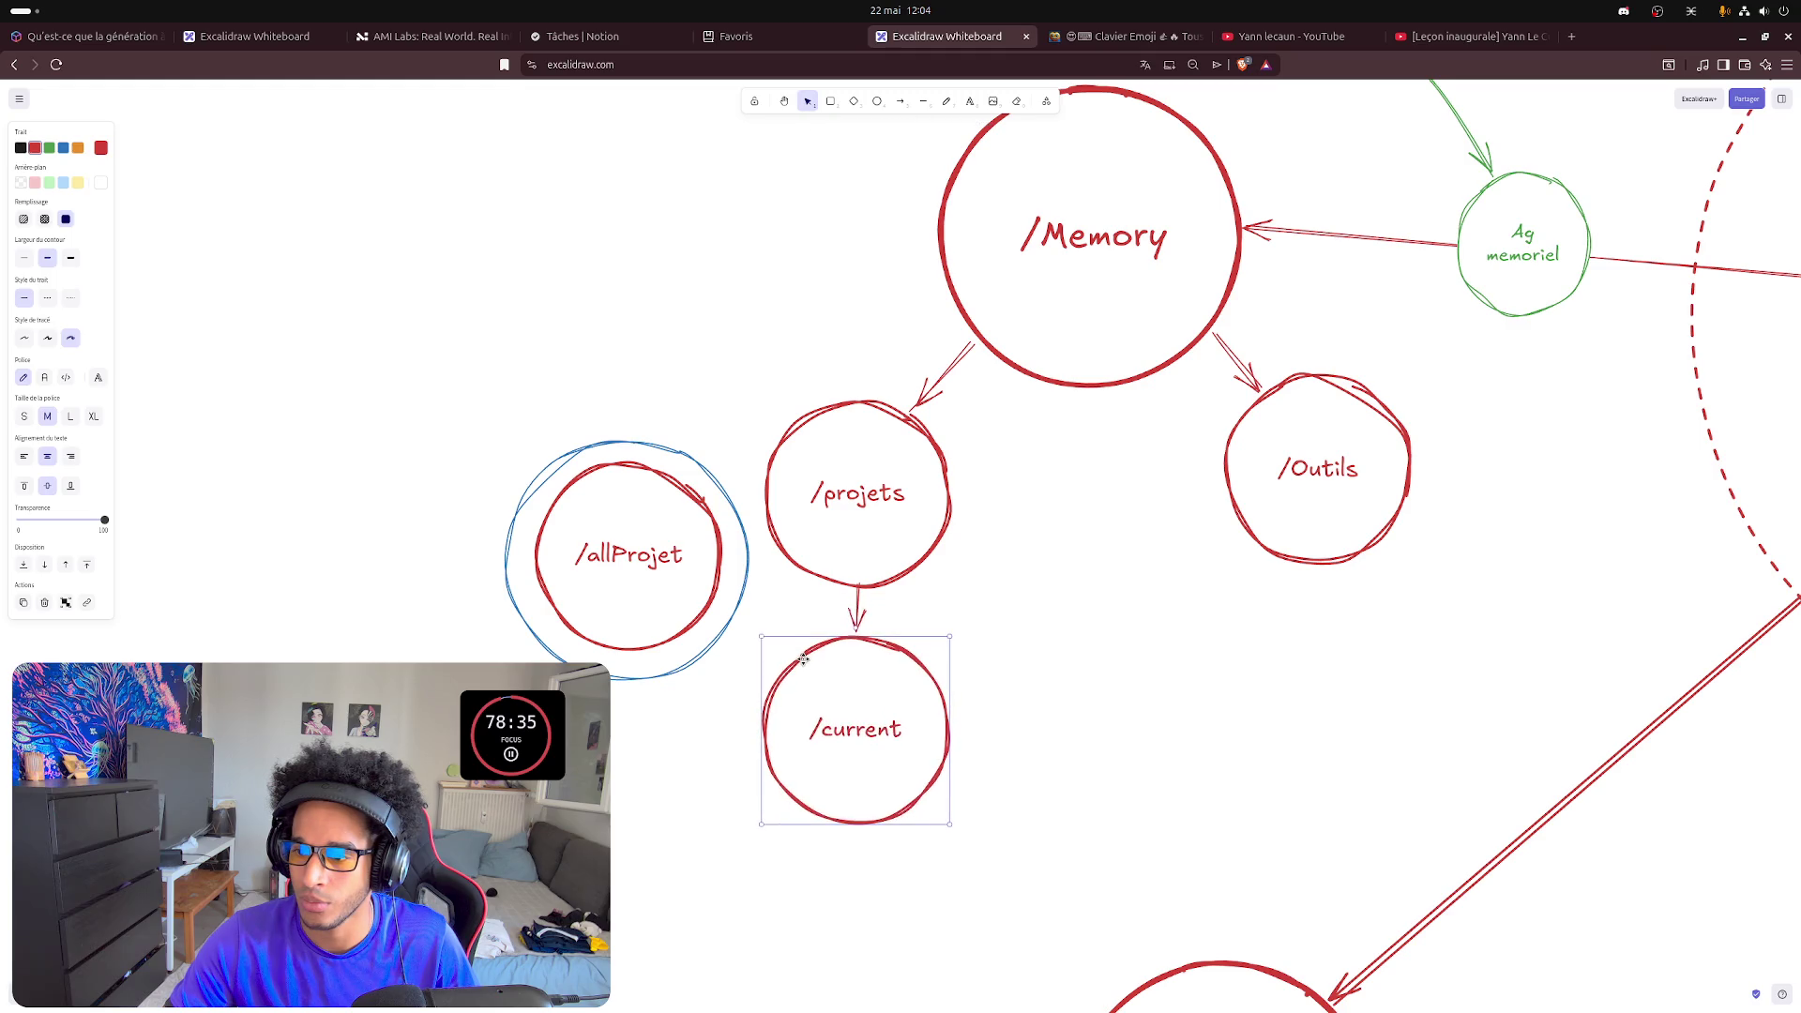
{"action": "left_click", "coordinate": [1064, 703]}
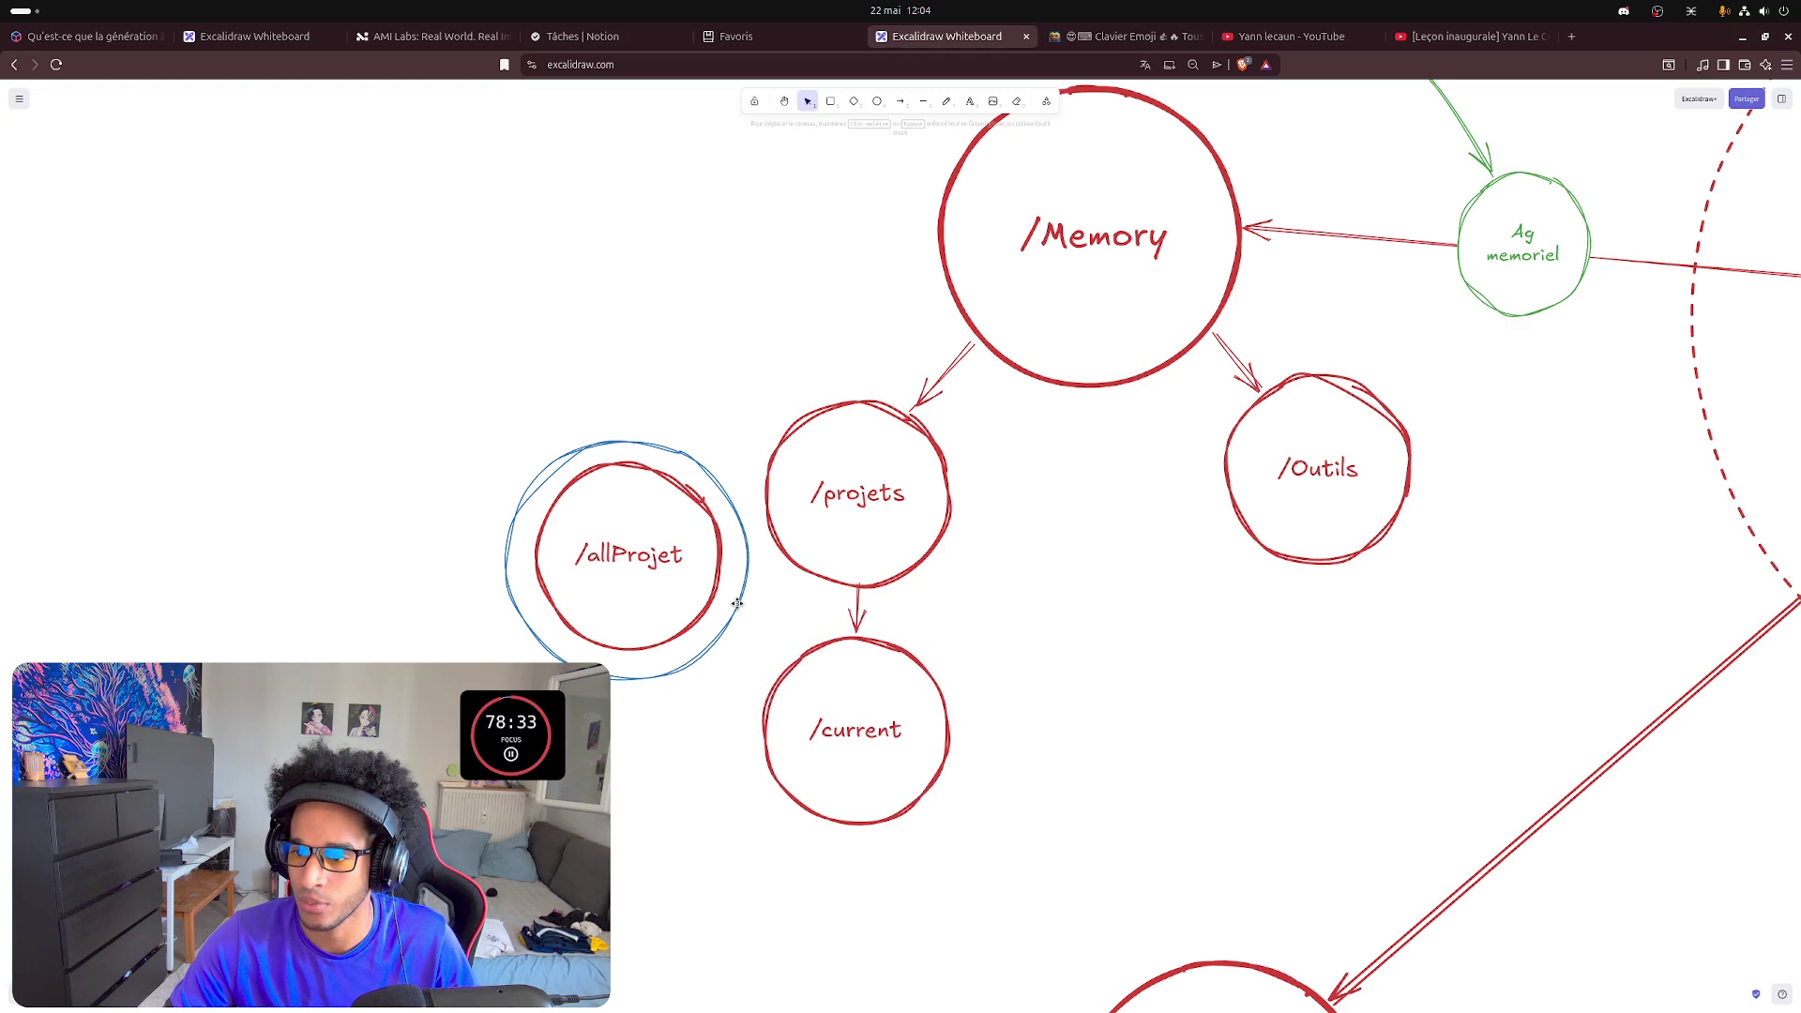
{"action": "left_click", "coordinate": [853, 623]}
{"action": "key", "text": "Delete"}
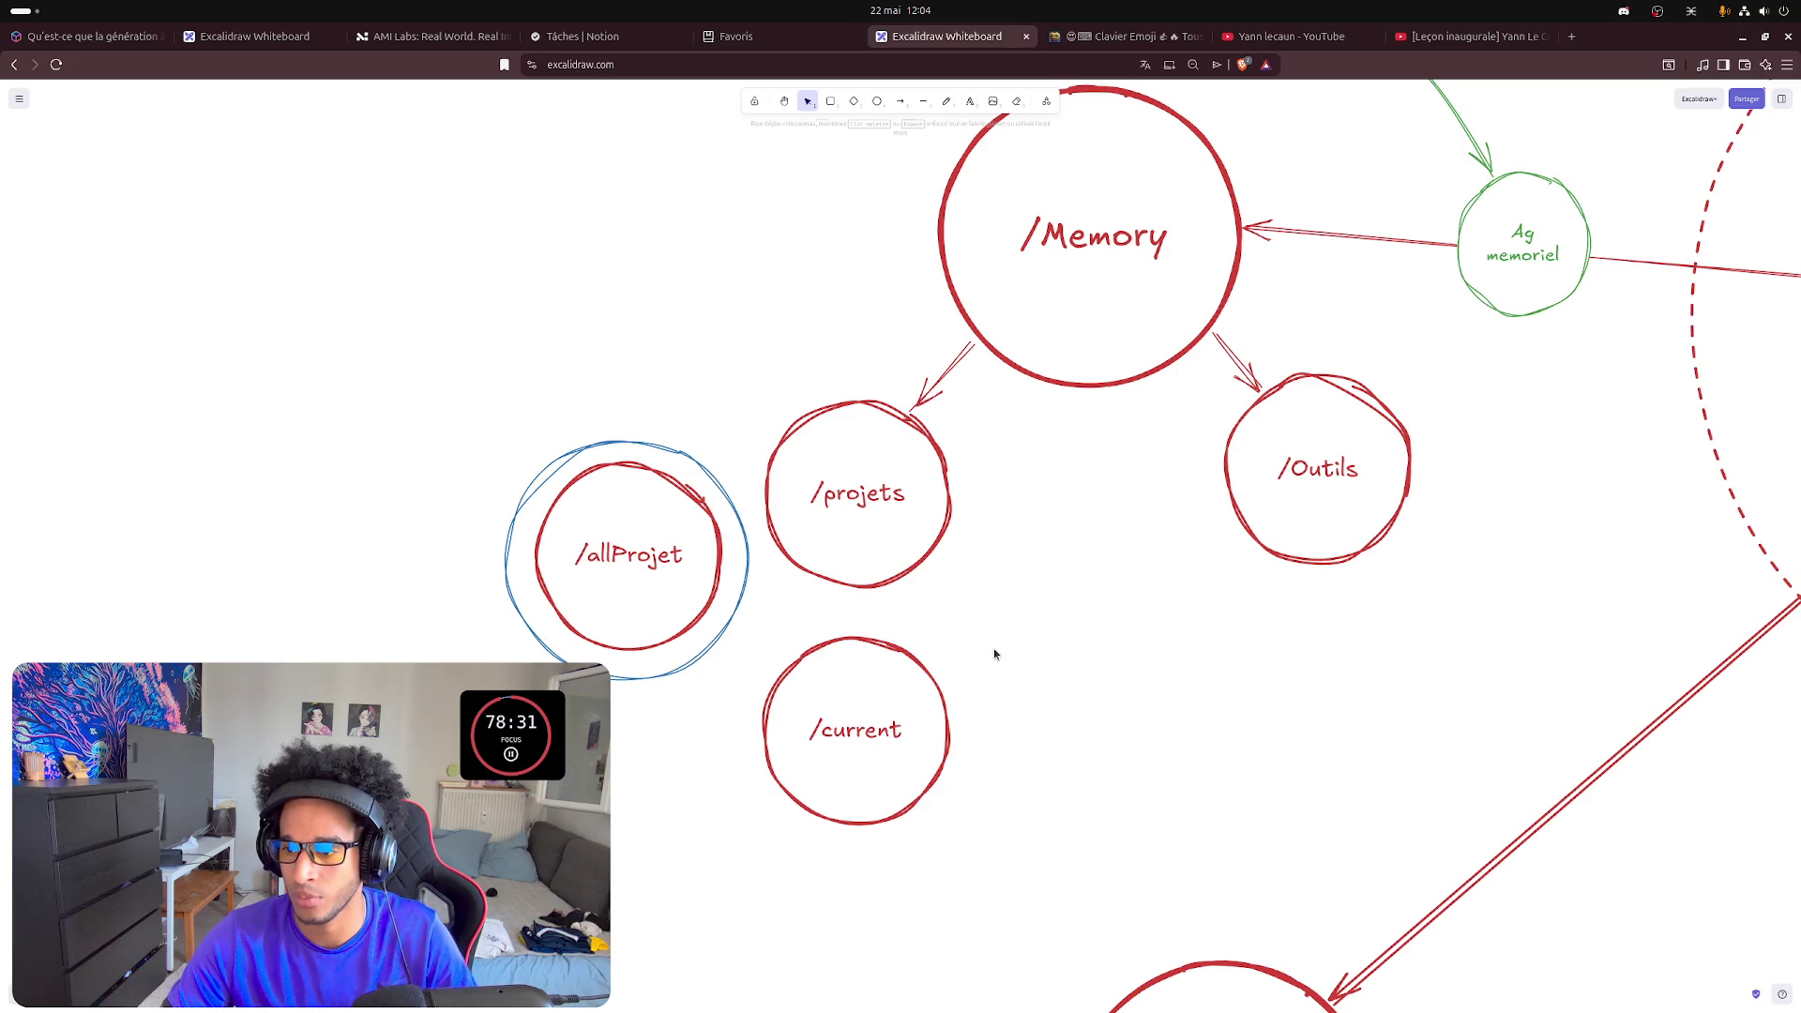
- Copy the blue /allProjet ring and centre the pasted copy on /current
{"action": "left_click", "coordinate": [741, 616]}
{"action": "key", "text": "ctrl+c"}
{"action": "key", "text": "ctrl+v"}
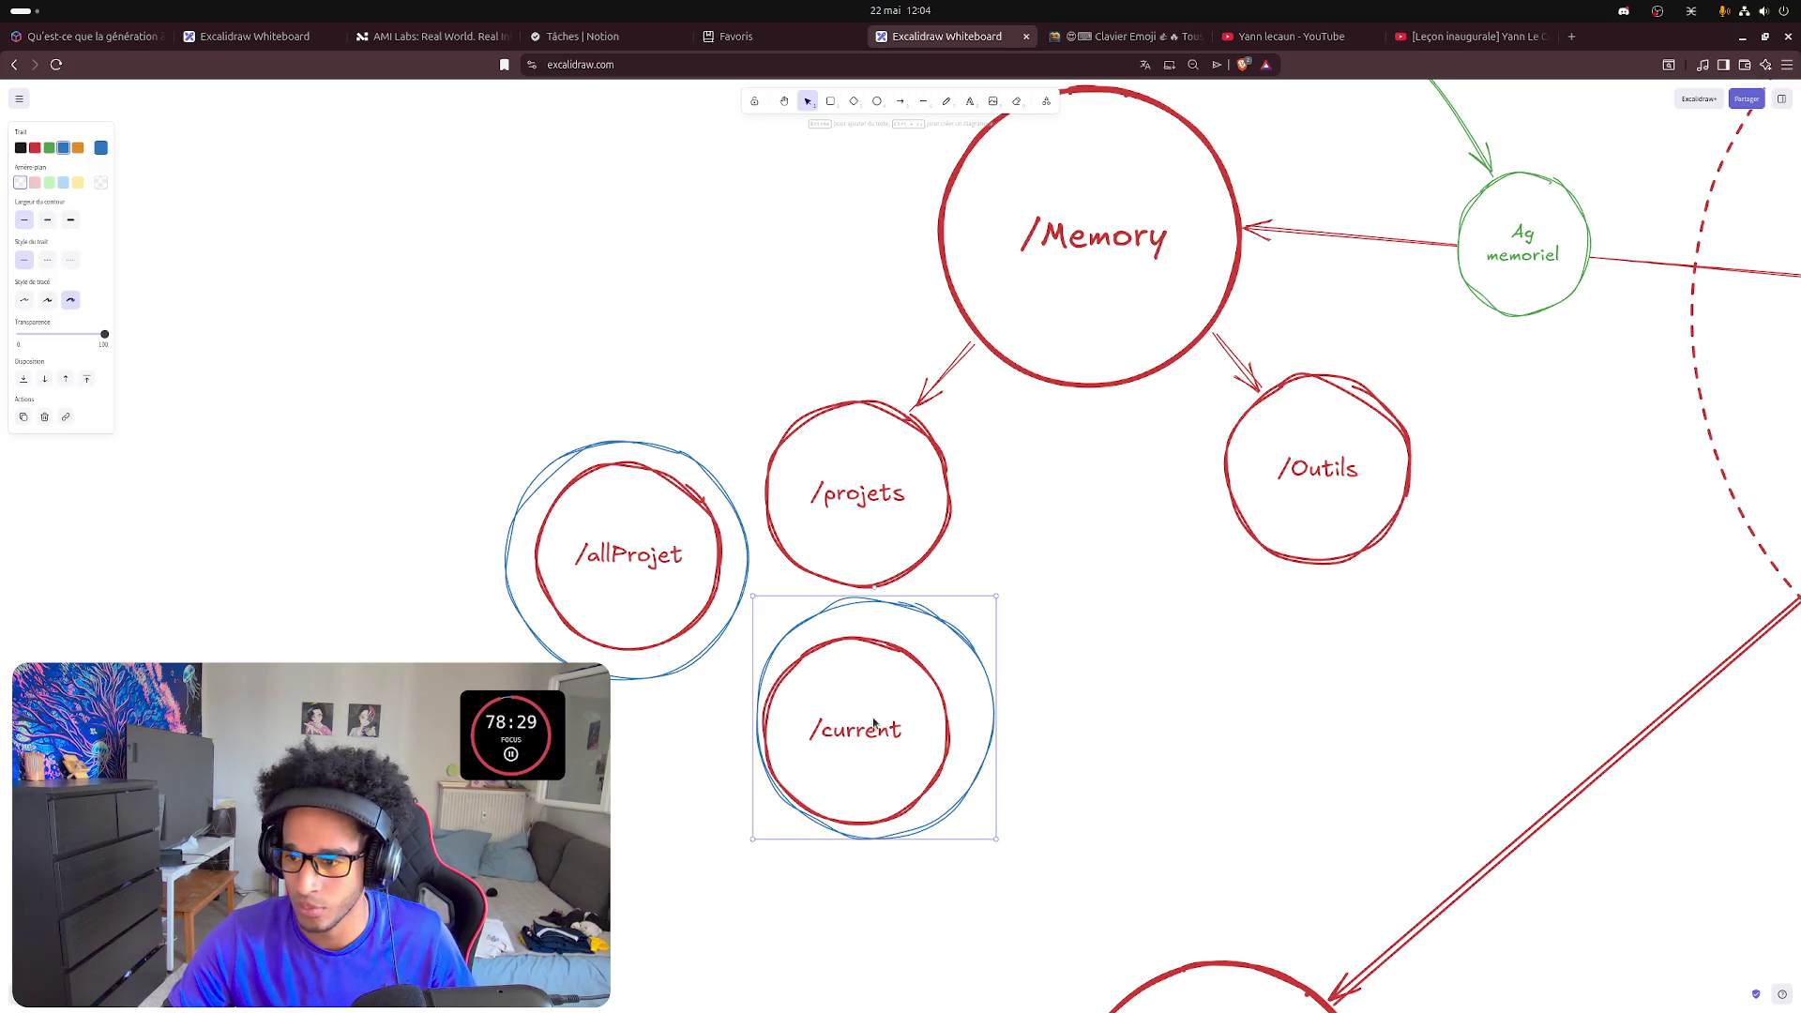
{"action": "left_click_drag", "start_coordinate": [951, 655], "coordinate": [939, 661]}
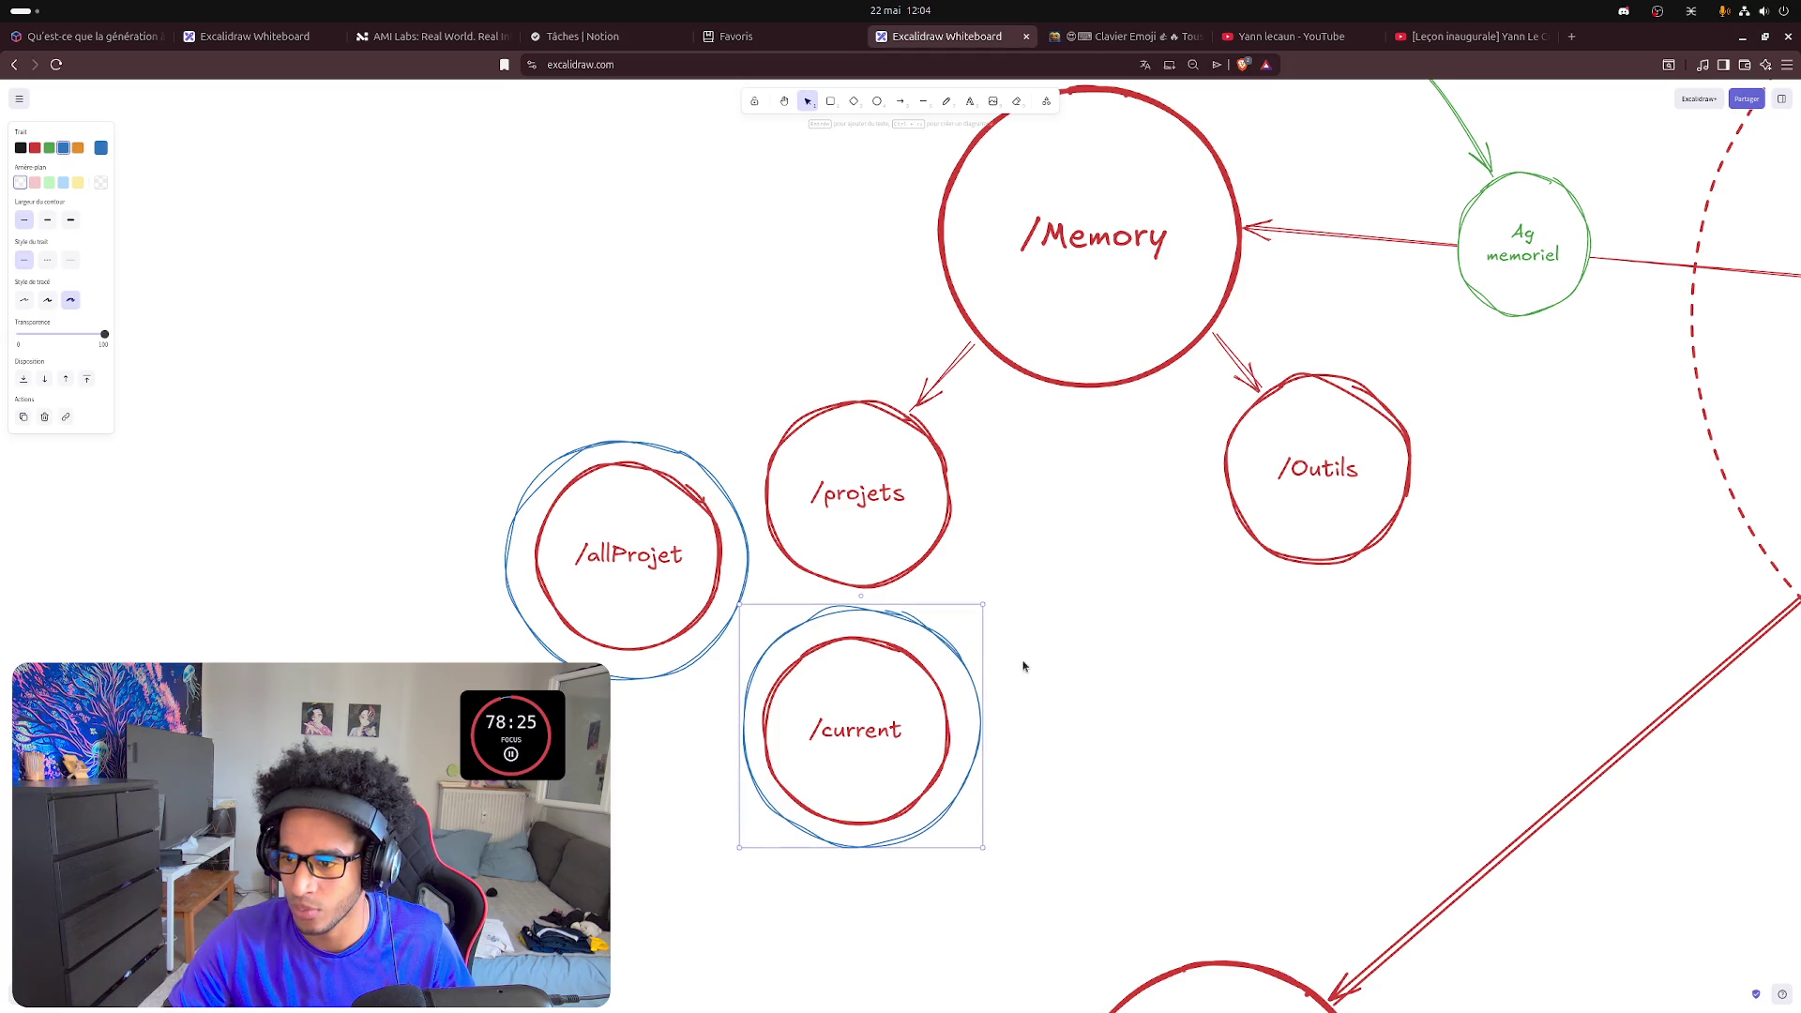
{"action": "left_click", "coordinate": [1053, 666]}
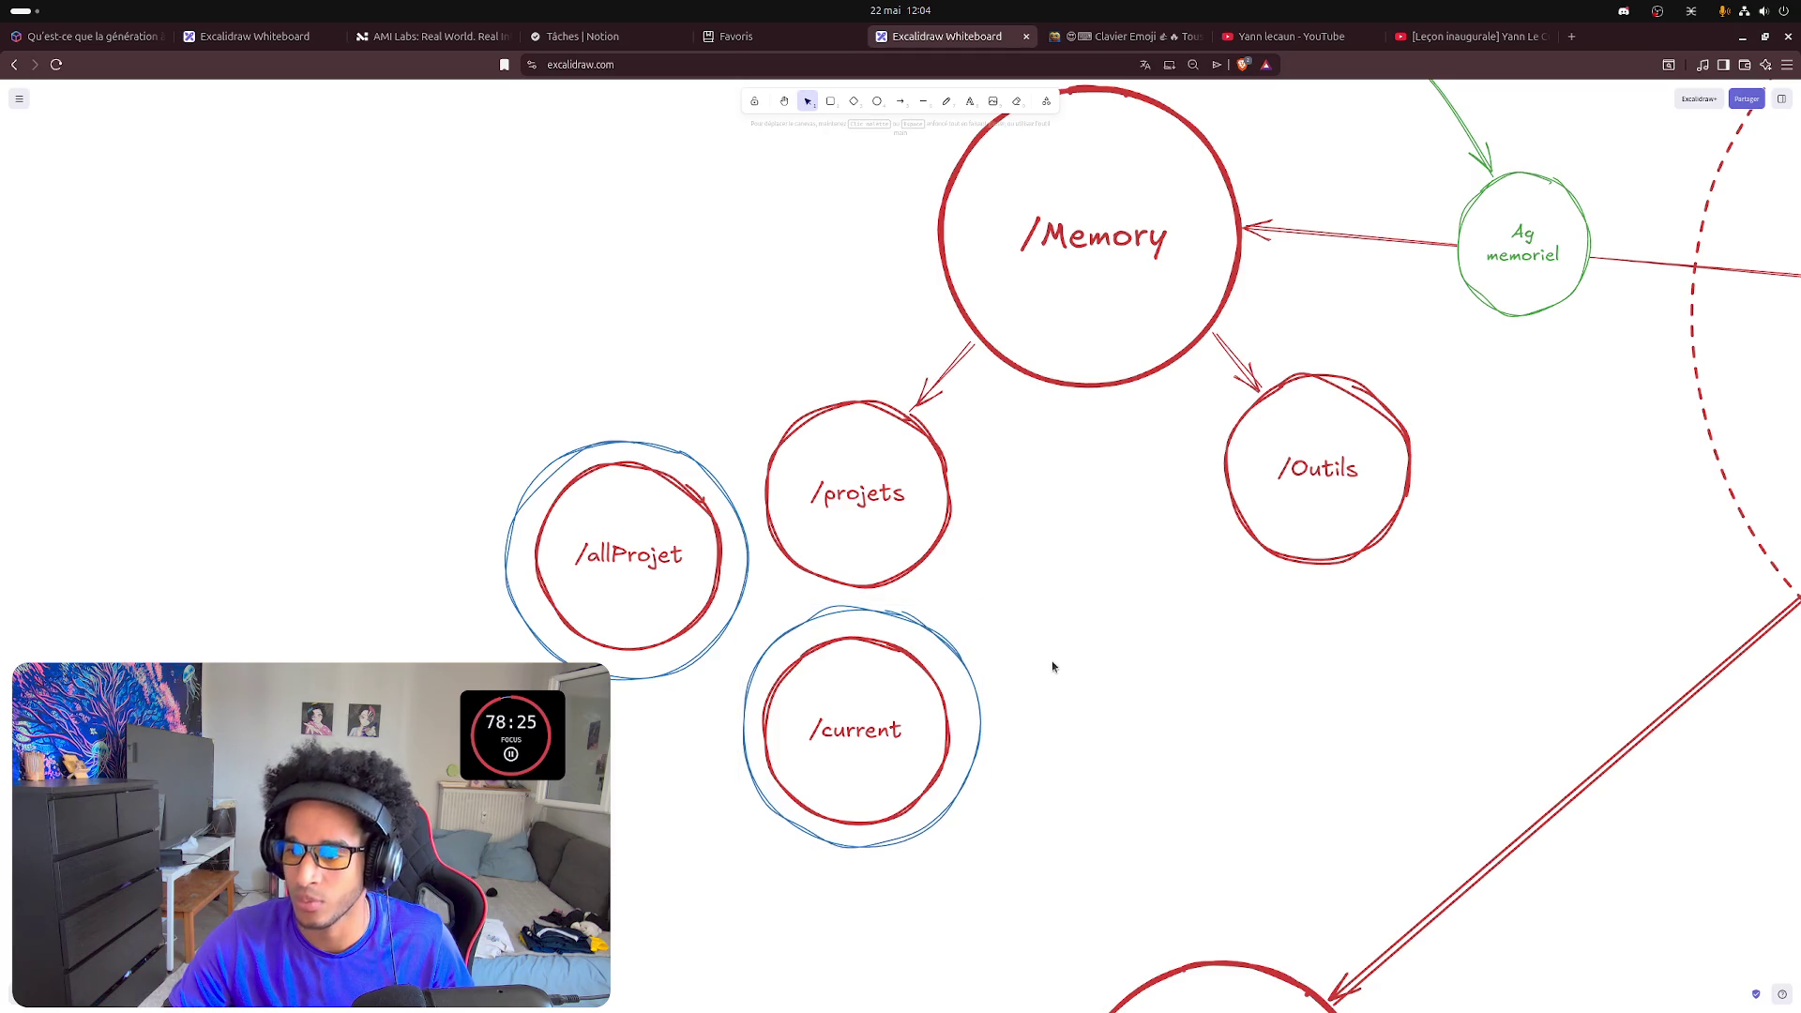
- Recolour the ring around /current from blue to green
{"action": "left_click", "coordinate": [916, 621]}
{"action": "left_click", "coordinate": [50, 147]}
{"action": "left_click", "coordinate": [1203, 705]}
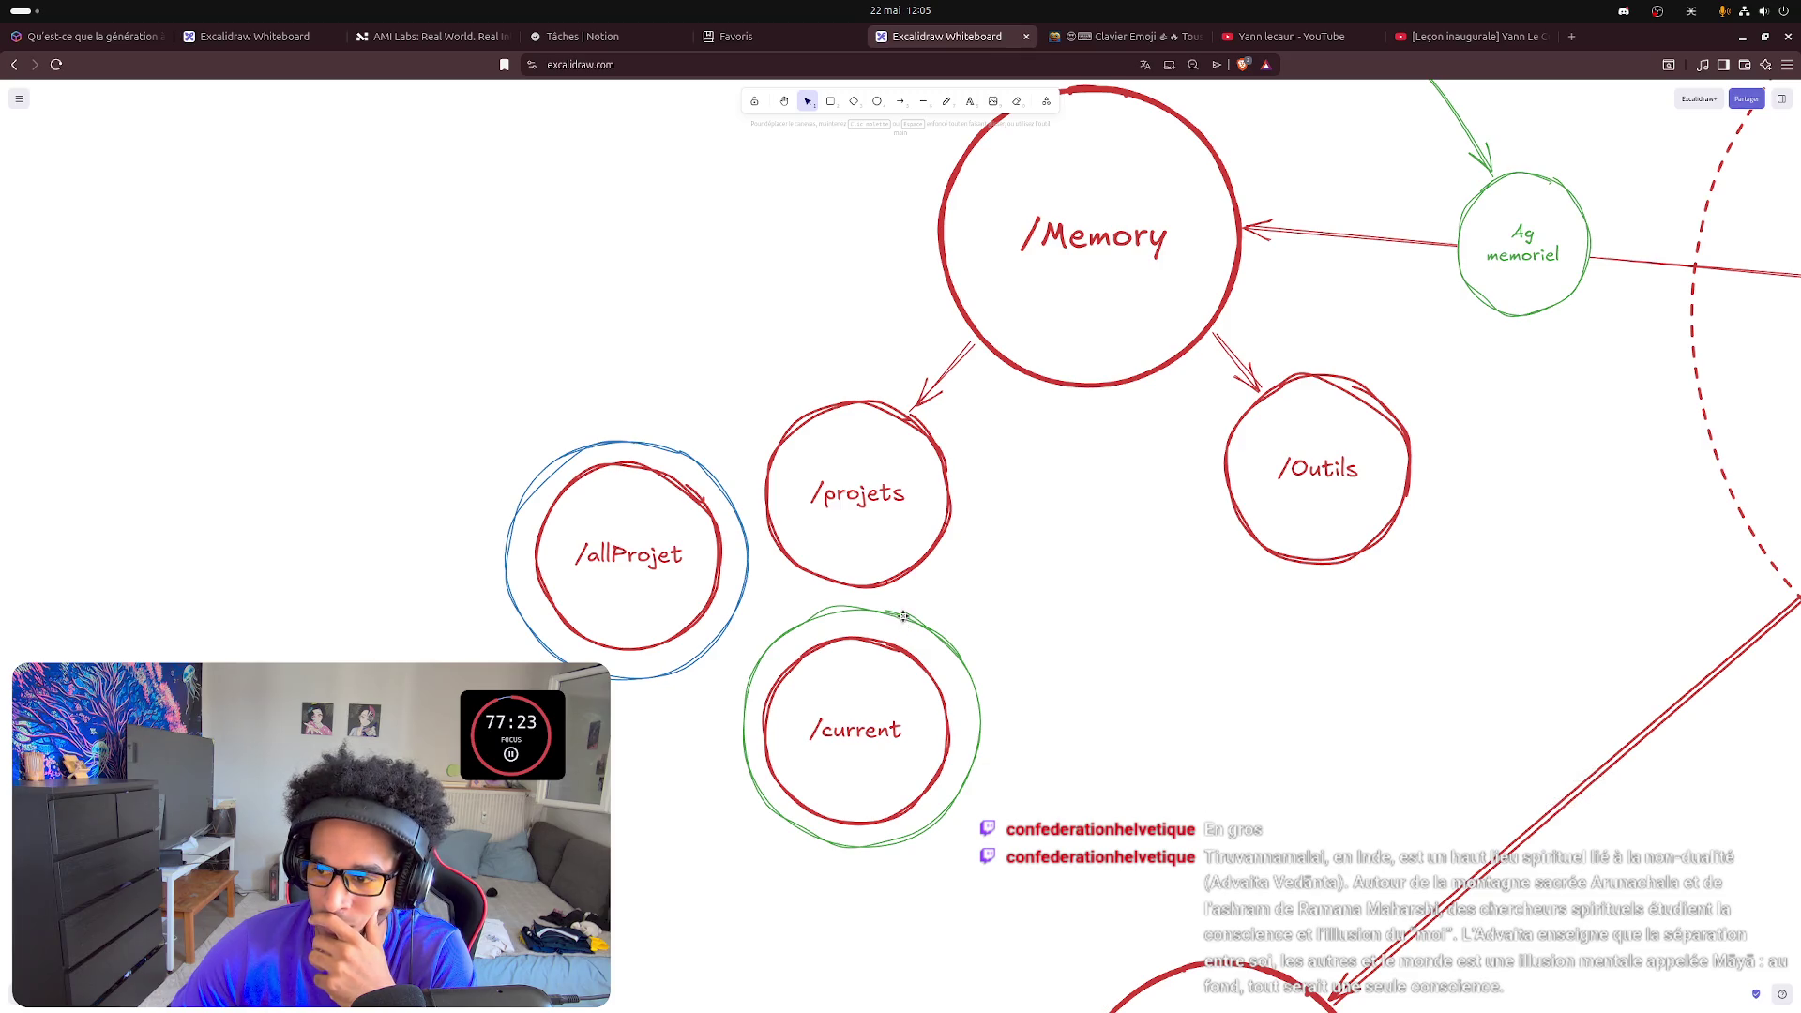
- Draw a curved green arrow from /projets down to the /current ring
{"action": "left_click", "coordinate": [903, 615]}
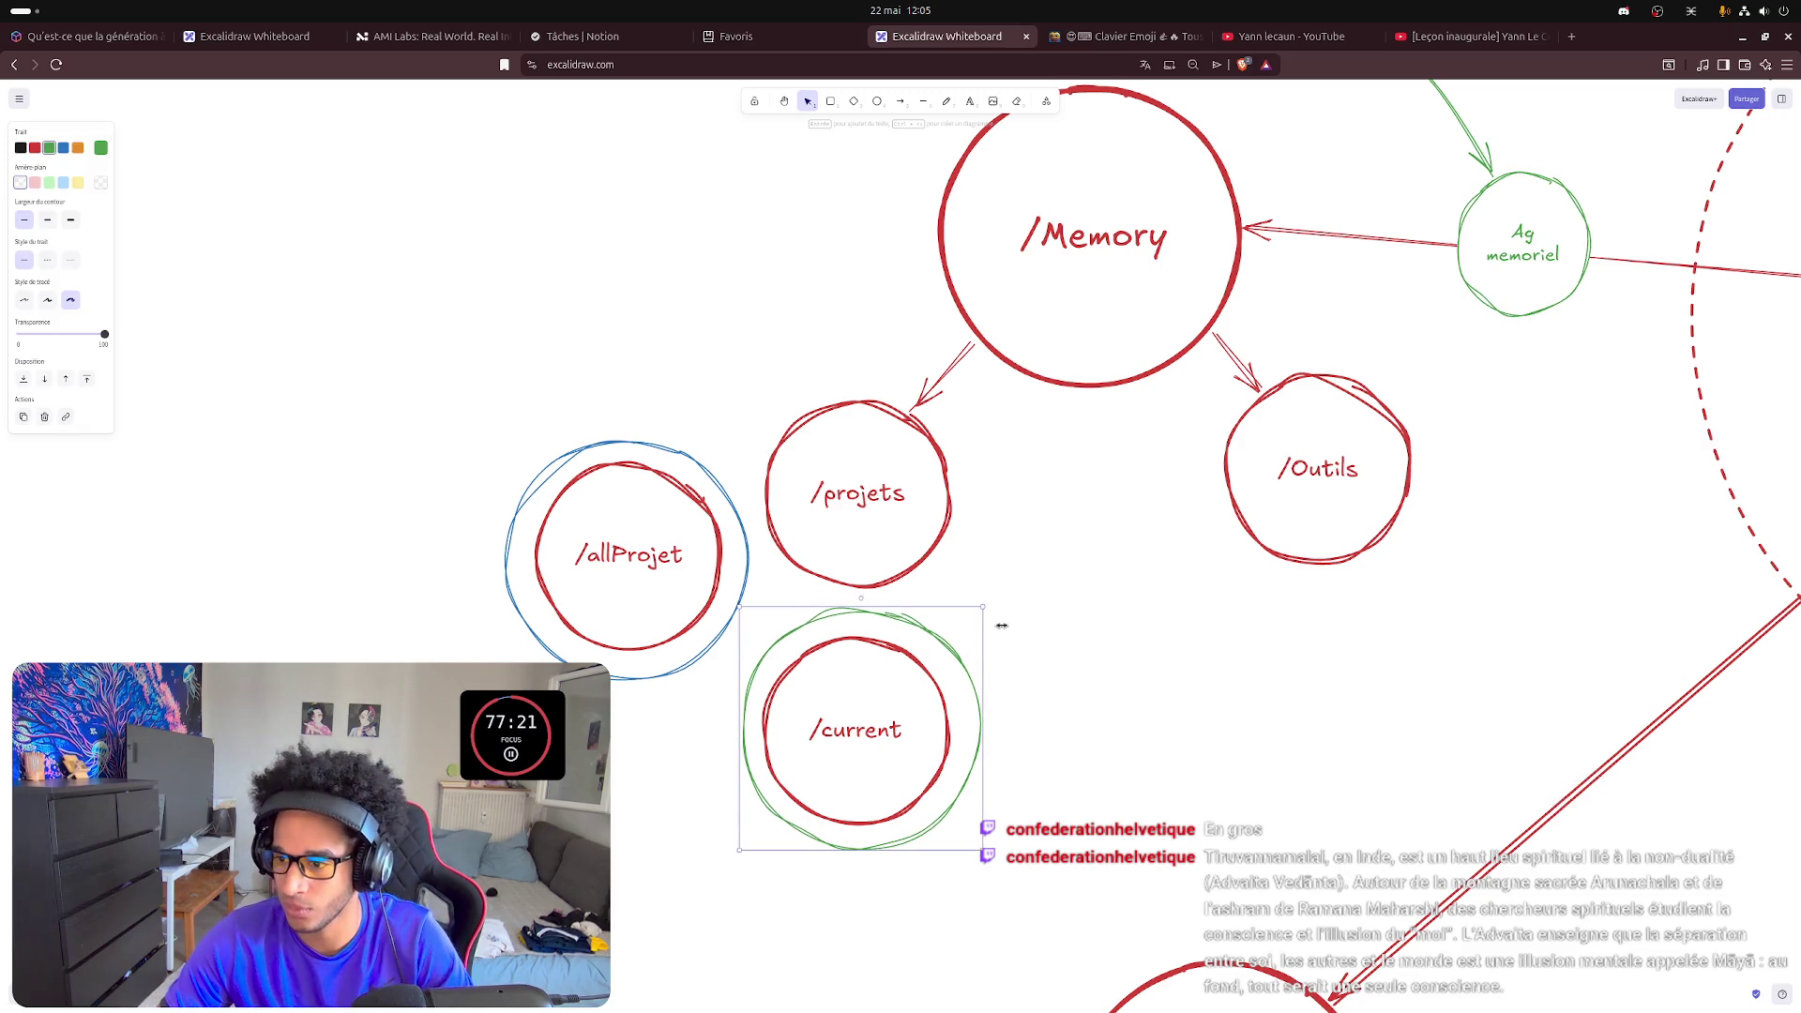
{"action": "left_click", "coordinate": [1033, 673]}
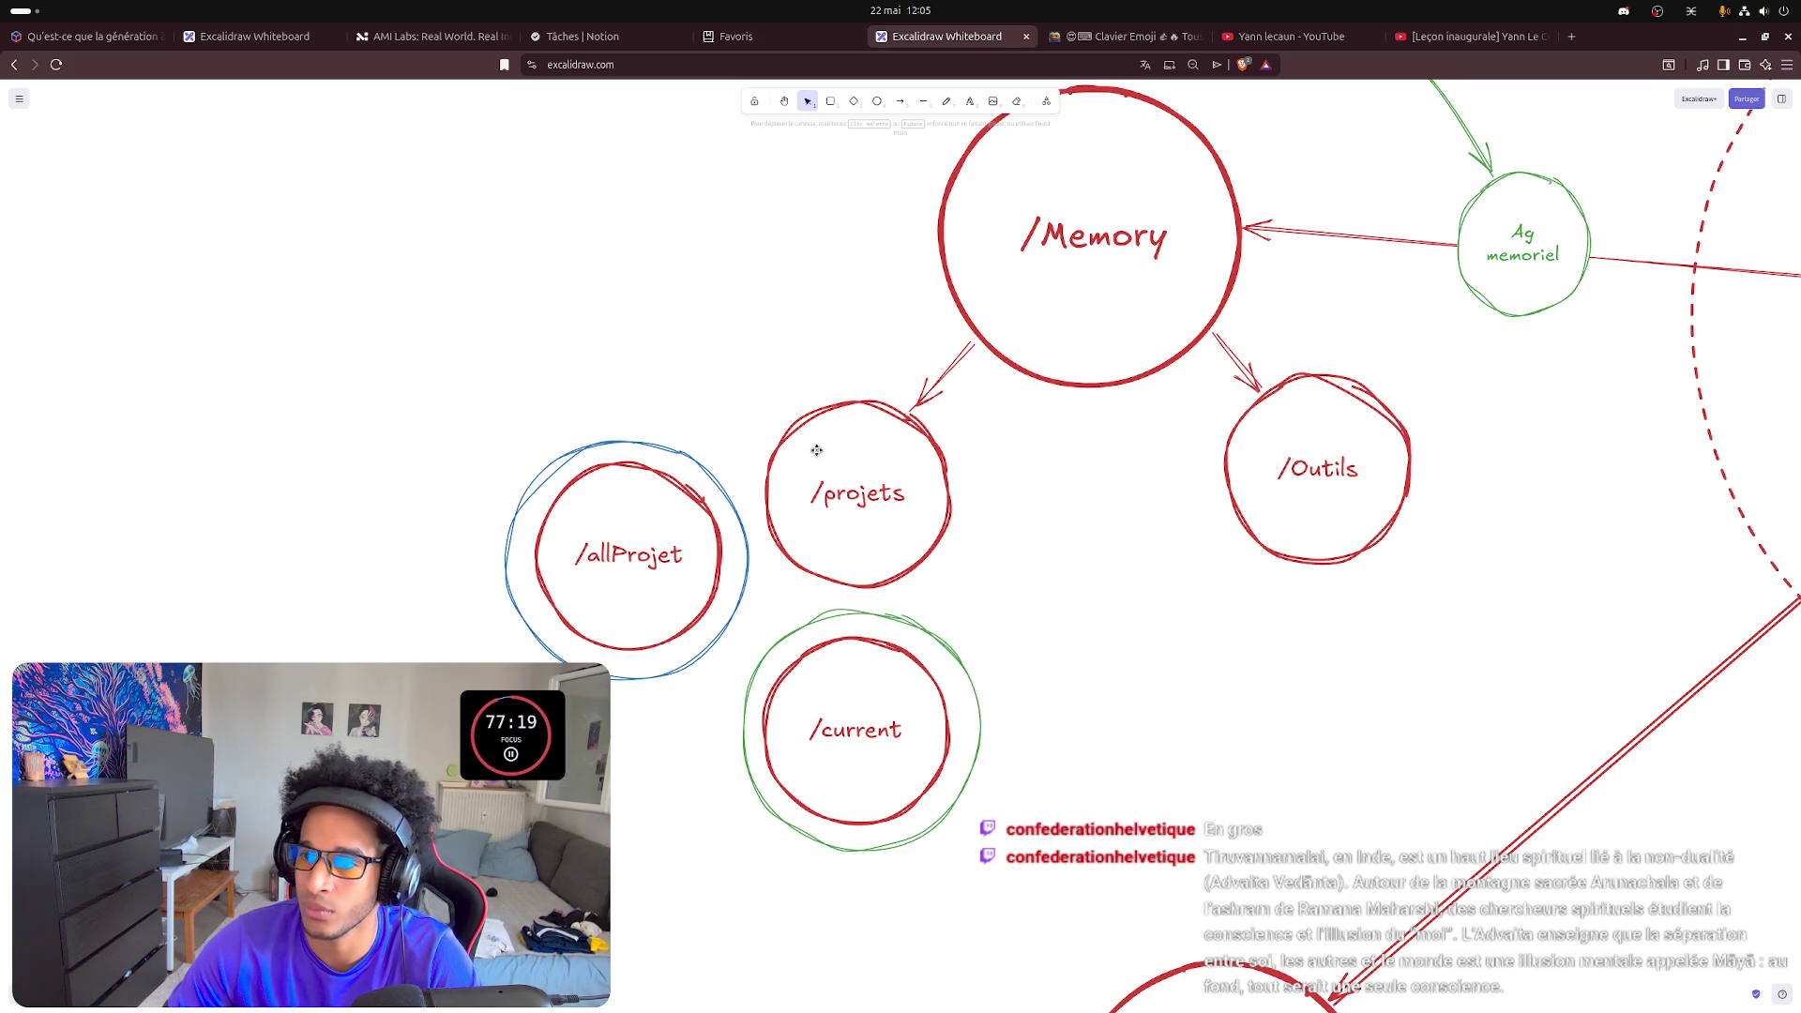
{"action": "left_click", "coordinate": [901, 101]}
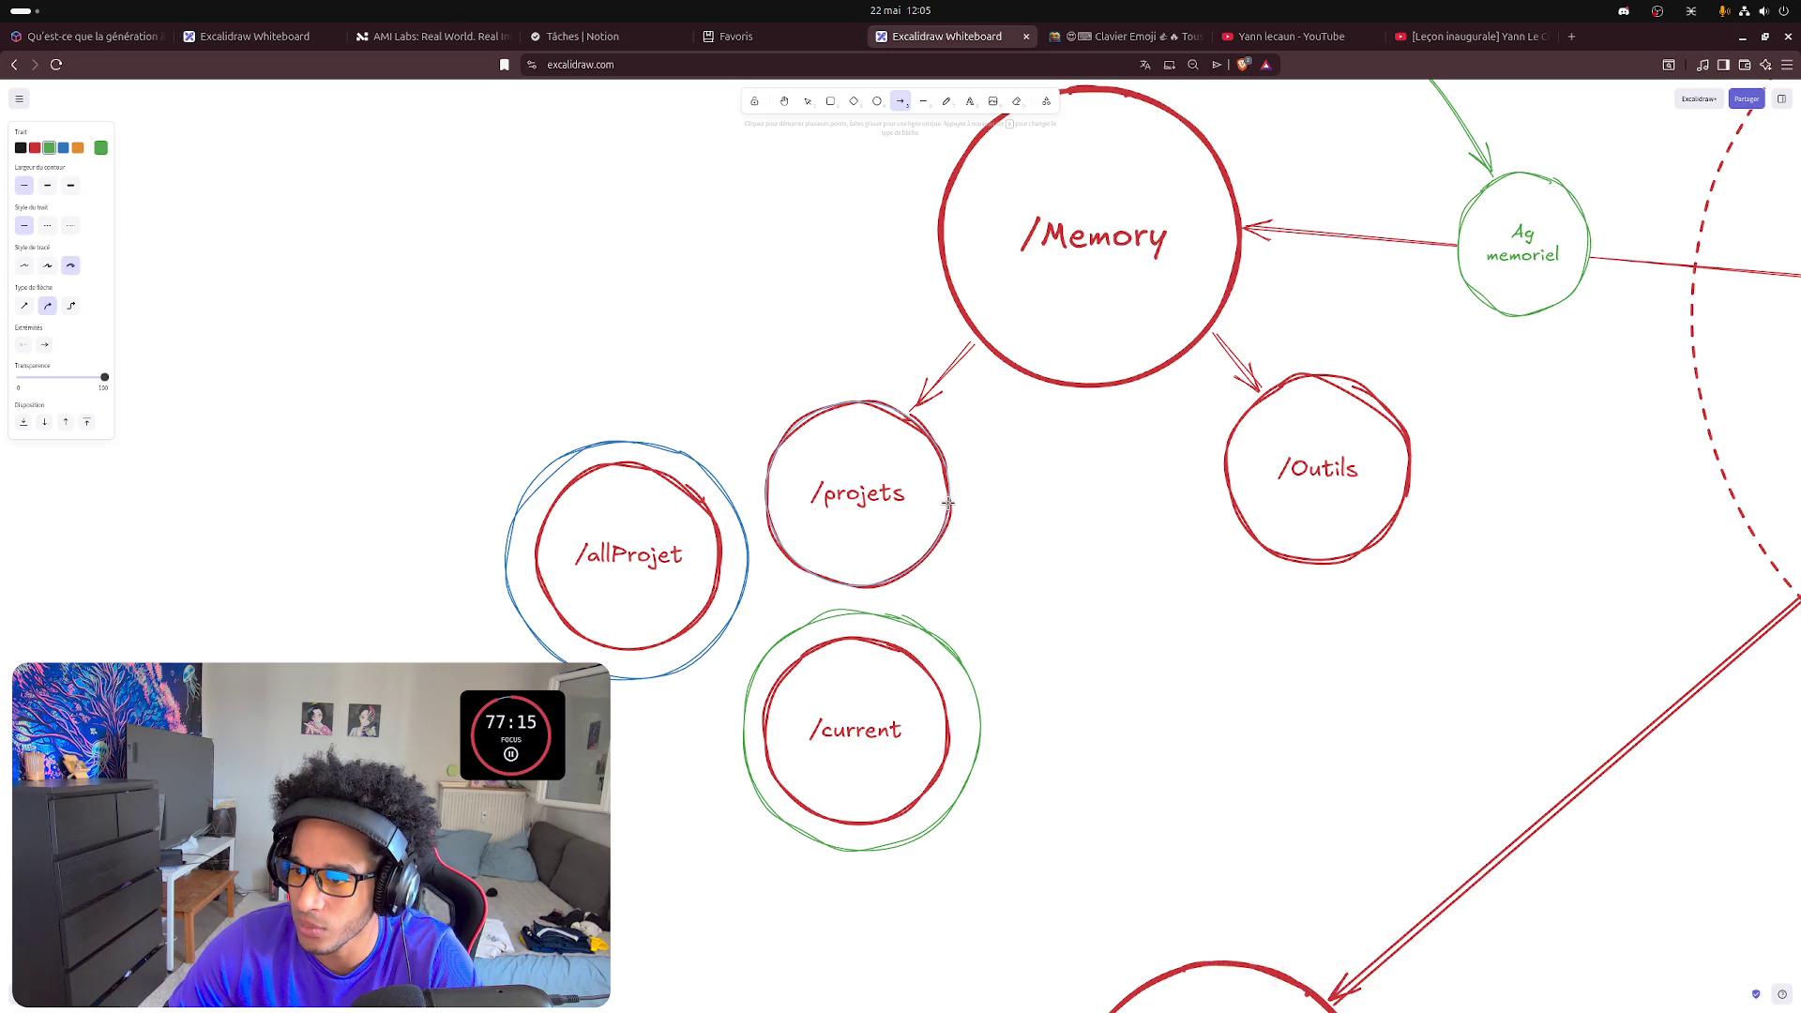
{"action": "left_click_drag", "start_coordinate": [954, 495], "coordinate": [1028, 571]}
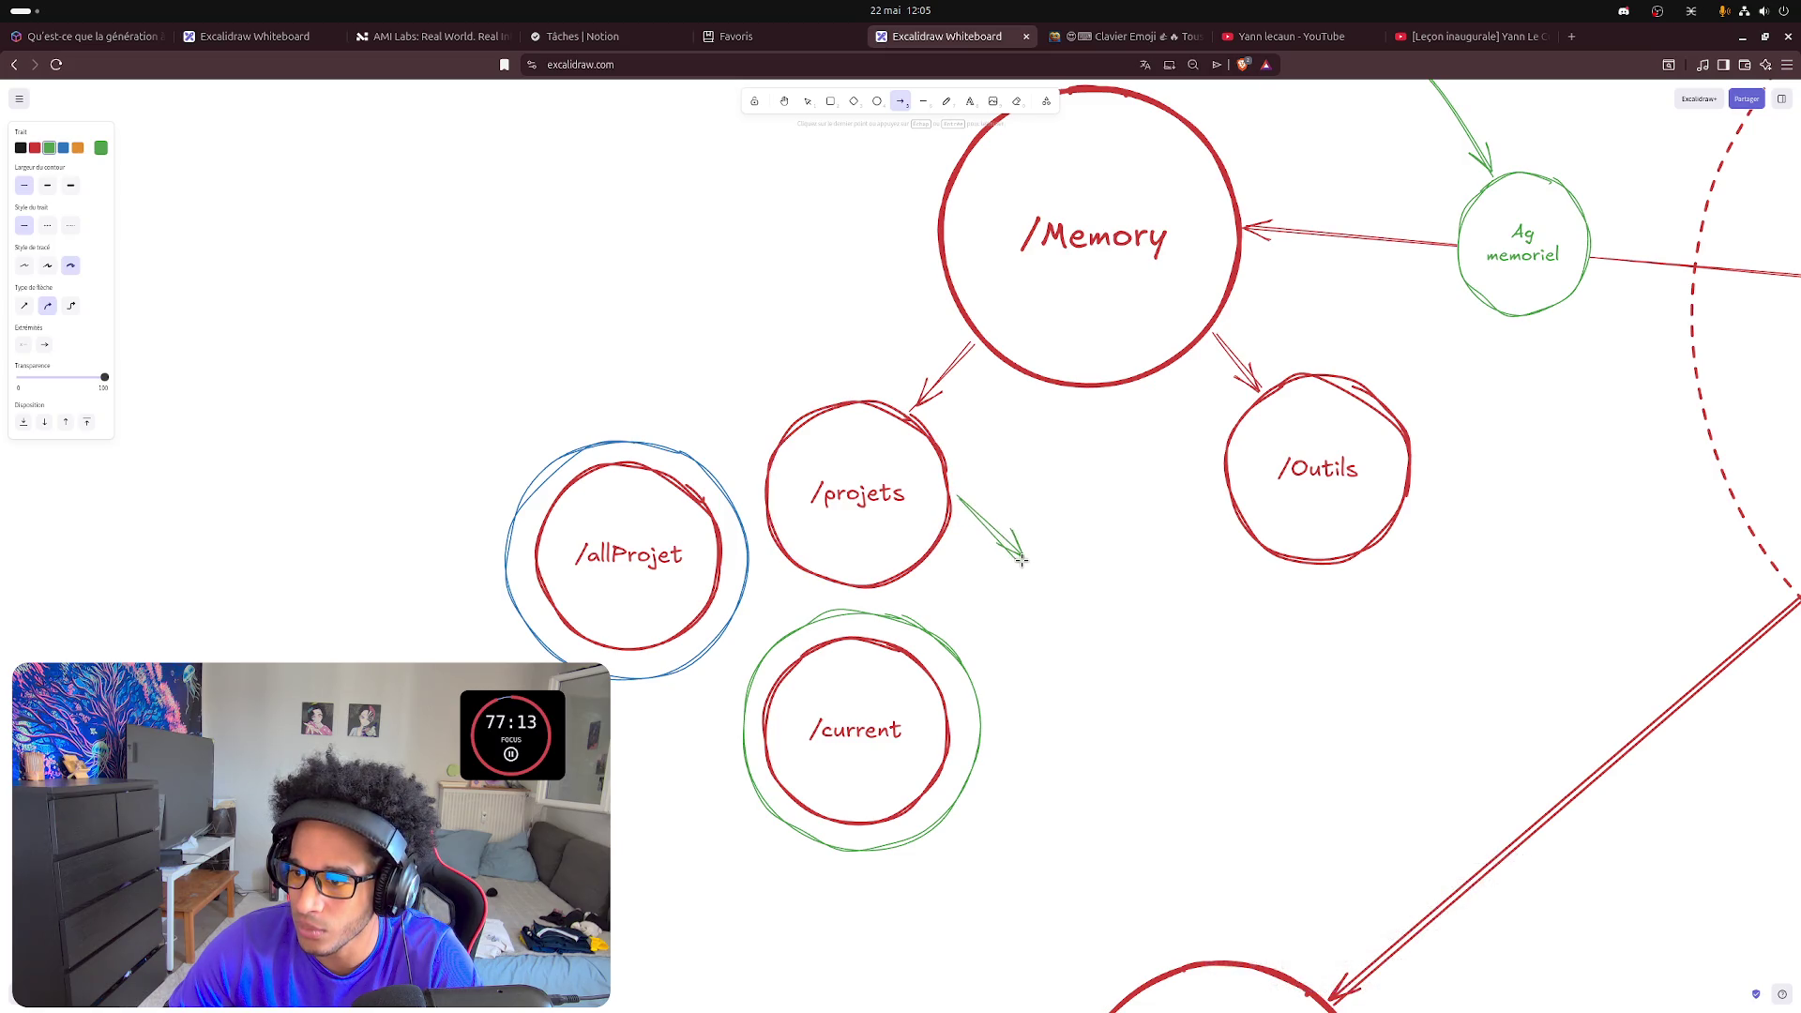
{"action": "left_click", "coordinate": [955, 641]}
{"action": "left_click", "coordinate": [1180, 654]}
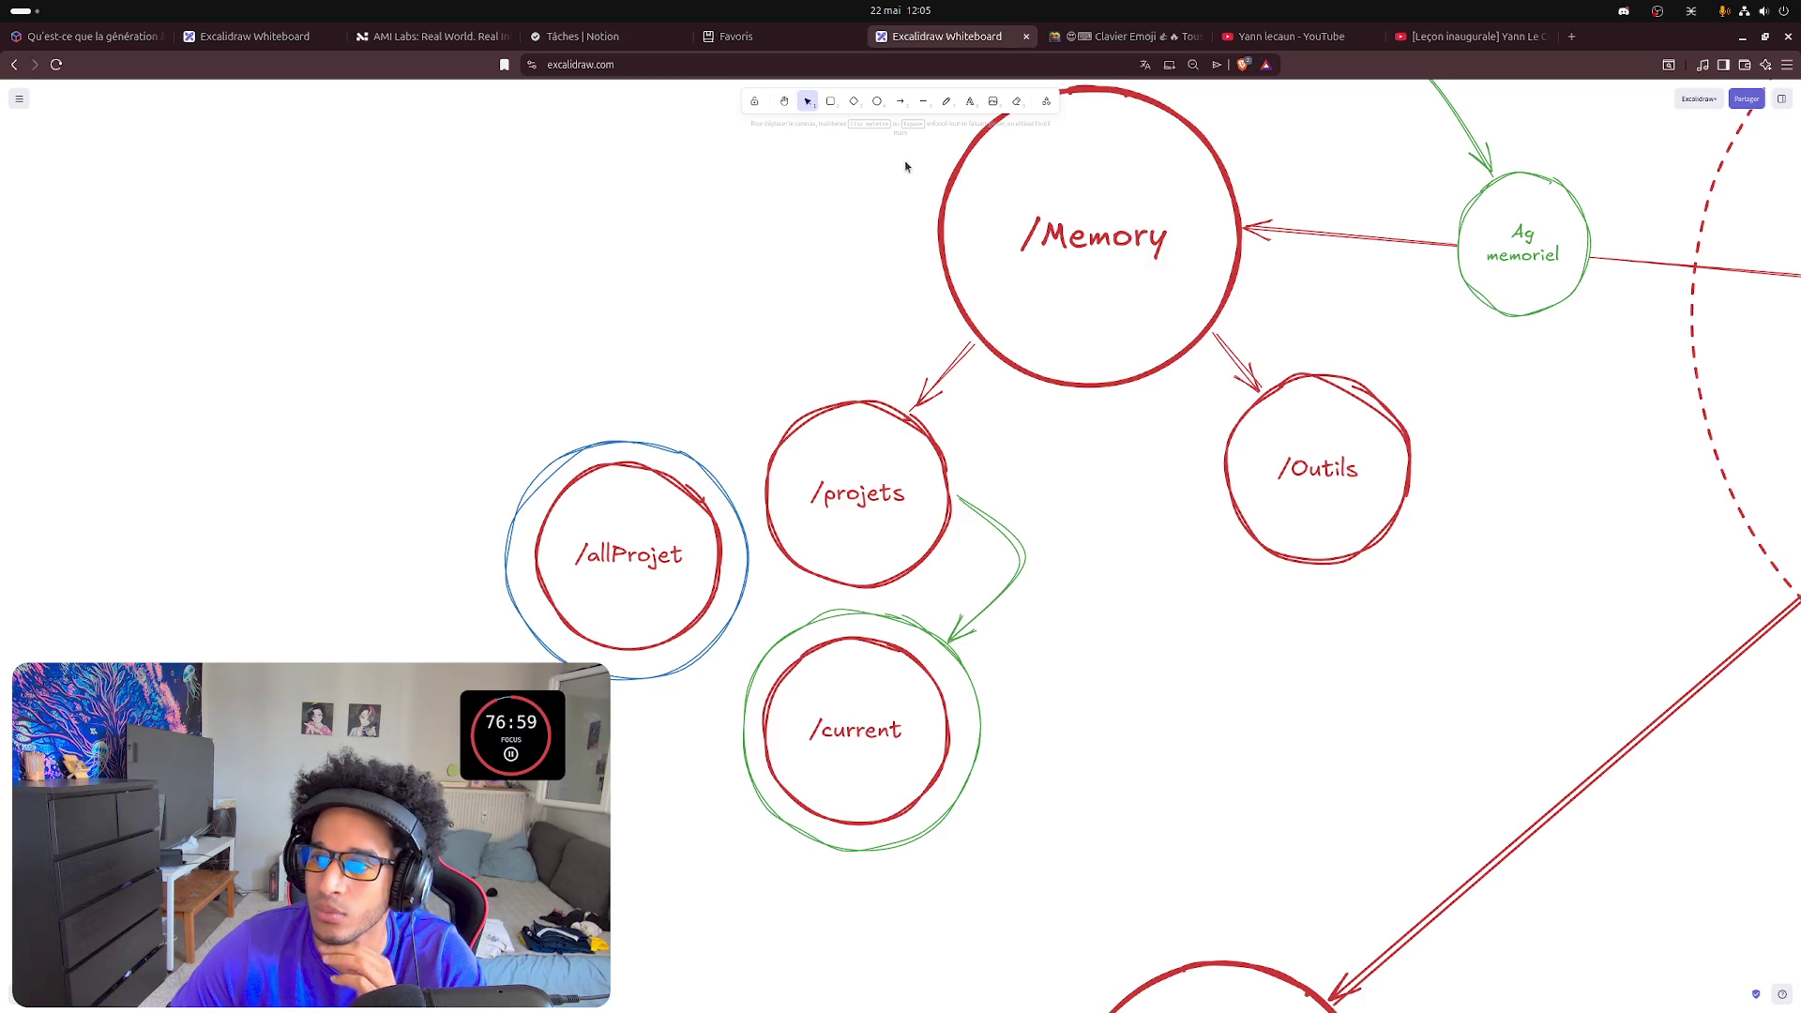
{"action": "left_click", "coordinate": [899, 100]}
- Draw a bent arrow from /projets to the /allProjet ring and colour it blue
{"action": "left_click", "coordinate": [809, 411]}
{"action": "left_click", "coordinate": [712, 391]}
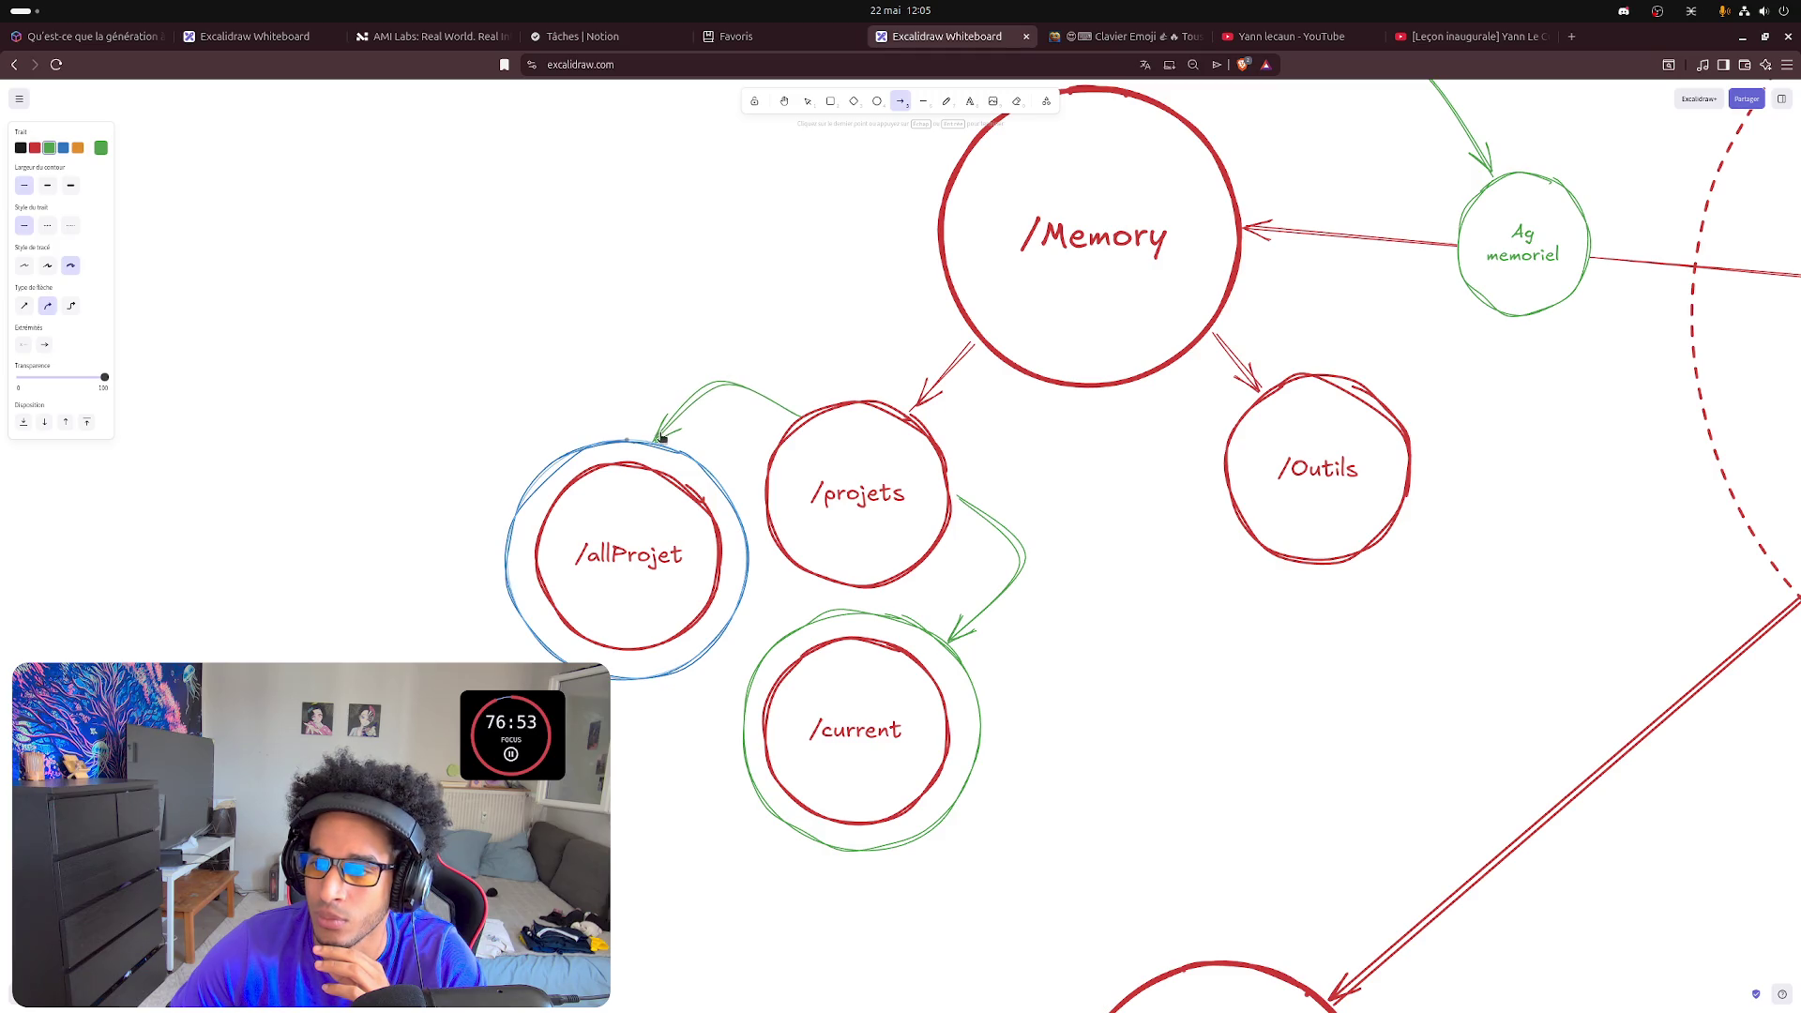
{"action": "double_click", "coordinate": [661, 437]}
{"action": "left_click", "coordinate": [62, 146]}
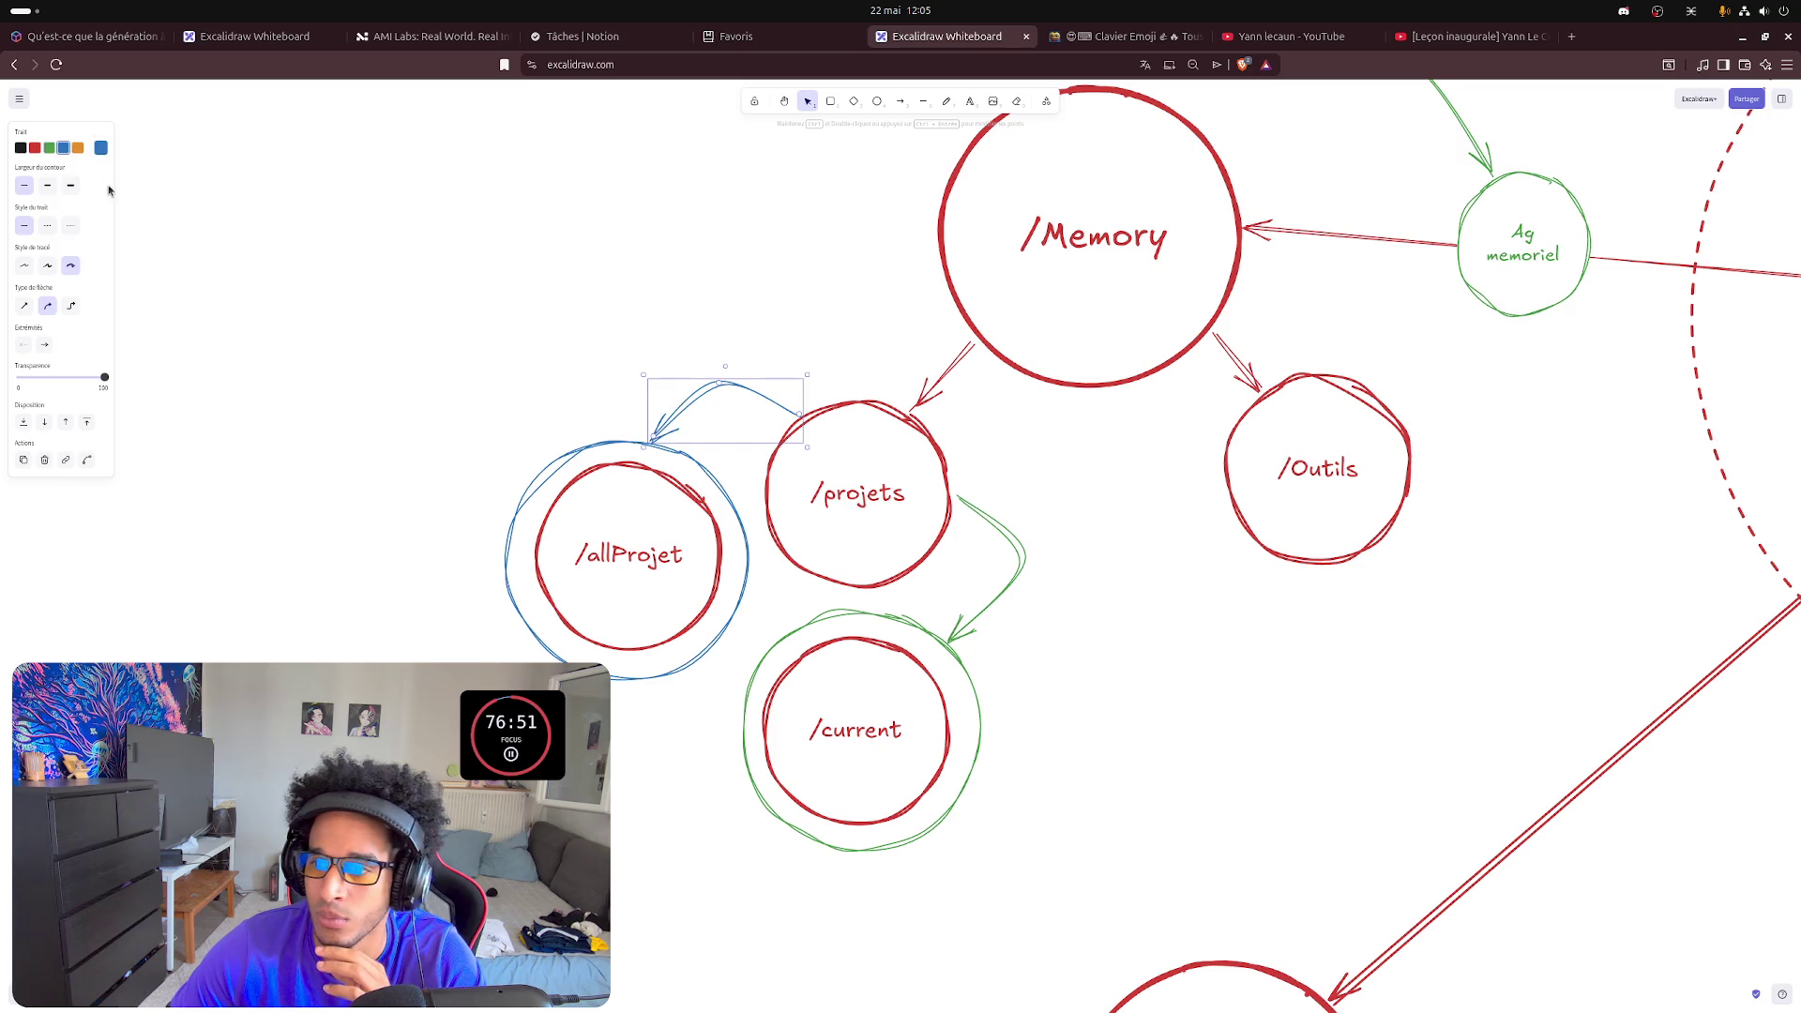
{"action": "left_click", "coordinate": [1180, 716]}
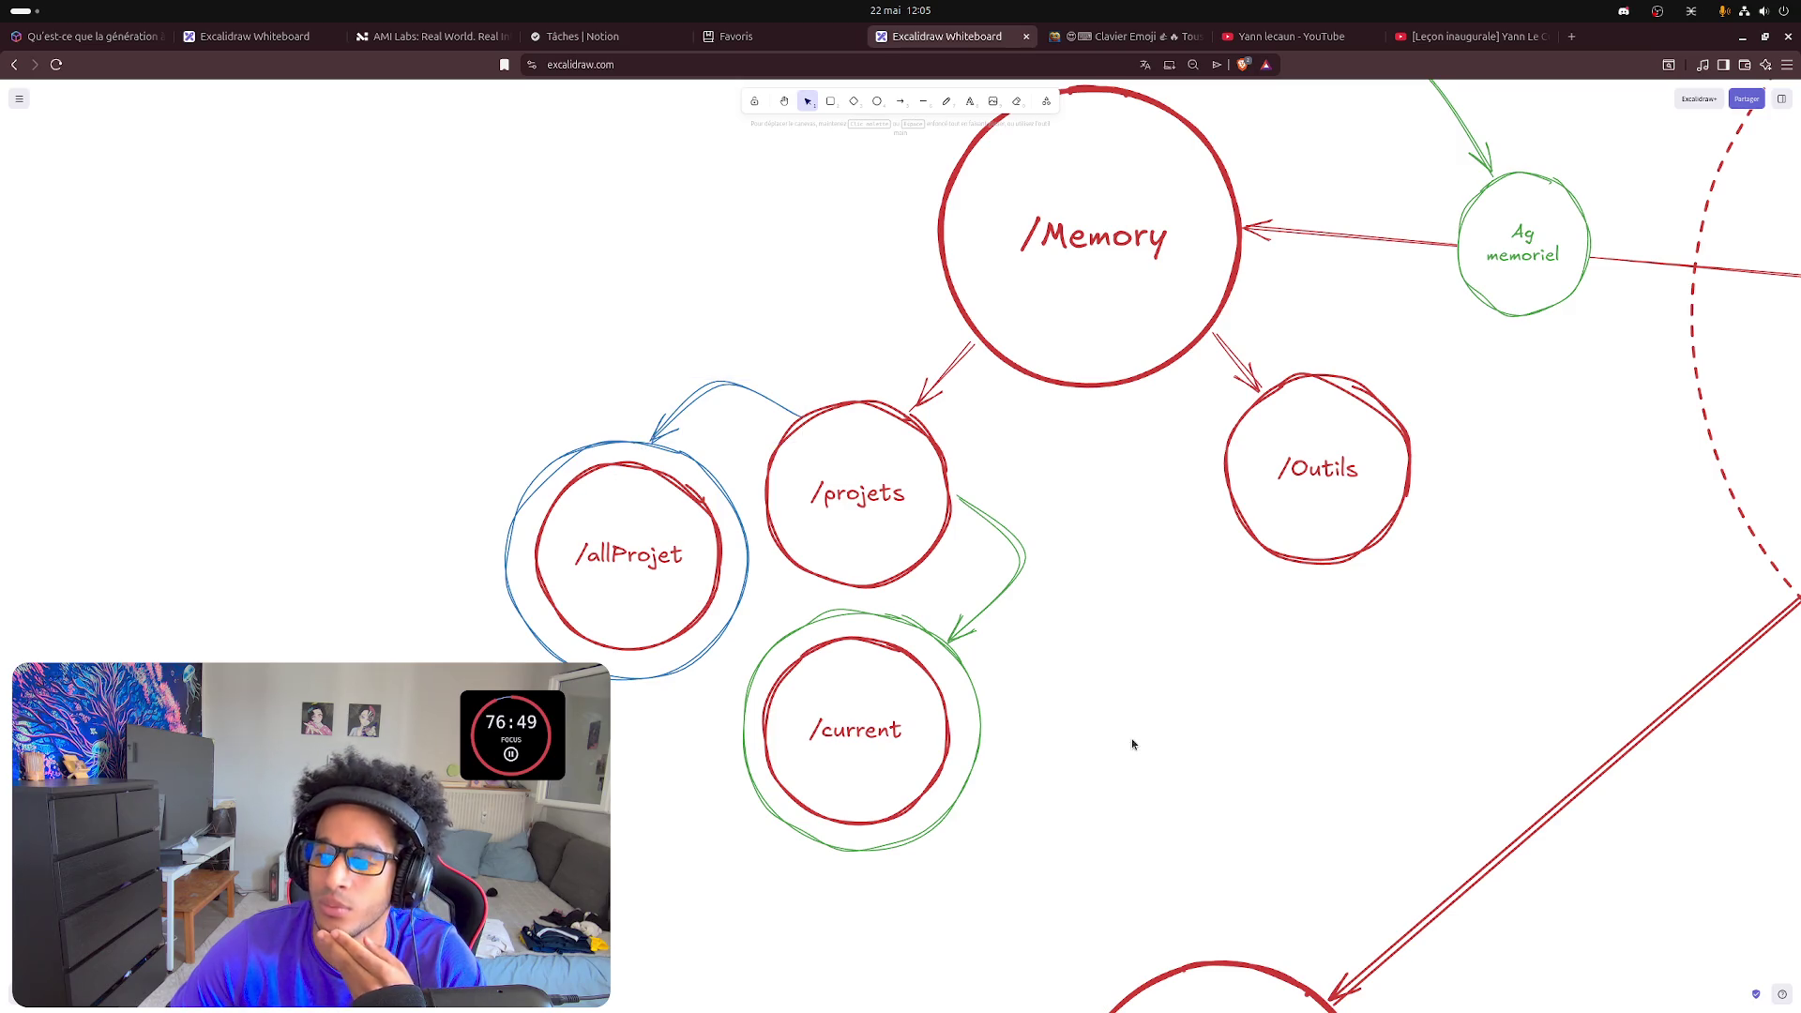
- Add a green 'Il précharge le dernier projet...' note and move it up beside the green arrow
{"action": "left_click", "coordinate": [970, 102]}
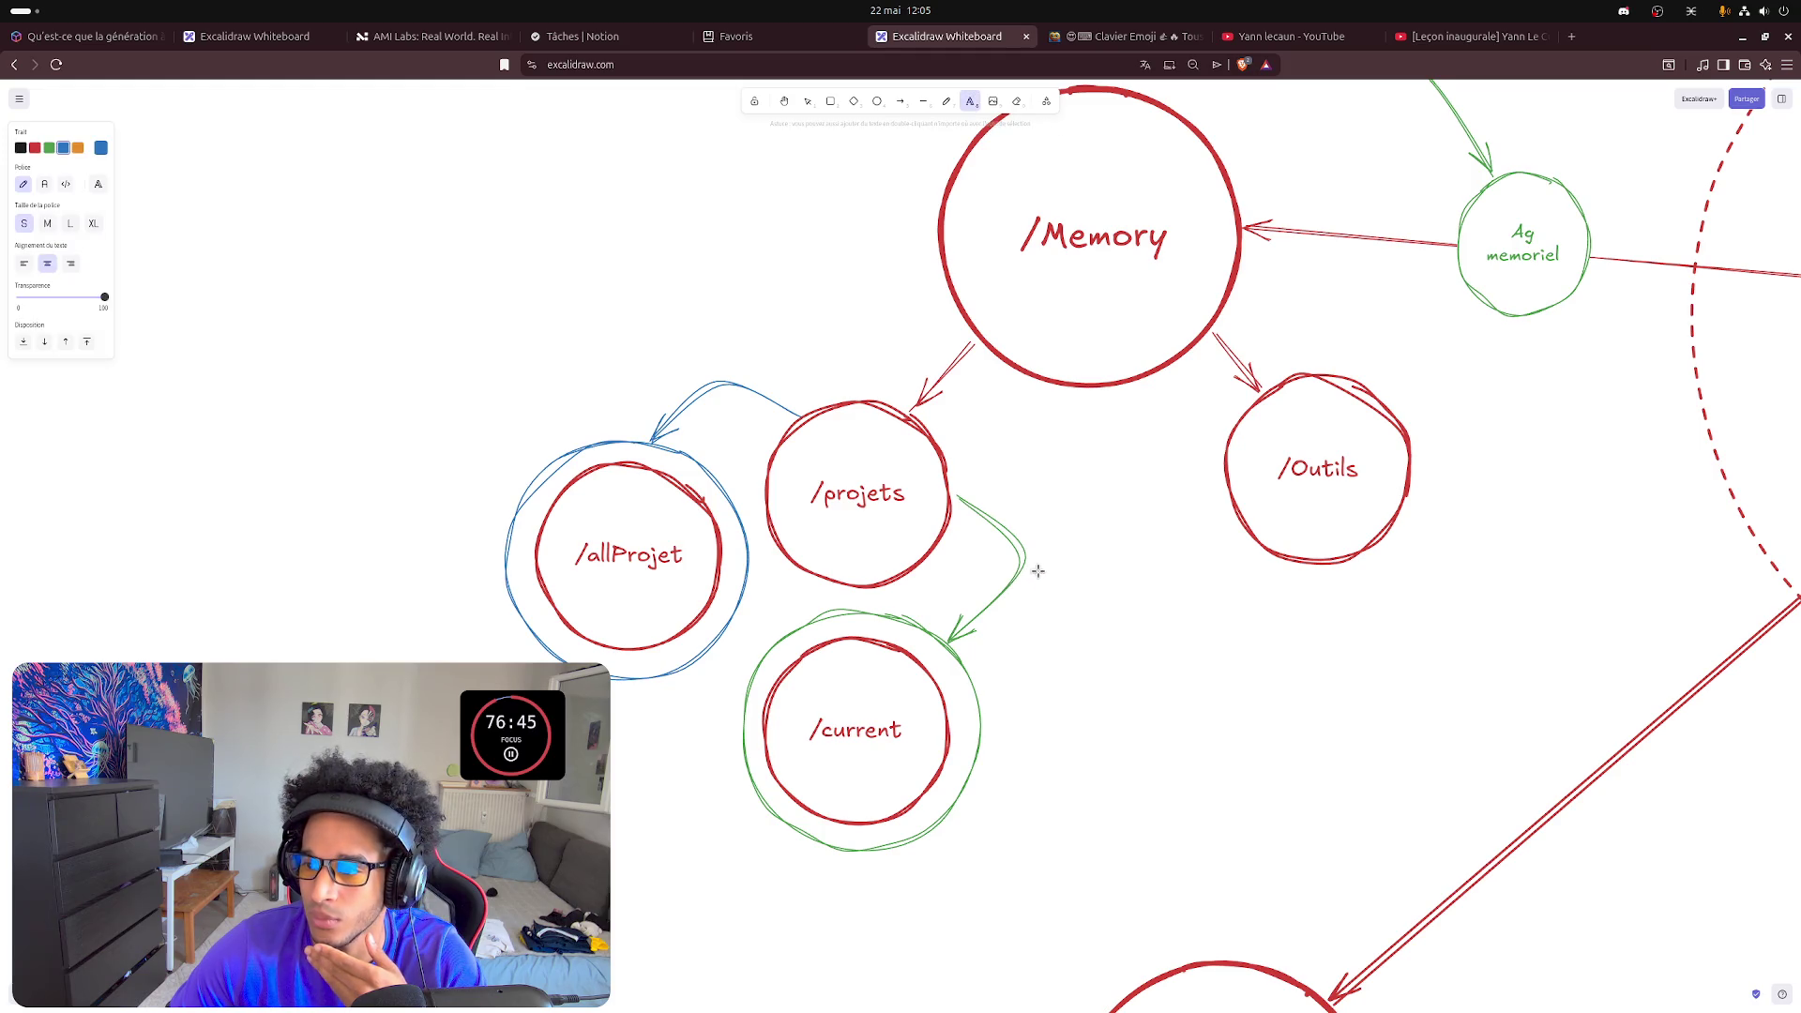
{"action": "left_click", "coordinate": [1031, 591]}
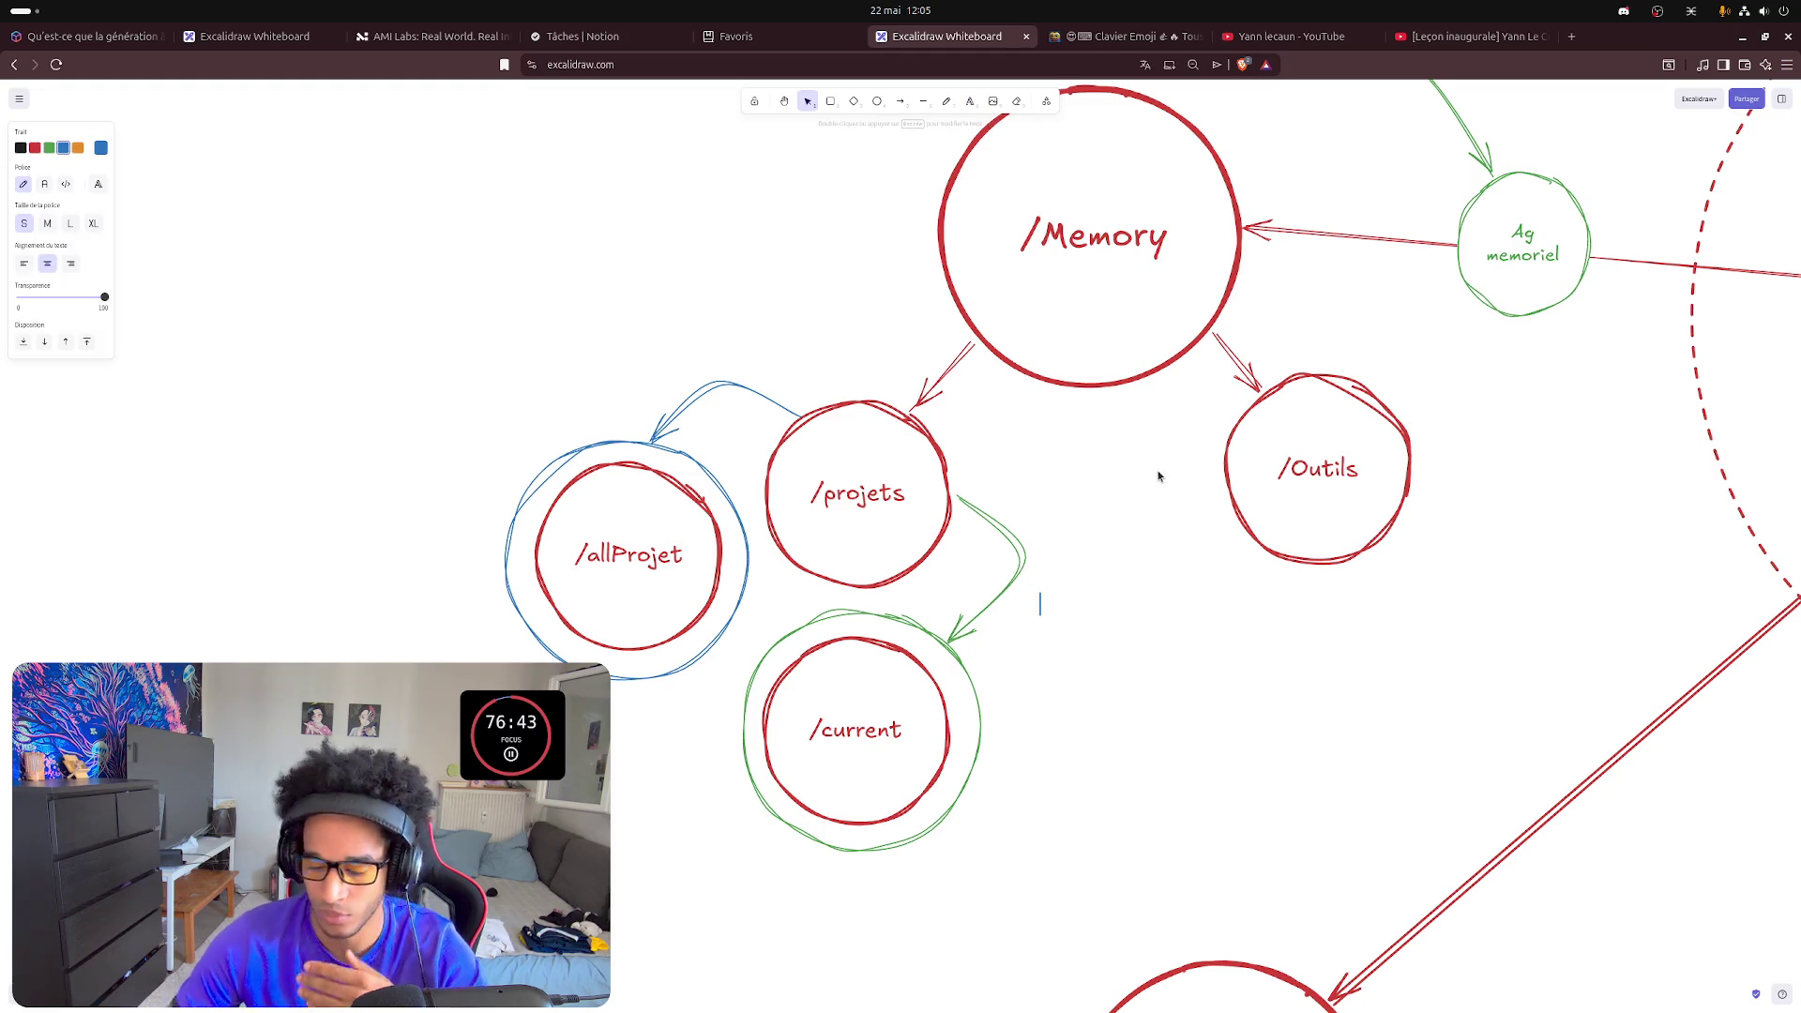
{"action": "type", "text": "Il précharge"}
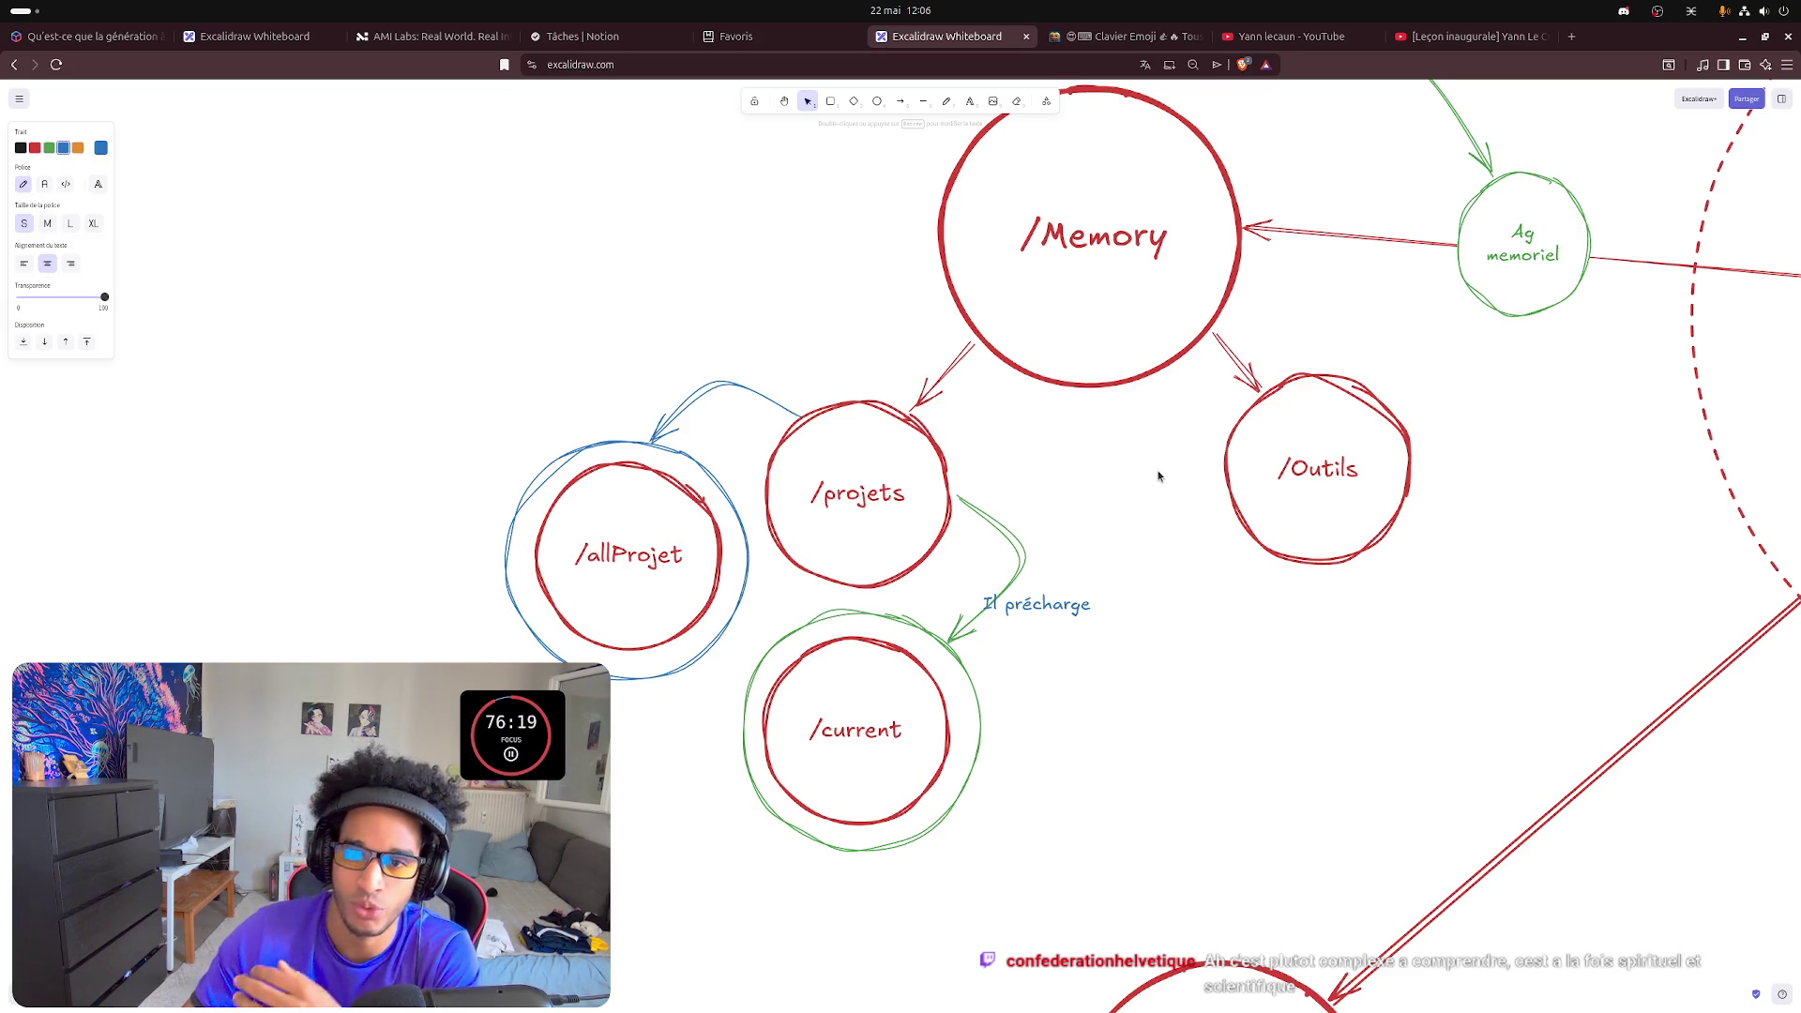
{"action": "left_click", "coordinate": [50, 146]}
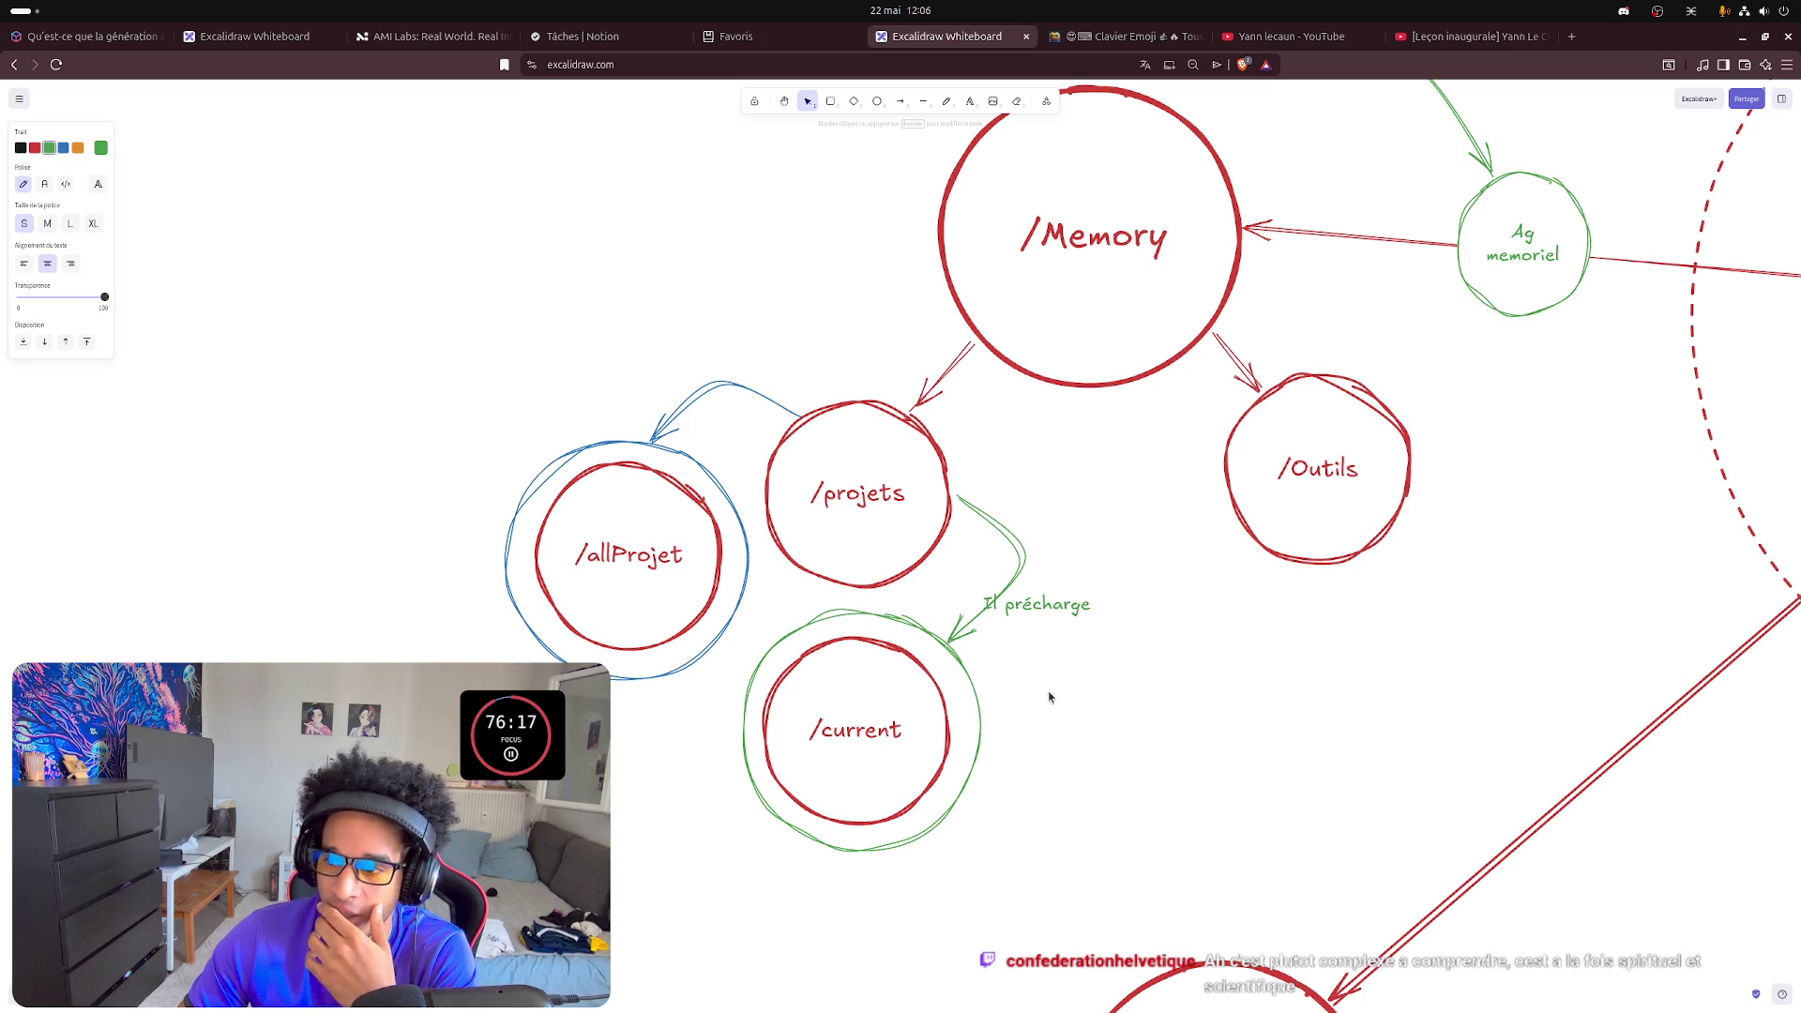
{"action": "left_click", "coordinate": [1083, 662]}
{"action": "left_click", "coordinate": [1055, 616]}
{"action": "left_click_drag", "start_coordinate": [1047, 605], "coordinate": [1102, 563]}
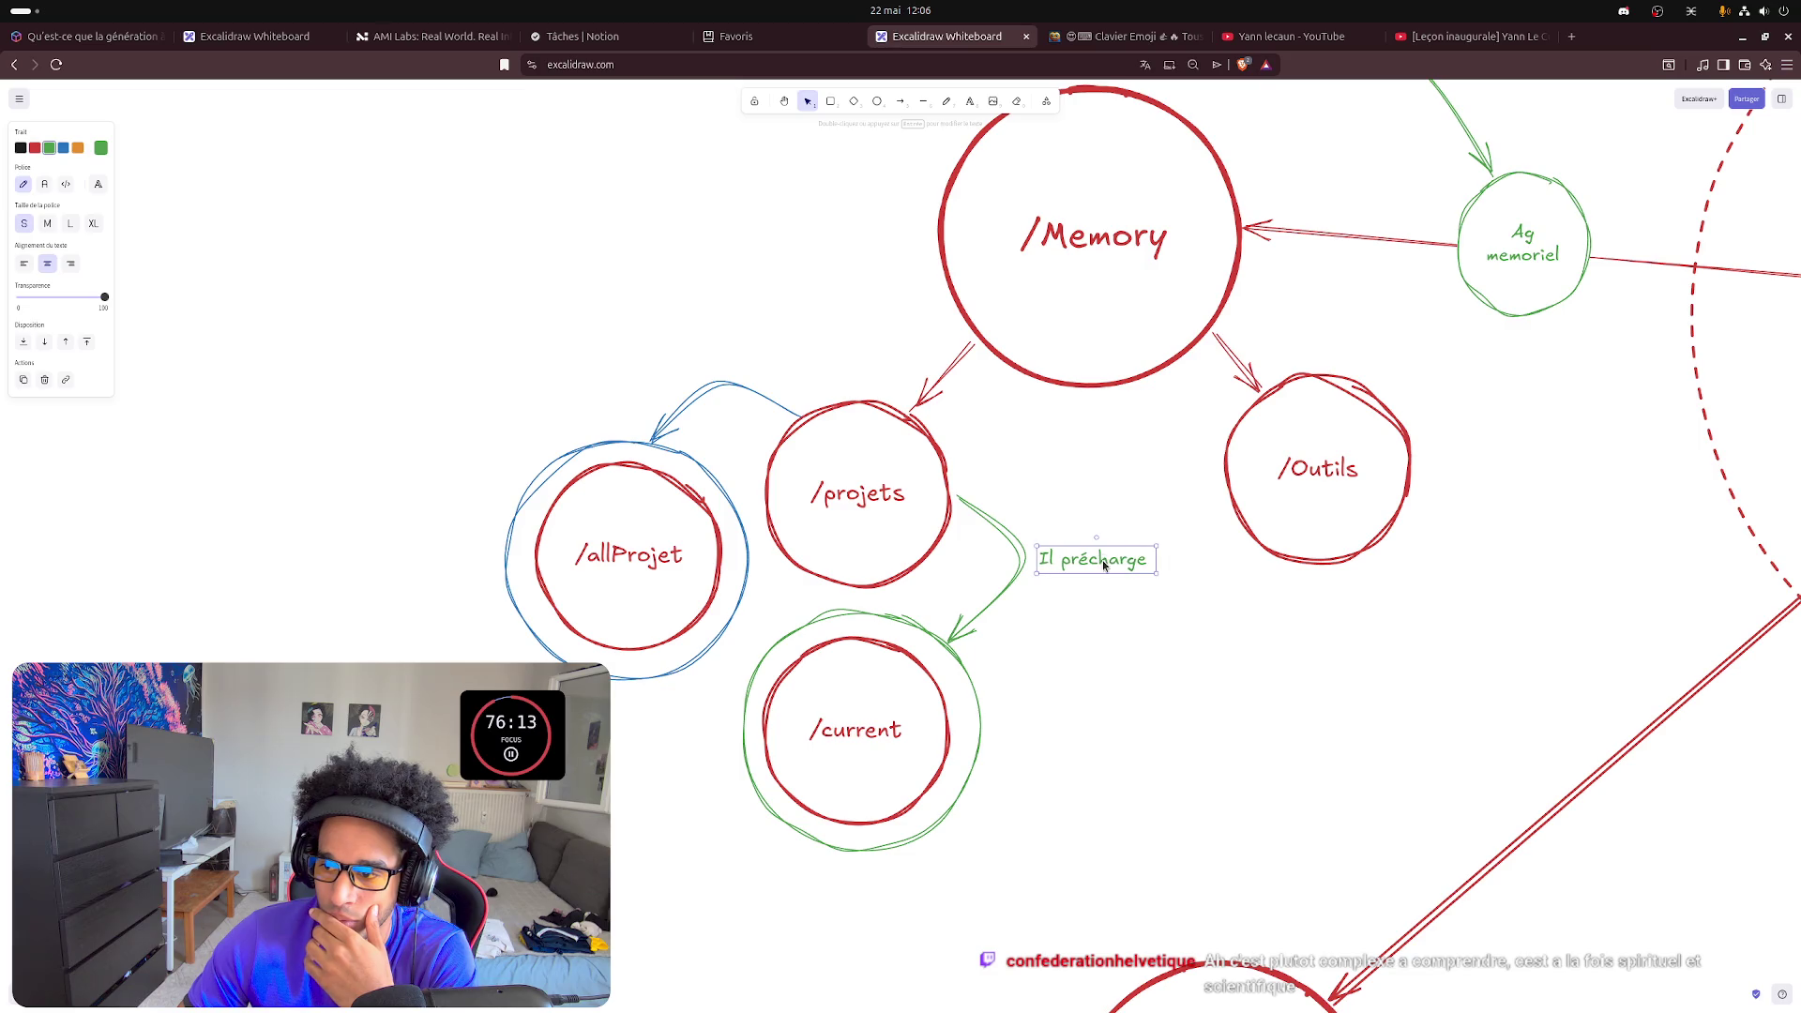
- Extend the note to '...travailler et n'a pas connaissance de tous les autre projet' on two lines
{"action": "double_click", "coordinate": [1101, 563]}
{"action": "double_click", "coordinate": [1103, 560]}
{"action": "key", "text": "Right"}
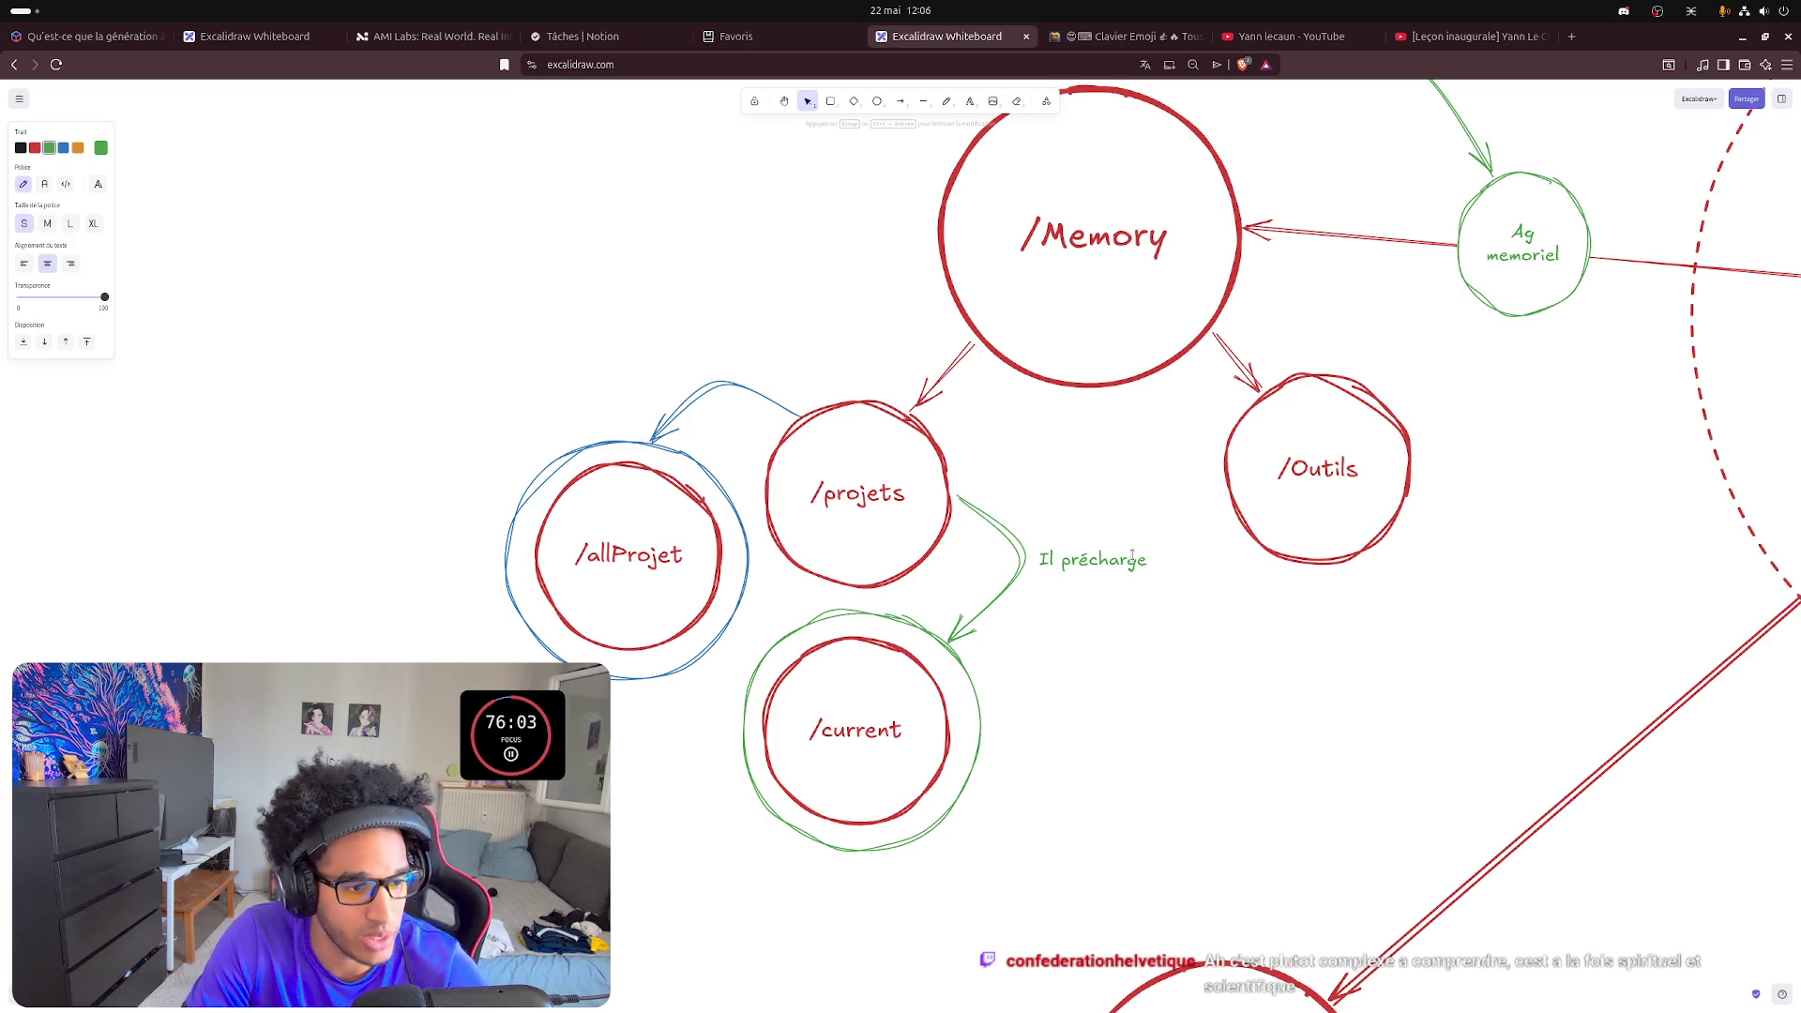
{"action": "key", "text": "Escape"}
{"action": "key", "text": "Escape"}
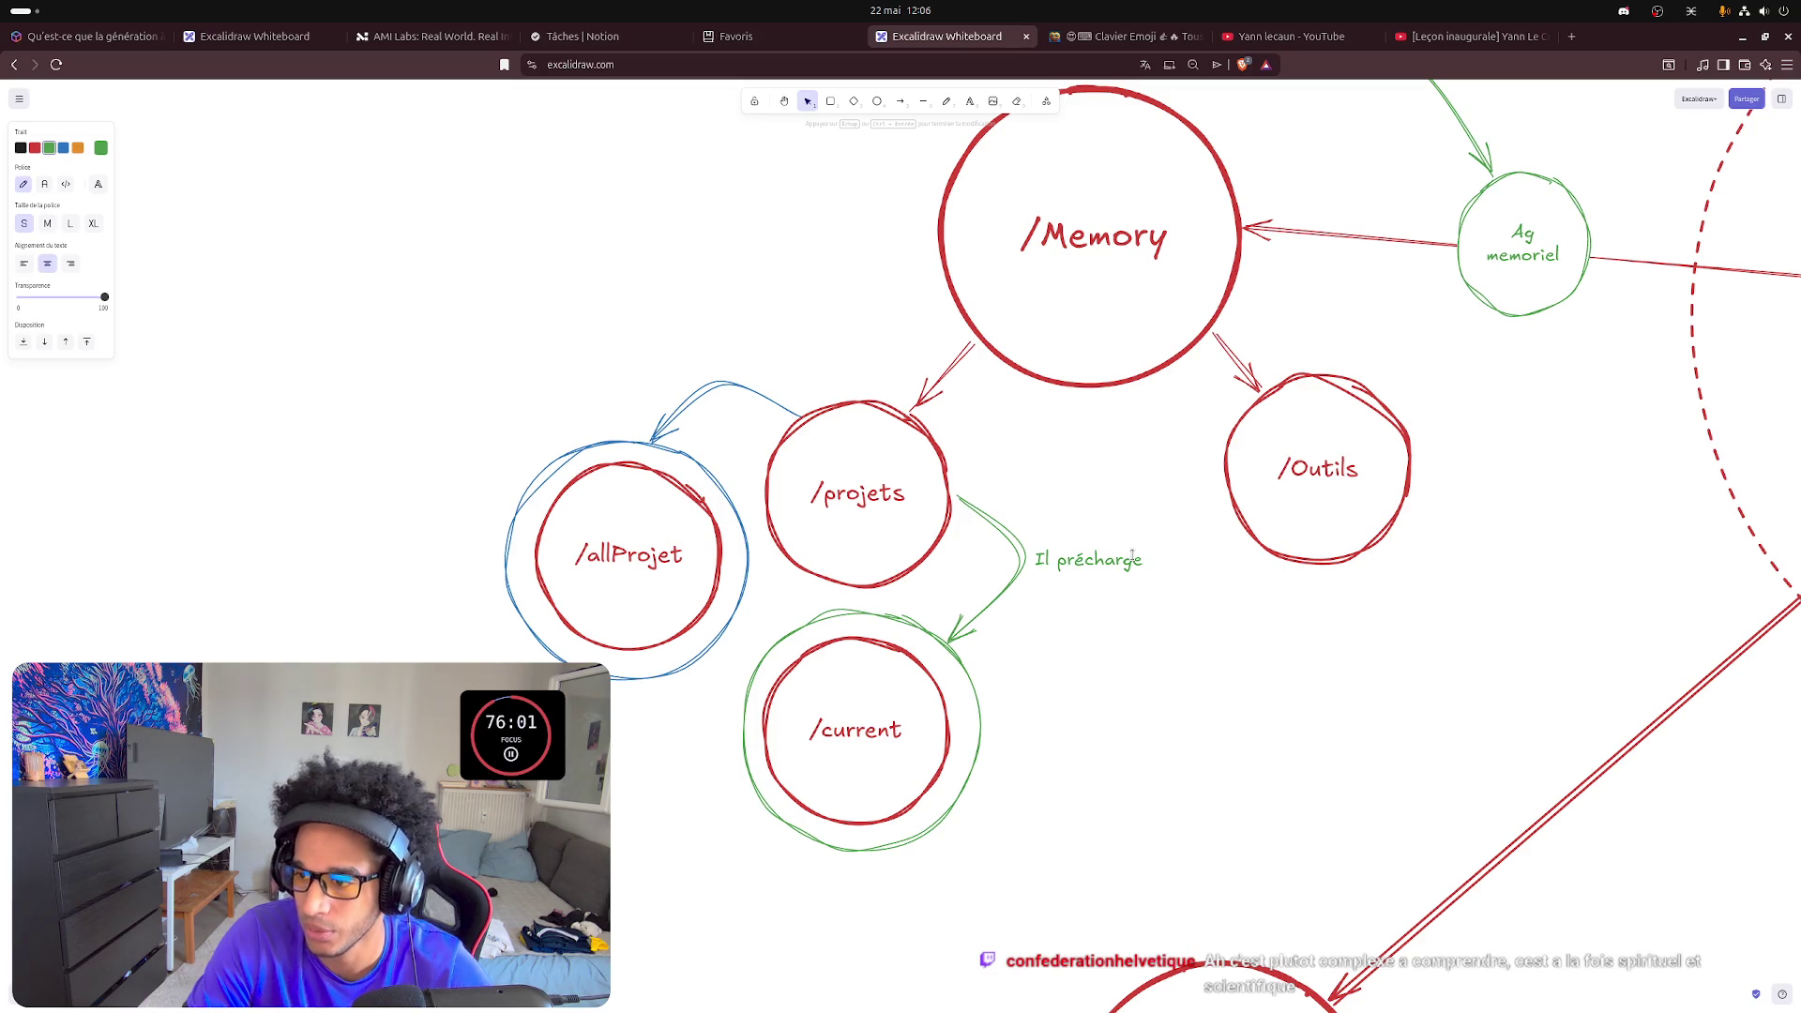
{"action": "double_click", "coordinate": [1133, 557]}
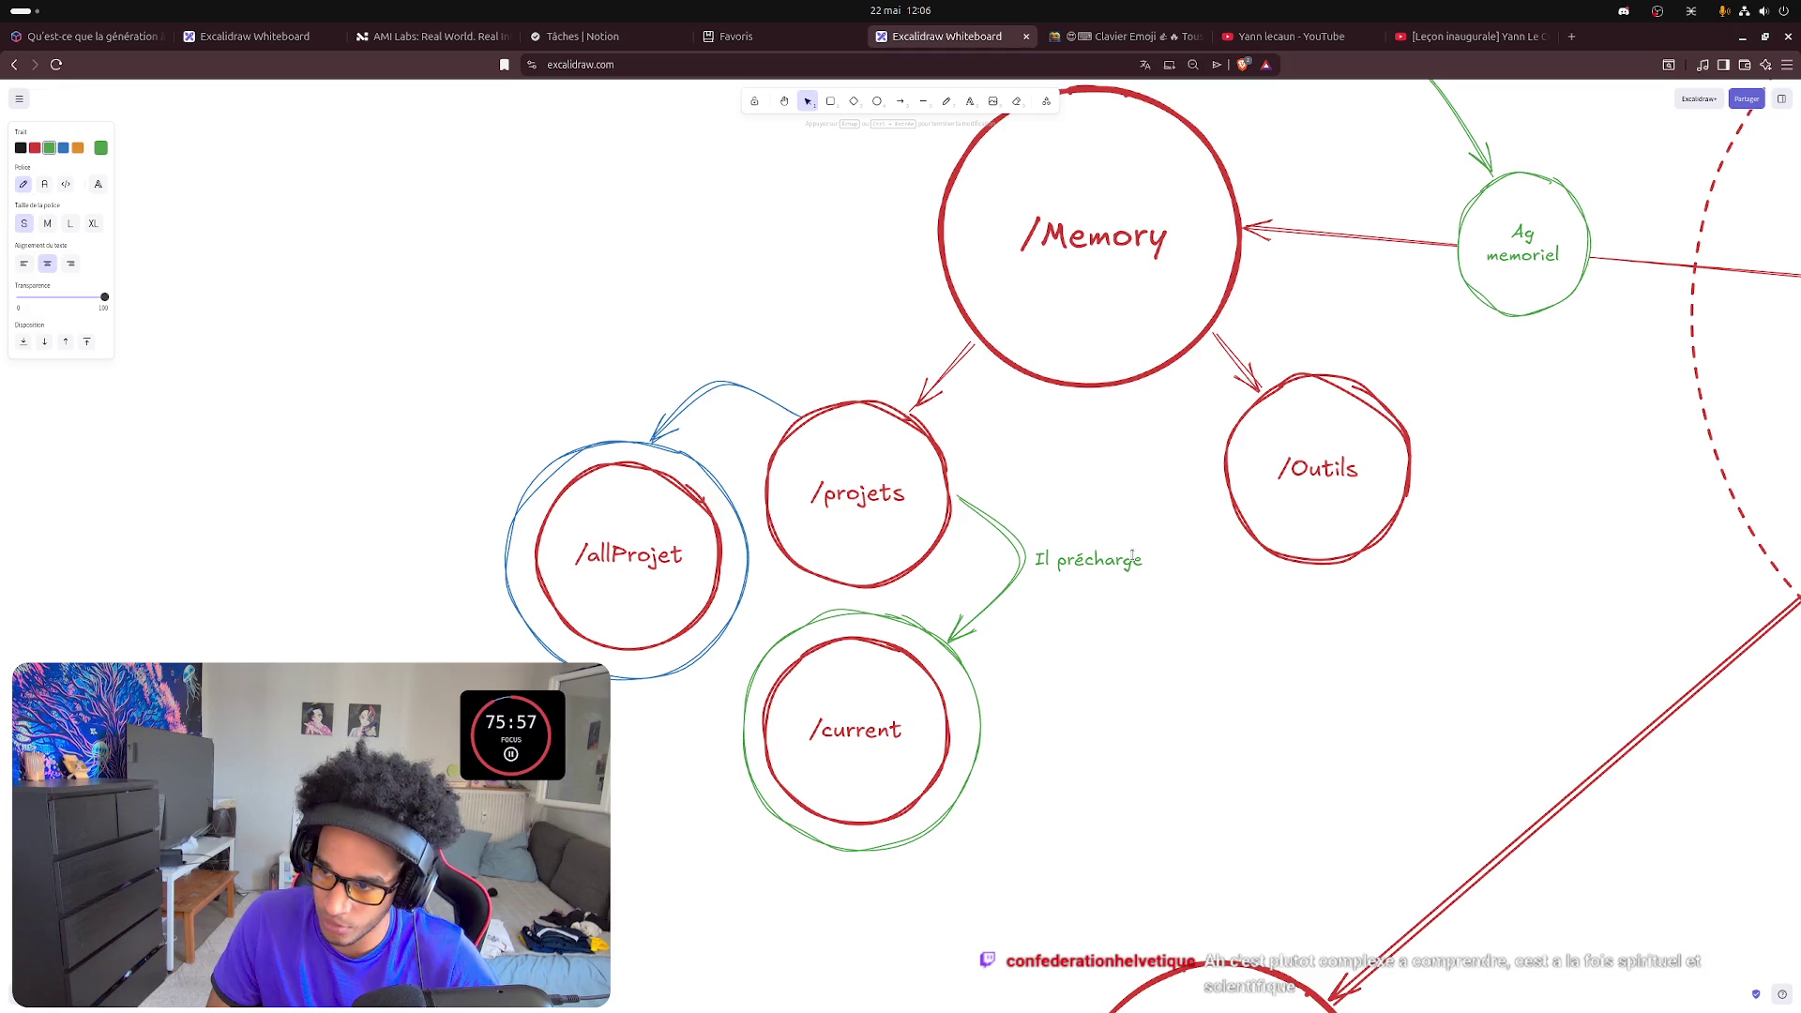
{"action": "type", "text": " le dernier"}
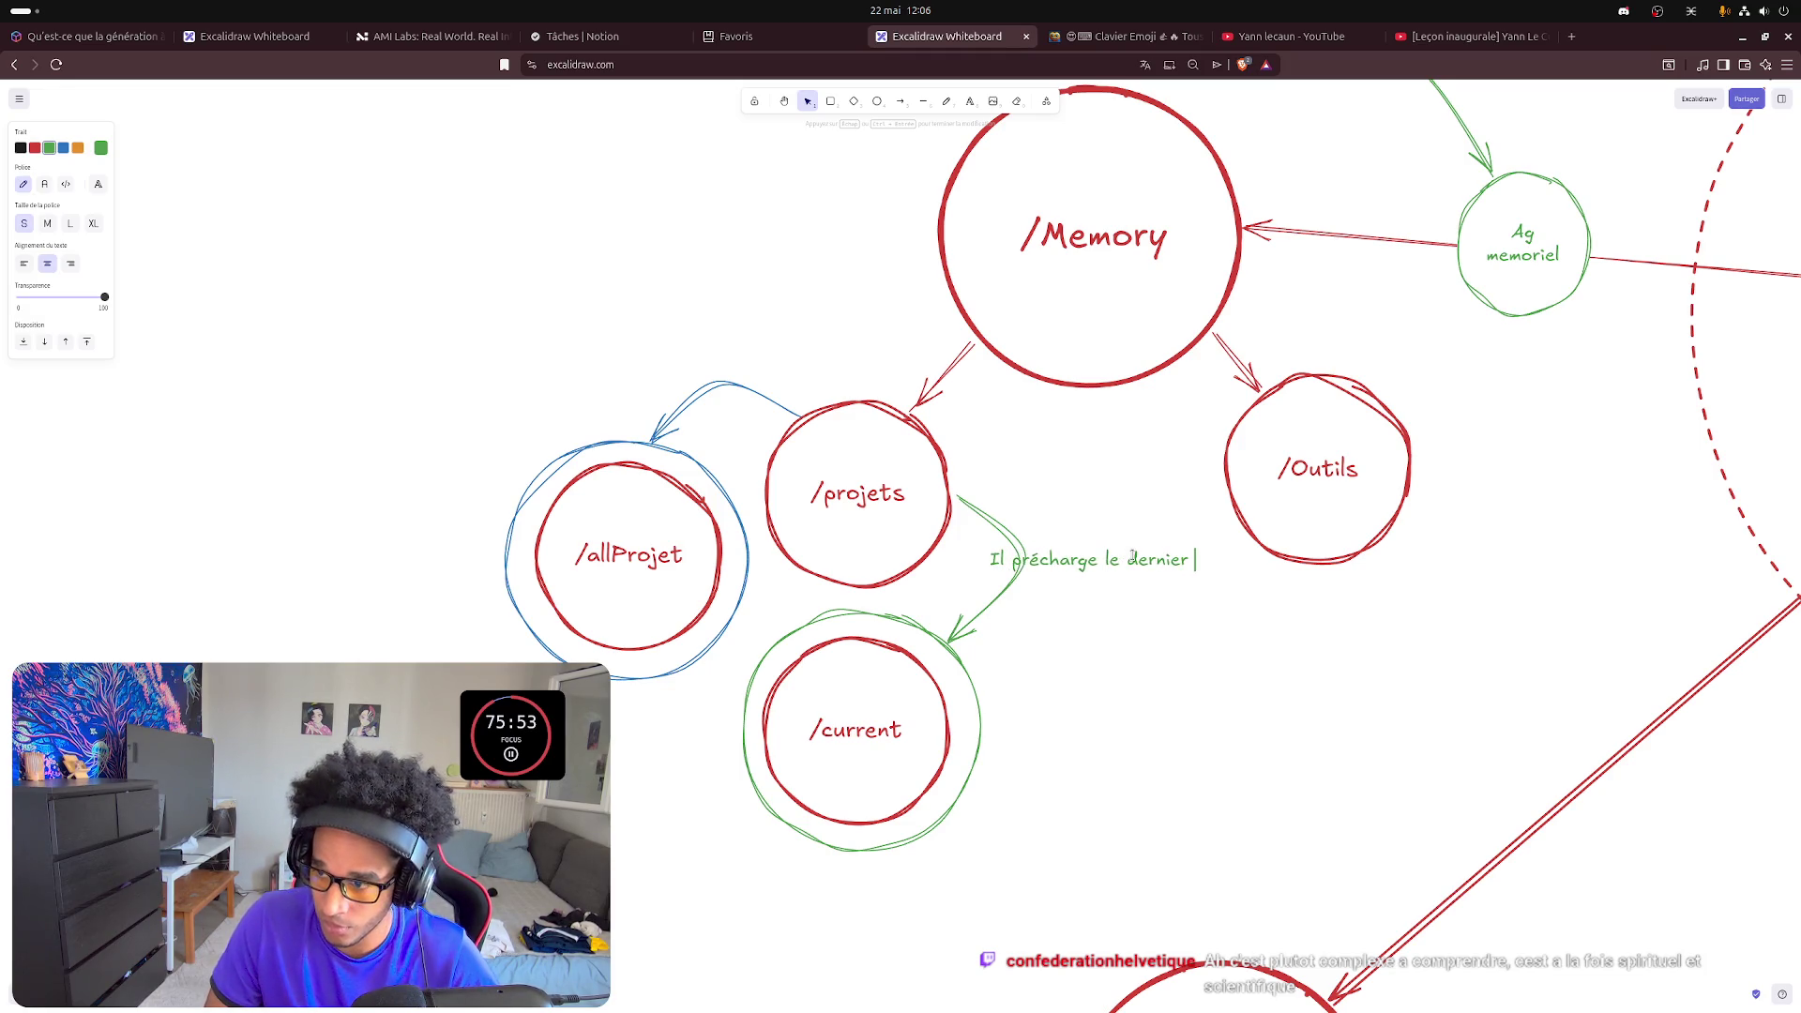
{"action": "type", "text": " procjet"}
{"action": "key", "text": "BackSpace"}
{"action": "key", "text": "BackSpace"}
{"action": "key", "text": "BackSpace"}
{"action": "key", "text": "BackSpace"}
{"action": "type", "text": "jet tra"}
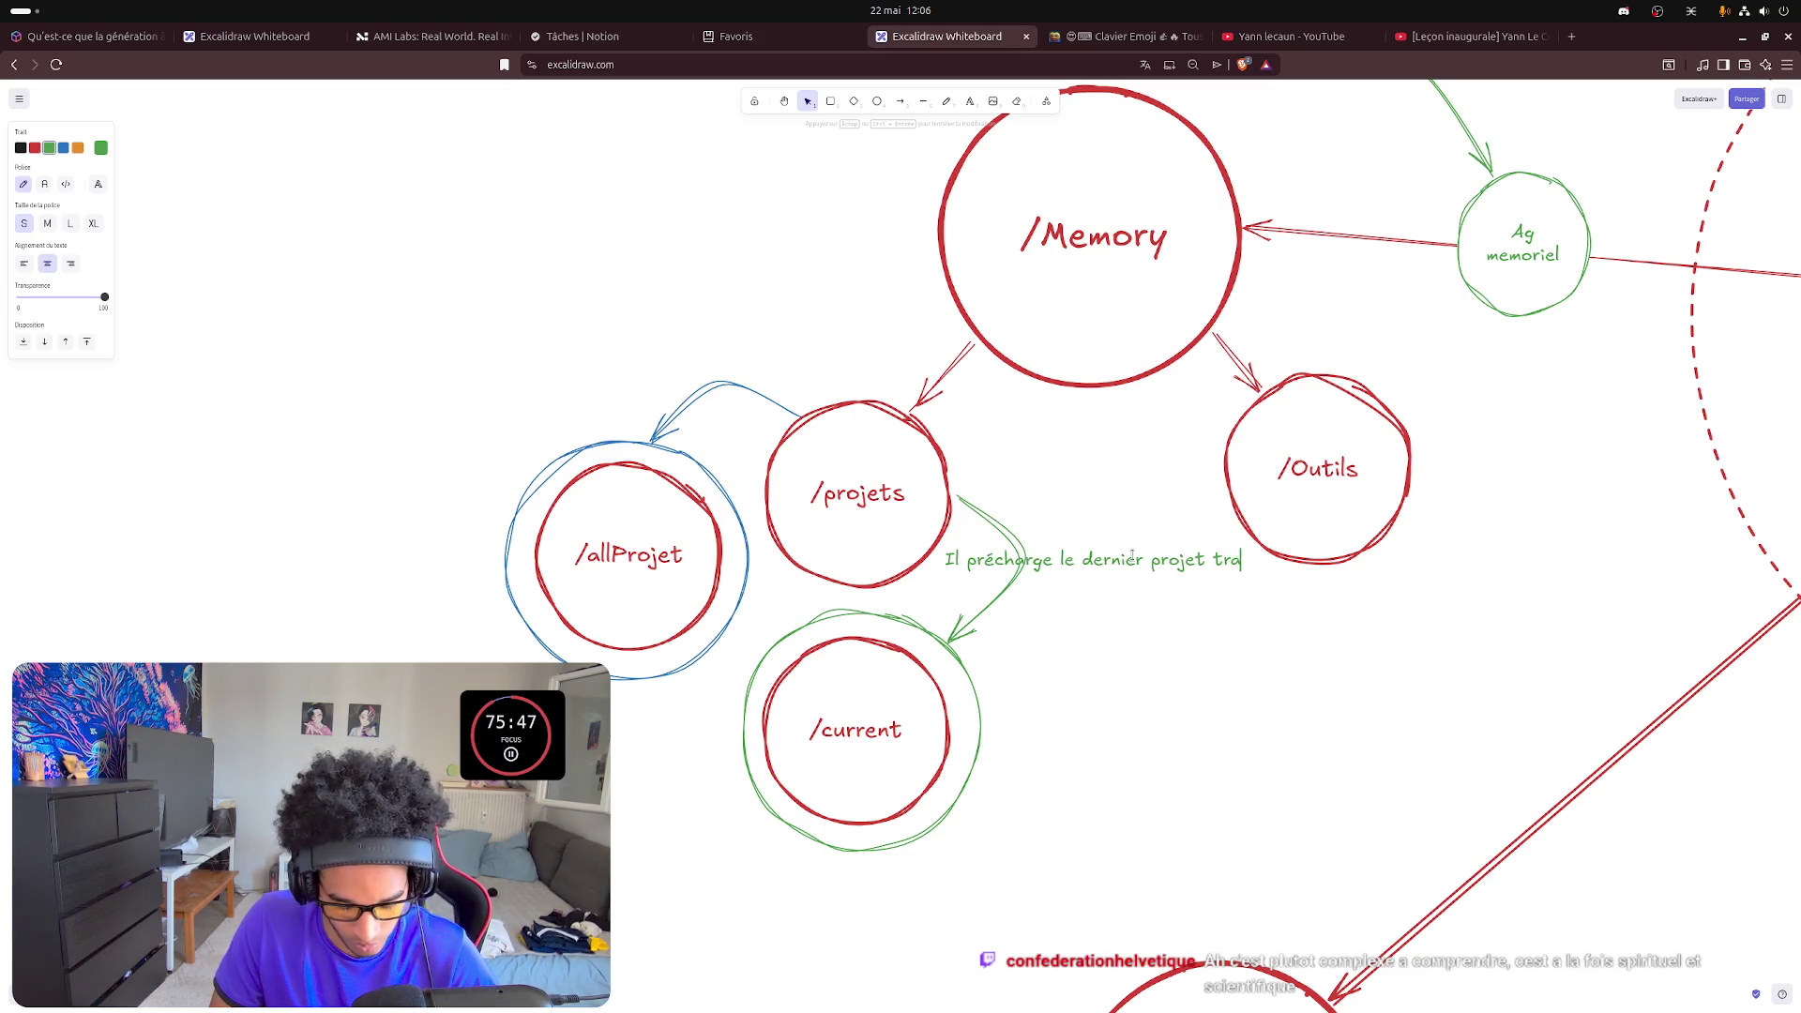
{"action": "type", "text": "vailler"}
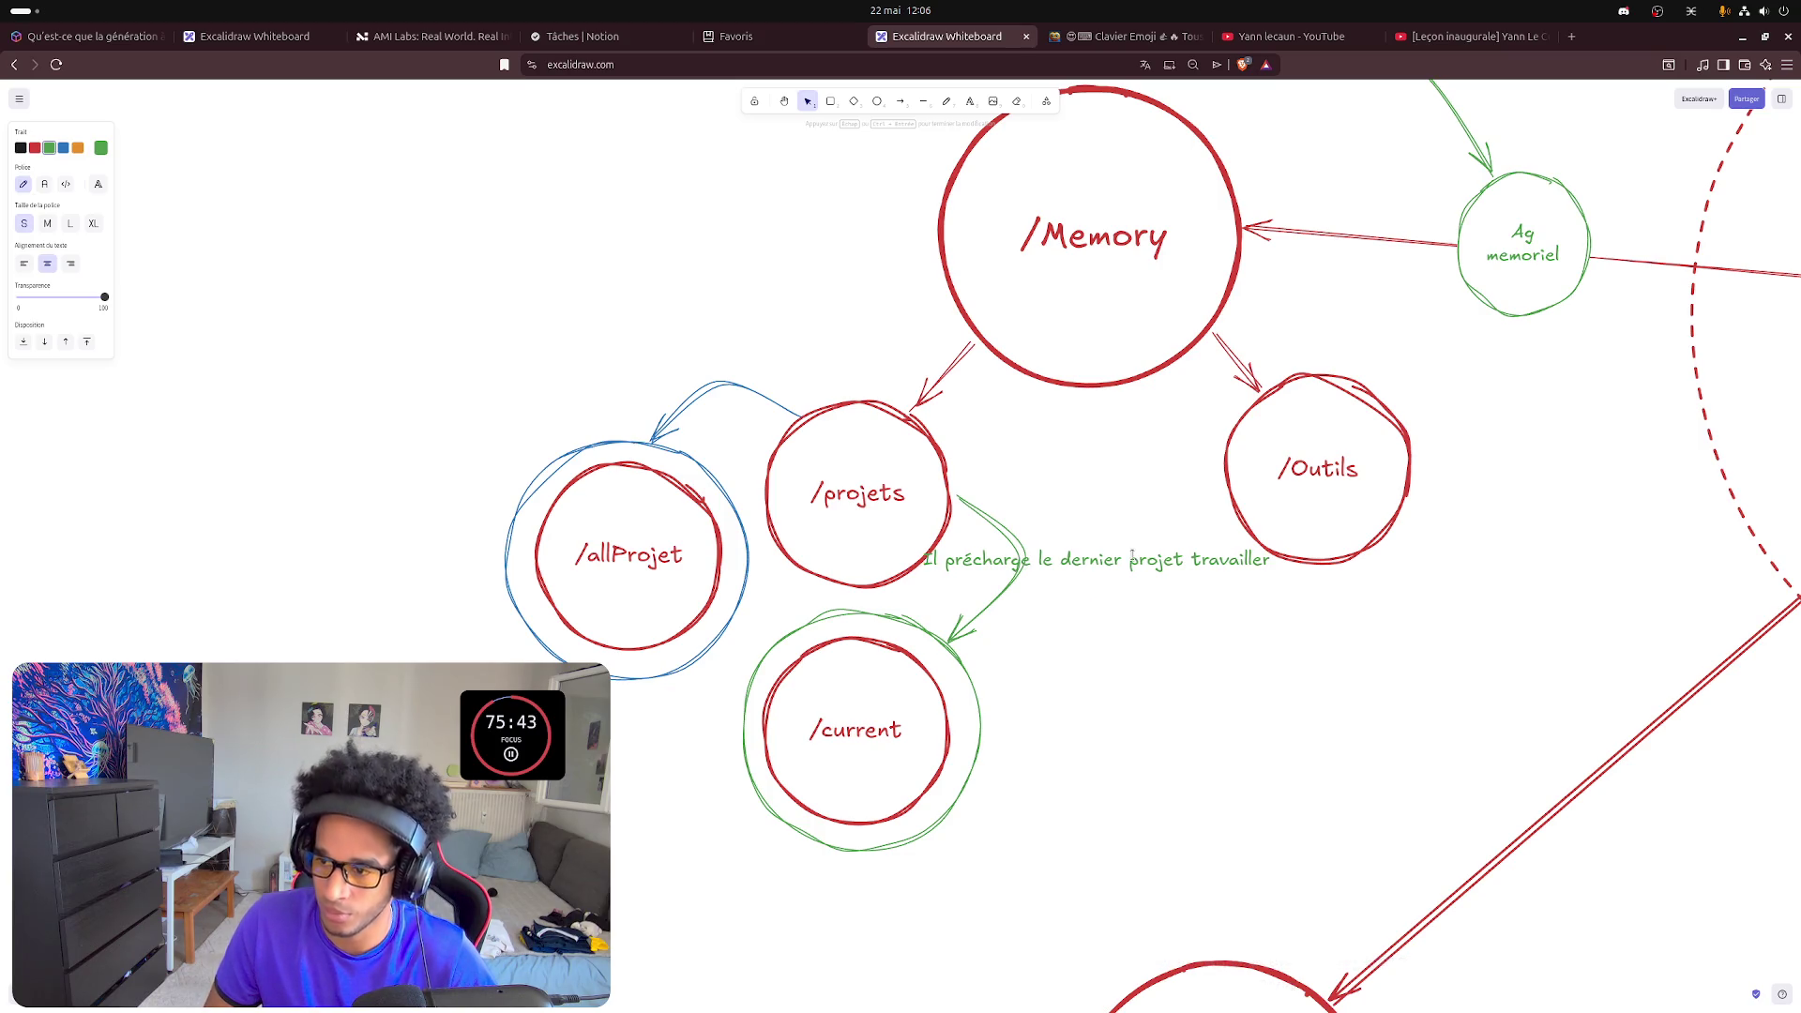
{"action": "key", "text": "Return"}
{"action": "type", "text": "et n'ap"}
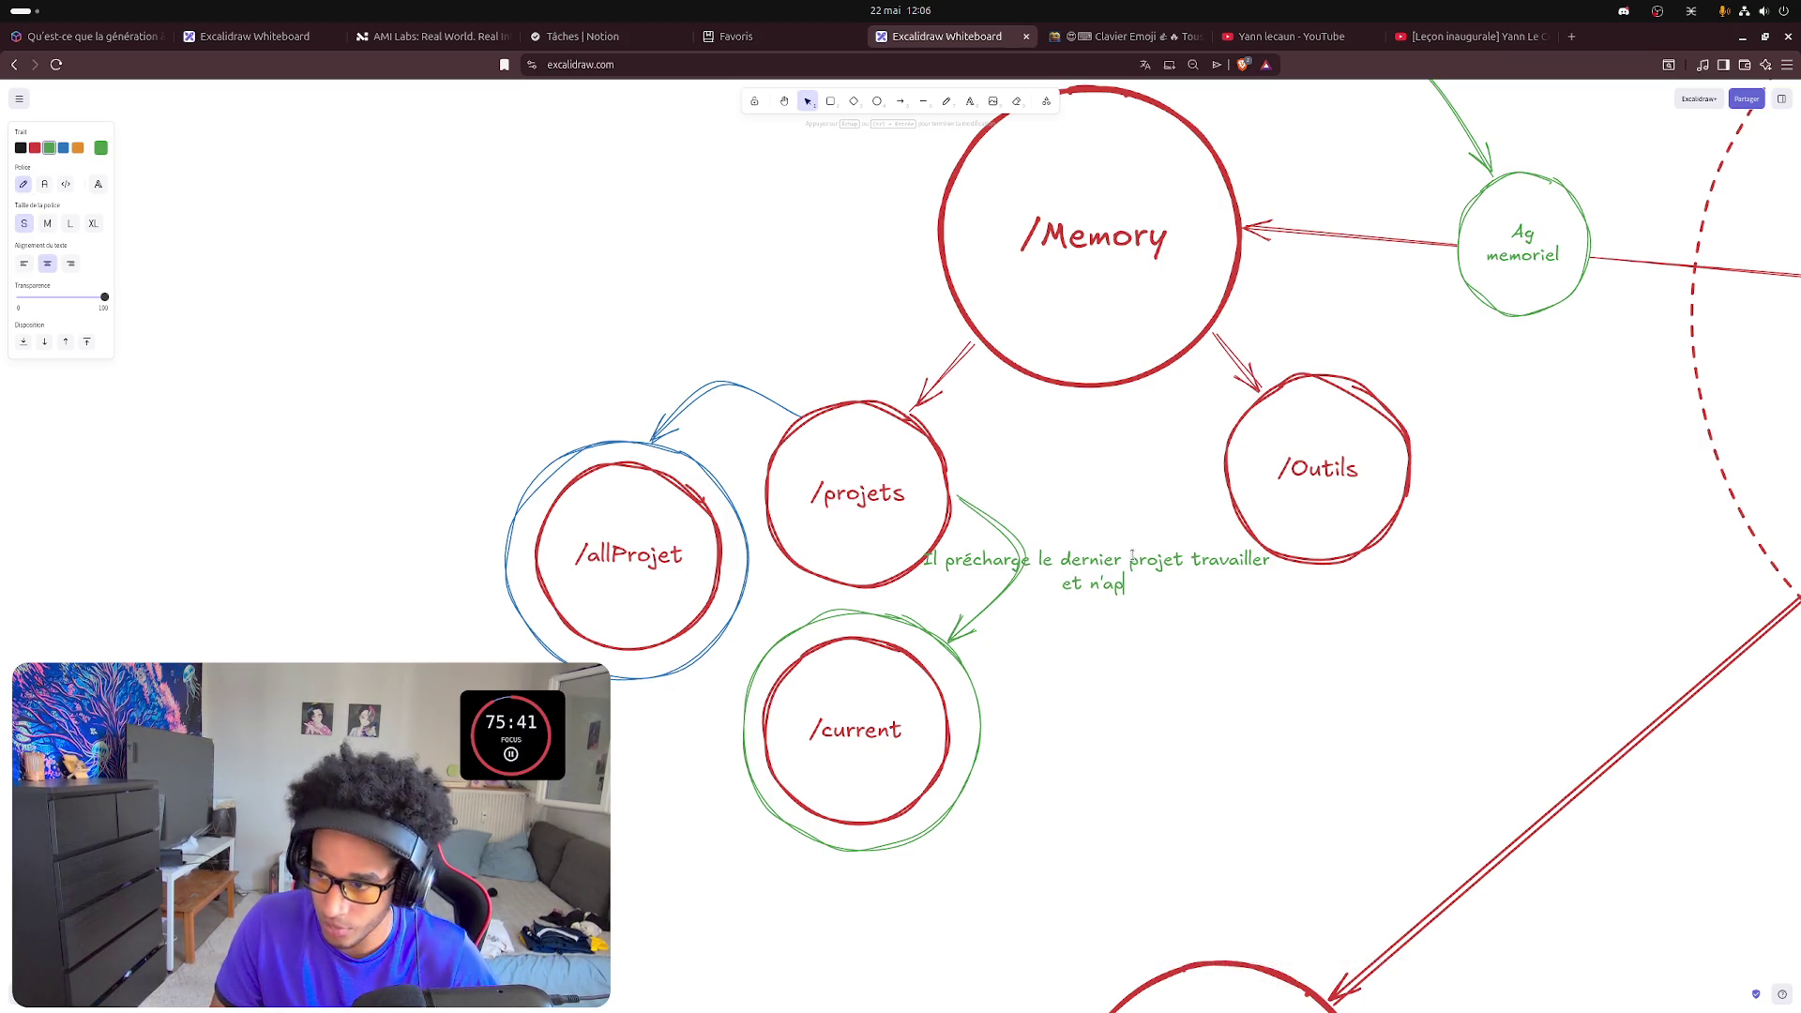
{"action": "key", "text": "BackSpace"}
{"action": "type", "text": "pas connaissance"}
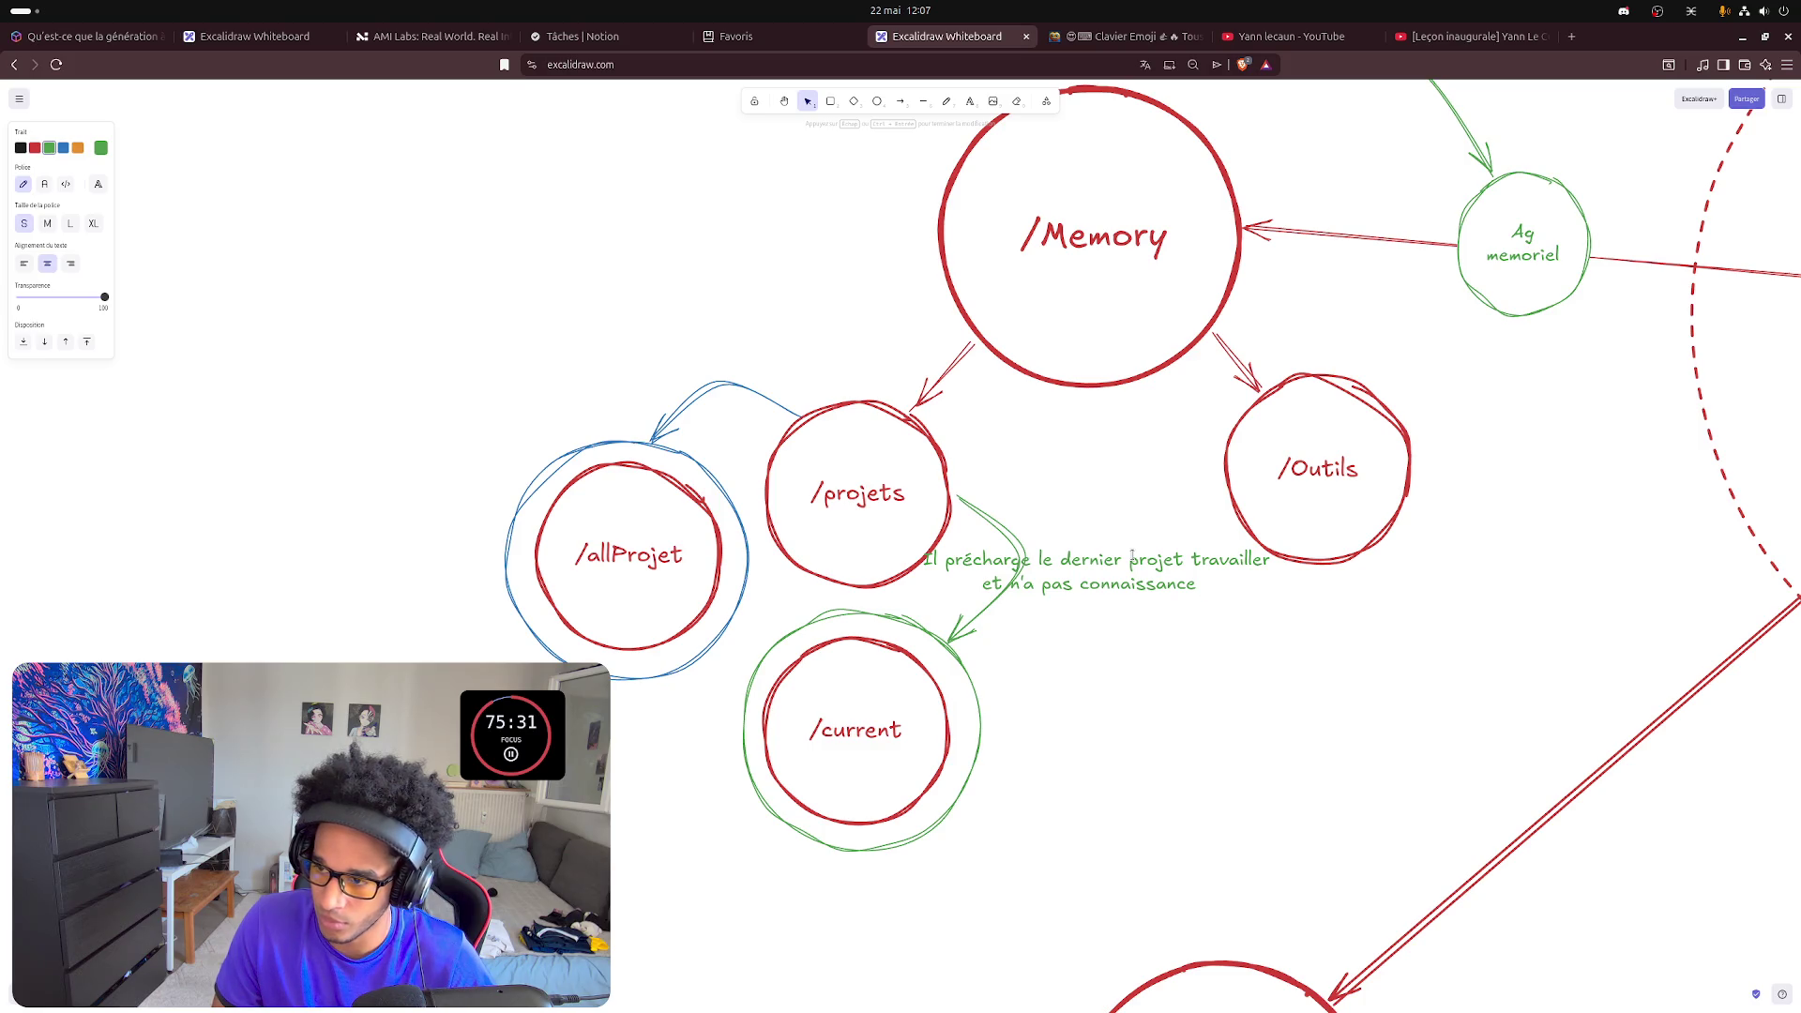
{"action": "type", "text": "de tous les autre proj"}
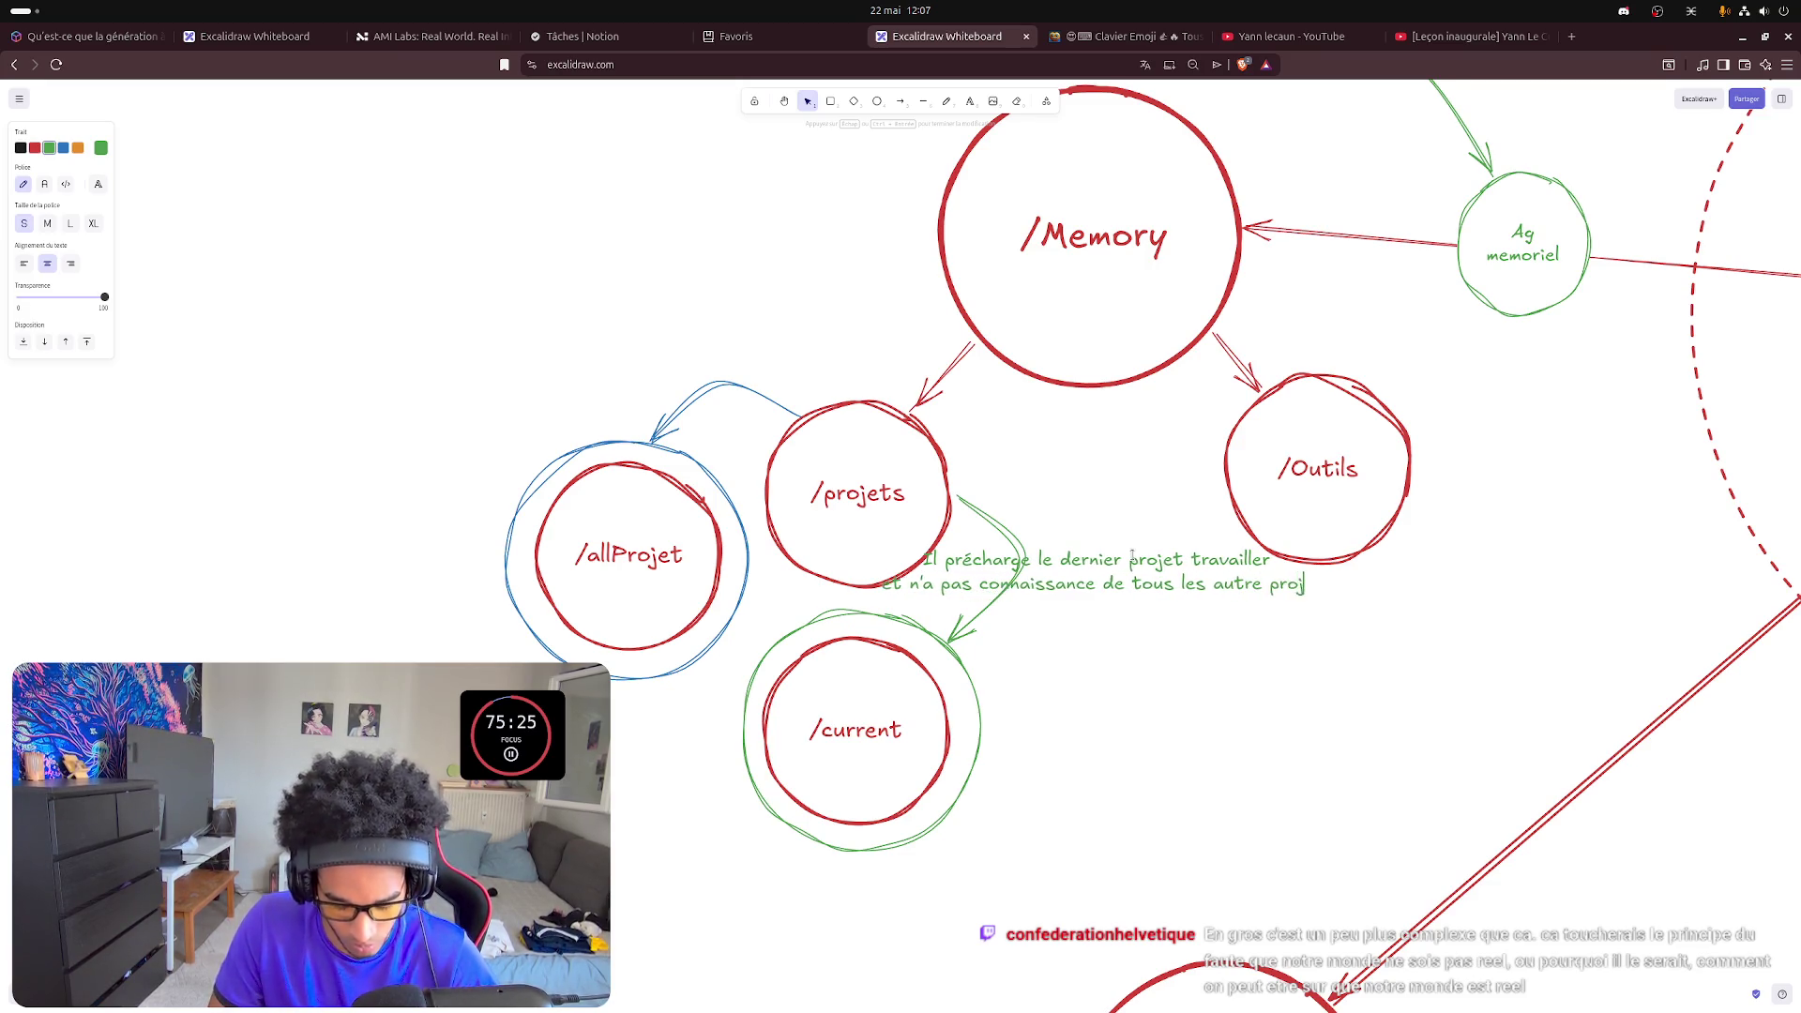
{"action": "type", "text": "et"}
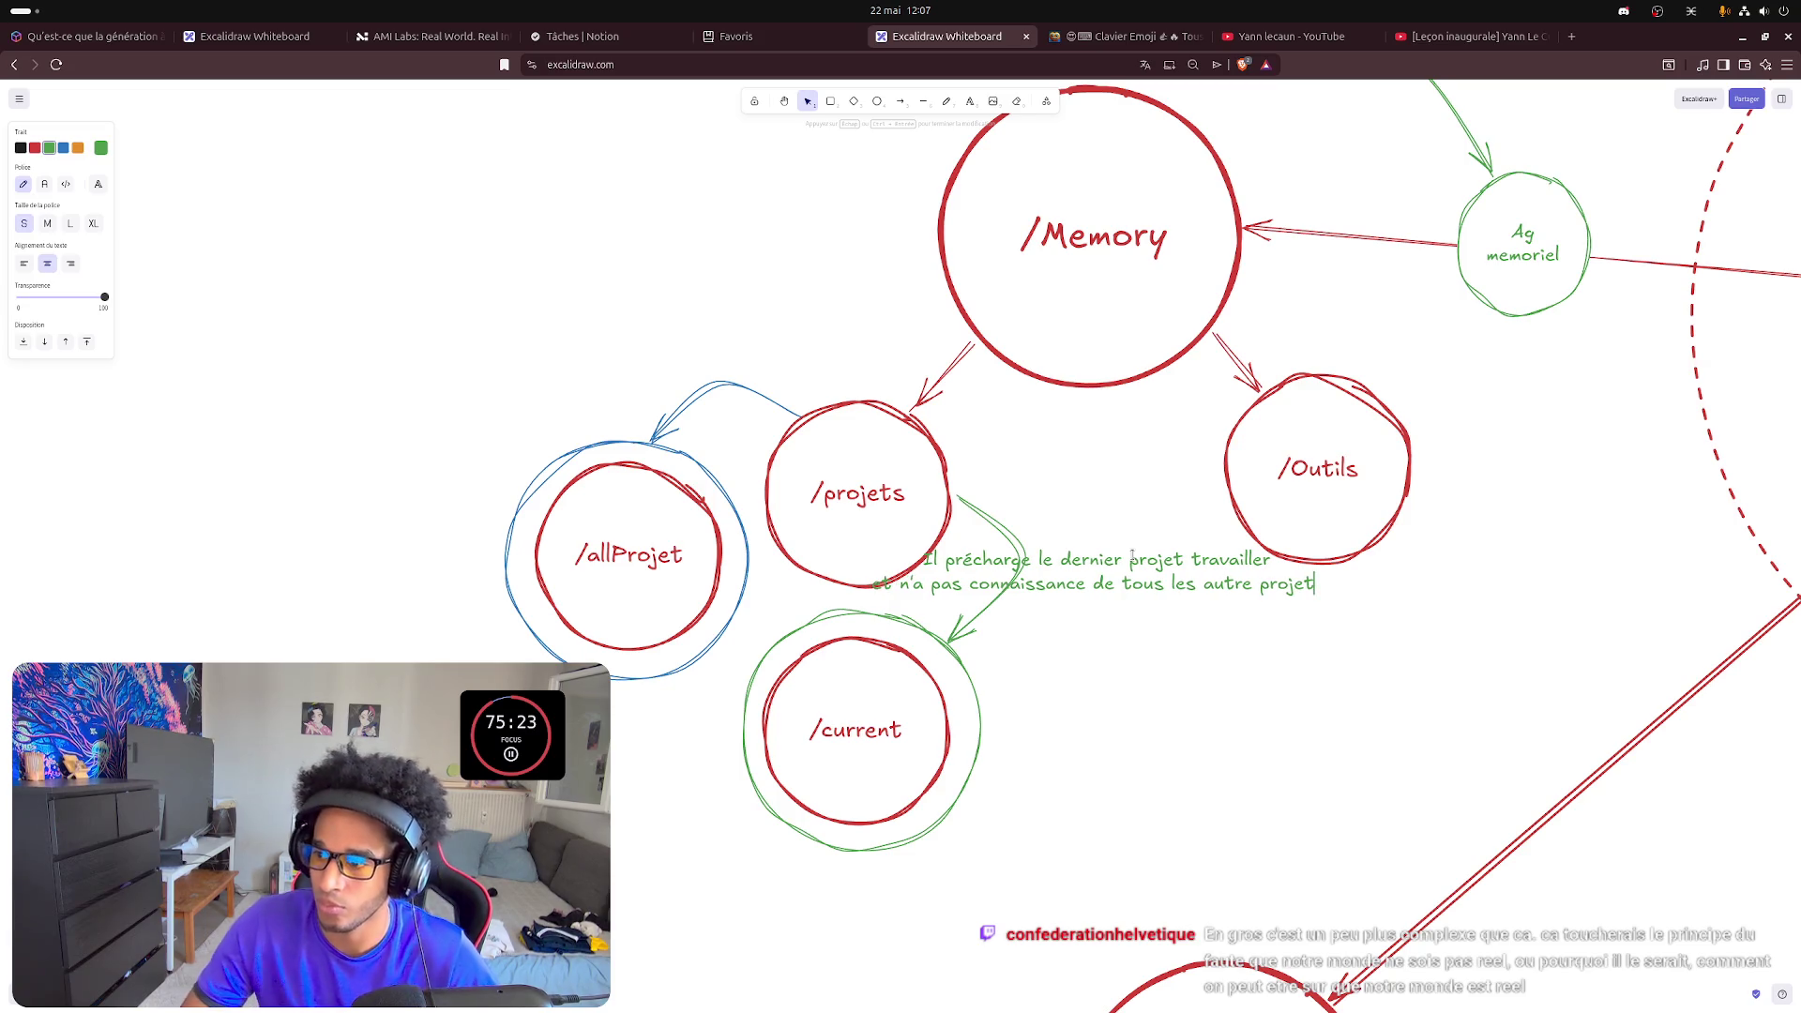
{"action": "left_click", "coordinate": [1271, 775]}
- Shrink the green note's font and place it beside /current
{"action": "left_click", "coordinate": [1087, 589]}
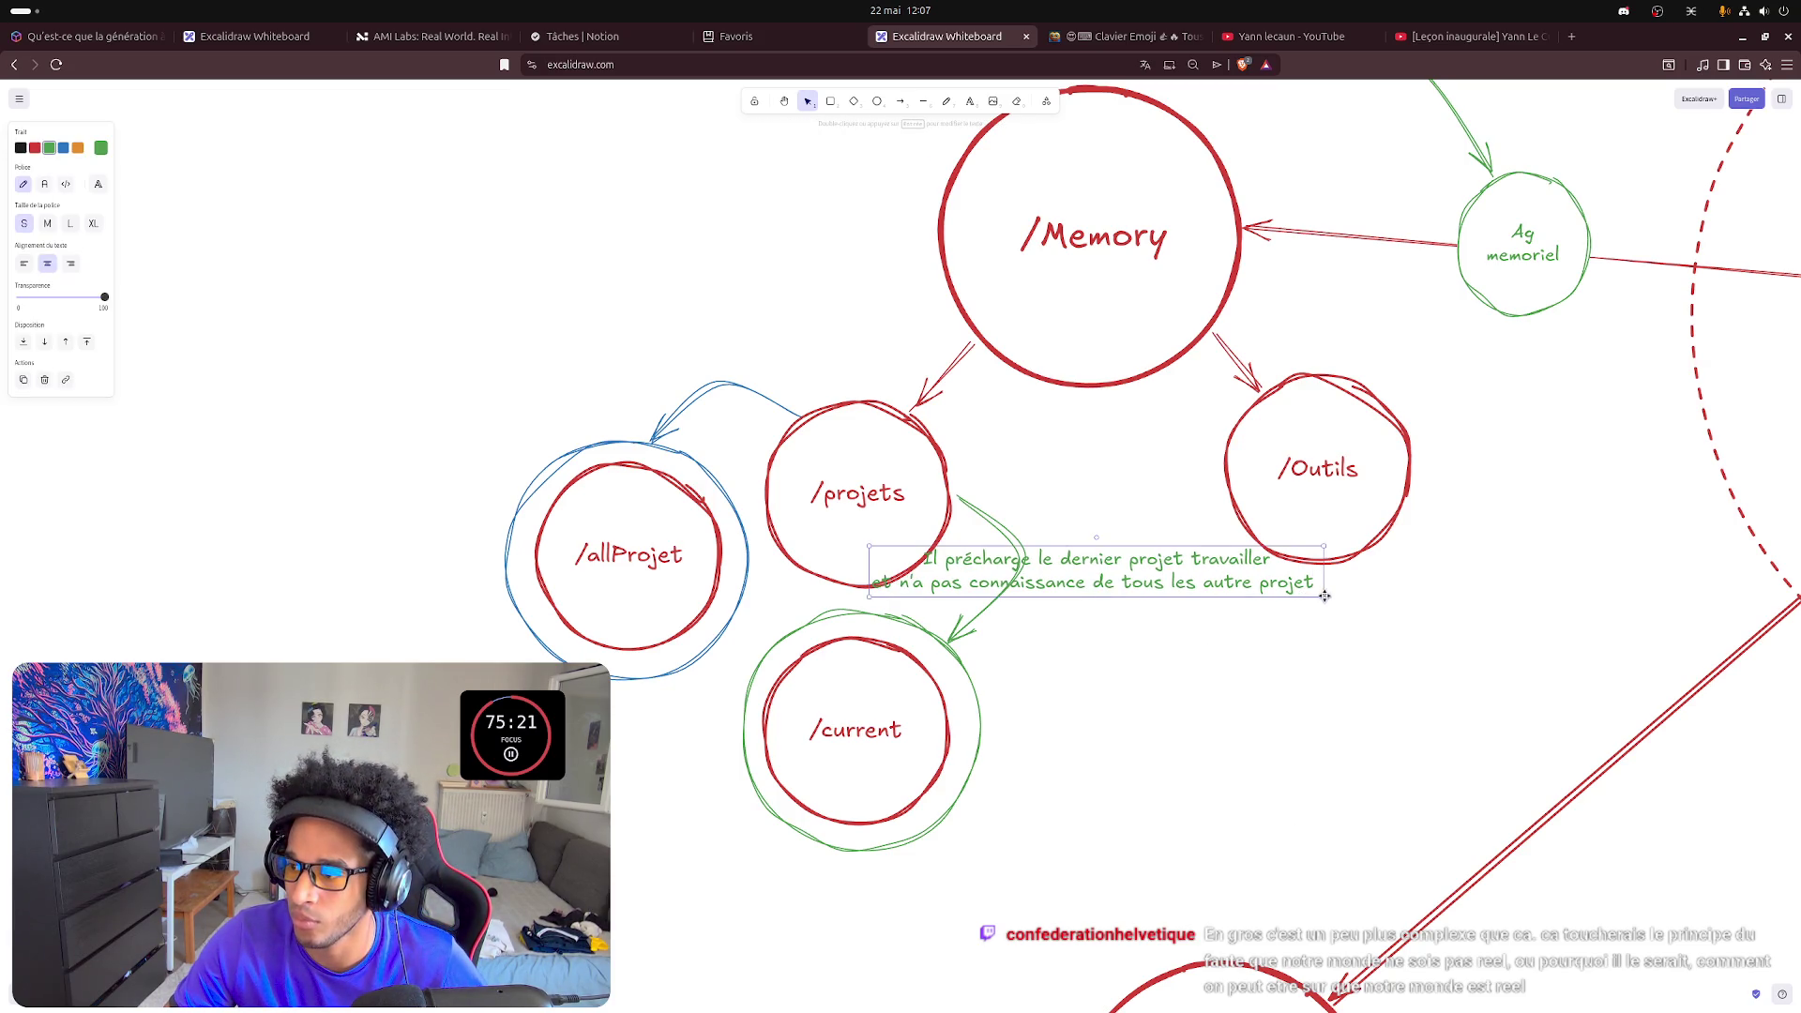
{"action": "key", "text": "ctrl+shift+less"}
{"action": "key", "text": "ctrl+shift+less"}
{"action": "left_click_drag", "start_coordinate": [1063, 571], "coordinate": [1176, 635]}
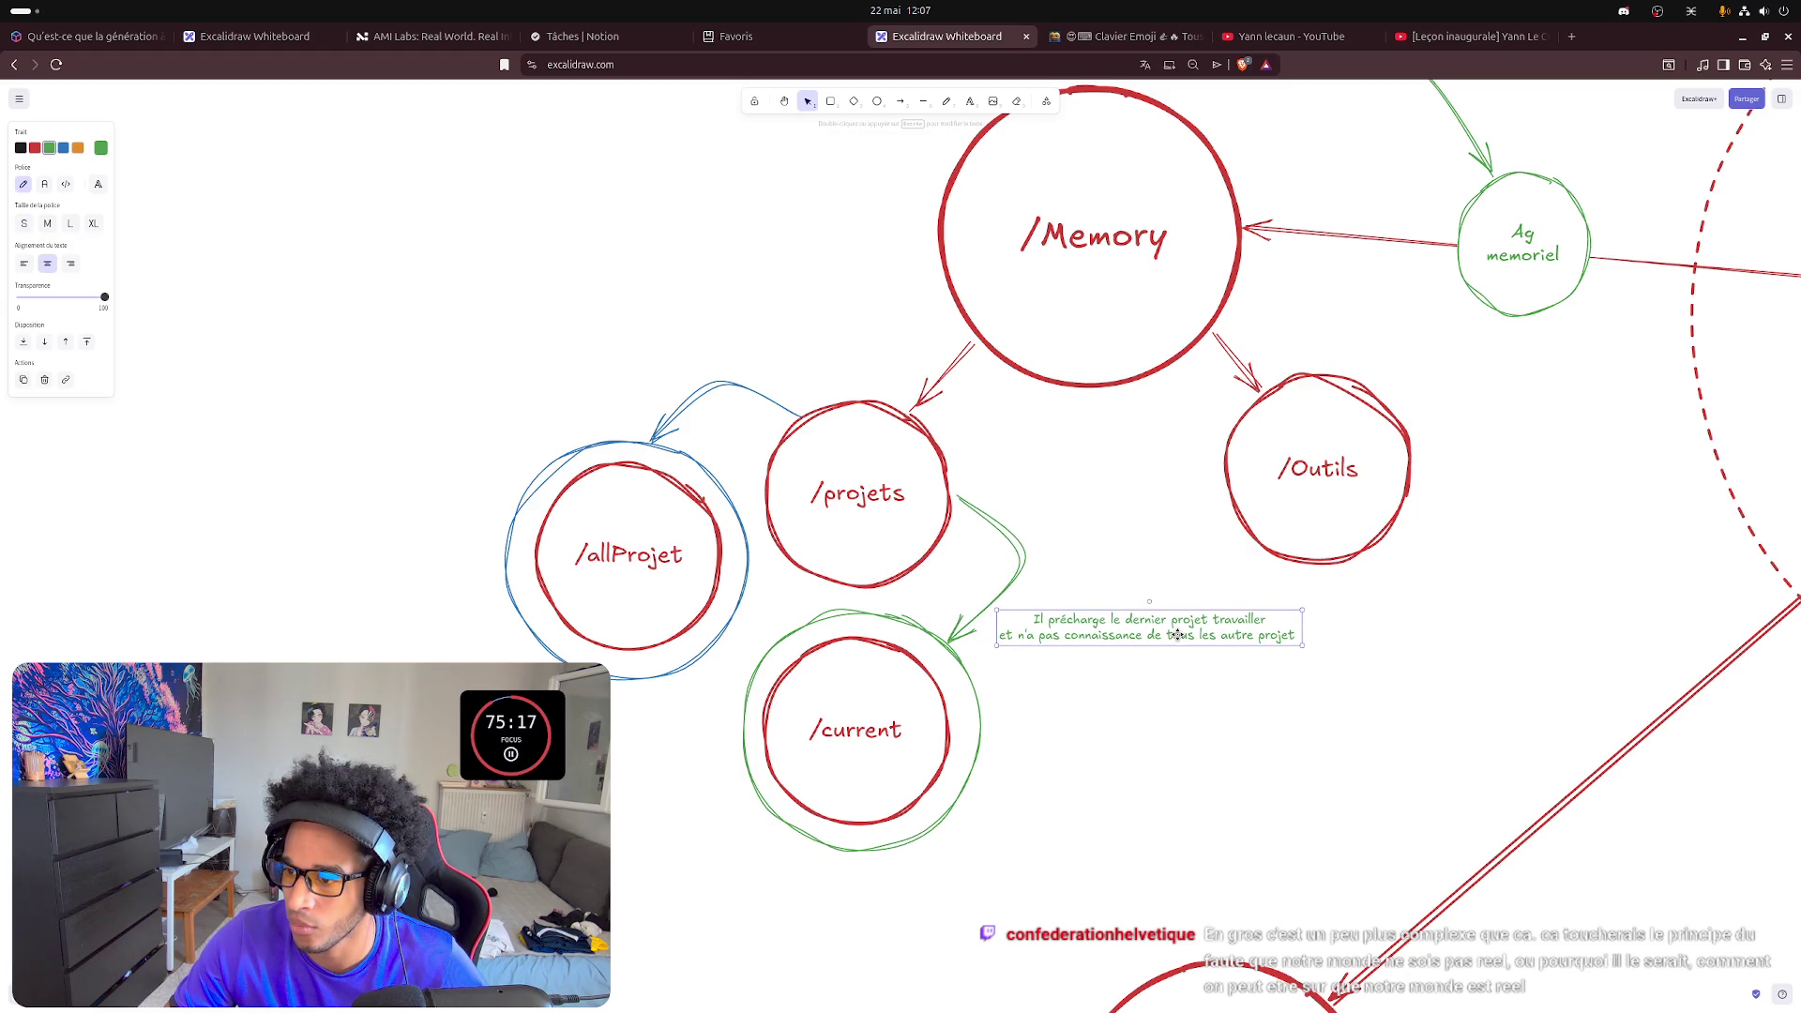
{"action": "left_click", "coordinate": [1144, 731]}
{"action": "double_click", "coordinate": [1212, 635]}
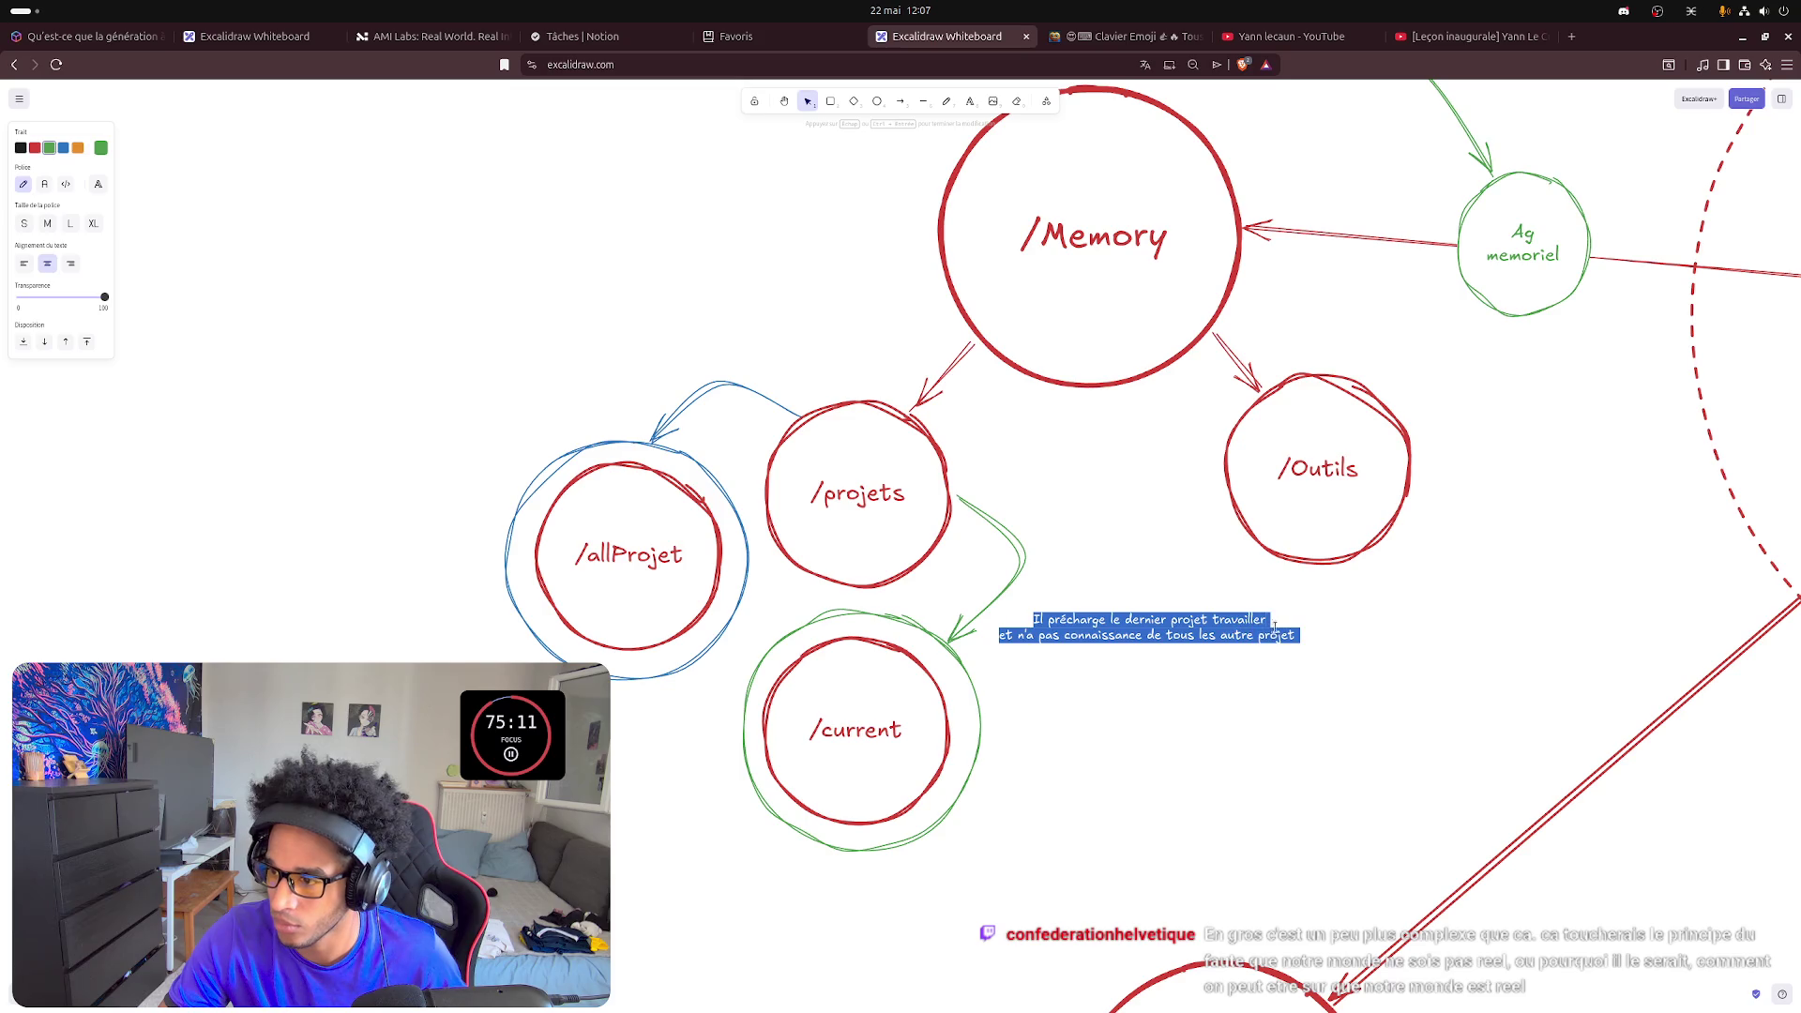
{"action": "left_click", "coordinate": [1170, 693]}
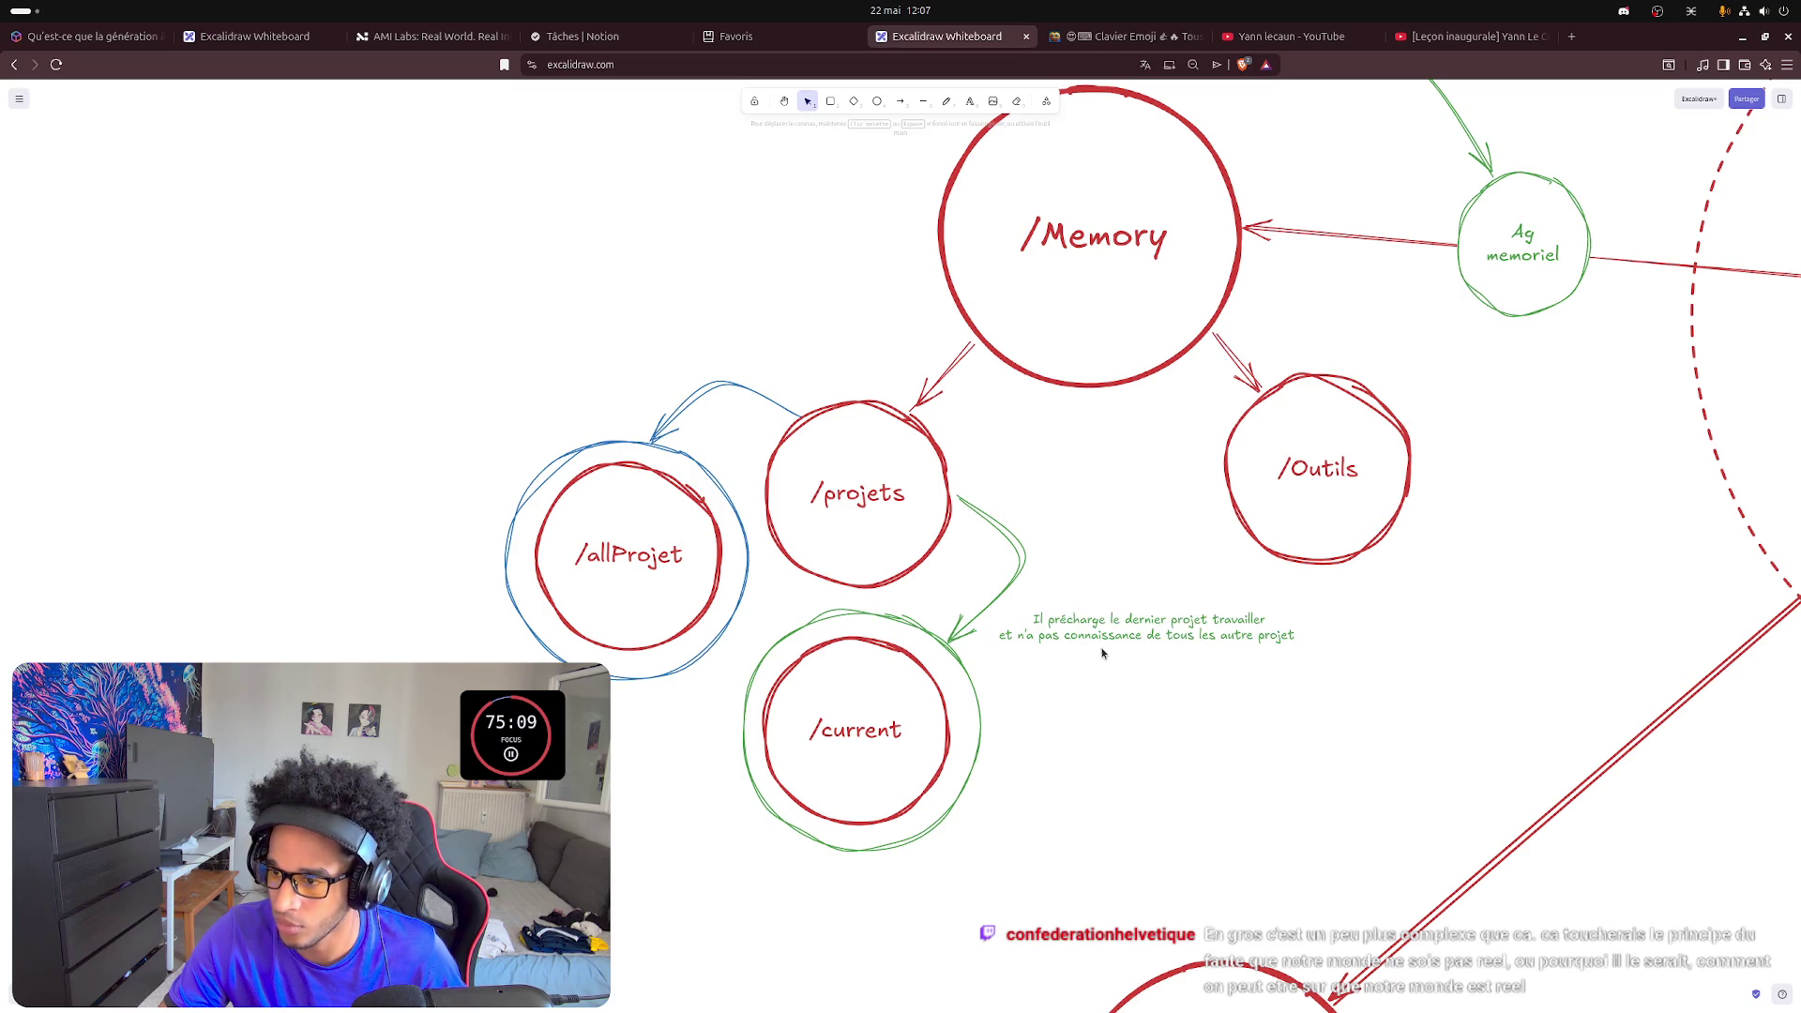
- Duplicate the green note with copy and paste
{"action": "left_click", "coordinate": [1084, 636]}
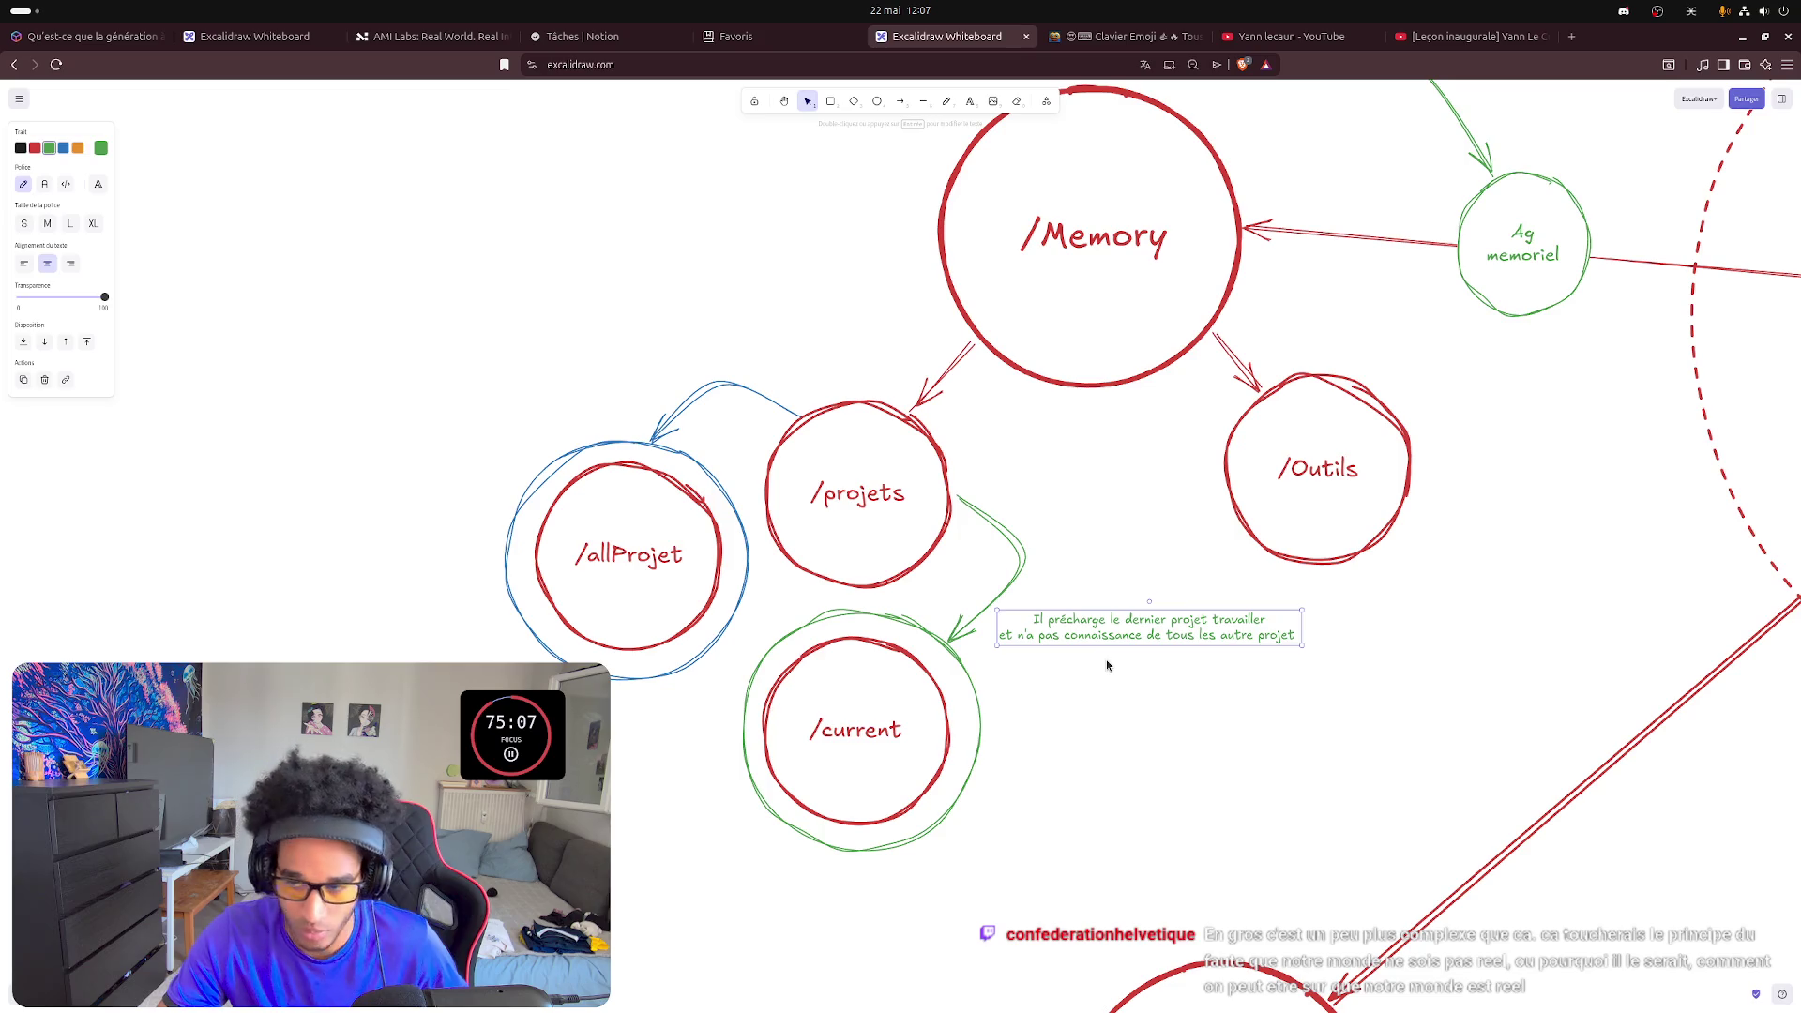
{"action": "key", "text": "ctrl+c"}
{"action": "key", "text": "ctrl+v"}
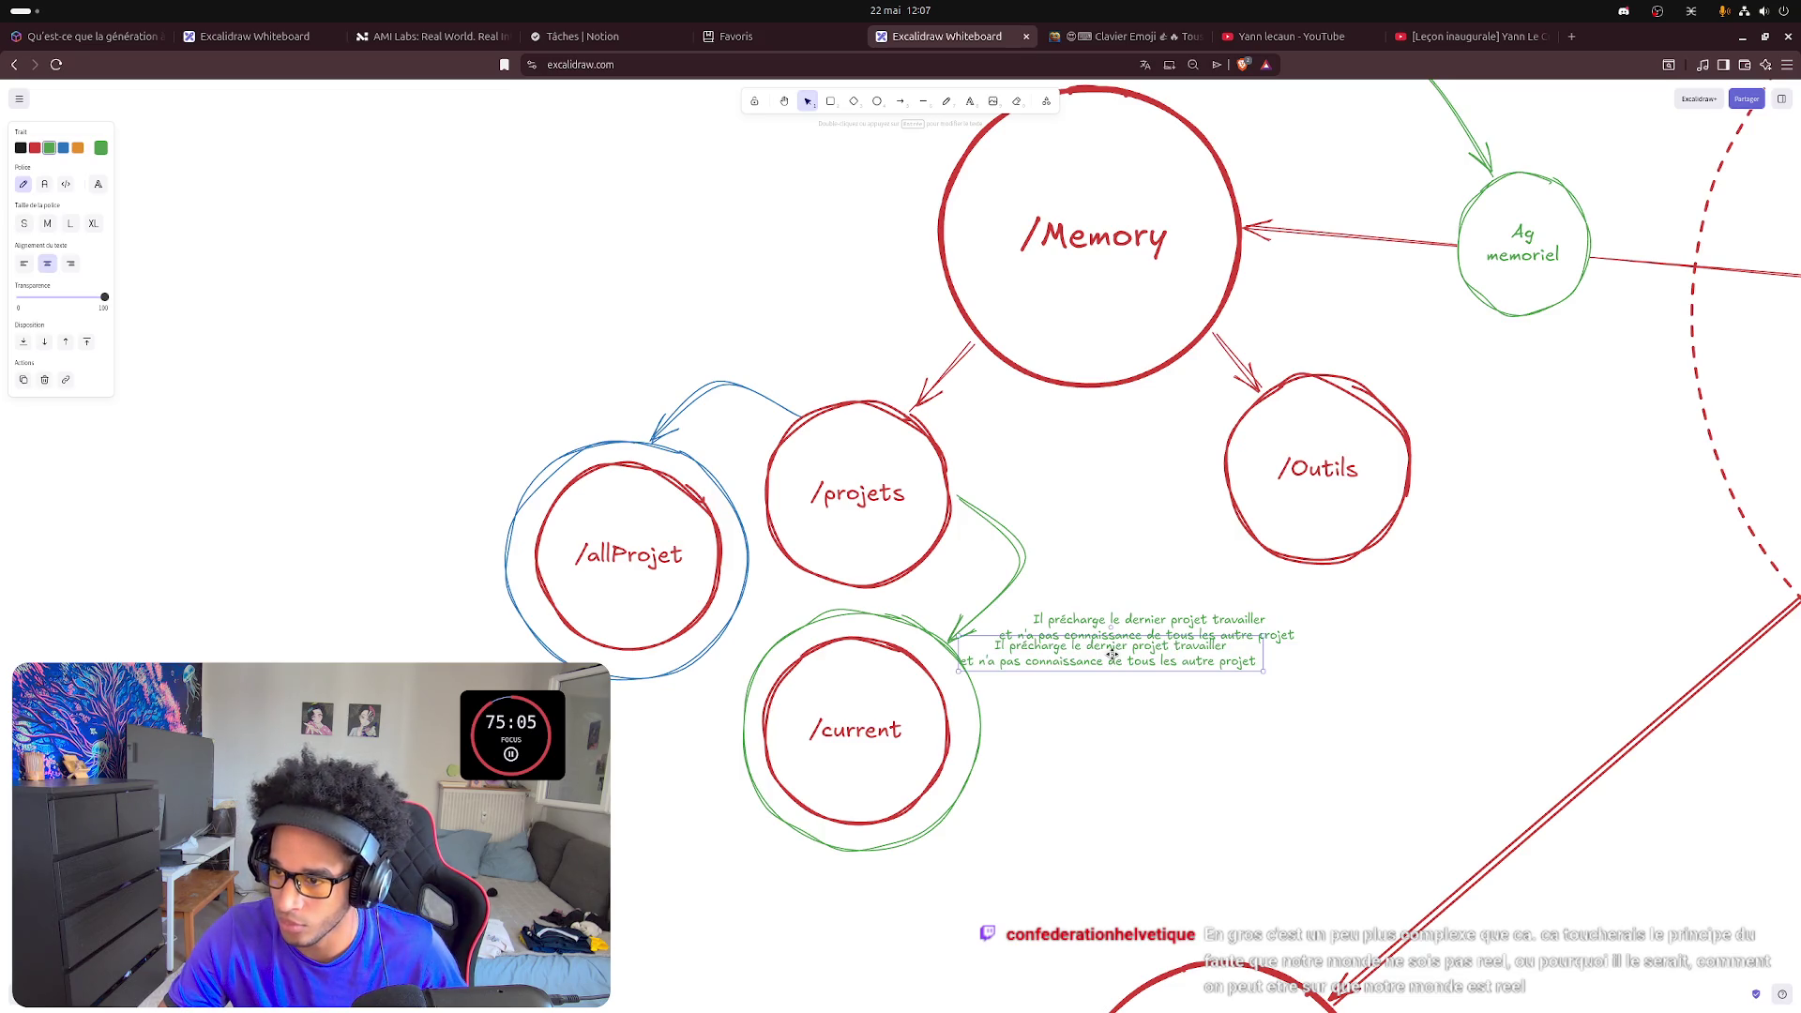
- Move the copied note up above the arrow leading to /allProjet
{"action": "left_click_drag", "start_coordinate": [1115, 658], "coordinate": [701, 336]}
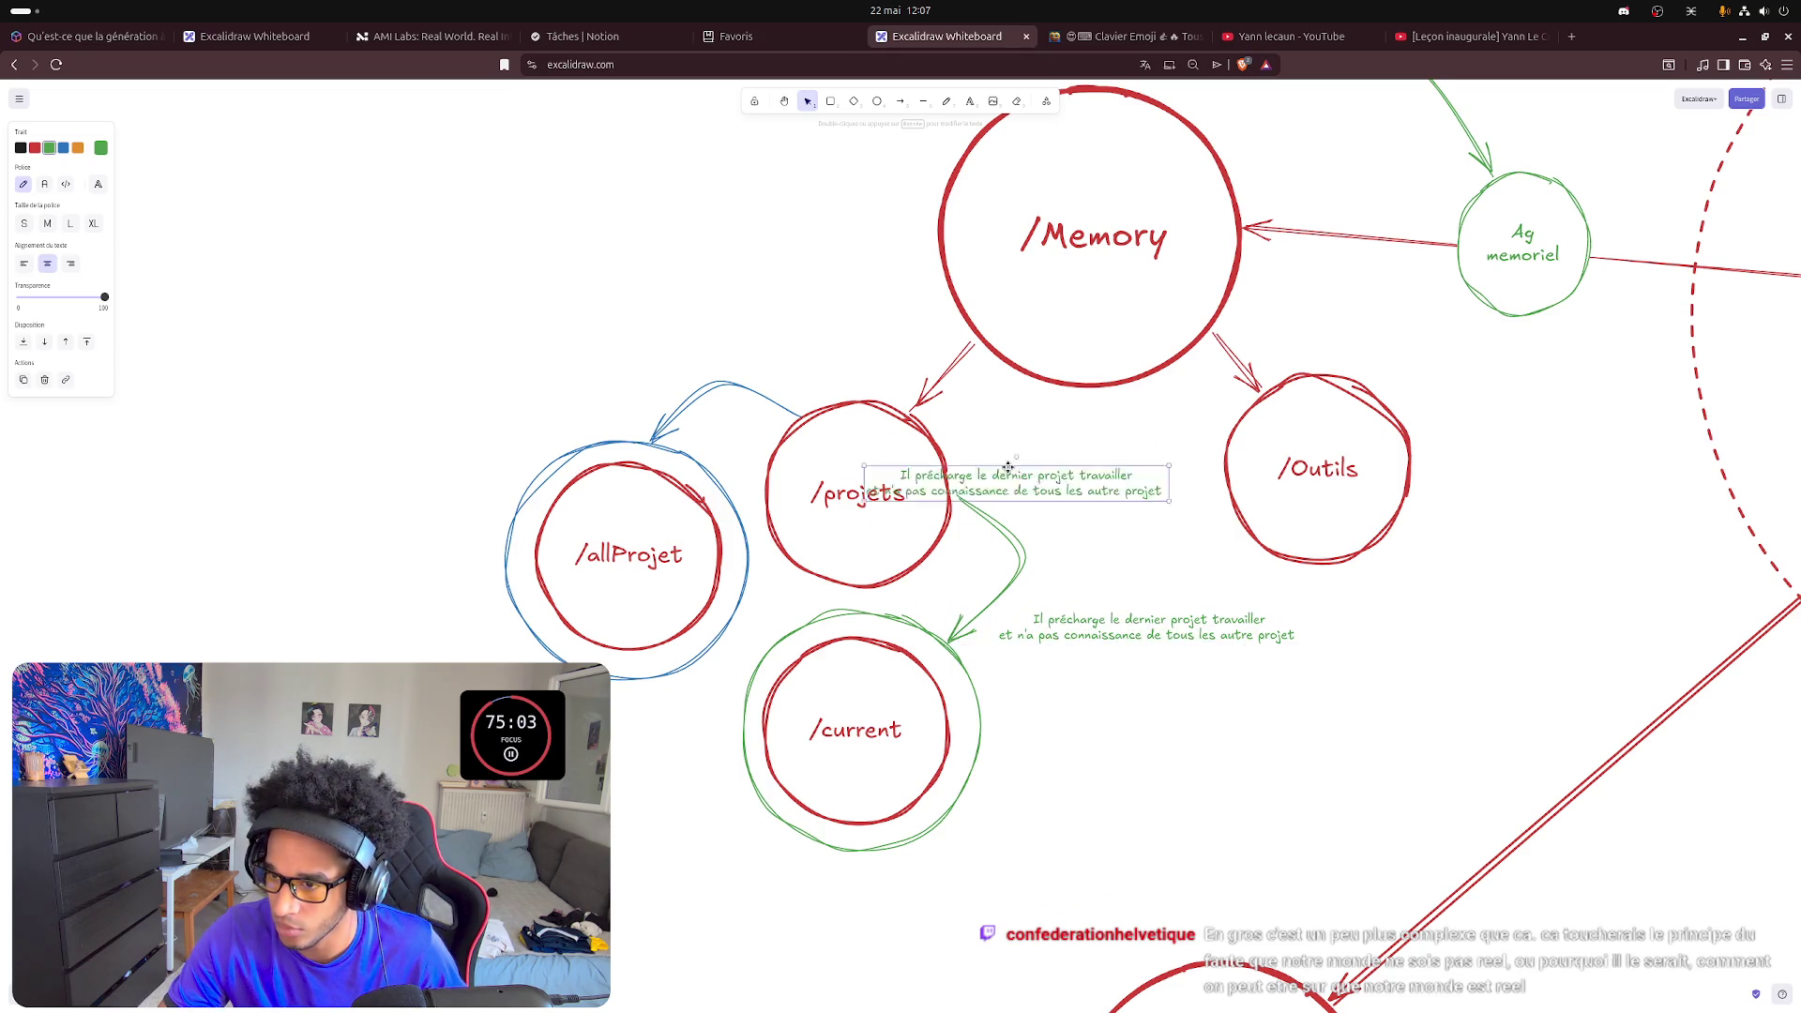
{"action": "left_click_drag", "start_coordinate": [677, 335], "coordinate": [712, 352]}
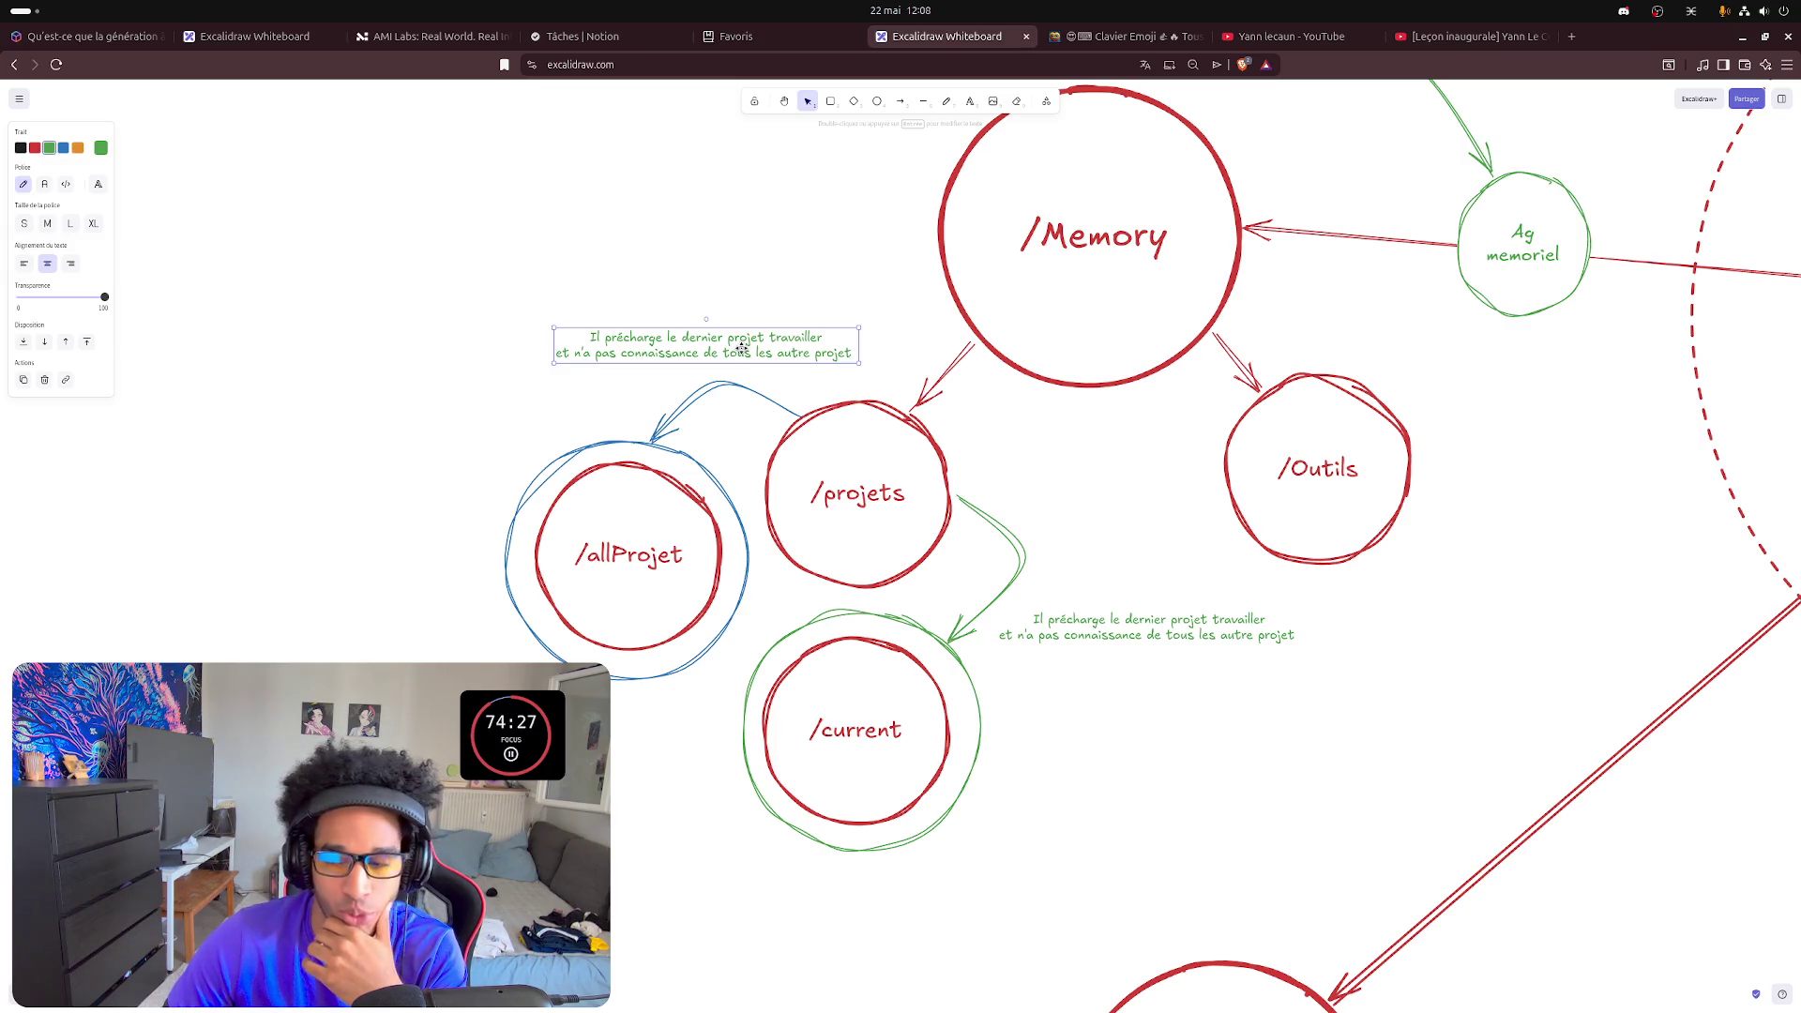
{"action": "double_click", "coordinate": [789, 350]}
- Select all text of the copied note and recolour it blue to match its arrow
{"action": "triple_click", "coordinate": [792, 351]}
{"action": "left_click", "coordinate": [782, 351]}
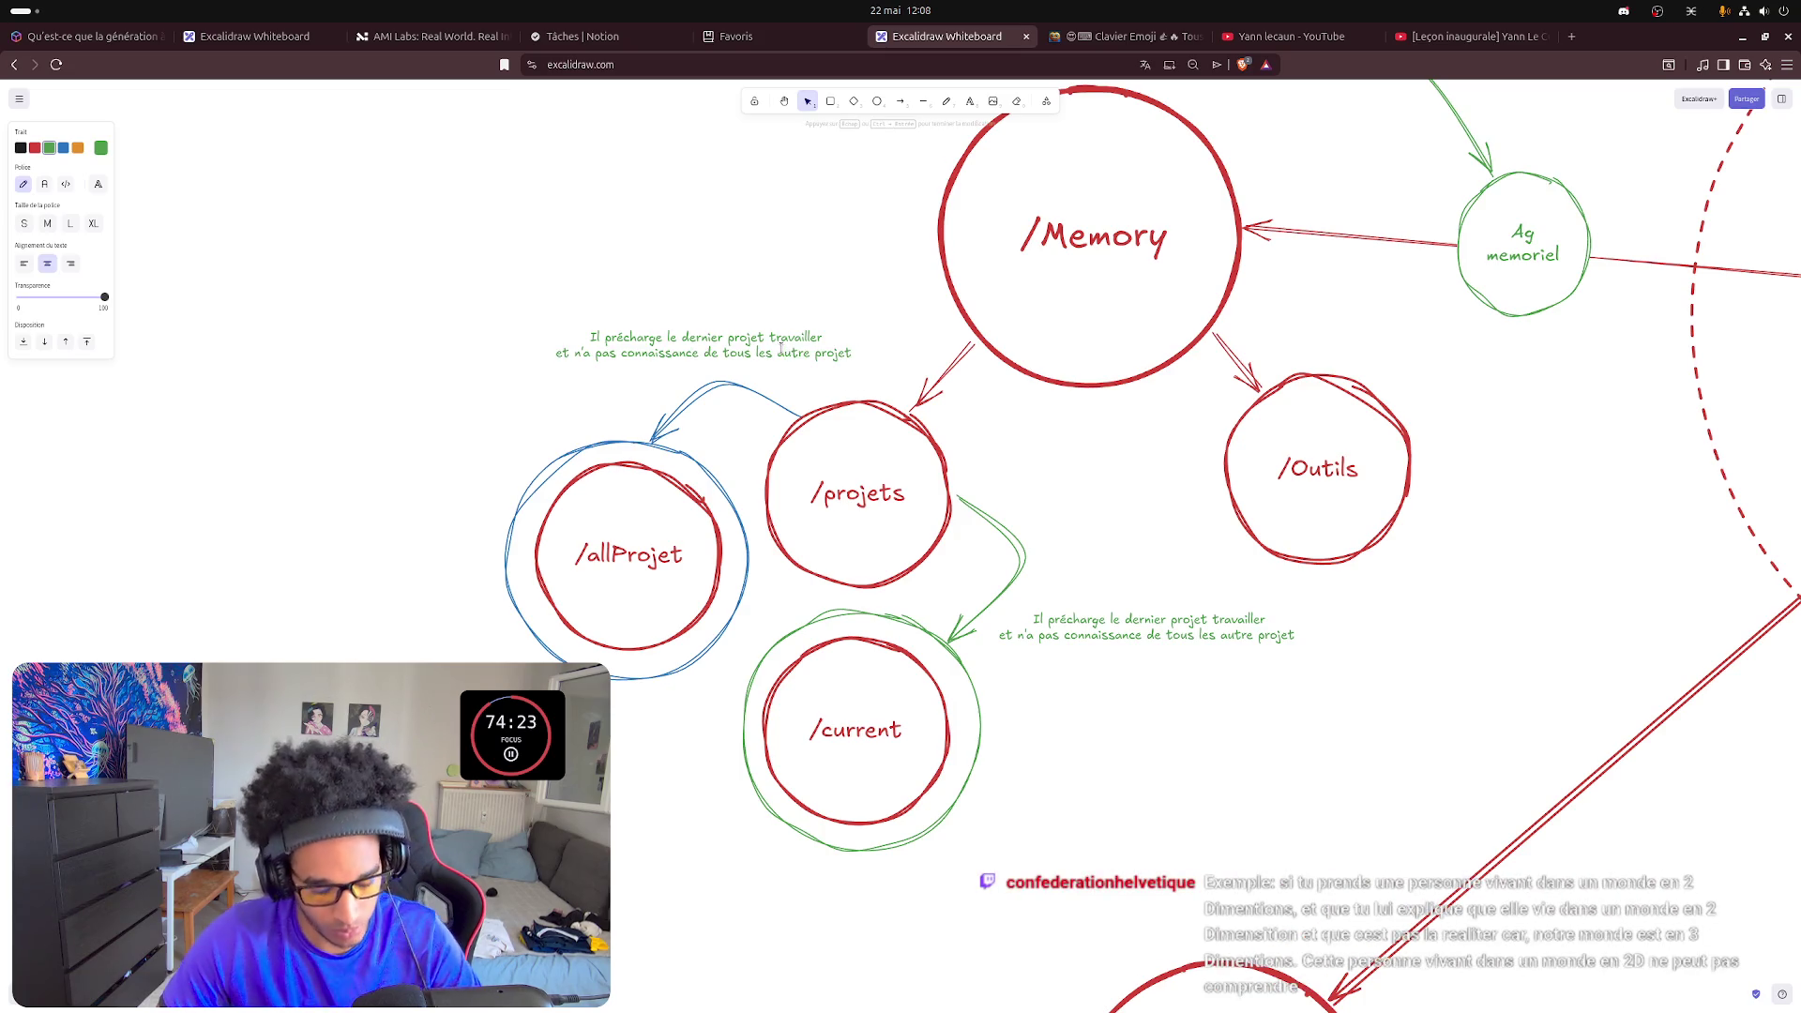
{"action": "key", "text": "ctrl+a"}
{"action": "left_click", "coordinate": [63, 148]}
{"action": "left_click", "coordinate": [413, 276]}
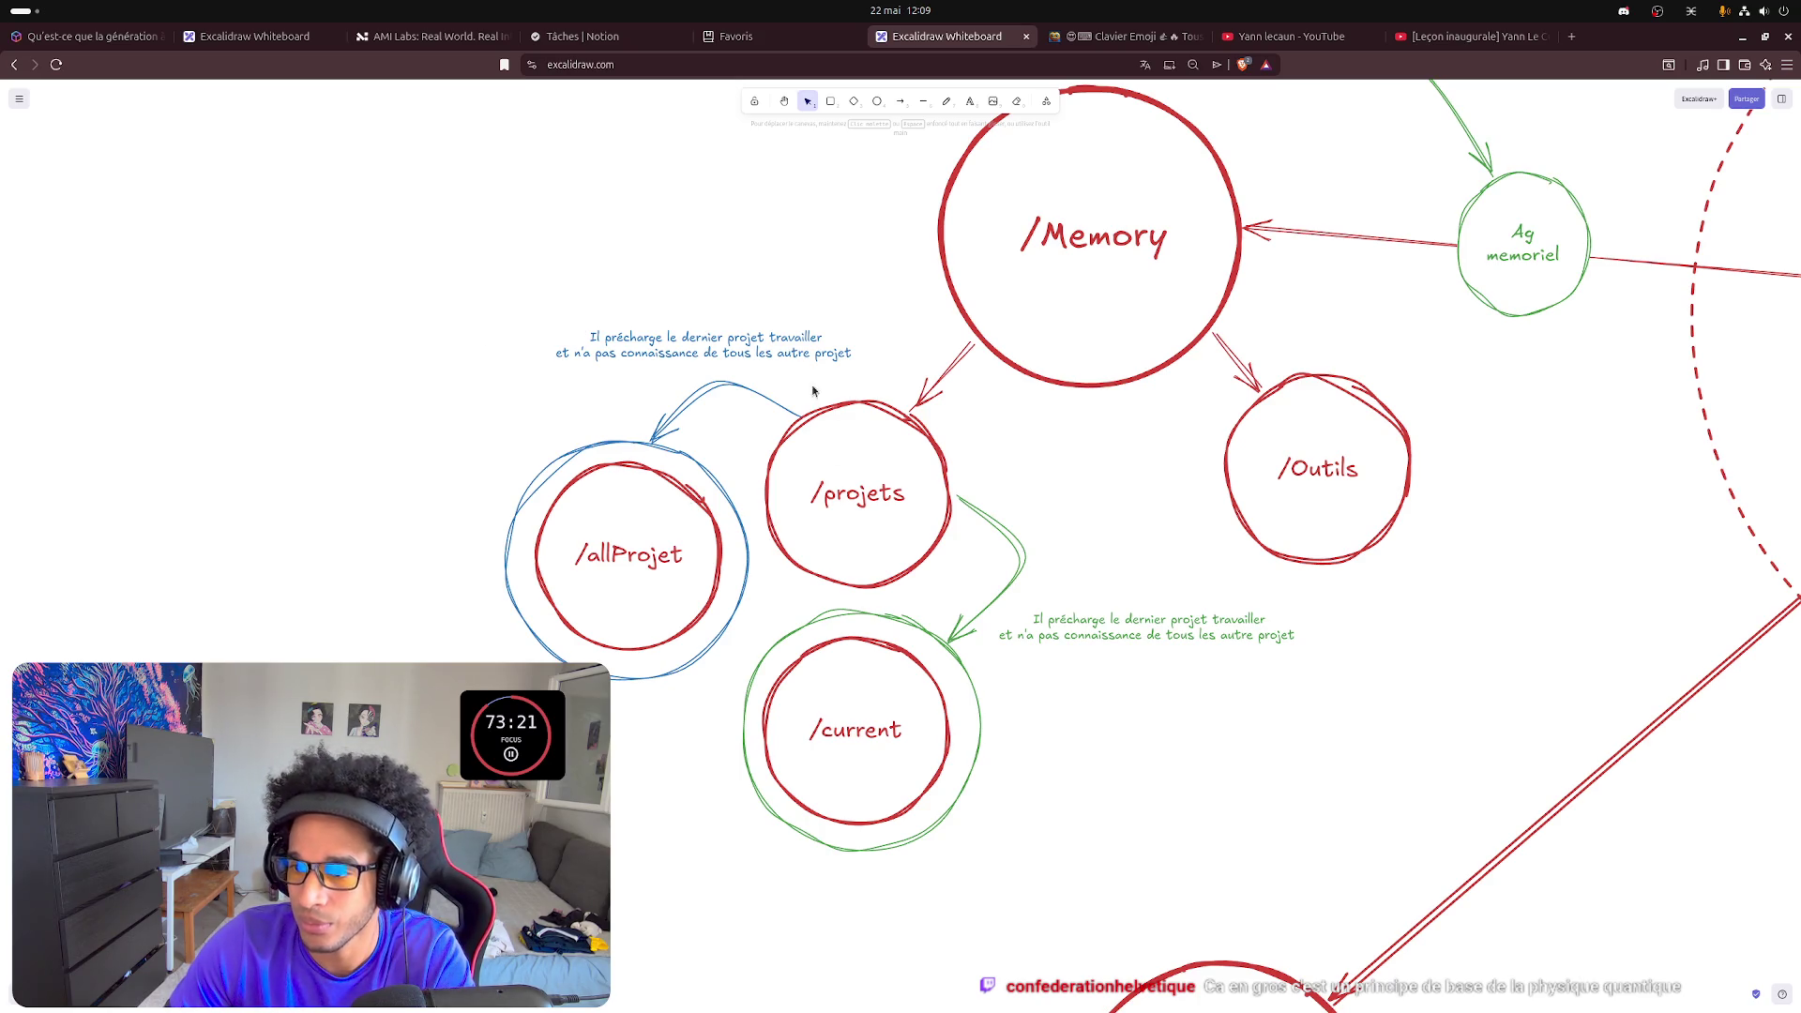
{"action": "left_click", "coordinate": [759, 354]}
- Clear the blue note and write the warning about never loading all projects, citing /change-project
{"action": "double_click", "coordinate": [760, 354]}
{"action": "left_click", "coordinate": [761, 354]}
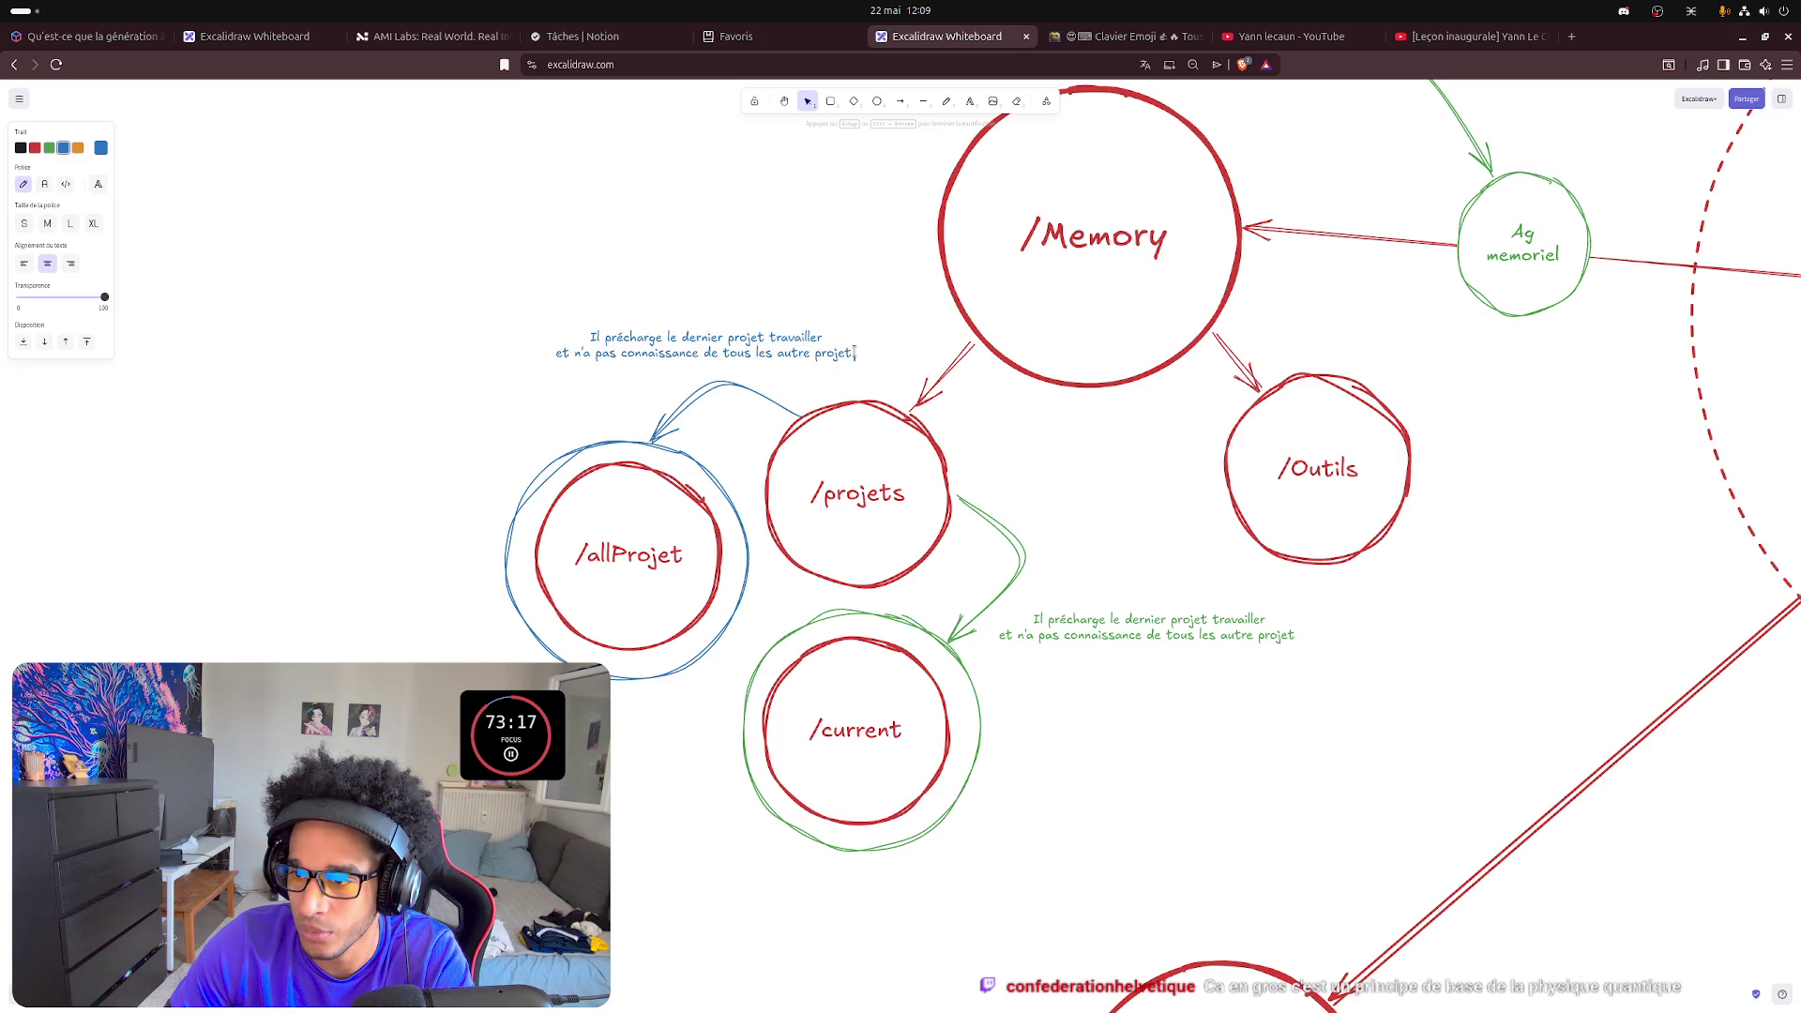
{"action": "key", "text": "BackSpace"}
{"action": "key", "text": "BackSpace"}
{"action": "key", "text": "BackSpace"}
{"action": "key", "text": "BackSpace"}
{"action": "key", "text": "BackSpace"}
{"action": "key", "text": "BackSpace"}
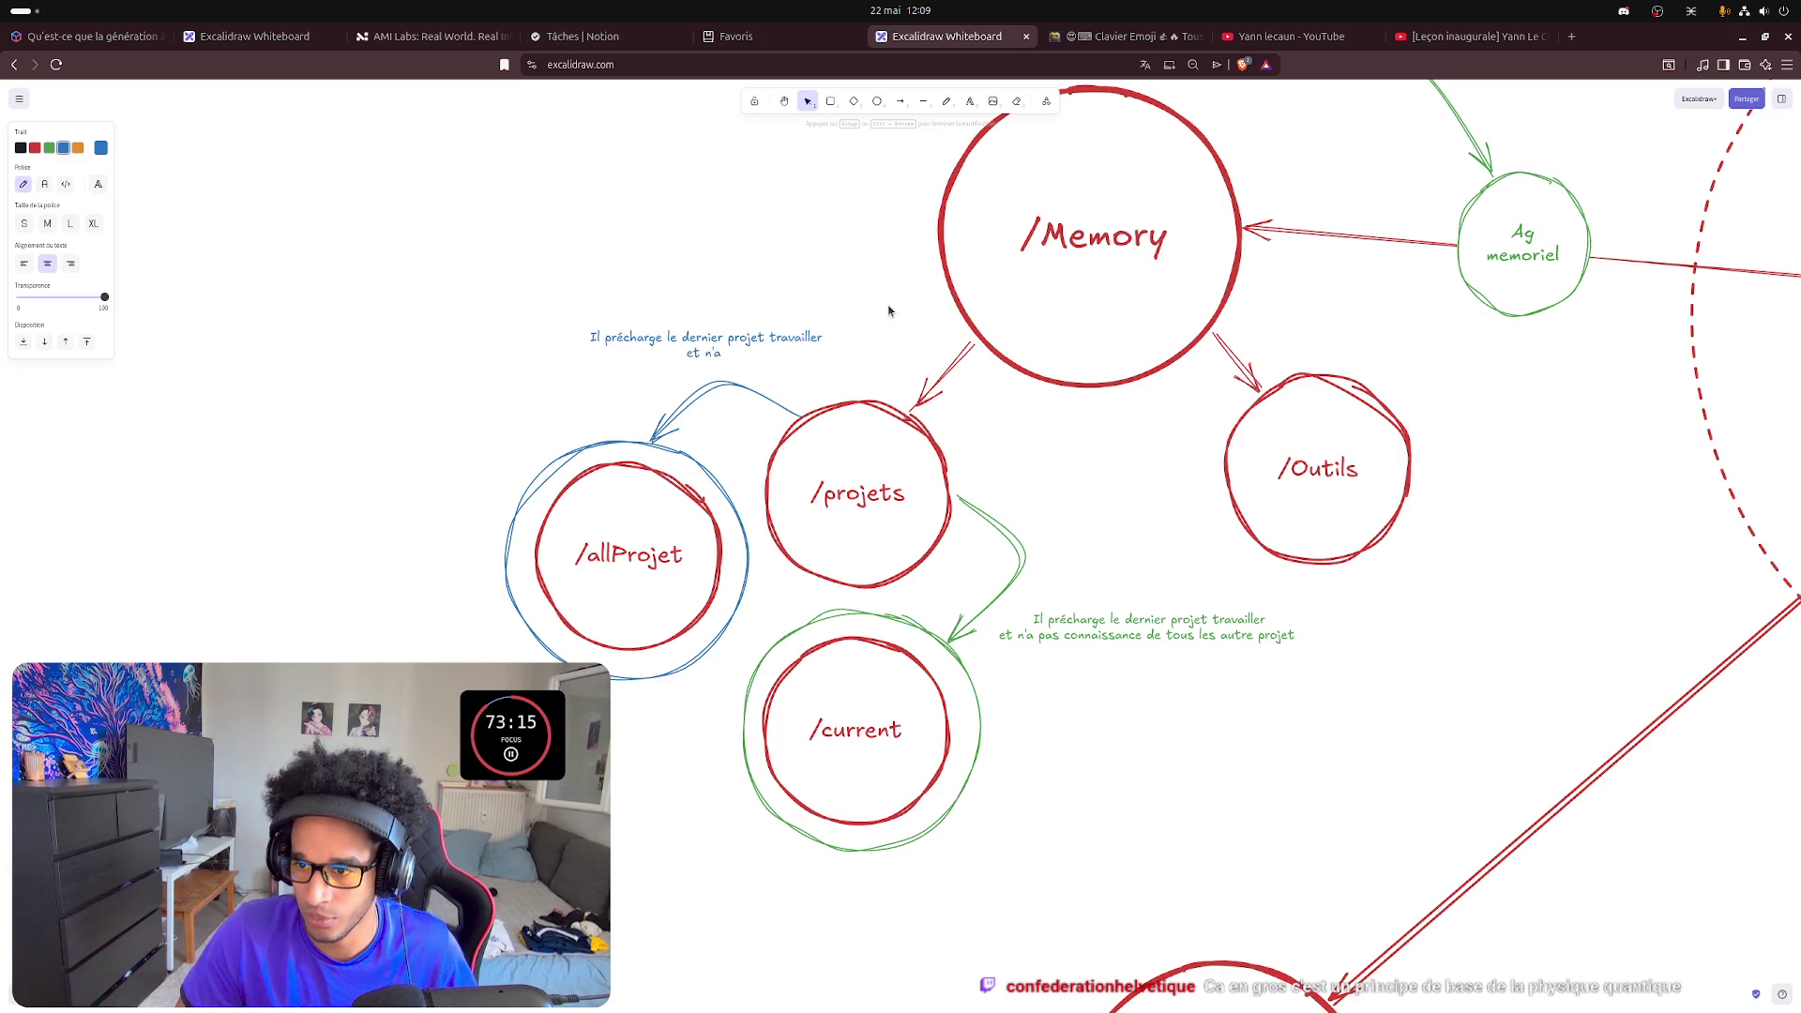
{"action": "key", "text": "ctrl+a"}
{"action": "key", "text": "BackSpace"}
{"action": "type", "text": "Ne surtout pa"}
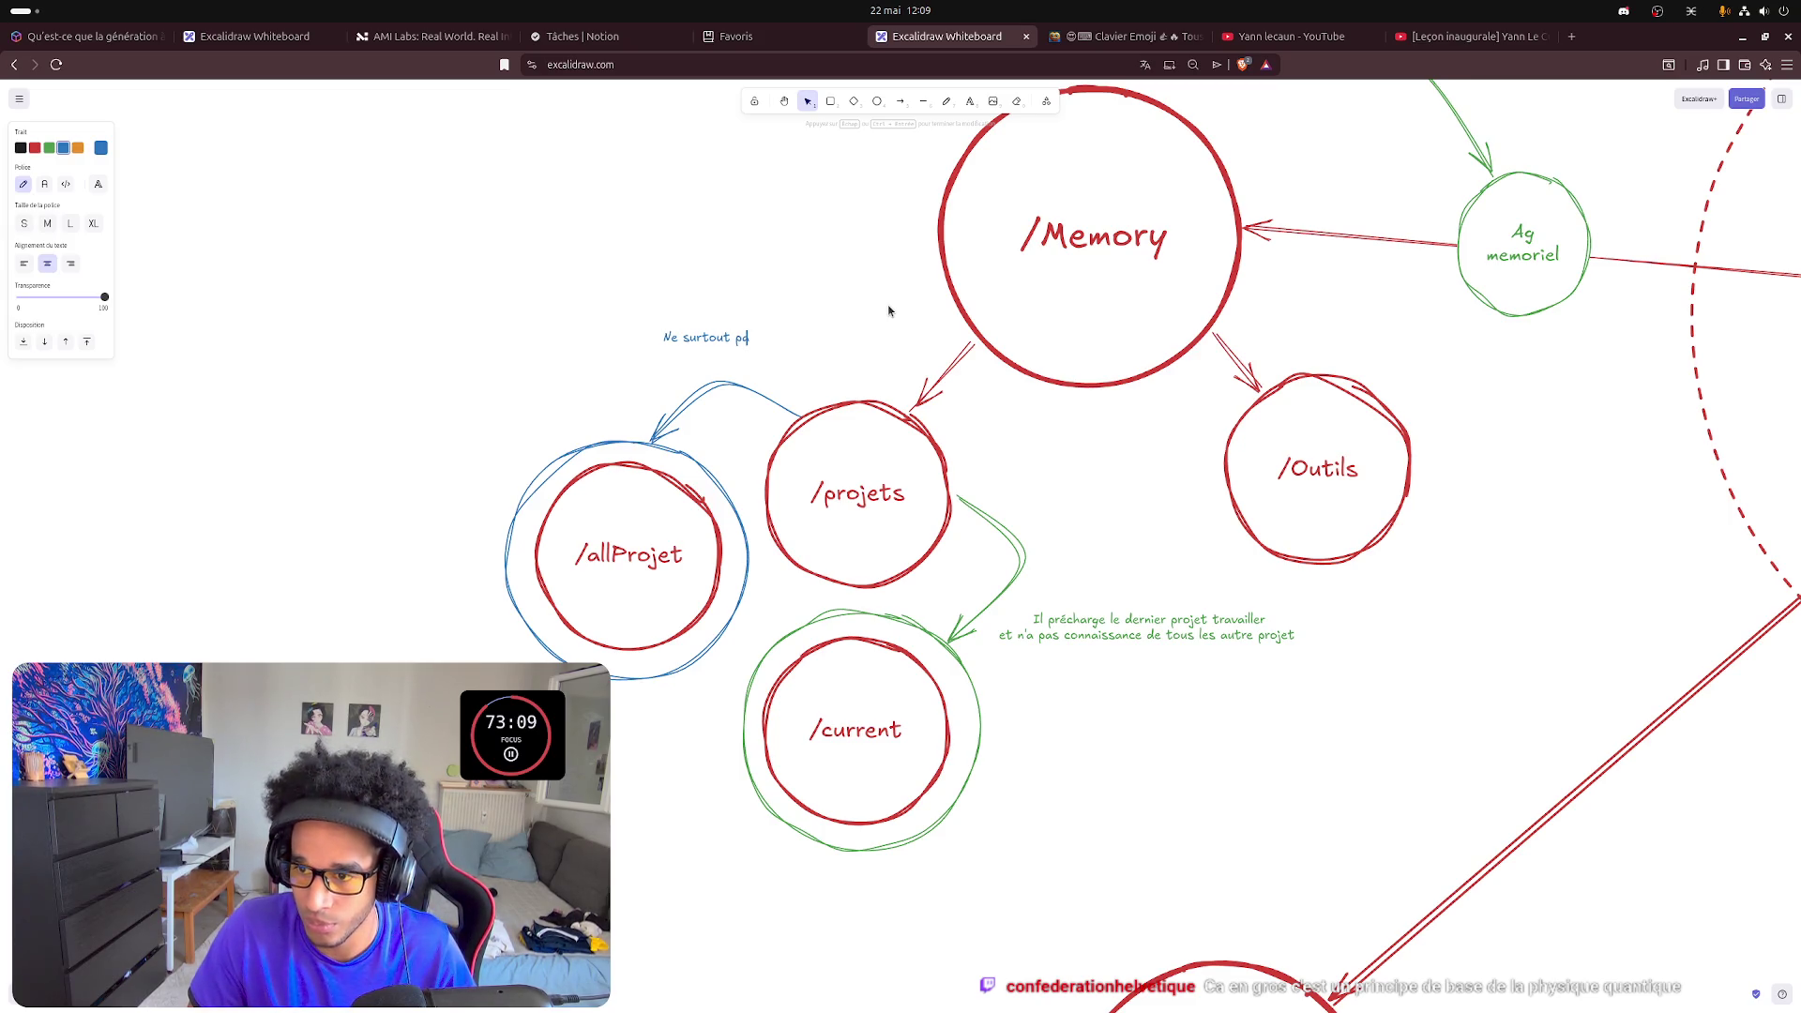
{"action": "type", "text": "s charger tous les projets,"}
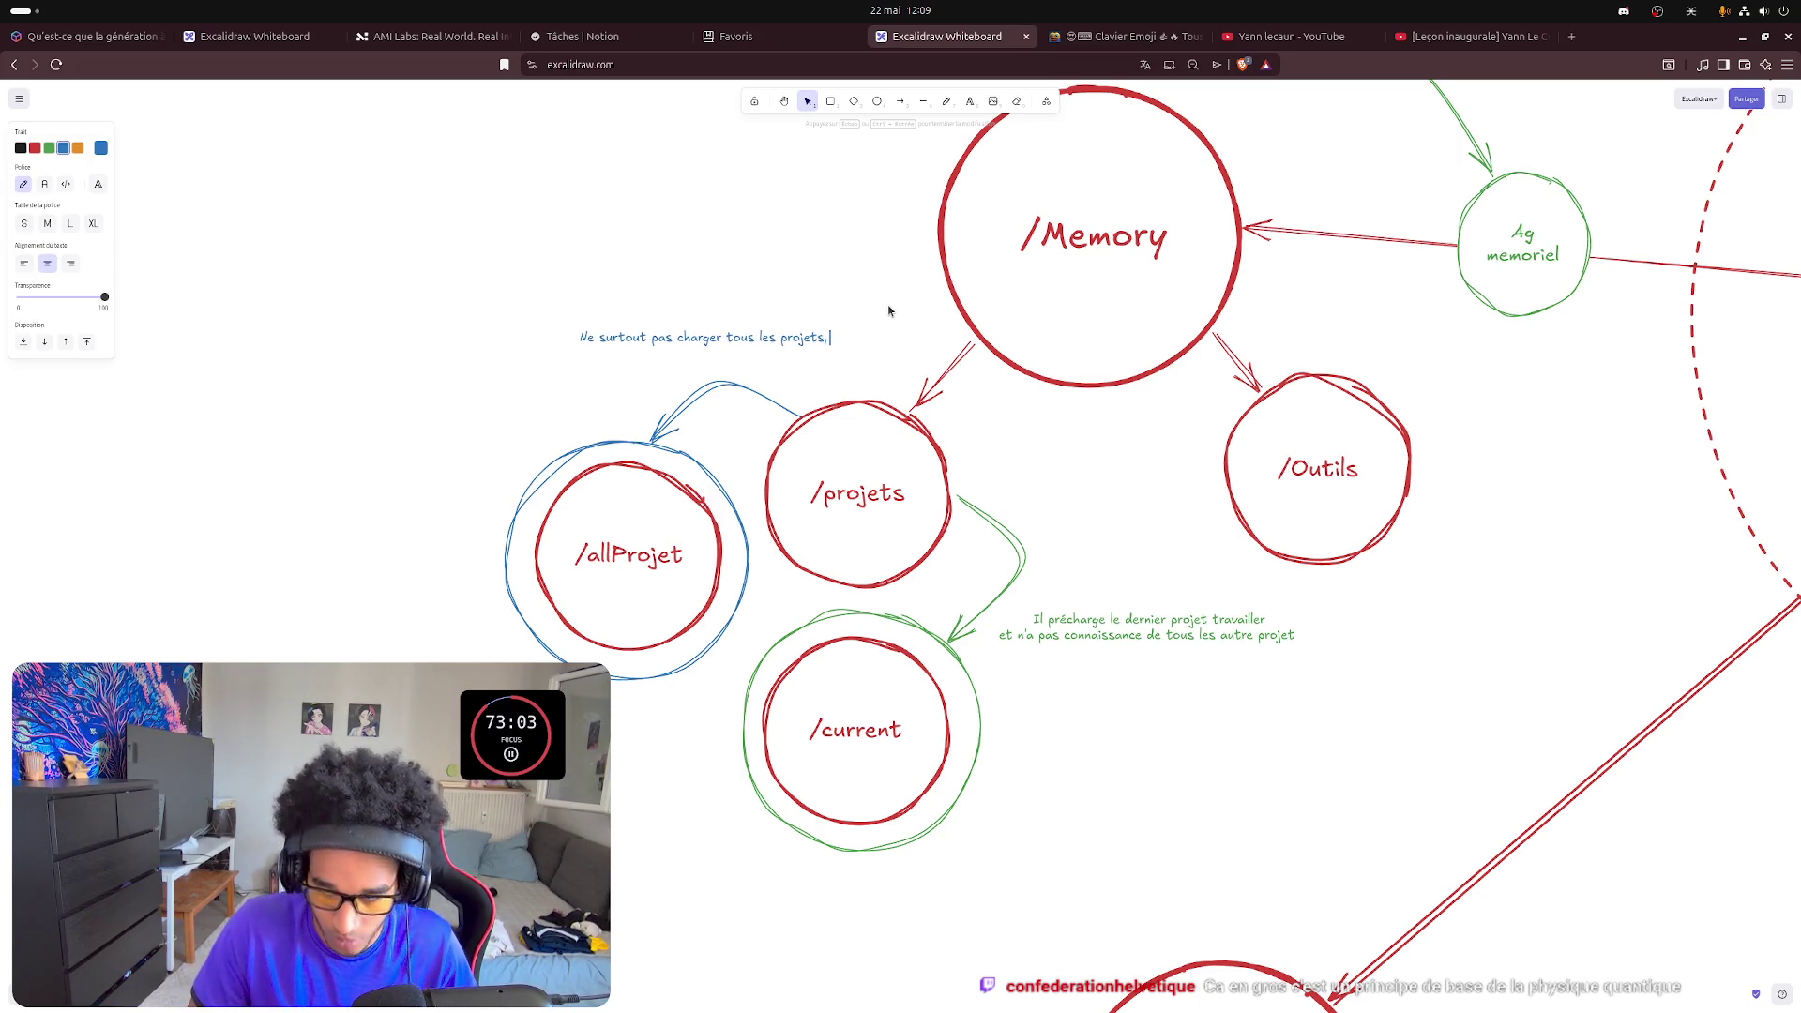
{"action": "type", "text": " la mémoire y a accès"}
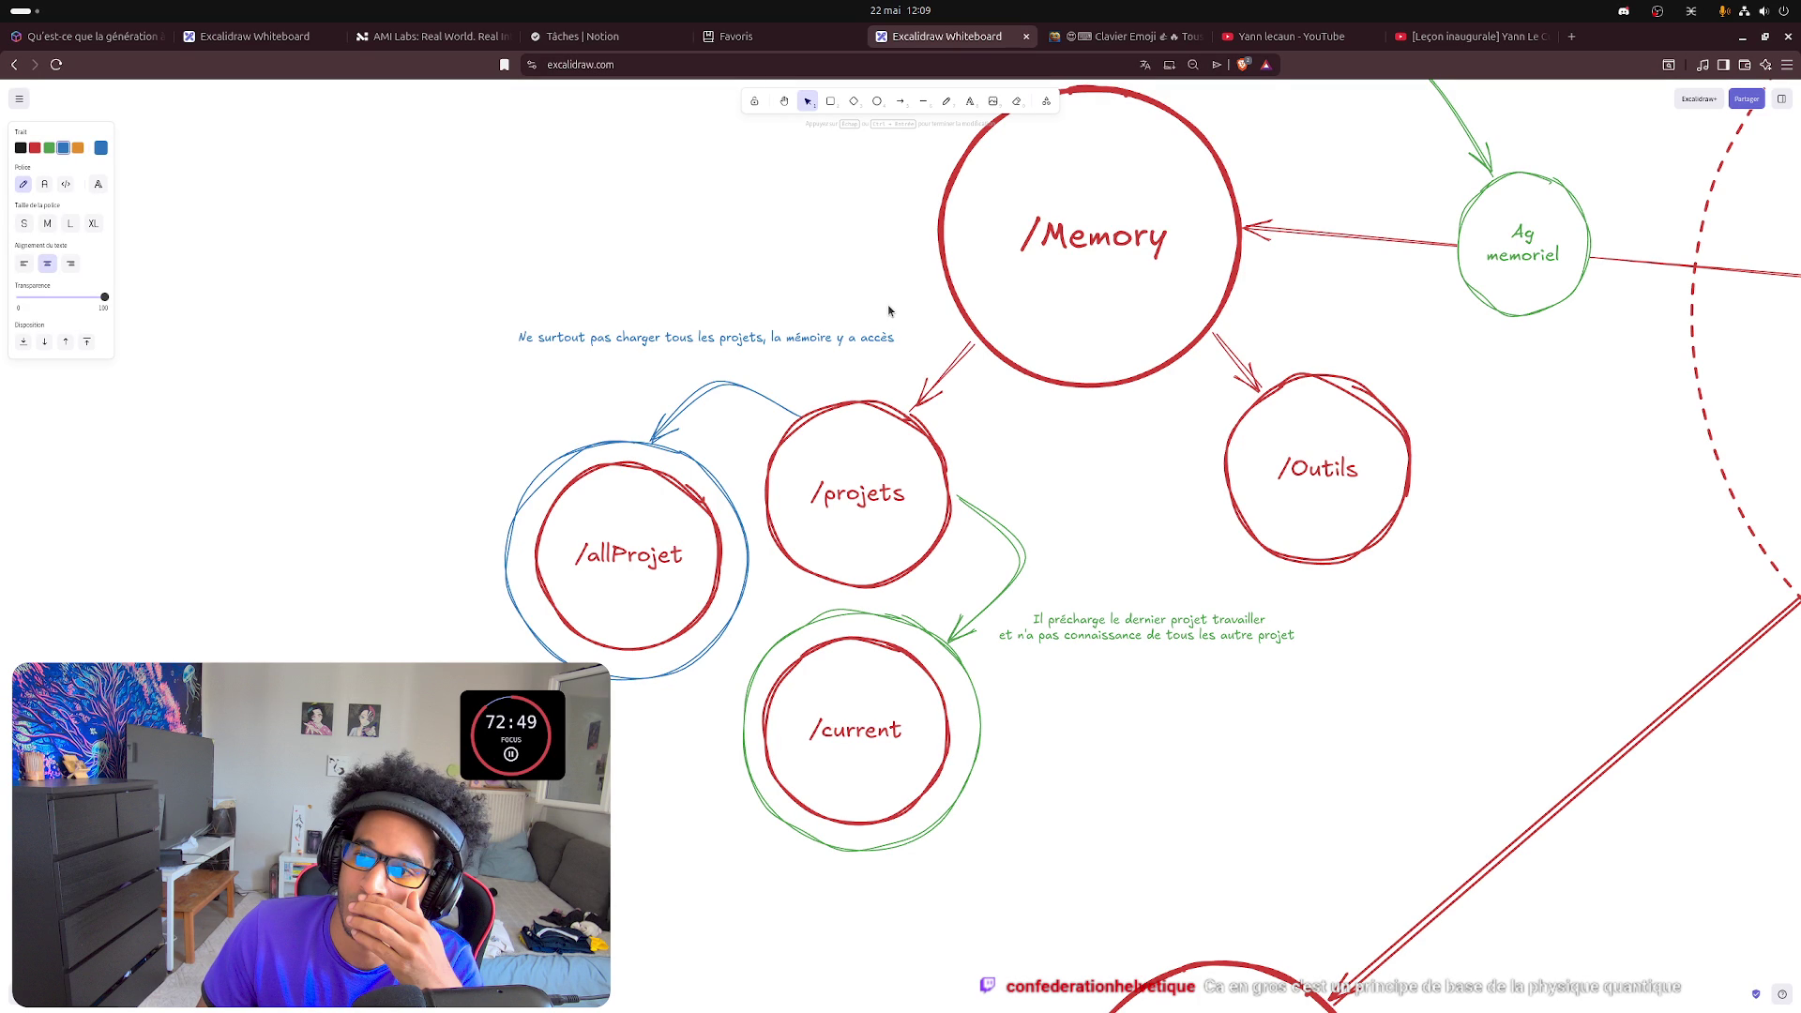
{"action": "type", "text": ", /change project"}
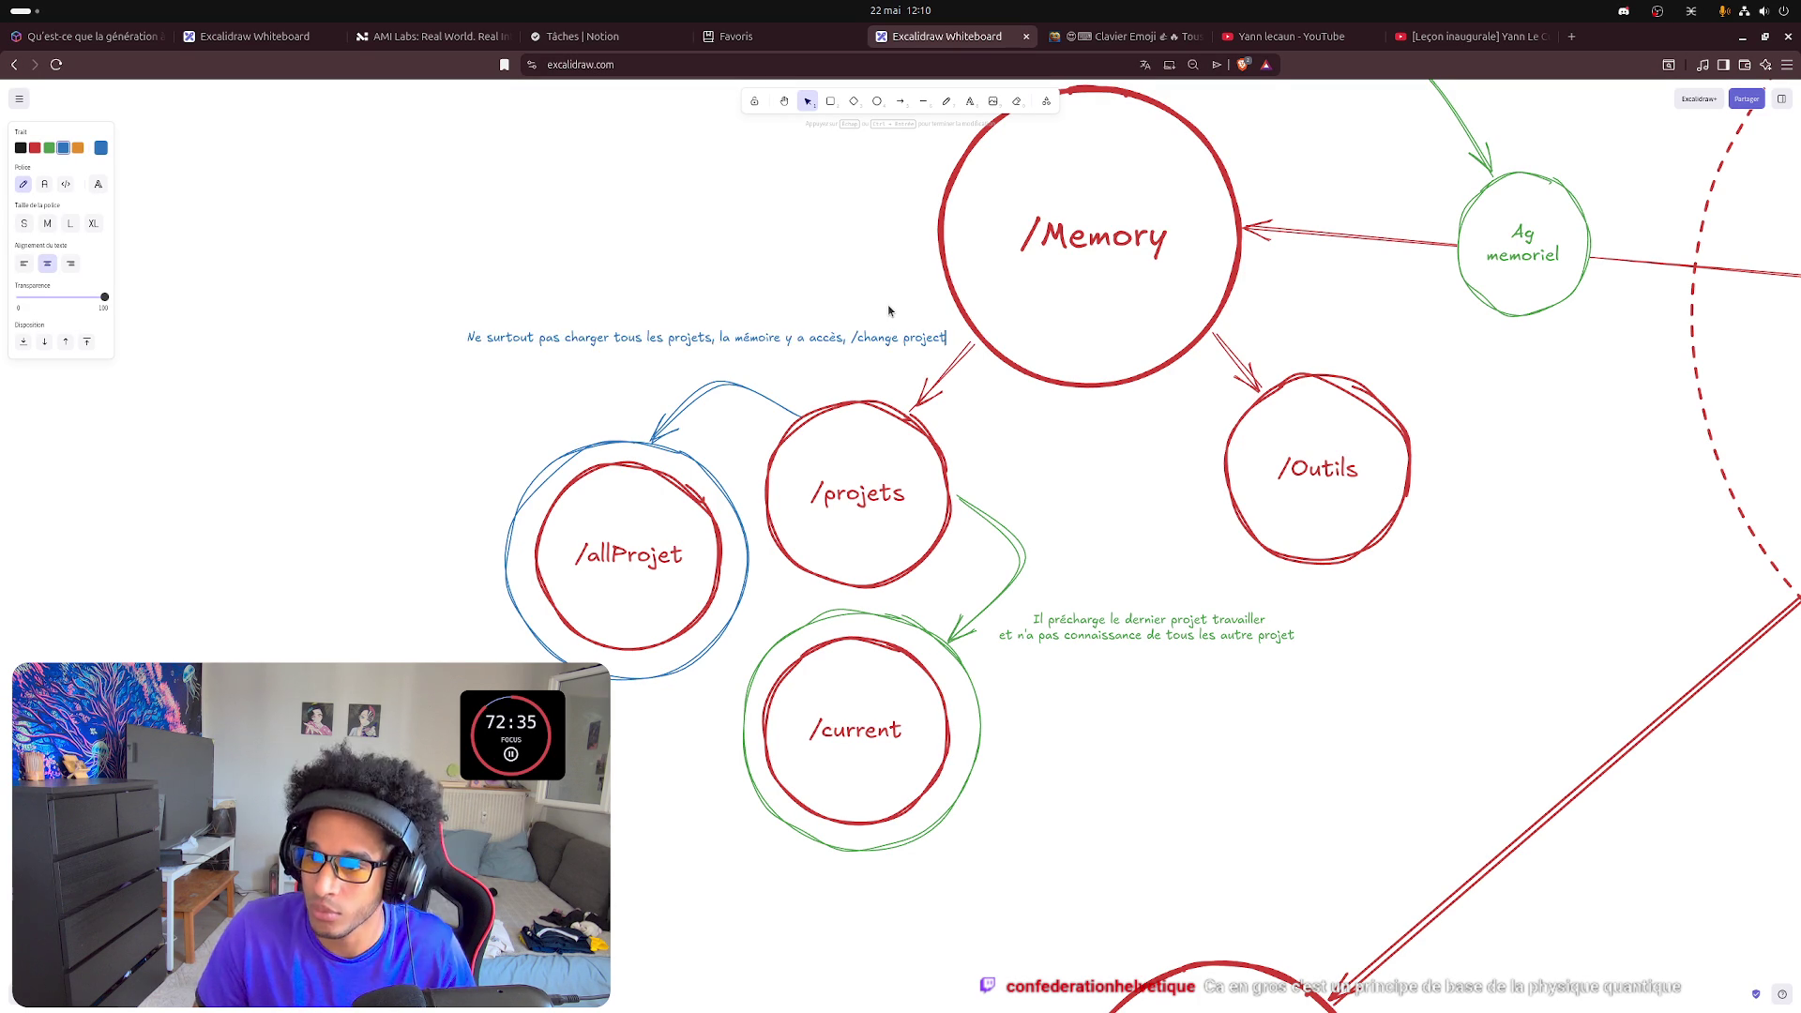
{"action": "key", "text": "BackSpace"}
{"action": "key", "text": "BackSpace"}
{"action": "key", "text": "BackSpace"}
{"action": "key", "text": "BackSpace"}
{"action": "key", "text": "BackSpace"}
{"action": "key", "text": "BackSpace"}
{"action": "key", "text": "BackSpace"}
{"action": "key", "text": "BackSpace"}
{"action": "type", "text": "-project"}
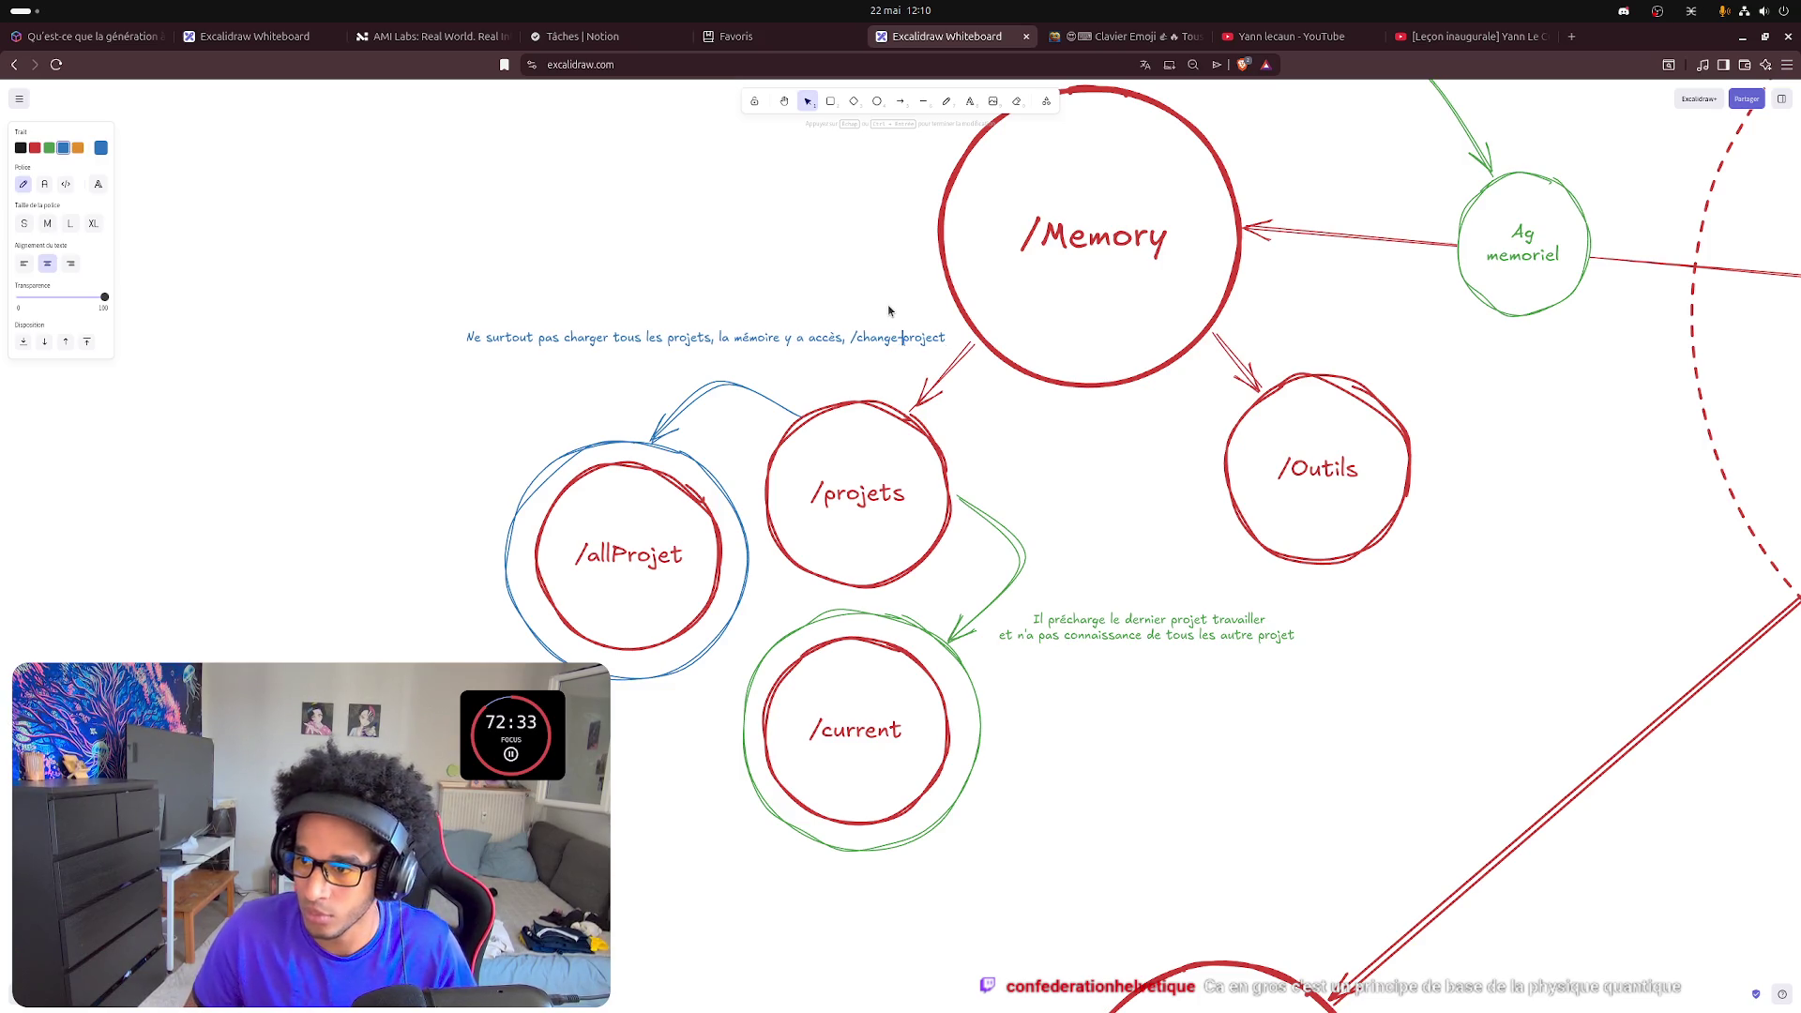
{"action": "type", "text": "."}
{"action": "key", "text": "Return"}
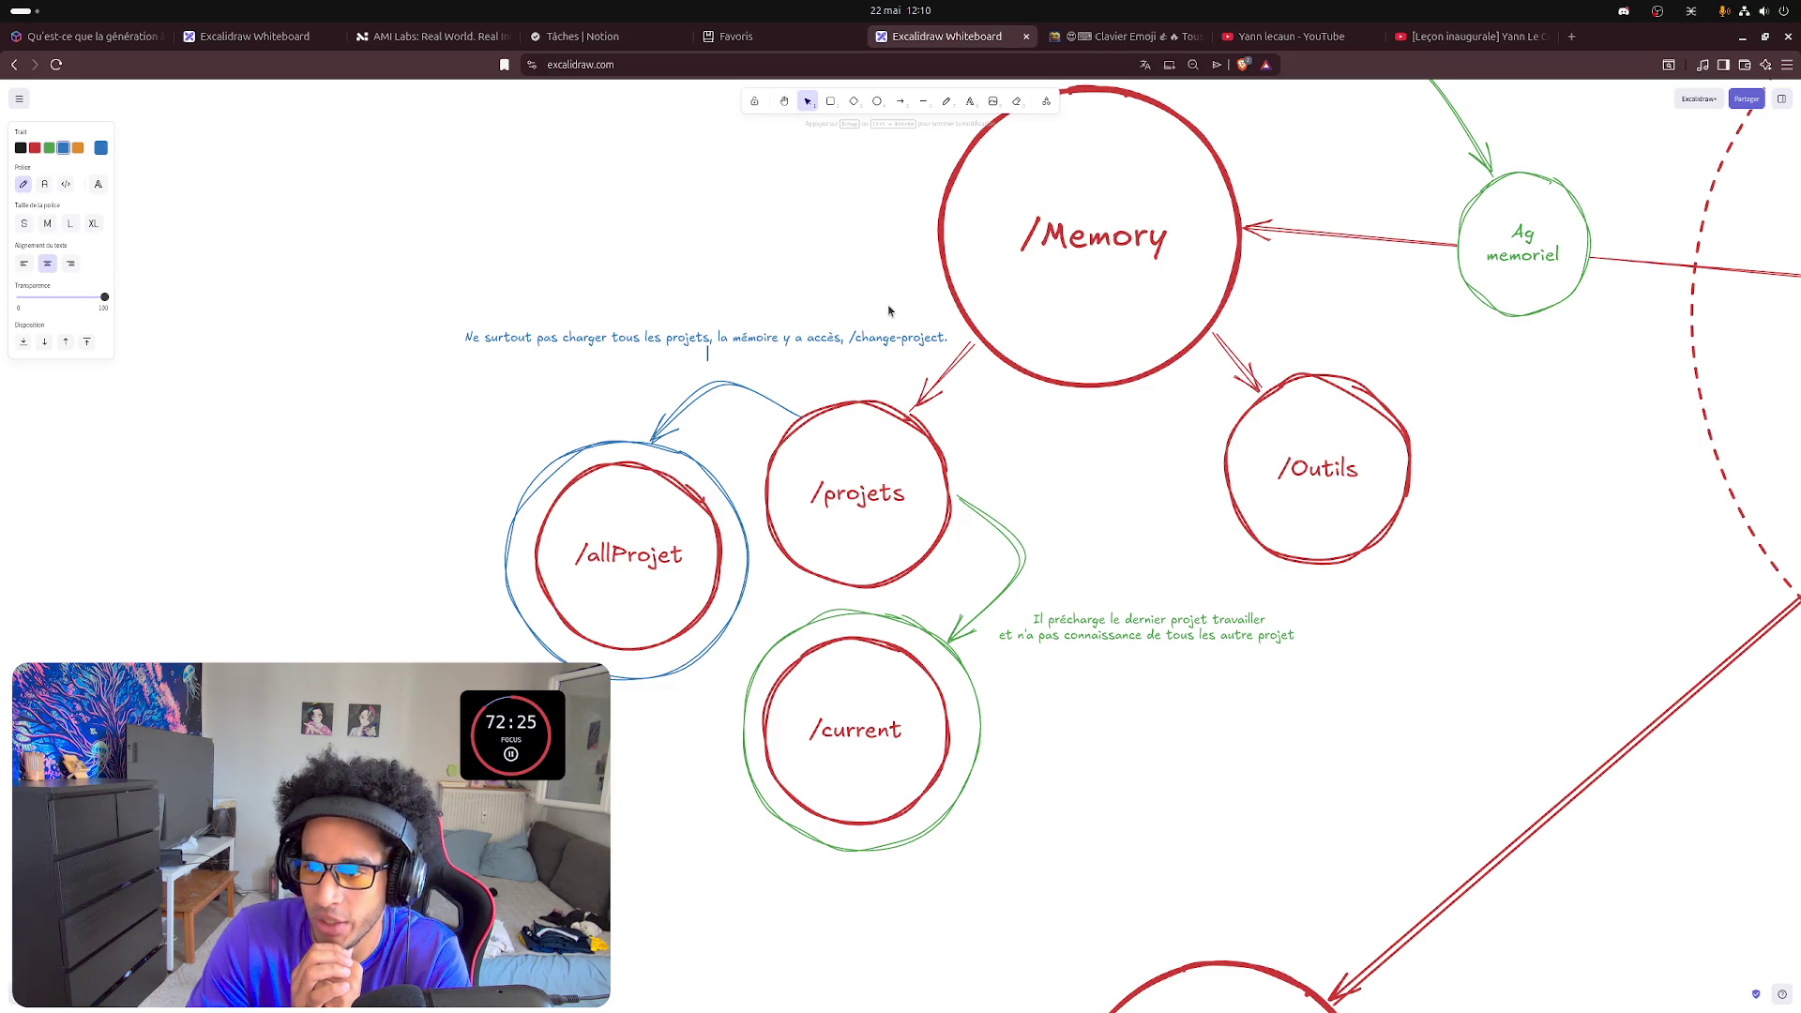
- Rebreak the blue note so 'accès' ends a line and /change-project sits on its own line
{"action": "key", "text": "Up"}
{"action": "key", "text": "Right"}
{"action": "key", "text": "Right"}
{"action": "key", "text": "Right"}
{"action": "key", "text": "Return"}
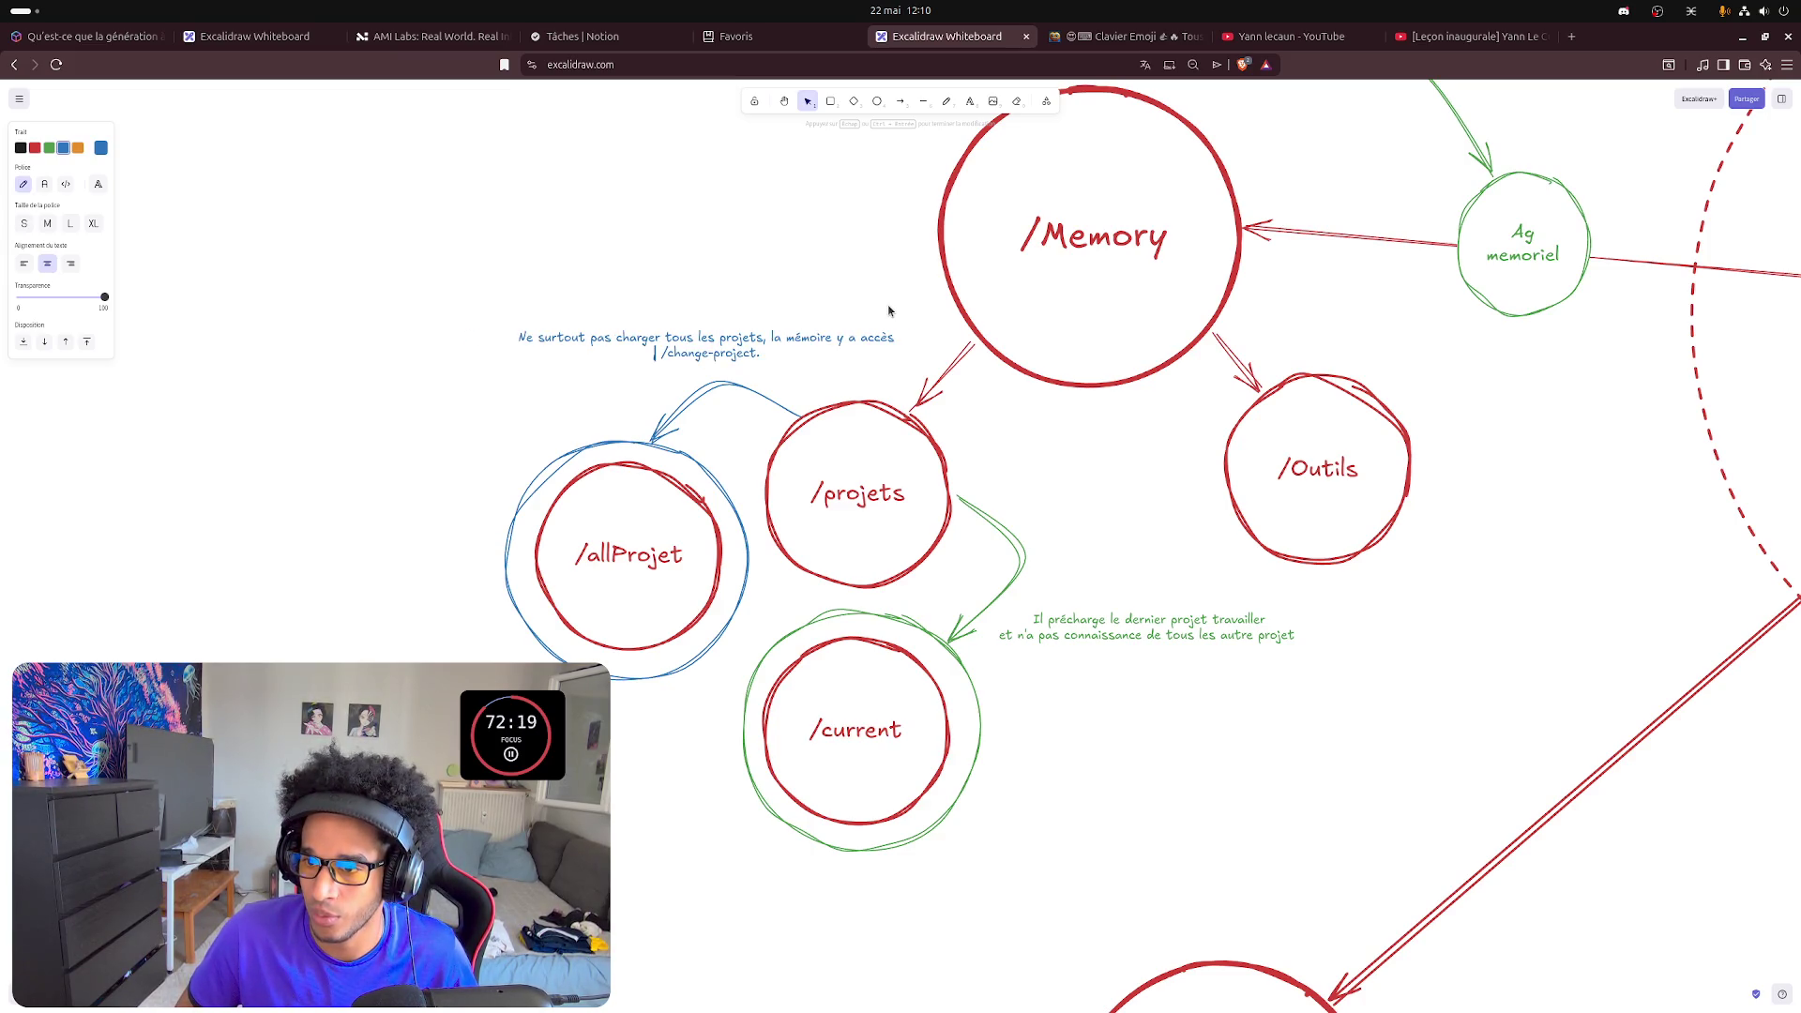
{"action": "type", "text": " pour"}
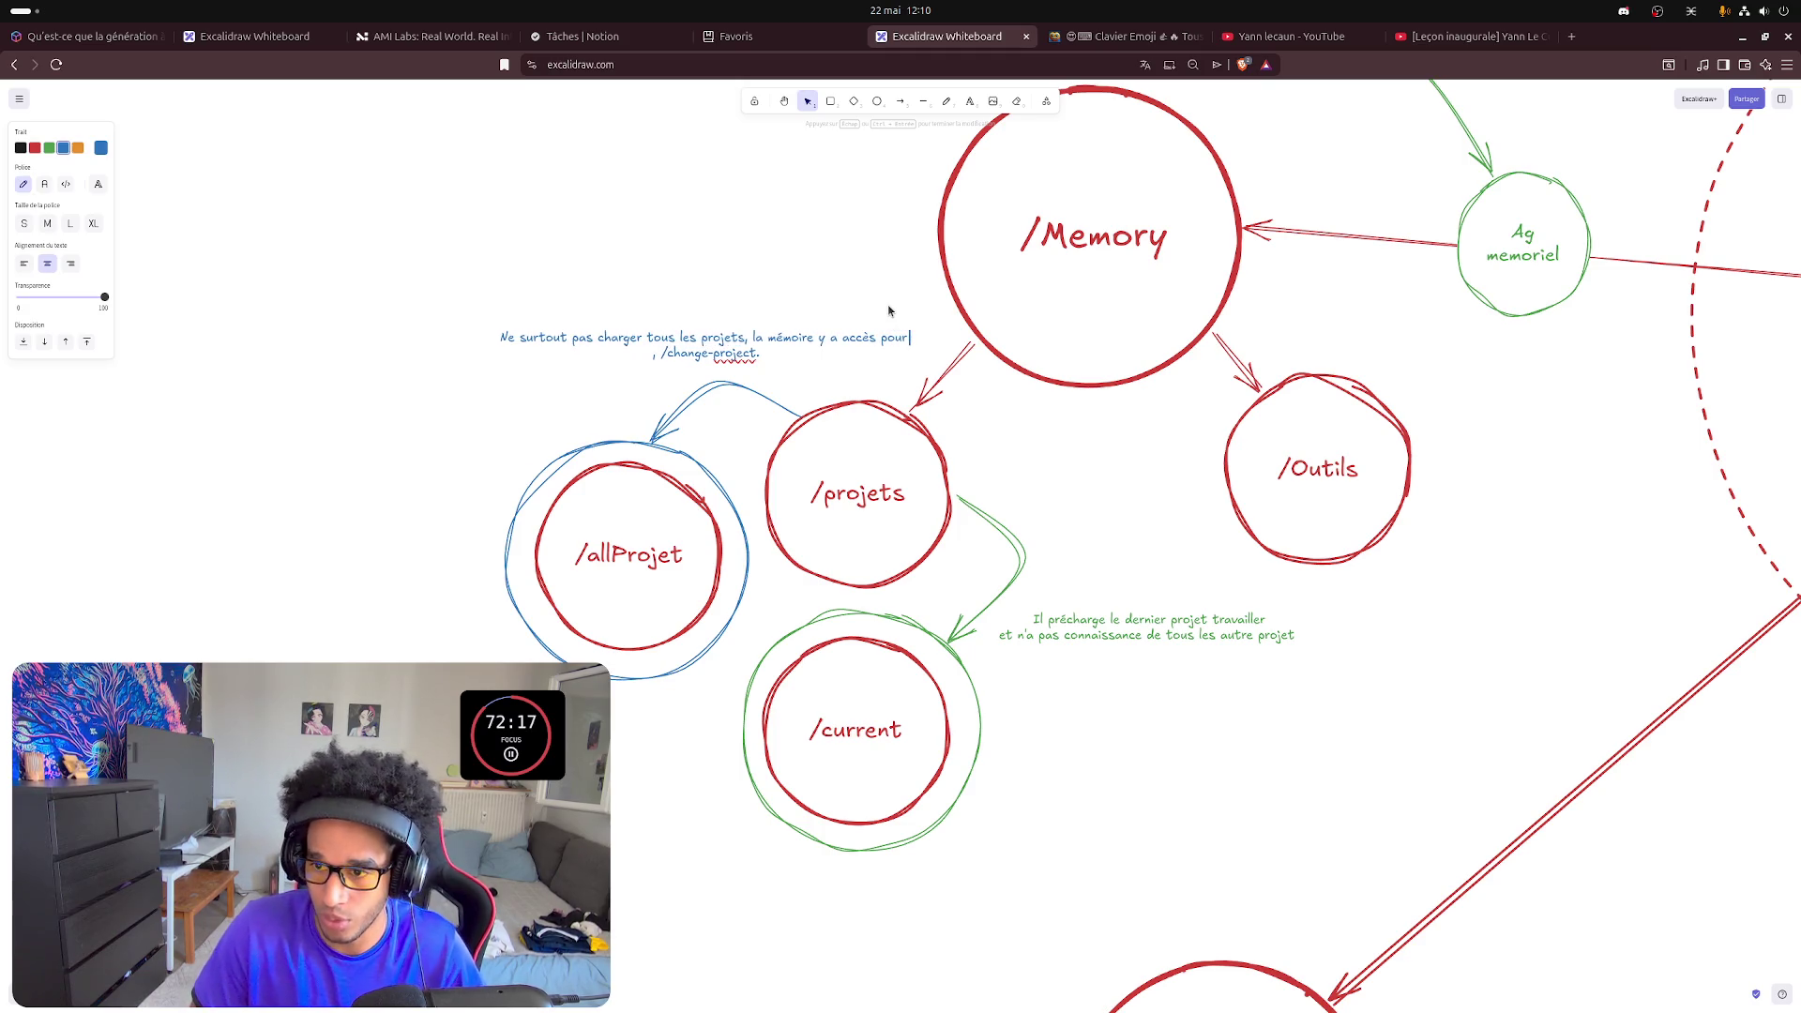
{"action": "type", "text": " changer"}
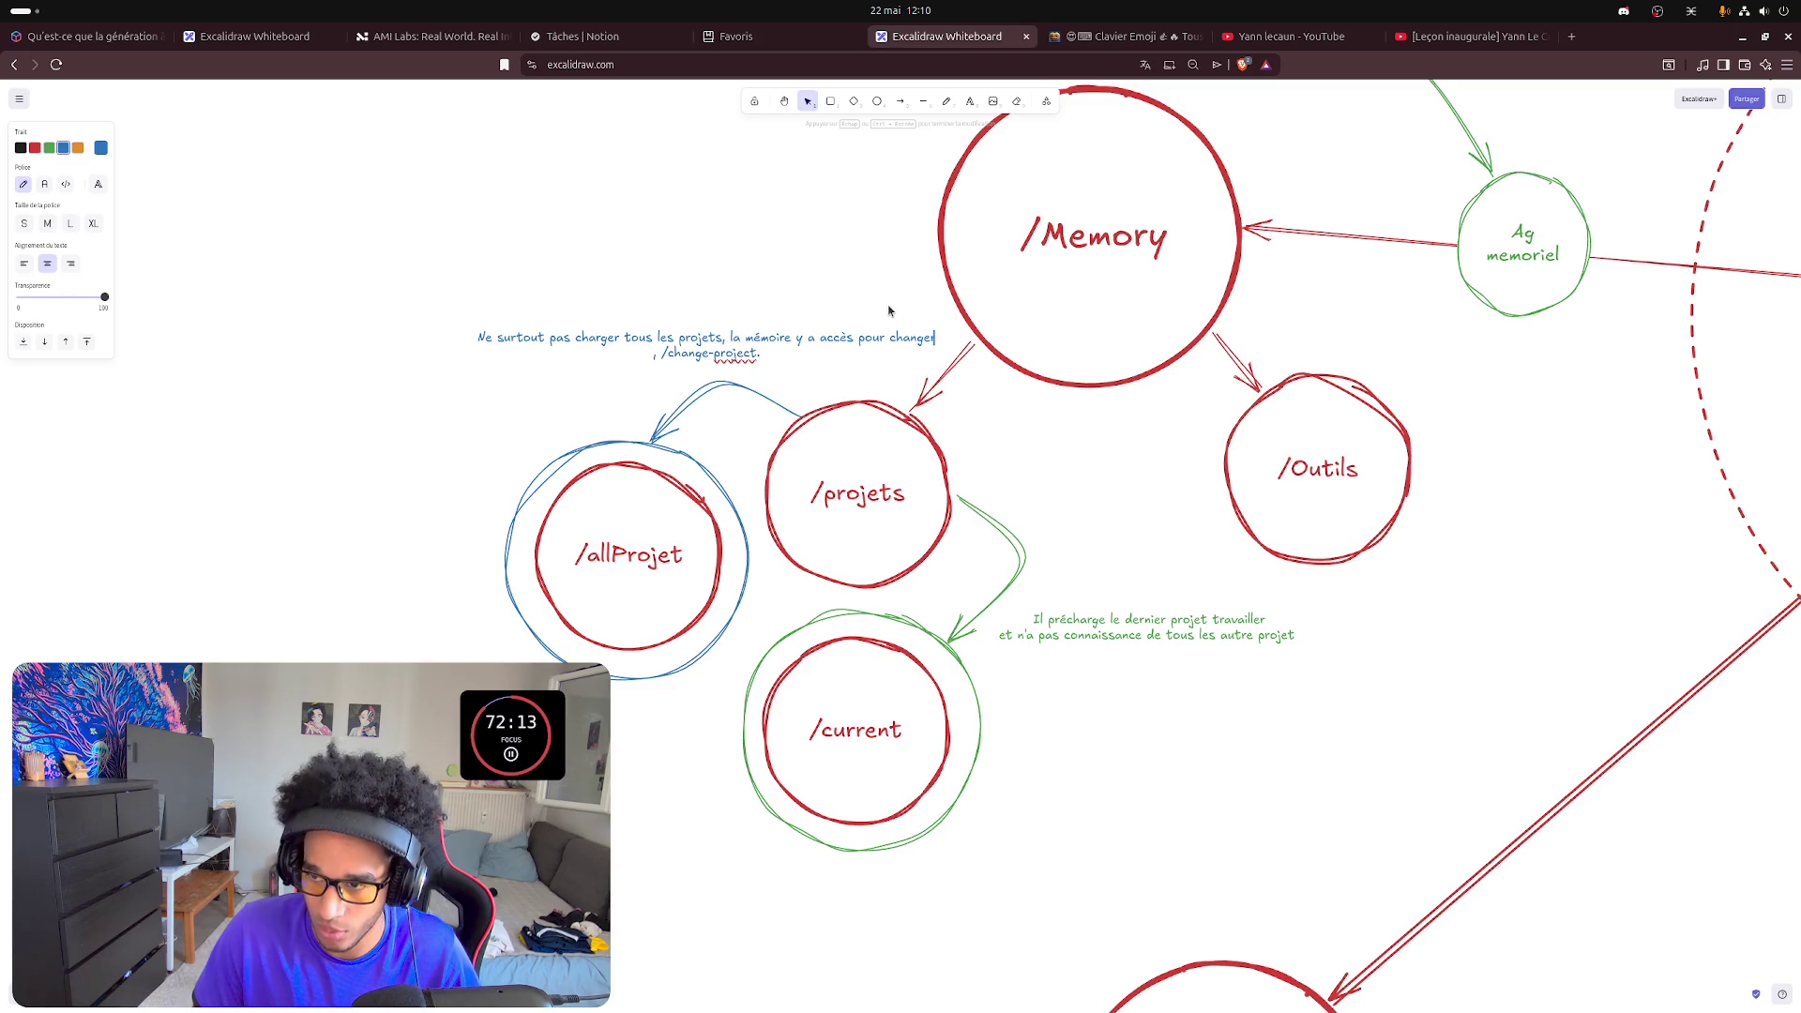
{"action": "type", "text": " de "}
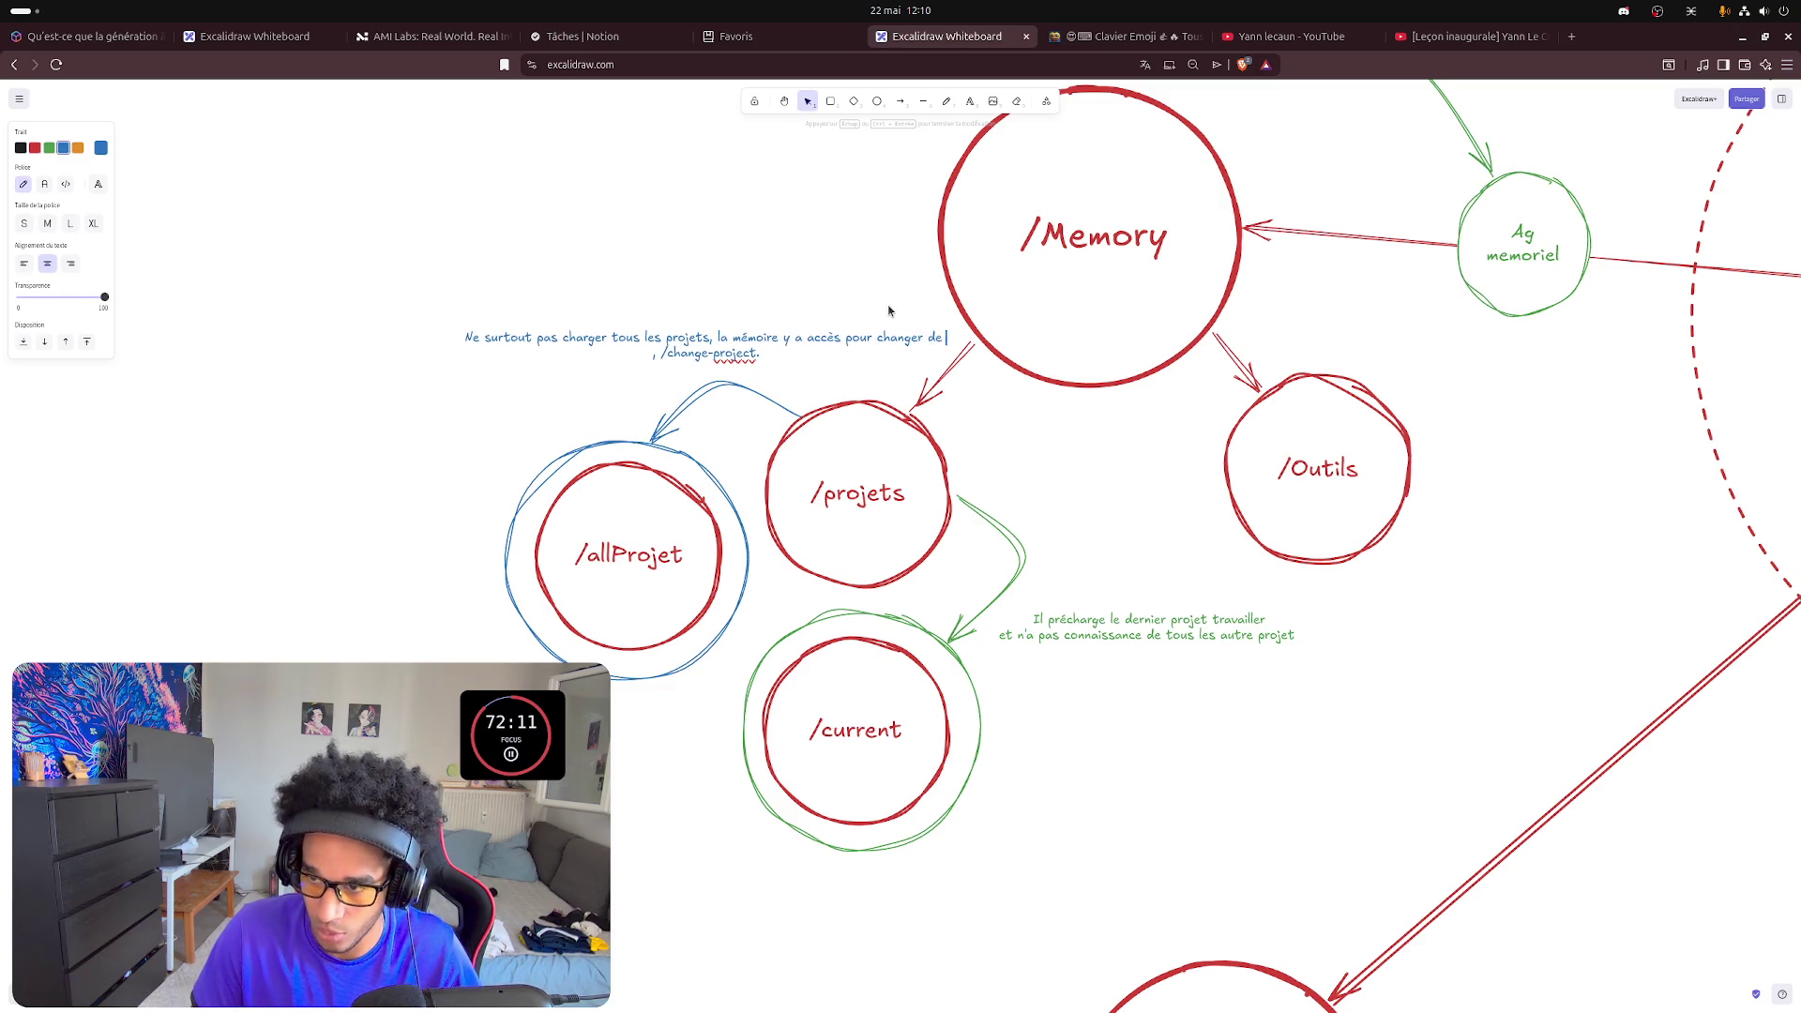
{"action": "type", "text": "projet"}
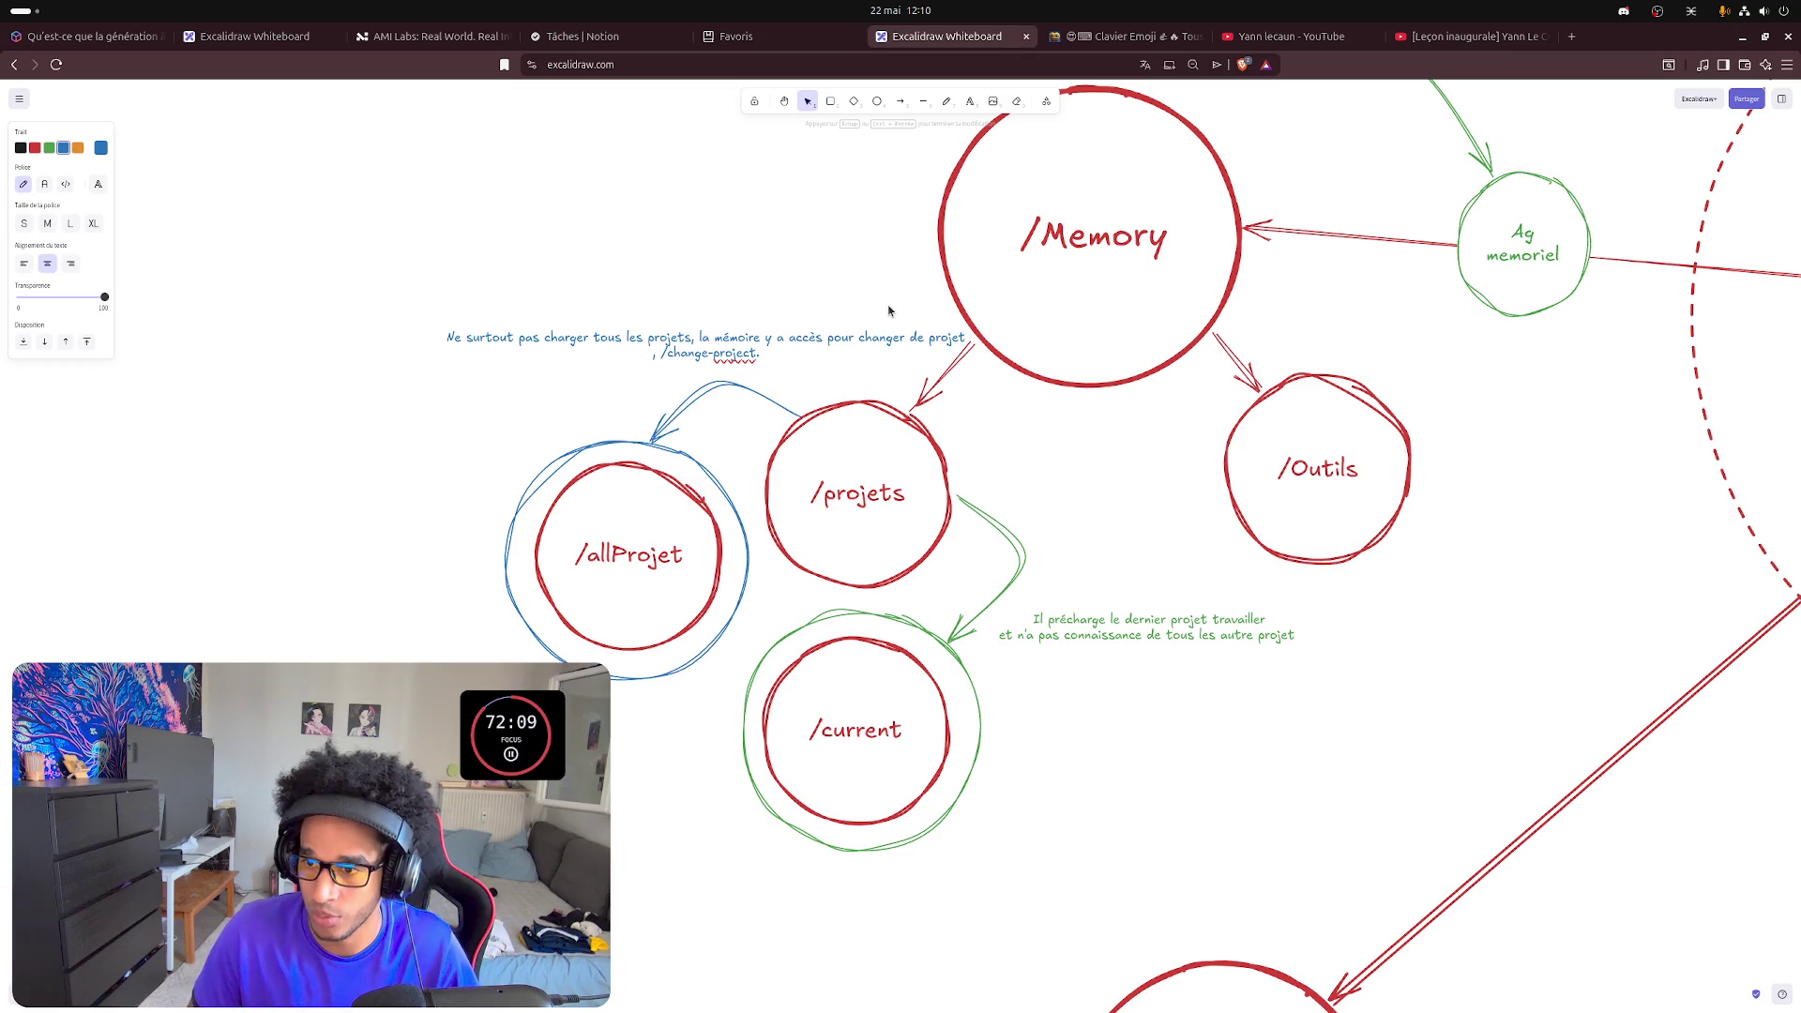
{"action": "key", "text": "ctrl+Left"}
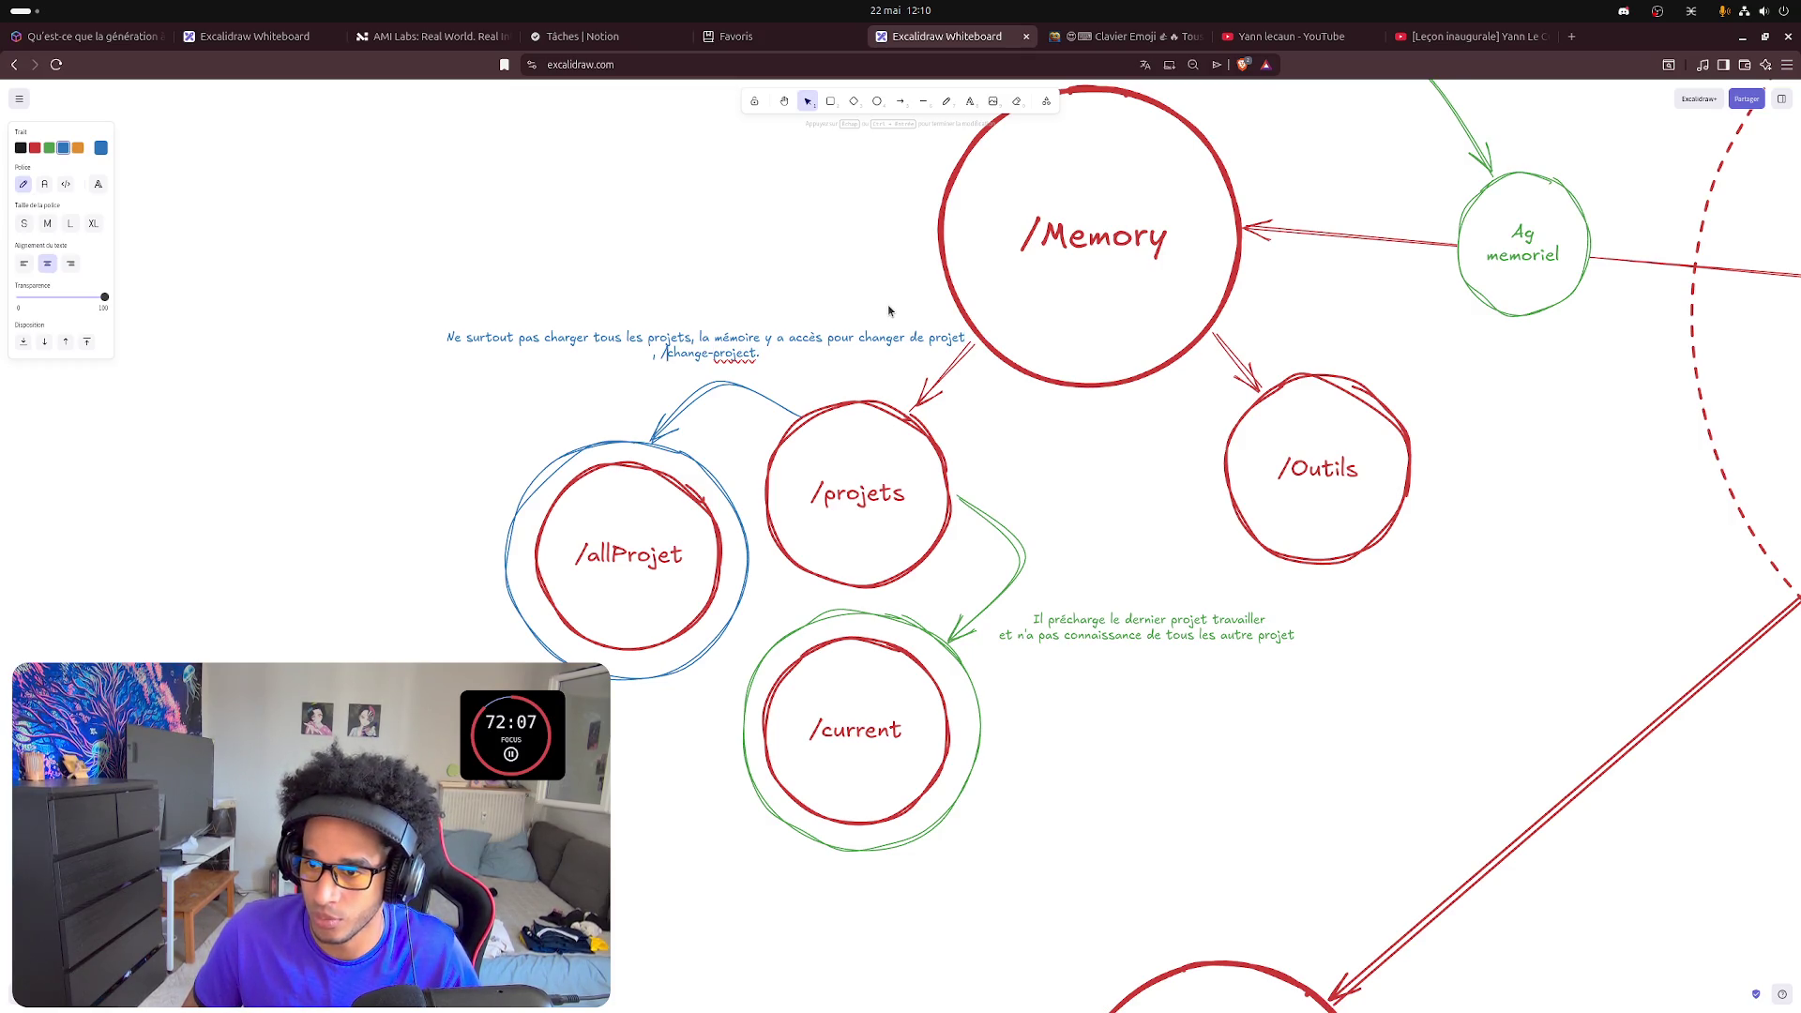
{"action": "key", "text": "BackSpace"}
{"action": "type", "text": ","}
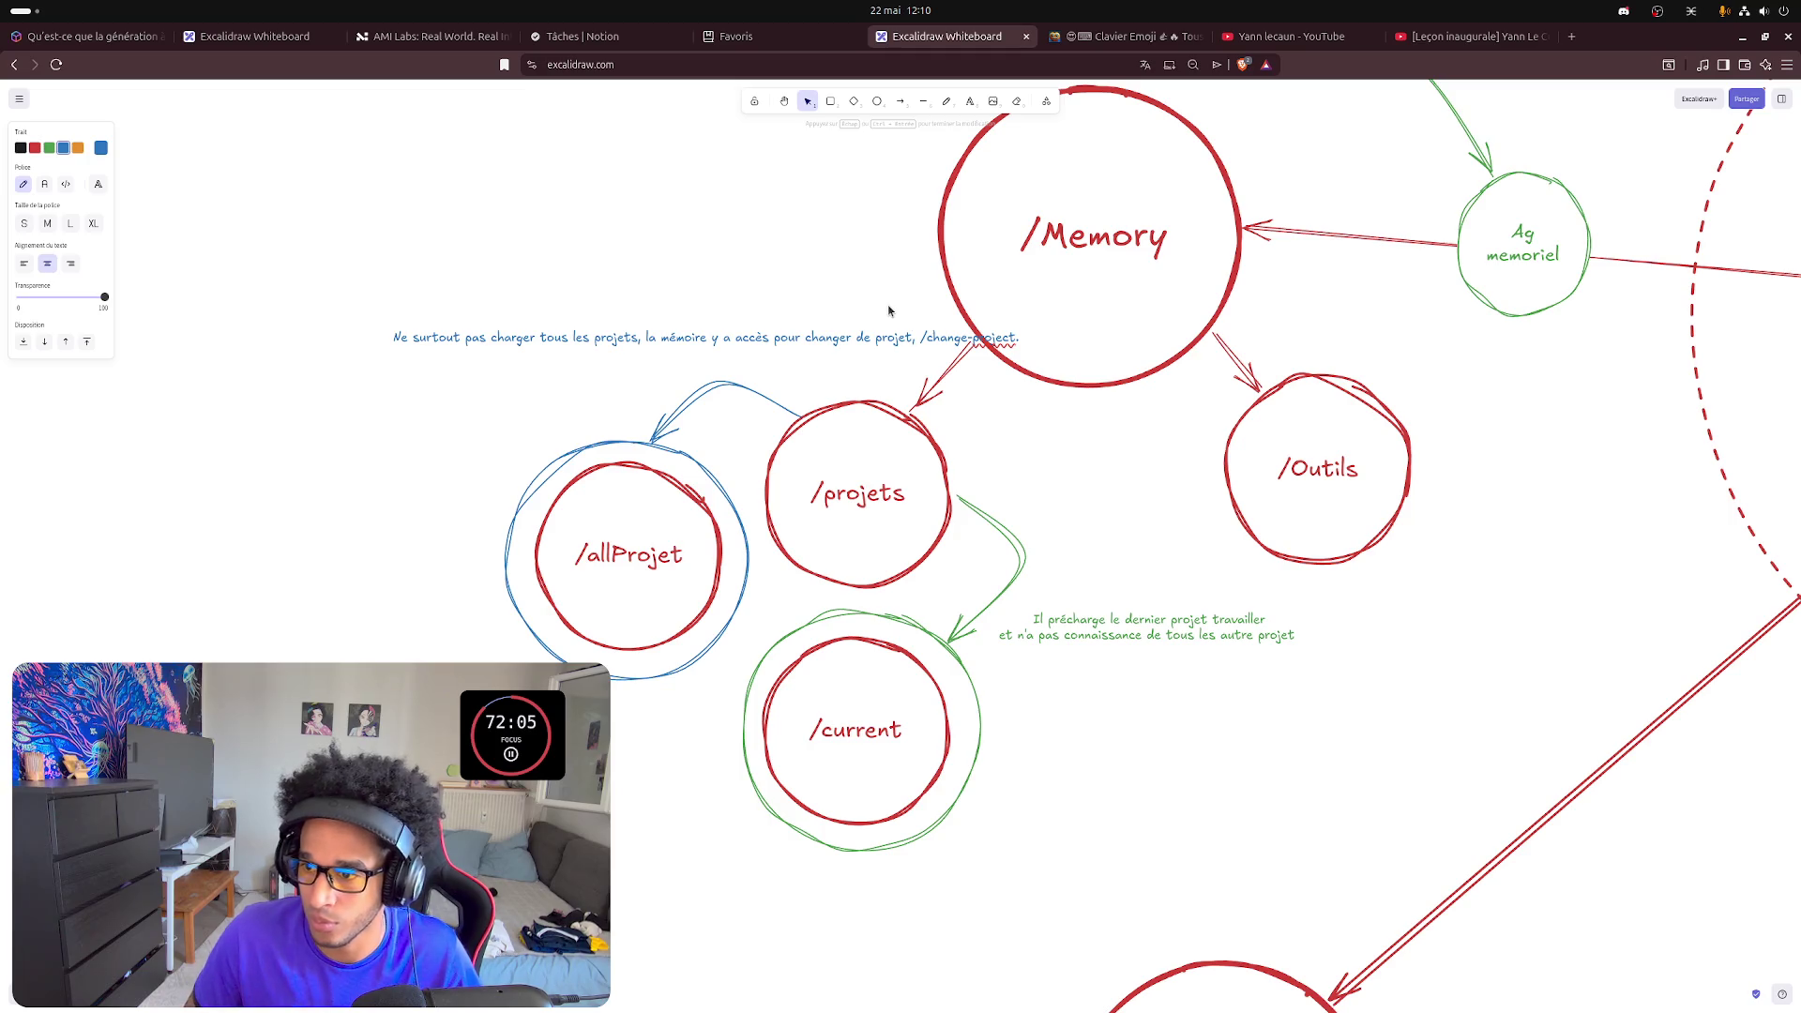
{"action": "key", "text": "Return"}
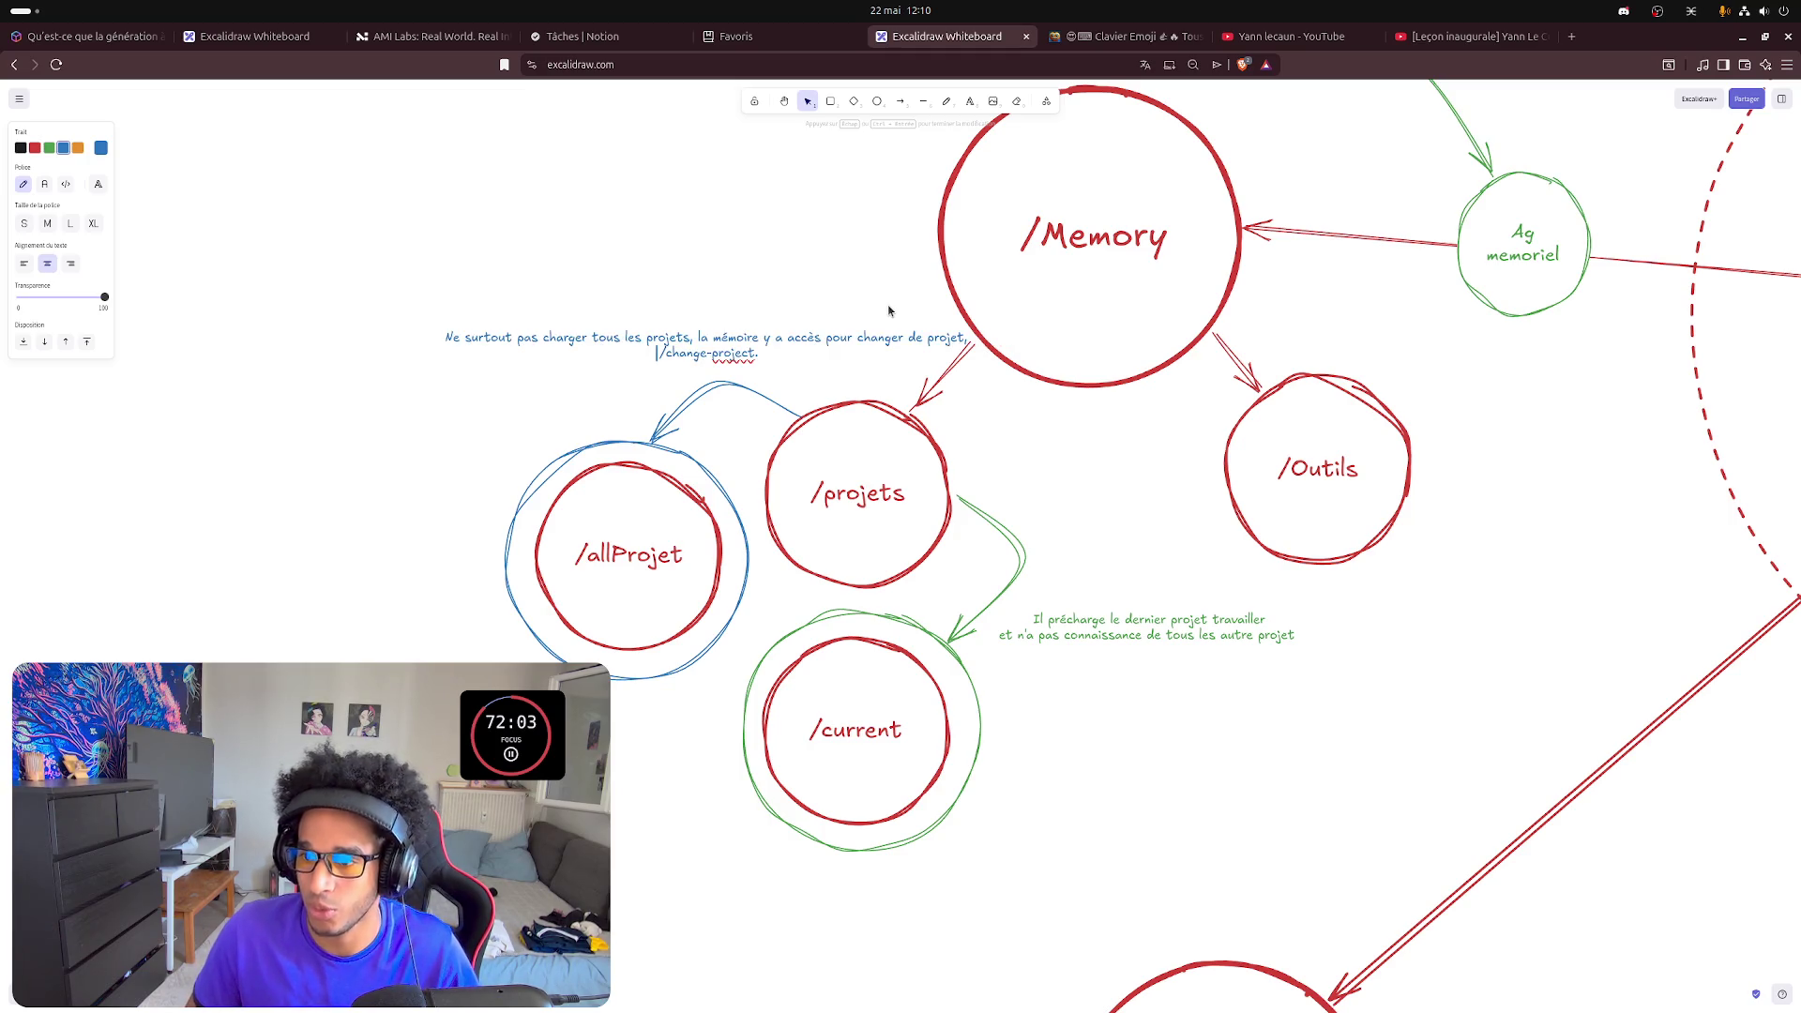
{"action": "key", "text": "Right"}
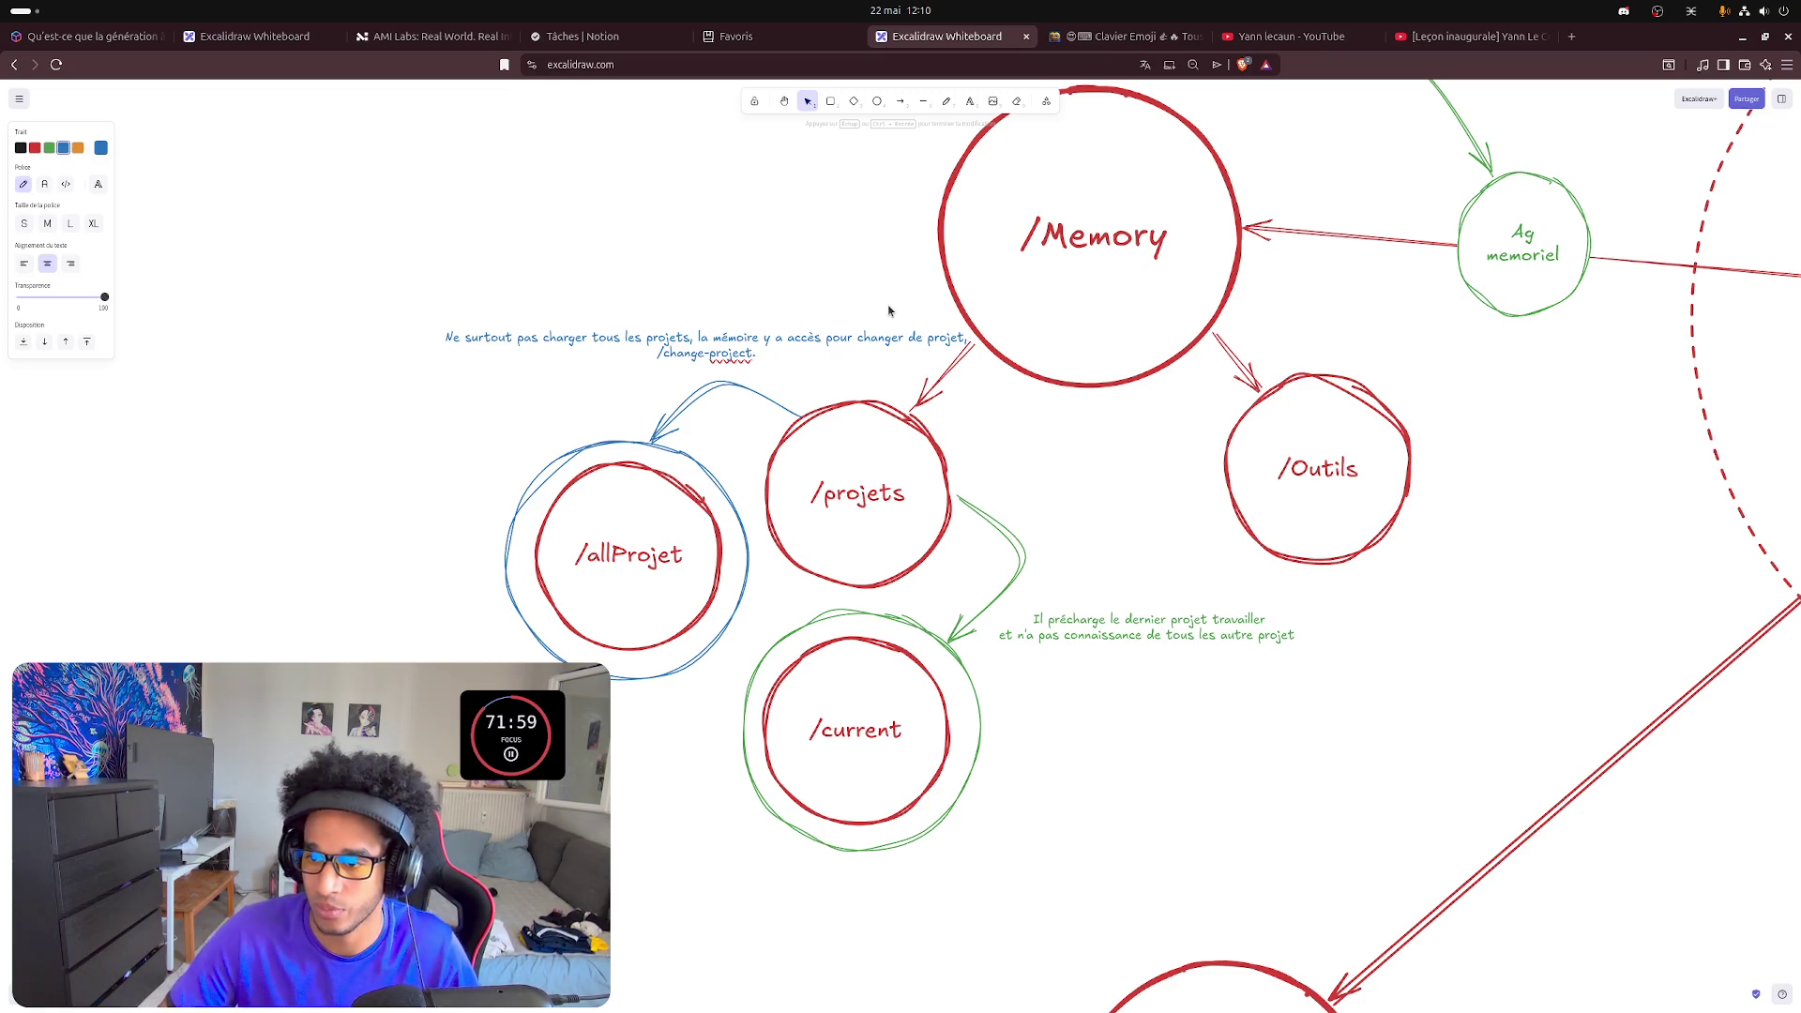
{"action": "key", "text": "Escape"}
- Add that only the project copied into /current is loaded, fix 'projet', and move the note left
{"action": "double_click", "coordinate": [743, 351]}
{"action": "left_click", "coordinate": [822, 259]}
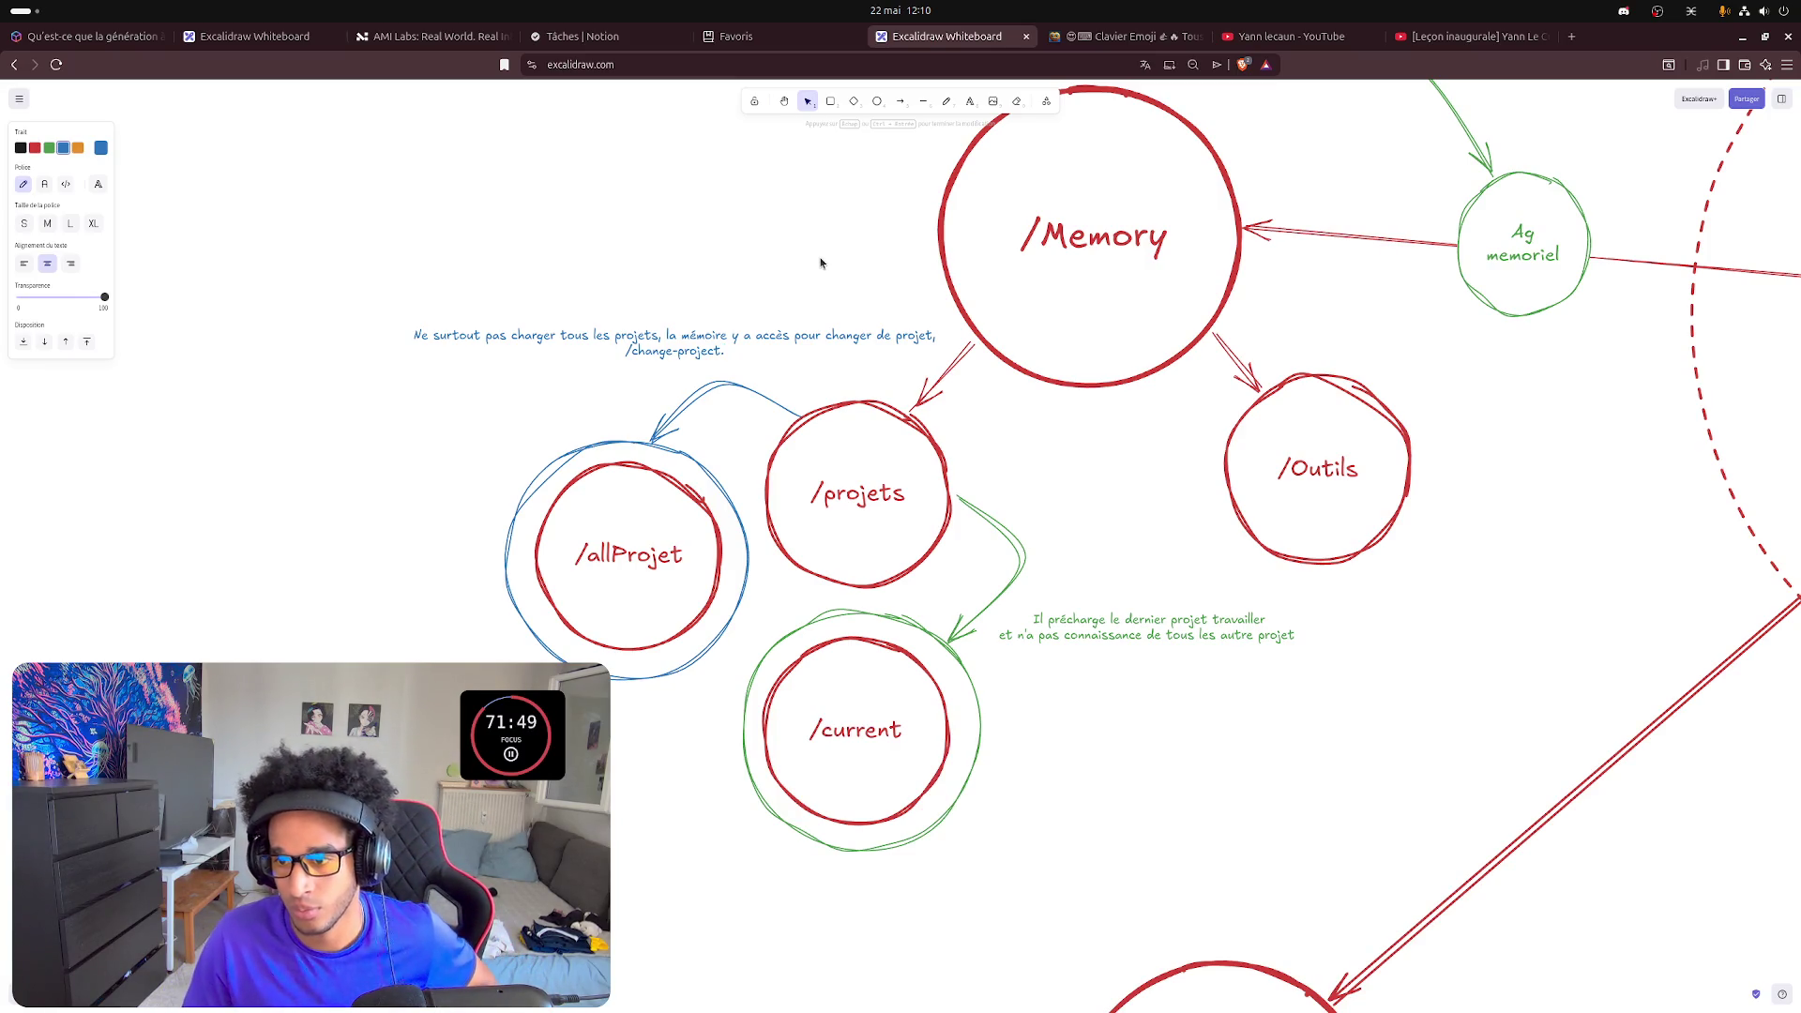
{"action": "type", "text": ". Elle charge "}
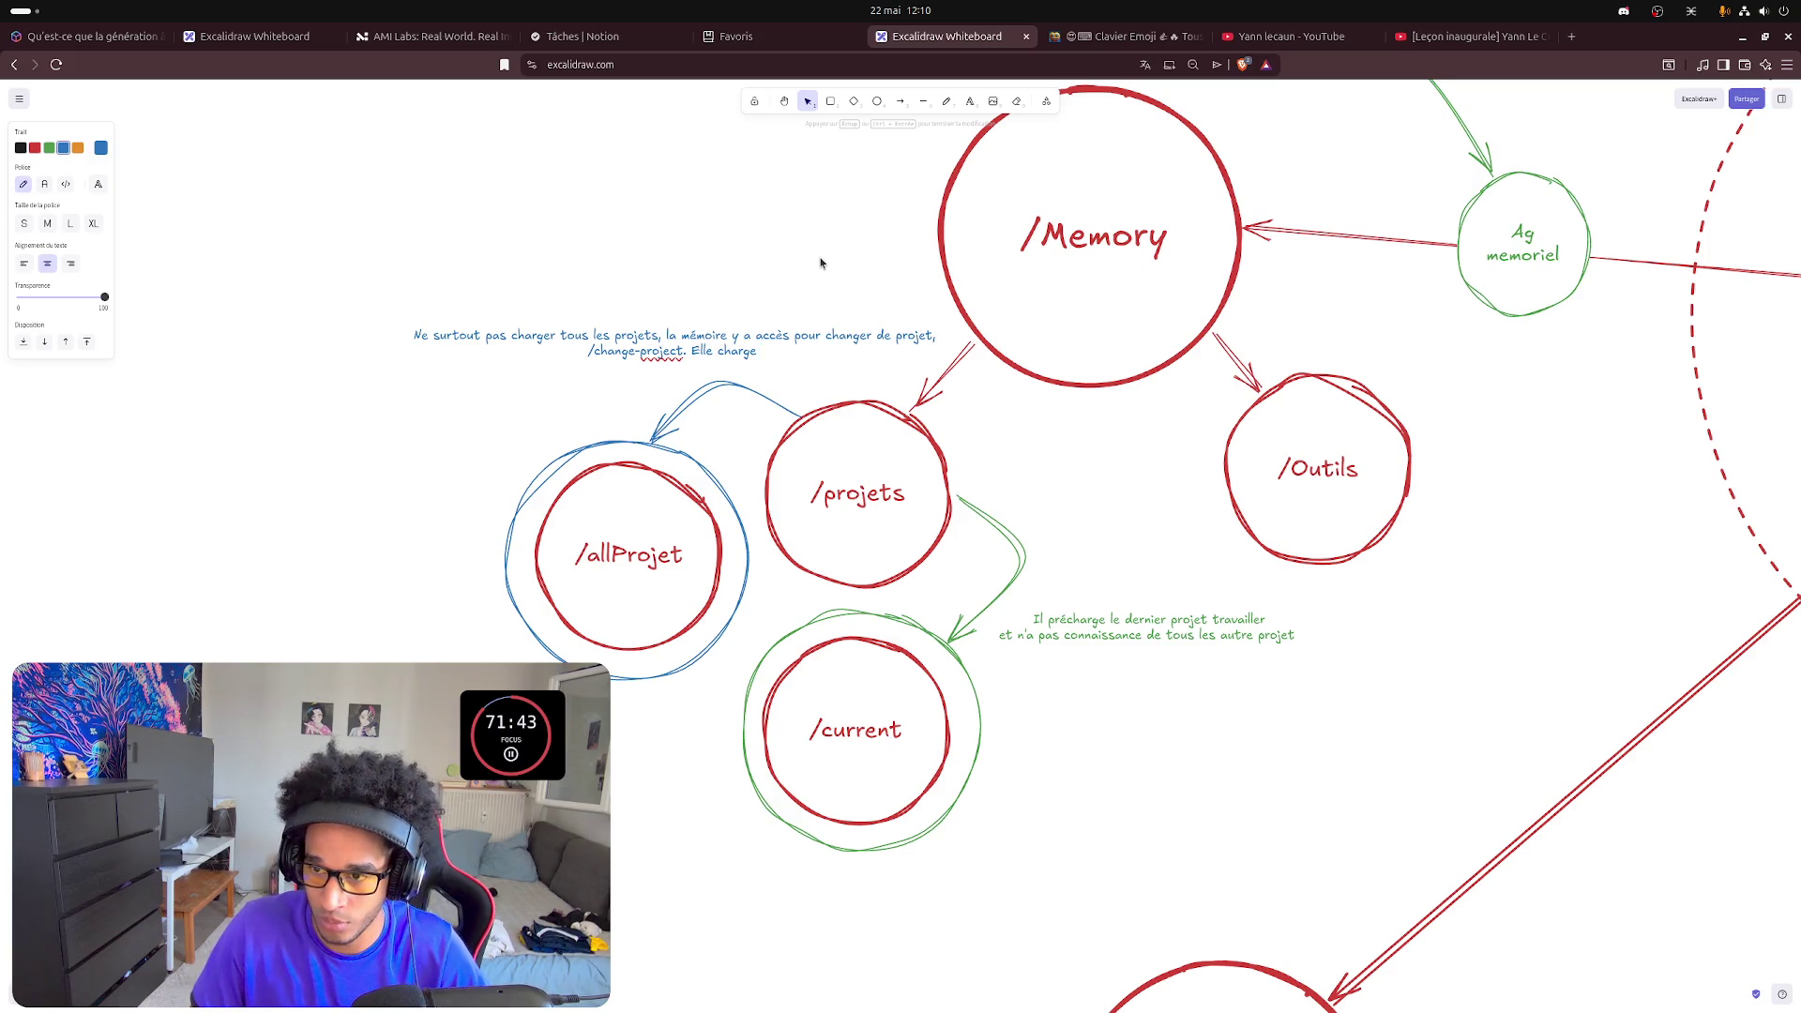
{"action": "type", "text": "uniquement le proje"}
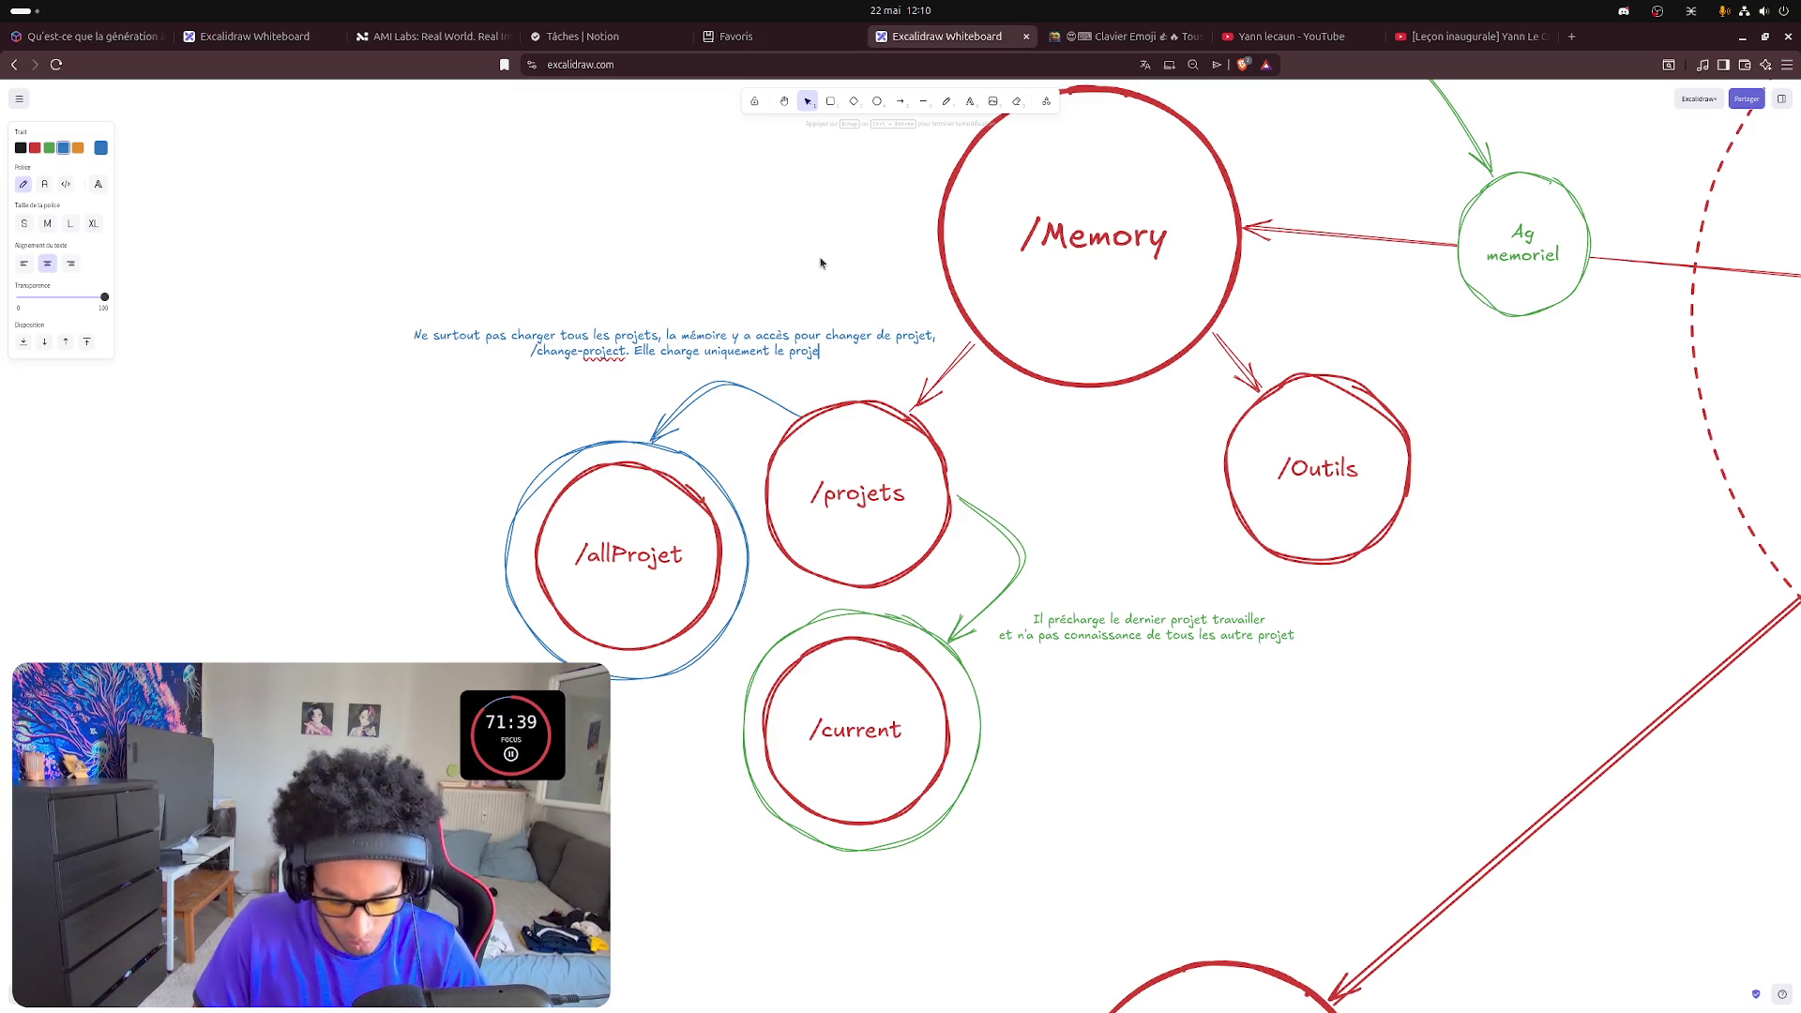
{"action": "type", "text": "ct qui à été "}
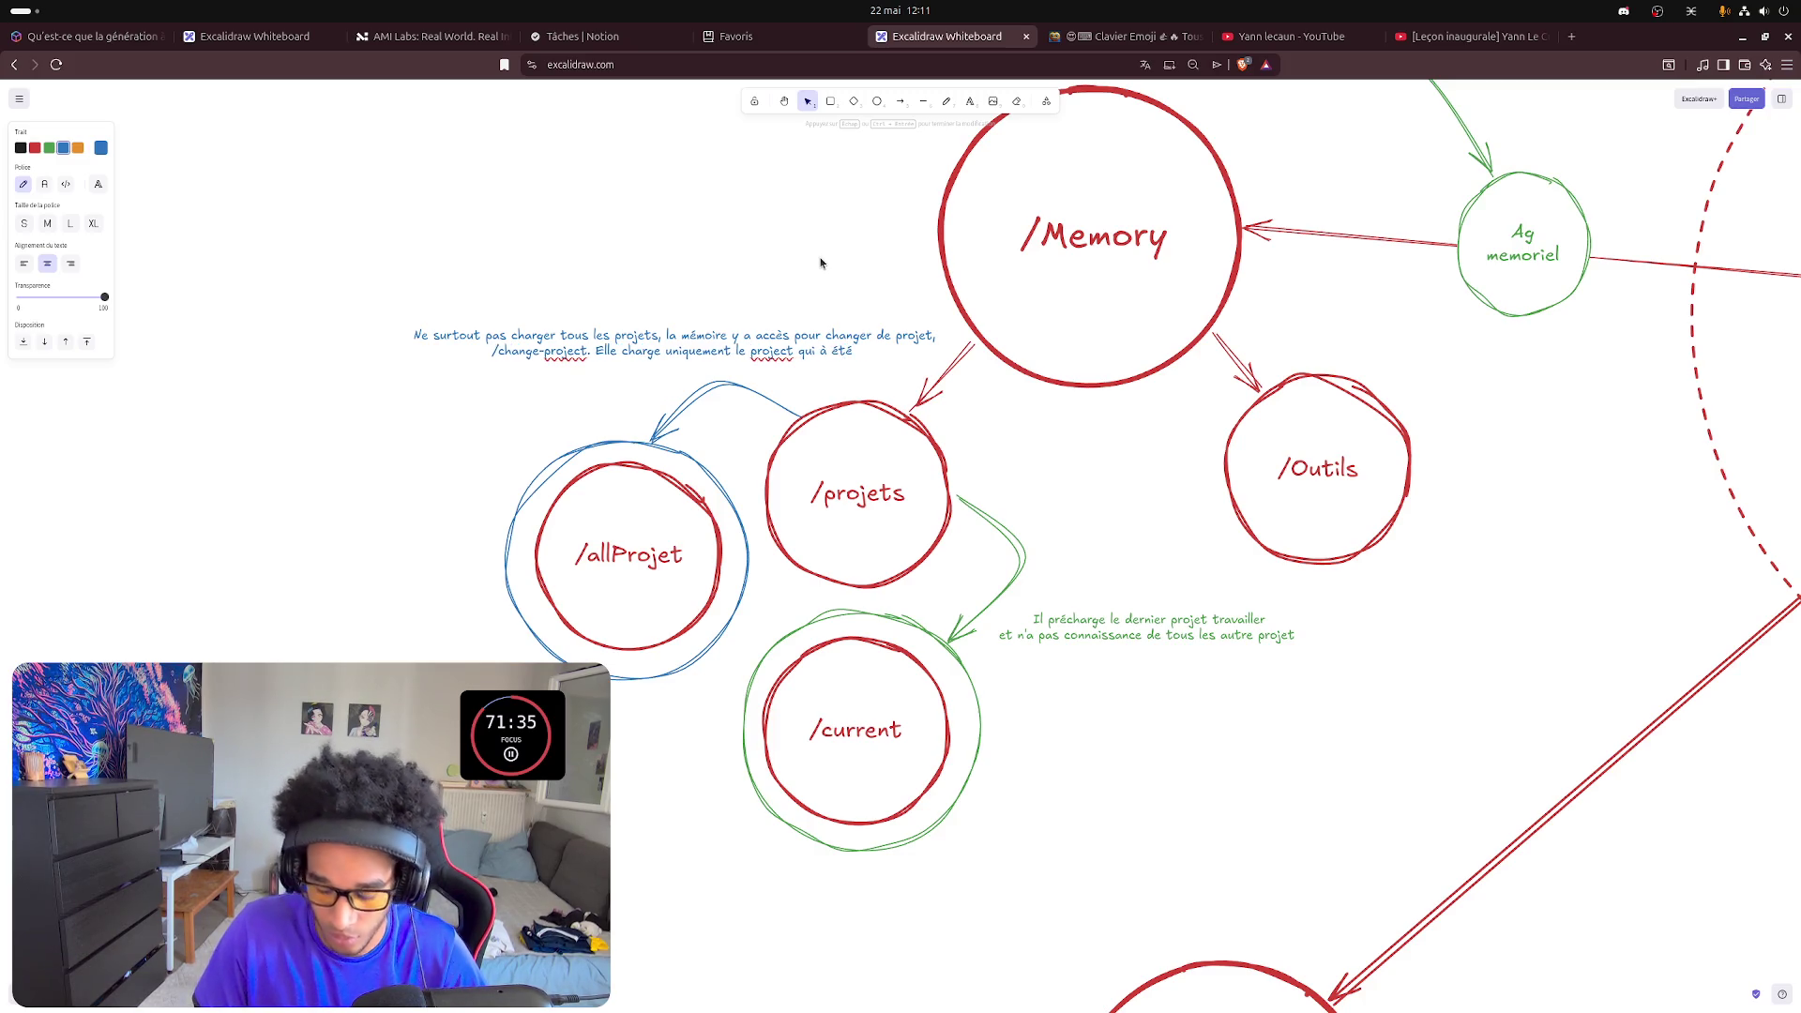
{"action": "type", "text": "c"}
{"action": "type", "text": "i"}
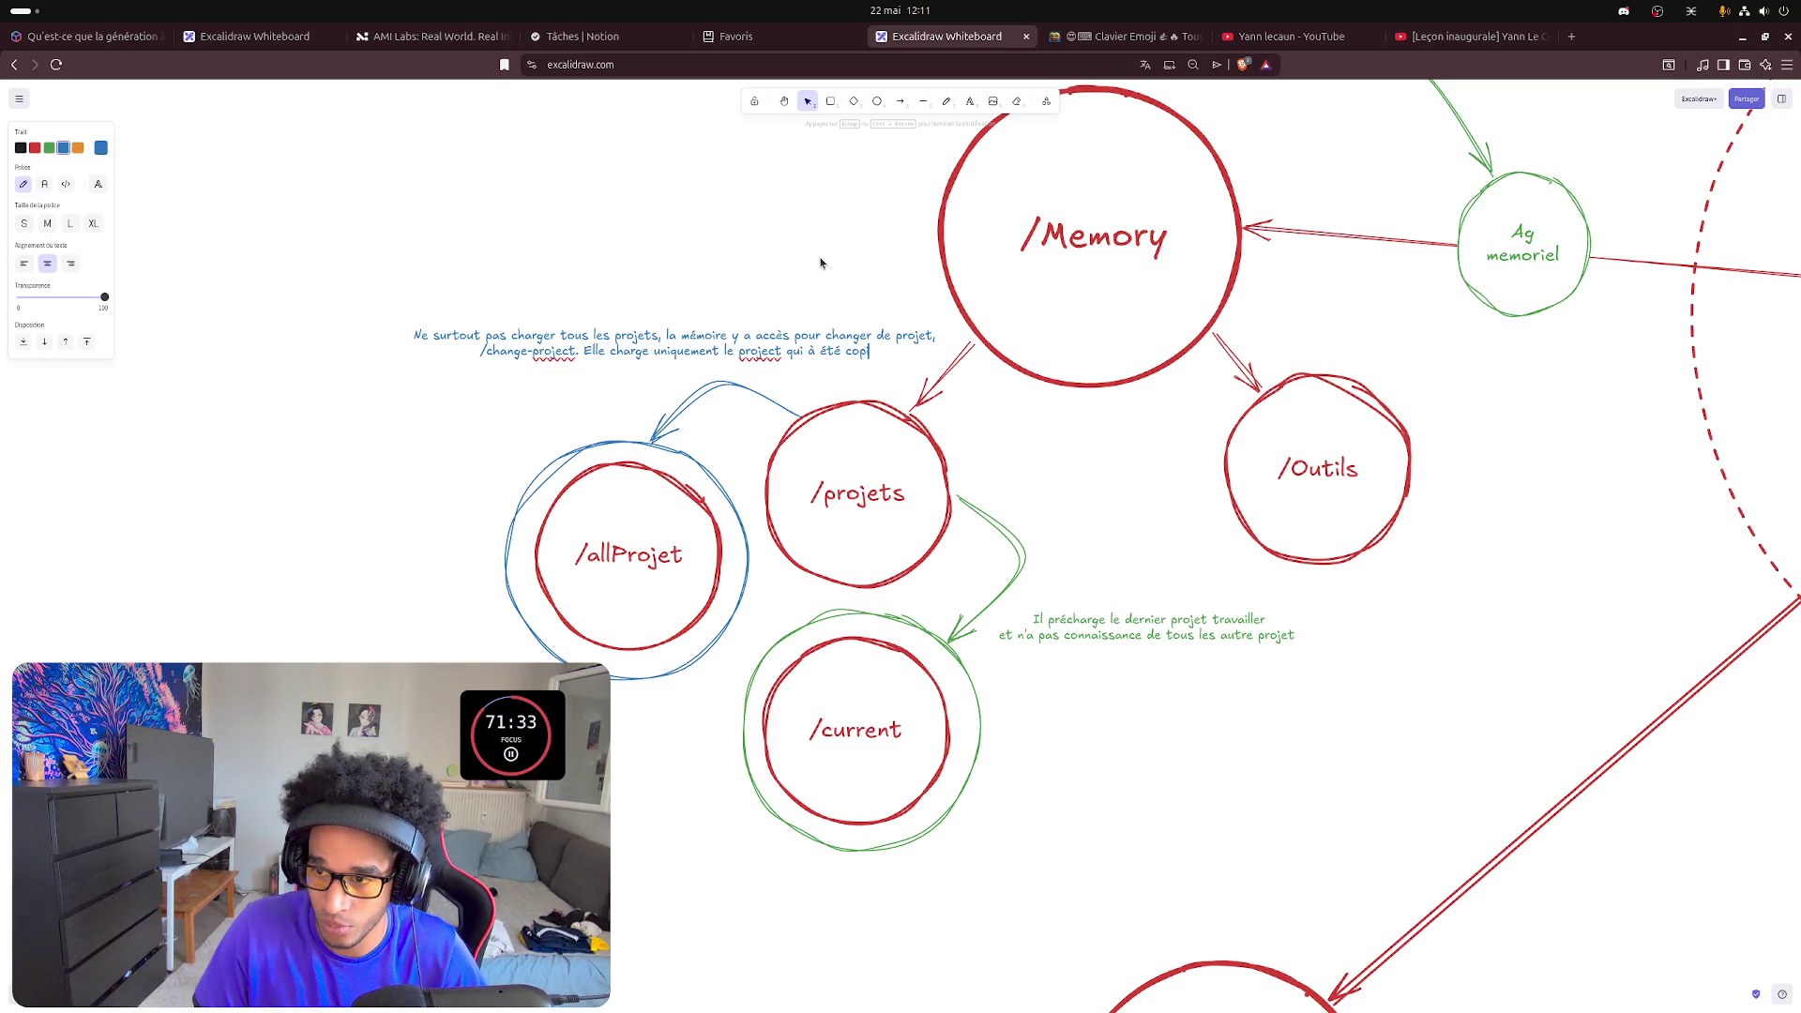
{"action": "type", "text": "er "}
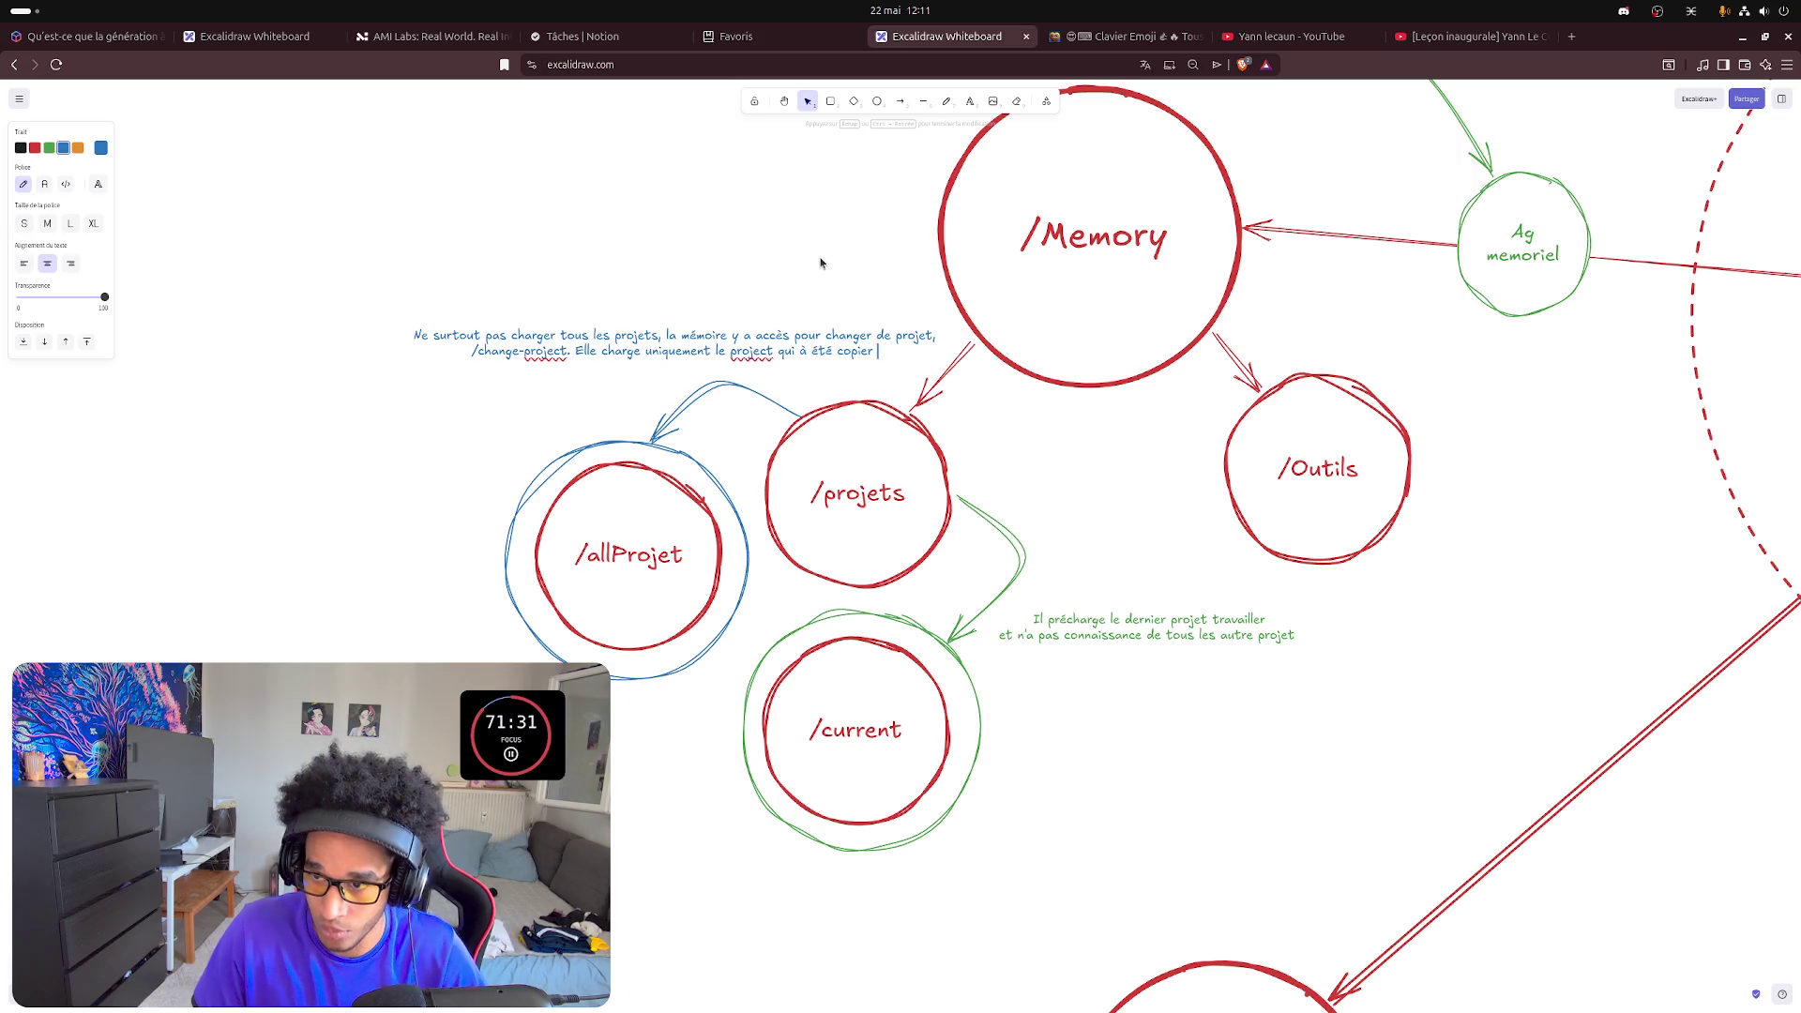
{"action": "type", "text": "da"}
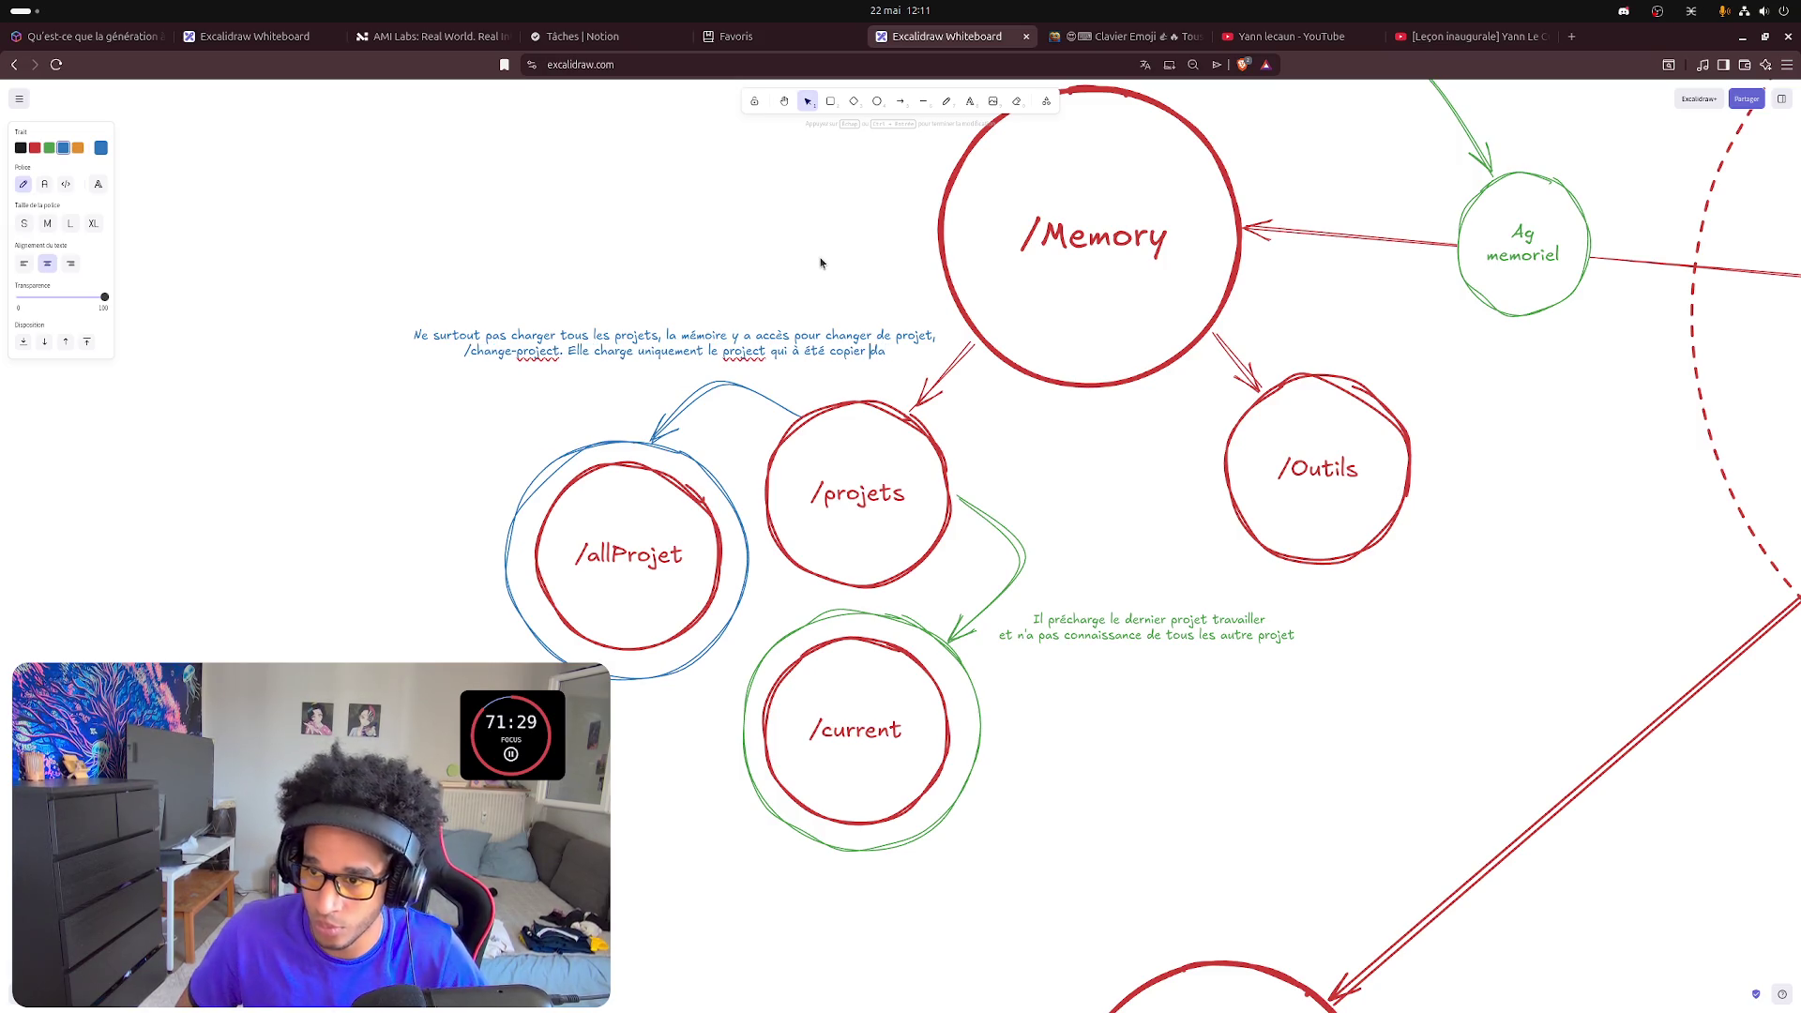
{"action": "key", "text": "BackSpace"}
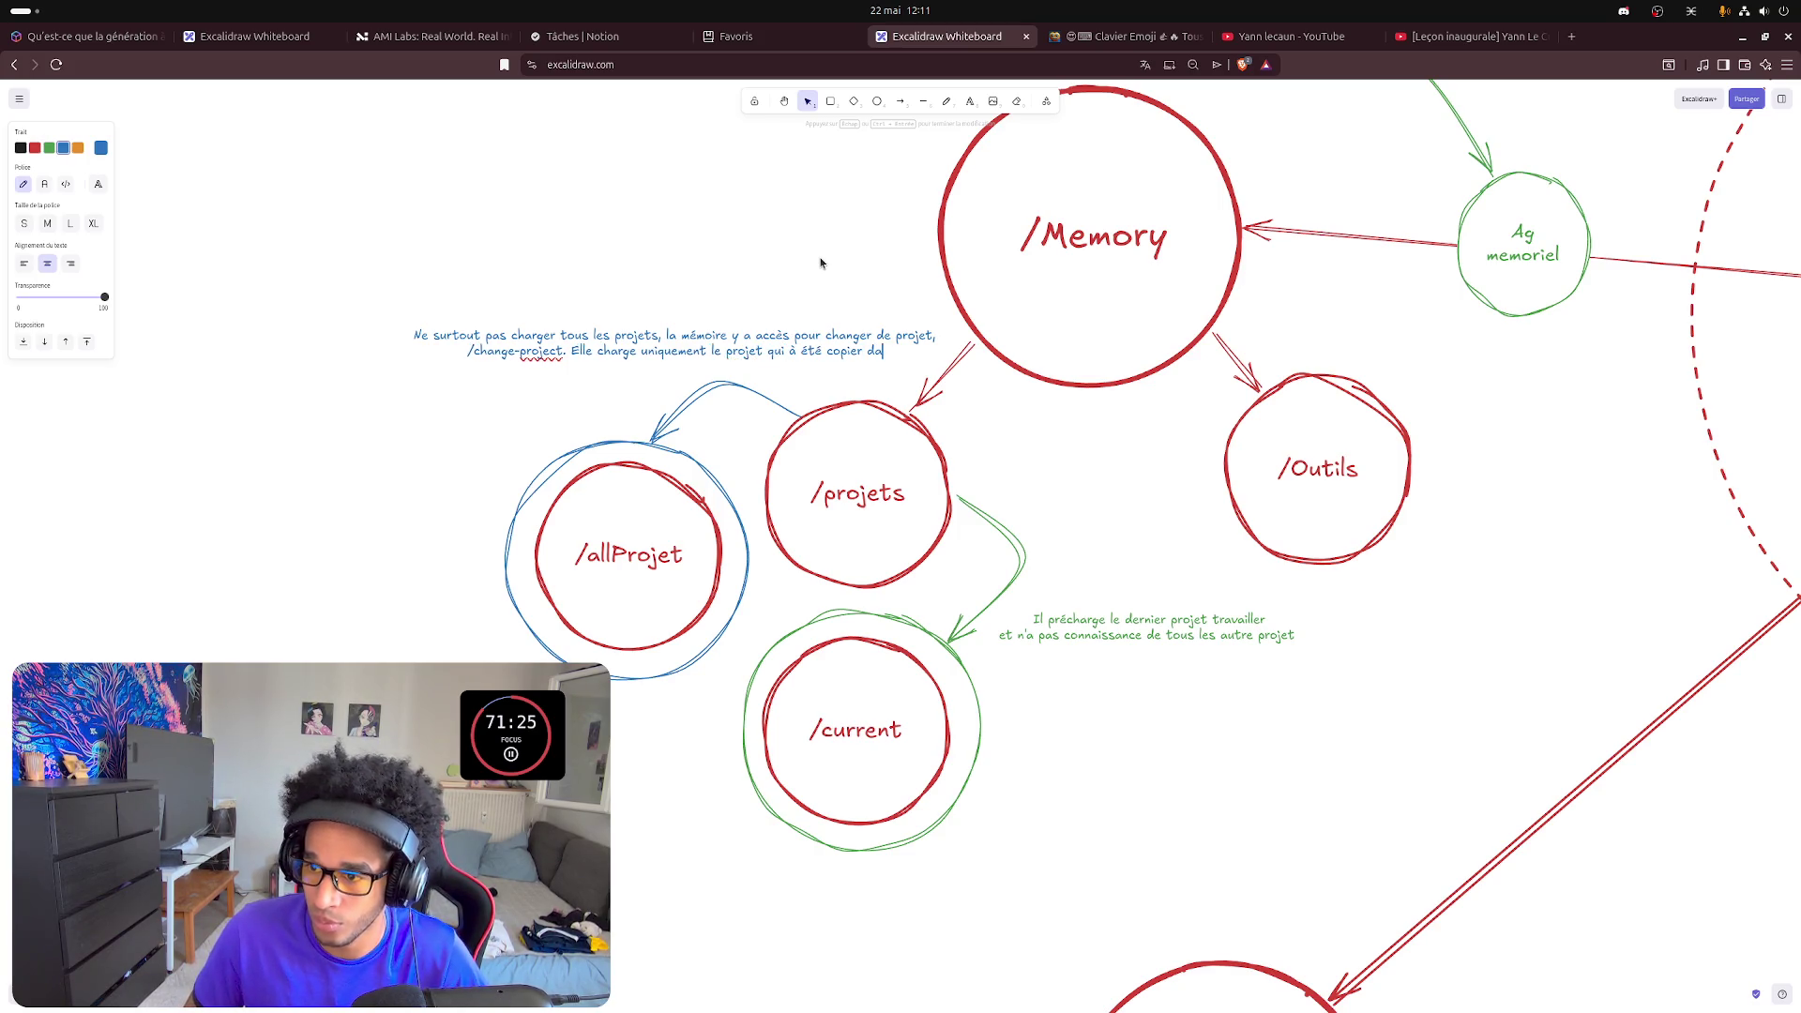
{"action": "type", "text": "ns current"}
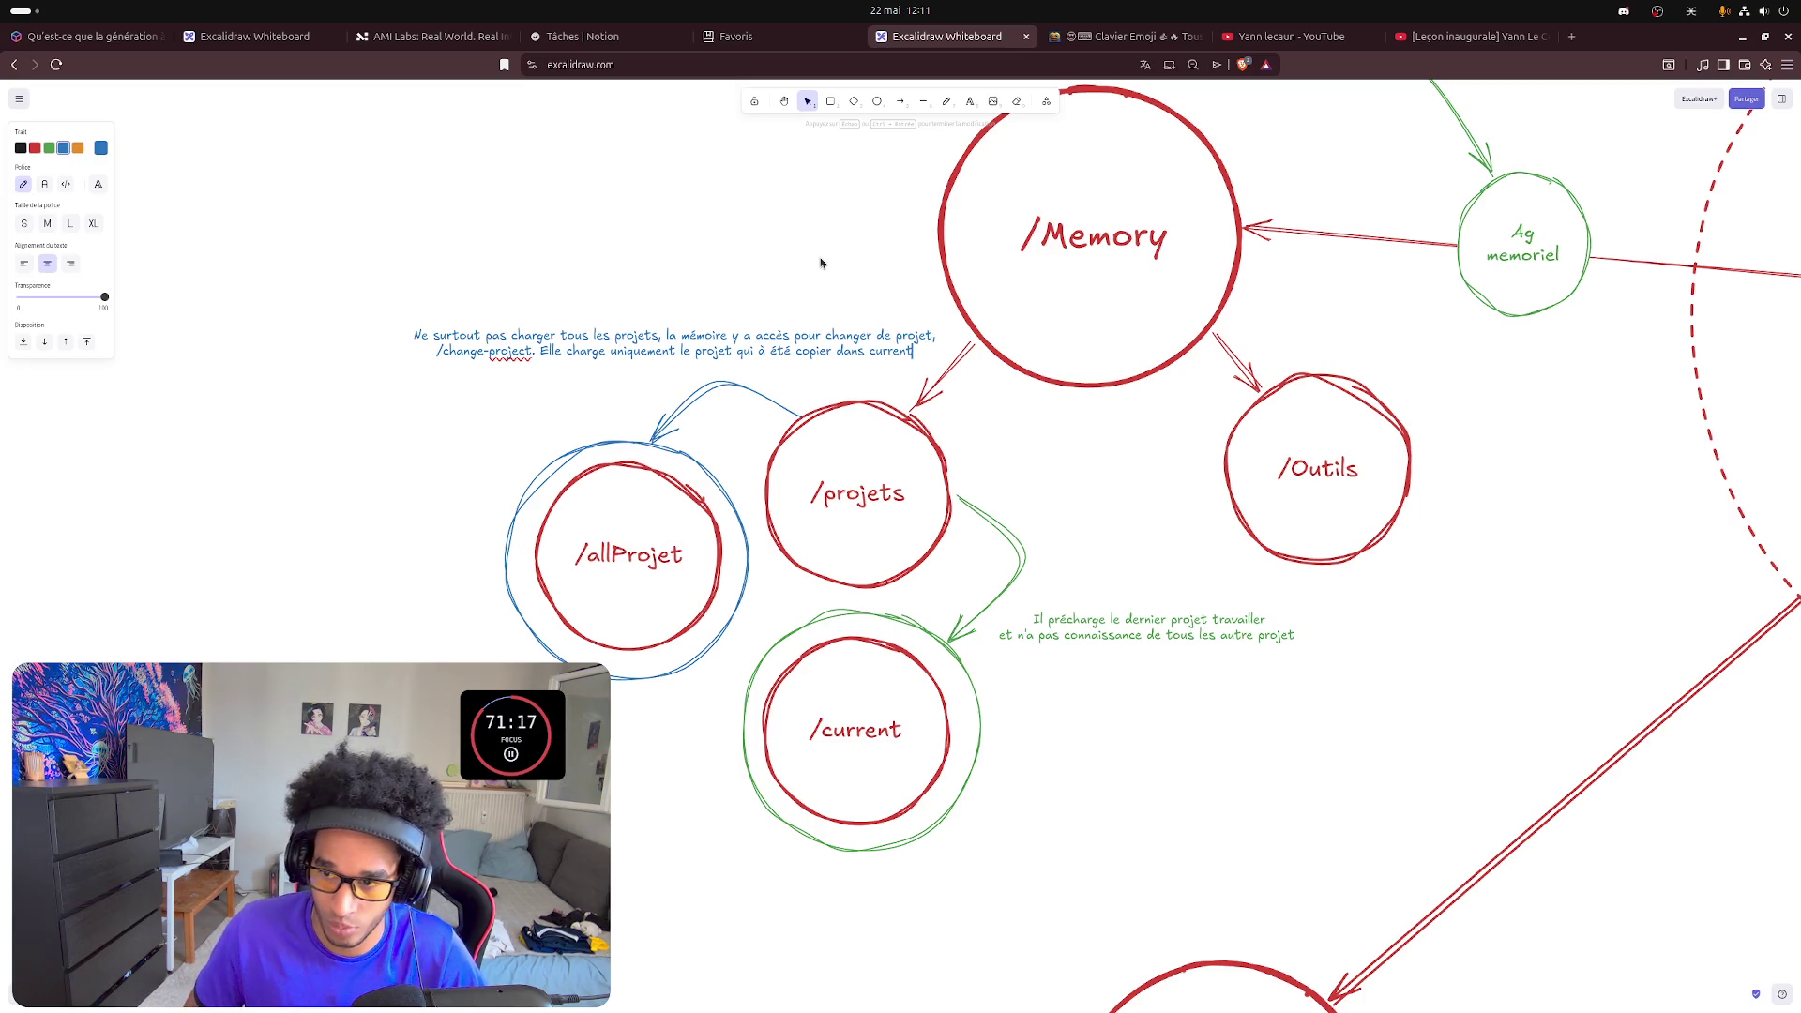
{"action": "type", "text": "/"}
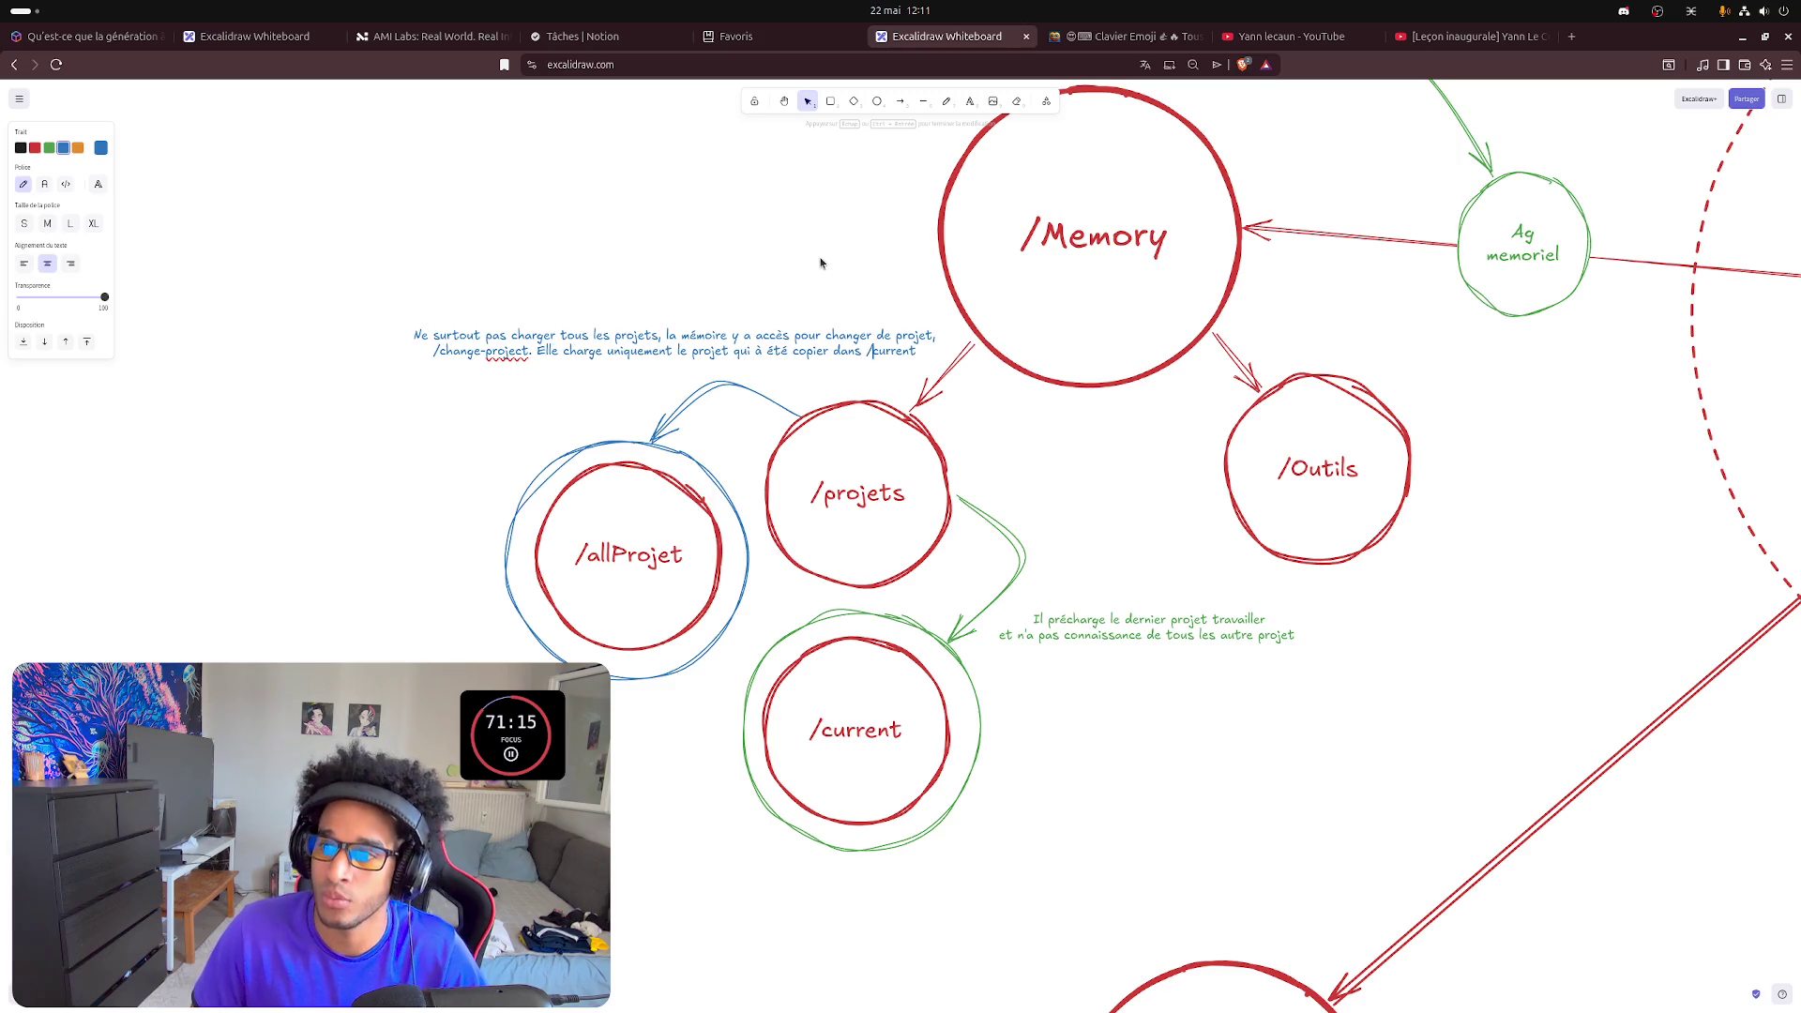
{"action": "type", "text": "."}
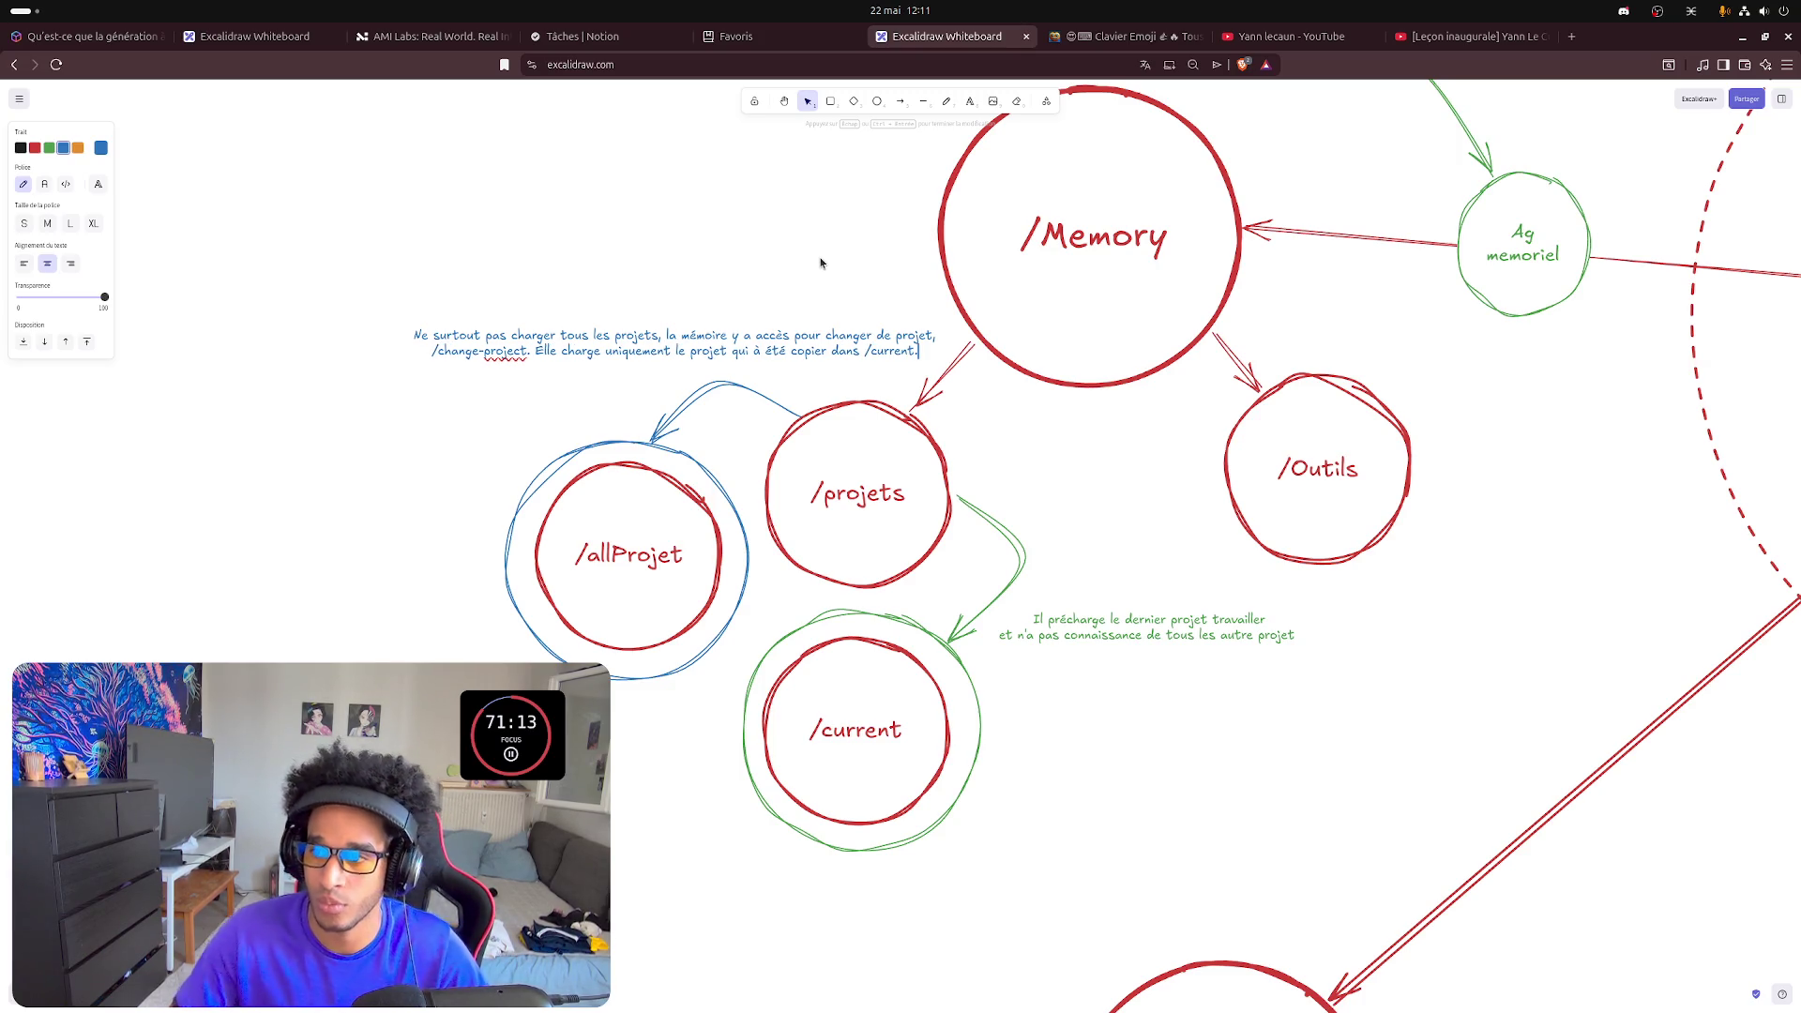
{"action": "left_click", "coordinate": [736, 263]}
{"action": "left_click_drag", "start_coordinate": [709, 325], "coordinate": [571, 326]}
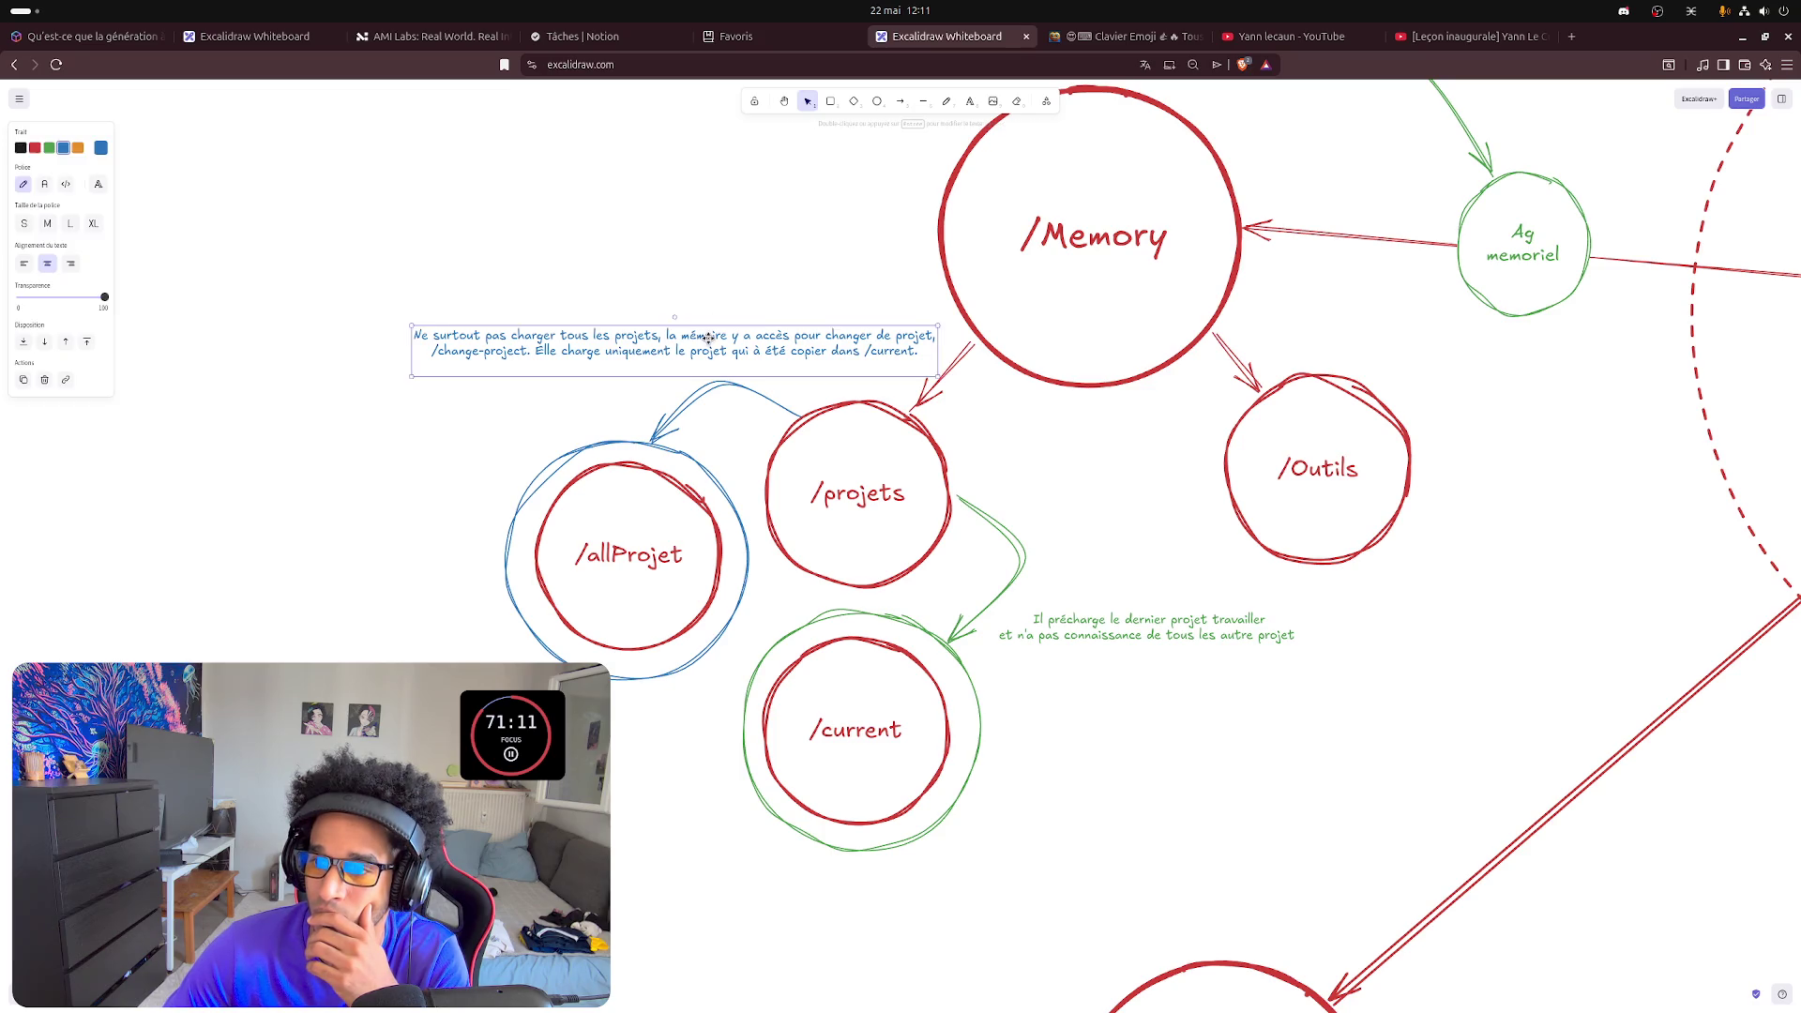
{"action": "left_click", "coordinate": [1079, 697]}
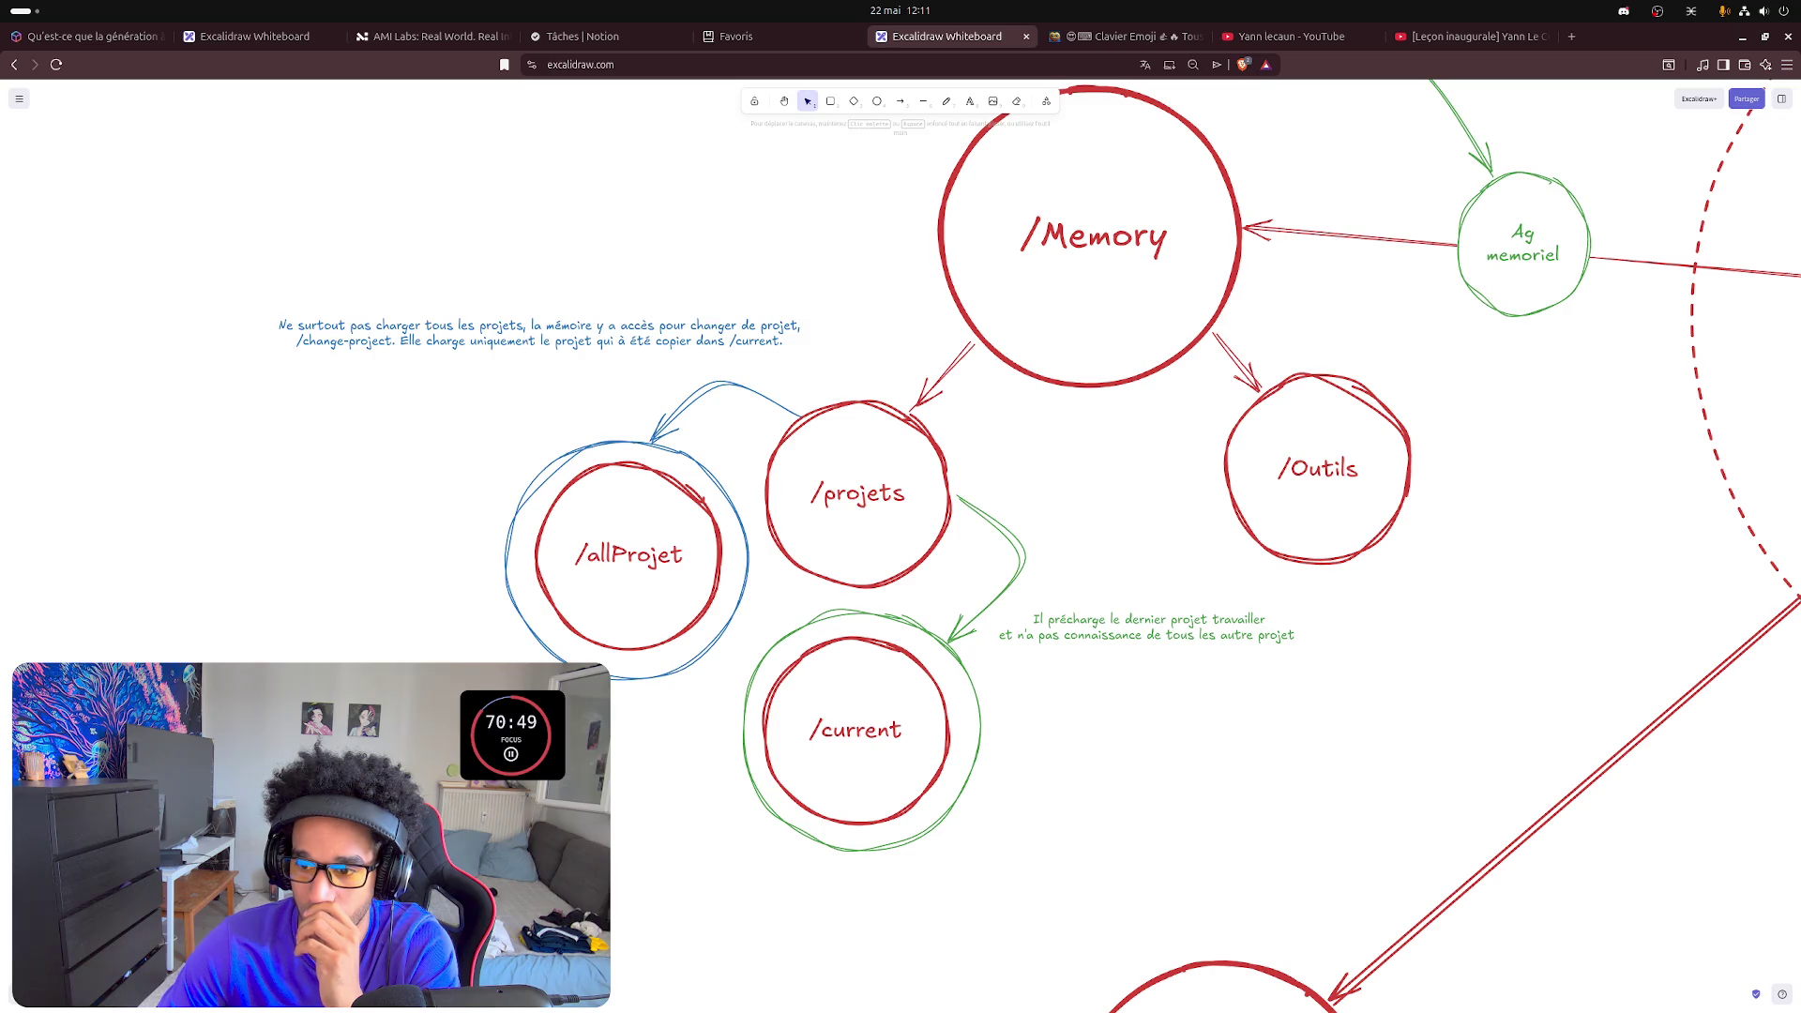
{"action": "scroll", "coordinate": [1013, 550], "scroll_direction": "down", "scroll_amount": 2}
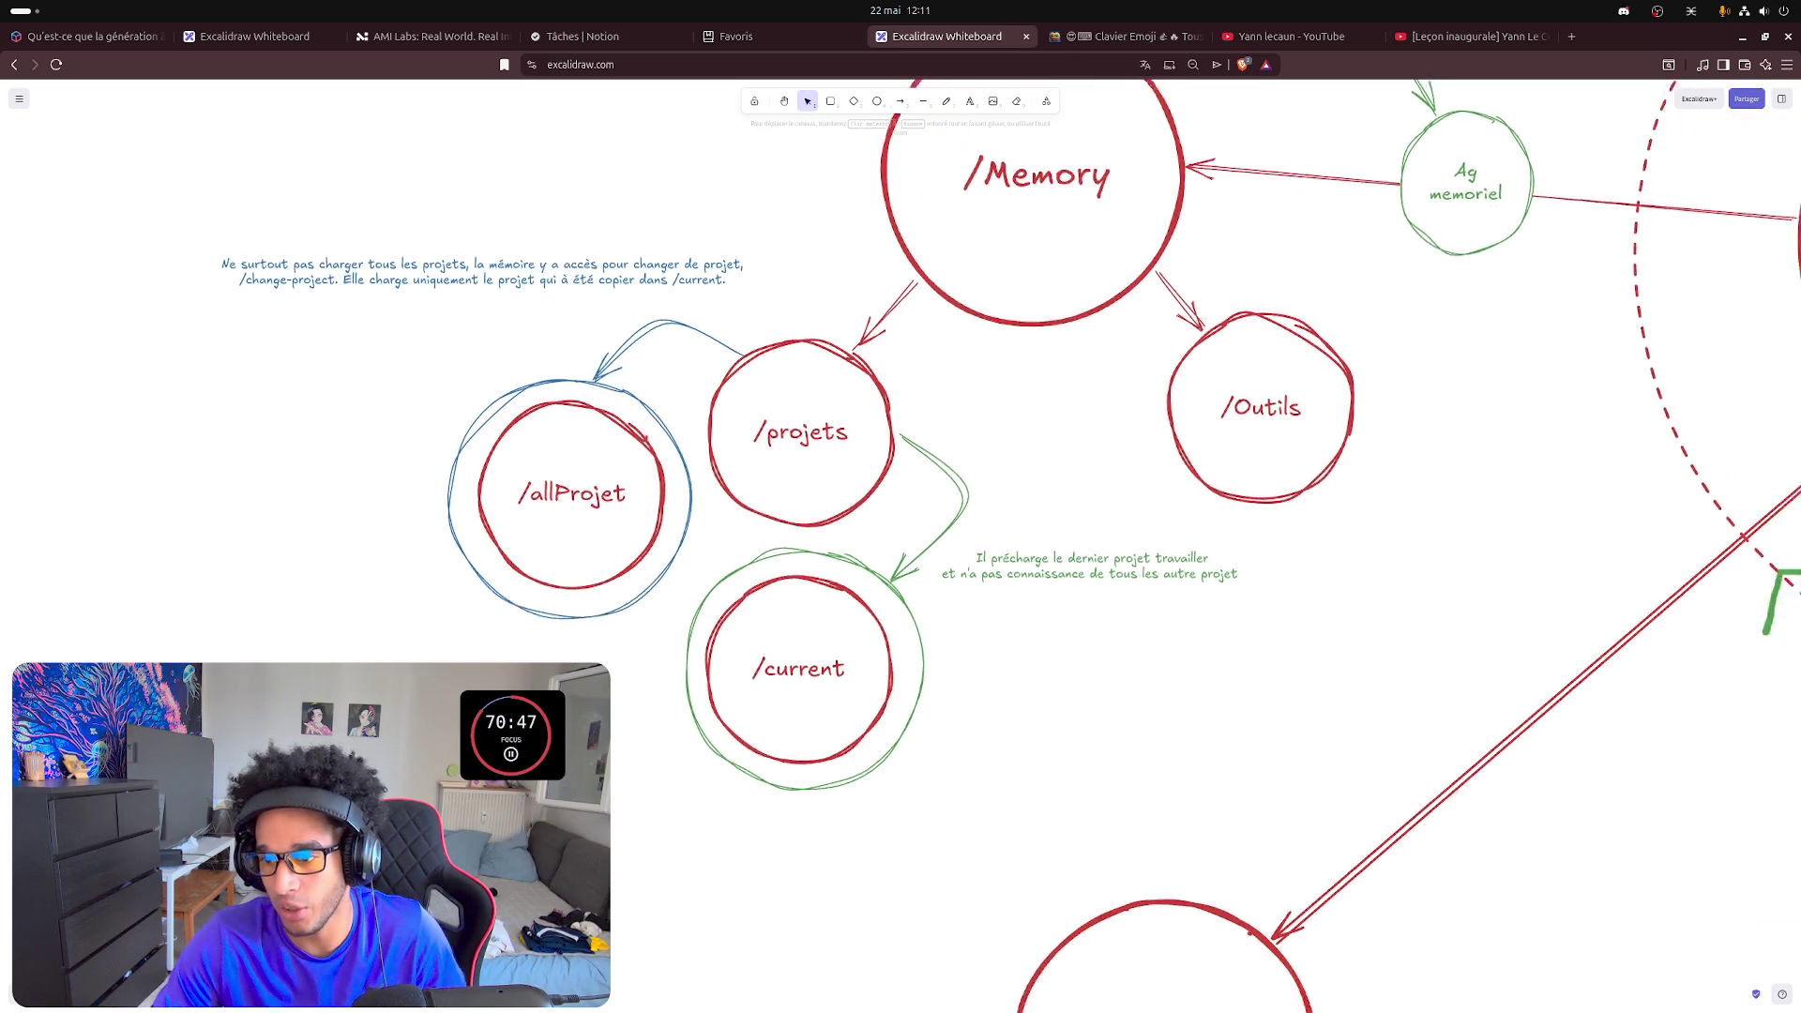
{"action": "scroll", "coordinate": [1014, 549], "scroll_direction": "right", "scroll_amount": 3}
{"action": "scroll", "coordinate": [430, 668], "scroll_direction": "down", "scroll_amount": 3}
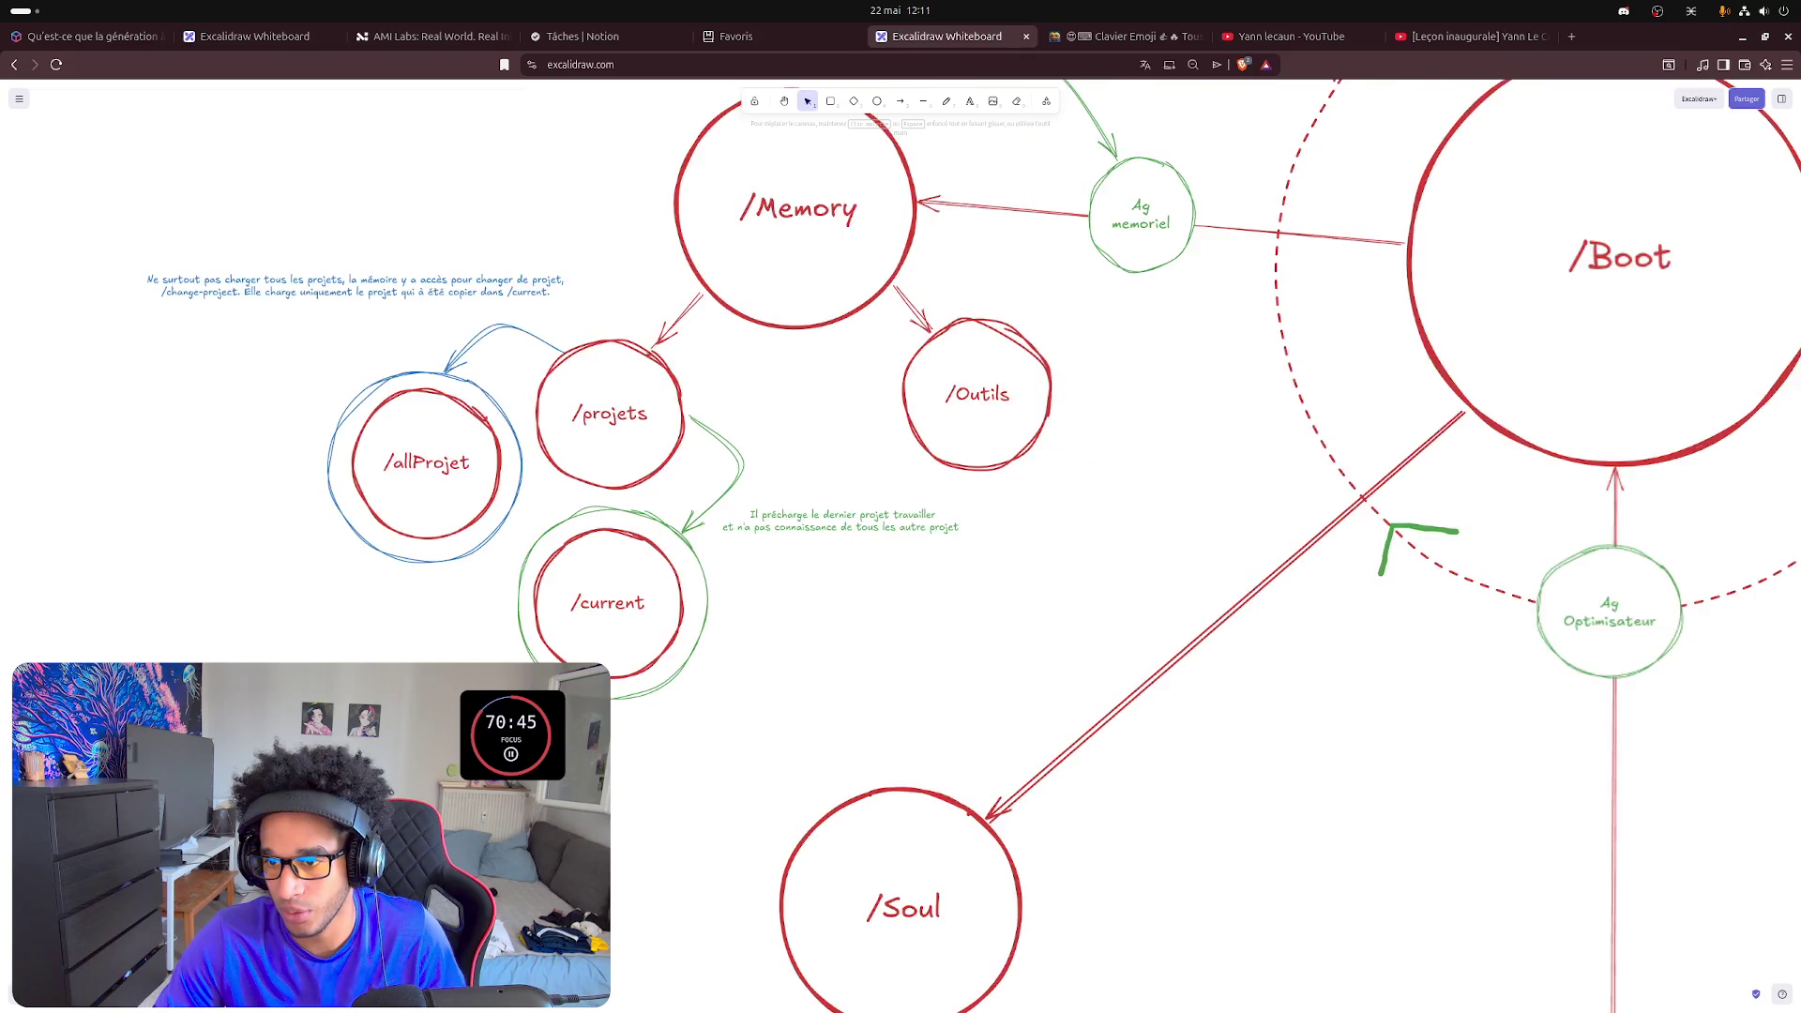
{"action": "scroll", "coordinate": [429, 669], "scroll_direction": "down", "scroll_amount": 2}
{"action": "scroll", "coordinate": [429, 669], "scroll_direction": "down", "scroll_amount": 2}
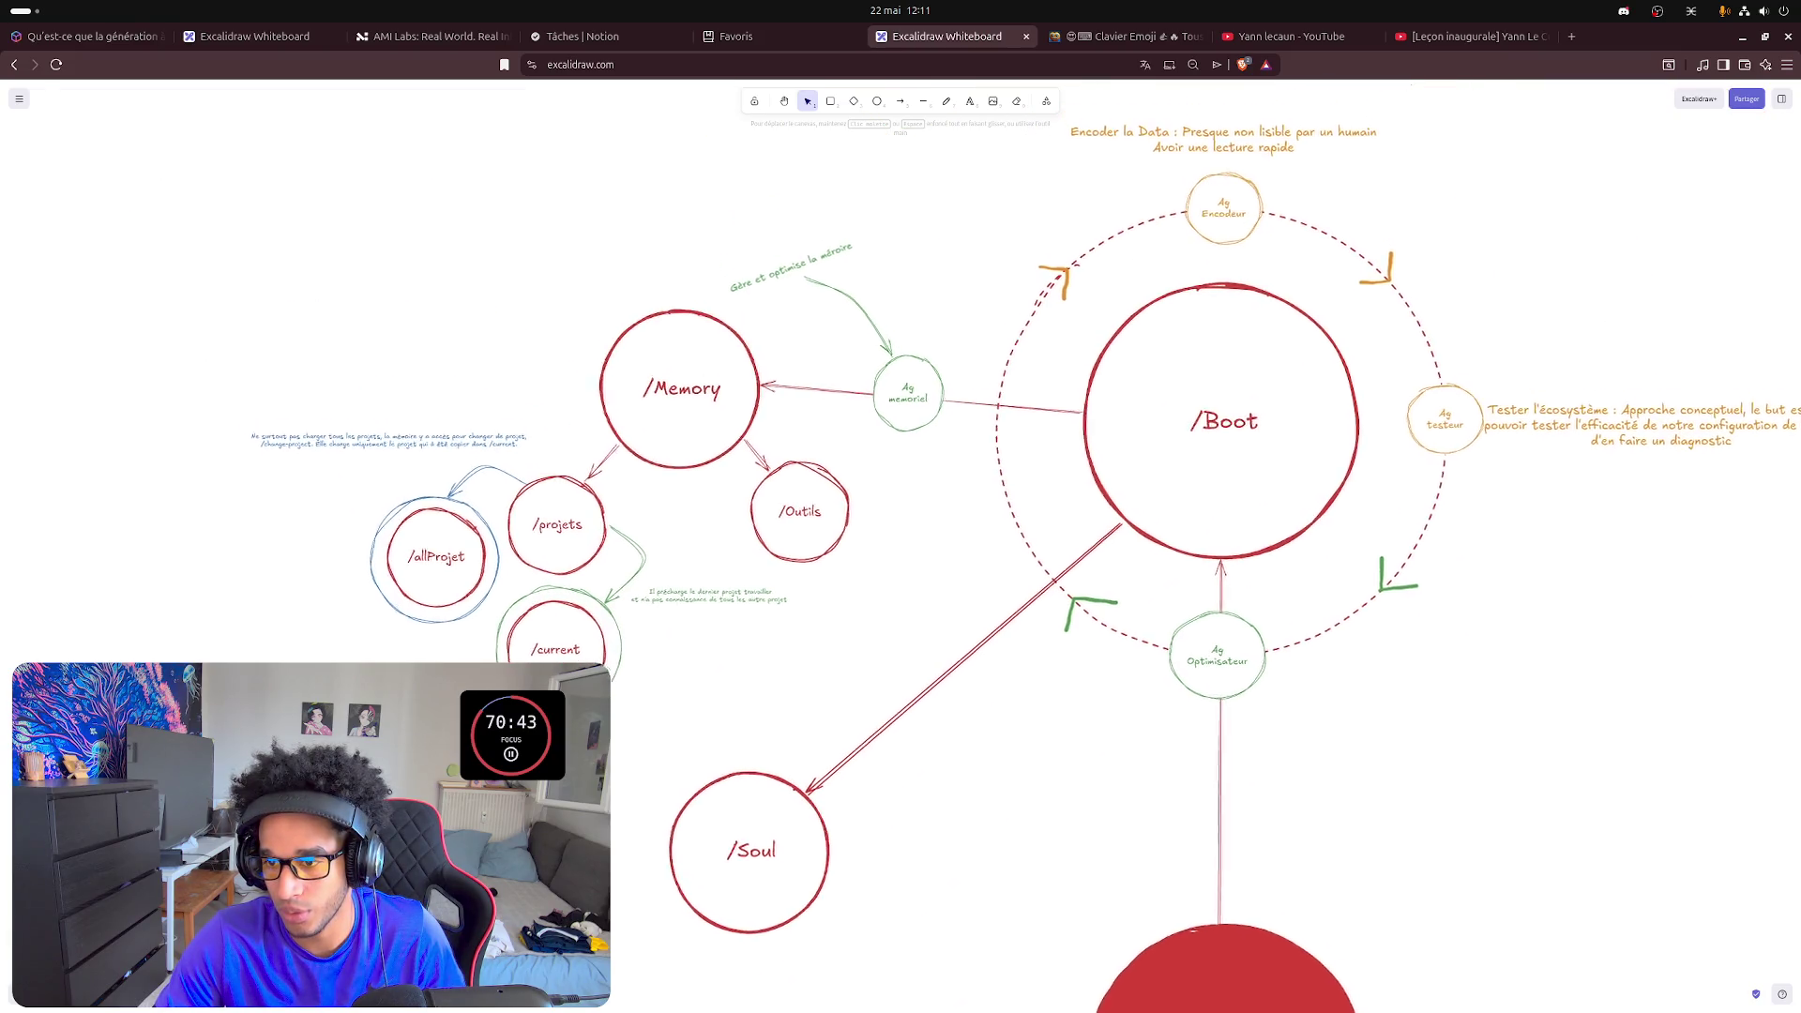
{"action": "scroll", "coordinate": [1013, 548], "scroll_direction": "up", "scroll_amount": 1}
{"action": "scroll", "coordinate": [1013, 549], "scroll_direction": "left", "scroll_amount": 1}
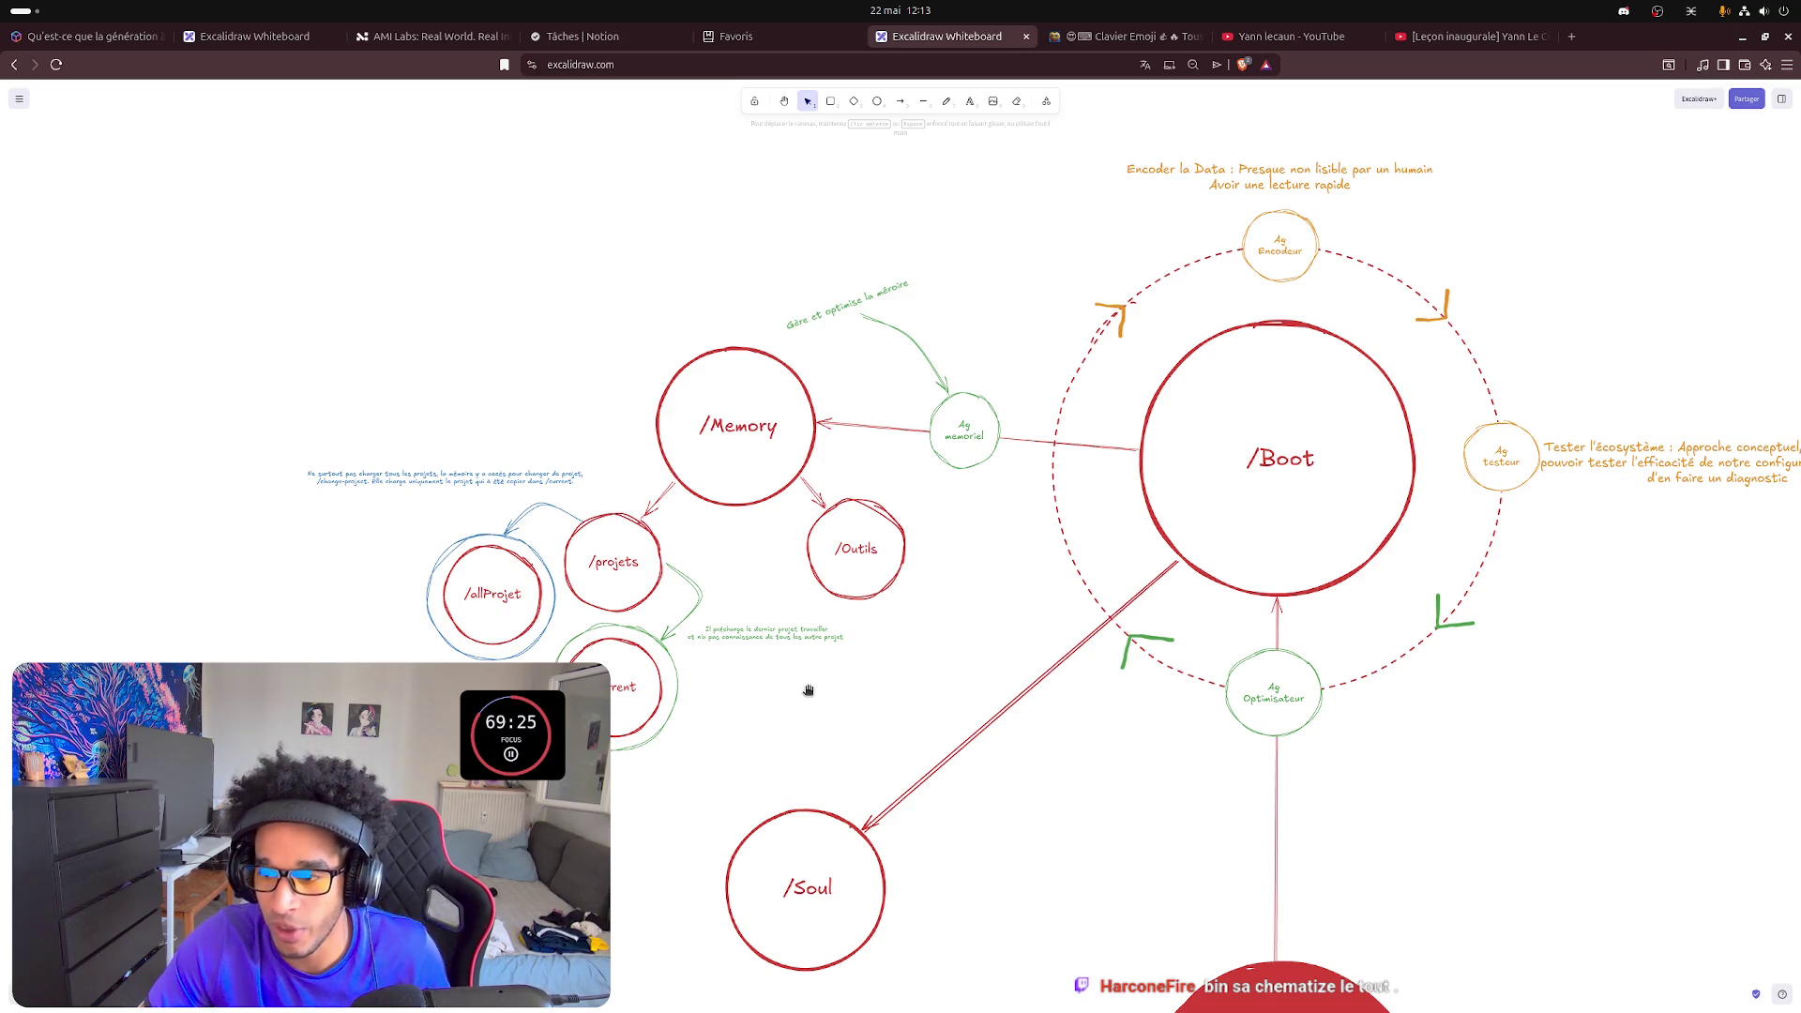
{"action": "scroll", "coordinate": [777, 698], "scroll_direction": "right", "scroll_amount": 2}
- Pan the canvas to bring the /Boot cycle into view
{"action": "left_click_drag", "start_coordinate": [778, 698], "coordinate": [551, 705]}
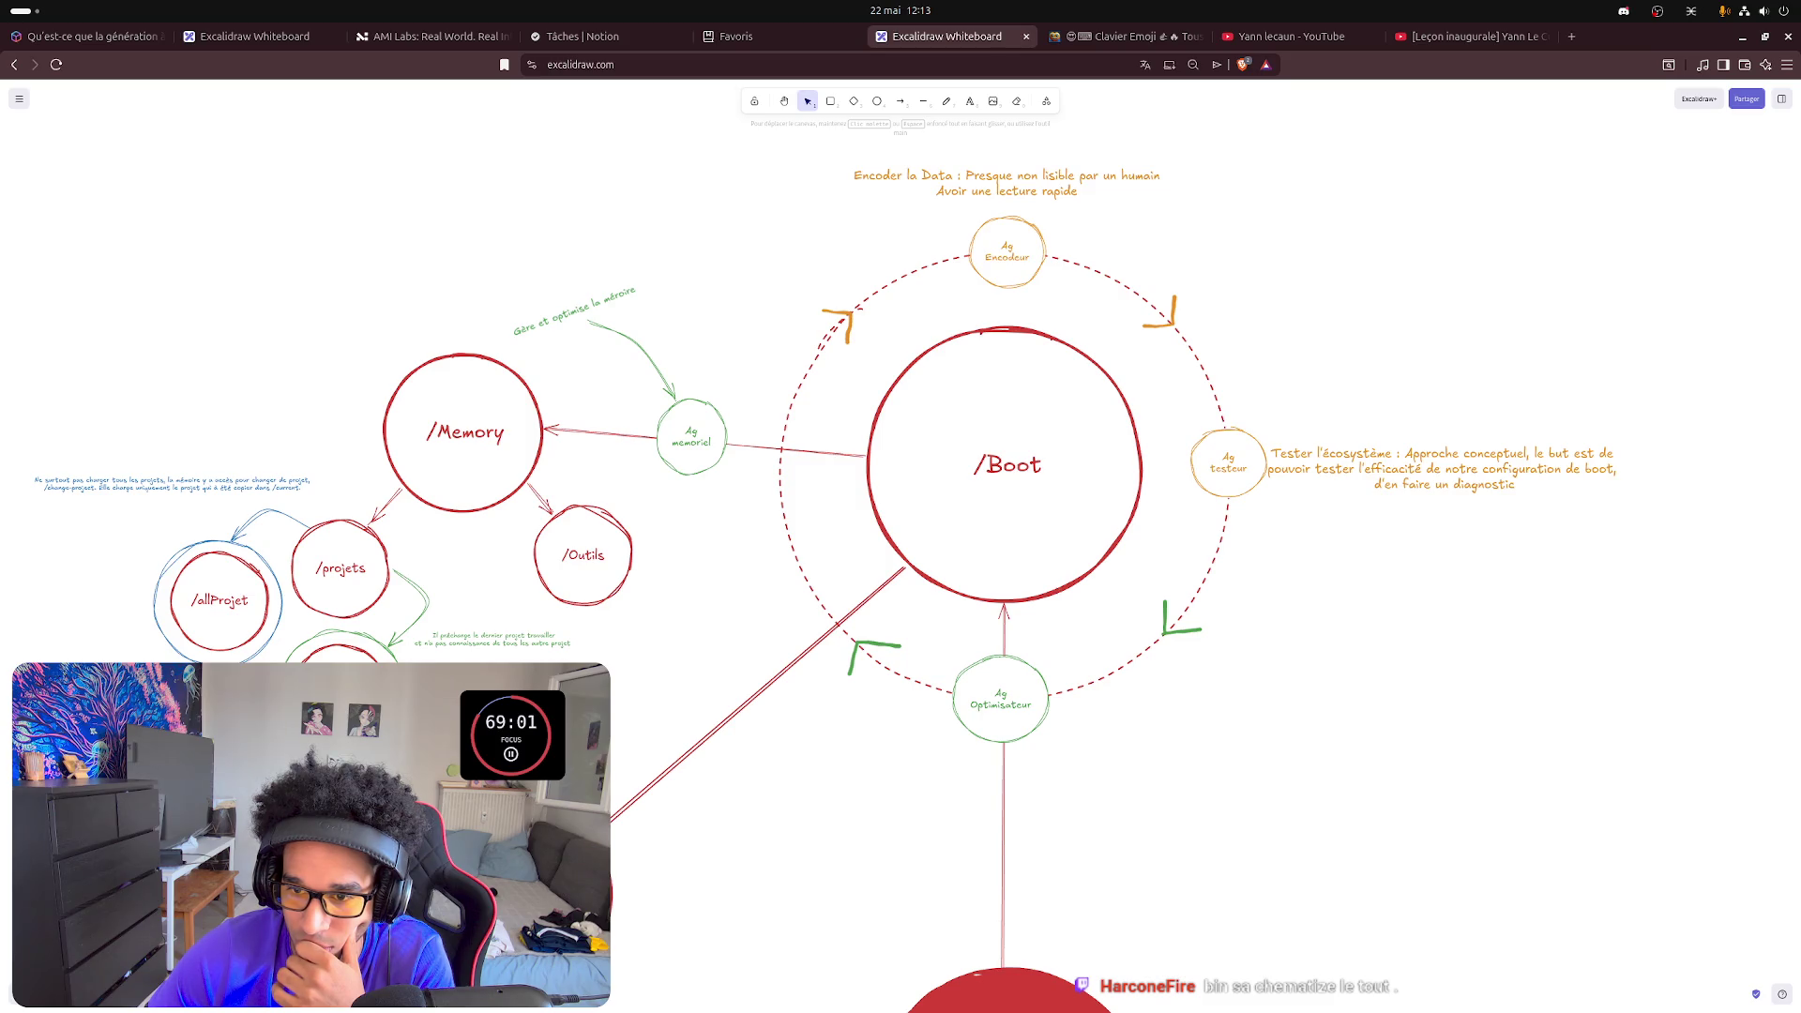
{"action": "scroll", "coordinate": [779, 514], "scroll_direction": "down", "scroll_amount": 2}
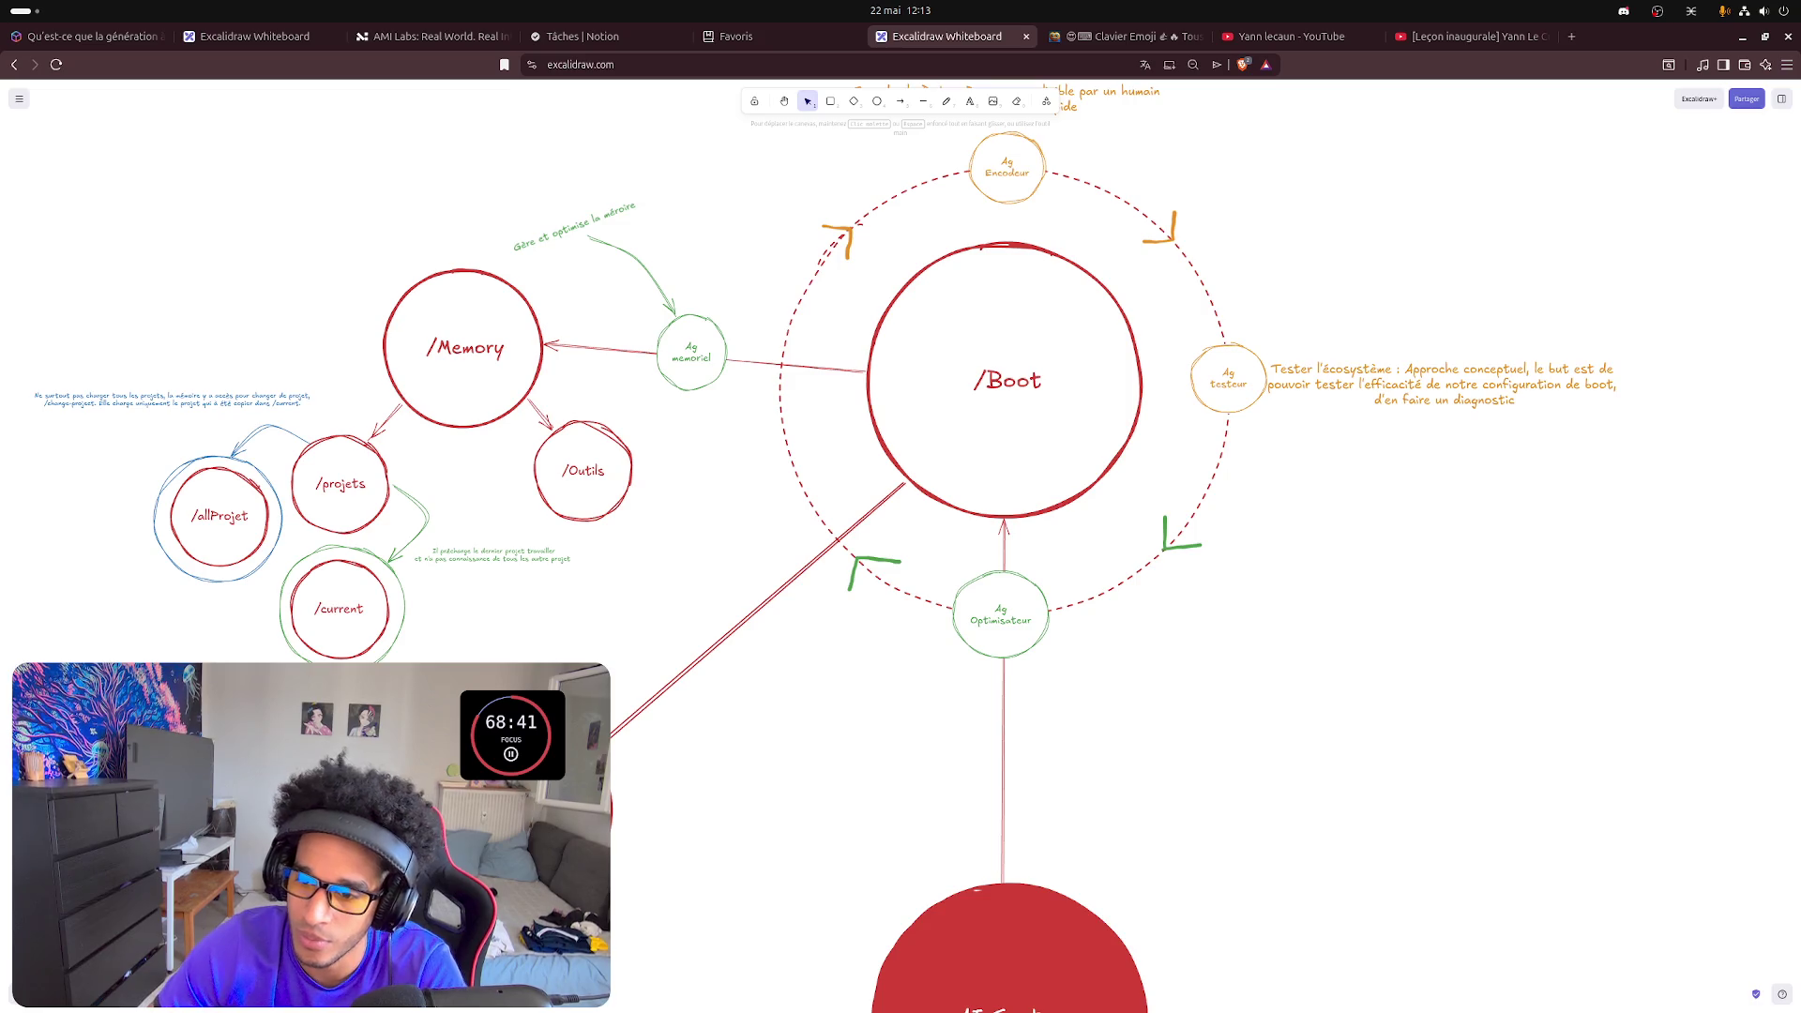
{"action": "left_click", "coordinate": [532, 722]}
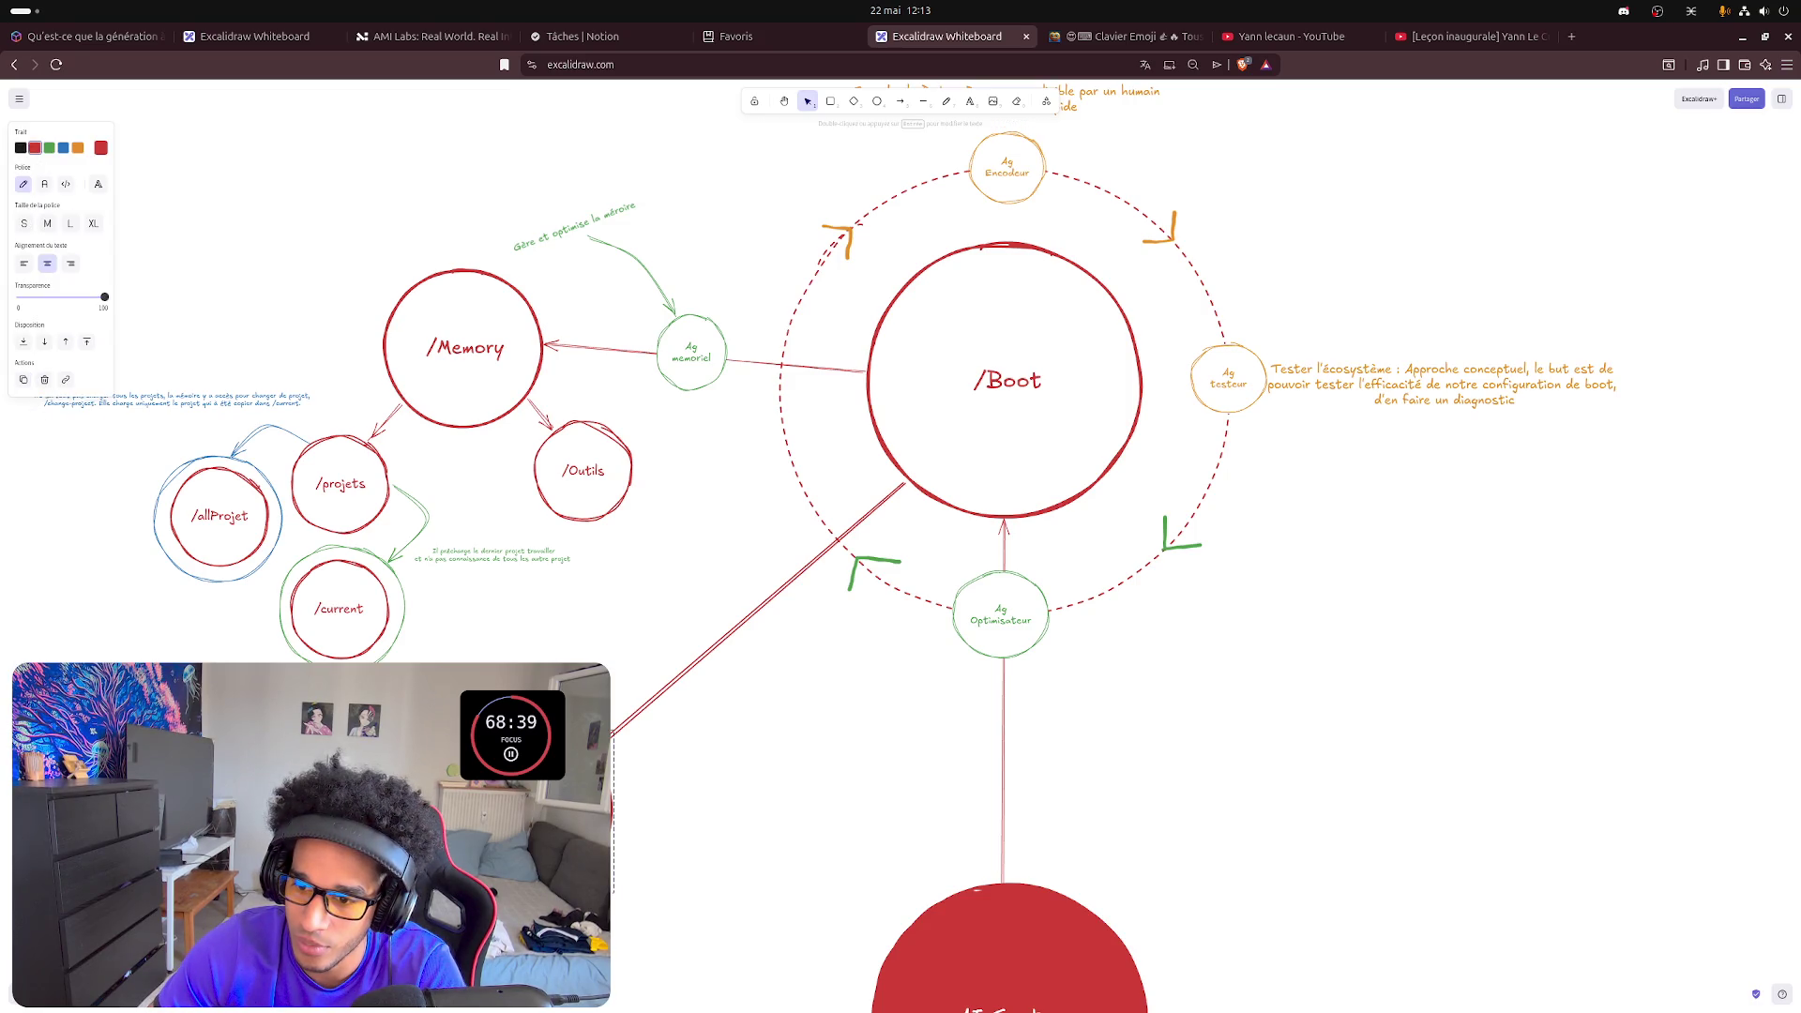
{"action": "left_click", "coordinate": [616, 695]}
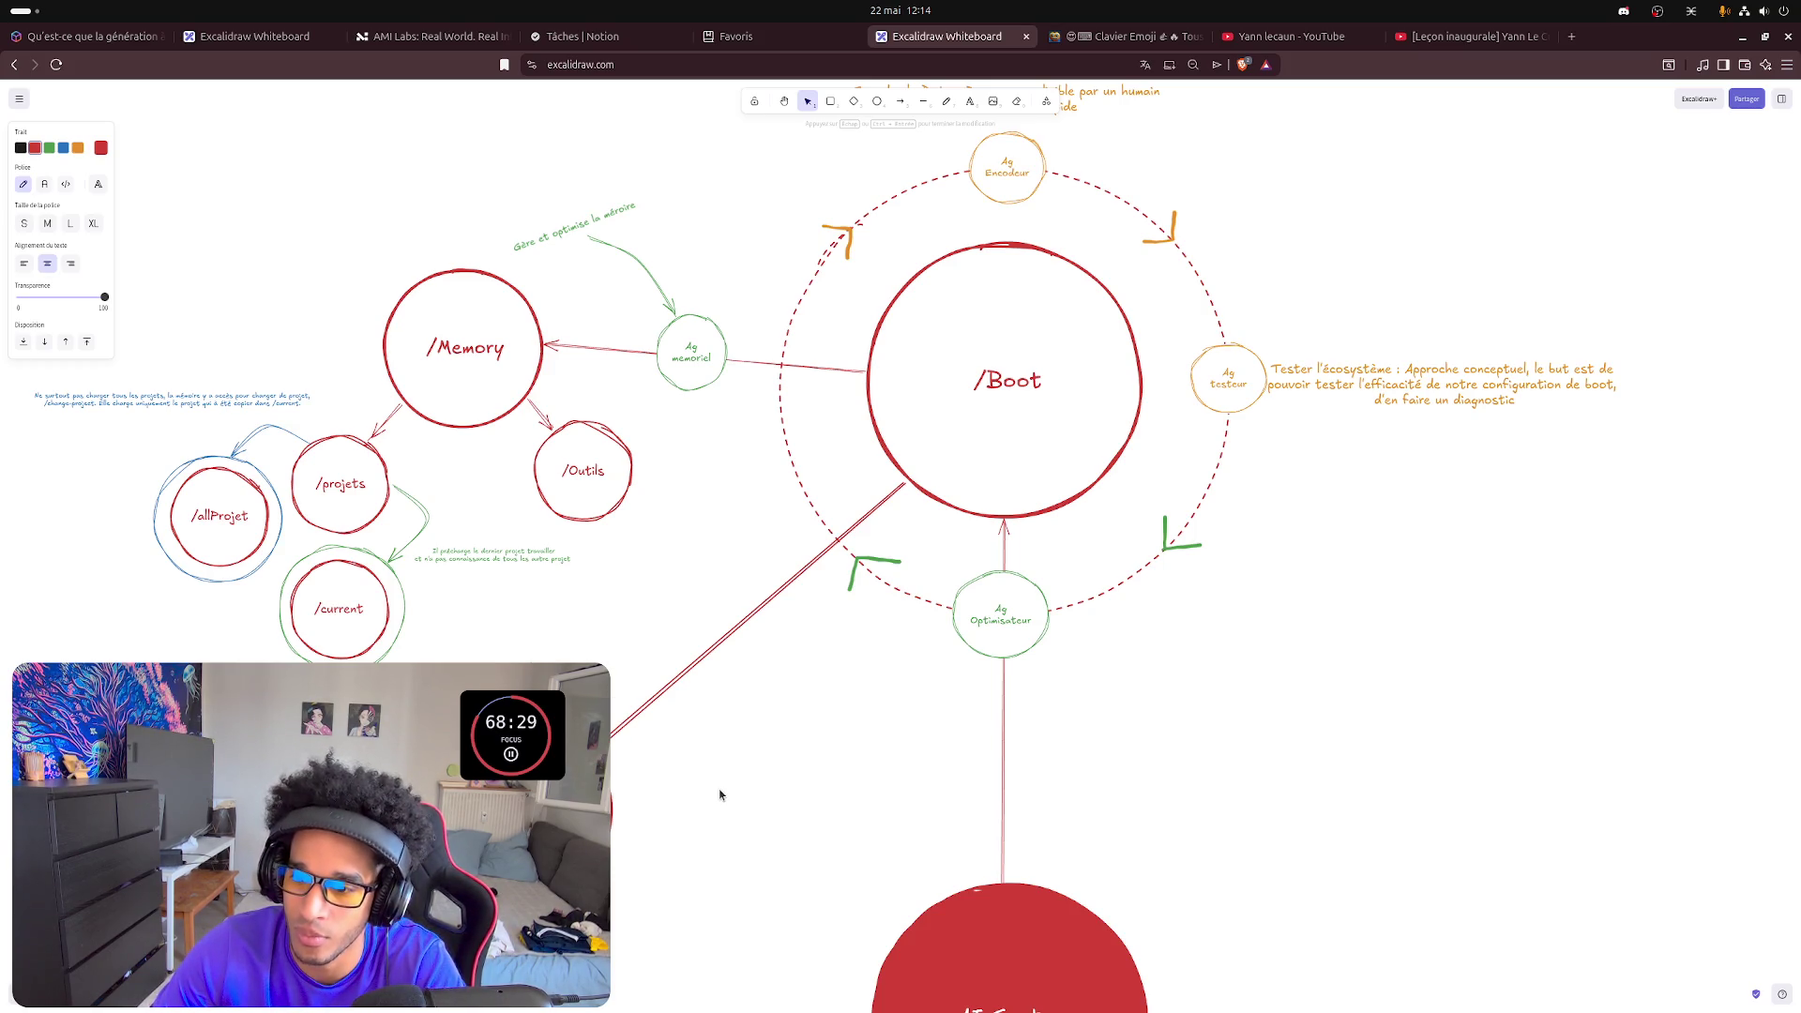
{"action": "left_click", "coordinate": [654, 790]}
{"action": "left_click", "coordinate": [660, 692]}
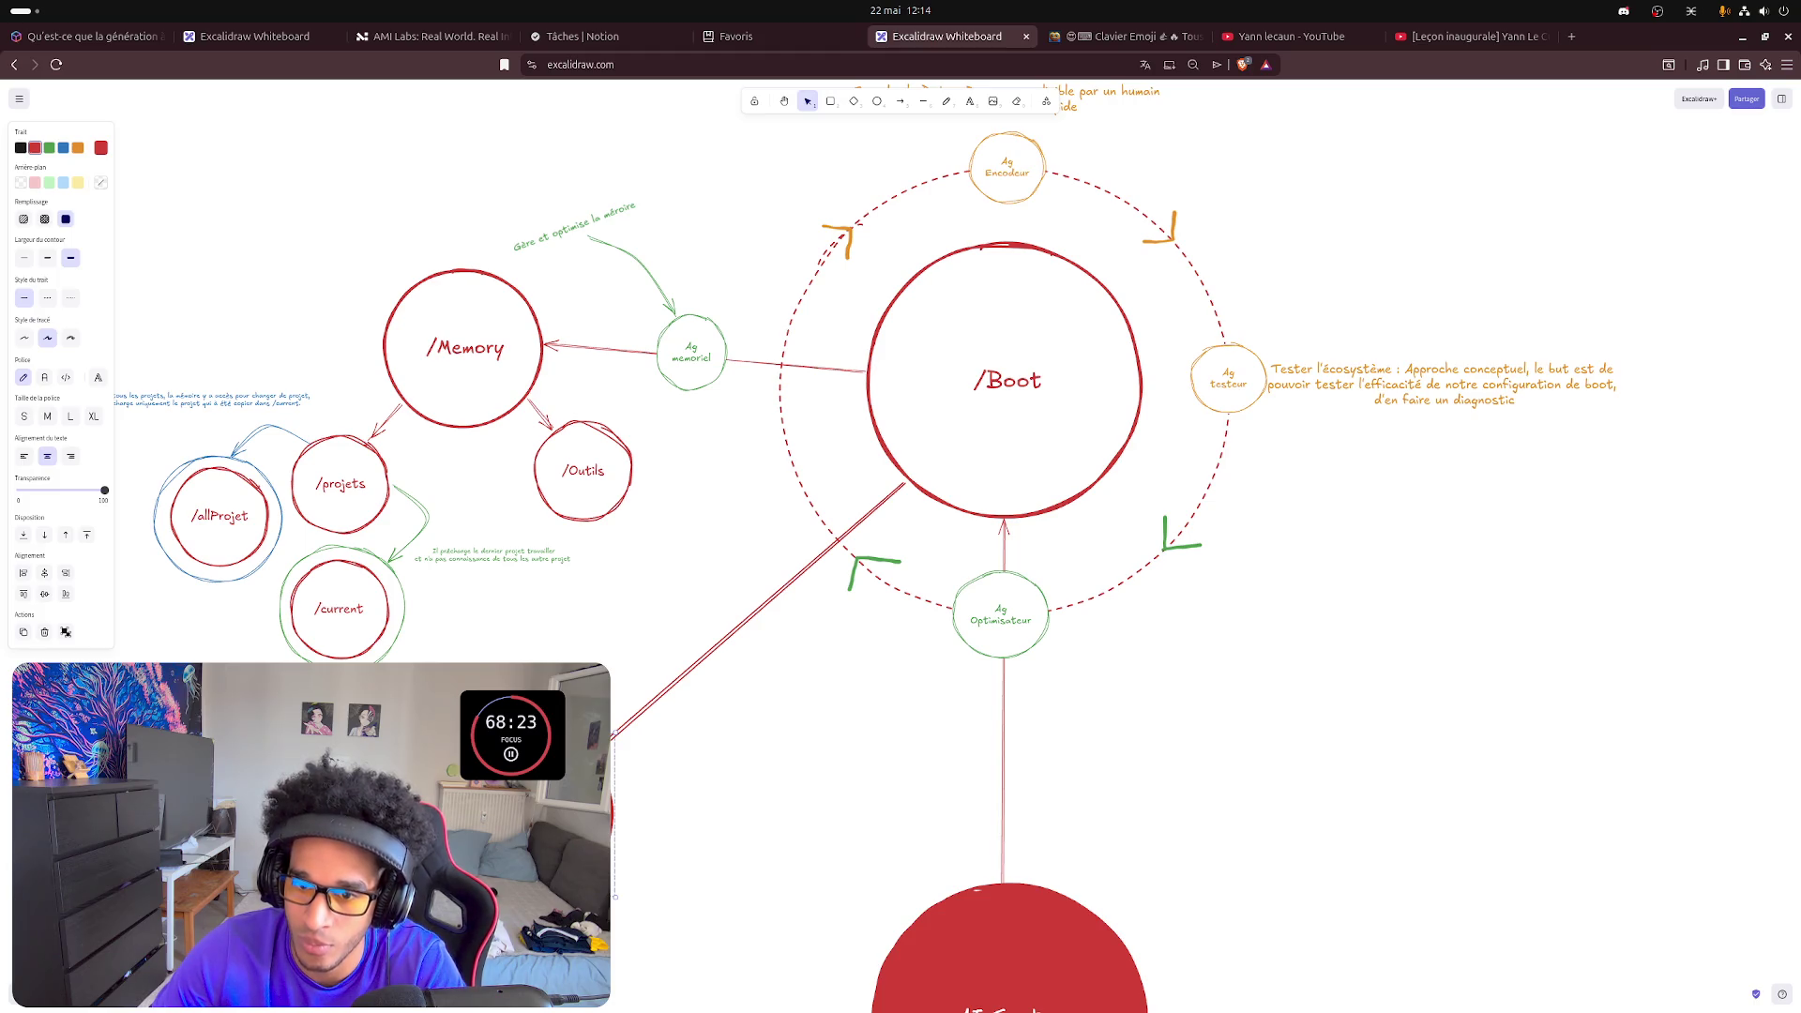
{"action": "left_click", "coordinate": [748, 833]}
{"action": "left_click", "coordinate": [749, 833]}
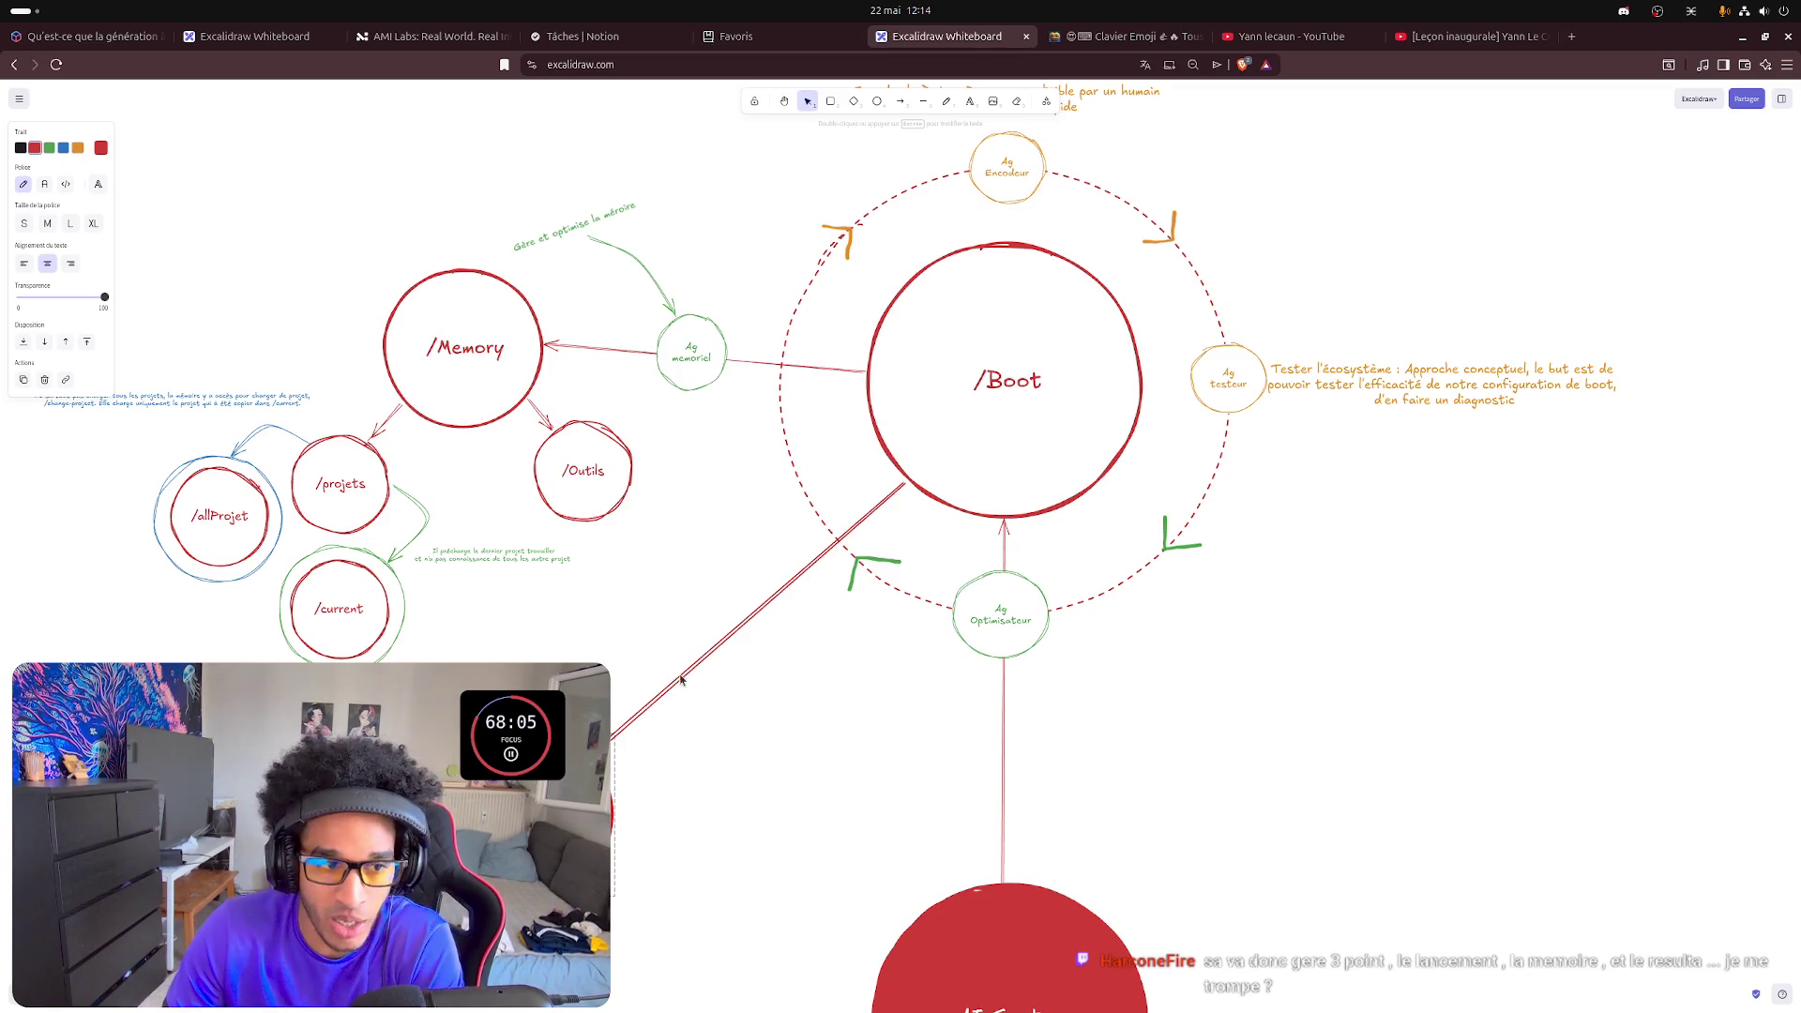
{"action": "left_click", "coordinate": [811, 737]}
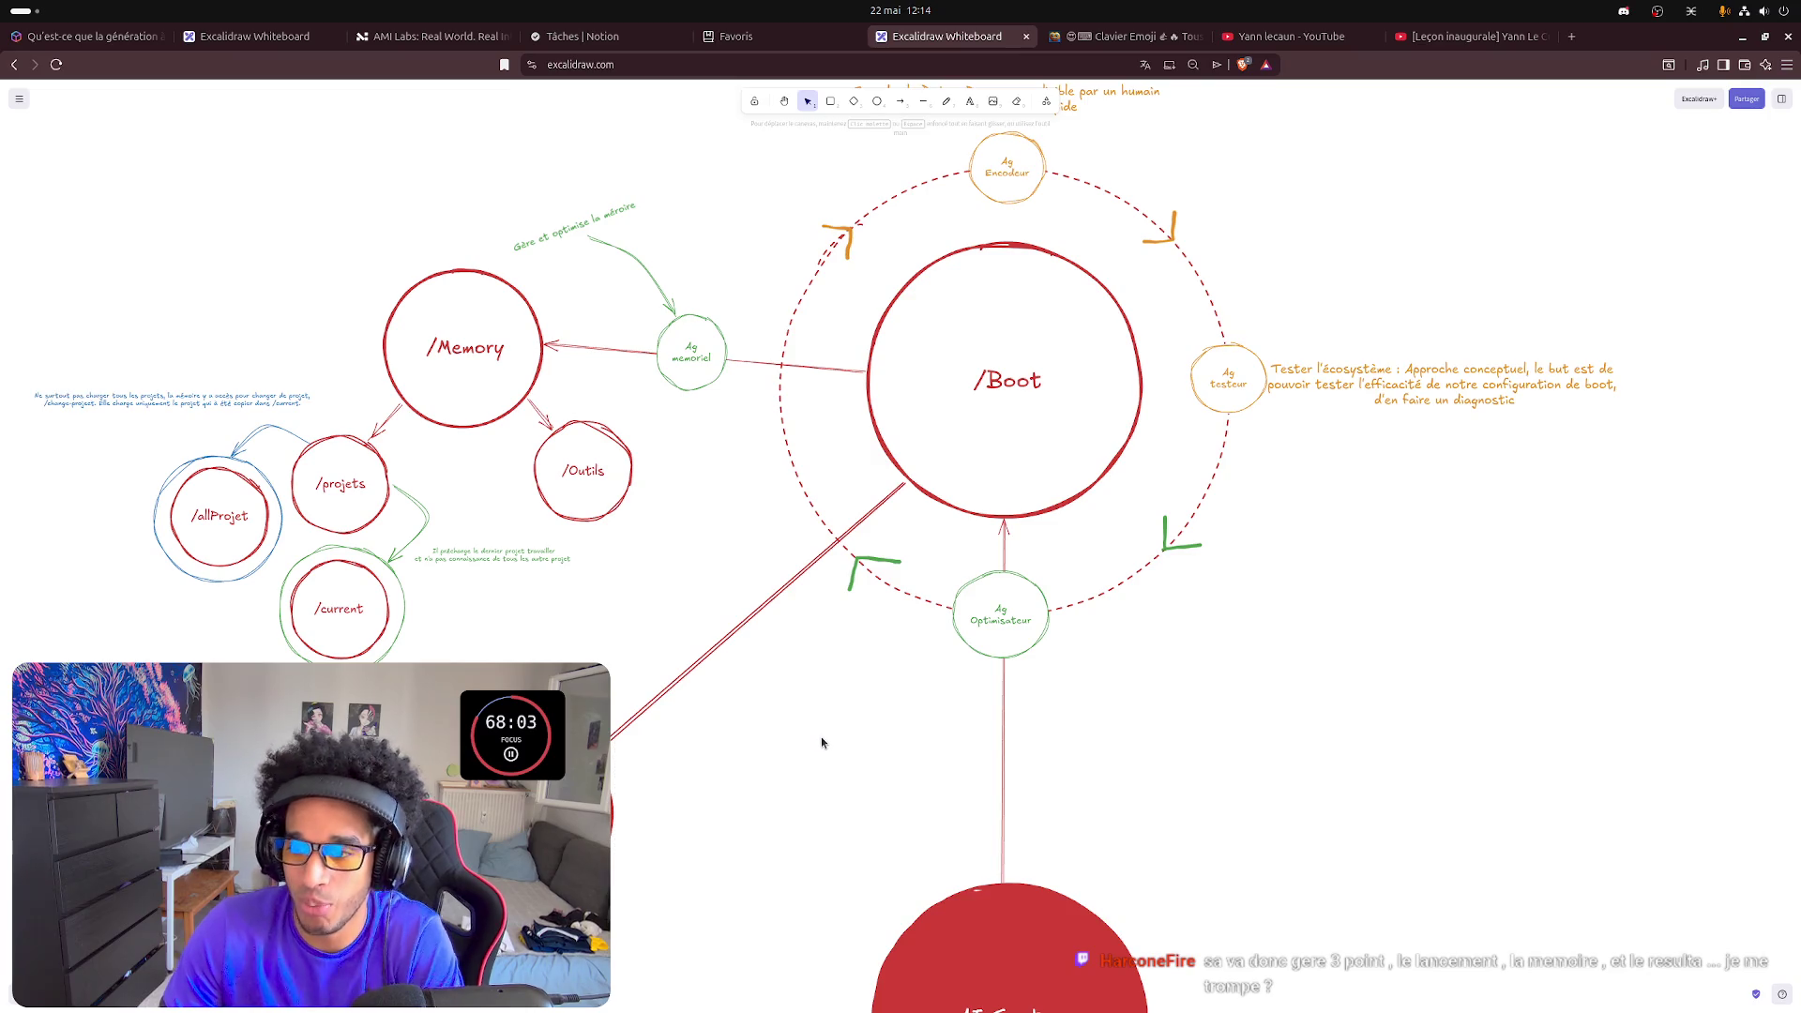
{"action": "mouse_move", "coordinate": [820, 736]}
{"action": "left_mouse_down"}
{"action": "mouse_move", "coordinate": [944, 715]}
{"action": "mouse_move", "coordinate": [1000, 795]}
{"action": "left_mouse_up"}
{"action": "scroll", "coordinate": [942, 715], "scroll_direction": "down", "scroll_amount": 3}
{"action": "scroll", "coordinate": [902, 677], "scroll_direction": "down", "scroll_amount": 3}
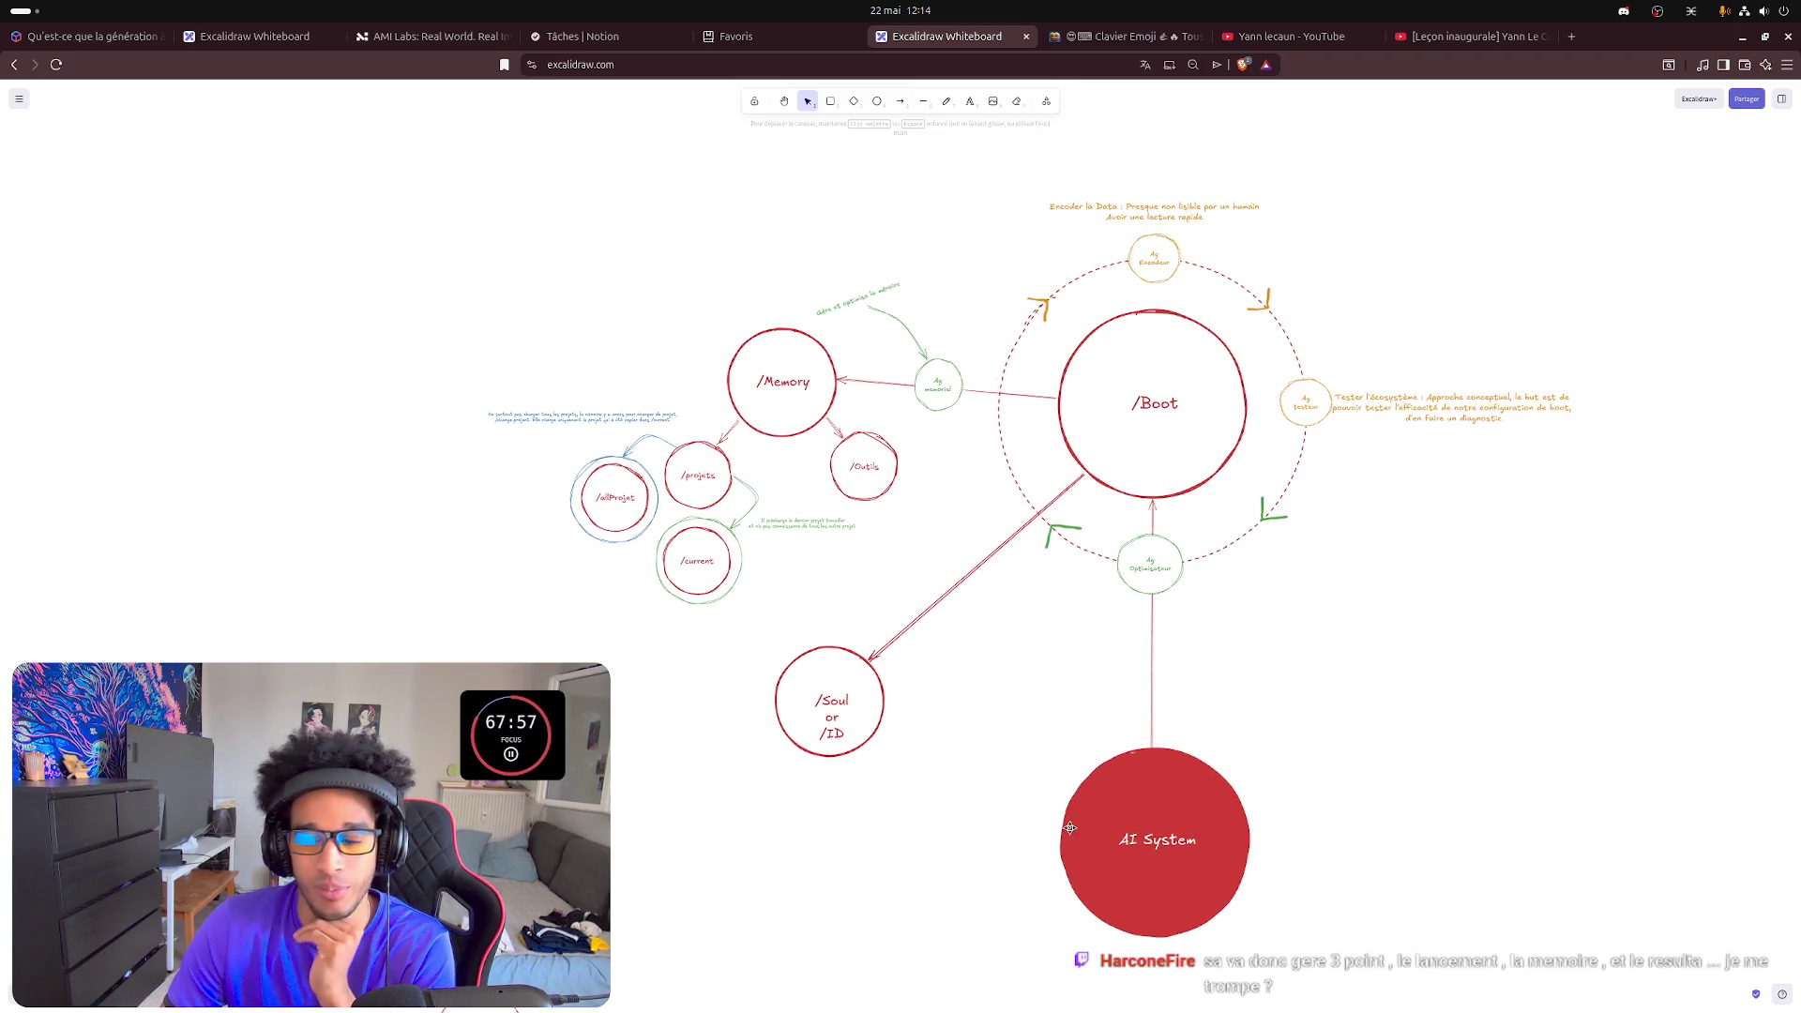
- Rename the red circle's label from 'AI System' to 'AI System - SEO'
{"action": "left_click", "coordinate": [1183, 842]}
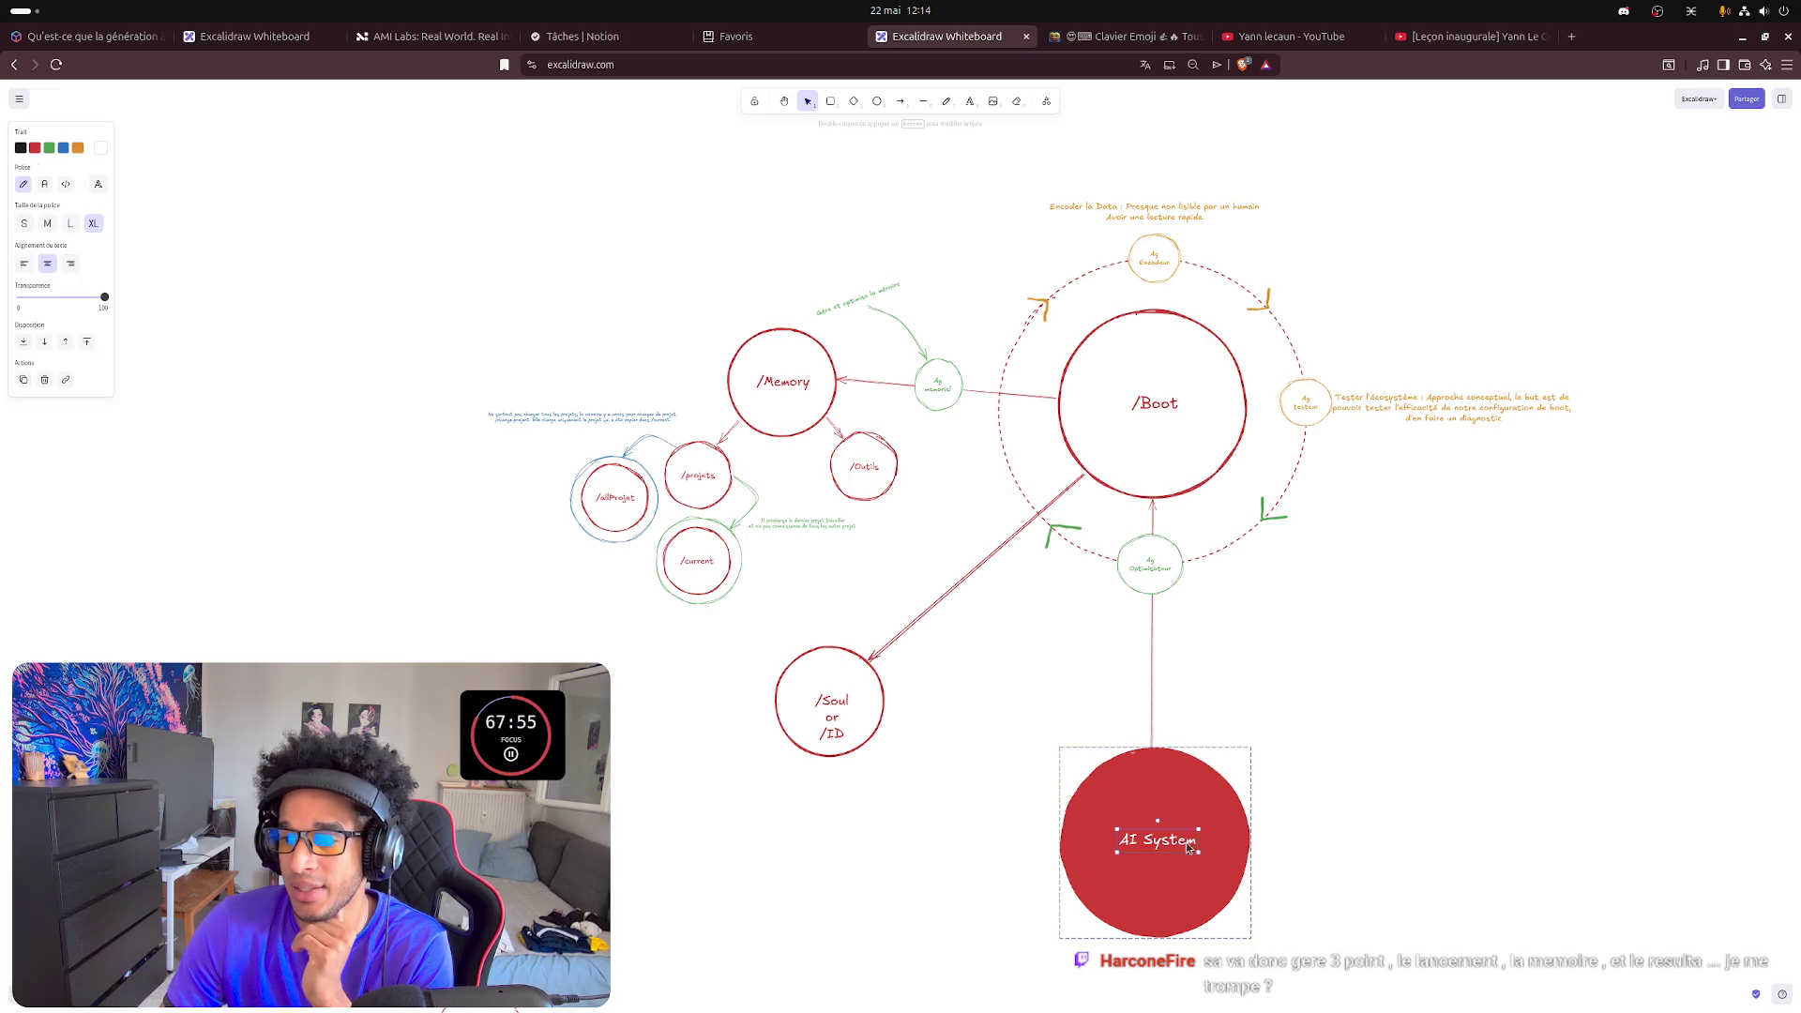
{"action": "double_click", "coordinate": [1182, 841]}
{"action": "key", "text": "Right"}
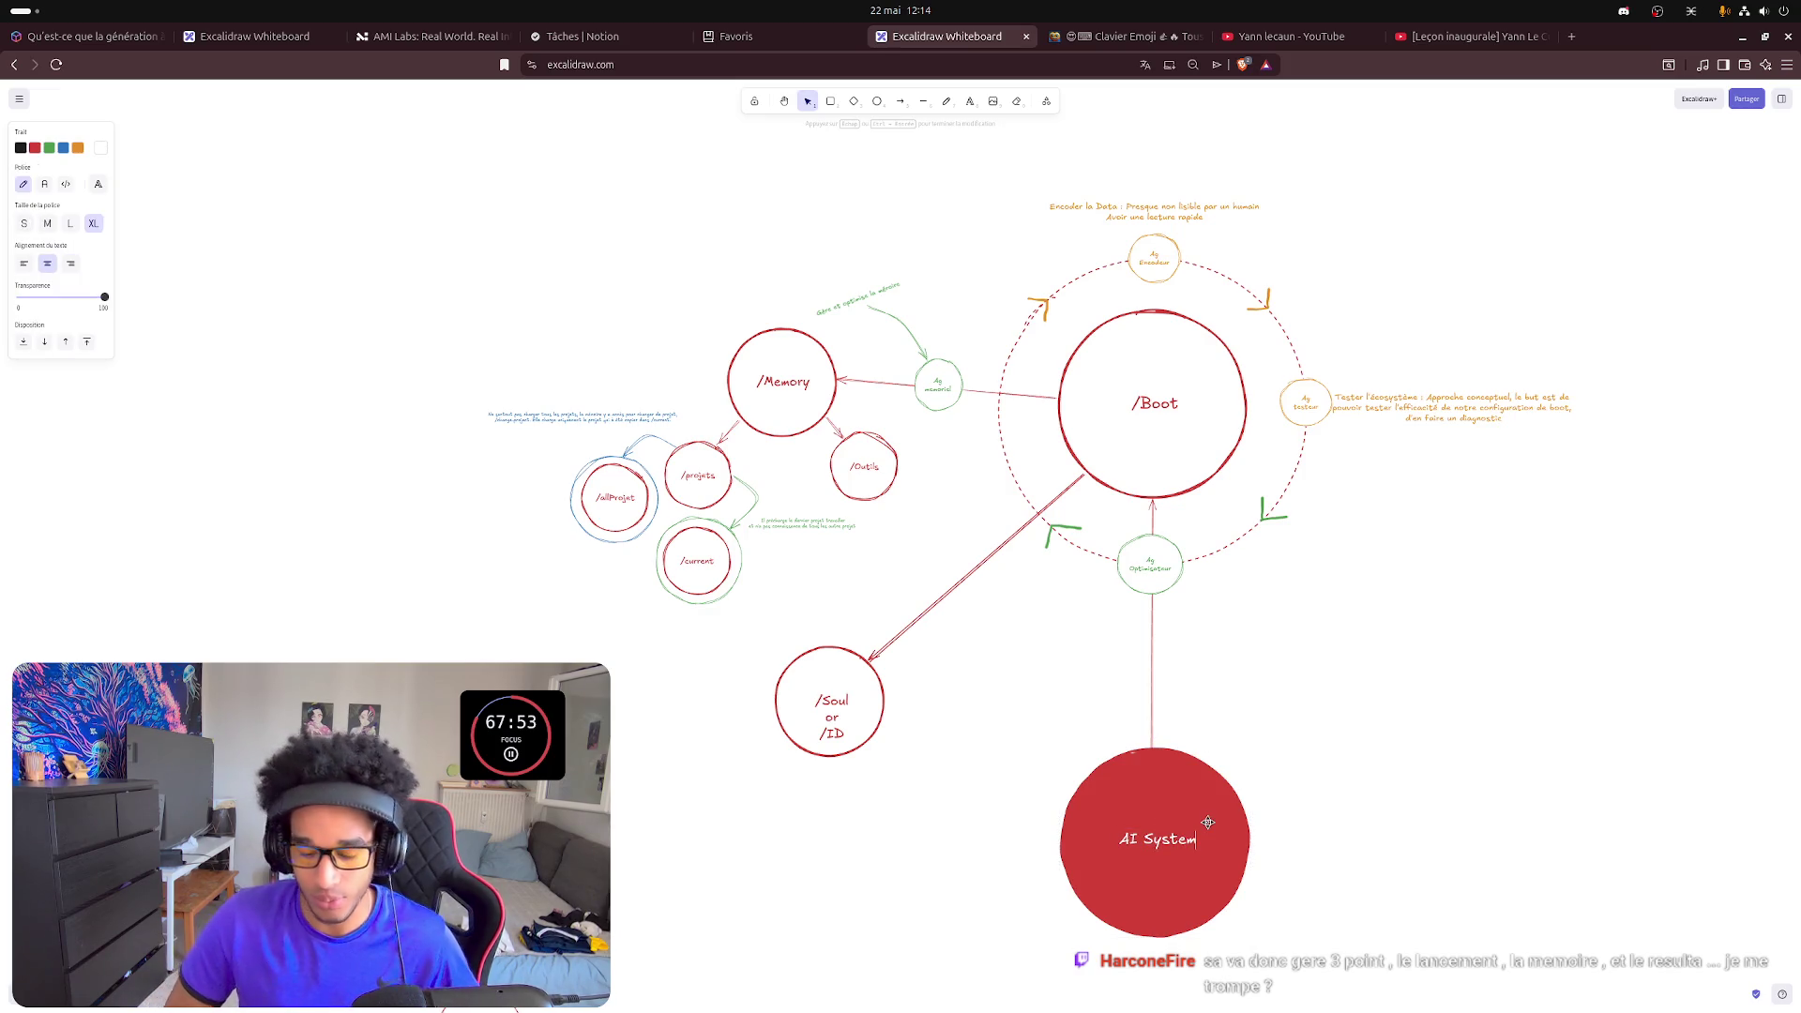
{"action": "type", "text": "- SEO"}
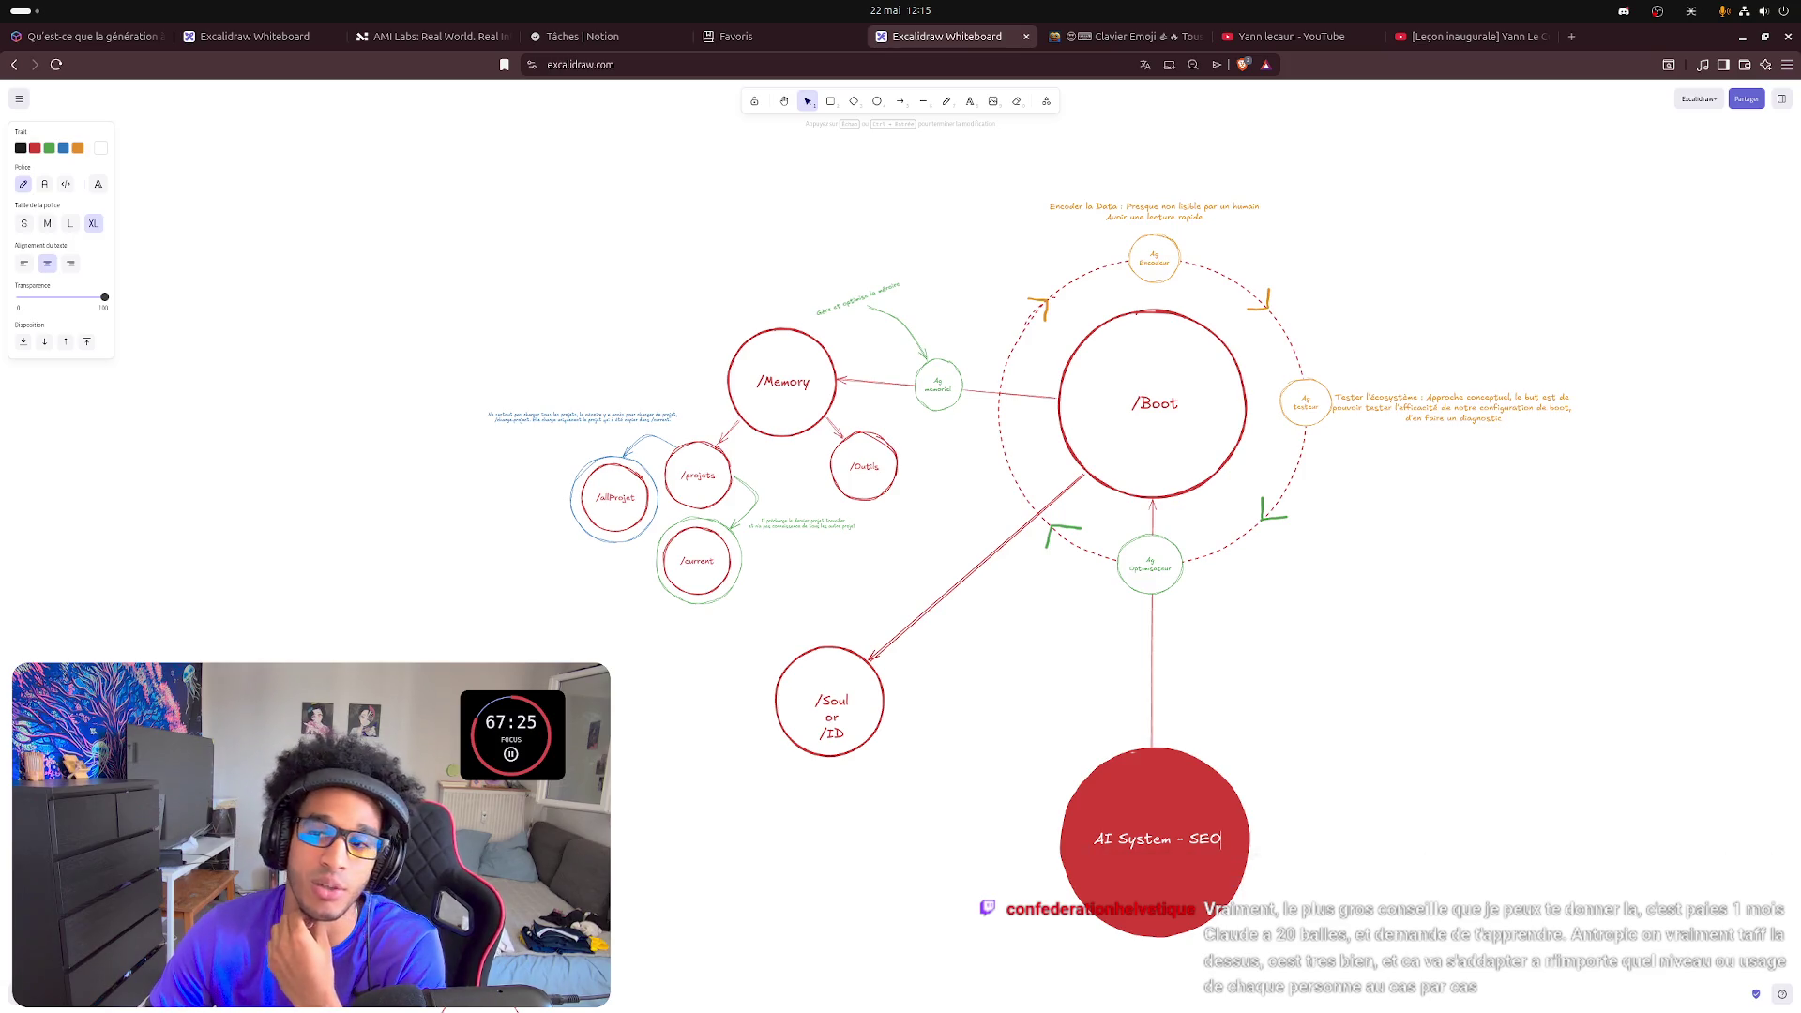
{"action": "left_click", "coordinate": [1387, 732]}
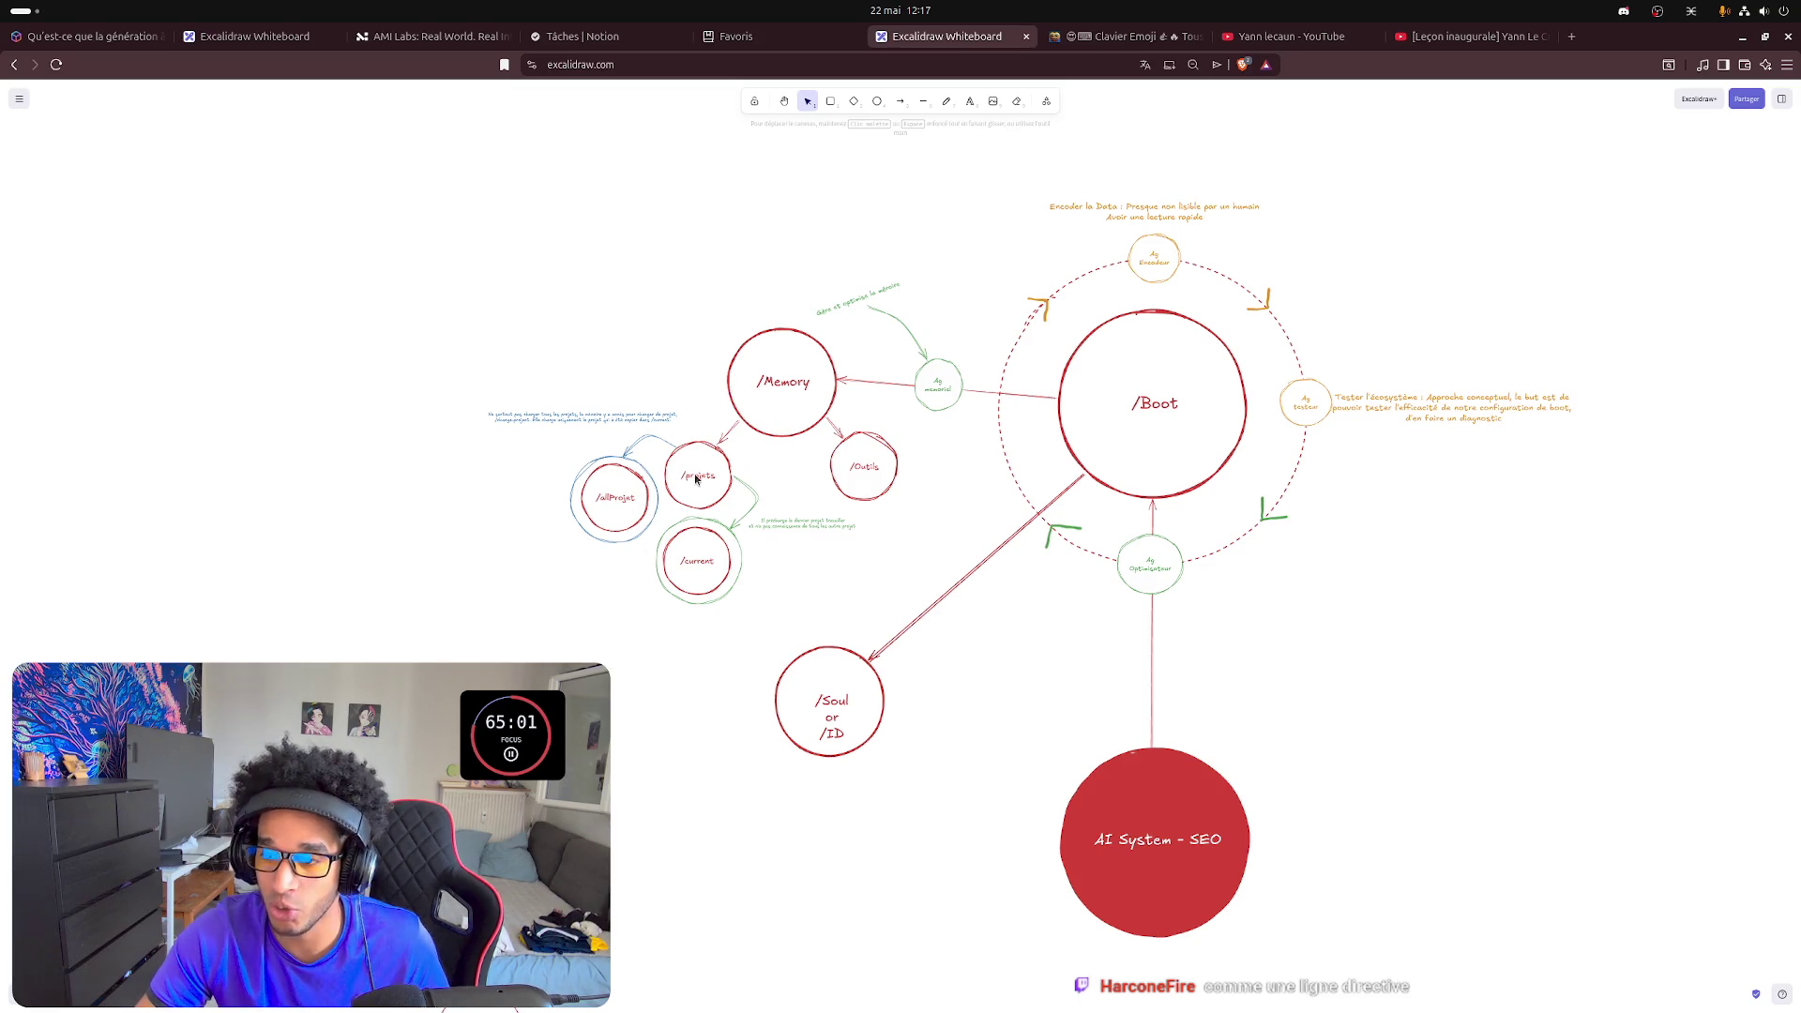
{"action": "scroll", "coordinate": [532, 720], "scroll_direction": "left", "scroll_amount": 3}
{"action": "scroll", "coordinate": [624, 708], "scroll_direction": "up", "scroll_amount": 2}
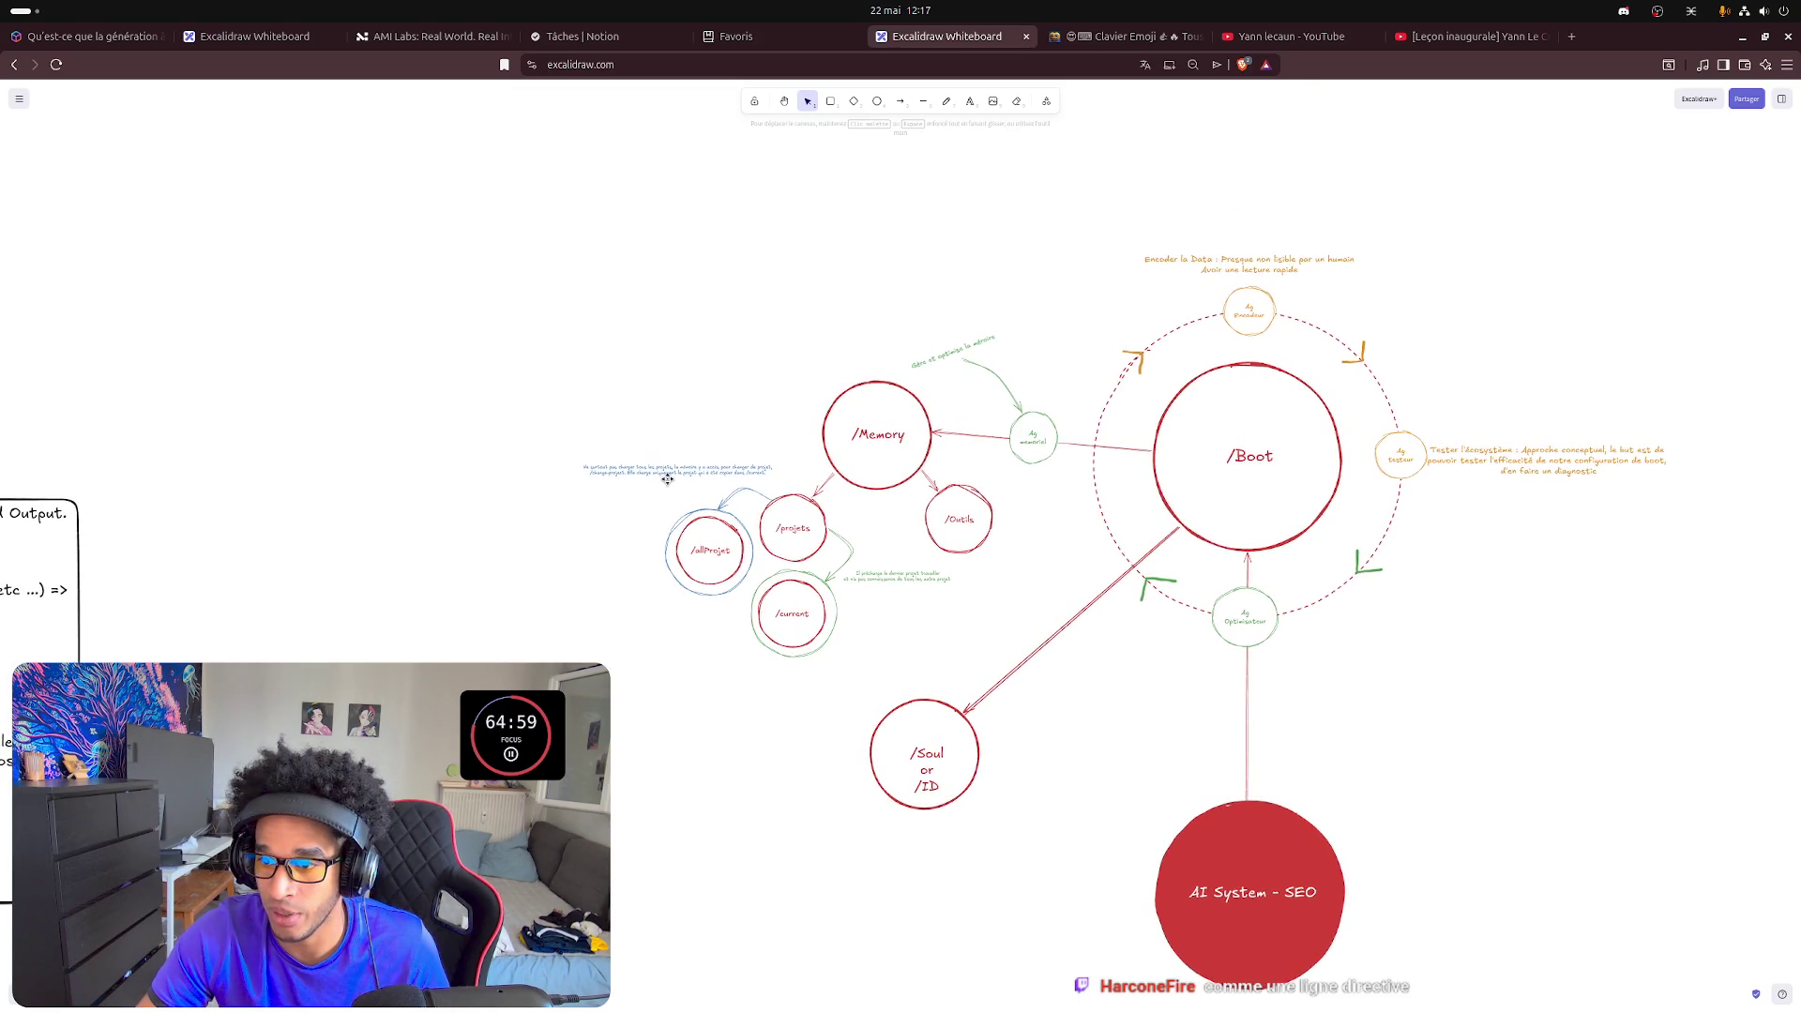
- Nudge the blue note left and down above /allProjet, then deselect
{"action": "left_click_drag", "start_coordinate": [670, 469], "coordinate": [607, 491]}
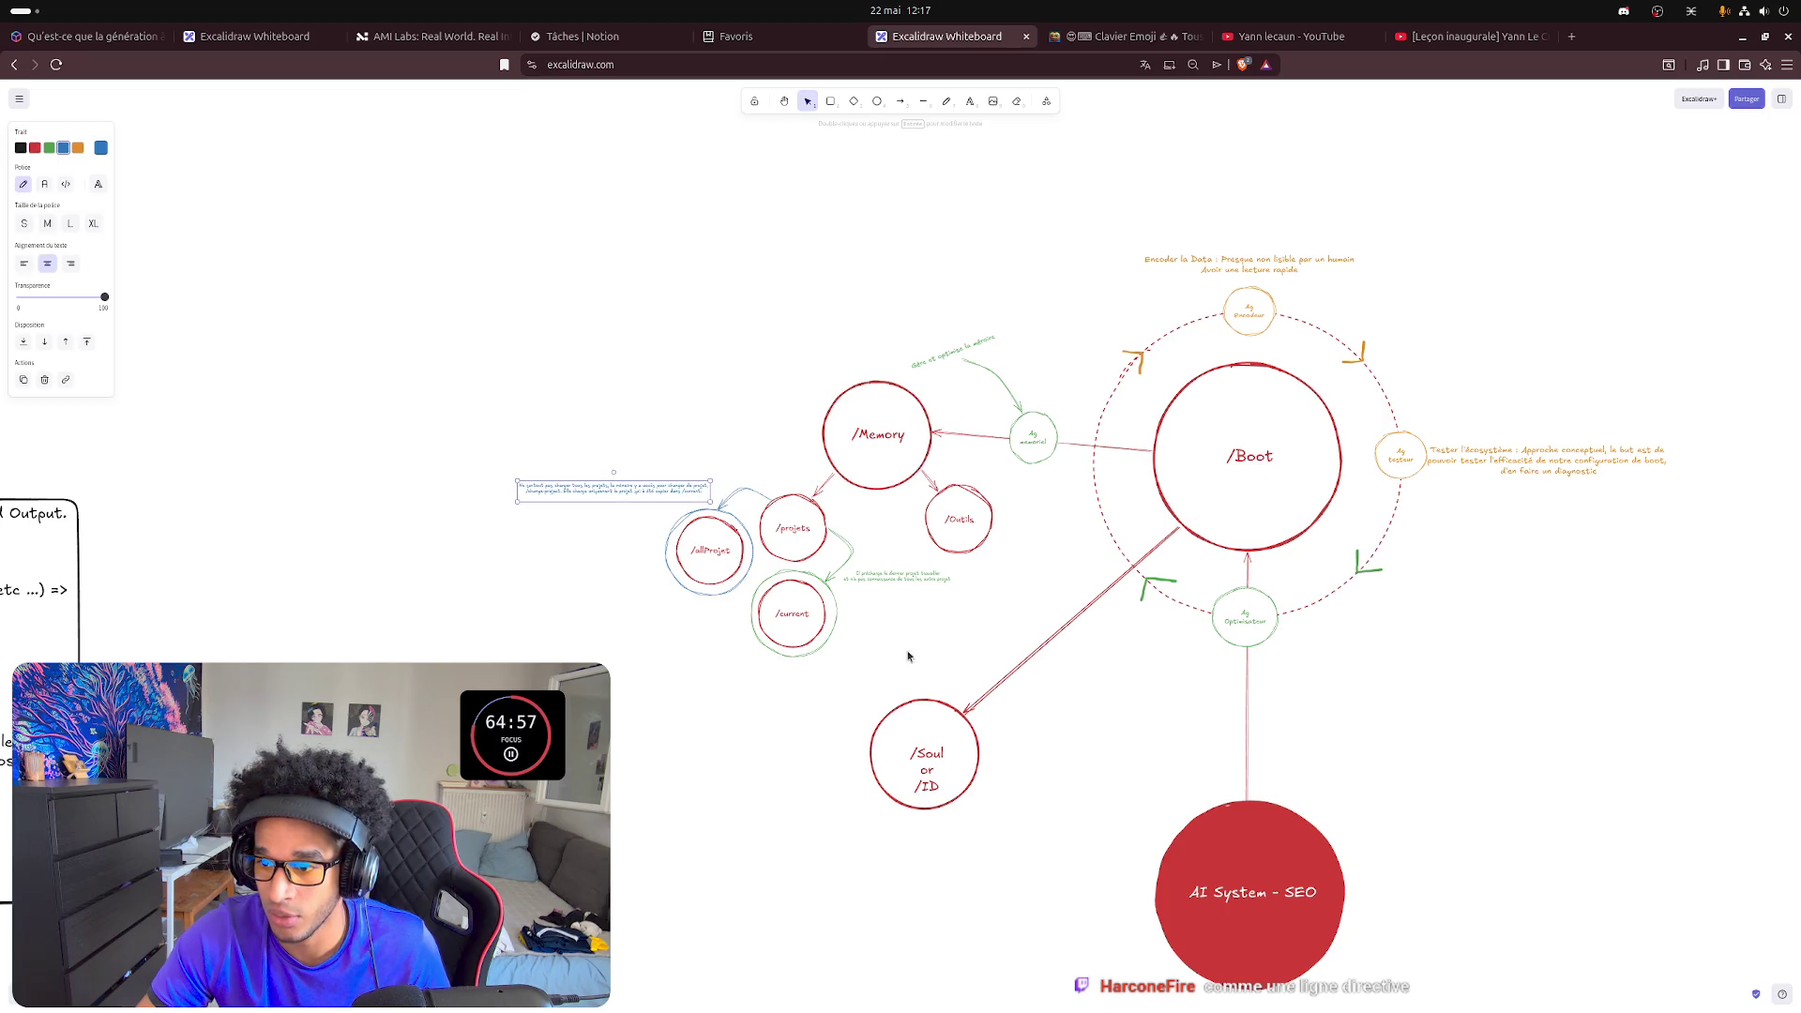
{"action": "left_click", "coordinate": [875, 579]}
{"action": "left_click", "coordinate": [822, 685]}
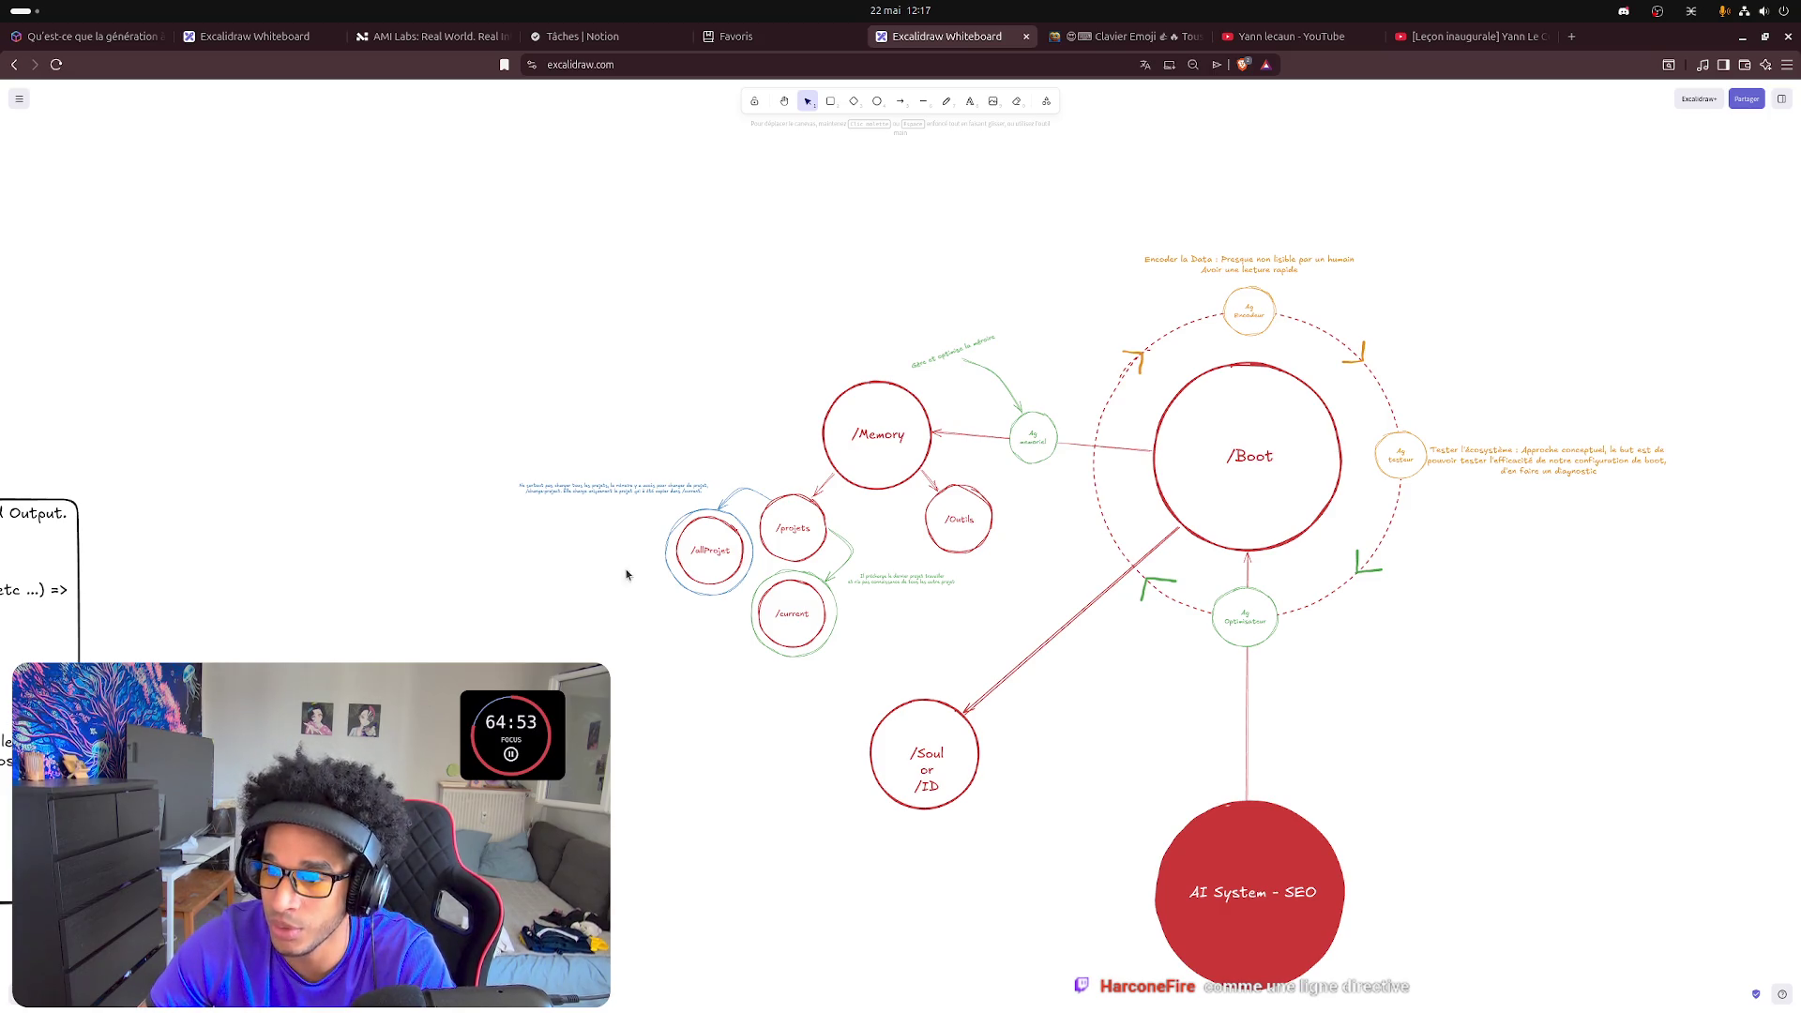
{"action": "left_click", "coordinate": [877, 101]}
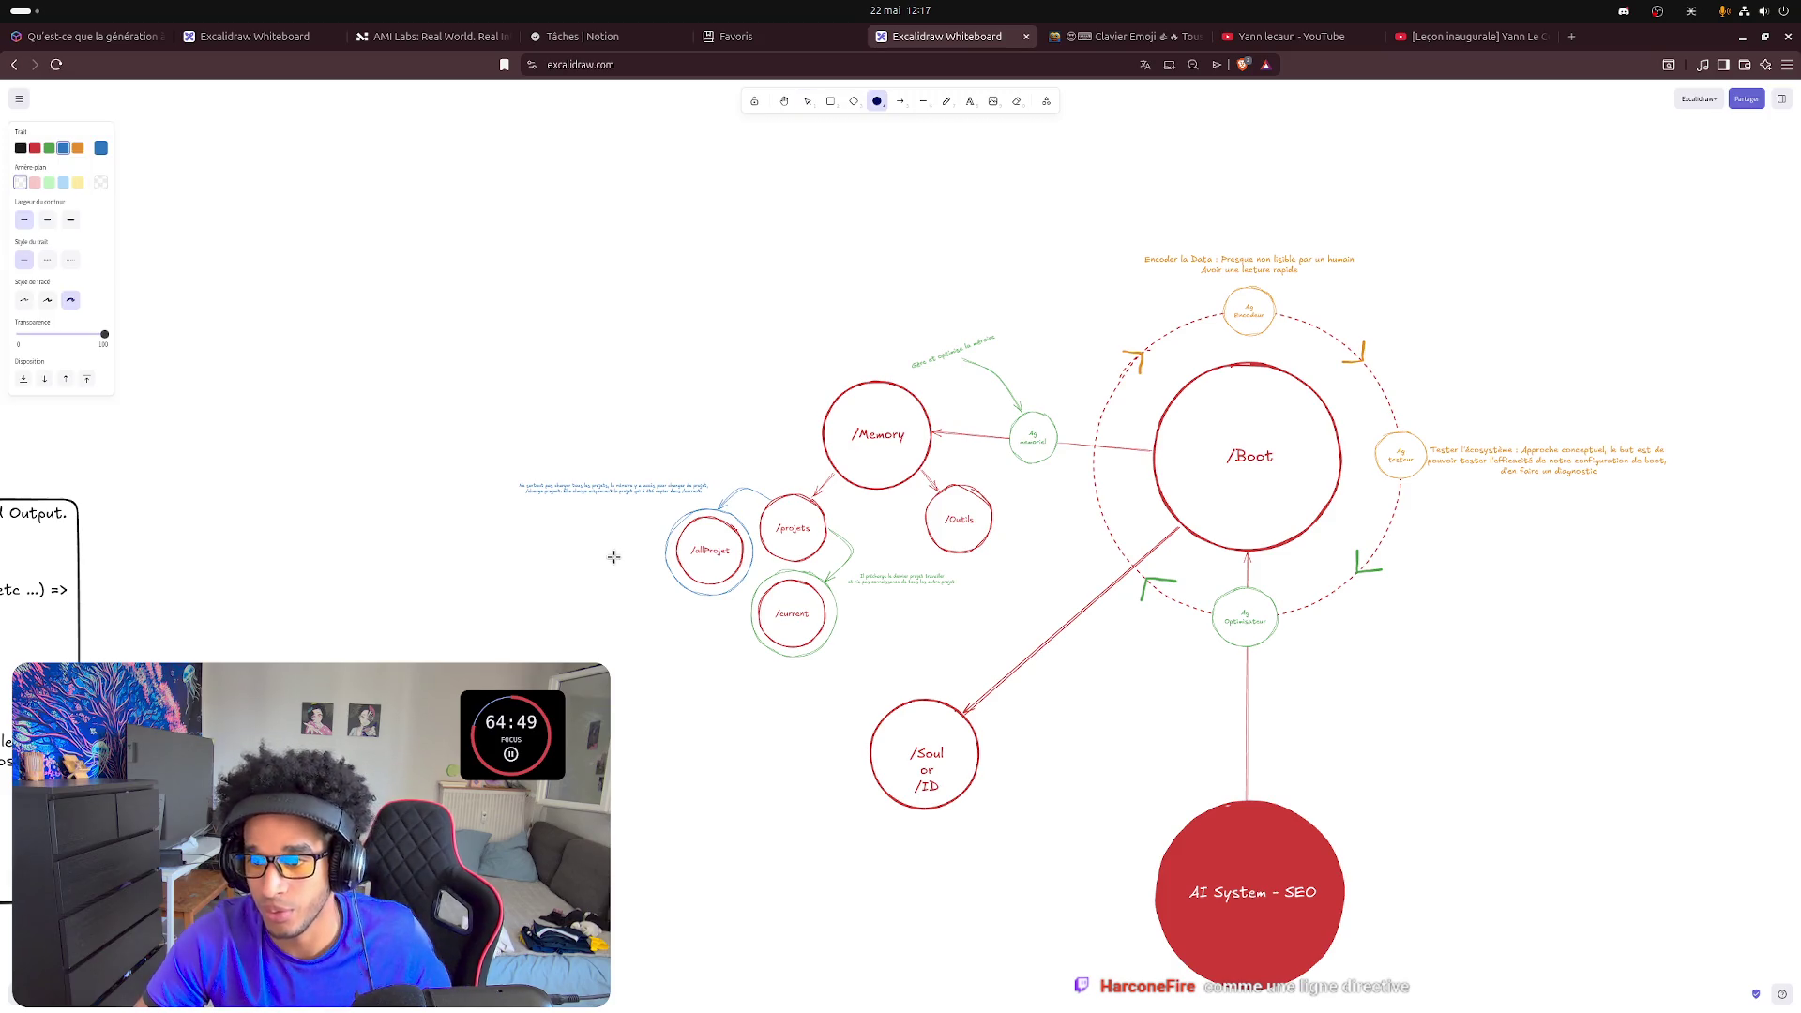
{"action": "scroll", "coordinate": [648, 589], "scroll_direction": "down", "scroll_amount": 1}
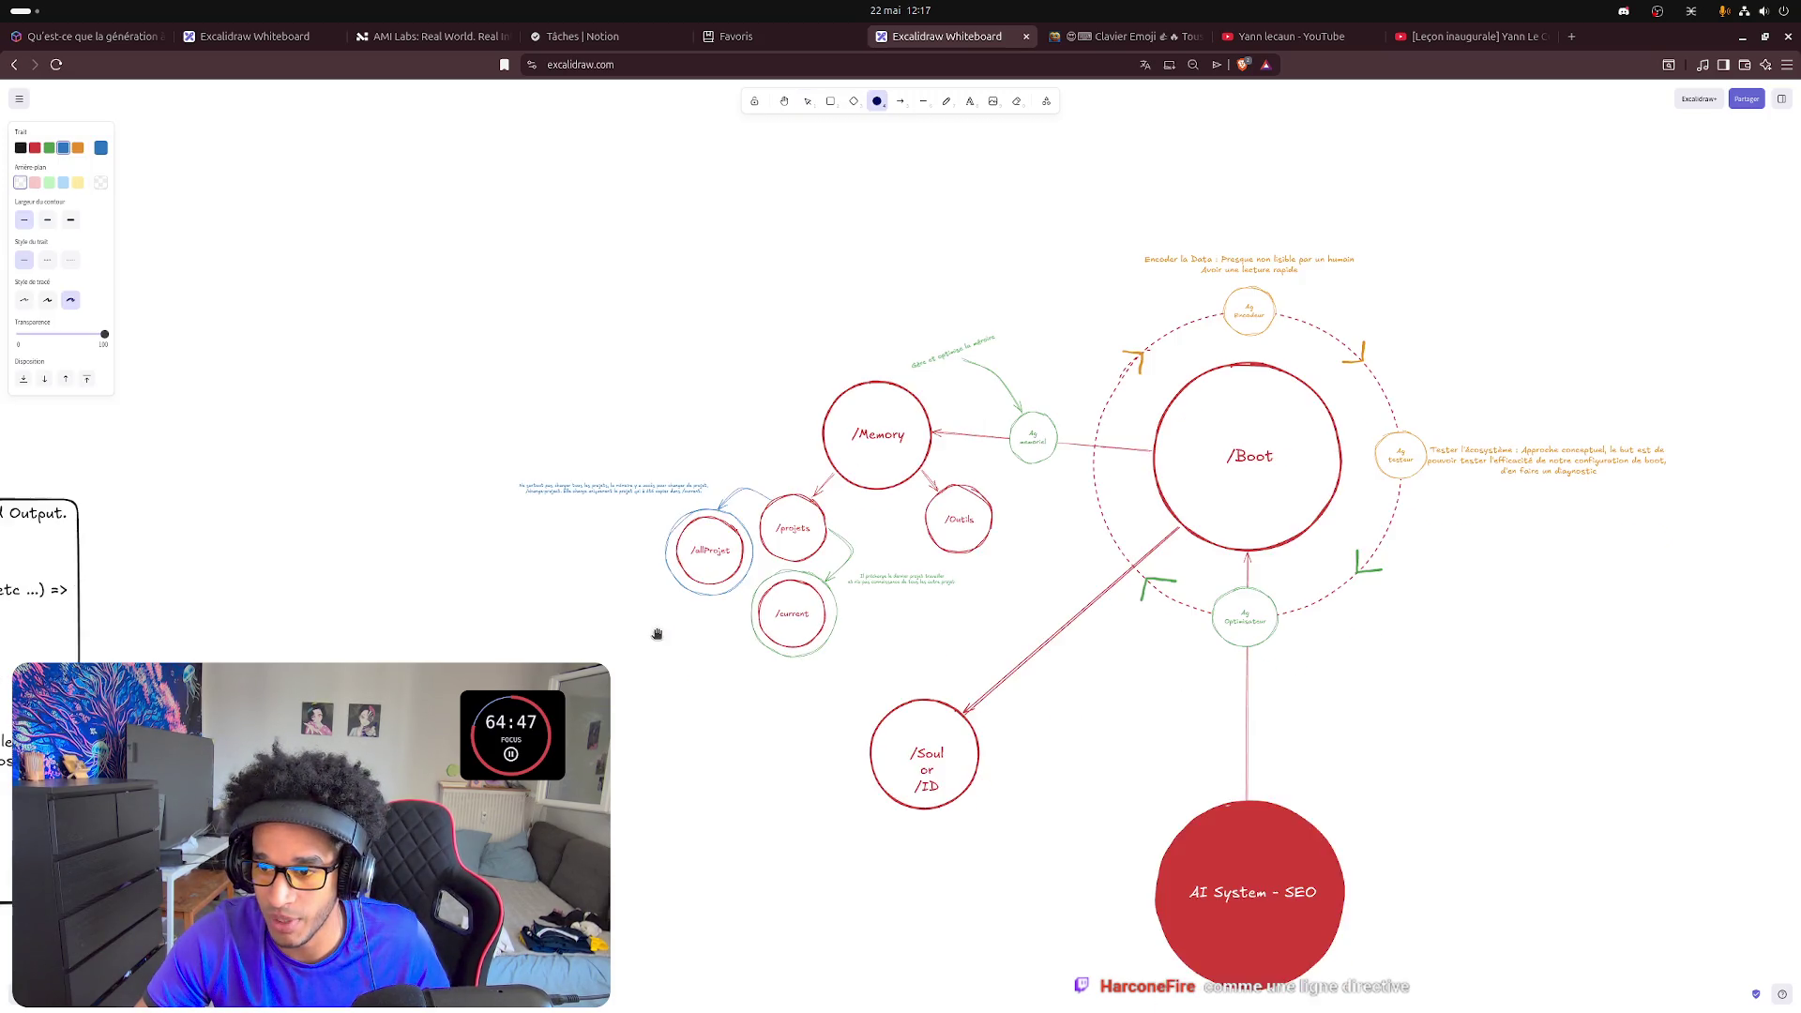
{"action": "scroll", "coordinate": [647, 590], "scroll_direction": "up", "scroll_amount": 2, "text": "ctrl"}
{"action": "scroll", "coordinate": [606, 478], "scroll_direction": "up", "scroll_amount": 5, "text": "ctrl"}
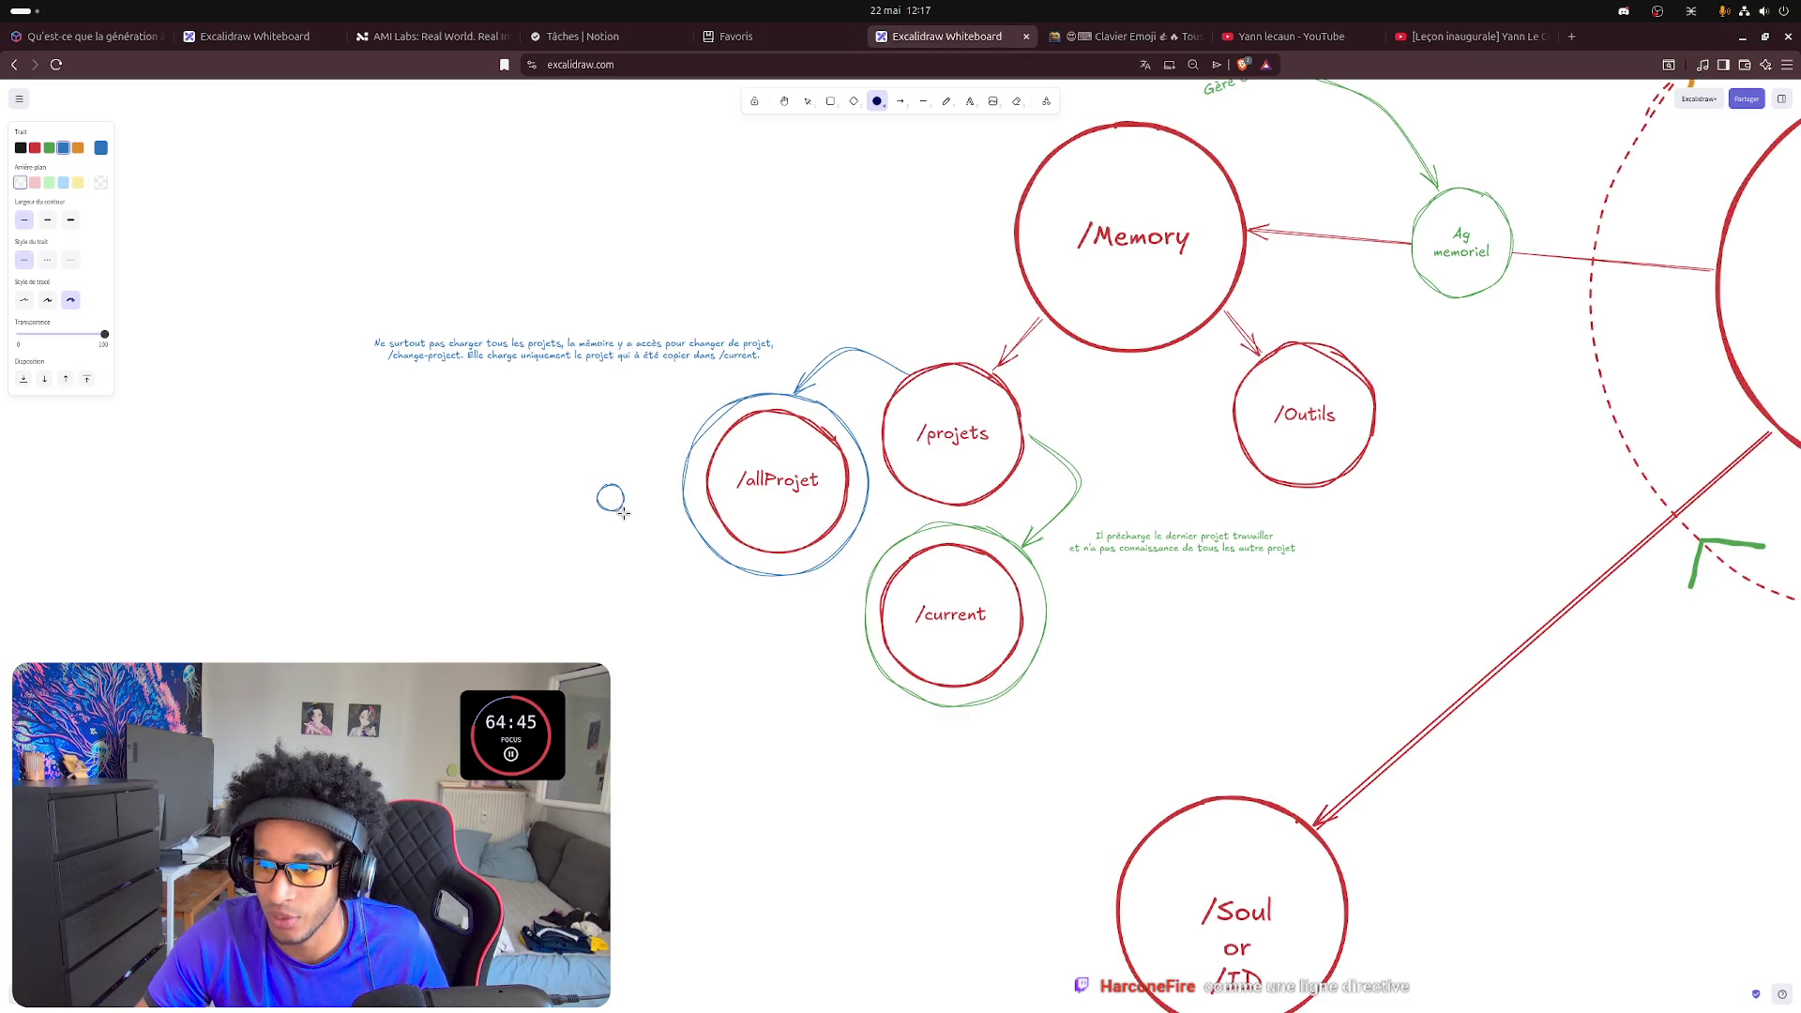
- Draw a small circle left of /allProjet, duplicate it twice and line the three up in a column
{"action": "left_click_drag", "start_coordinate": [597, 485], "coordinate": [634, 521]}
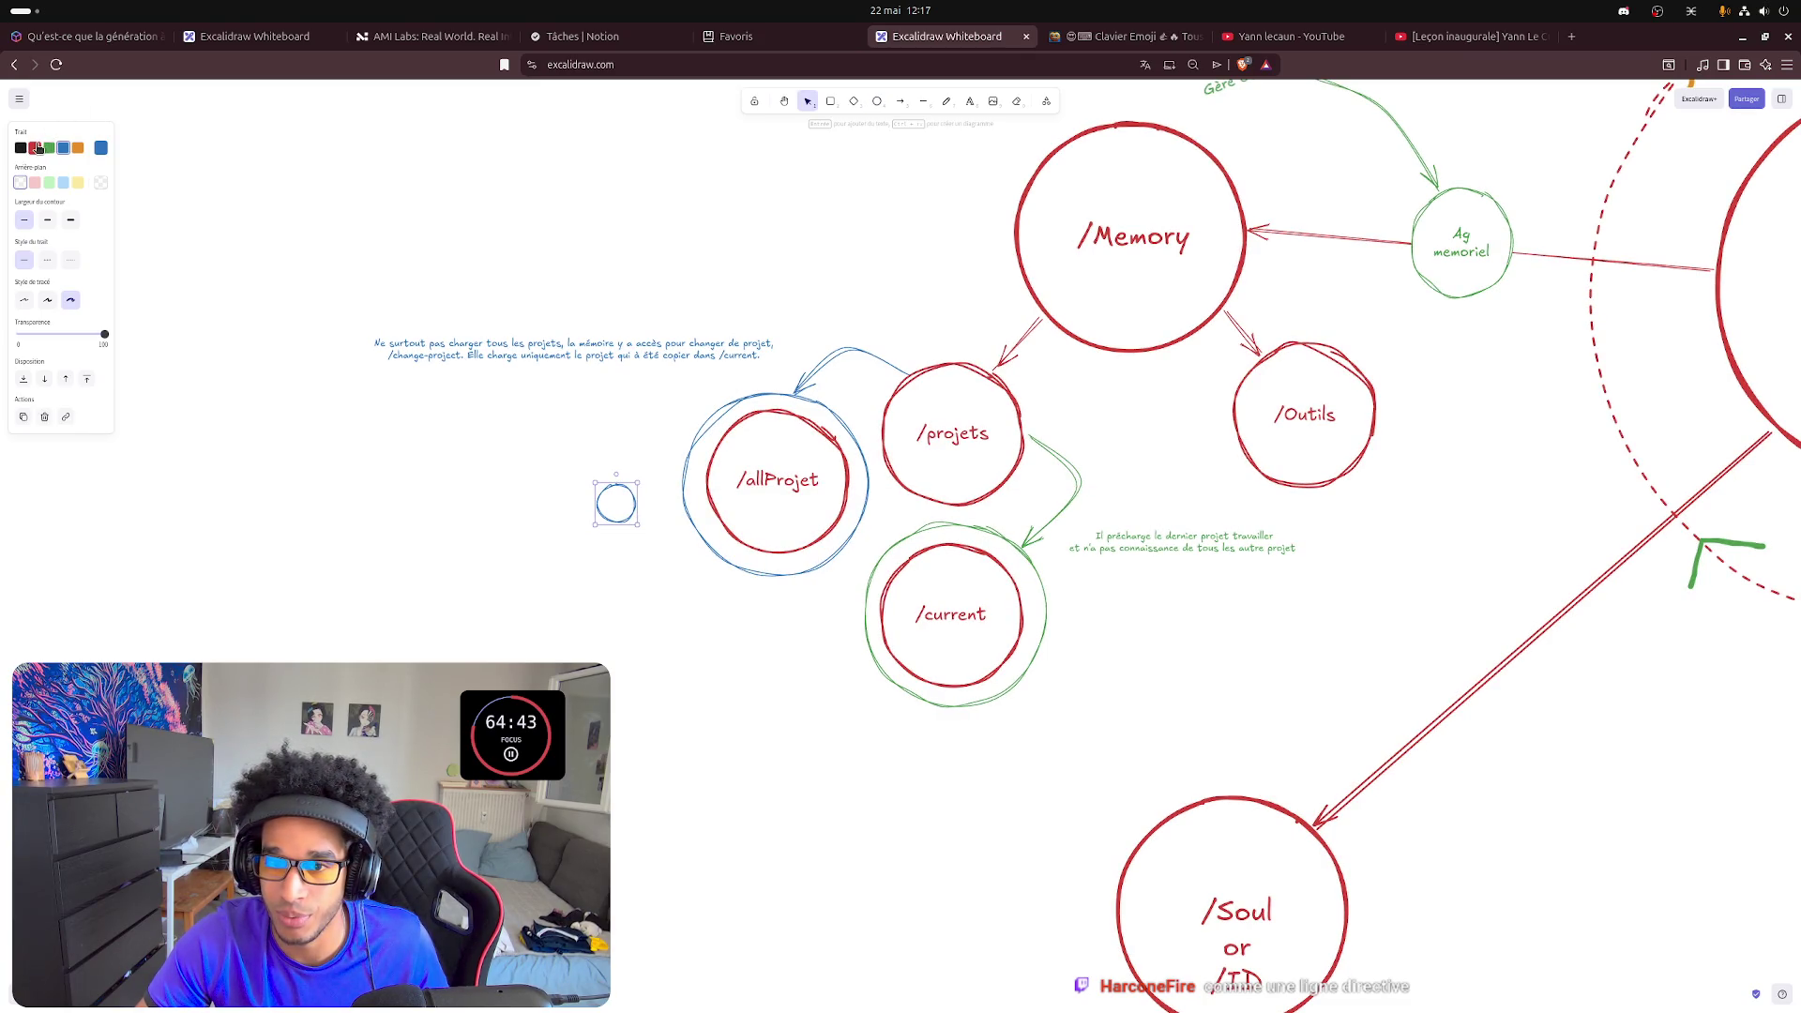
{"action": "left_click", "coordinate": [245, 525]}
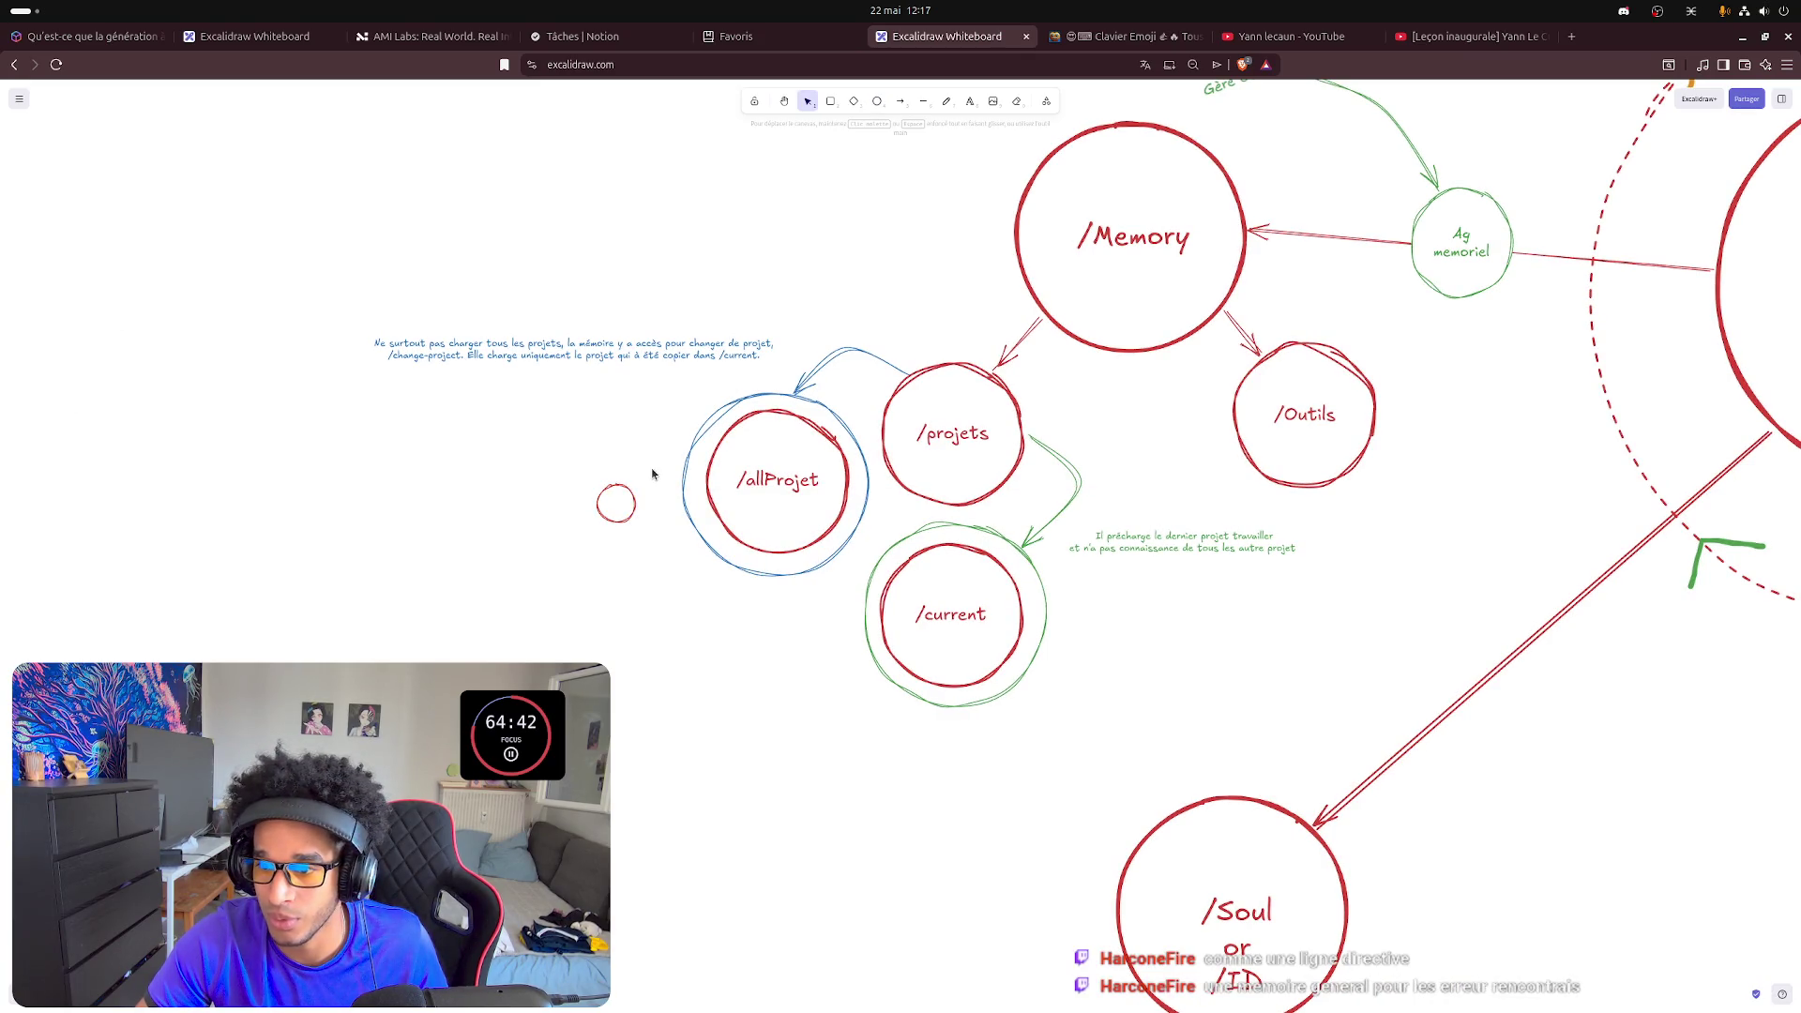
{"action": "left_click", "coordinate": [616, 504]}
{"action": "key", "text": "ctrl+v"}
{"action": "key", "text": "ctrl+v"}
{"action": "key", "text": "ctrl+v"}
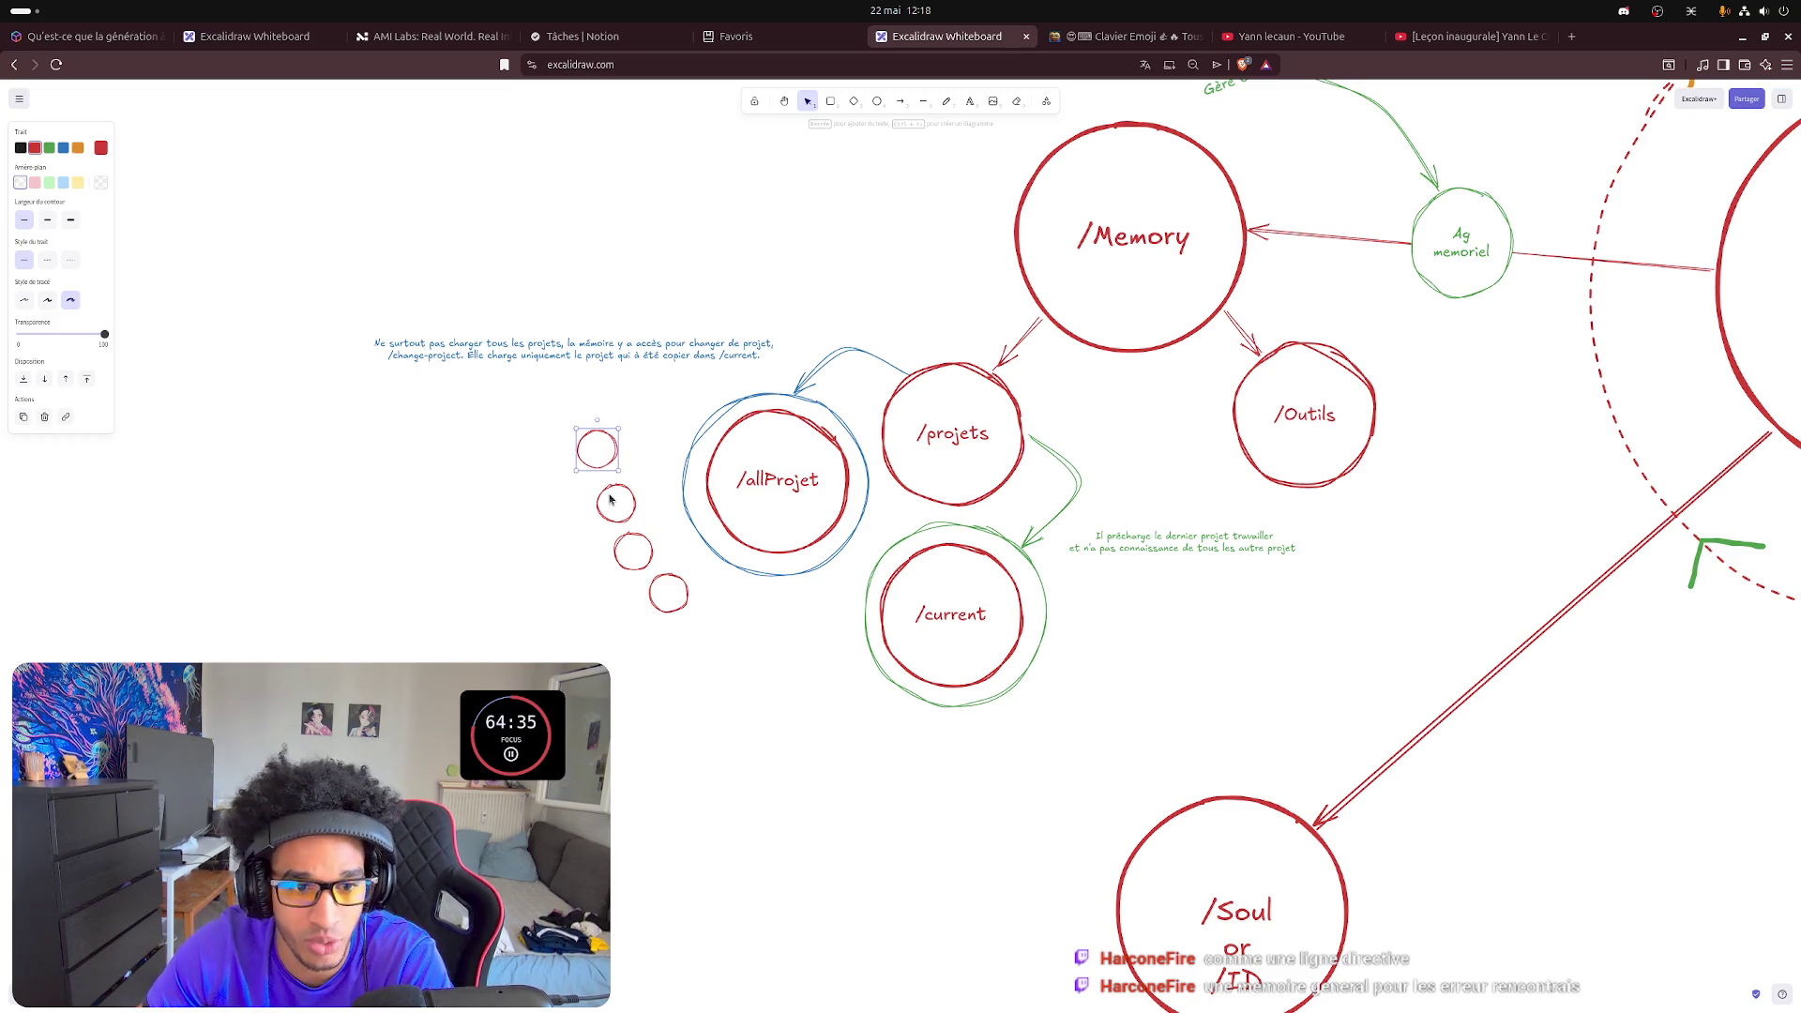
{"action": "mouse_move", "coordinate": [605, 456]}
{"action": "left_mouse_down"}
{"action": "mouse_move", "coordinate": [664, 439]}
{"action": "mouse_move", "coordinate": [661, 472]}
{"action": "left_mouse_up"}
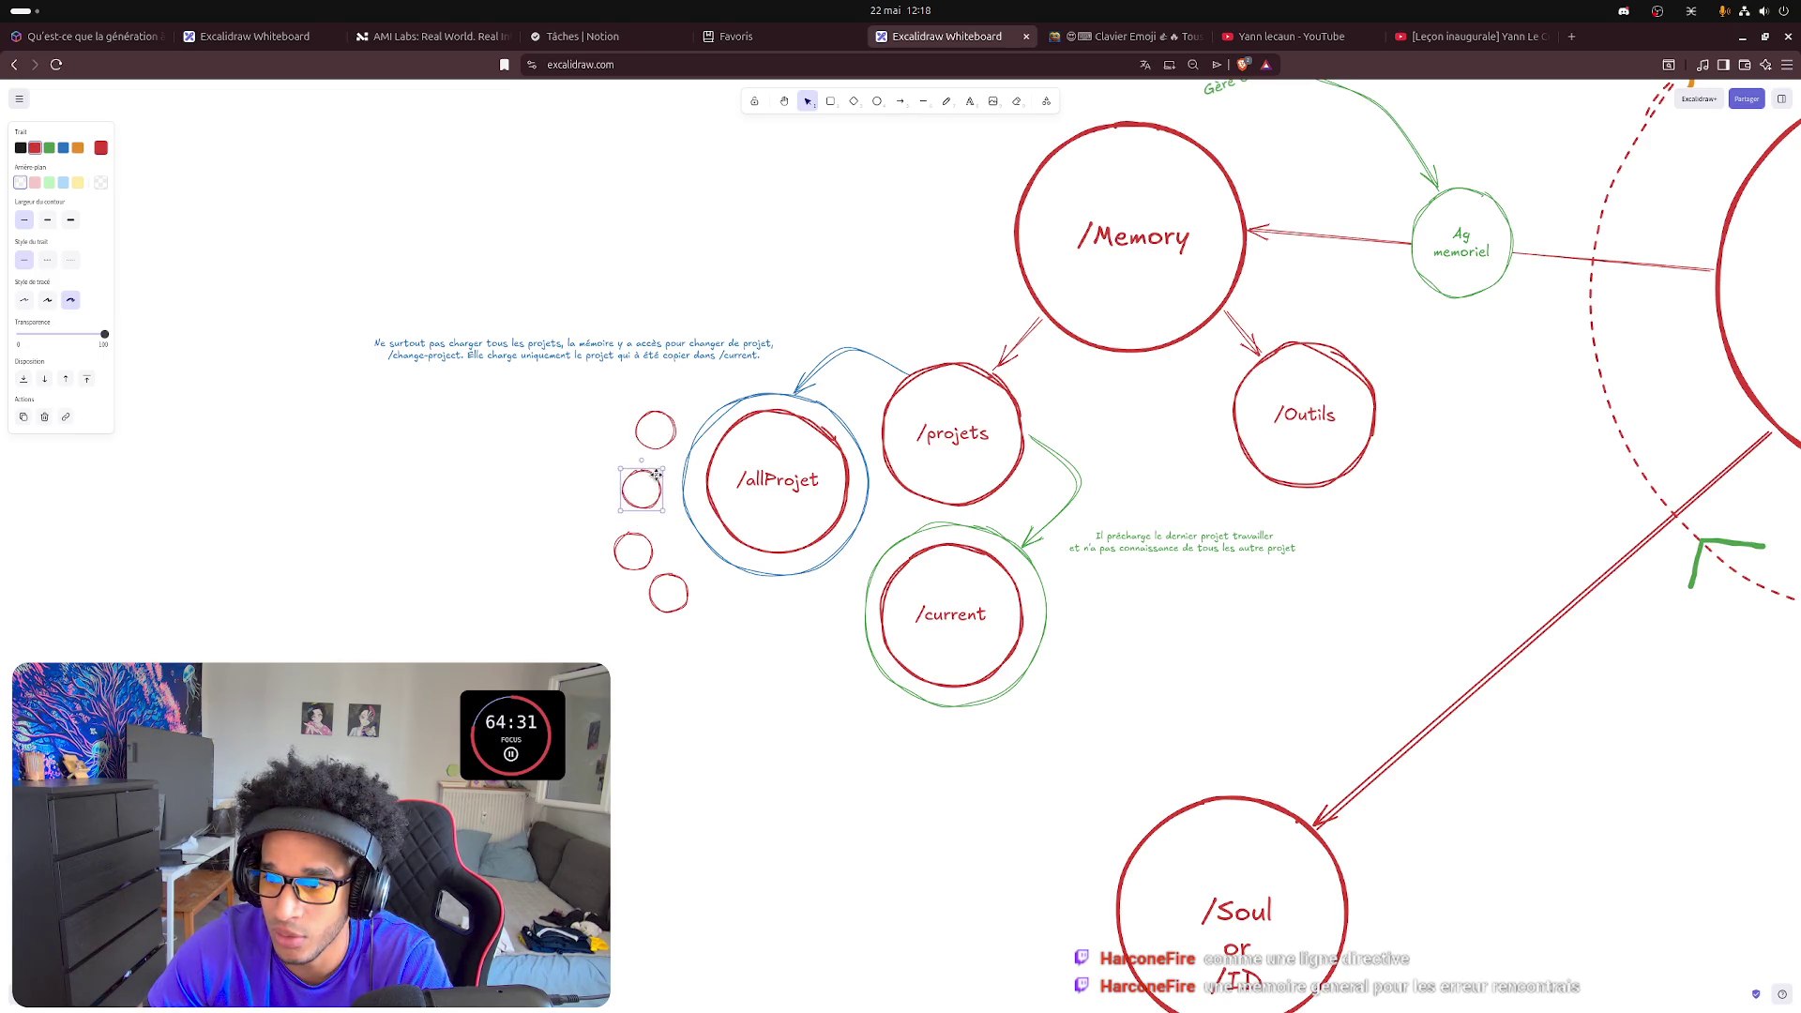
{"action": "mouse_move", "coordinate": [648, 547]}
{"action": "left_mouse_down"}
{"action": "mouse_move", "coordinate": [670, 538]}
{"action": "mouse_move", "coordinate": [694, 585]}
{"action": "mouse_move", "coordinate": [714, 586]}
{"action": "left_mouse_up"}
{"action": "left_click", "coordinate": [687, 553]}
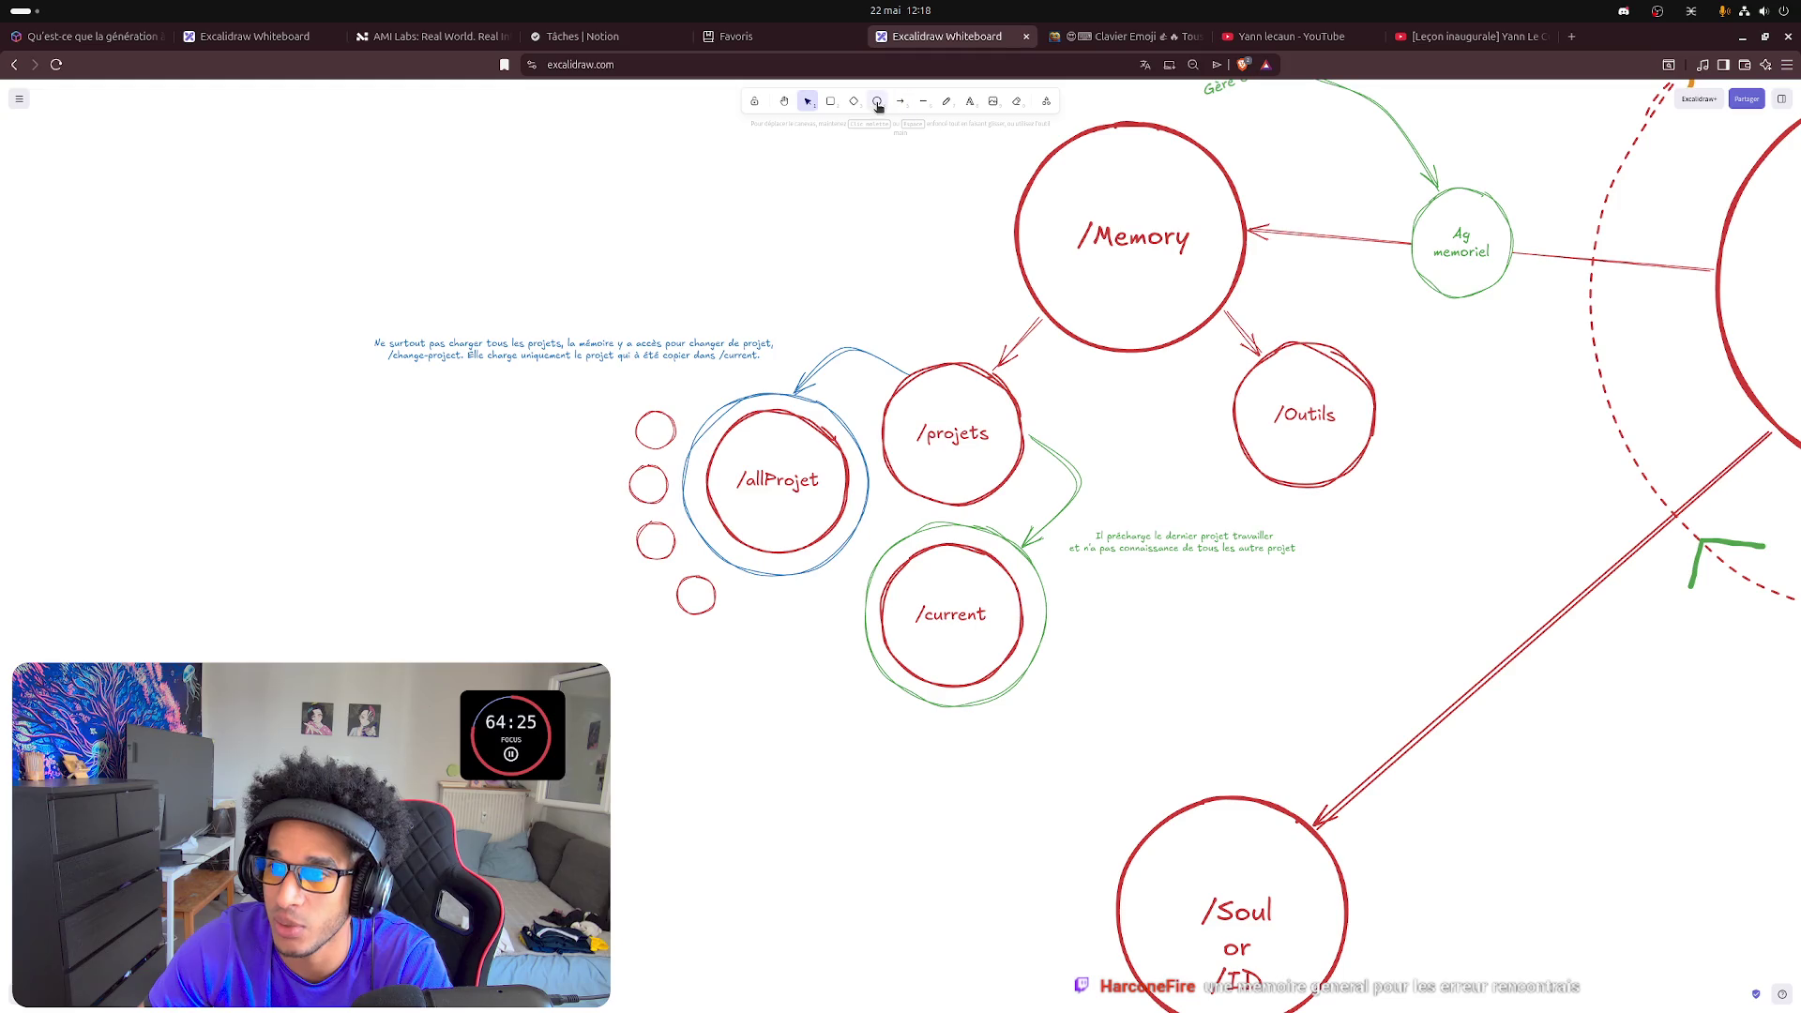
- Enclose the three circles in a tall rounded box sized to fit, then shift box and circles slightly left
{"action": "left_click", "coordinate": [832, 103]}
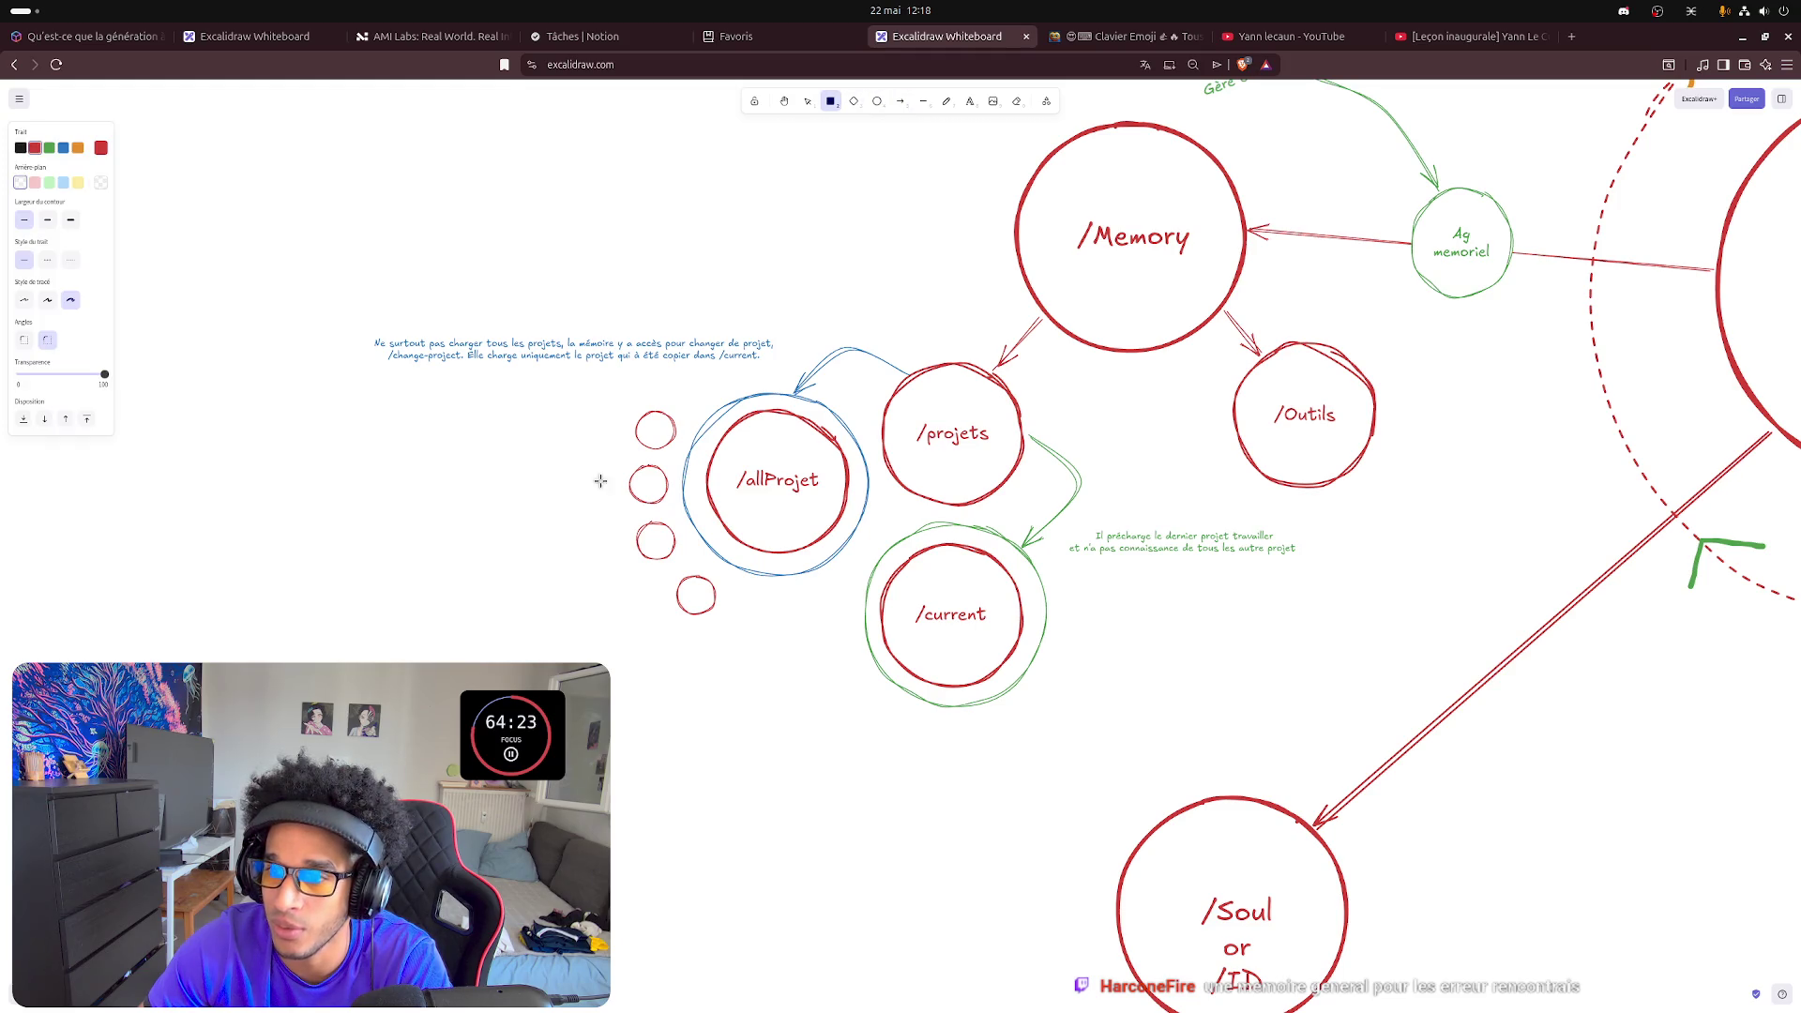
{"action": "left_click_drag", "start_coordinate": [620, 391], "coordinate": [682, 592]}
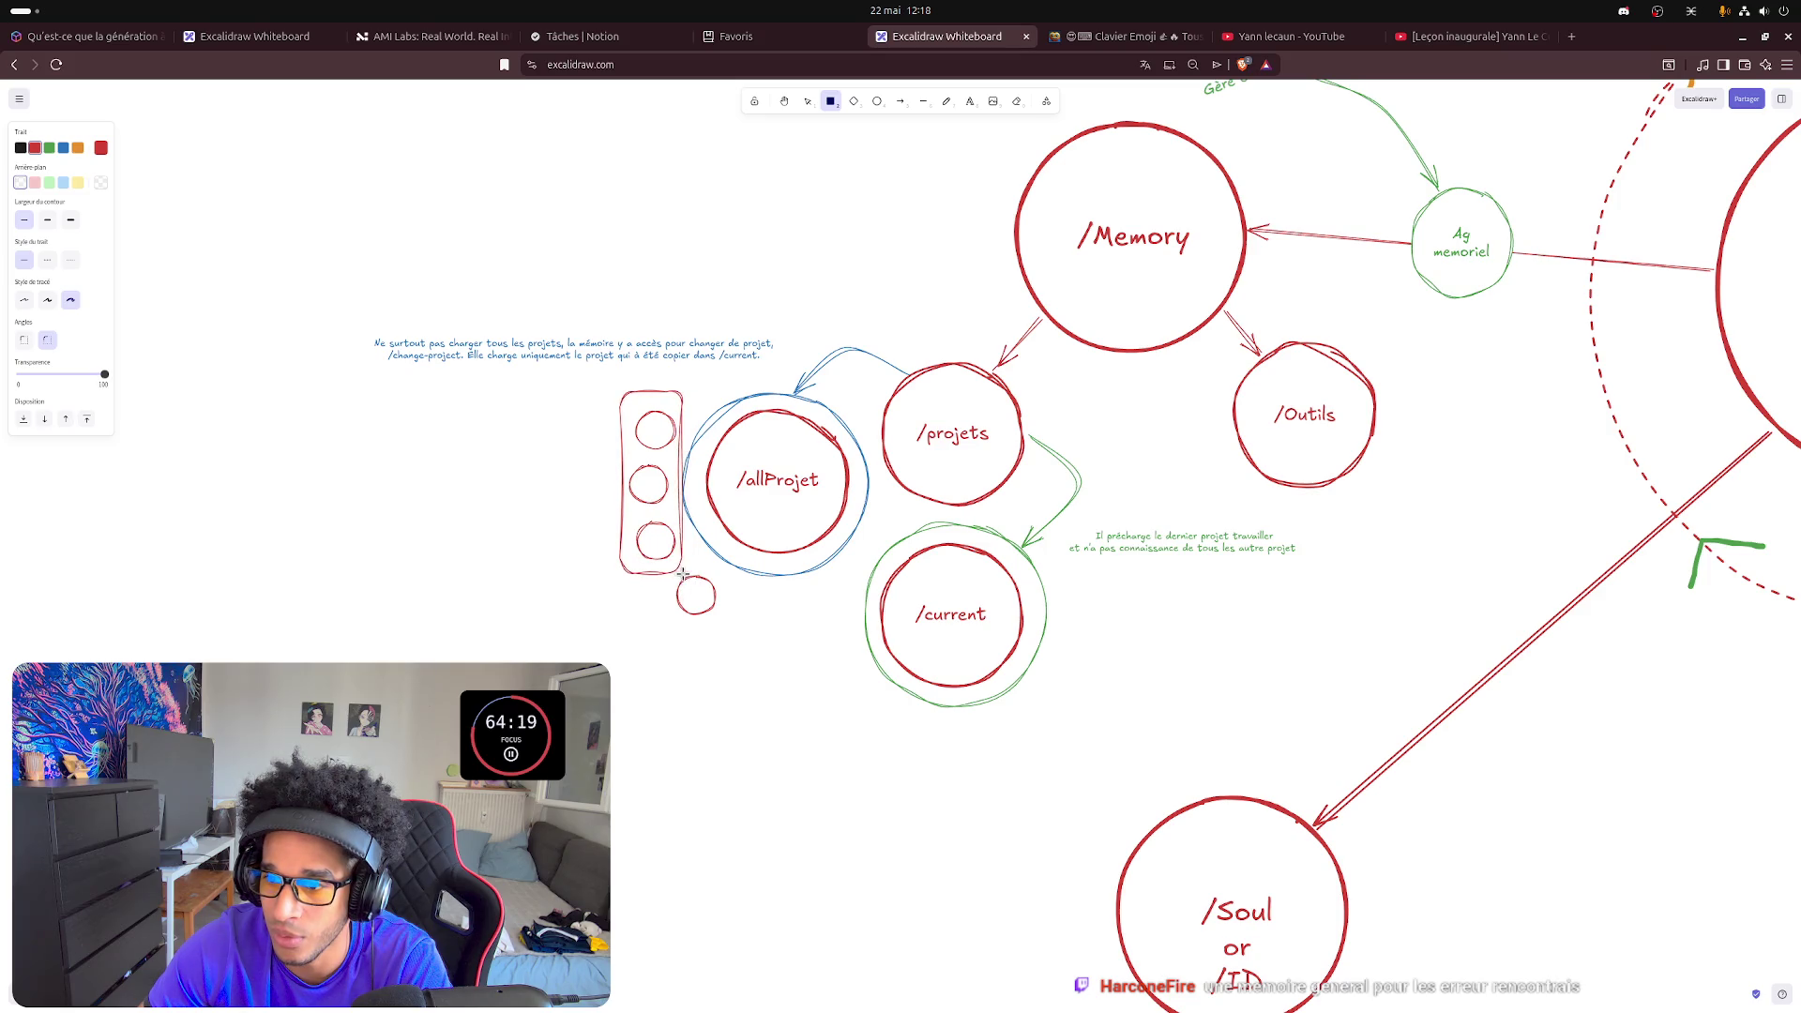
{"action": "left_click_drag", "start_coordinate": [681, 593], "coordinate": [688, 575]}
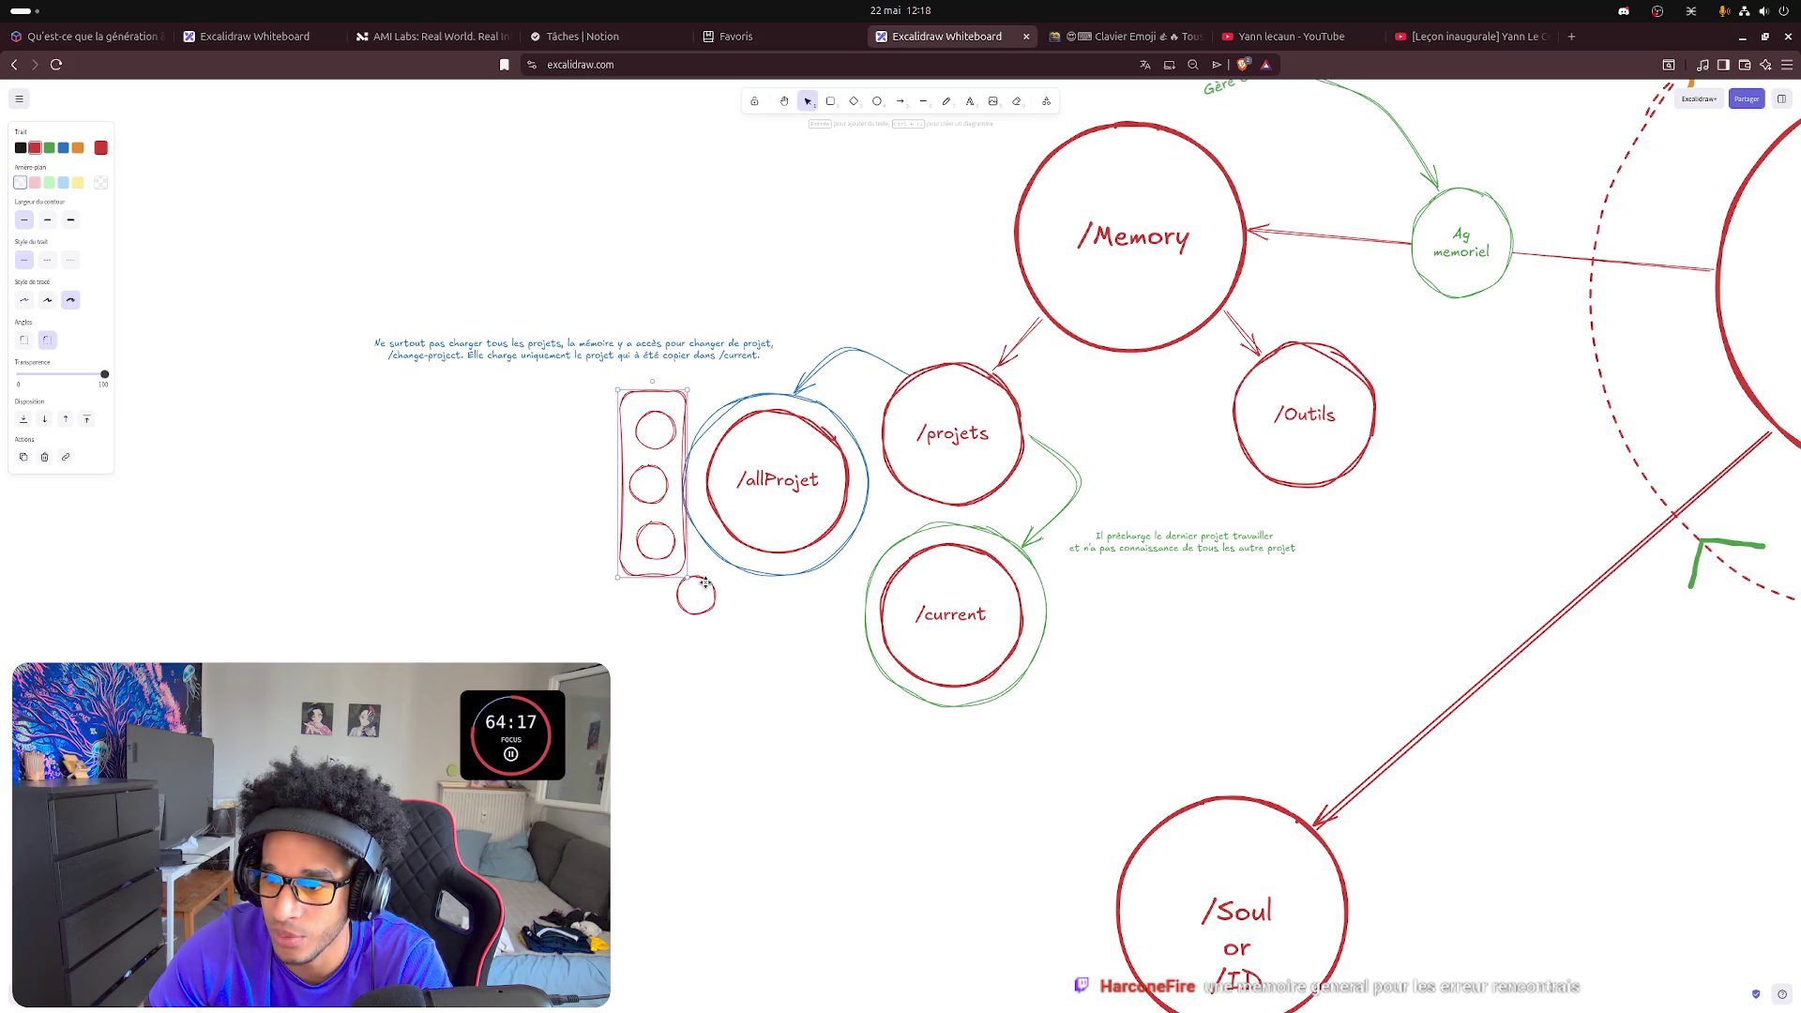
{"action": "left_click", "coordinate": [674, 621]}
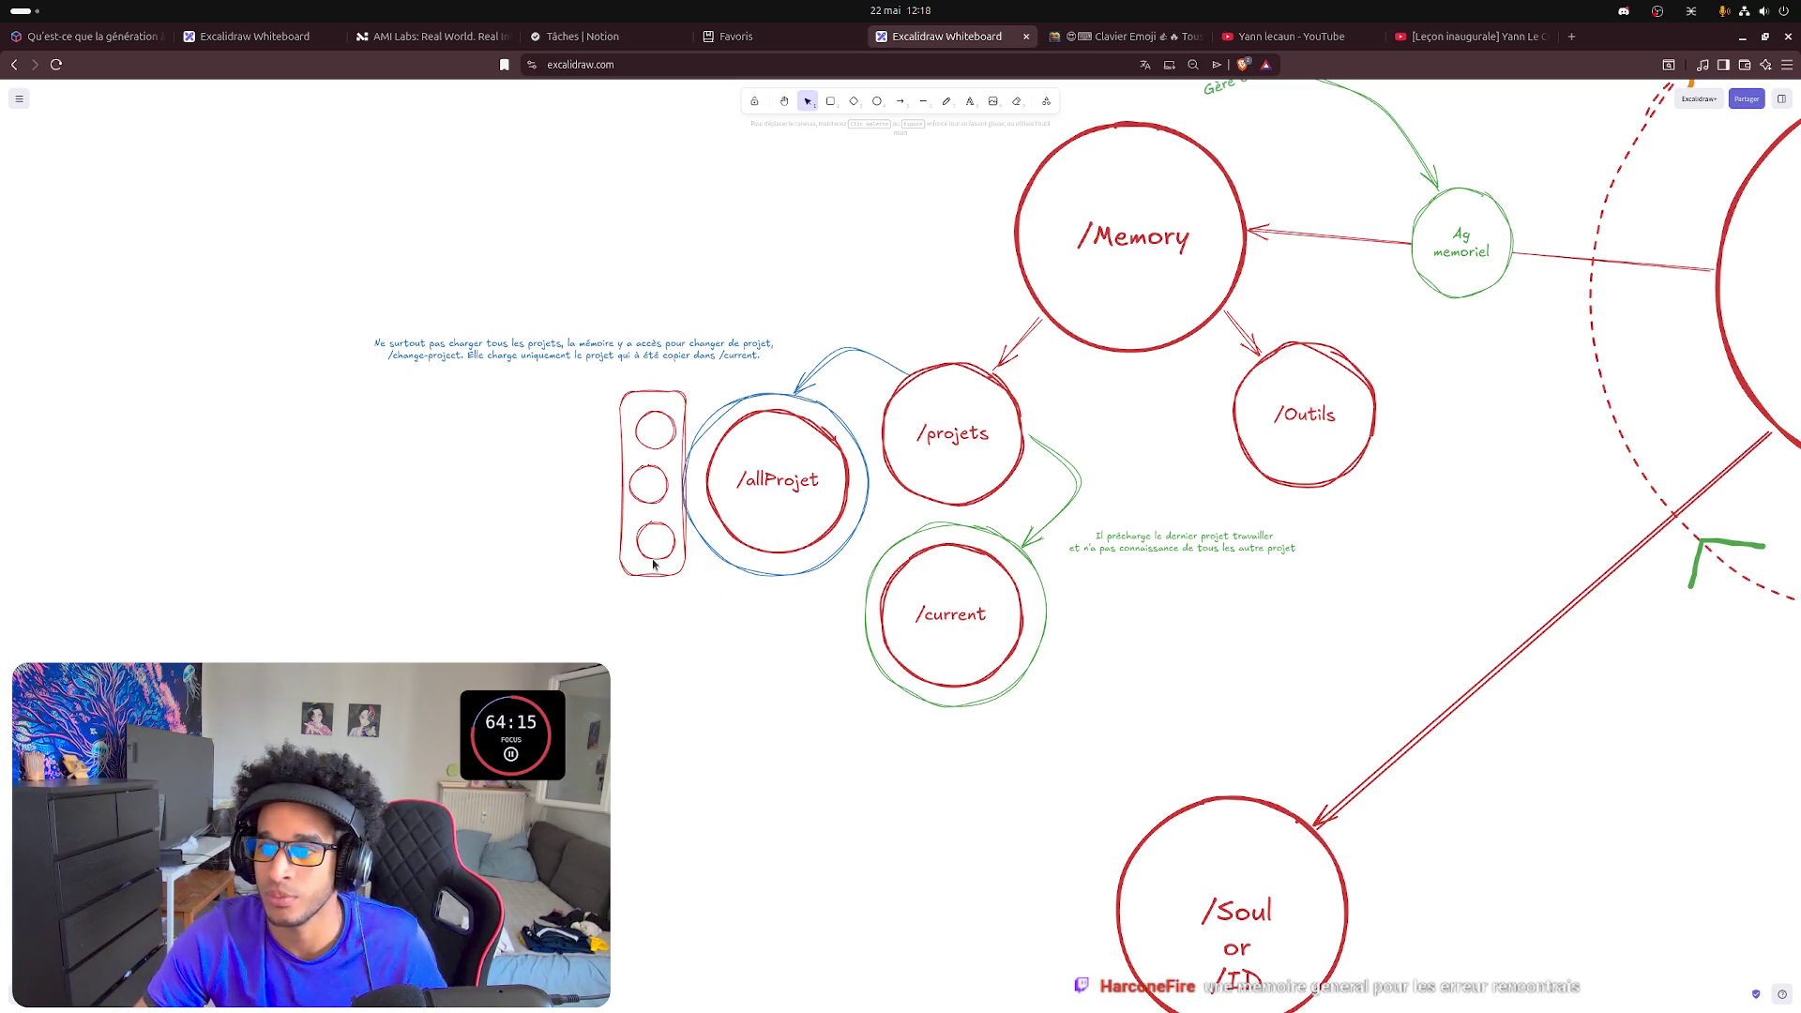
{"action": "left_click", "coordinate": [645, 466]}
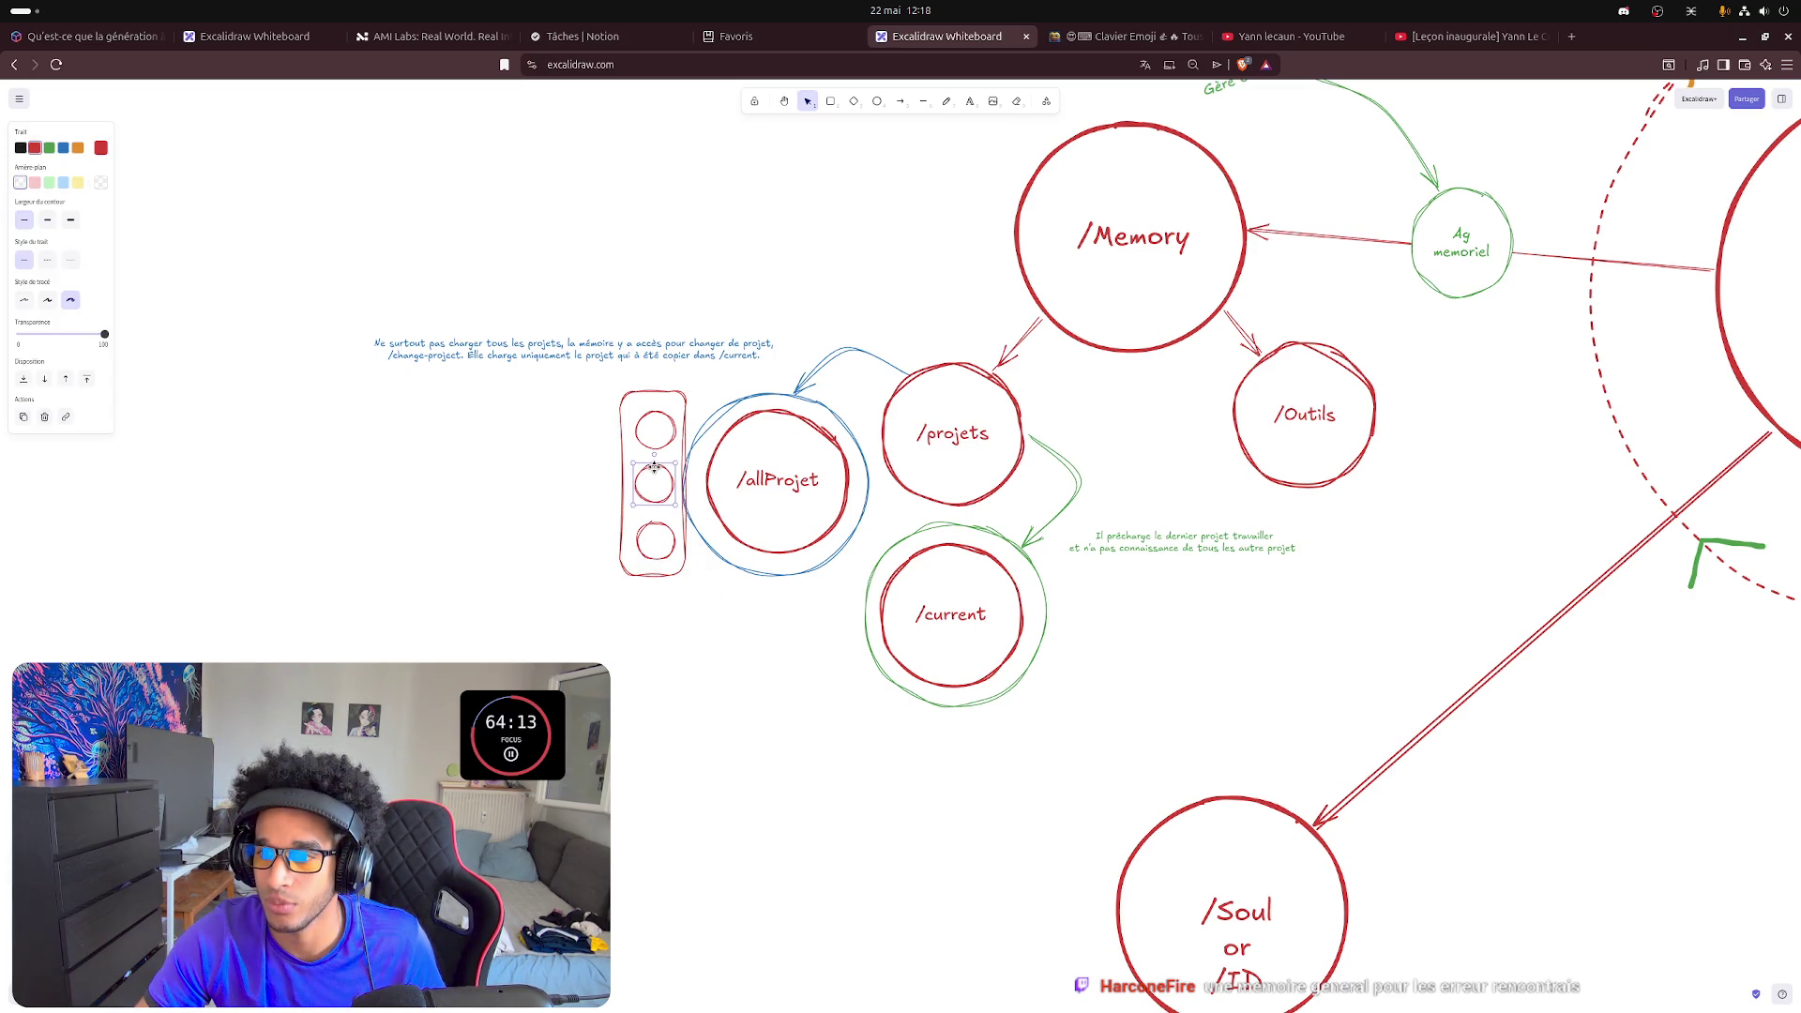
{"action": "left_click", "coordinate": [622, 413]}
{"action": "left_click_drag", "start_coordinate": [595, 380], "coordinate": [710, 606]}
{"action": "left_click_drag", "start_coordinate": [654, 487], "coordinate": [643, 487]}
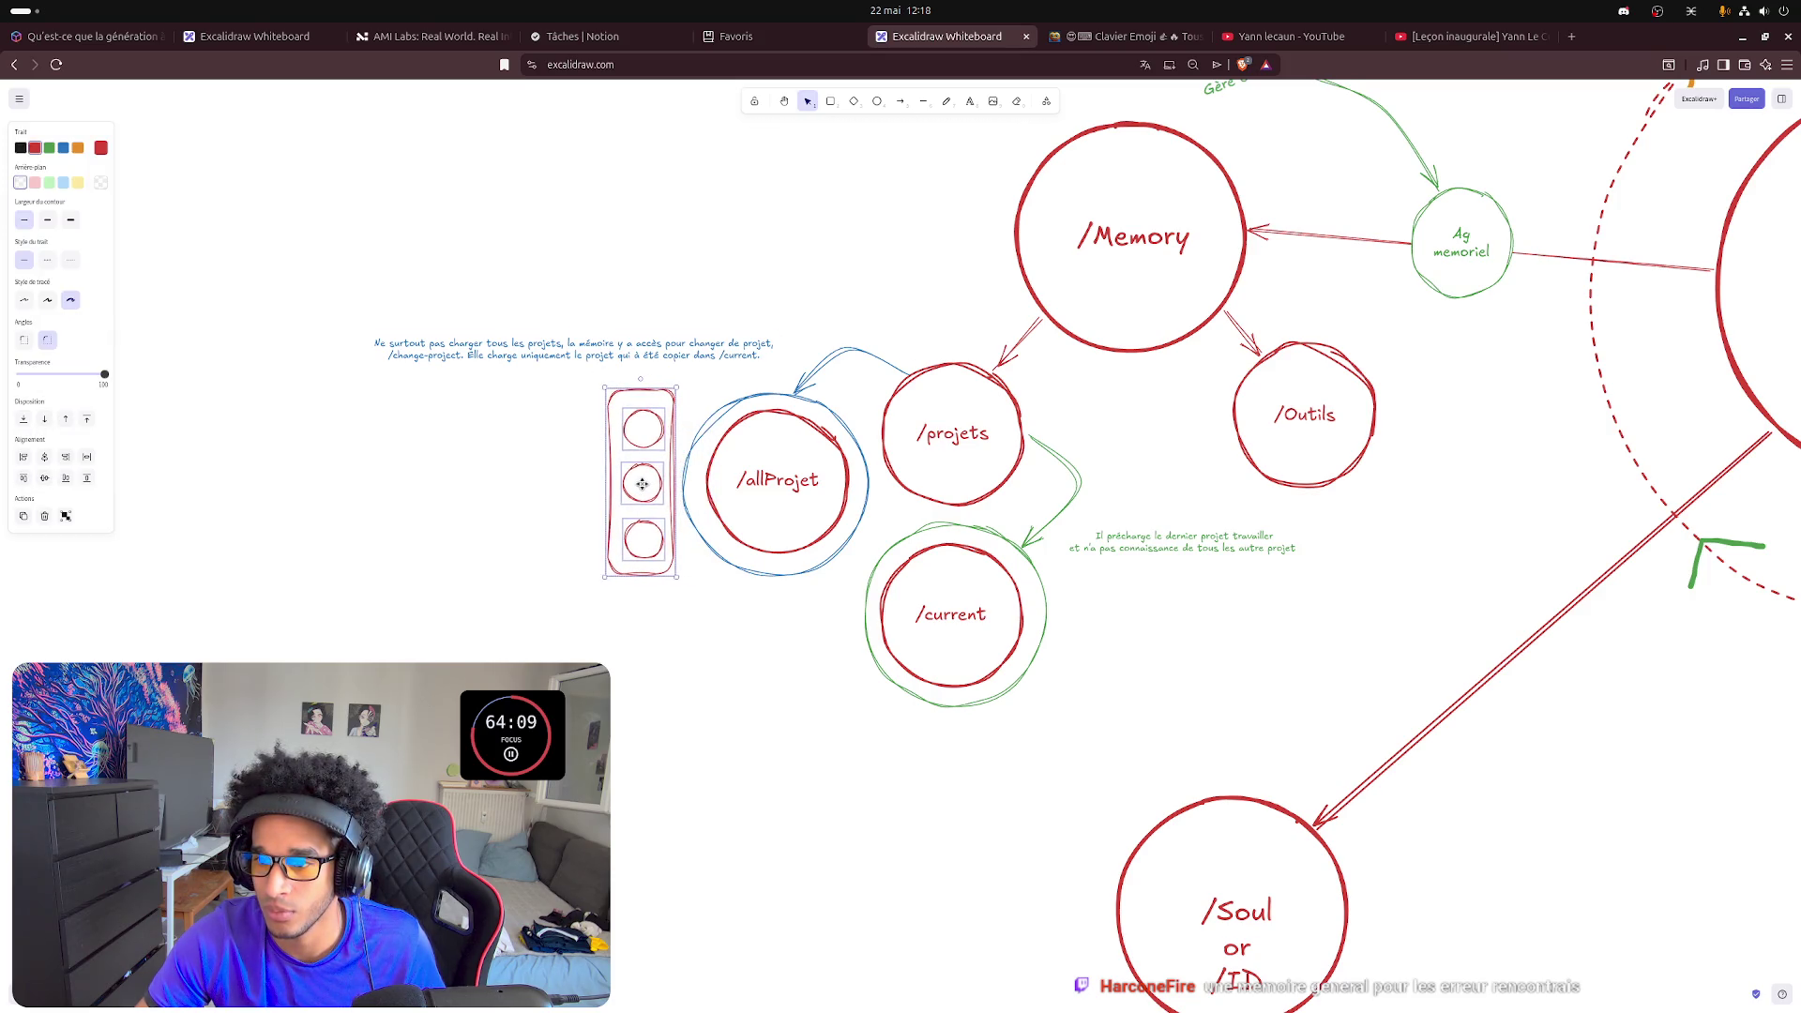
{"action": "left_click", "coordinate": [673, 582]}
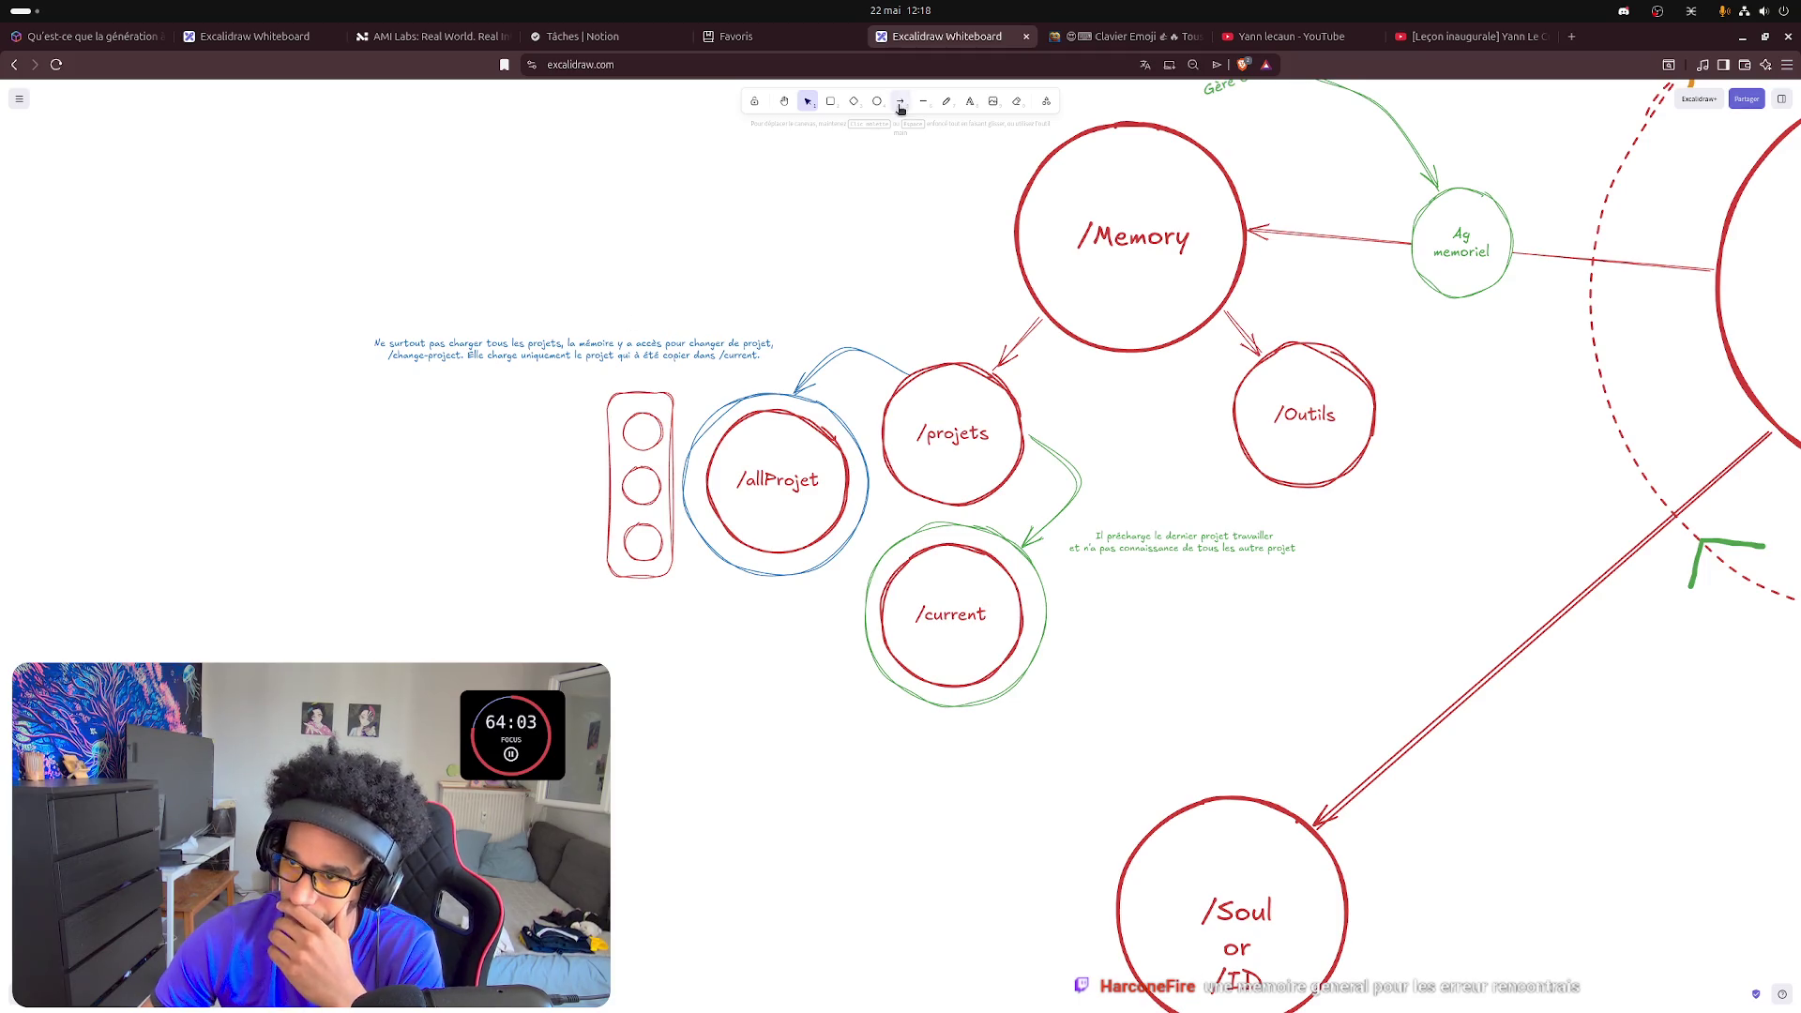
- Draw a small red diamond left of the box and duplicate it twice into a vertical column
{"action": "left_click", "coordinate": [853, 101]}
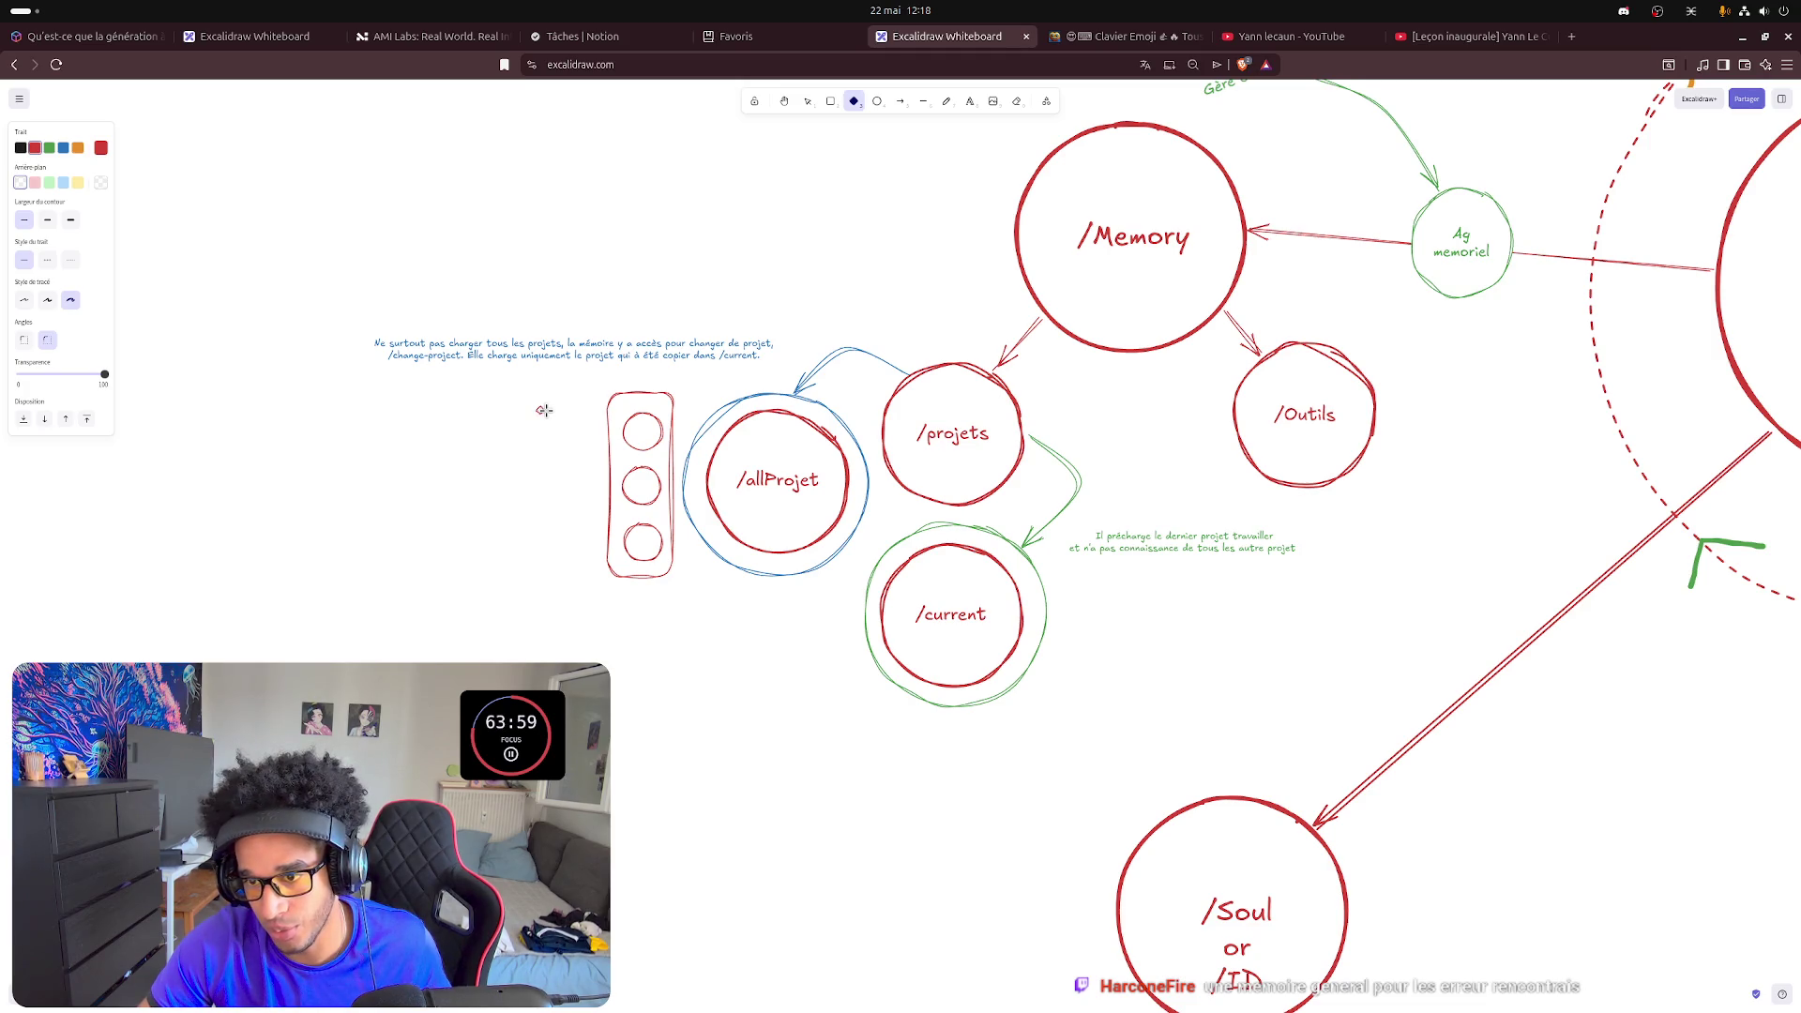
{"action": "left_click_drag", "start_coordinate": [565, 428], "coordinate": [570, 436]}
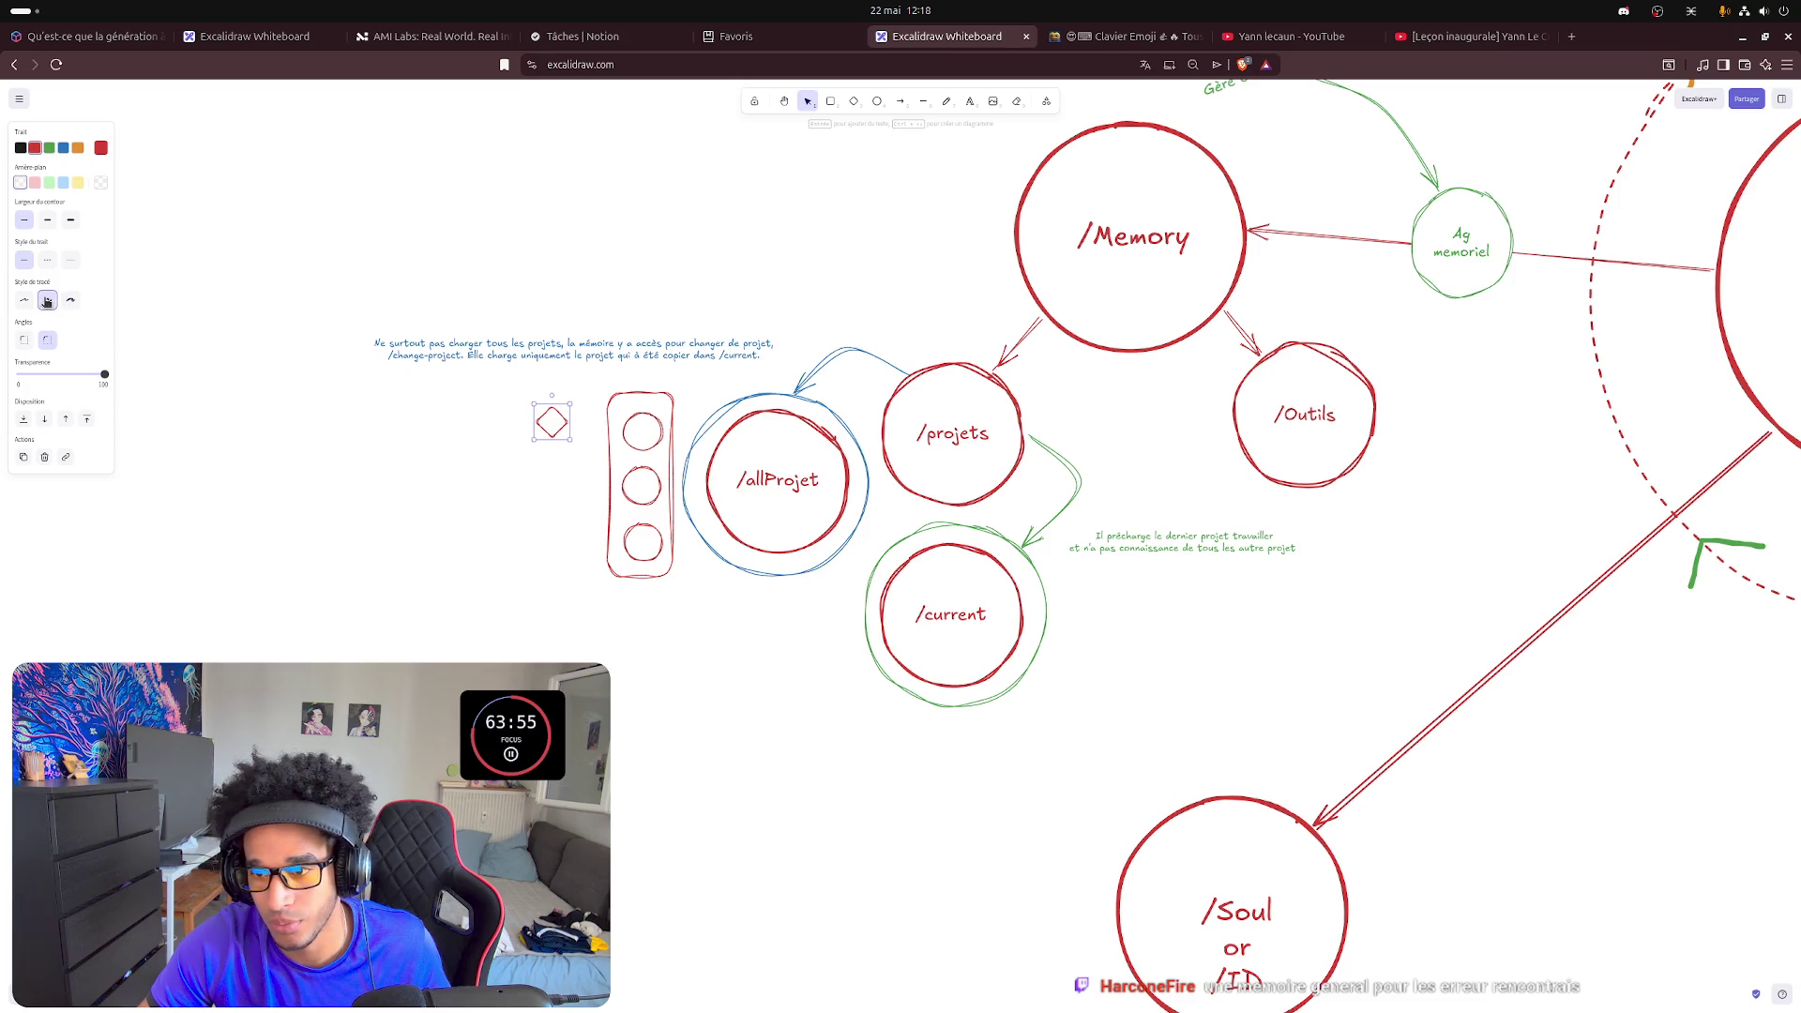
{"action": "left_click", "coordinate": [549, 429]}
{"action": "left_click", "coordinate": [541, 426]}
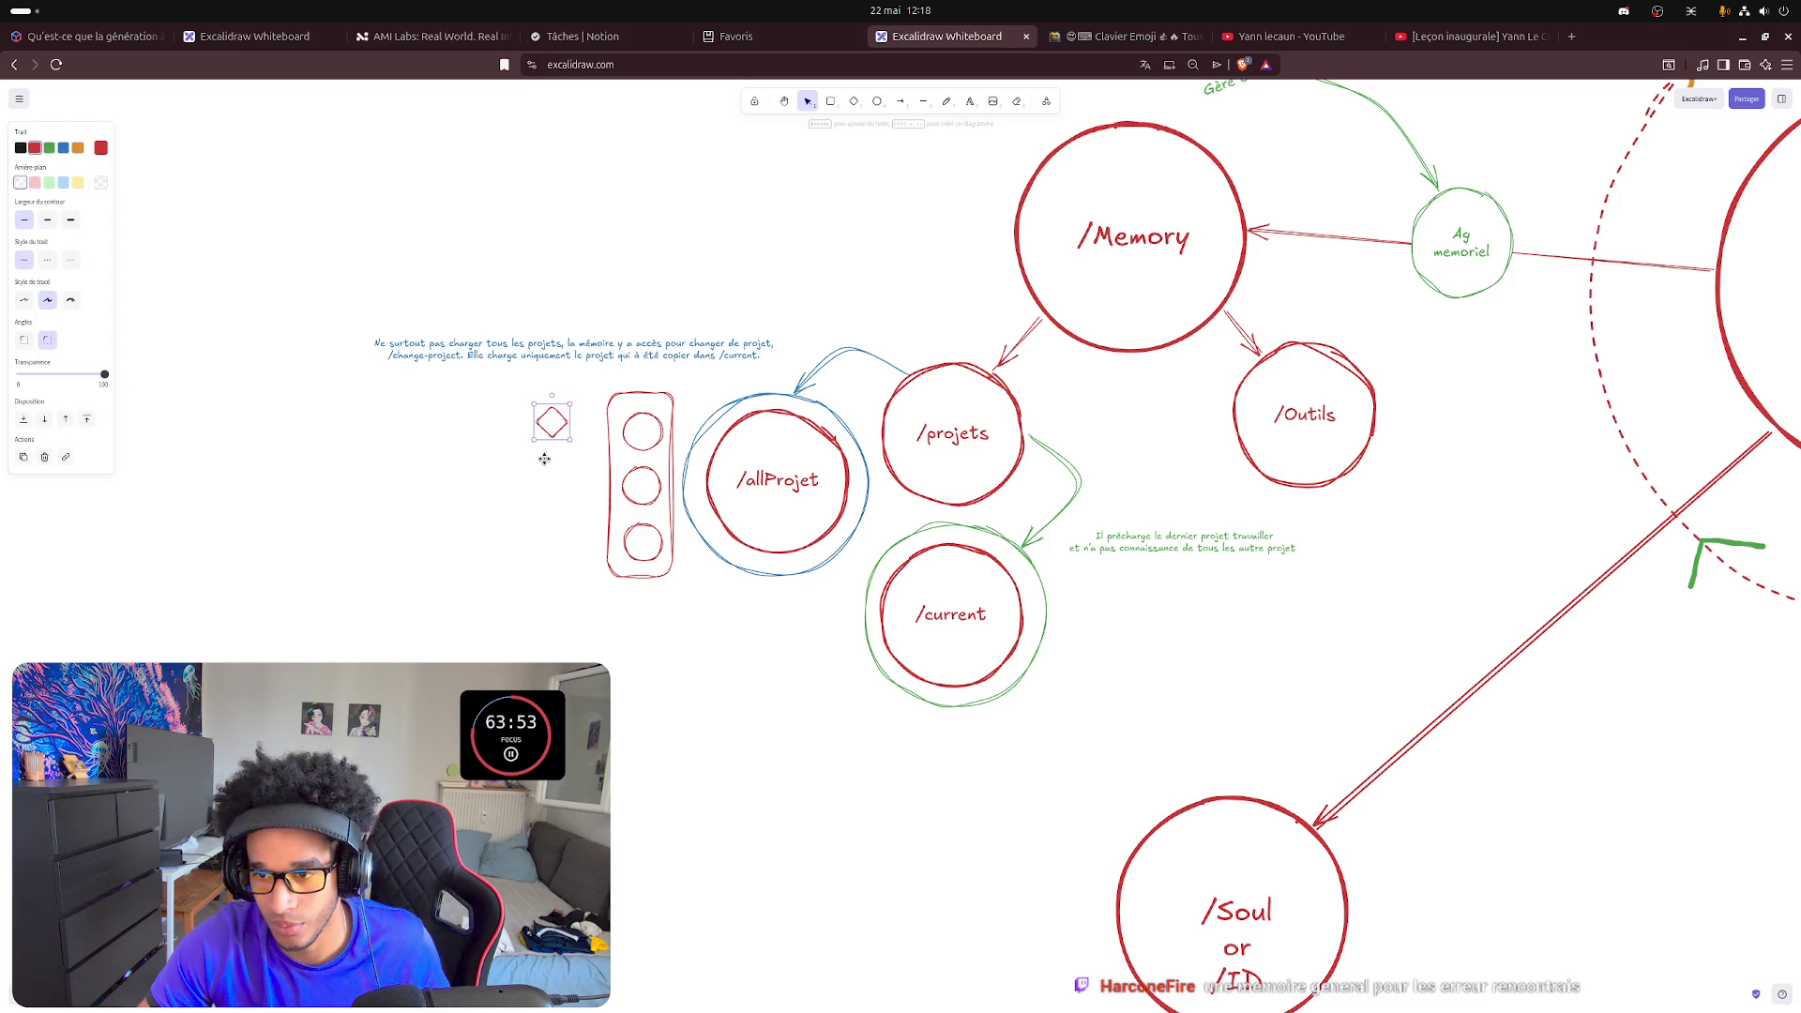
{"action": "key", "text": "ctrl+v"}
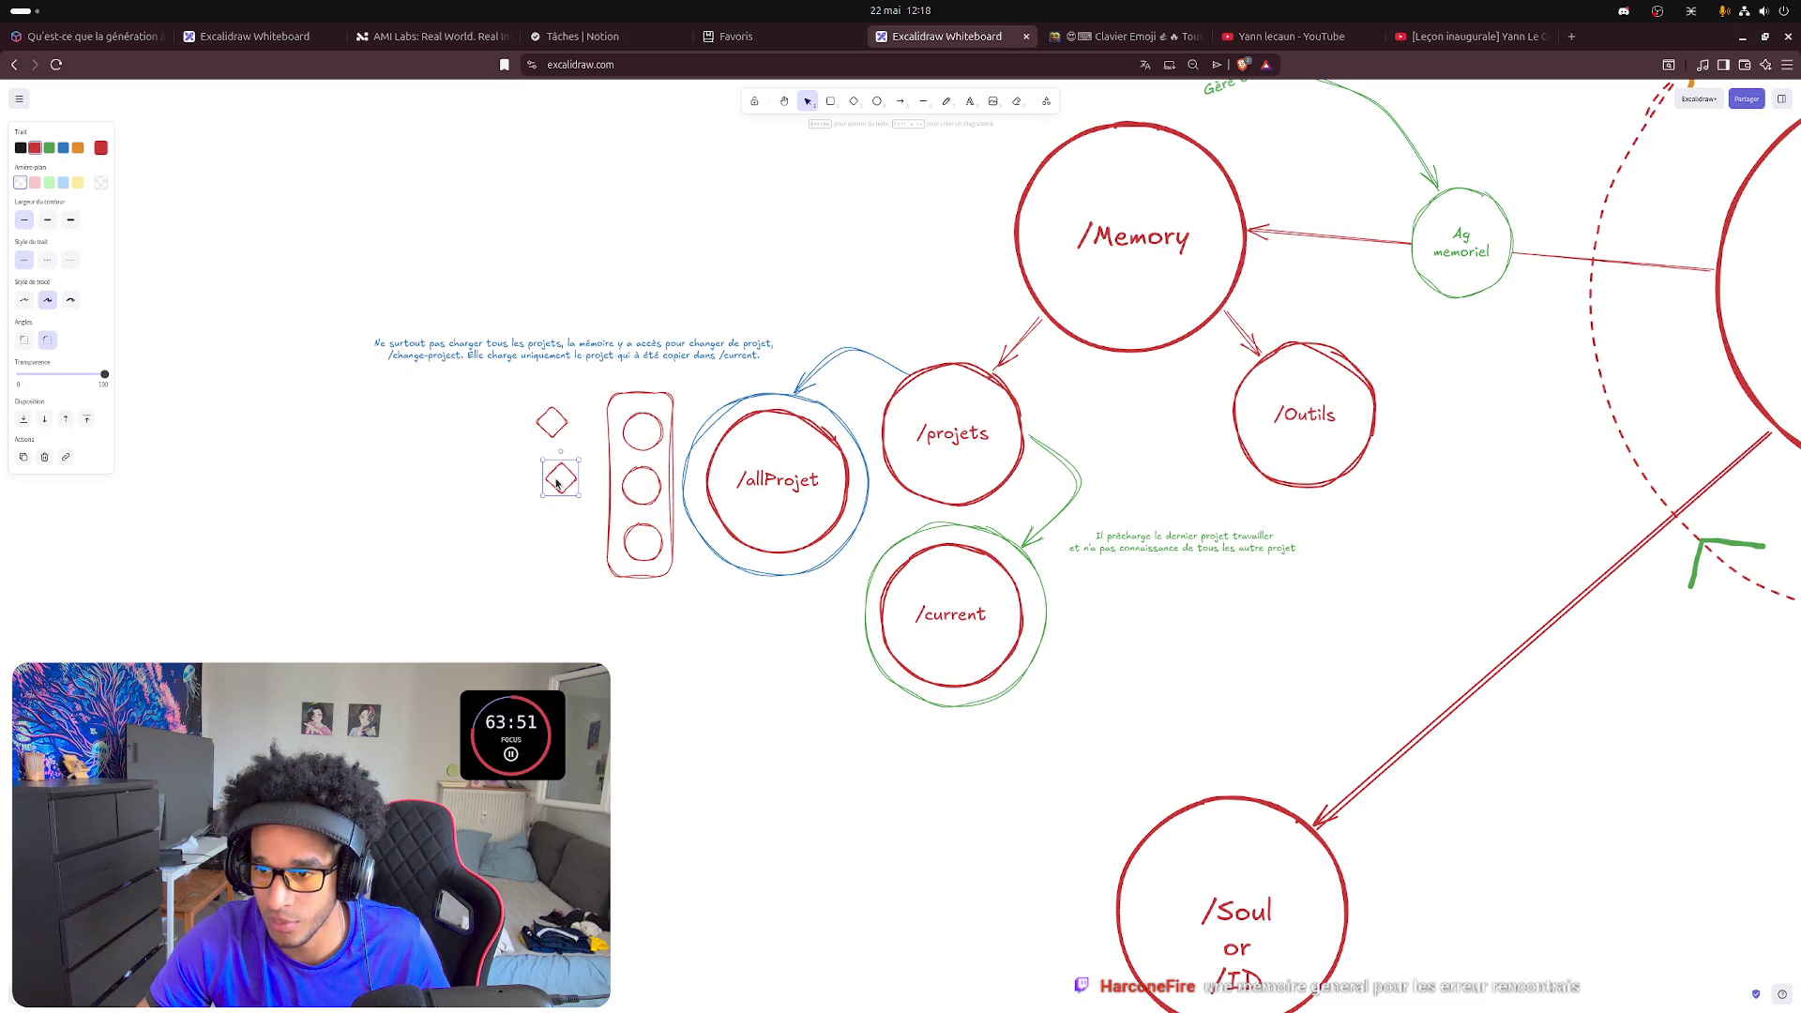
{"action": "key", "text": "ctrl+v"}
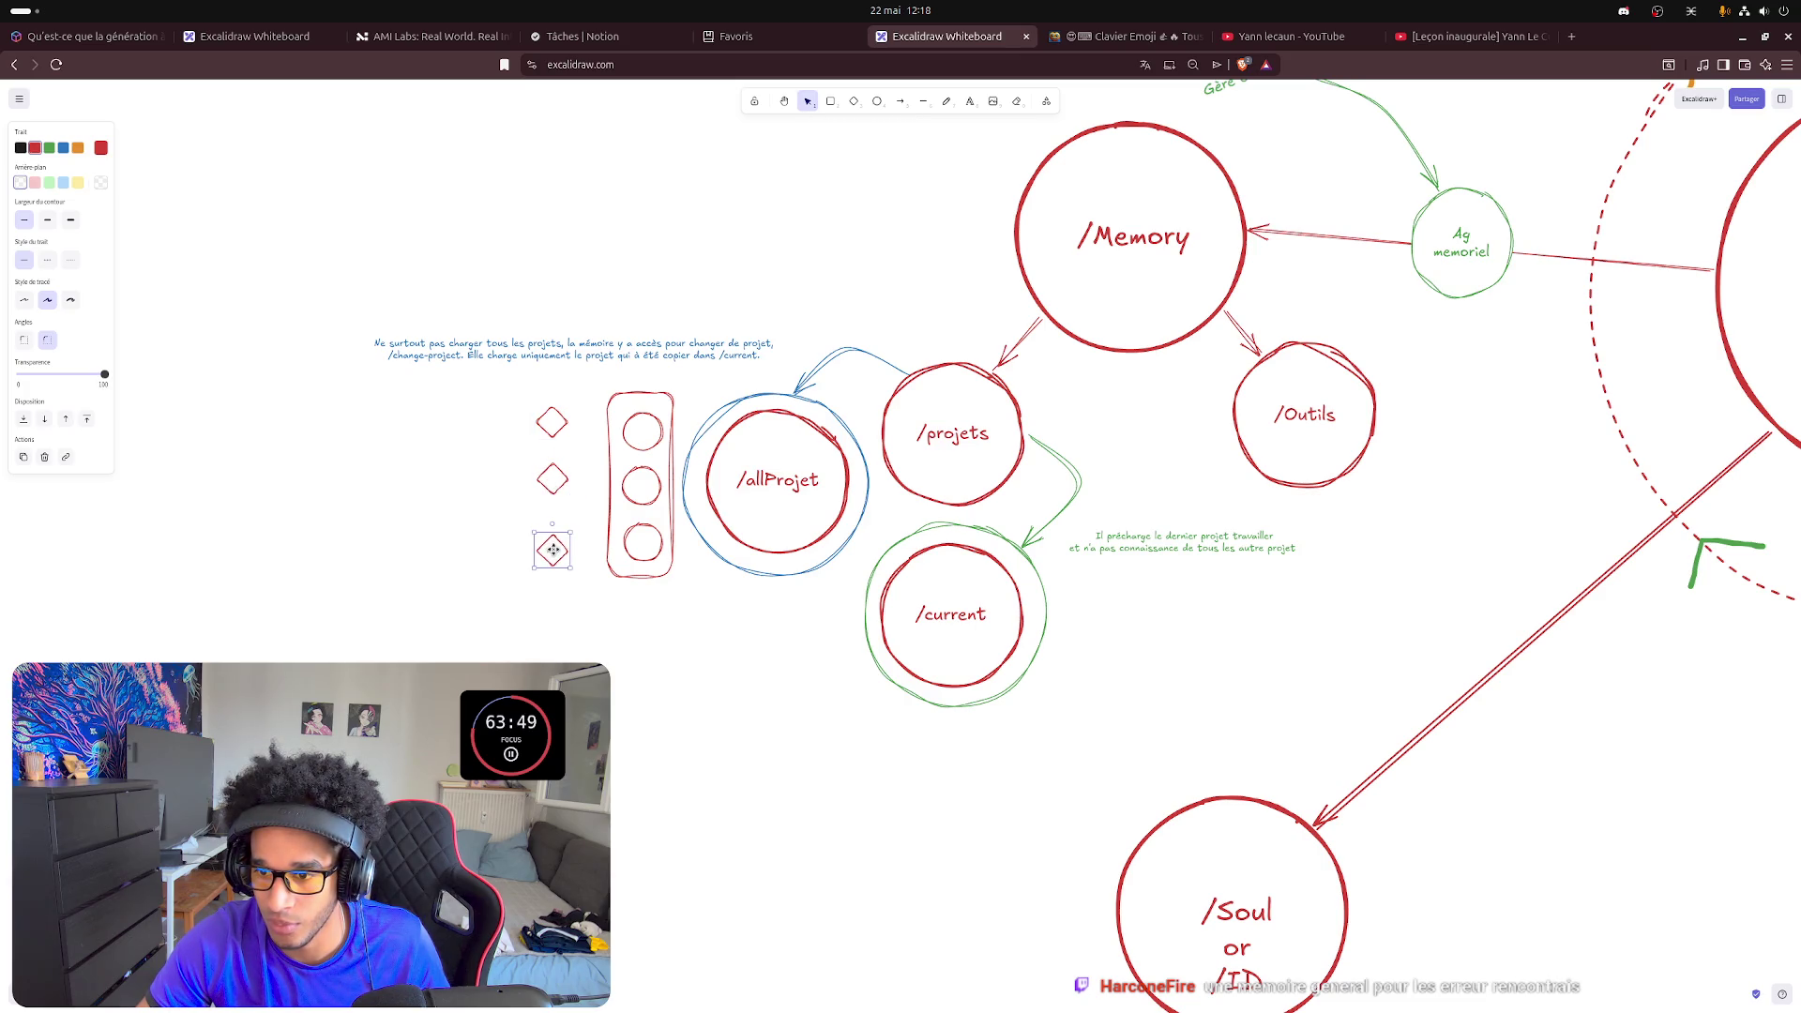
{"action": "left_click_drag", "start_coordinate": [552, 555], "coordinate": [553, 542]}
{"action": "left_click", "coordinate": [552, 596]}
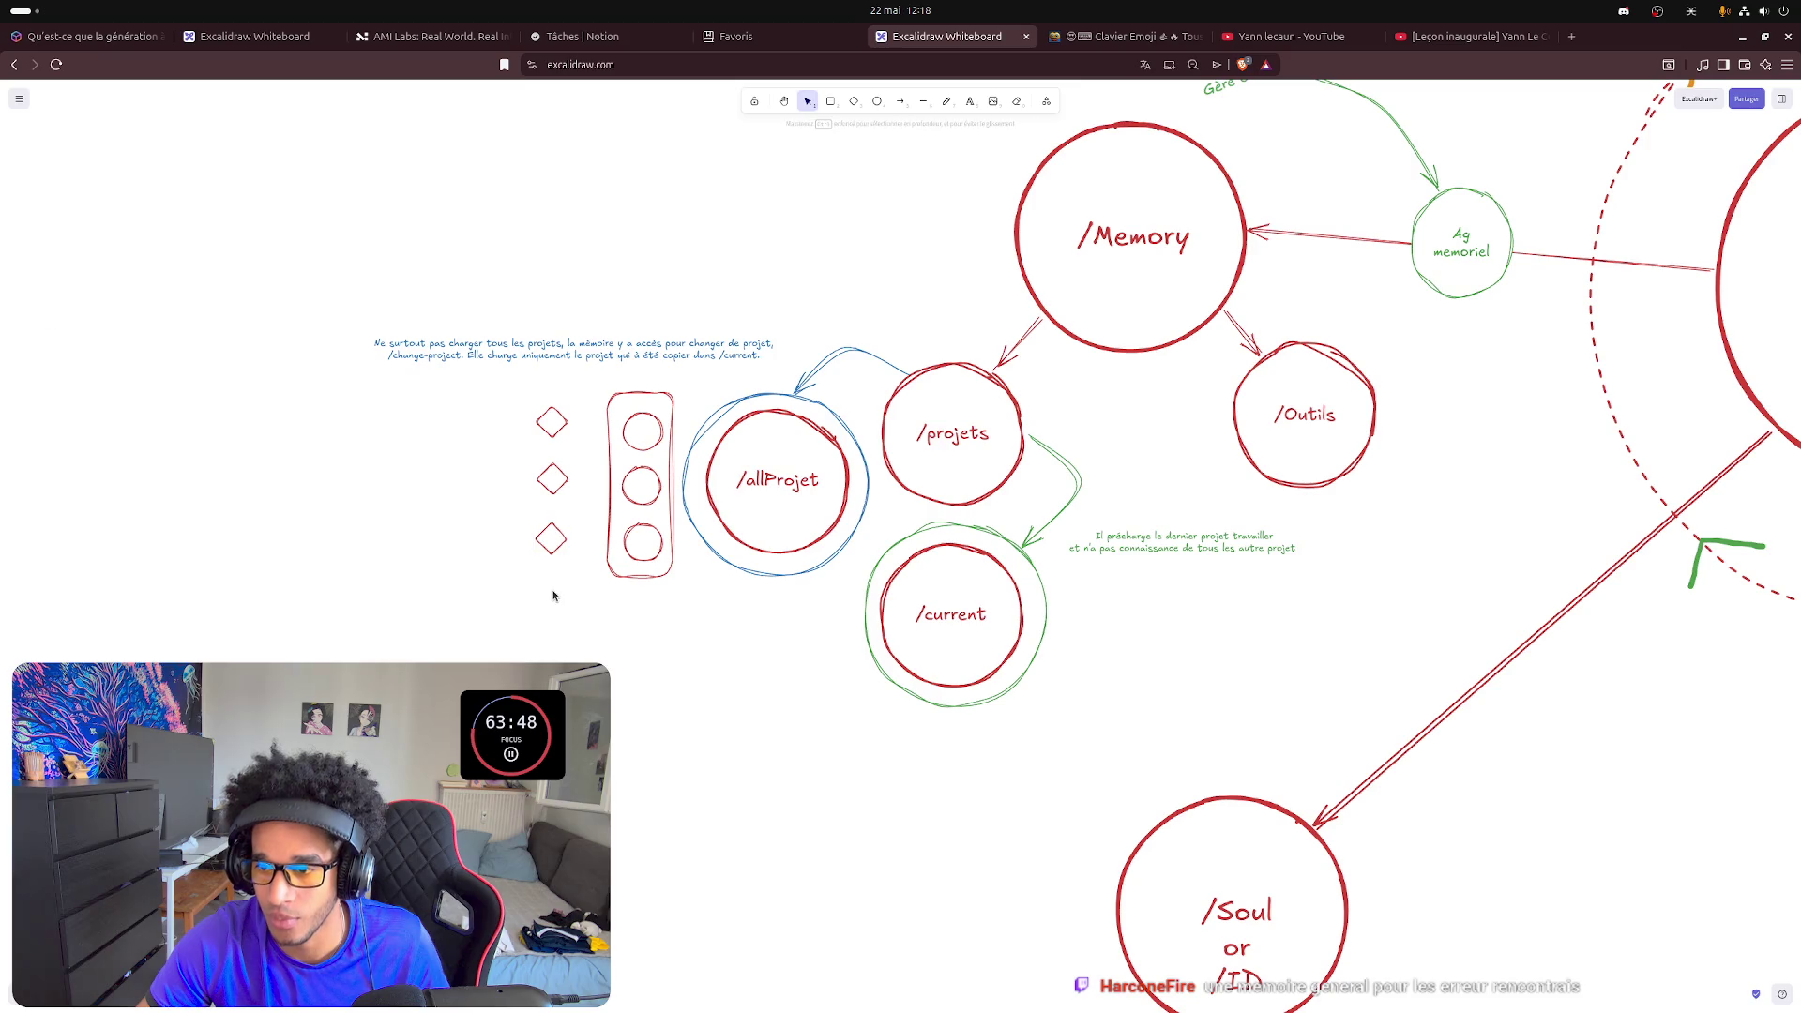
- Add an 'erreurs' caption and position it just under the diamond column
{"action": "left_click", "coordinate": [970, 102]}
{"action": "left_click", "coordinate": [527, 636]}
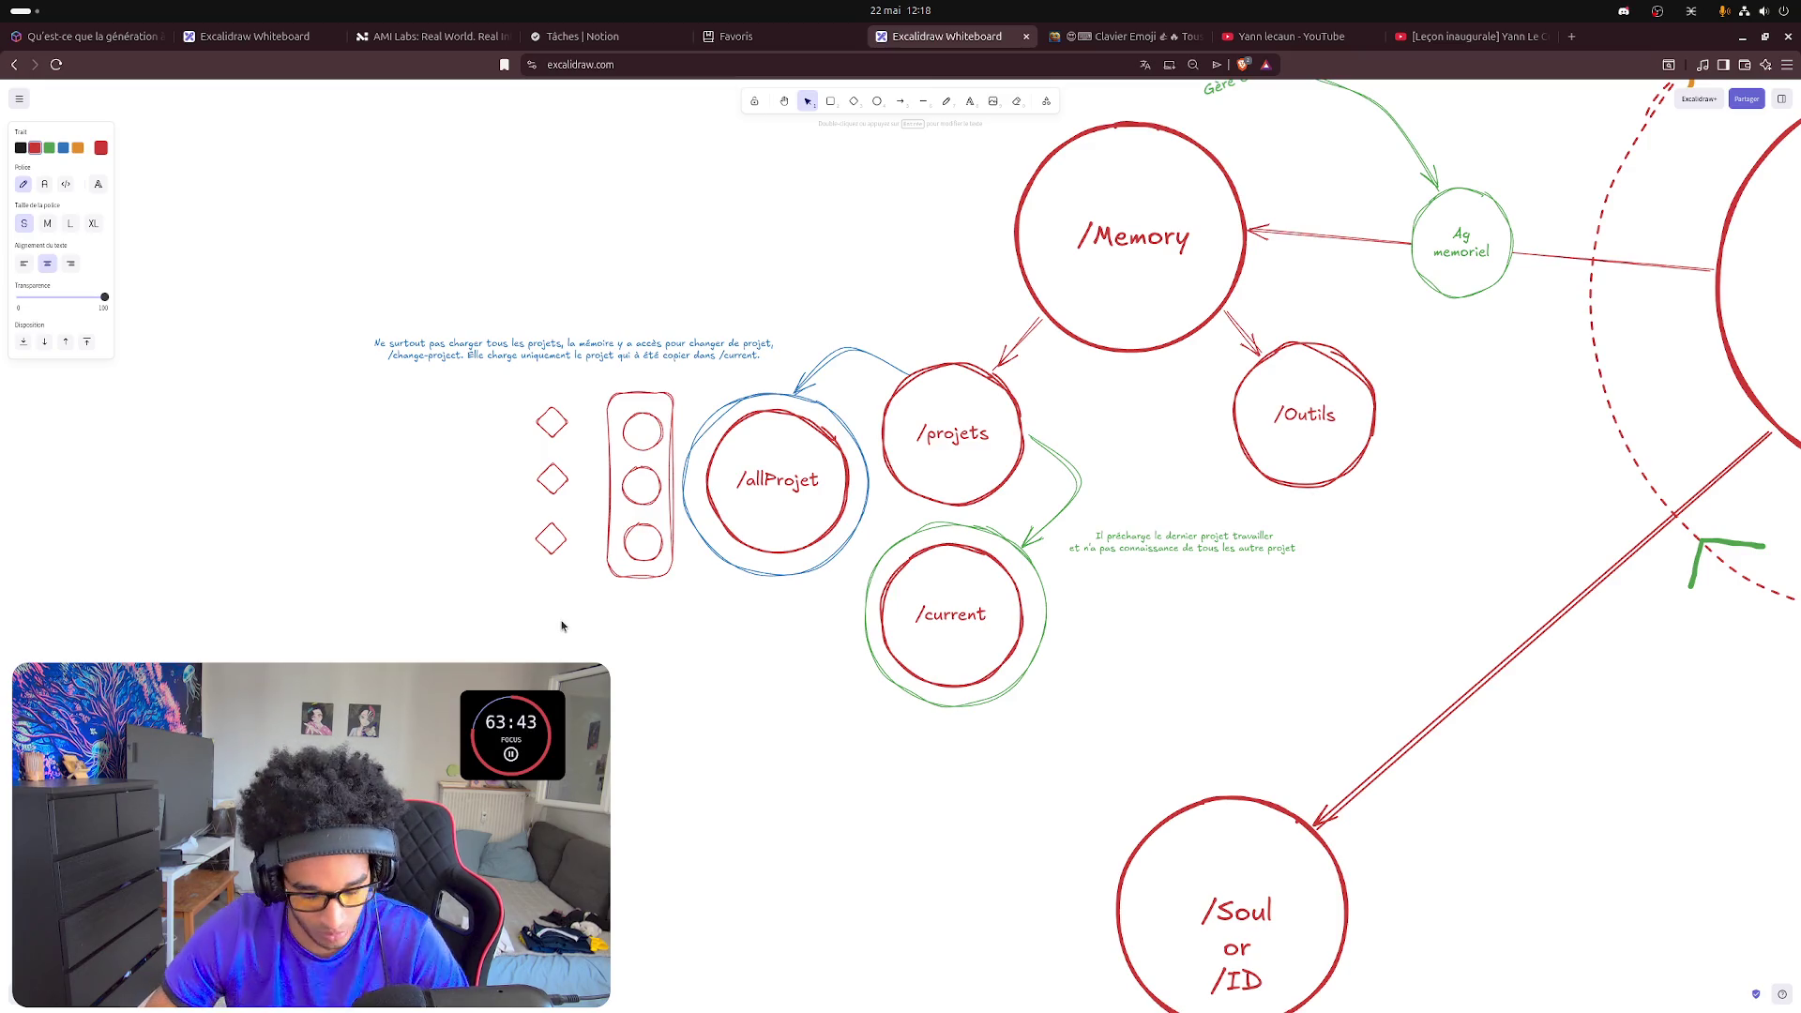
{"action": "type", "text": "errreur"}
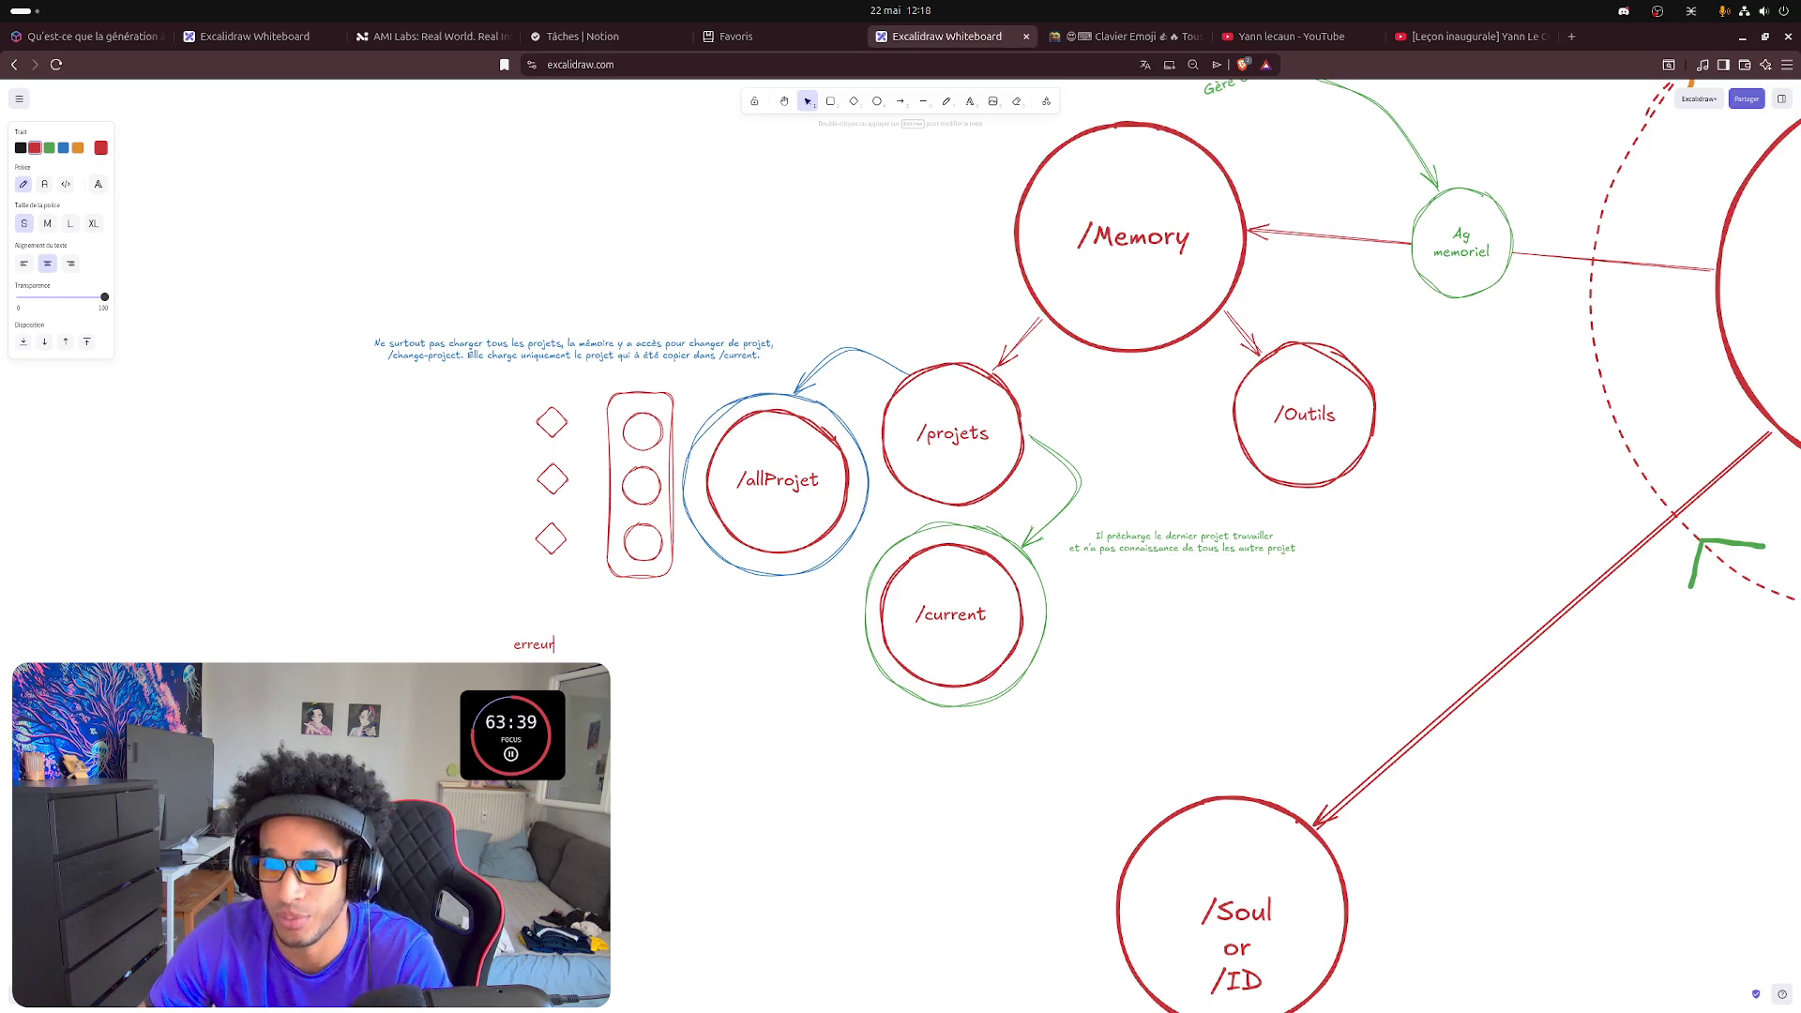
{"action": "type", "text": "s"}
{"action": "key", "text": "Escape"}
{"action": "left_click_drag", "start_coordinate": [532, 646], "coordinate": [532, 595]}
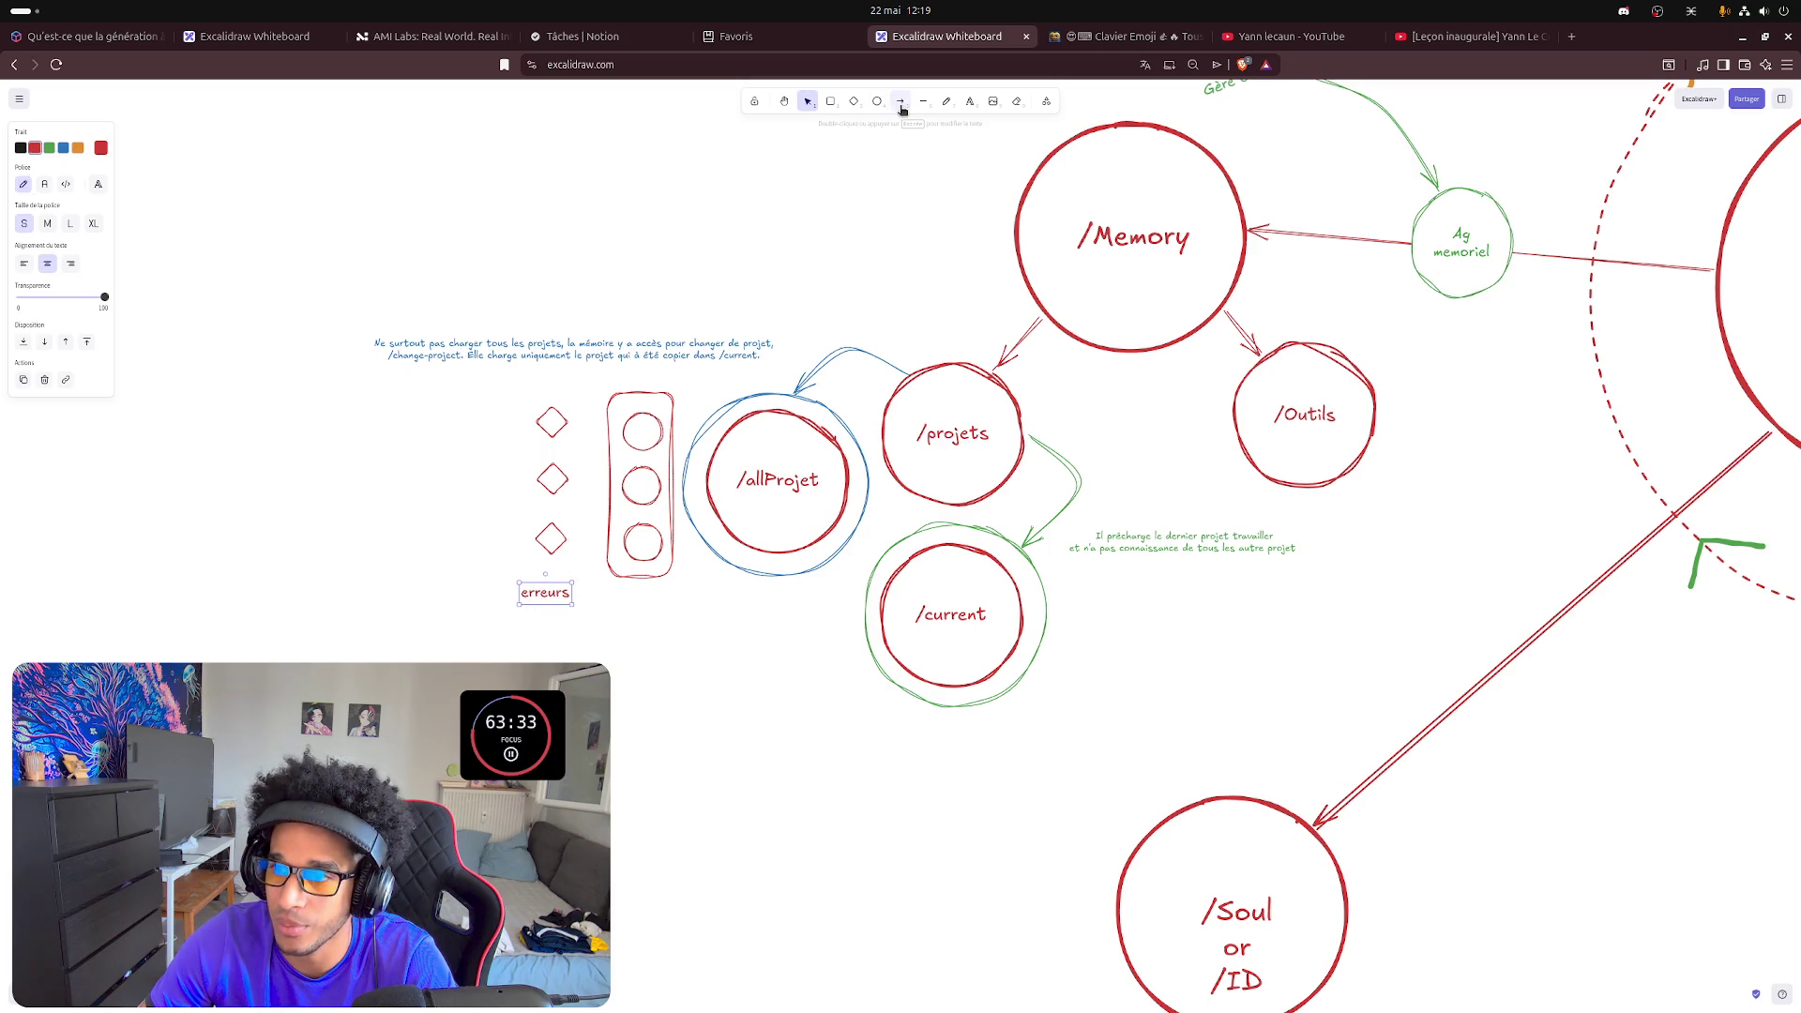
- Remove the box around the circles and relabel their caption to read 'projets'
{"action": "left_click", "coordinate": [636, 561]}
{"action": "key", "text": "Delete"}
{"action": "left_click", "coordinate": [563, 602]}
{"action": "left_click_drag", "start_coordinate": [642, 606], "coordinate": [634, 592]}
{"action": "double_click", "coordinate": [635, 593]}
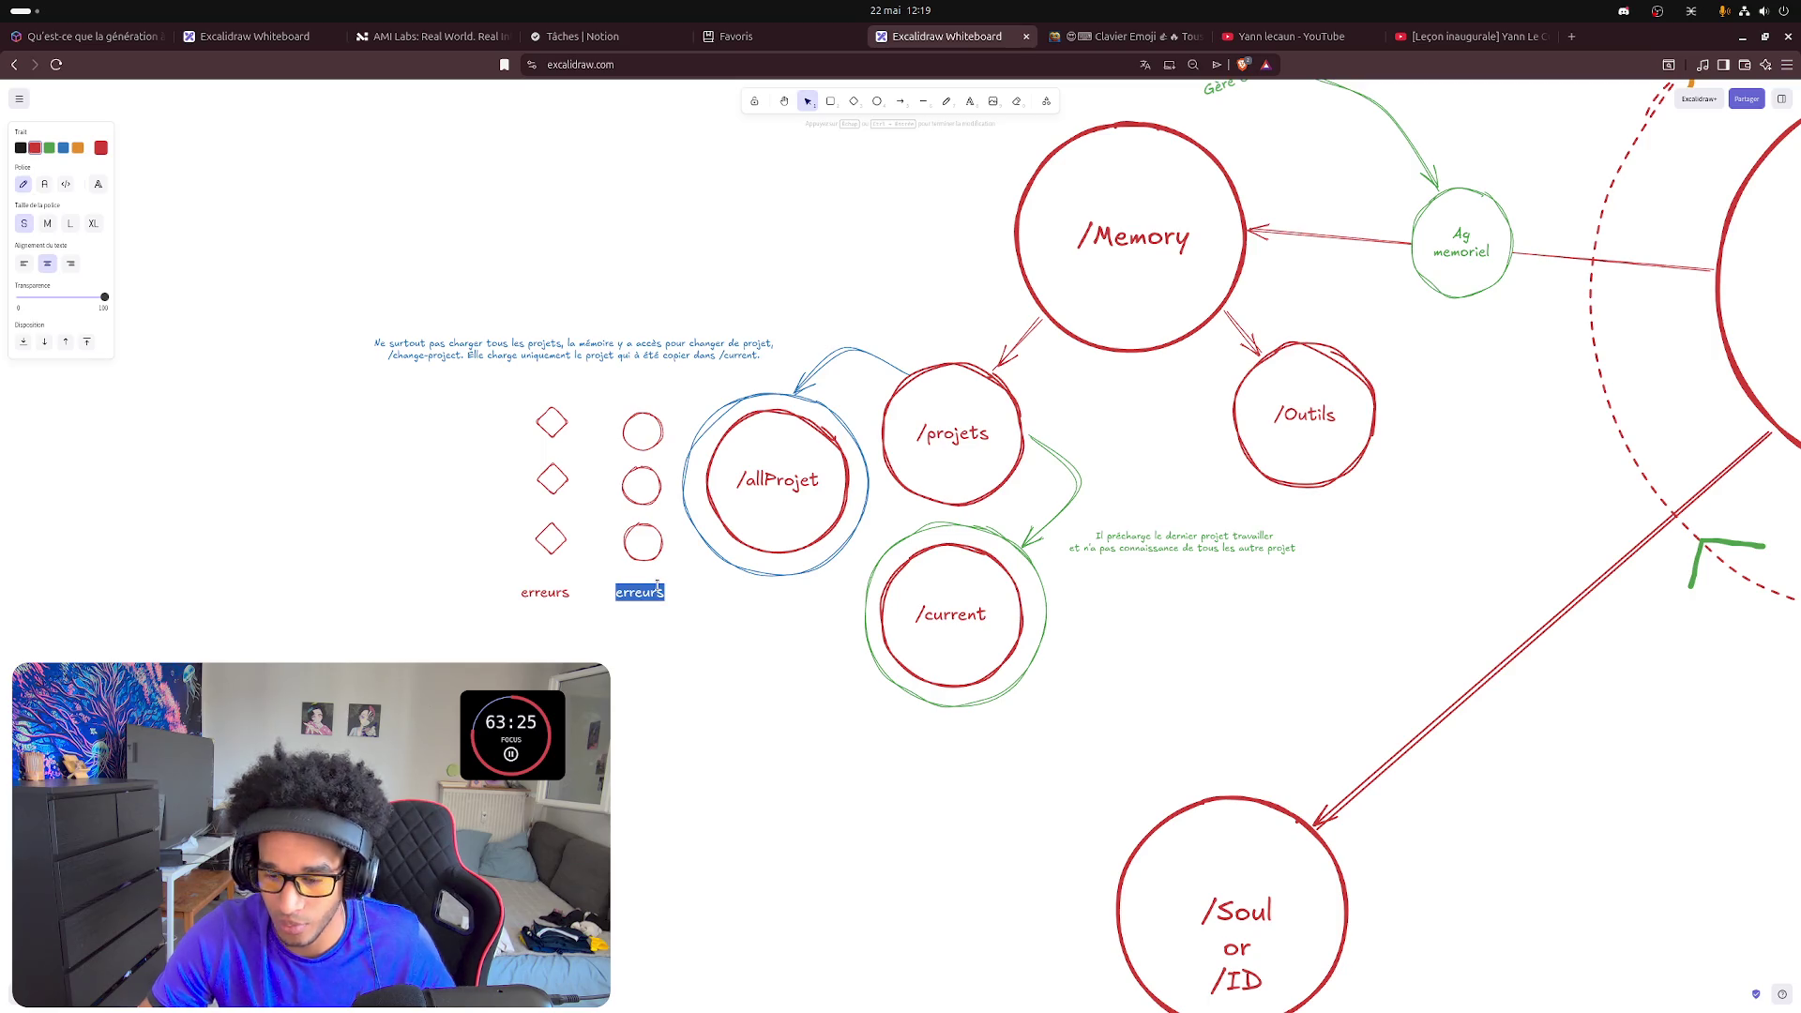
{"action": "type", "text": "projets"}
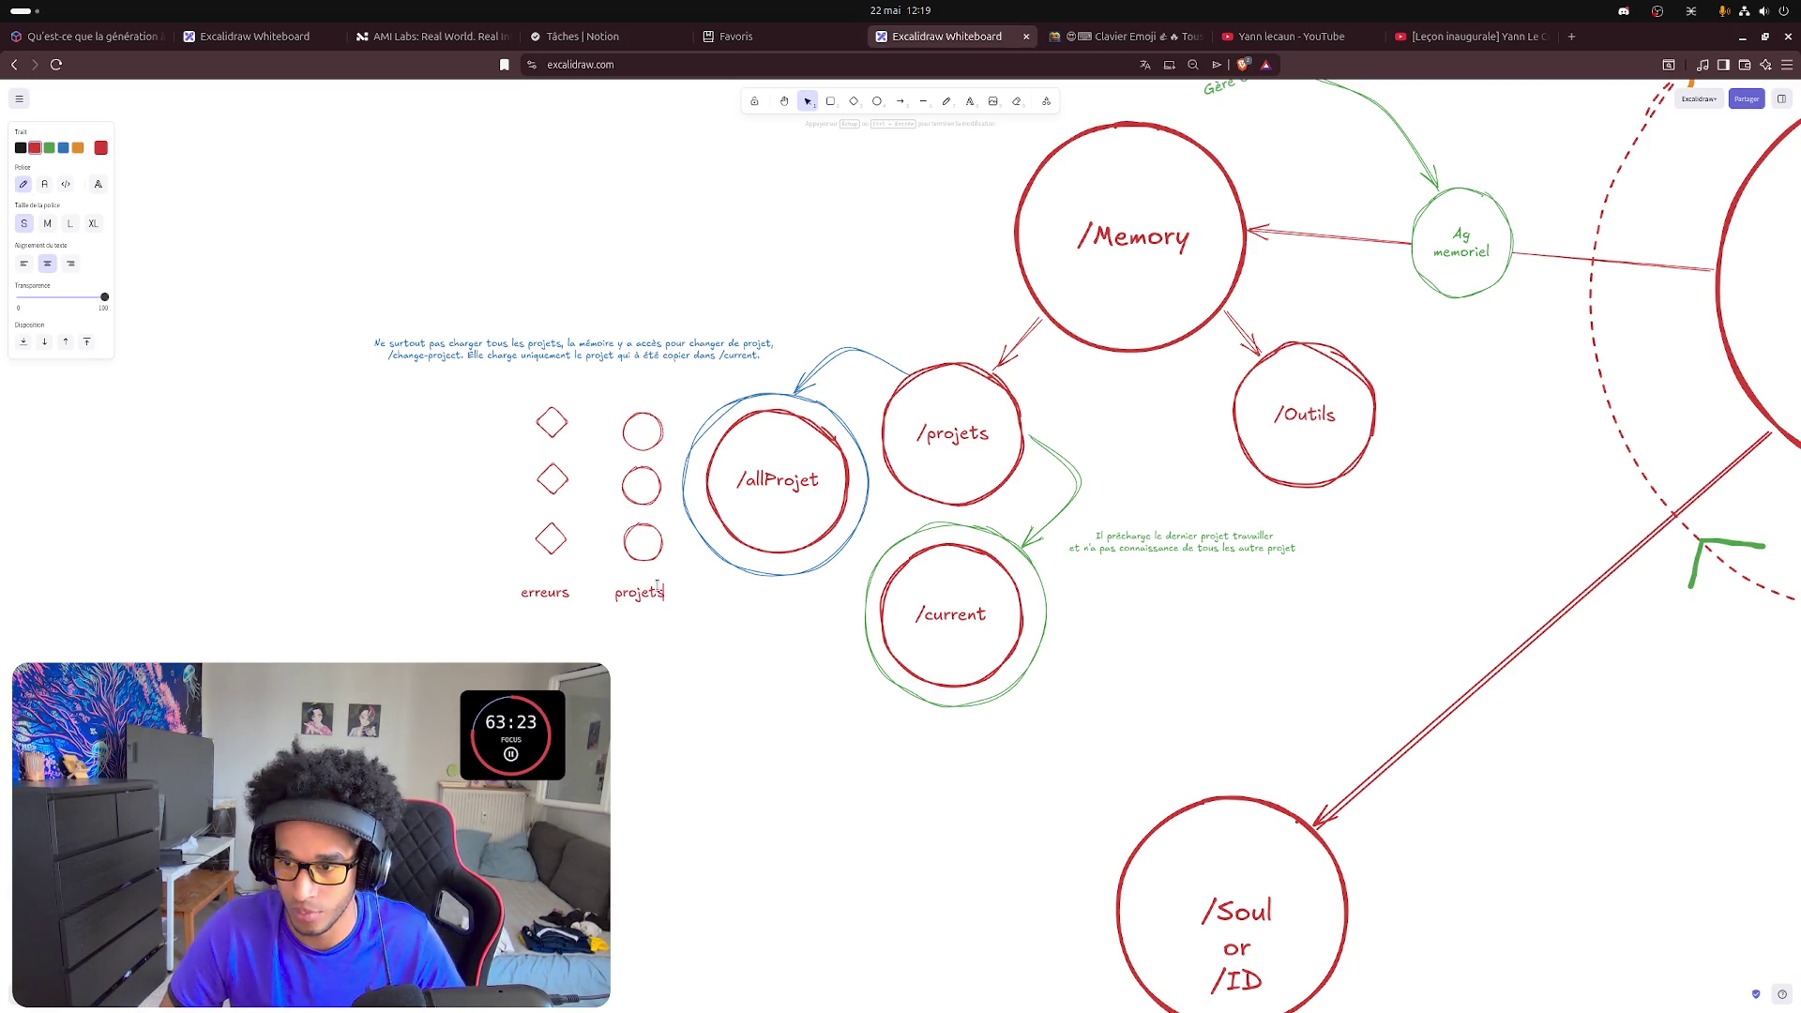
{"action": "left_click", "coordinate": [680, 707]}
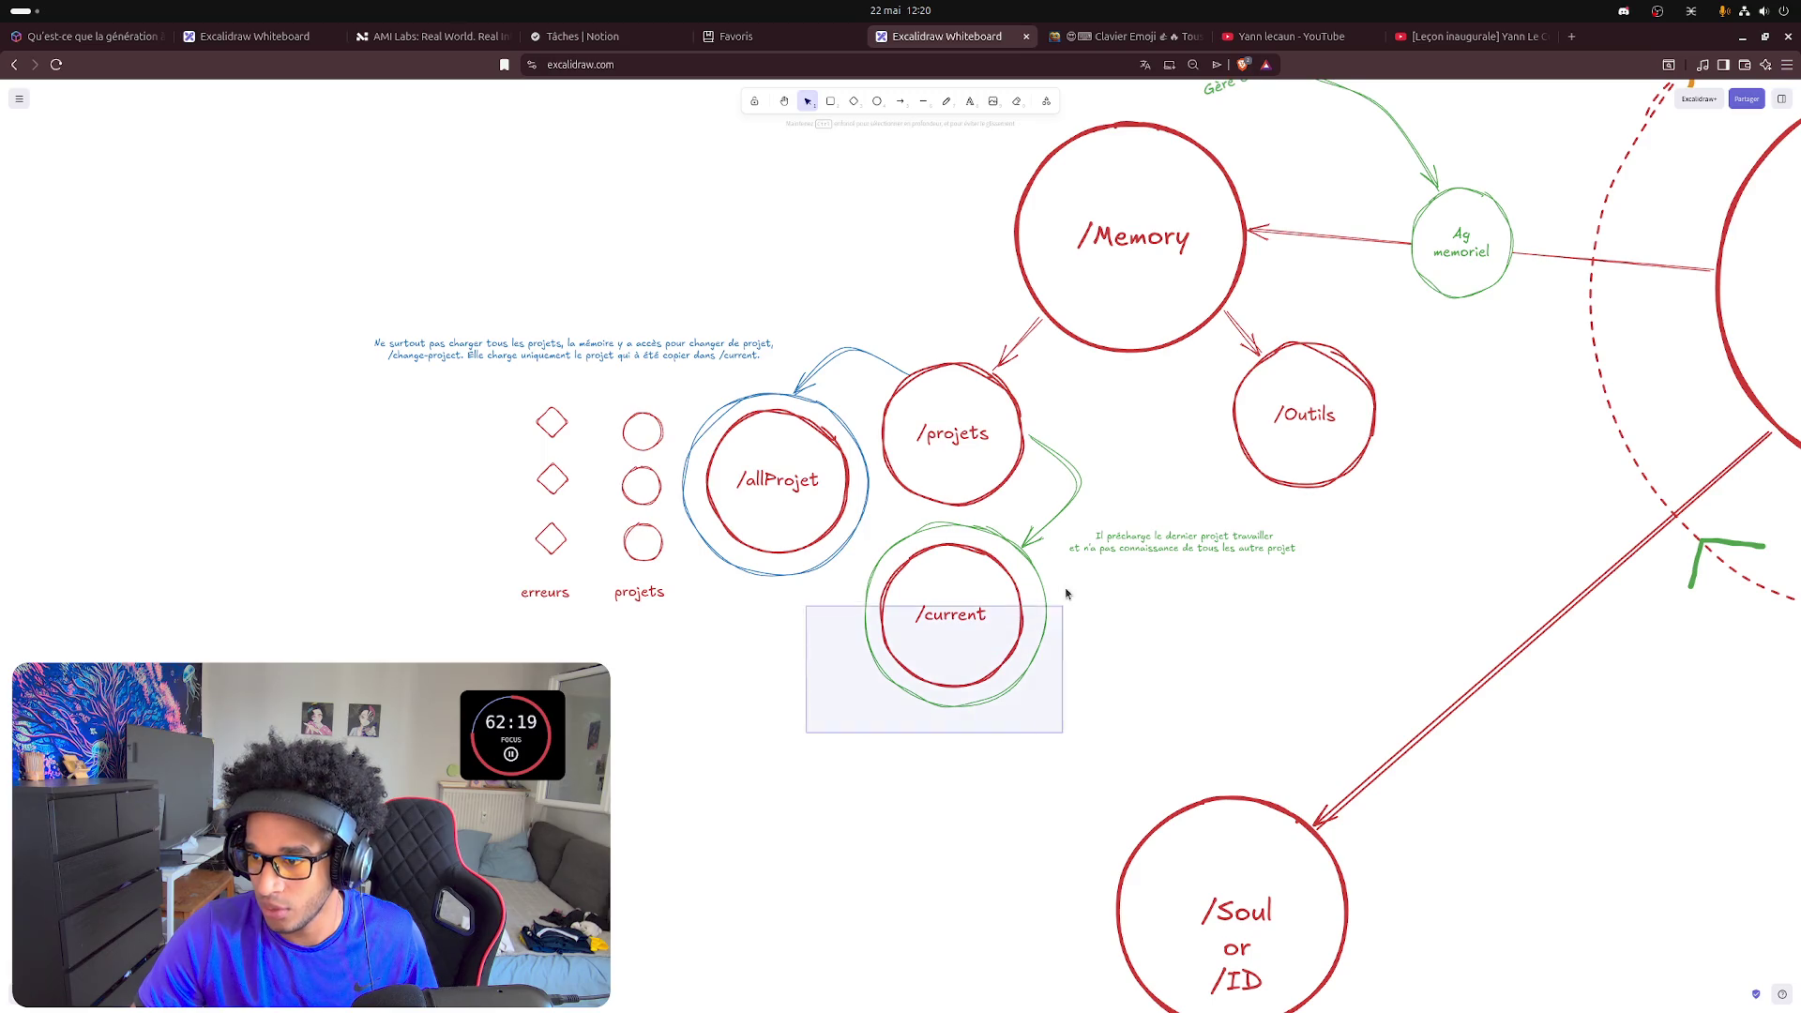
- Move /current down-right and lift the green current-project note above it
{"action": "left_click_drag", "start_coordinate": [805, 732], "coordinate": [1066, 515]}
{"action": "left_click_drag", "start_coordinate": [990, 611], "coordinate": [1076, 659]}
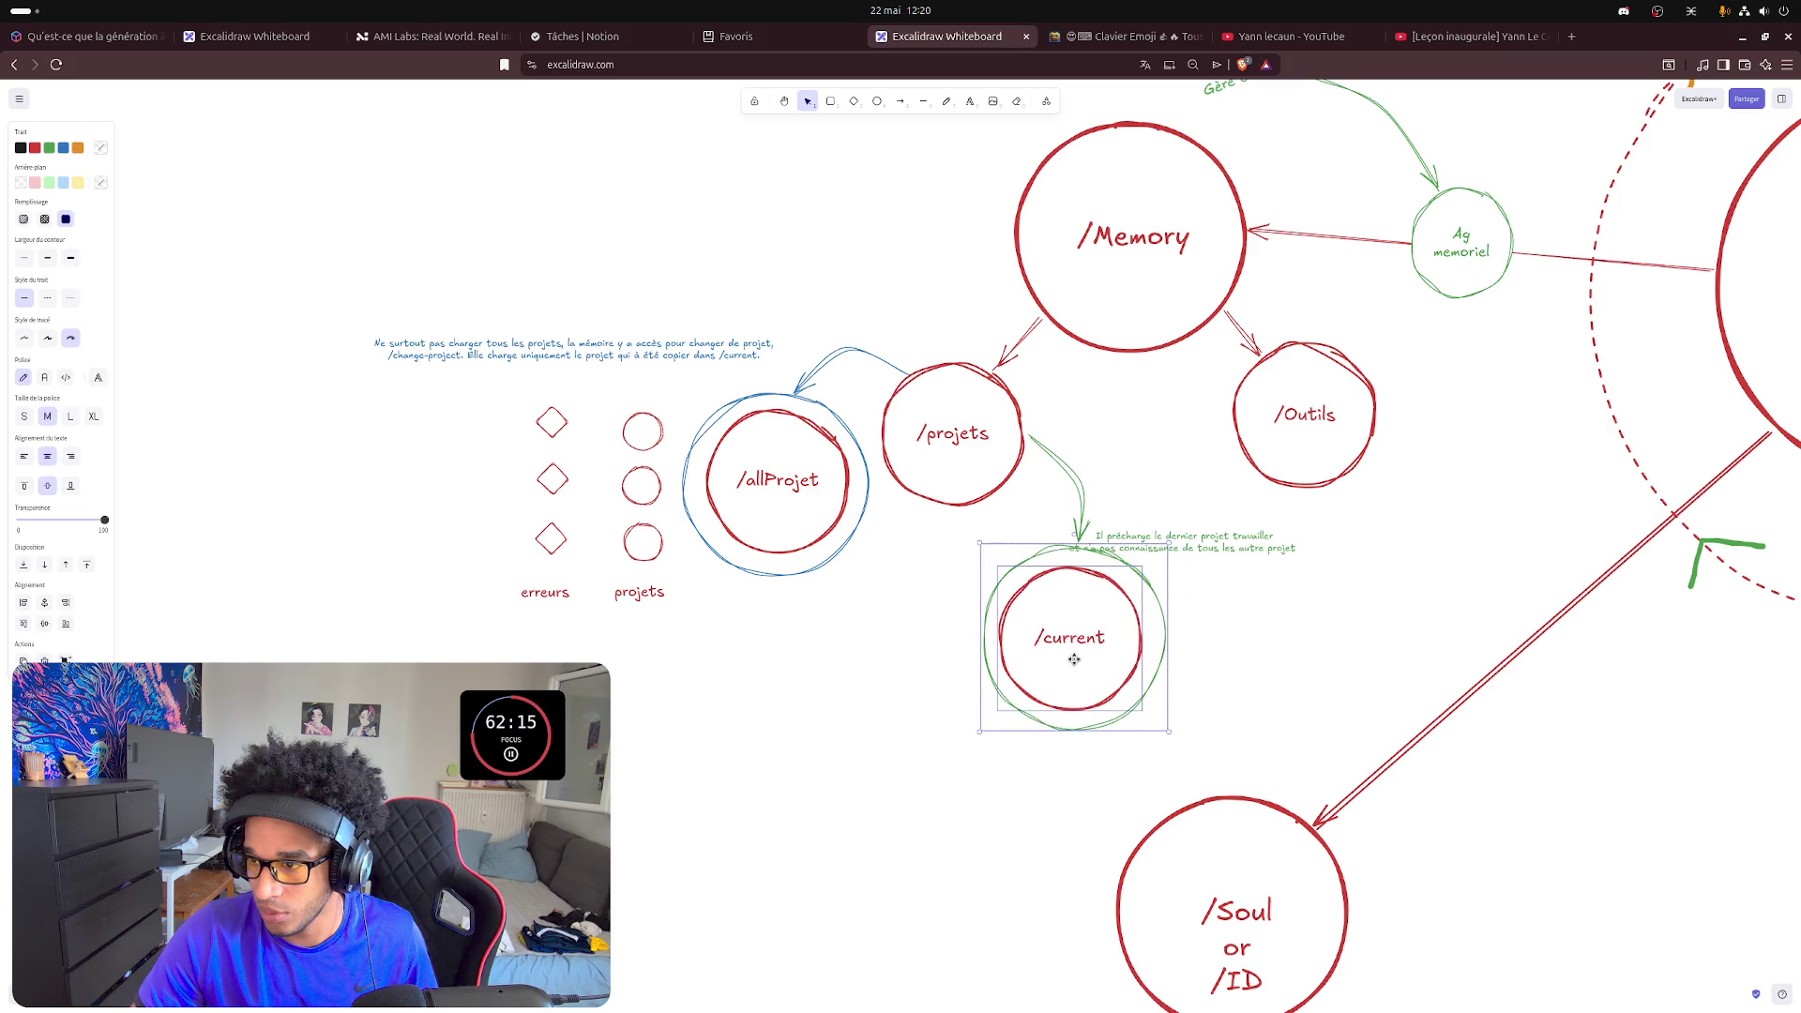
{"action": "left_click", "coordinate": [1347, 643]}
{"action": "left_click_drag", "start_coordinate": [1197, 552], "coordinate": [1211, 512]}
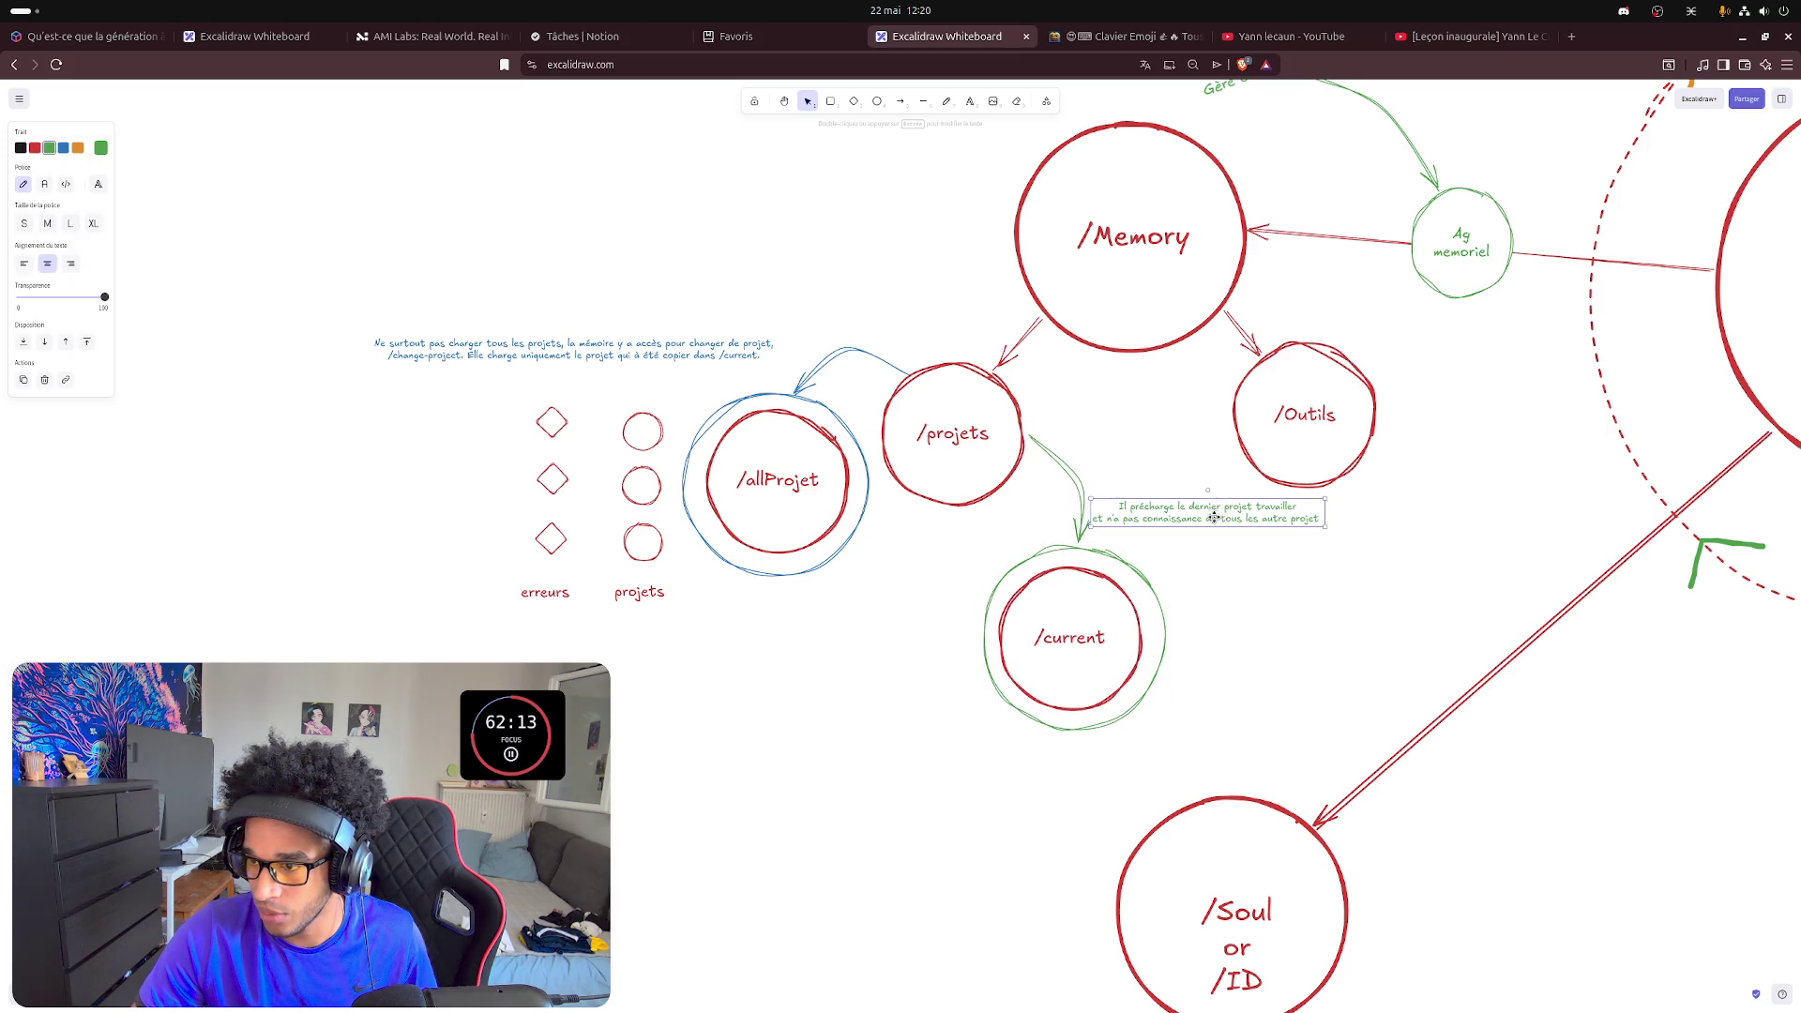
{"action": "left_click", "coordinate": [1228, 642]}
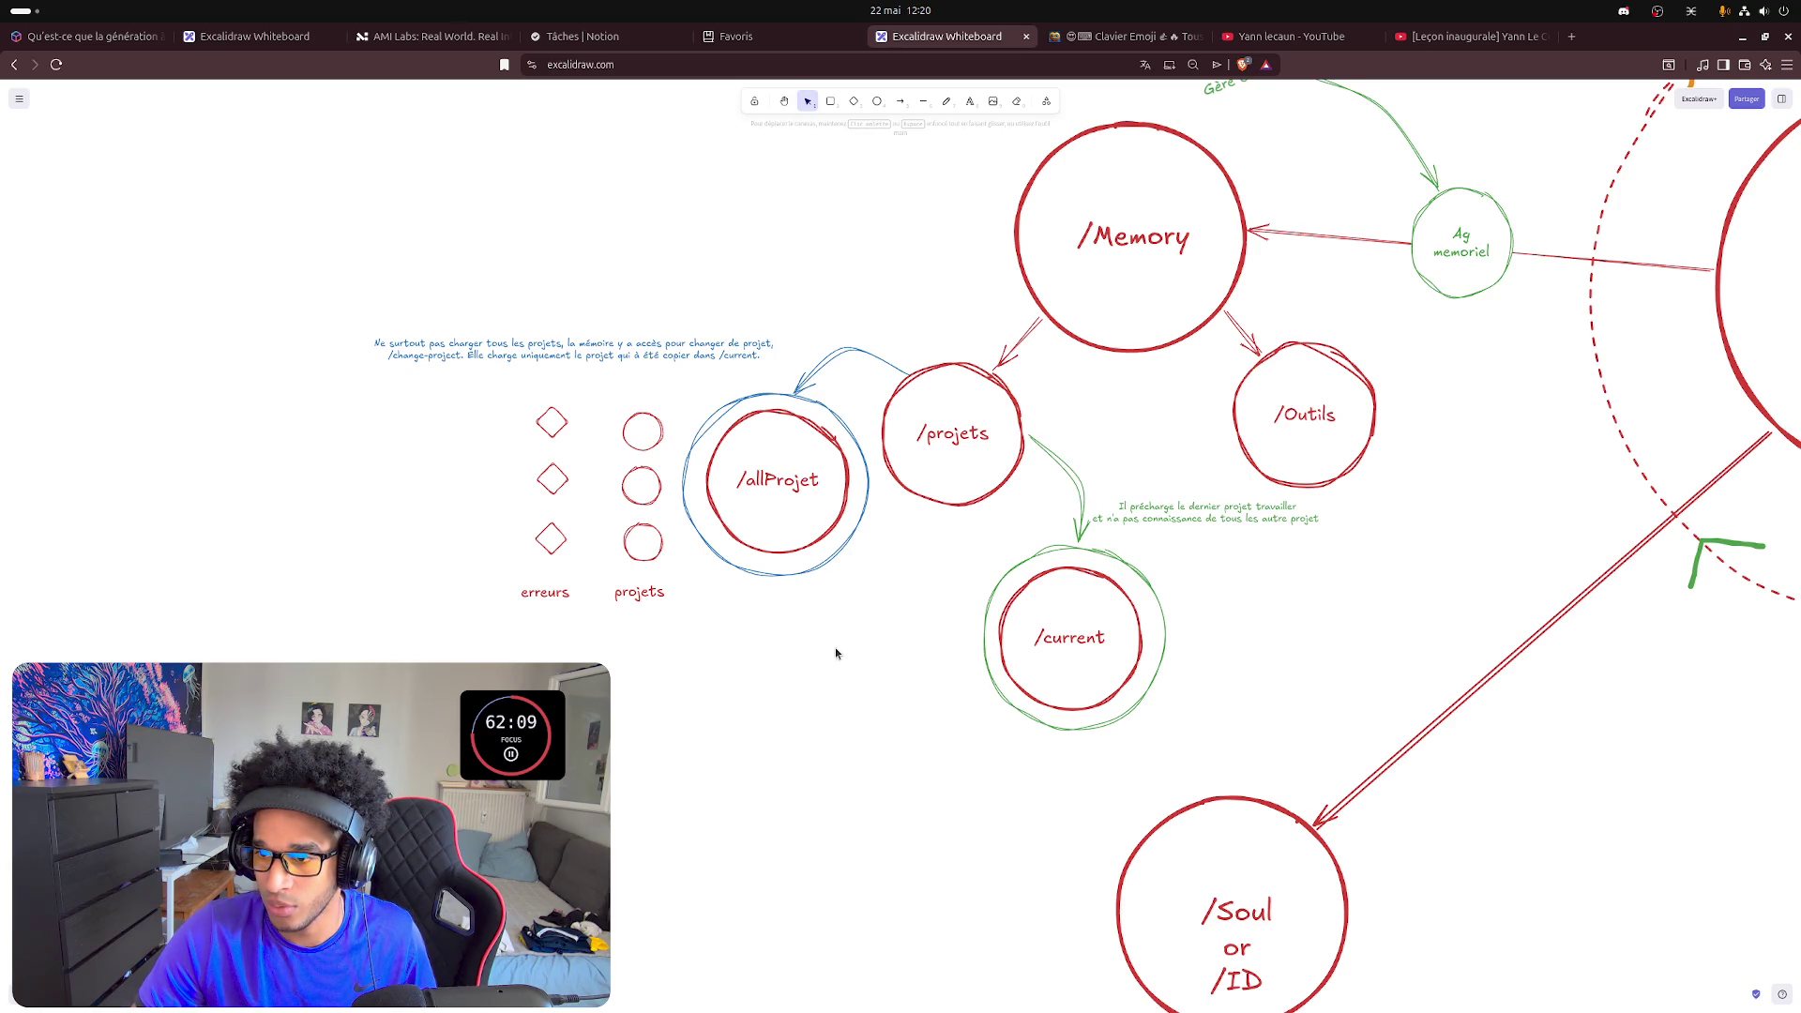
- Move /allProjet up-left and raise the blue note slightly
{"action": "left_click_drag", "start_coordinate": [897, 624], "coordinate": [661, 355]}
{"action": "left_click_drag", "start_coordinate": [772, 450], "coordinate": [747, 399]}
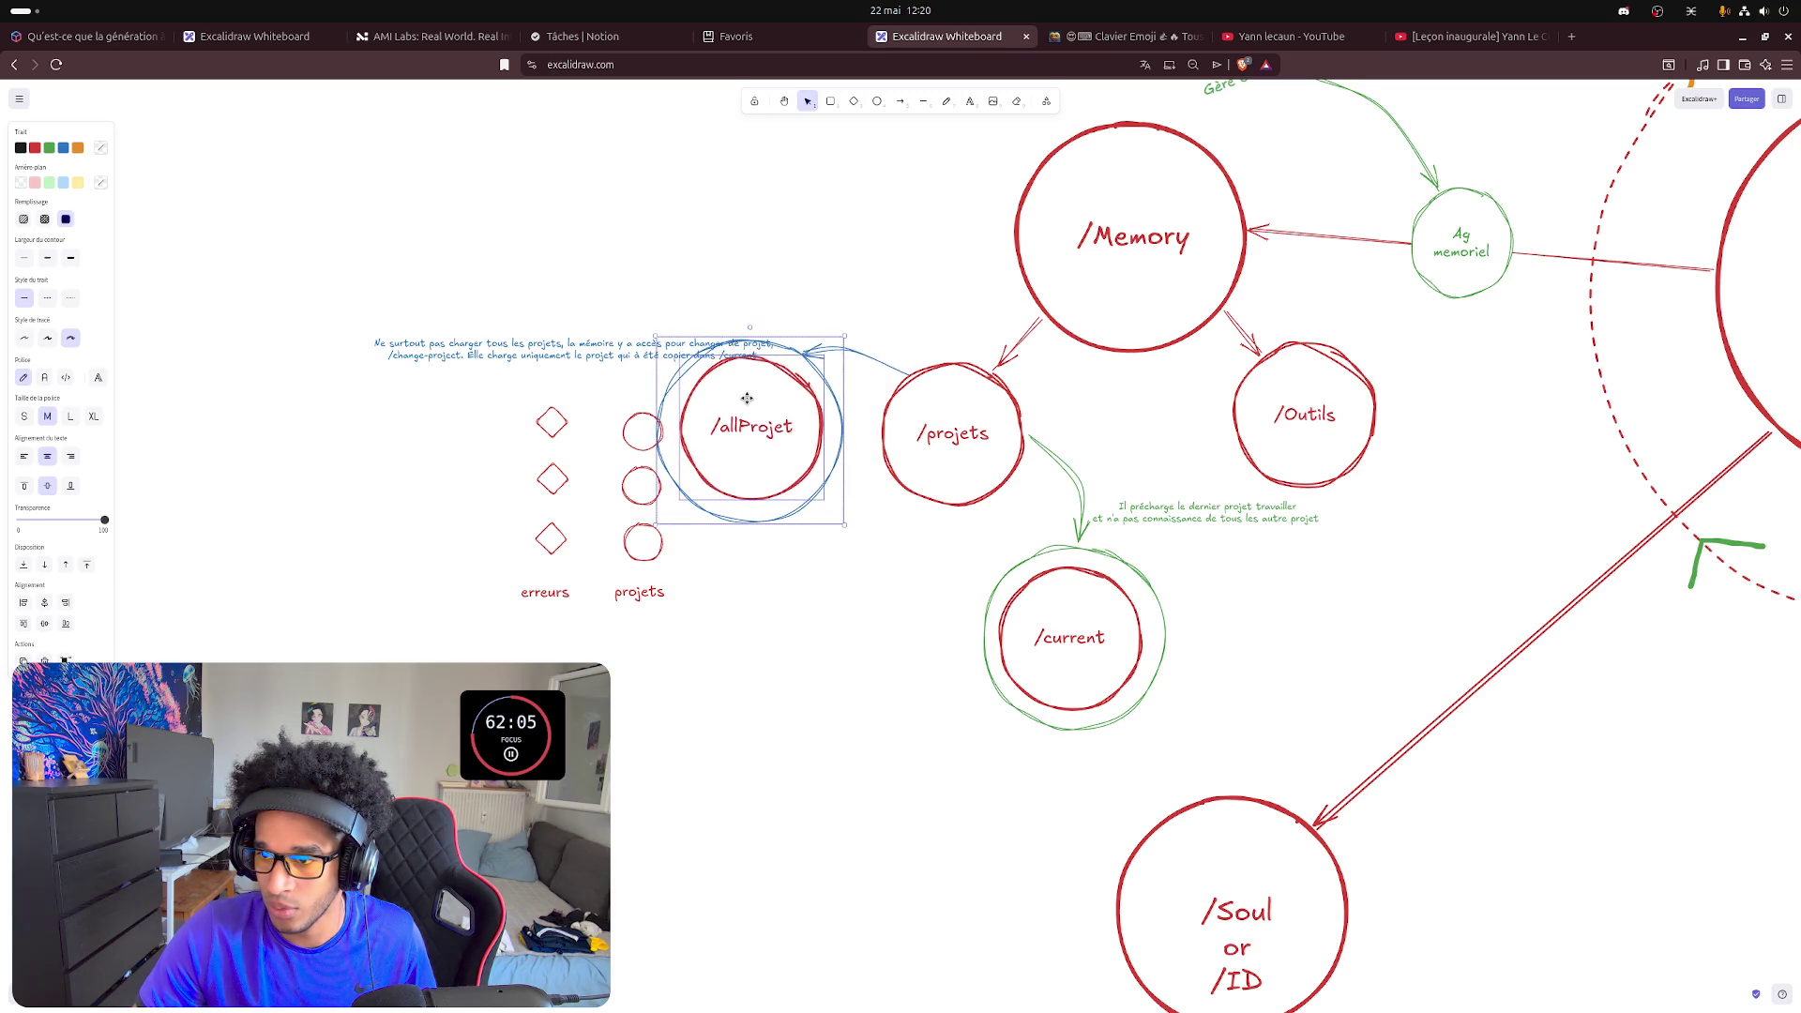
{"action": "left_click", "coordinate": [677, 494]}
{"action": "left_click_drag", "start_coordinate": [556, 345], "coordinate": [556, 309]}
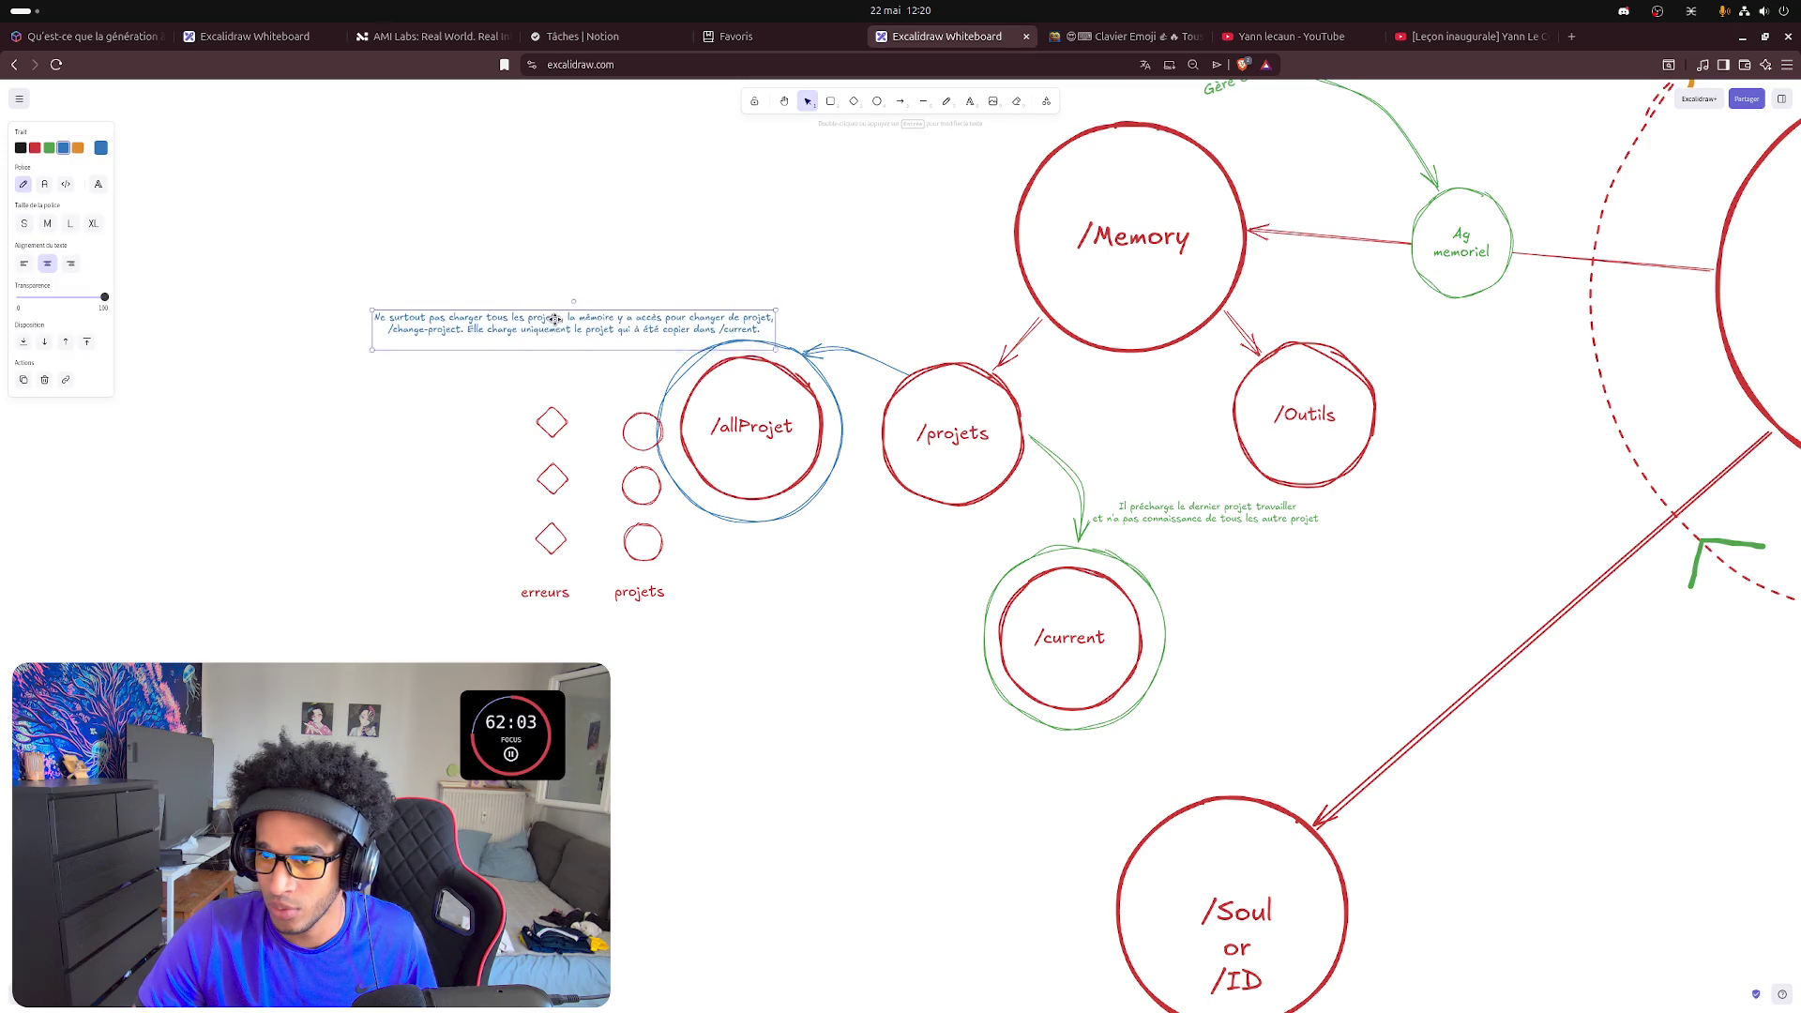
{"action": "left_click", "coordinate": [499, 422]}
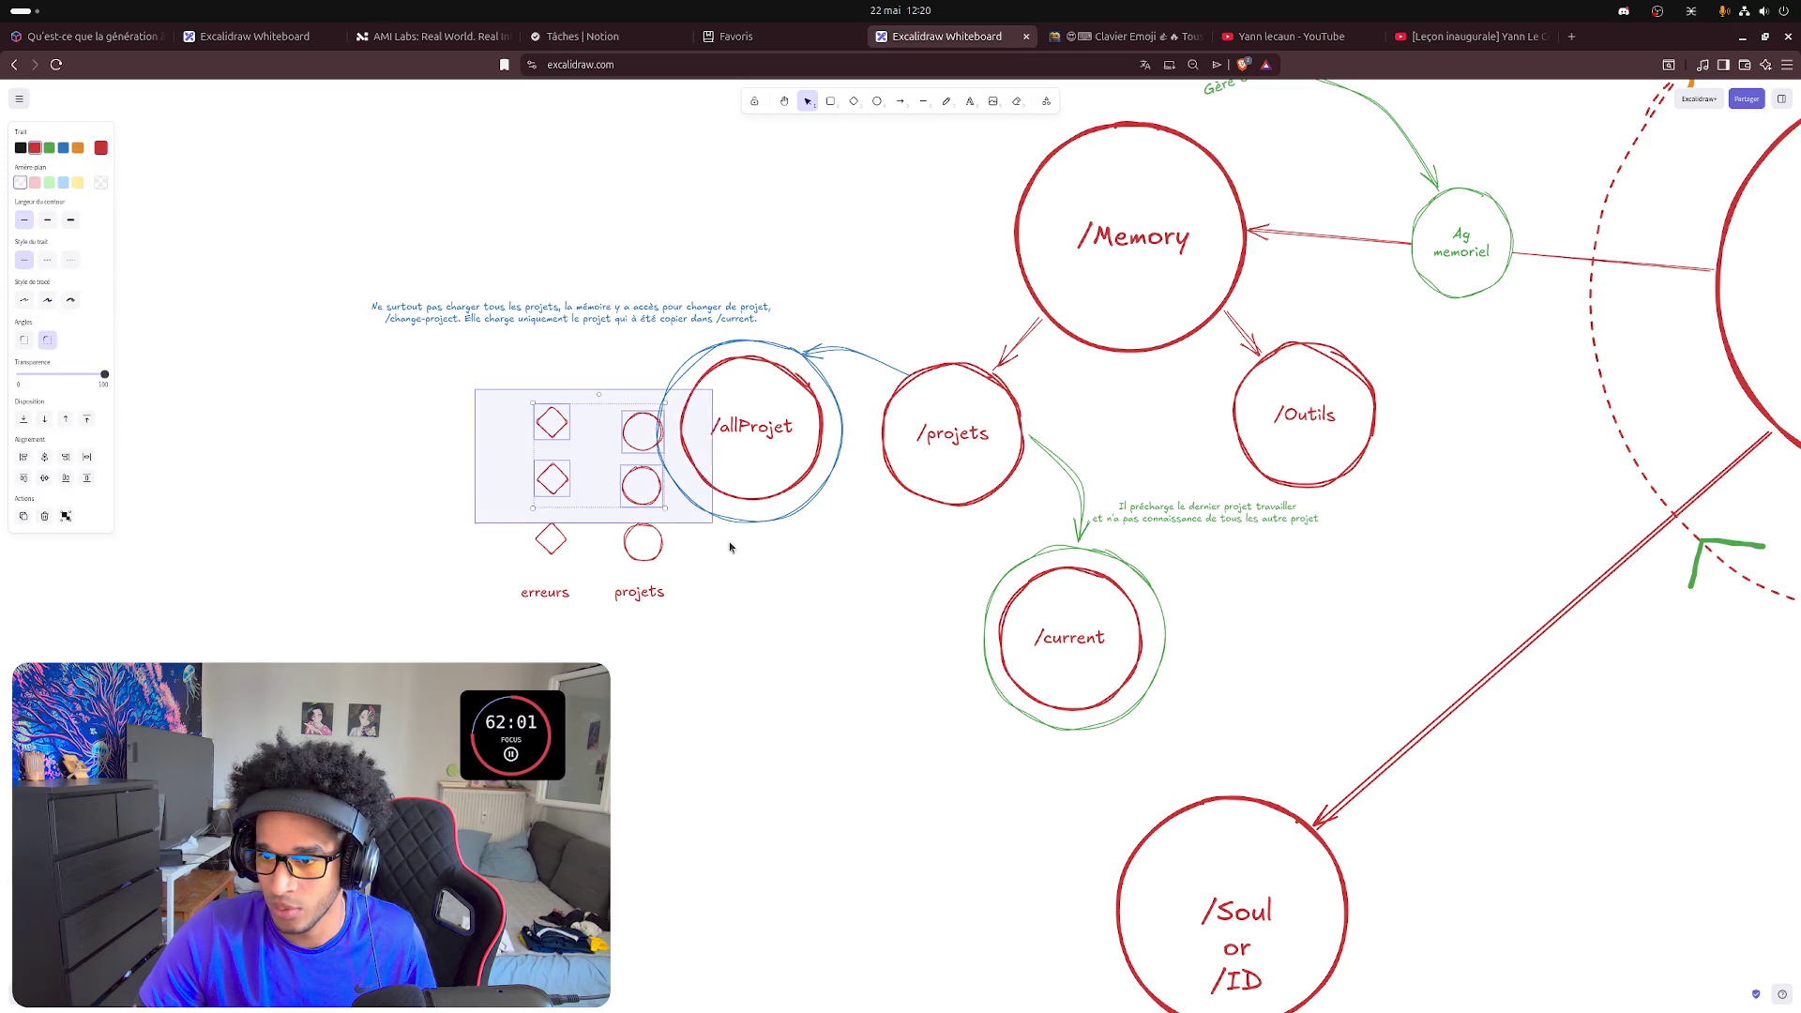
- Shift the erreurs/projets shape legend up and left, clear of the /allProjet ring
{"action": "left_click_drag", "start_coordinate": [469, 397], "coordinate": [724, 614]}
{"action": "left_click_drag", "start_coordinate": [633, 512], "coordinate": [593, 465]}
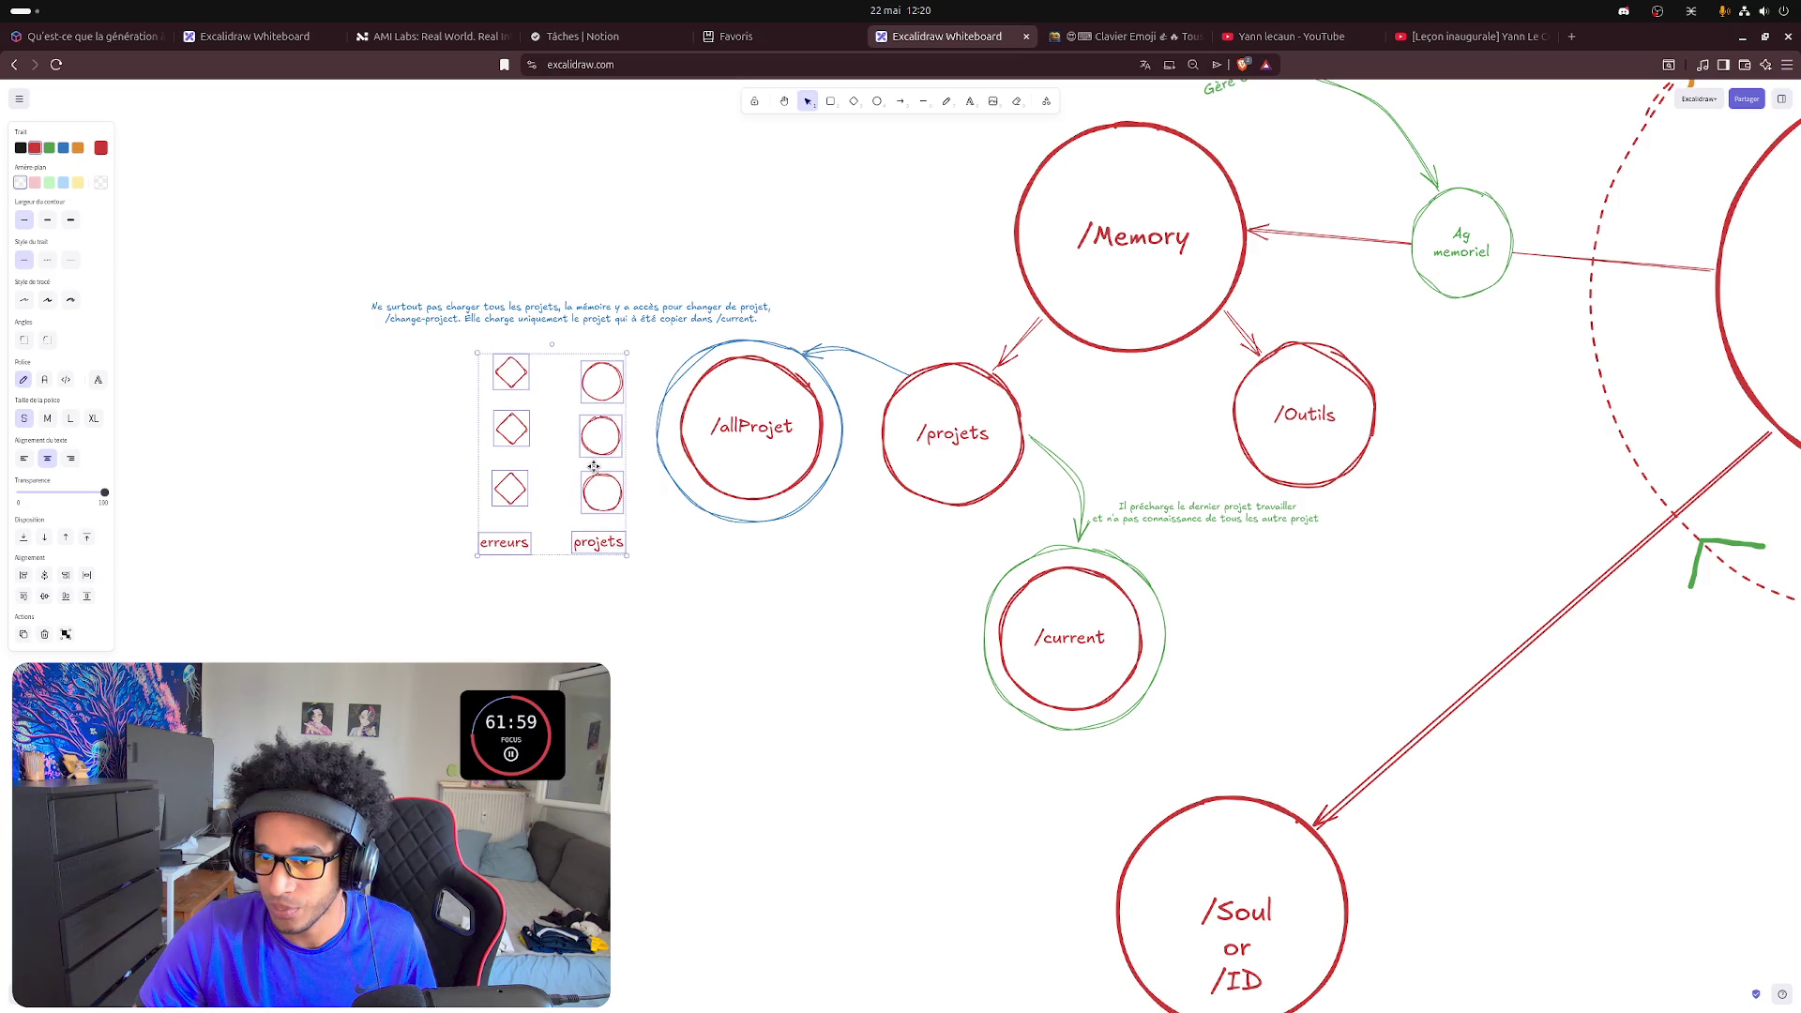
{"action": "left_click", "coordinate": [774, 666]}
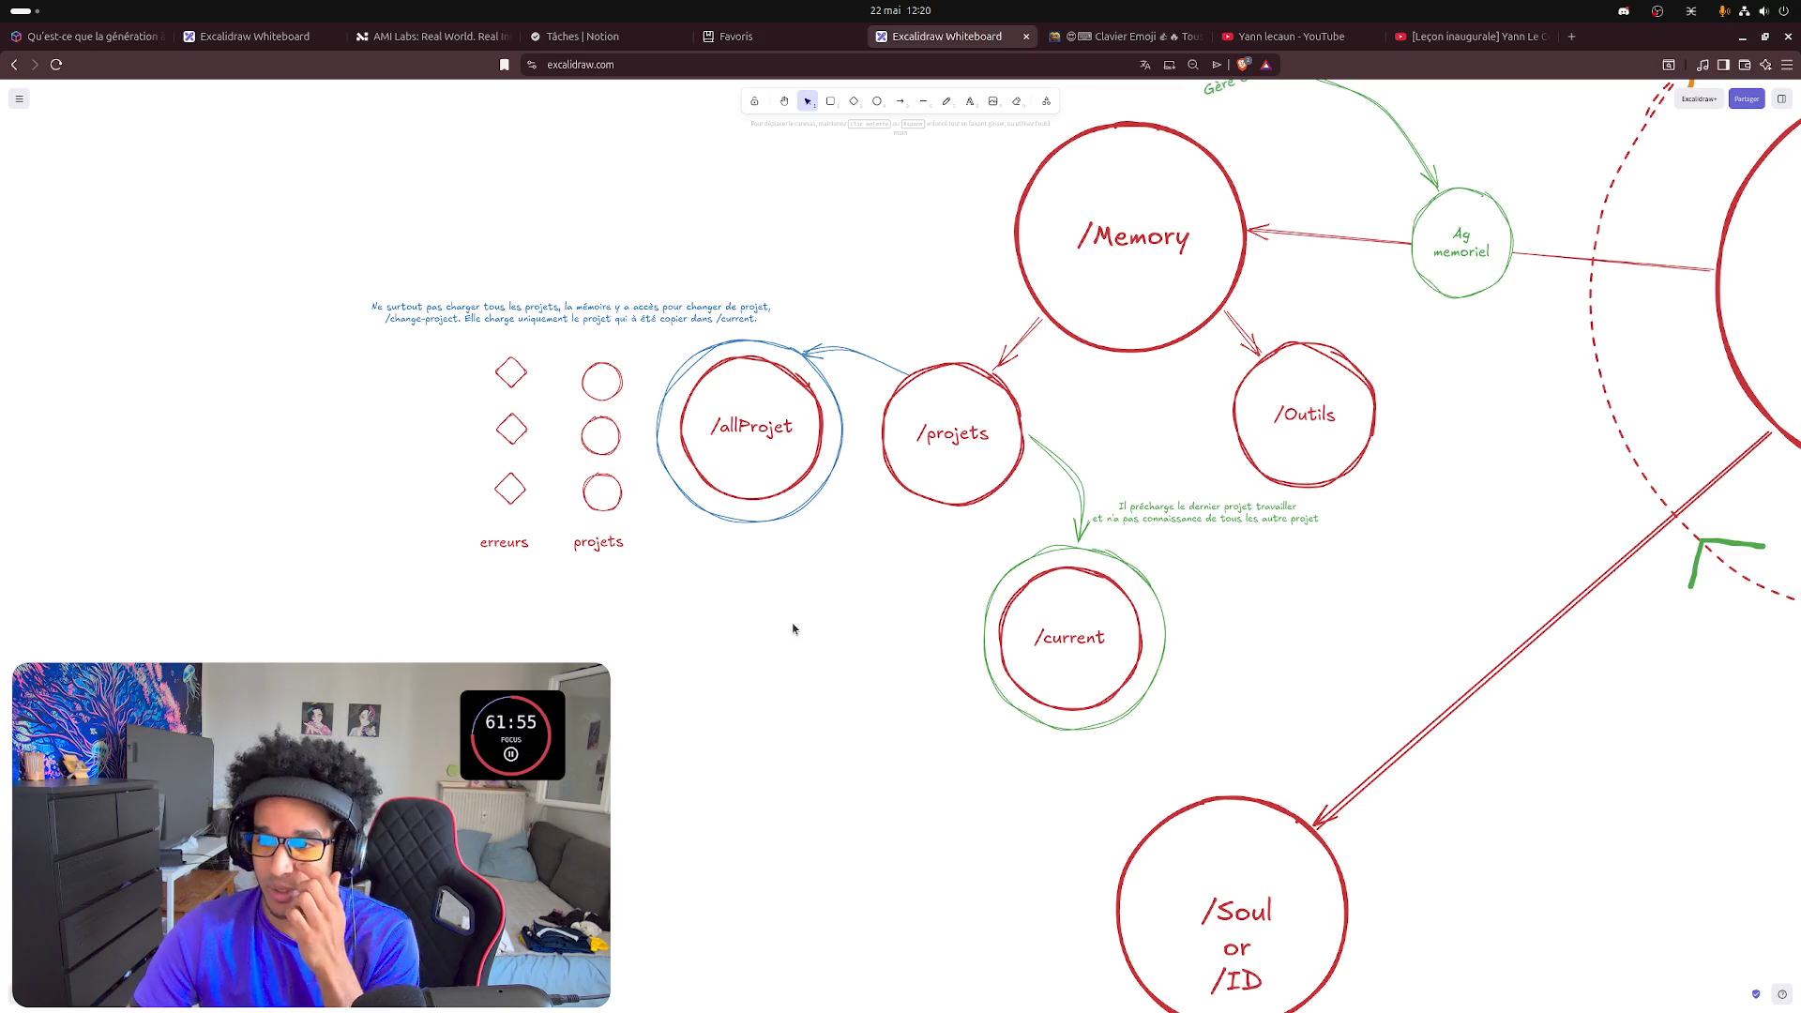
{"action": "left_click", "coordinate": [755, 503]}
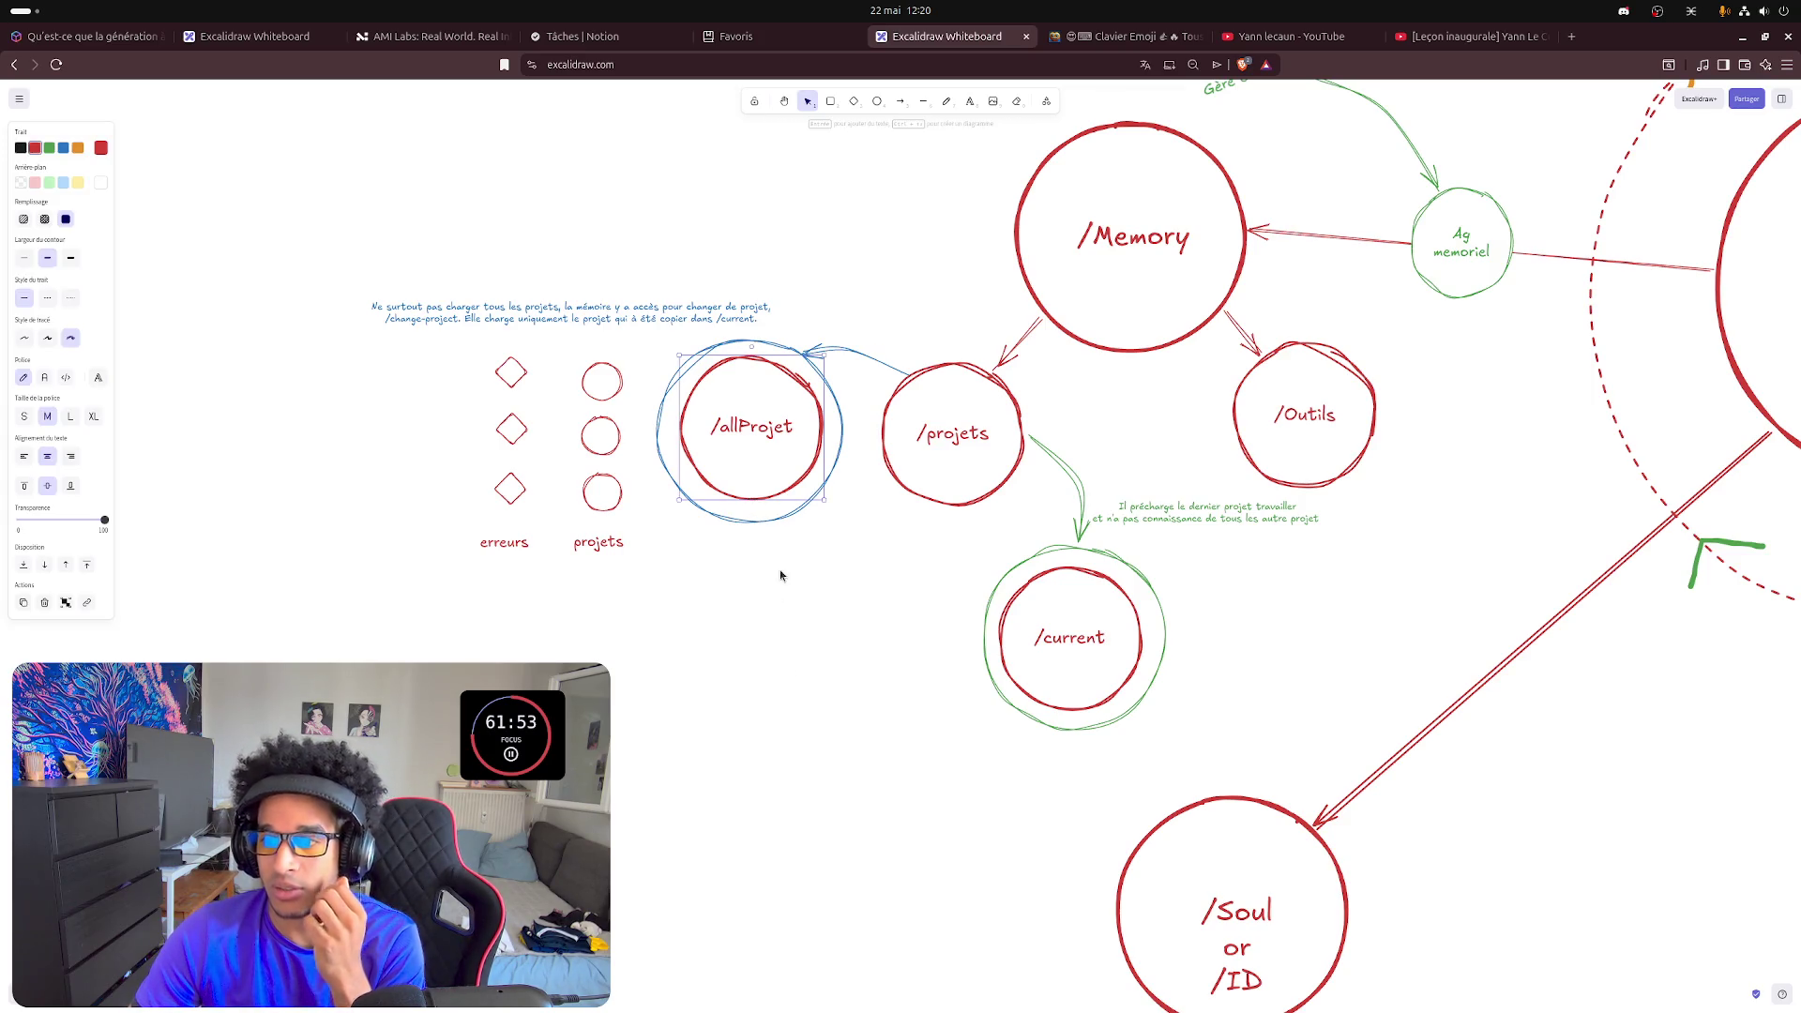
{"action": "left_click", "coordinate": [817, 731]}
{"action": "key", "text": "d"}
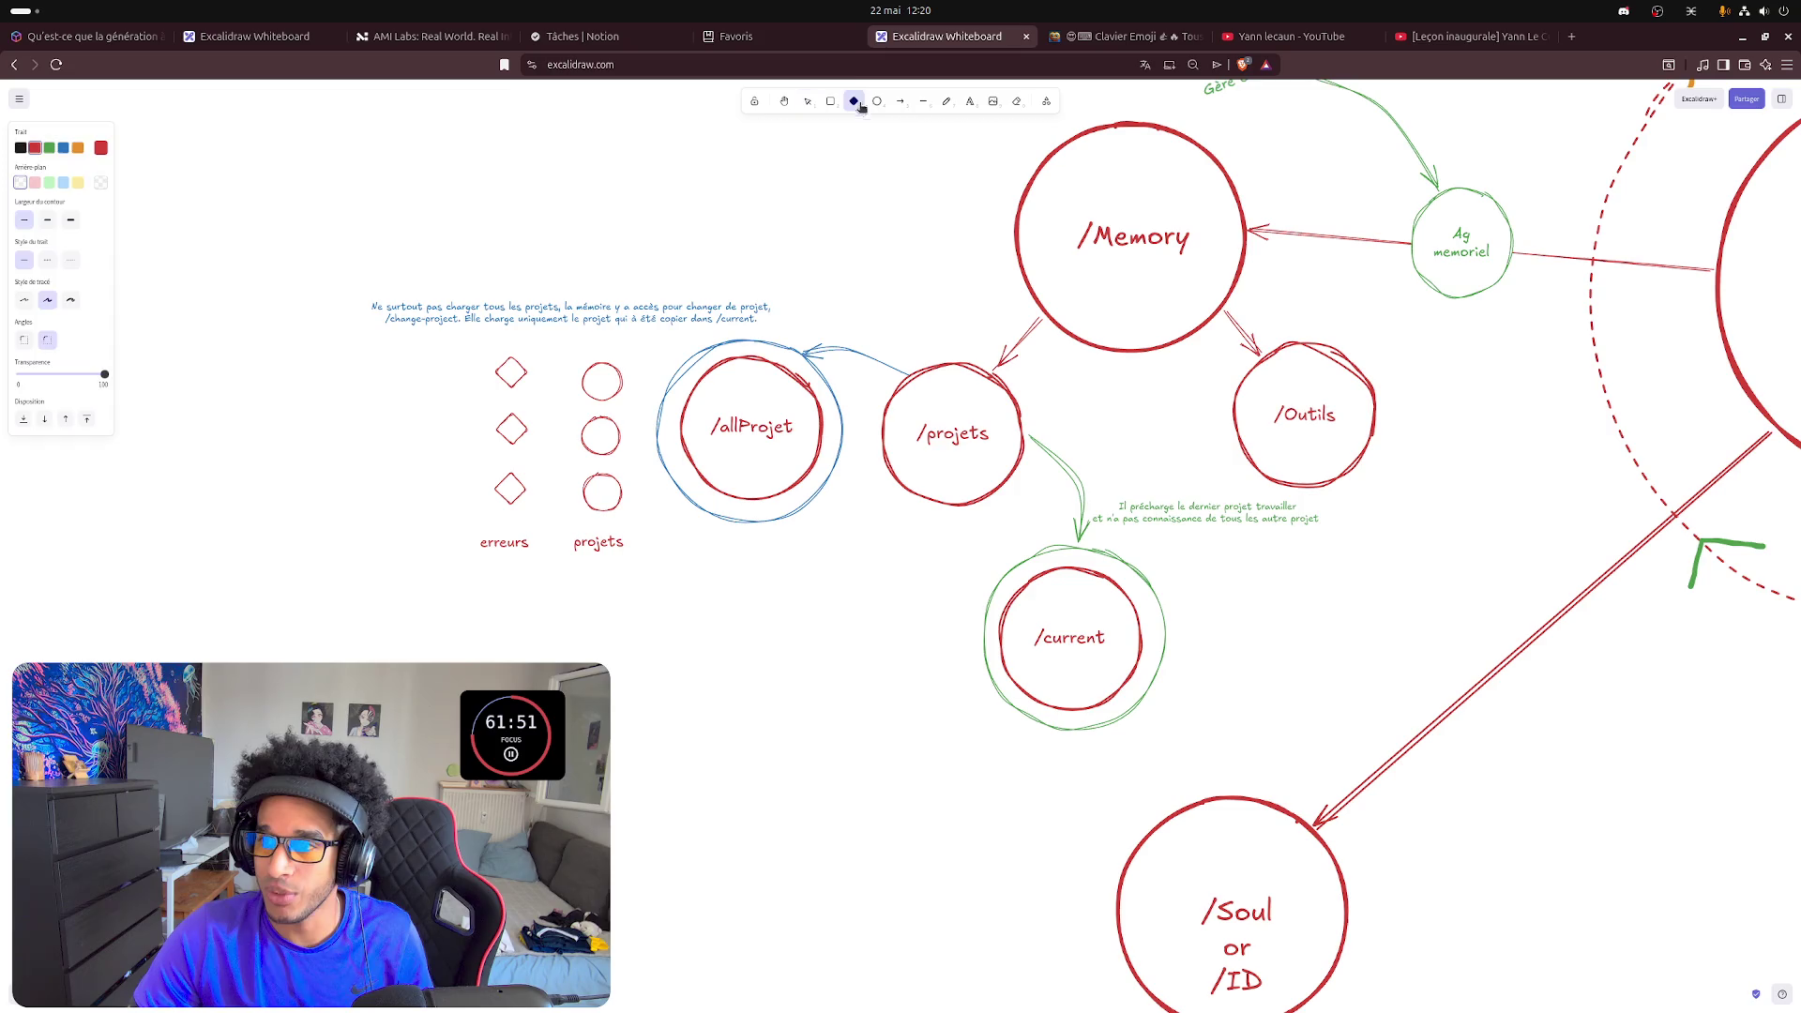
- Draw a red diamond below /allProjet and rotate it 45° into a tilted square beside /current
{"action": "left_click_drag", "start_coordinate": [816, 552], "coordinate": [944, 722]}
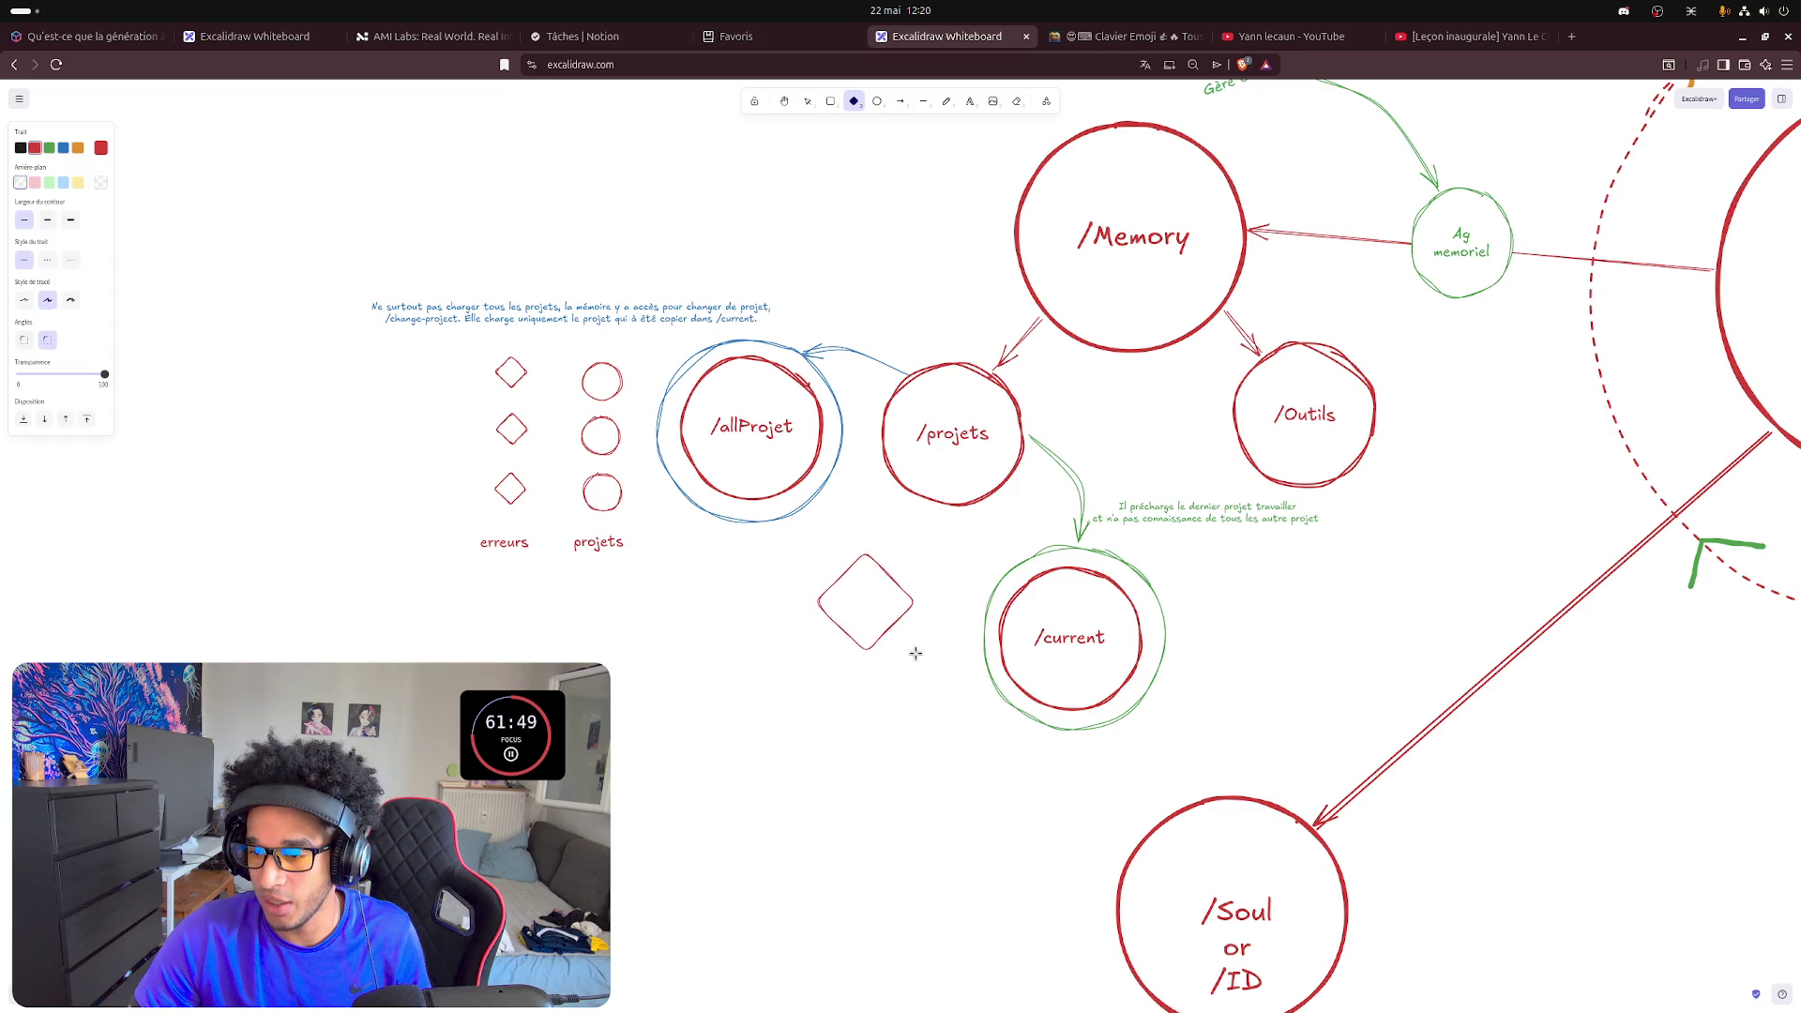
{"action": "left_click_drag", "start_coordinate": [923, 650], "coordinate": [882, 617]}
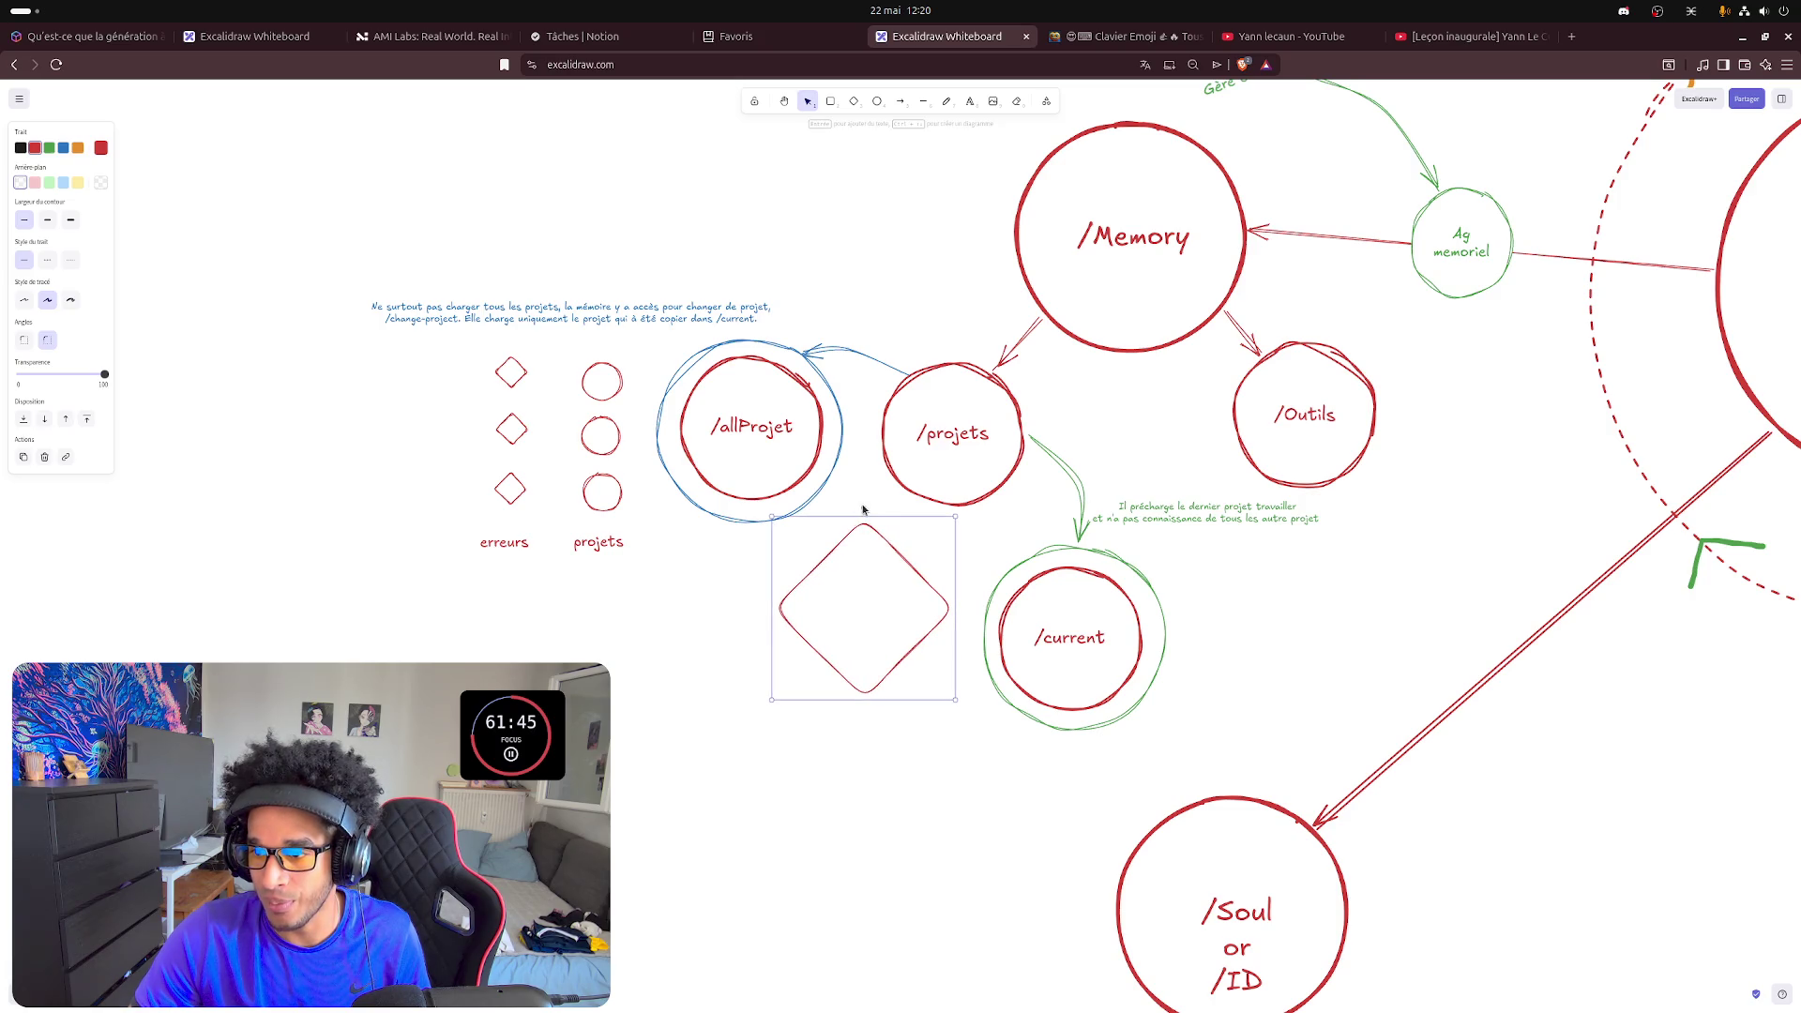
{"action": "left_click_drag", "start_coordinate": [863, 511], "coordinate": [917, 541]}
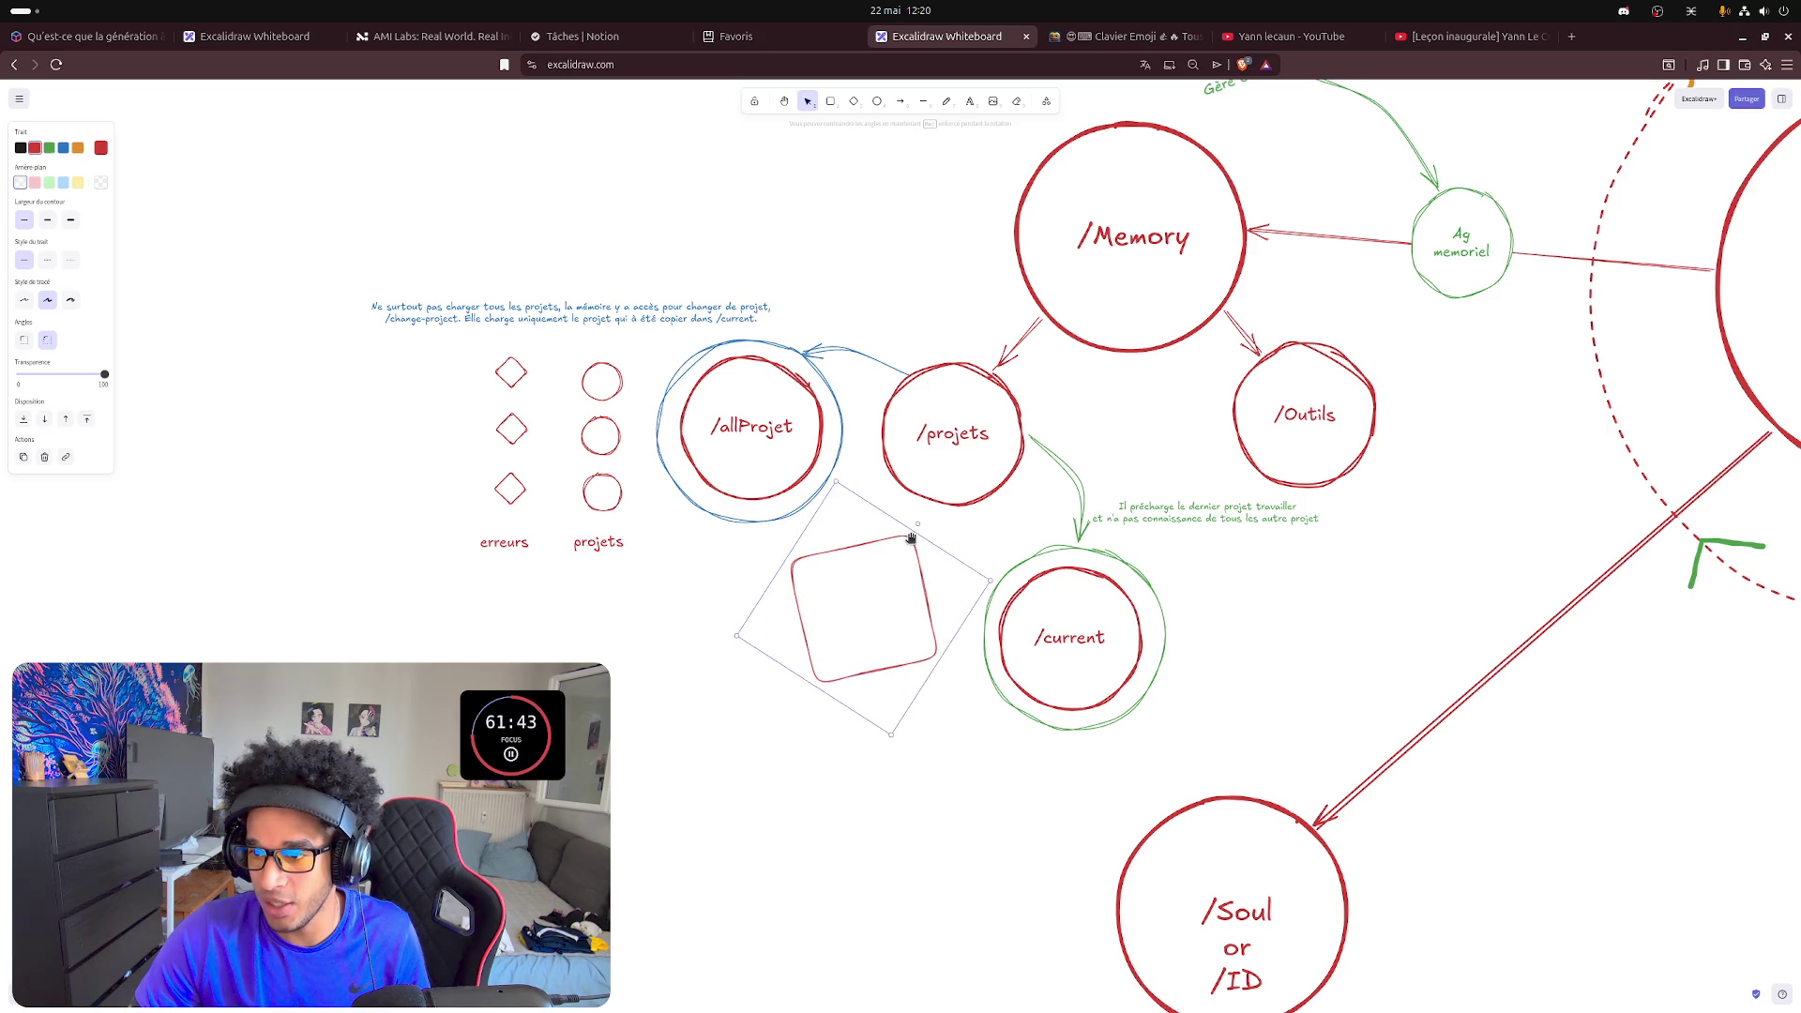
{"action": "left_click_drag", "start_coordinate": [862, 599], "coordinate": [858, 581]}
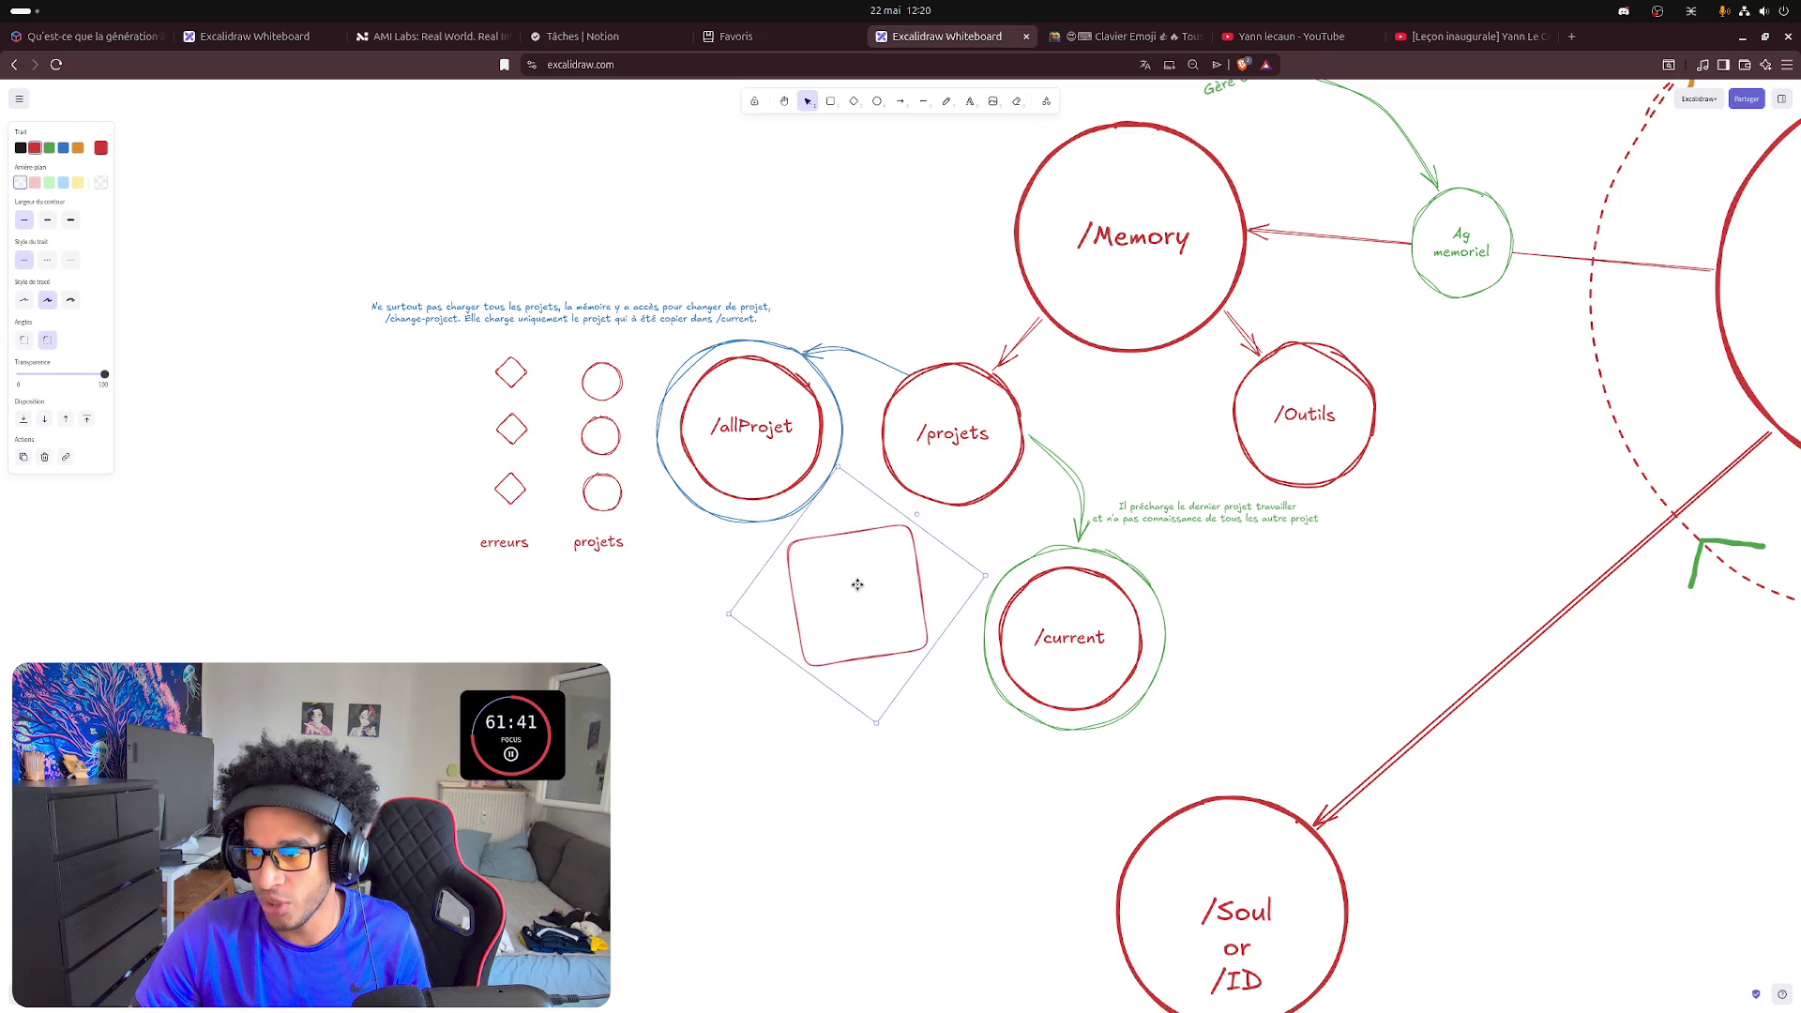
{"action": "left_click", "coordinate": [812, 756]}
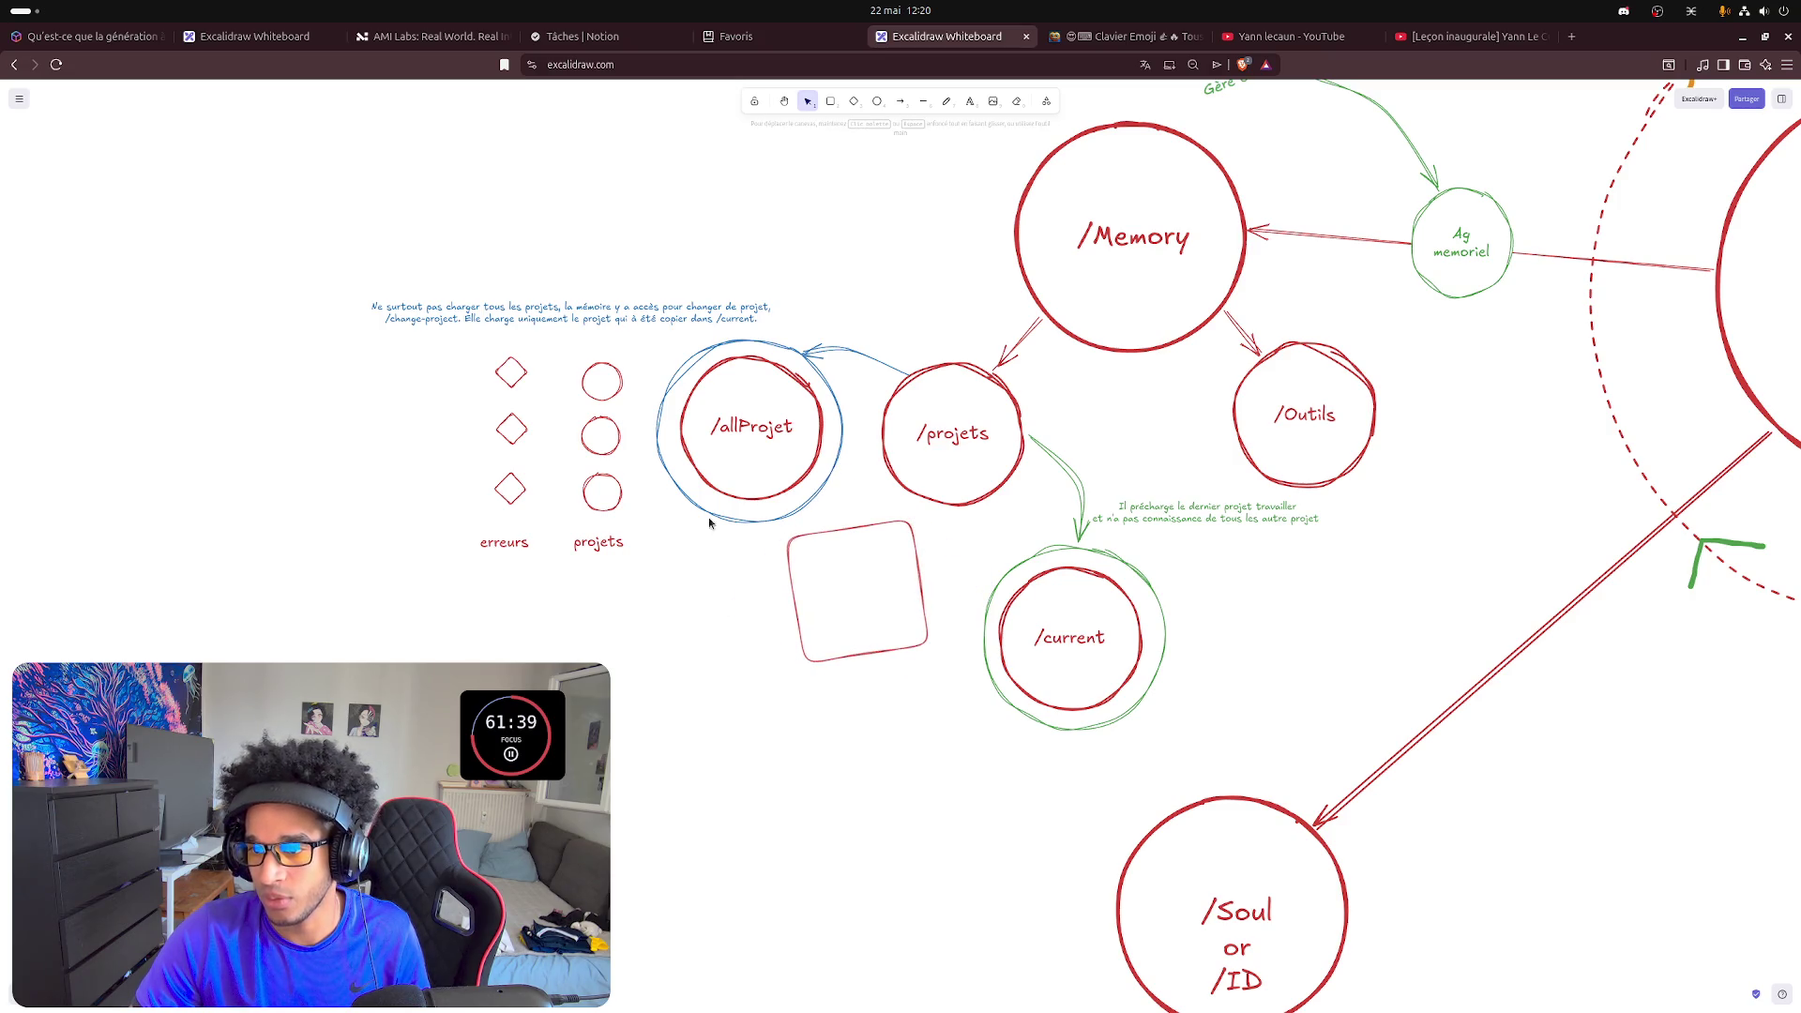
{"action": "left_click", "coordinate": [517, 544]}
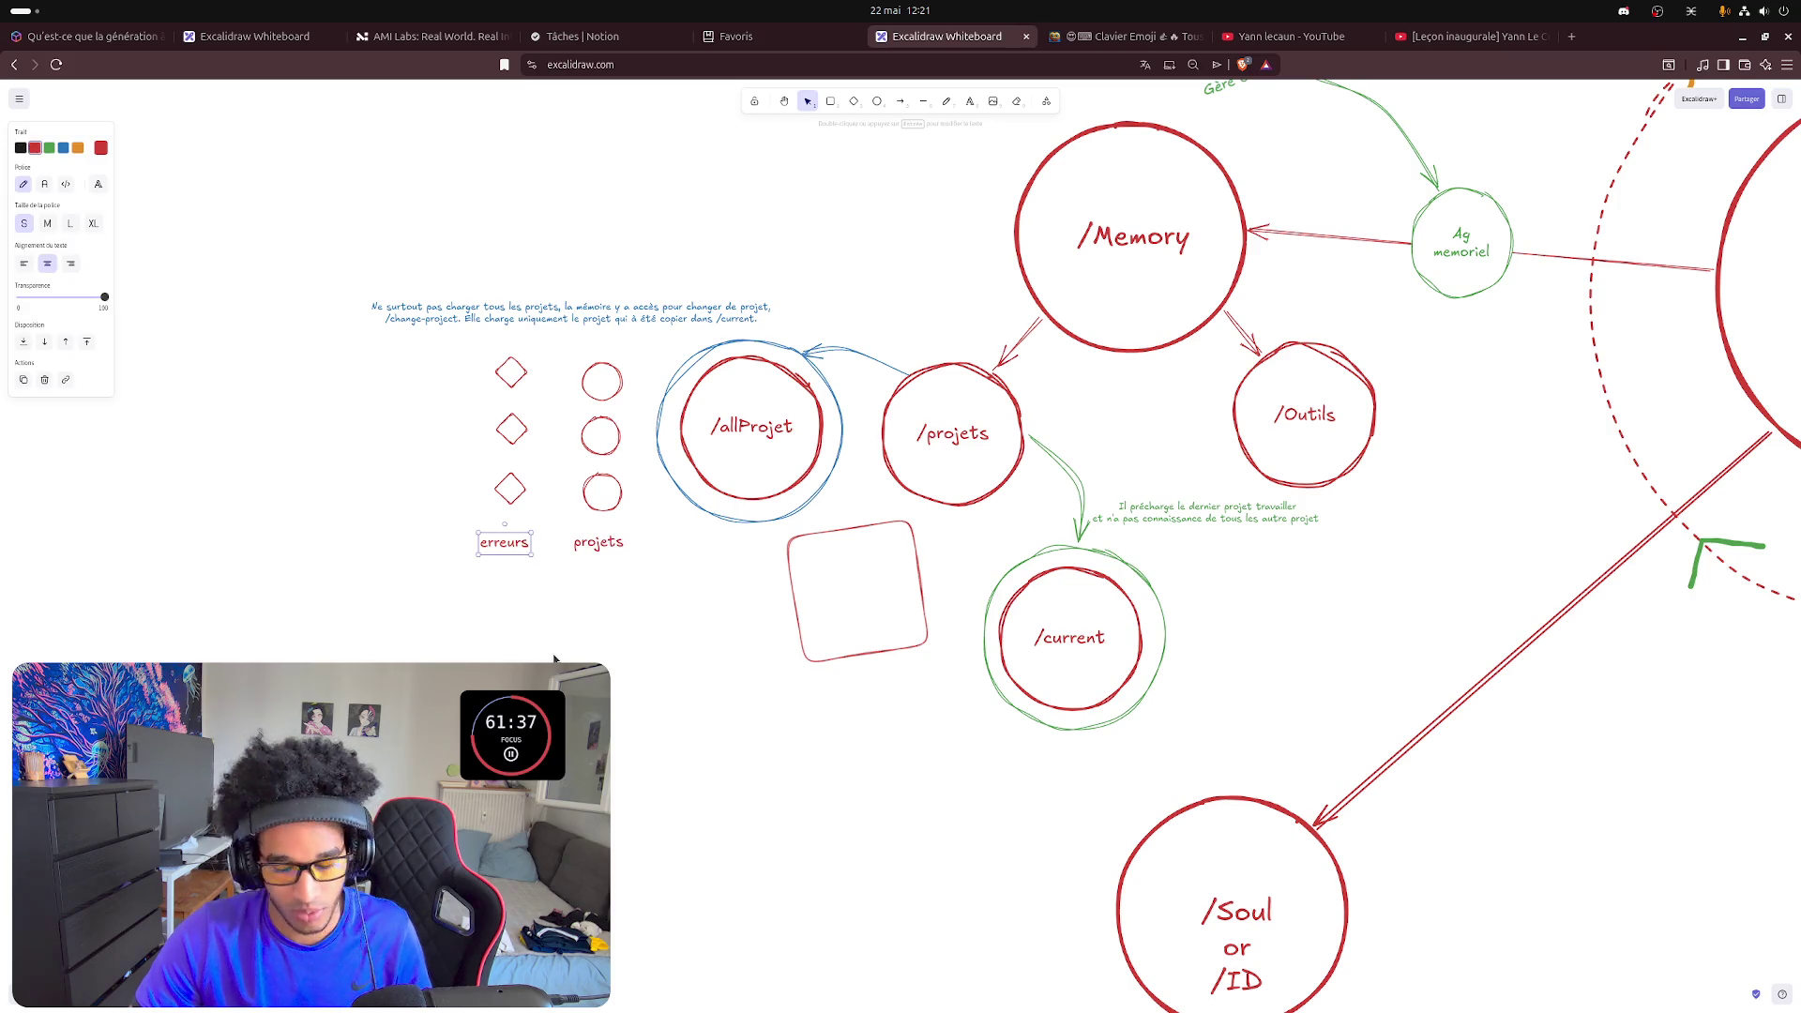
- Paste a copy of the 'erreurs' caption into the red square's upper part
{"action": "key", "text": "ctrl+c"}
{"action": "key", "text": "ctrl+v"}
{"action": "left_click_drag", "start_coordinate": [848, 596], "coordinate": [885, 545]}
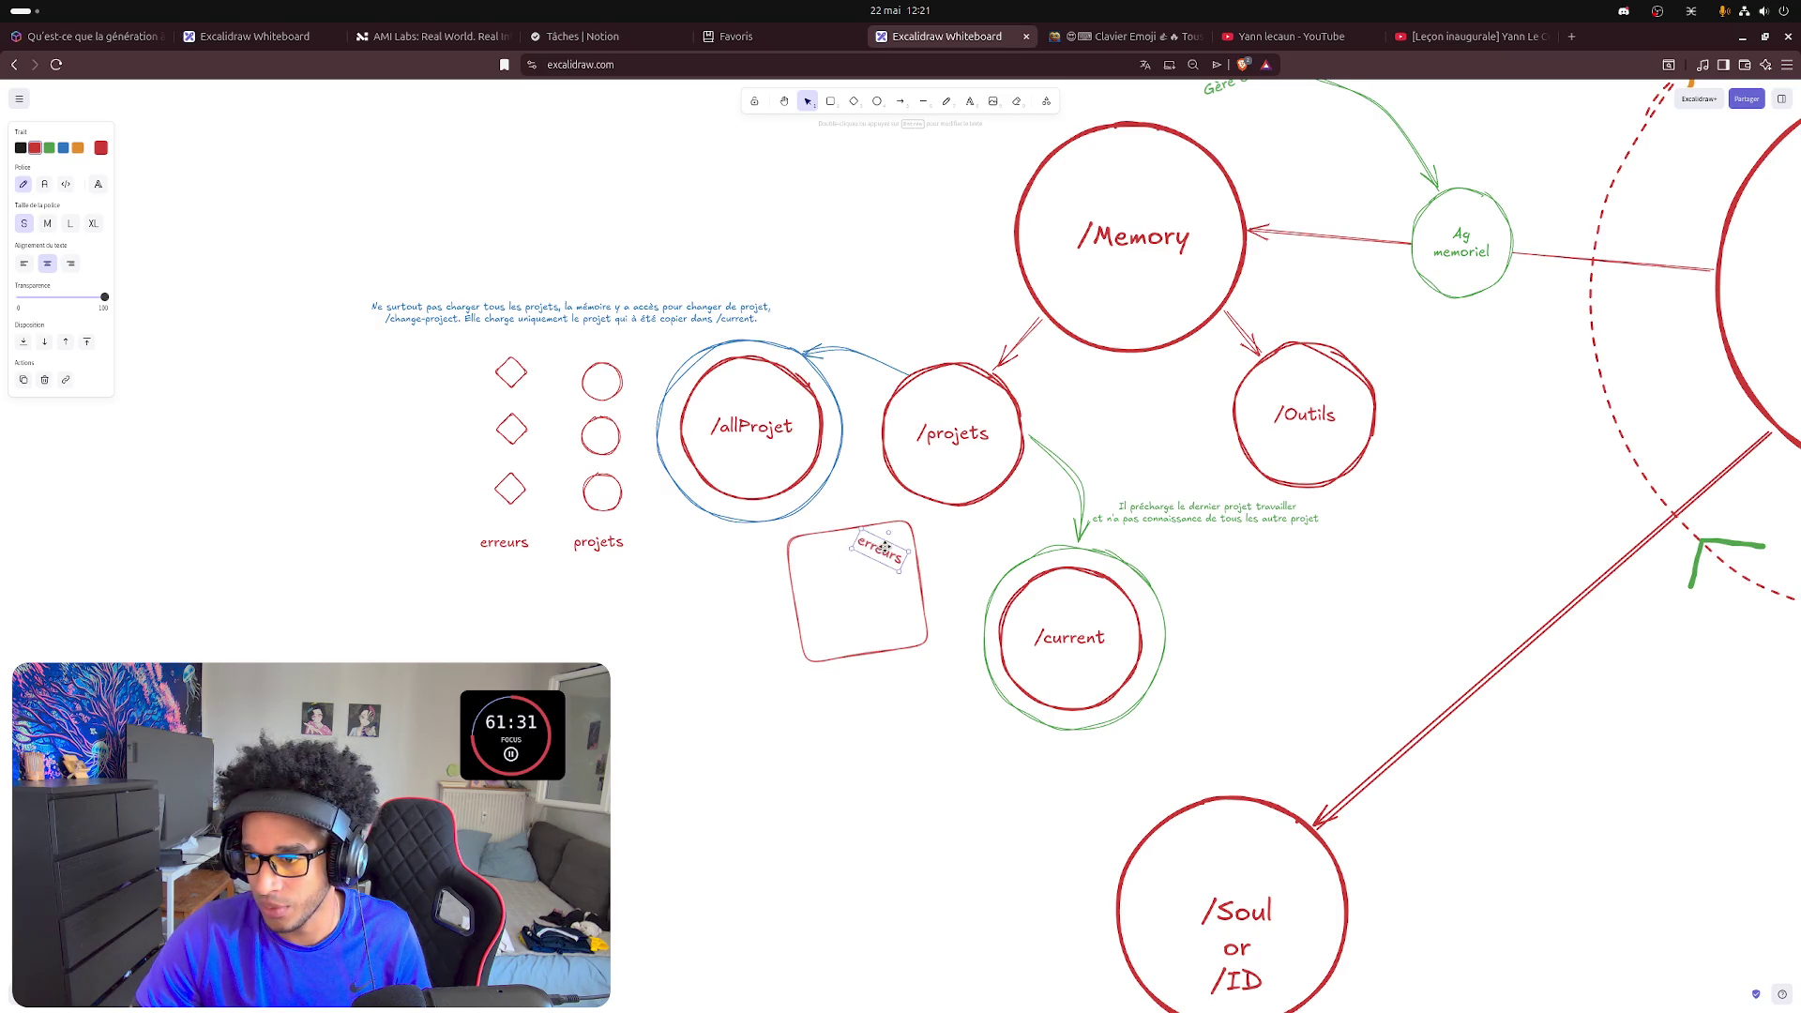
{"action": "left_click", "coordinate": [648, 744]}
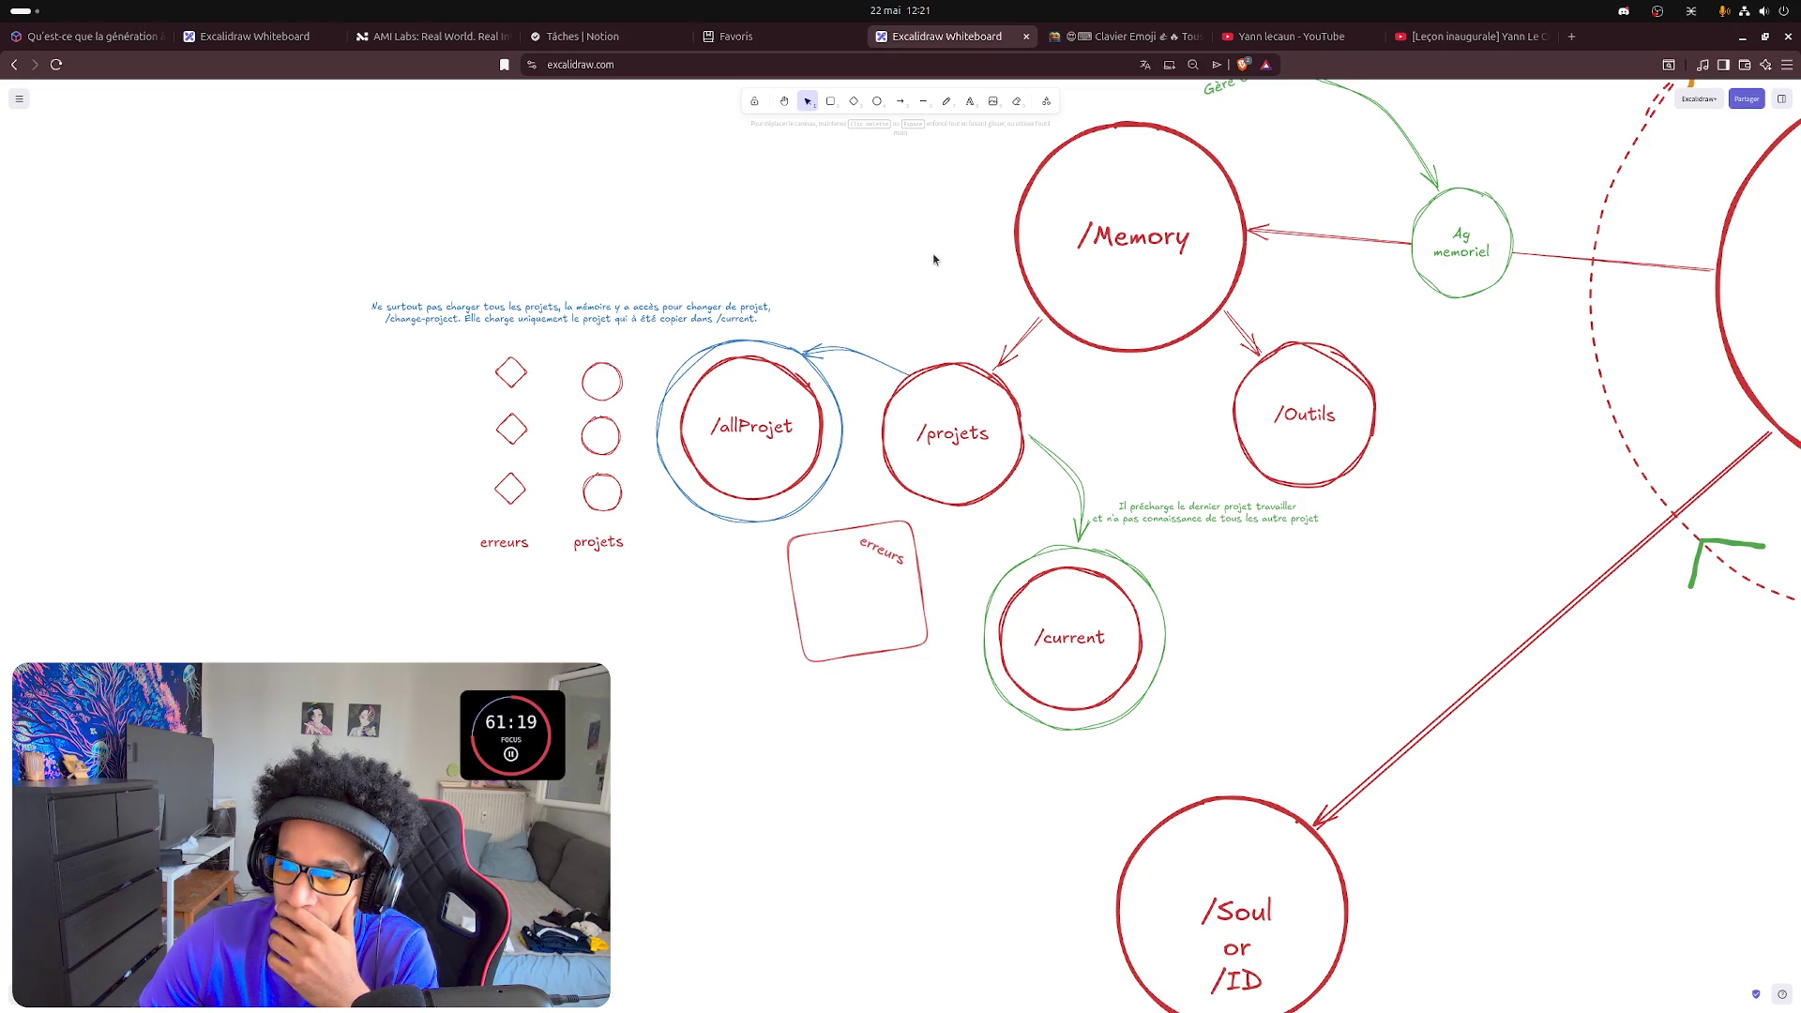
- Draw an arrow from /current into the erreurs square
{"action": "left_click", "coordinate": [898, 100]}
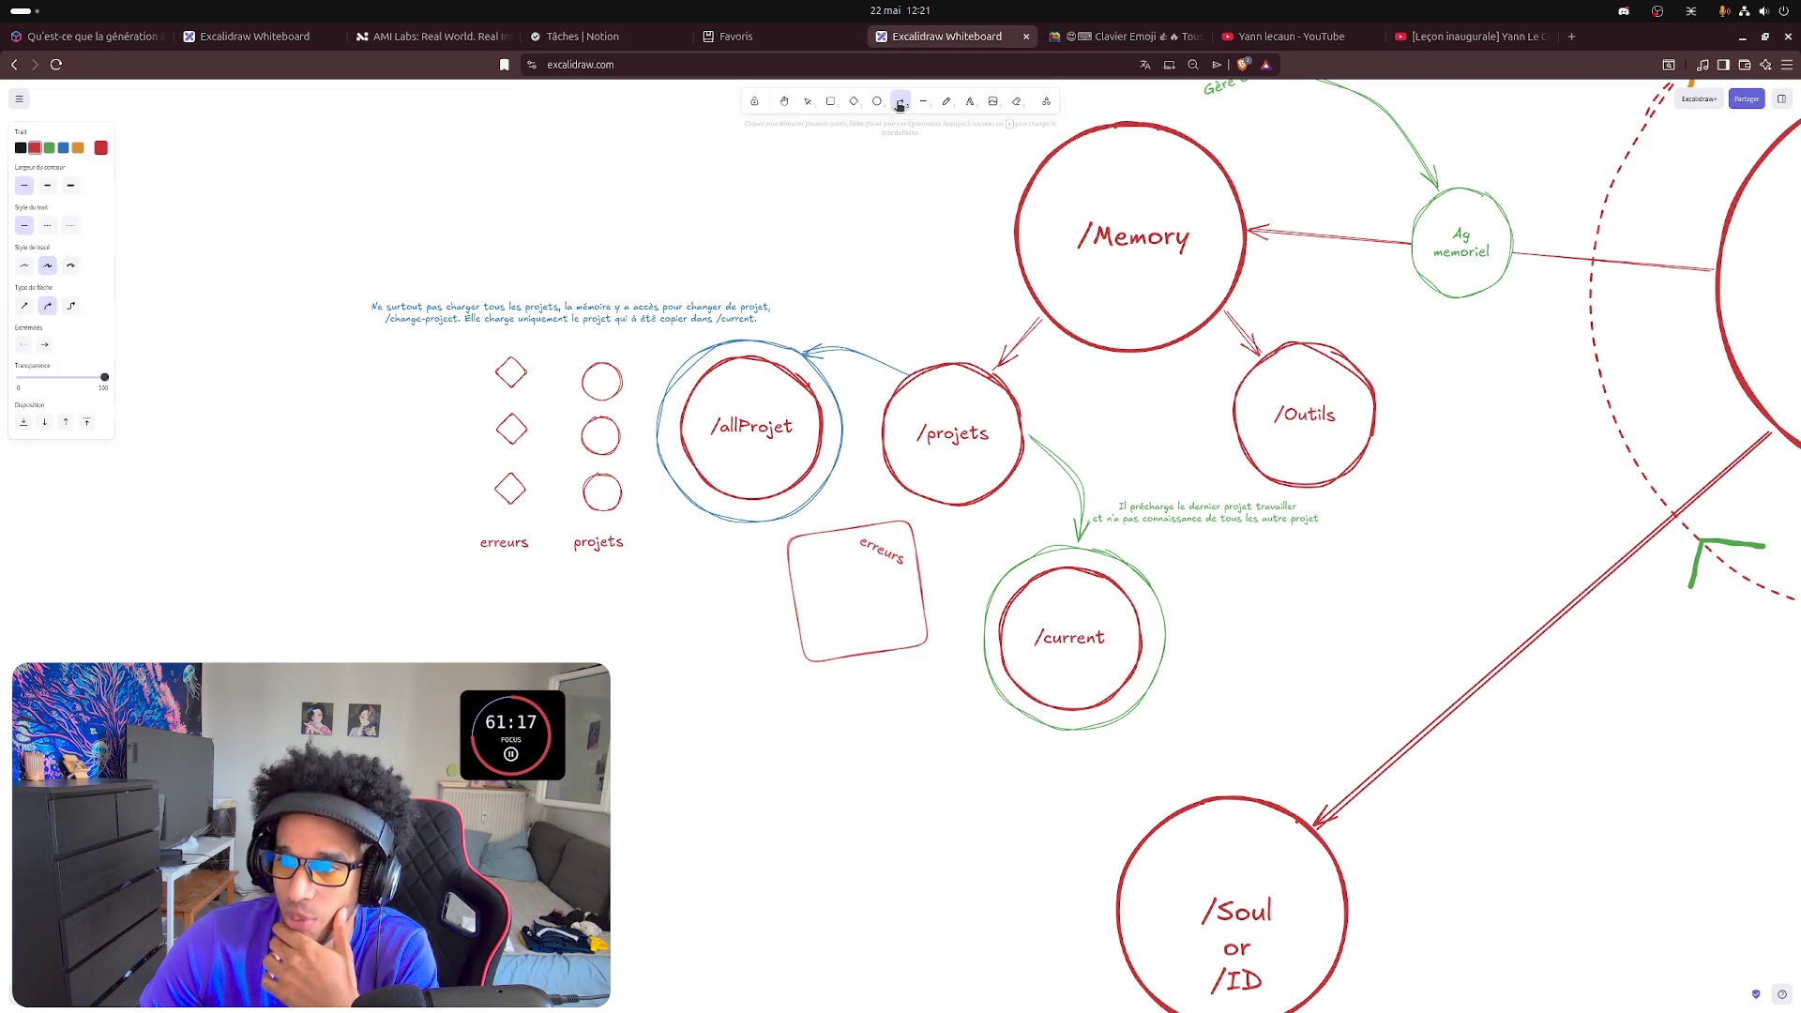
{"action": "left_click", "coordinate": [982, 603]}
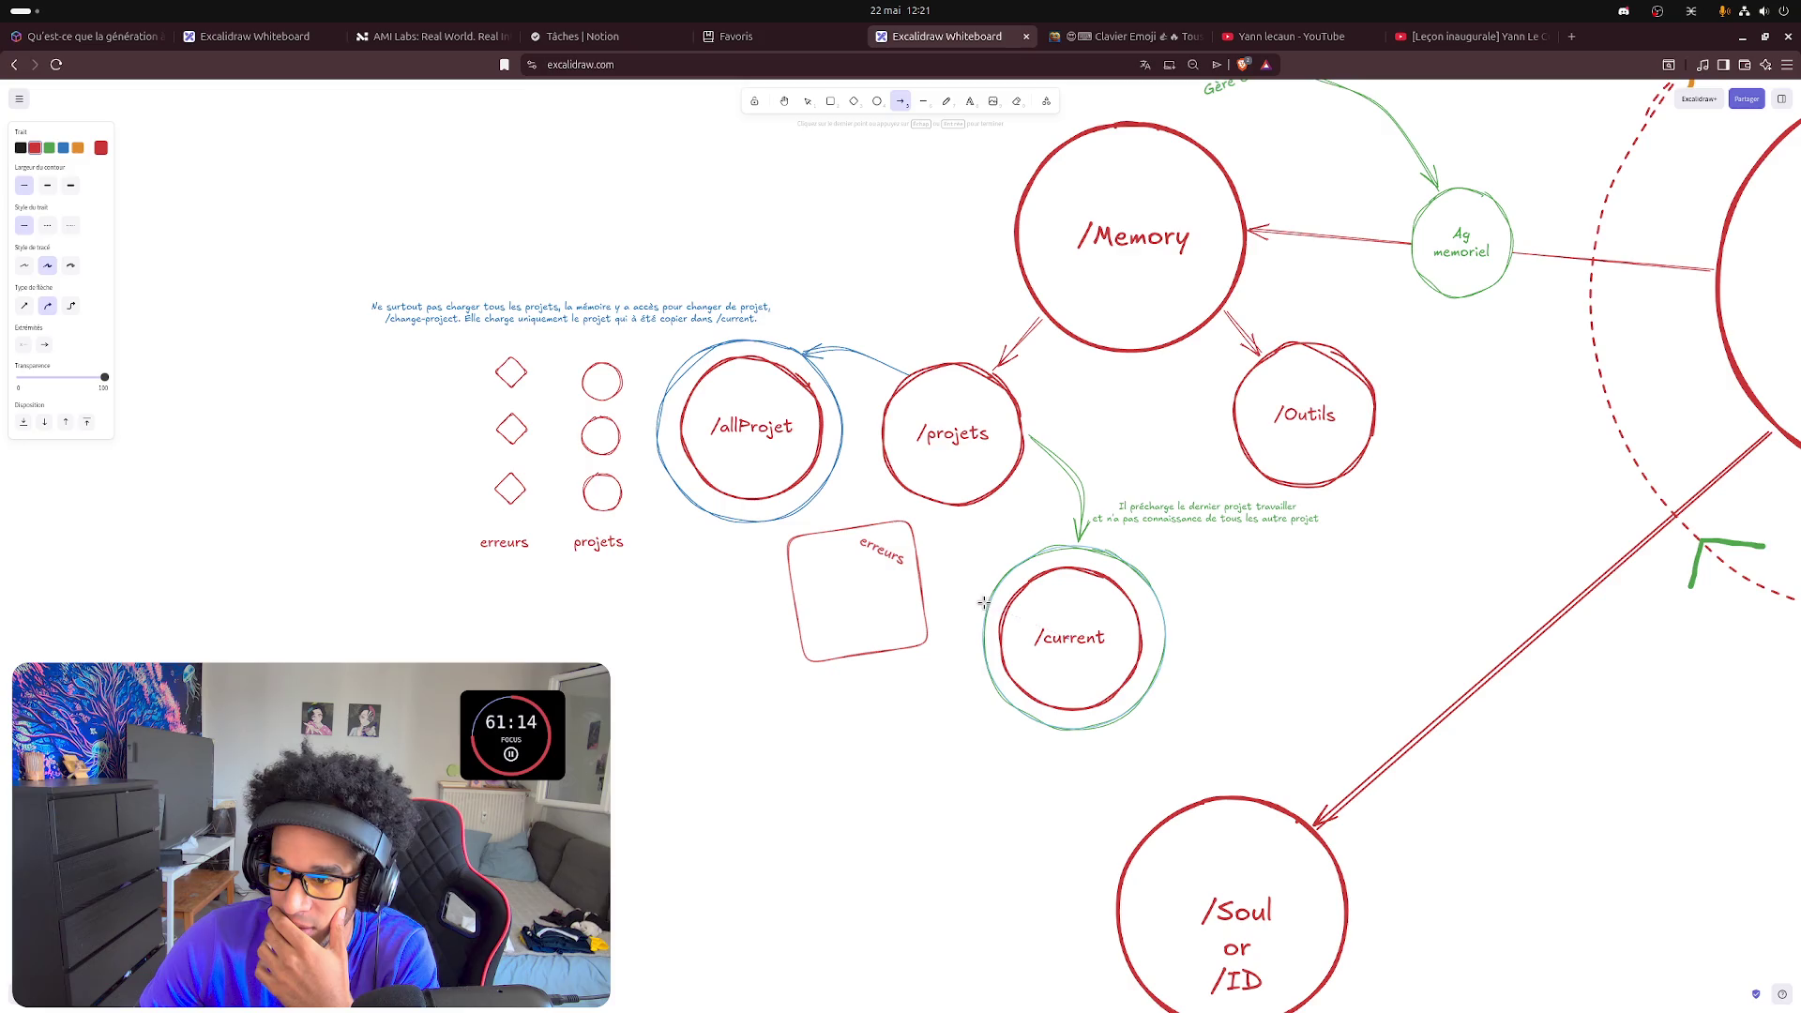
{"action": "left_click", "coordinate": [930, 605]}
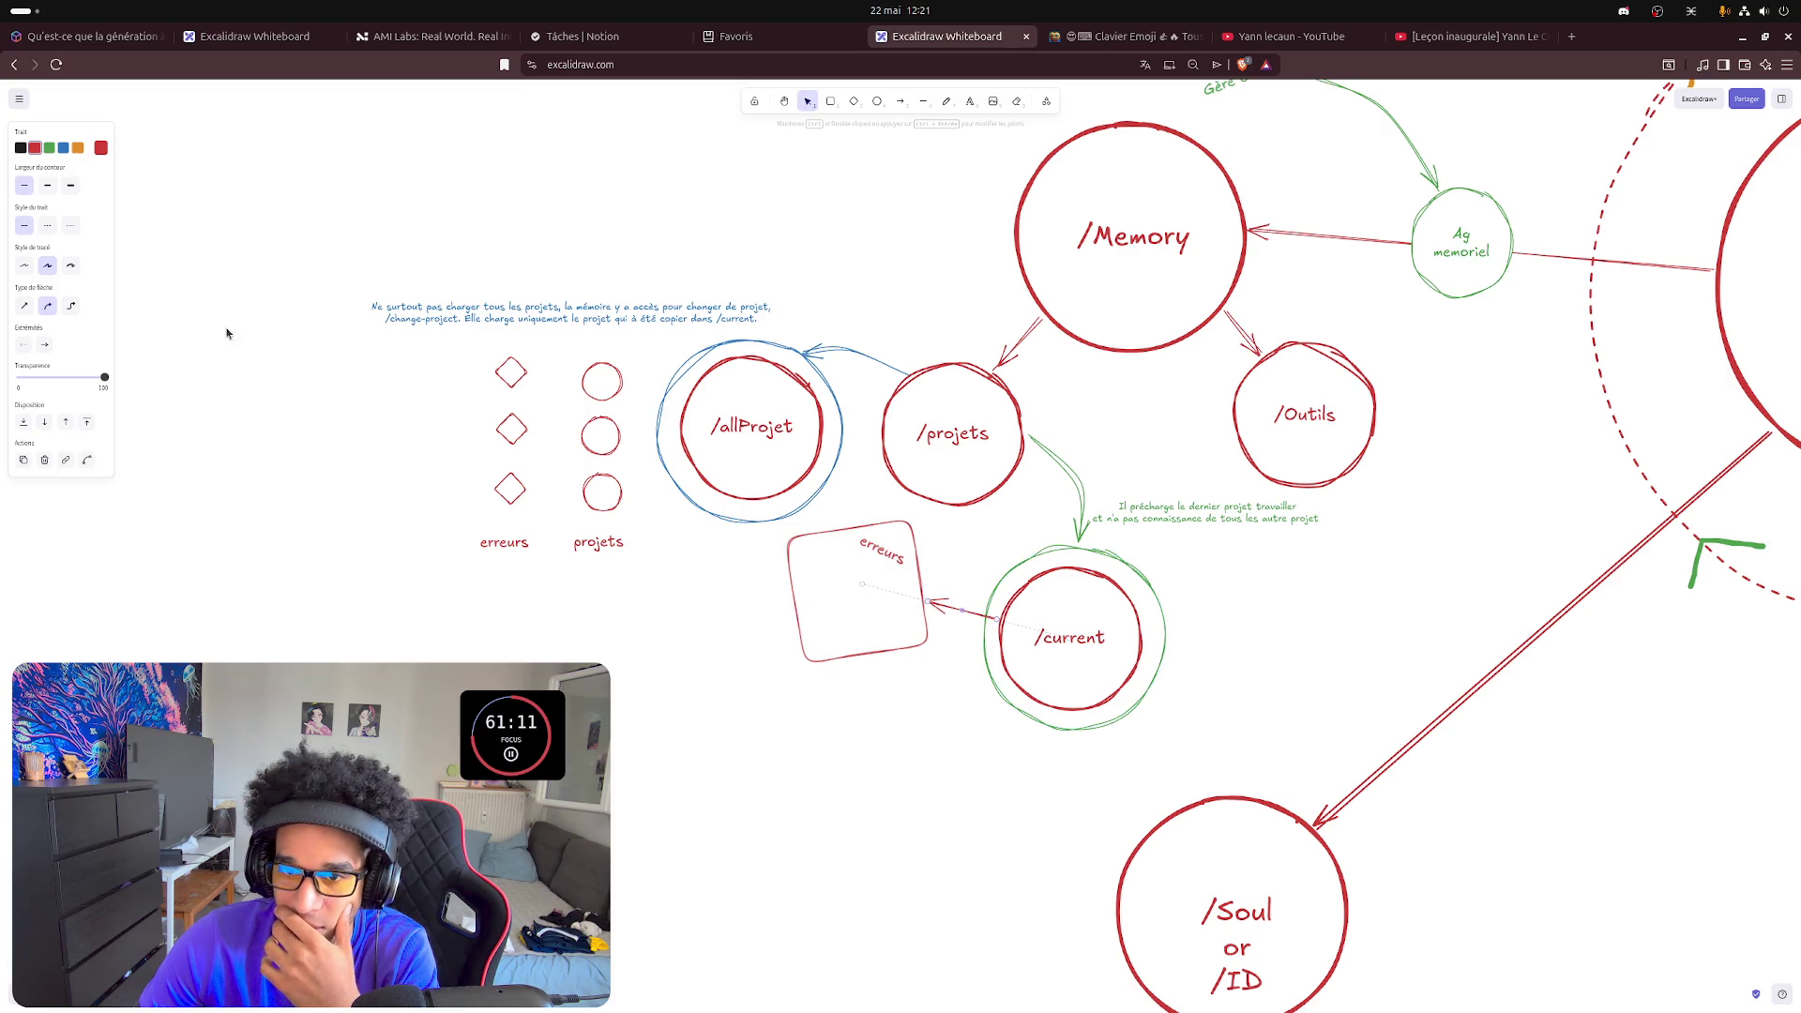
{"action": "left_click", "coordinate": [757, 721]}
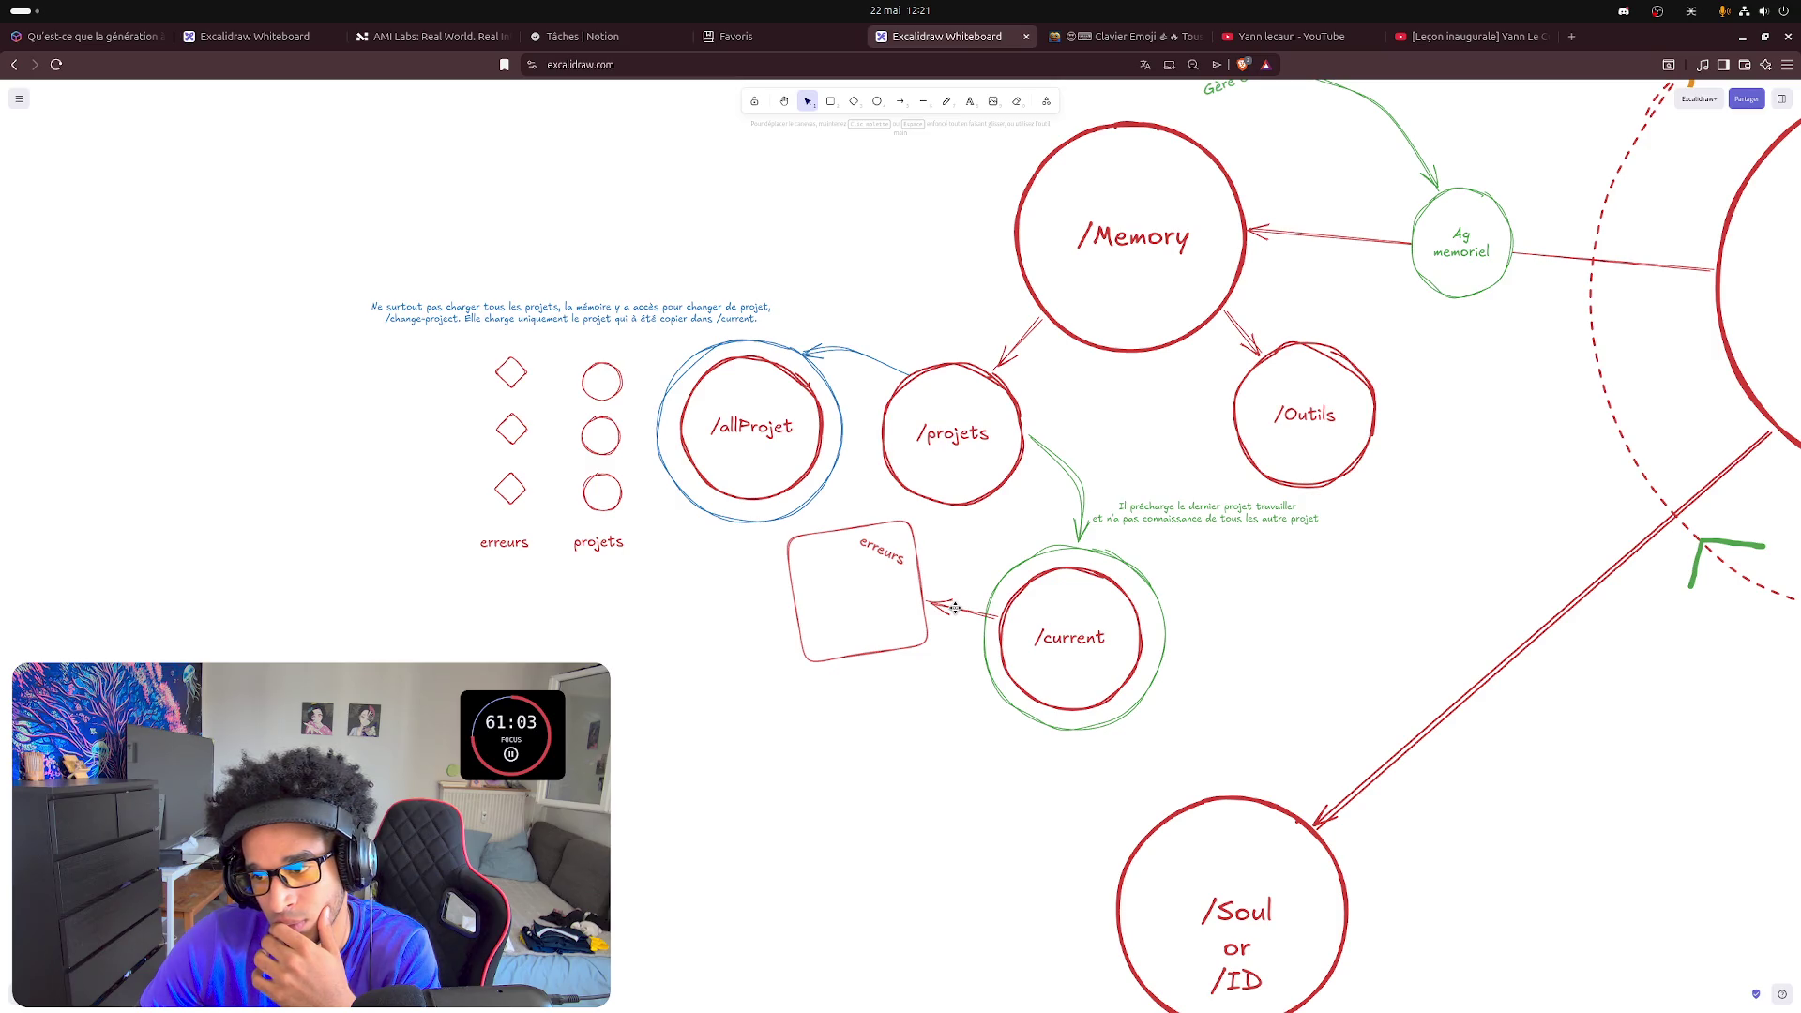
{"action": "left_click", "coordinate": [950, 605]}
{"action": "left_click", "coordinate": [958, 547]}
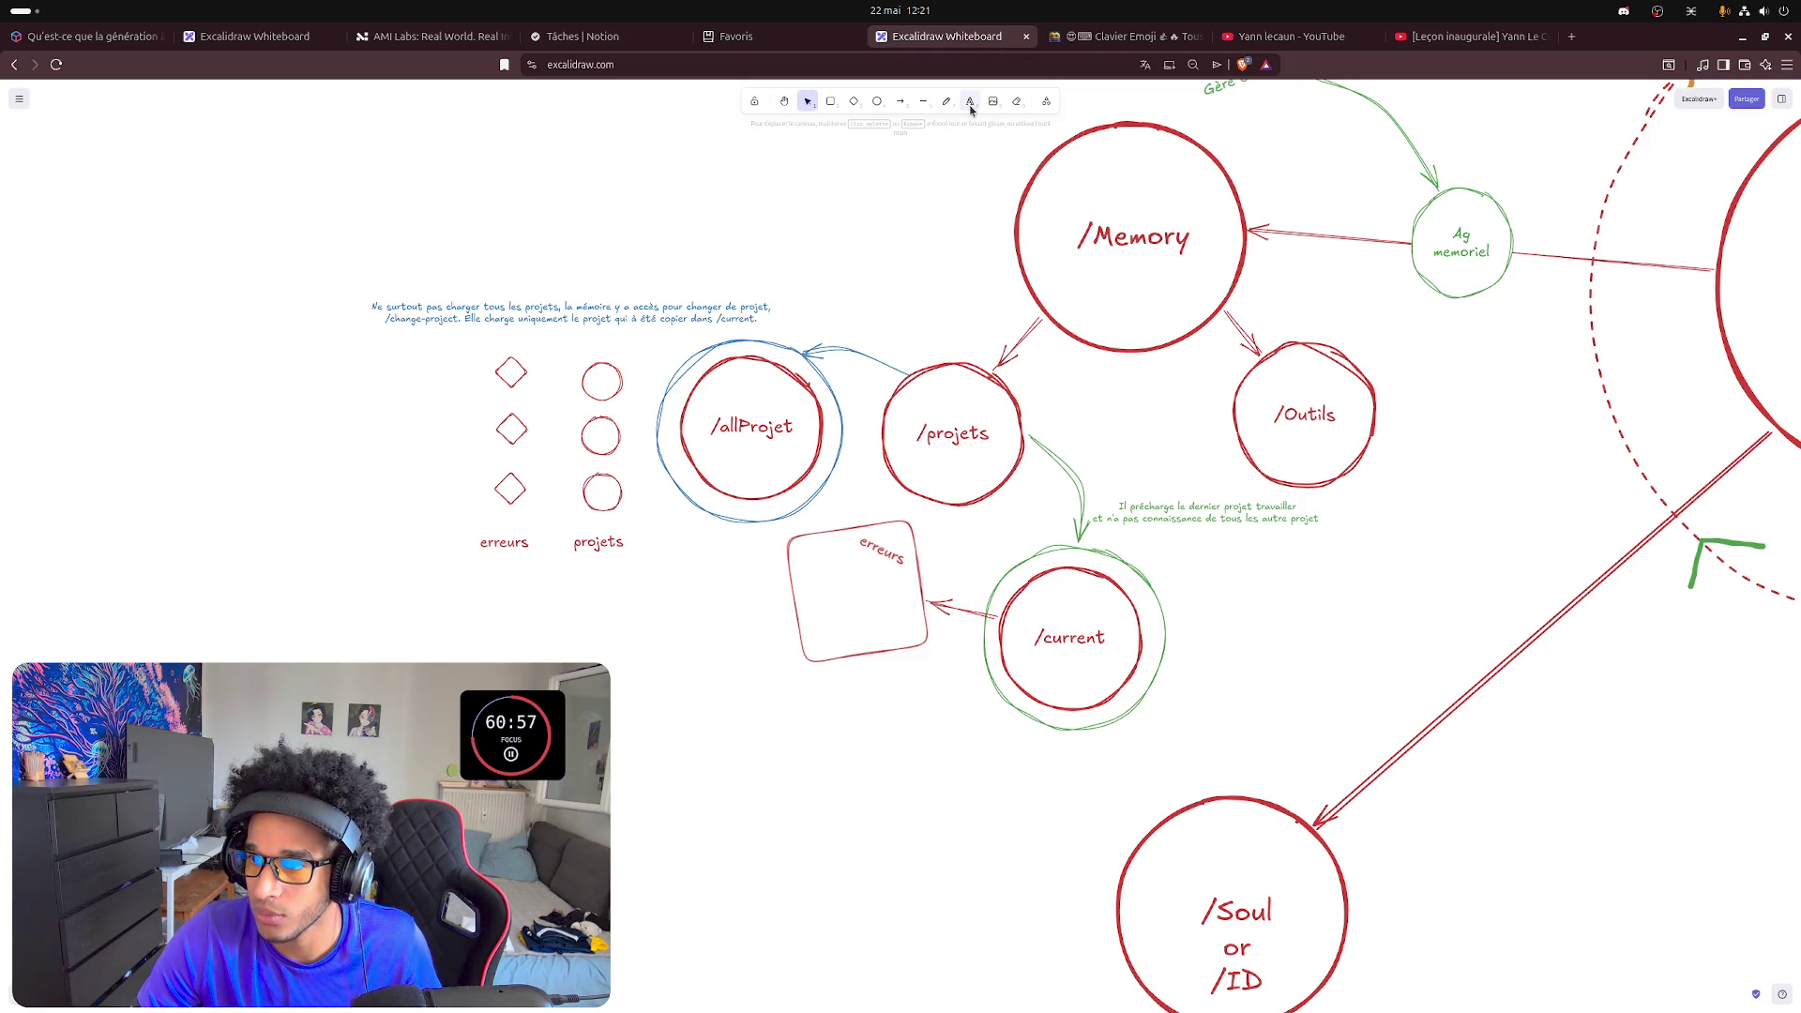
- Draw an arrow from /allProjet into the erreurs square and adjust its sloppiness and stroke style
{"action": "left_click", "coordinate": [902, 99]}
{"action": "left_click", "coordinate": [780, 495]}
{"action": "left_click", "coordinate": [817, 533]}
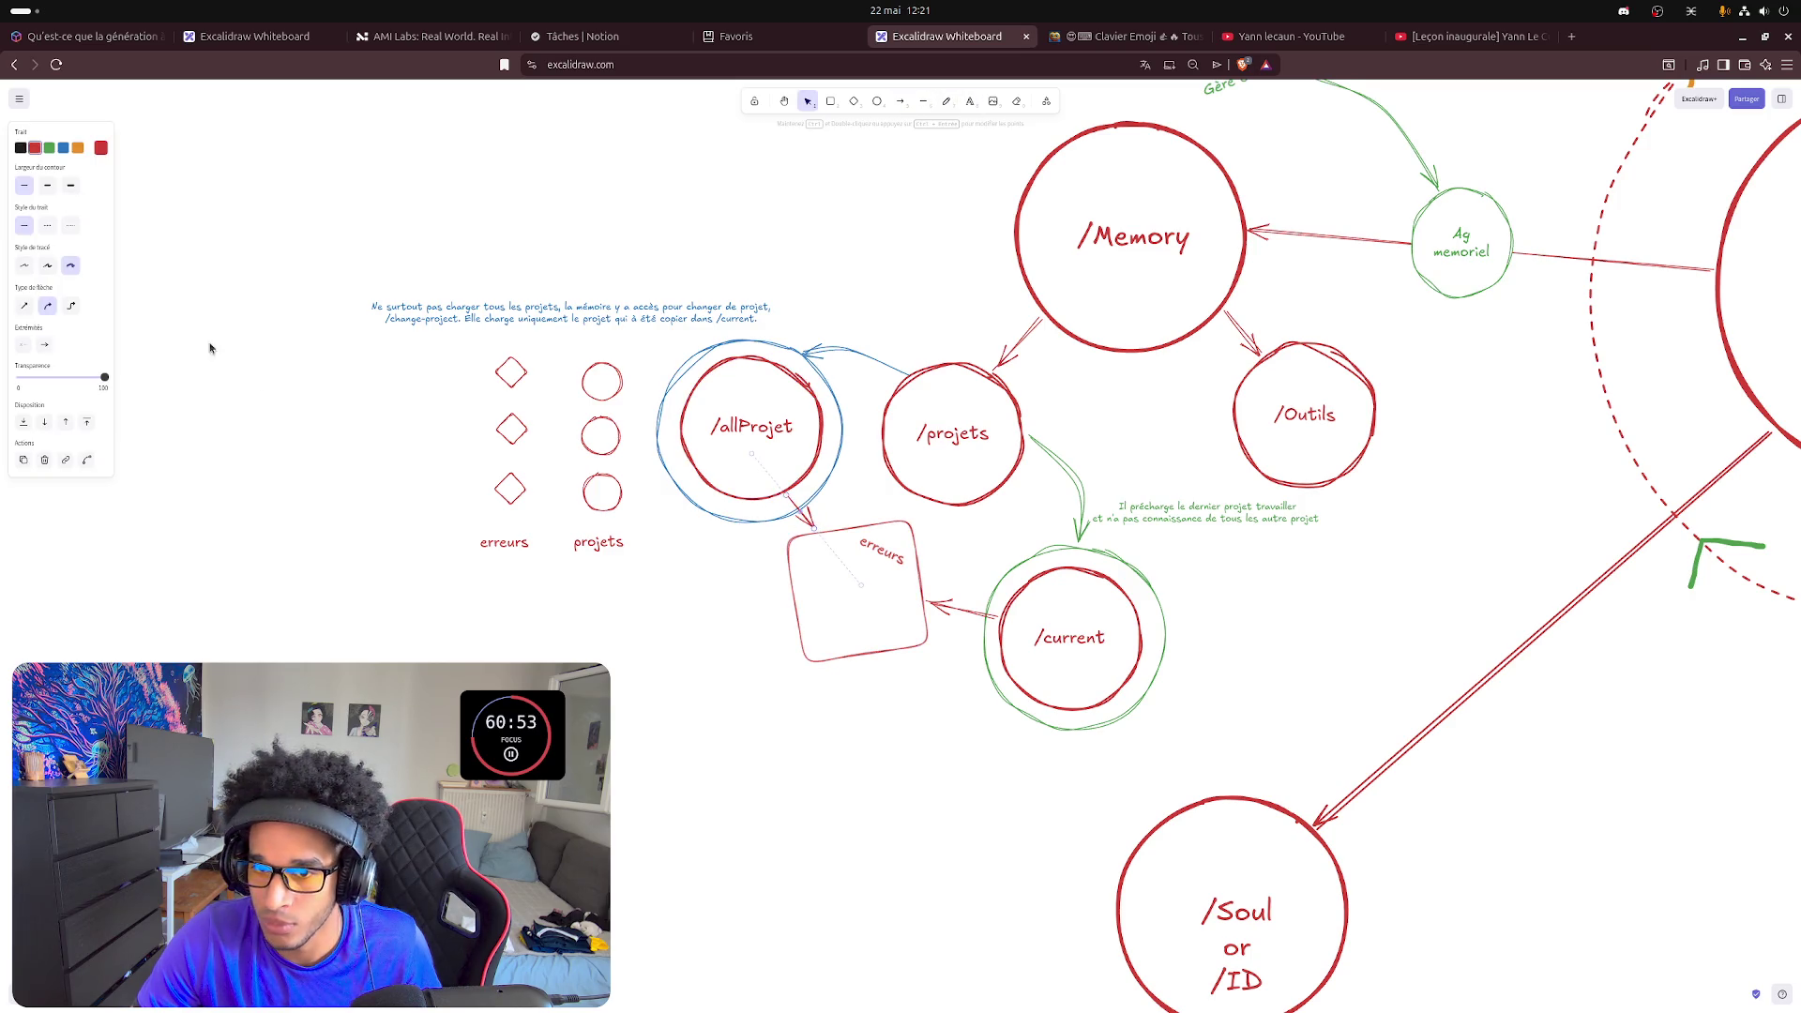
{"action": "left_click", "coordinate": [47, 265]}
{"action": "left_click", "coordinate": [686, 691]}
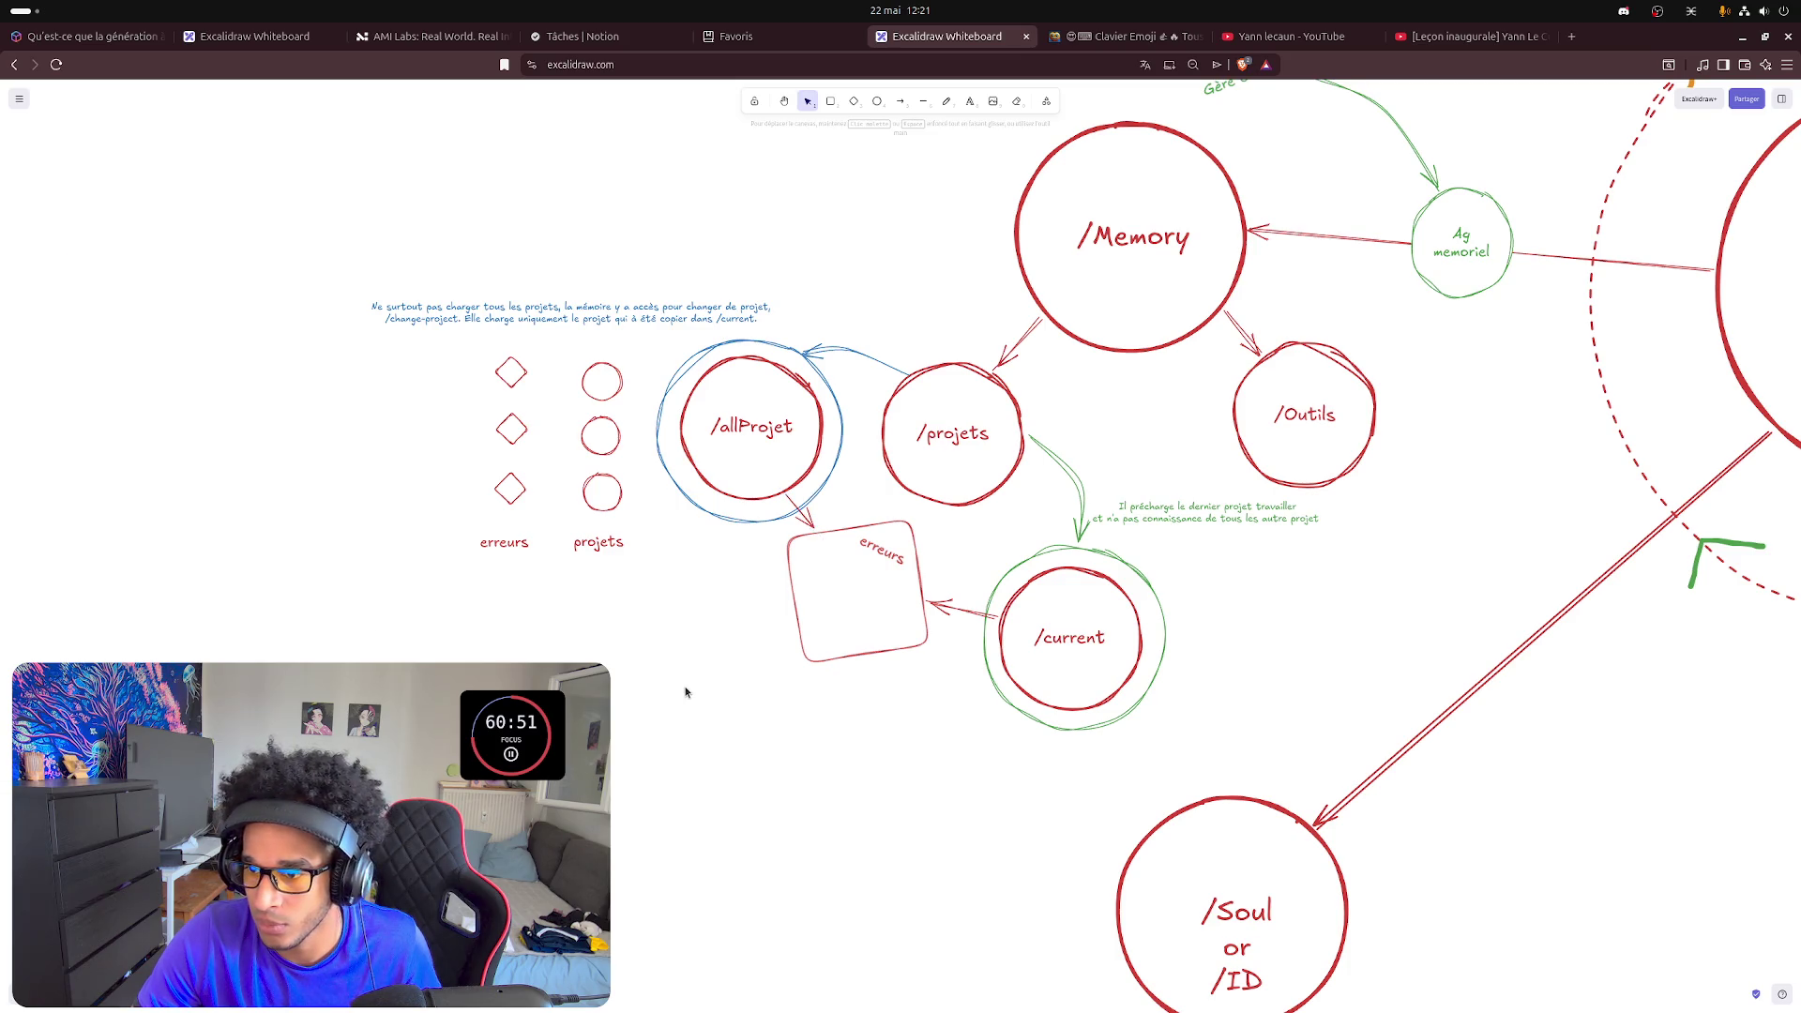
{"action": "left_click", "coordinate": [805, 520]}
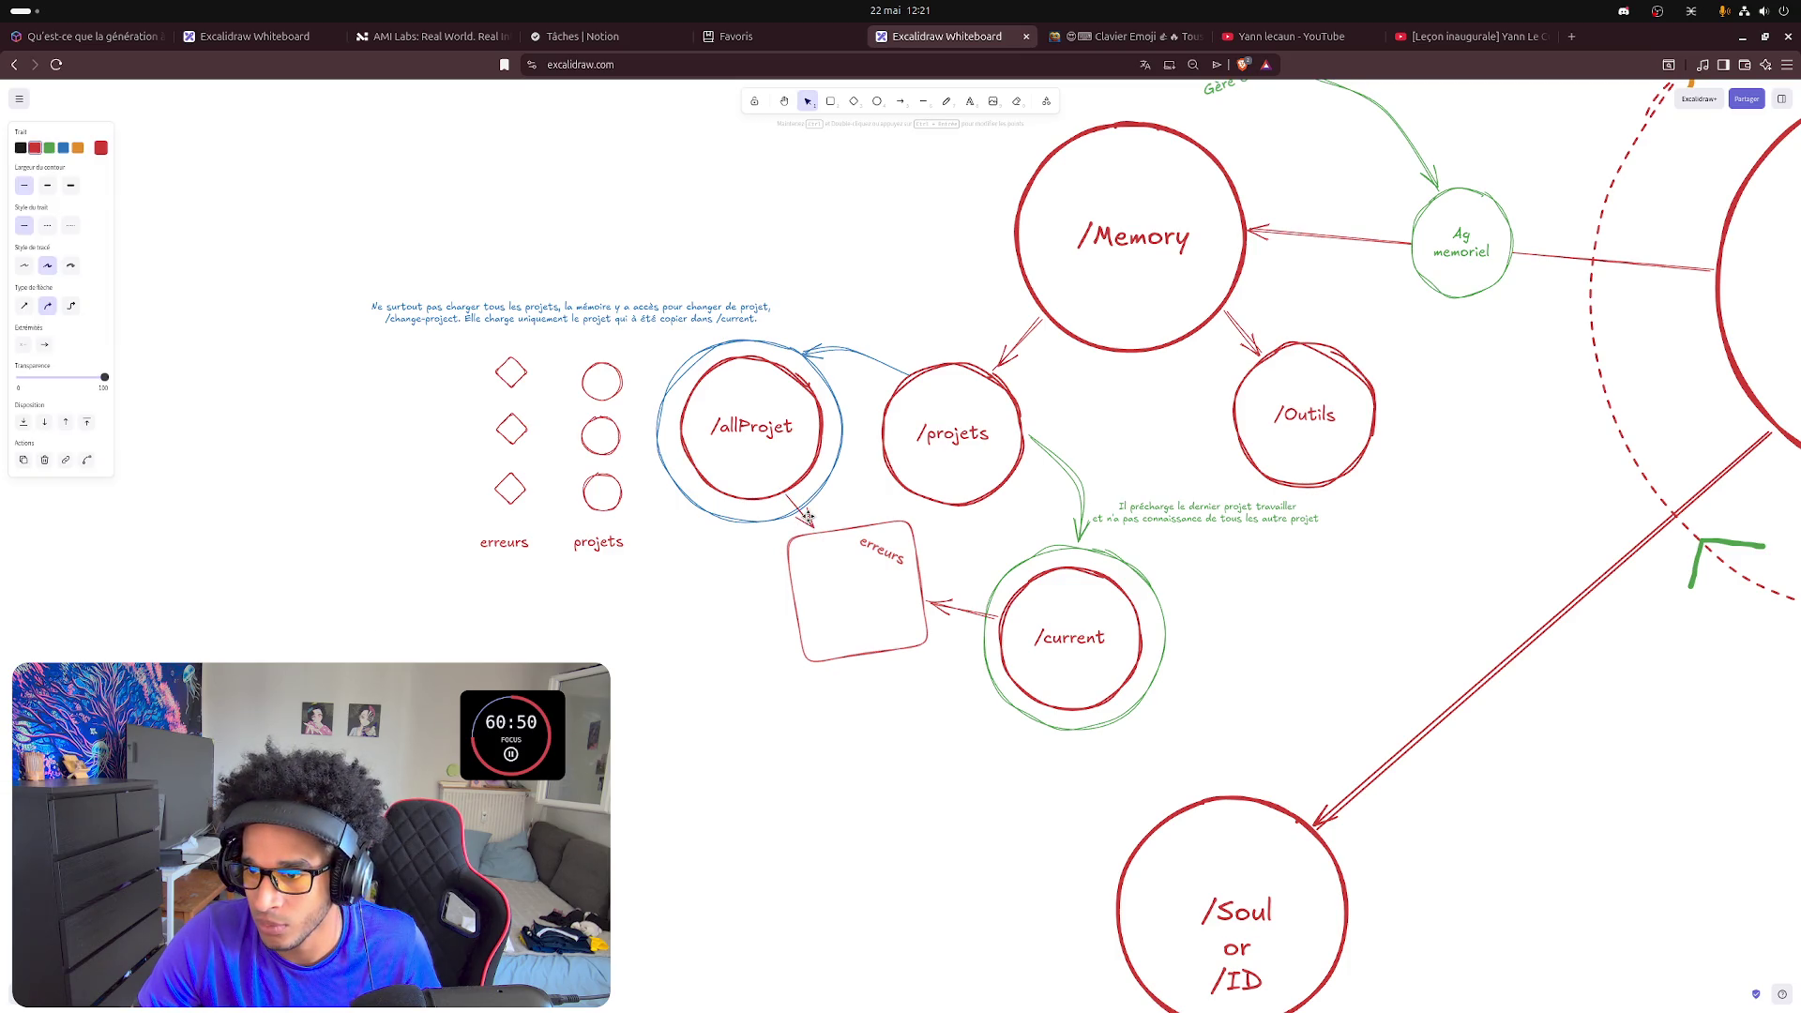
{"action": "left_click", "coordinate": [68, 267]}
{"action": "left_click", "coordinate": [739, 728]}
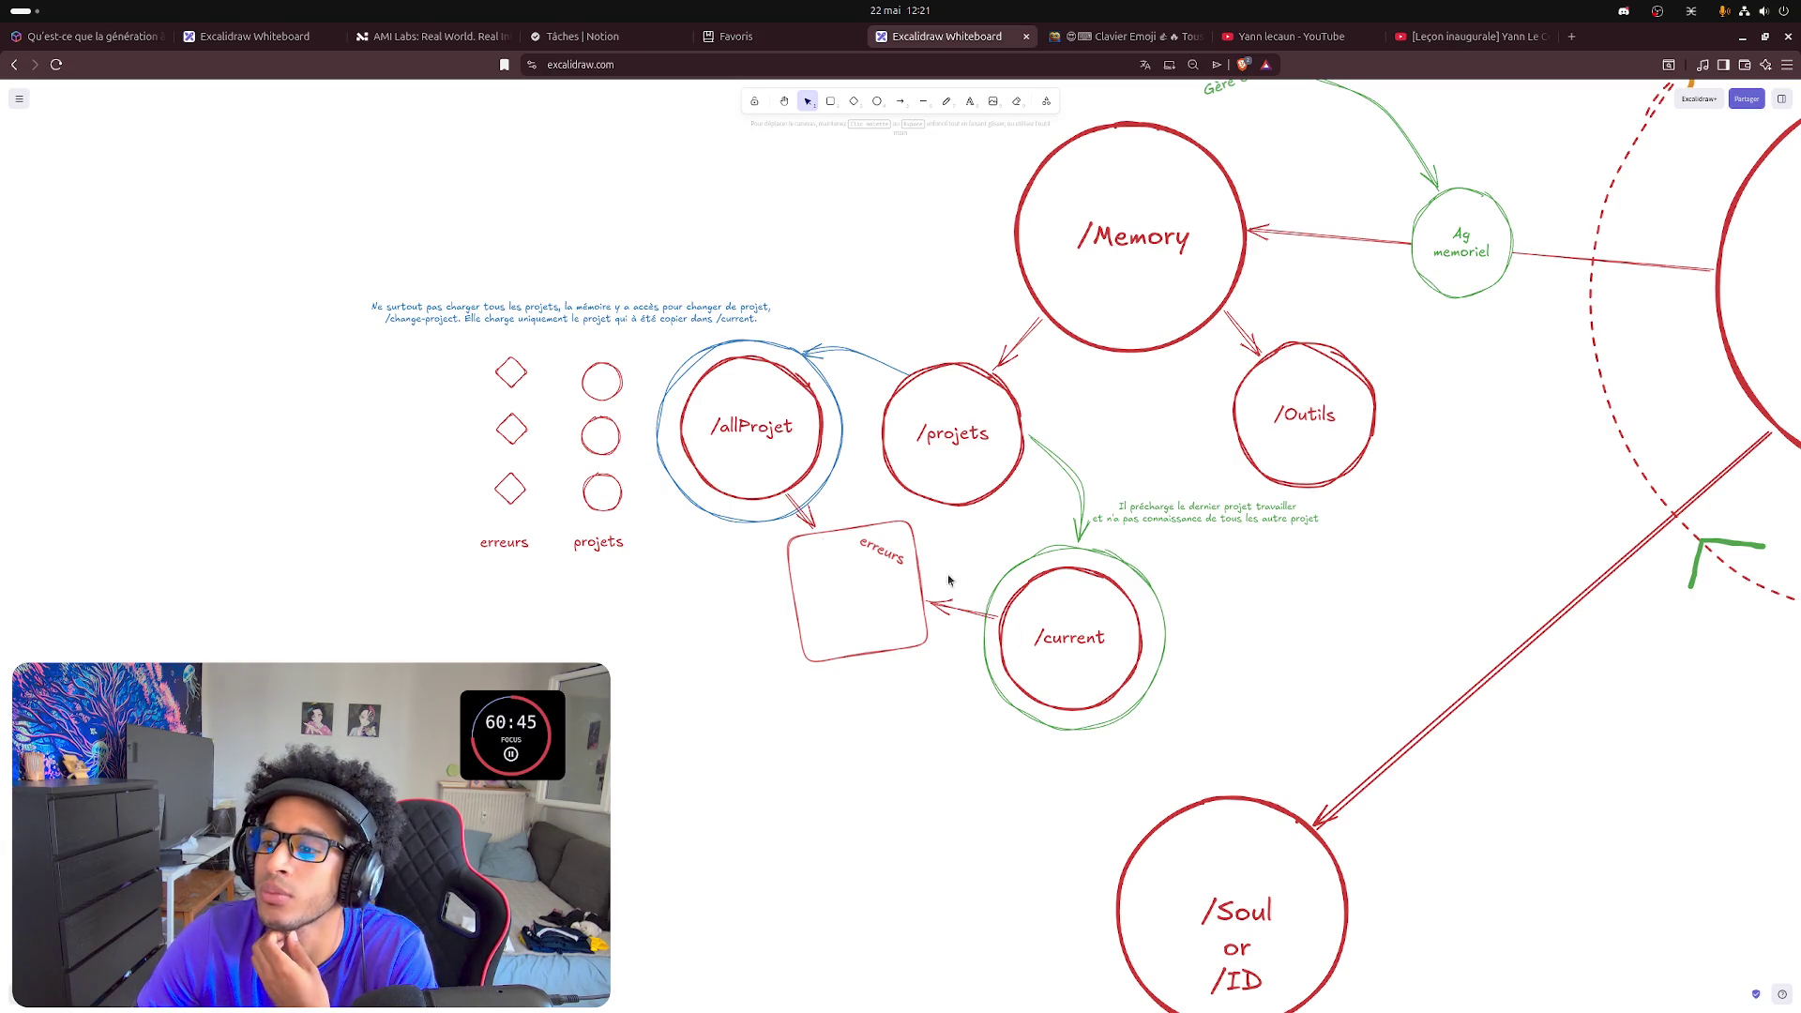
{"action": "left_click", "coordinate": [899, 100]}
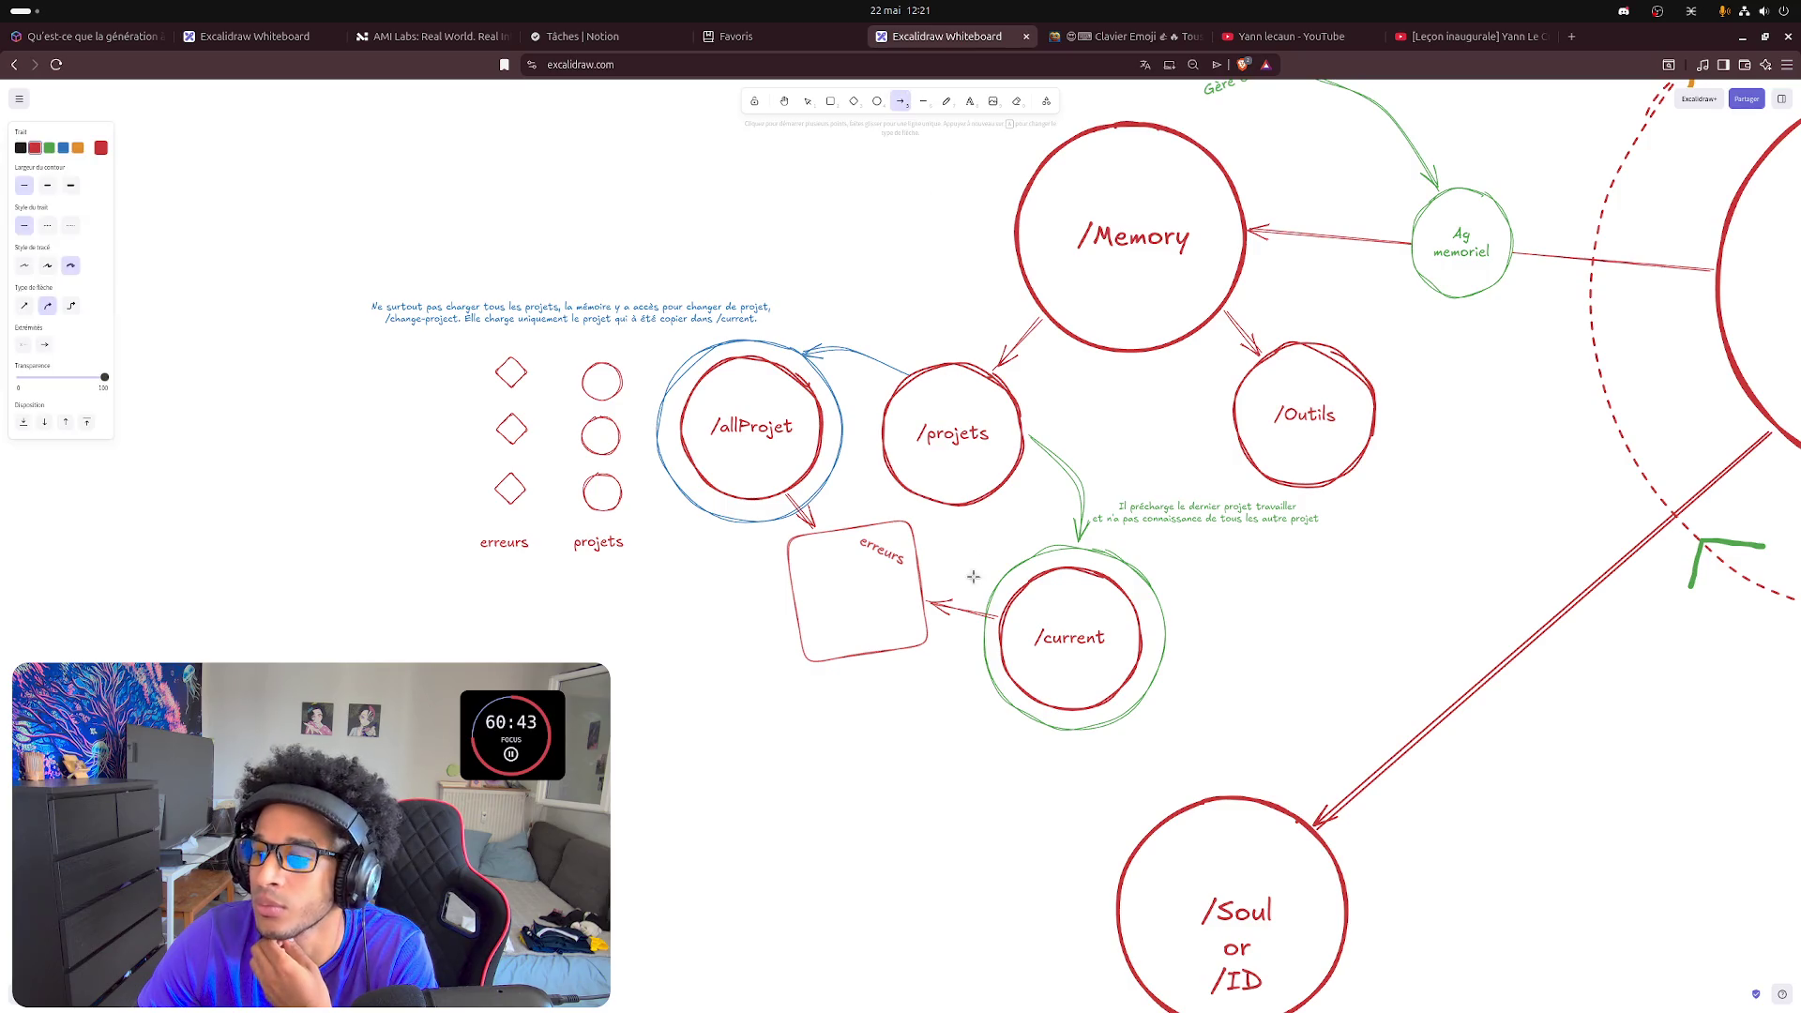
- Draw a second arrow running from the erreurs square back to /current
{"action": "left_click_drag", "start_coordinate": [929, 636], "coordinate": [1006, 654]}
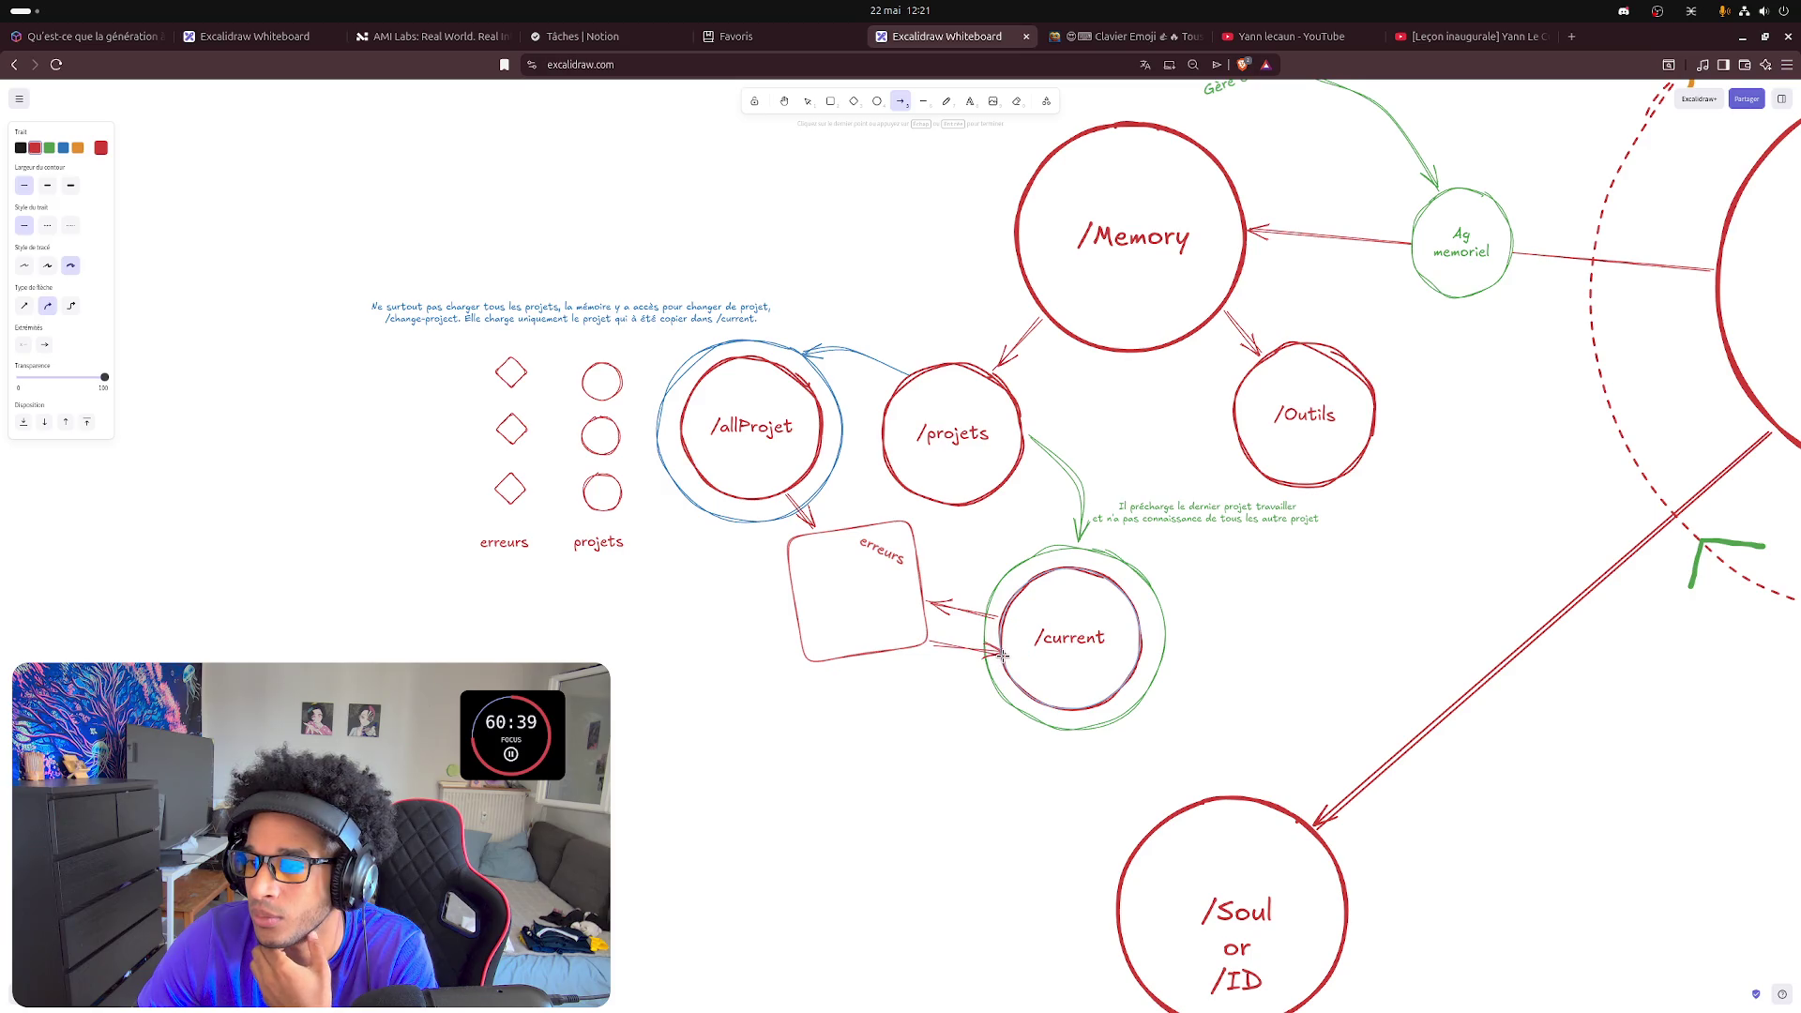
{"action": "key", "text": "Escape"}
{"action": "left_click", "coordinate": [944, 727]}
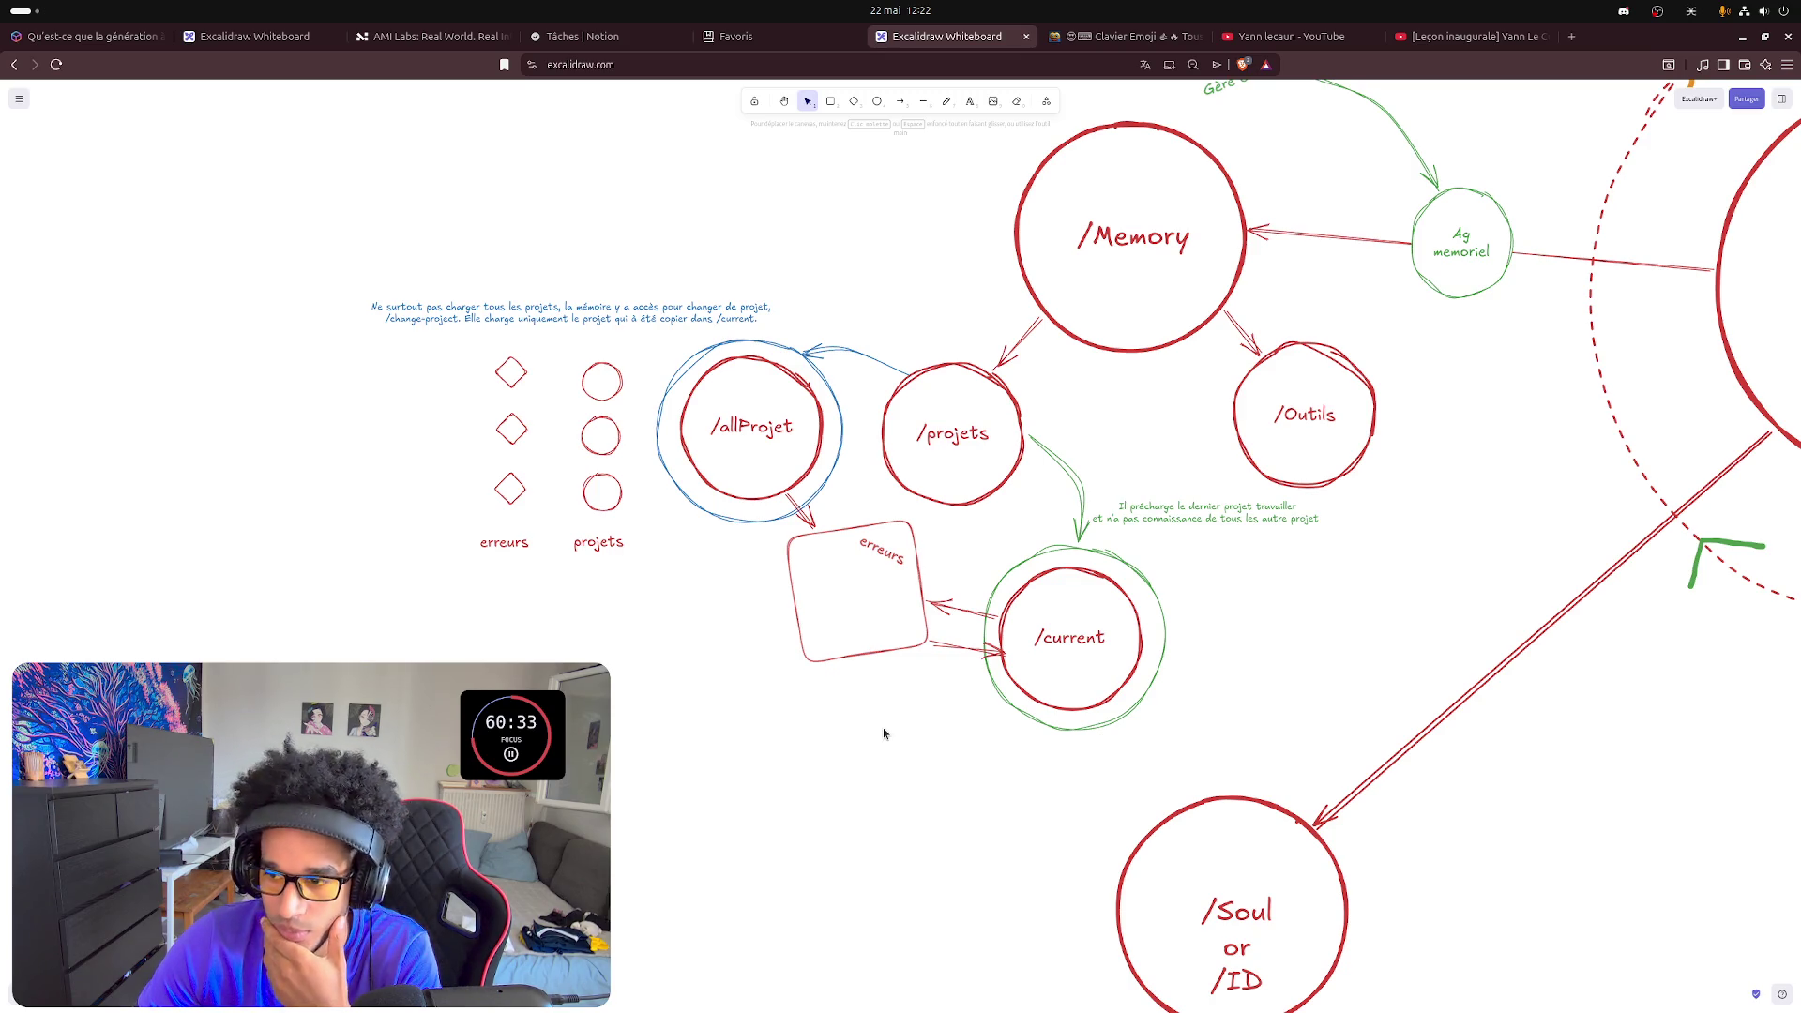
{"action": "left_click", "coordinate": [924, 99]}
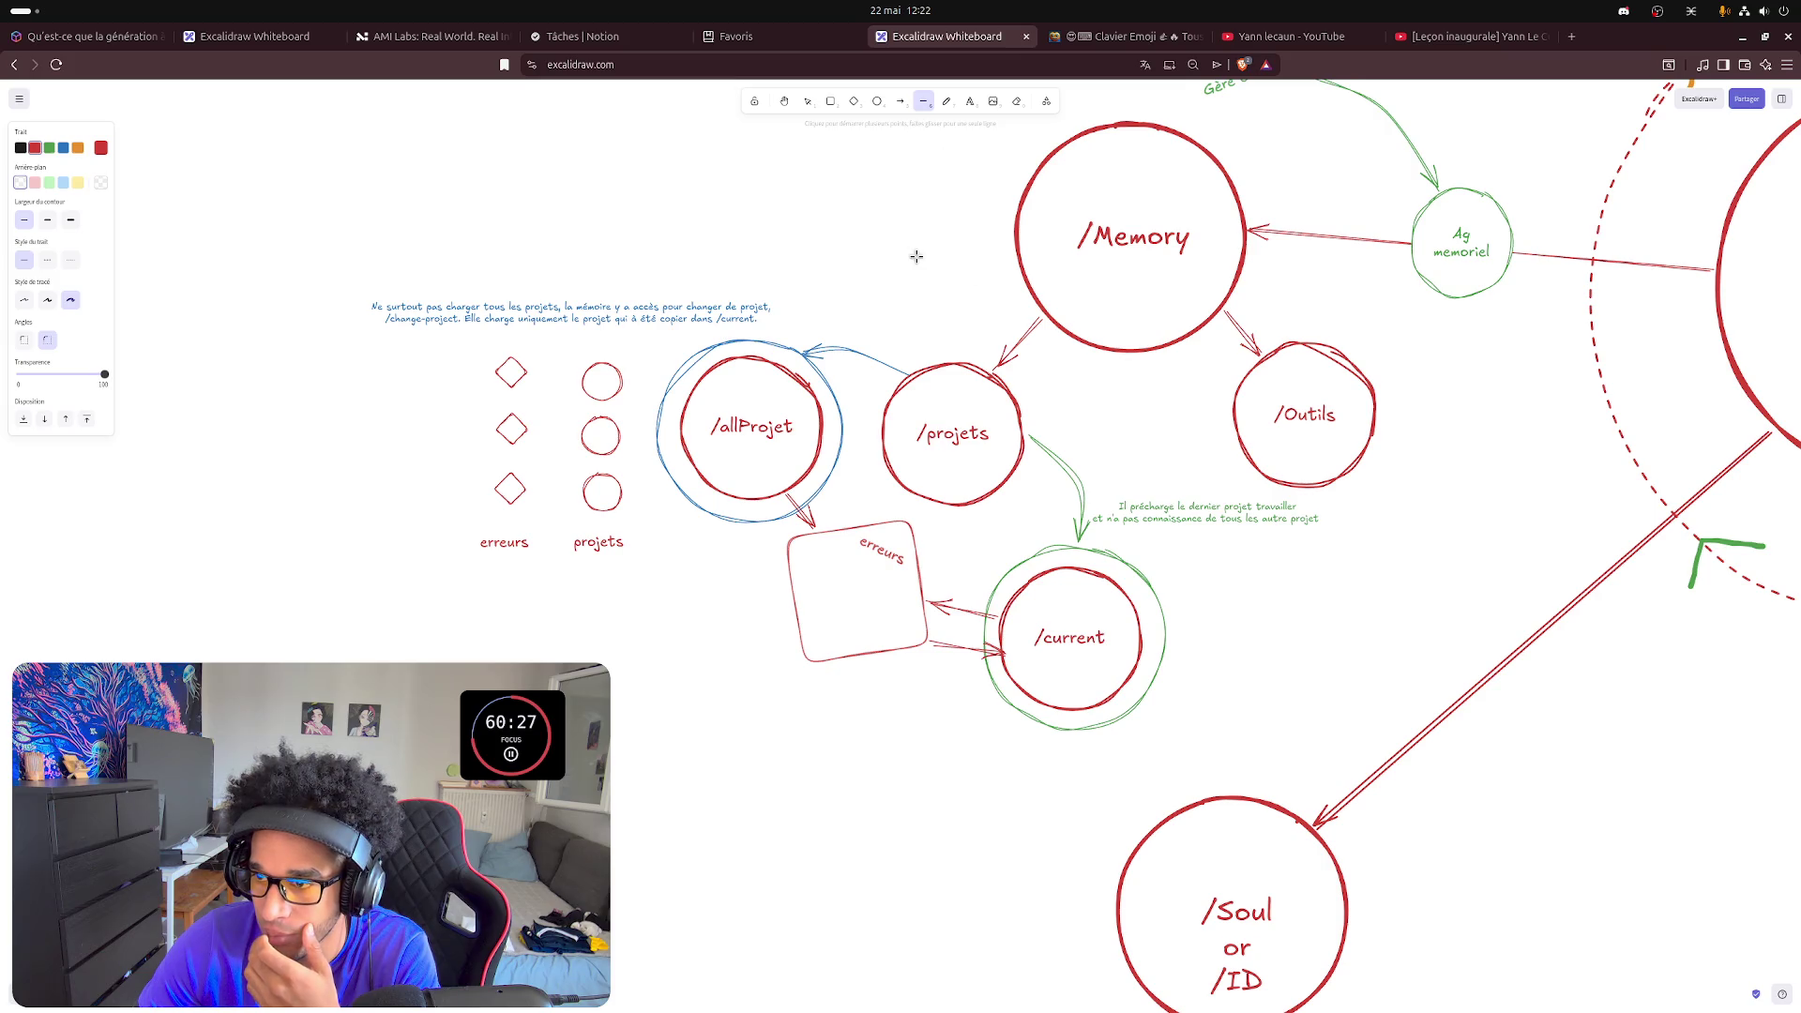
- Nudge the erreurs label up and draw a sharp-edged diagonal line under it across the square's corner
{"action": "left_click", "coordinate": [805, 101]}
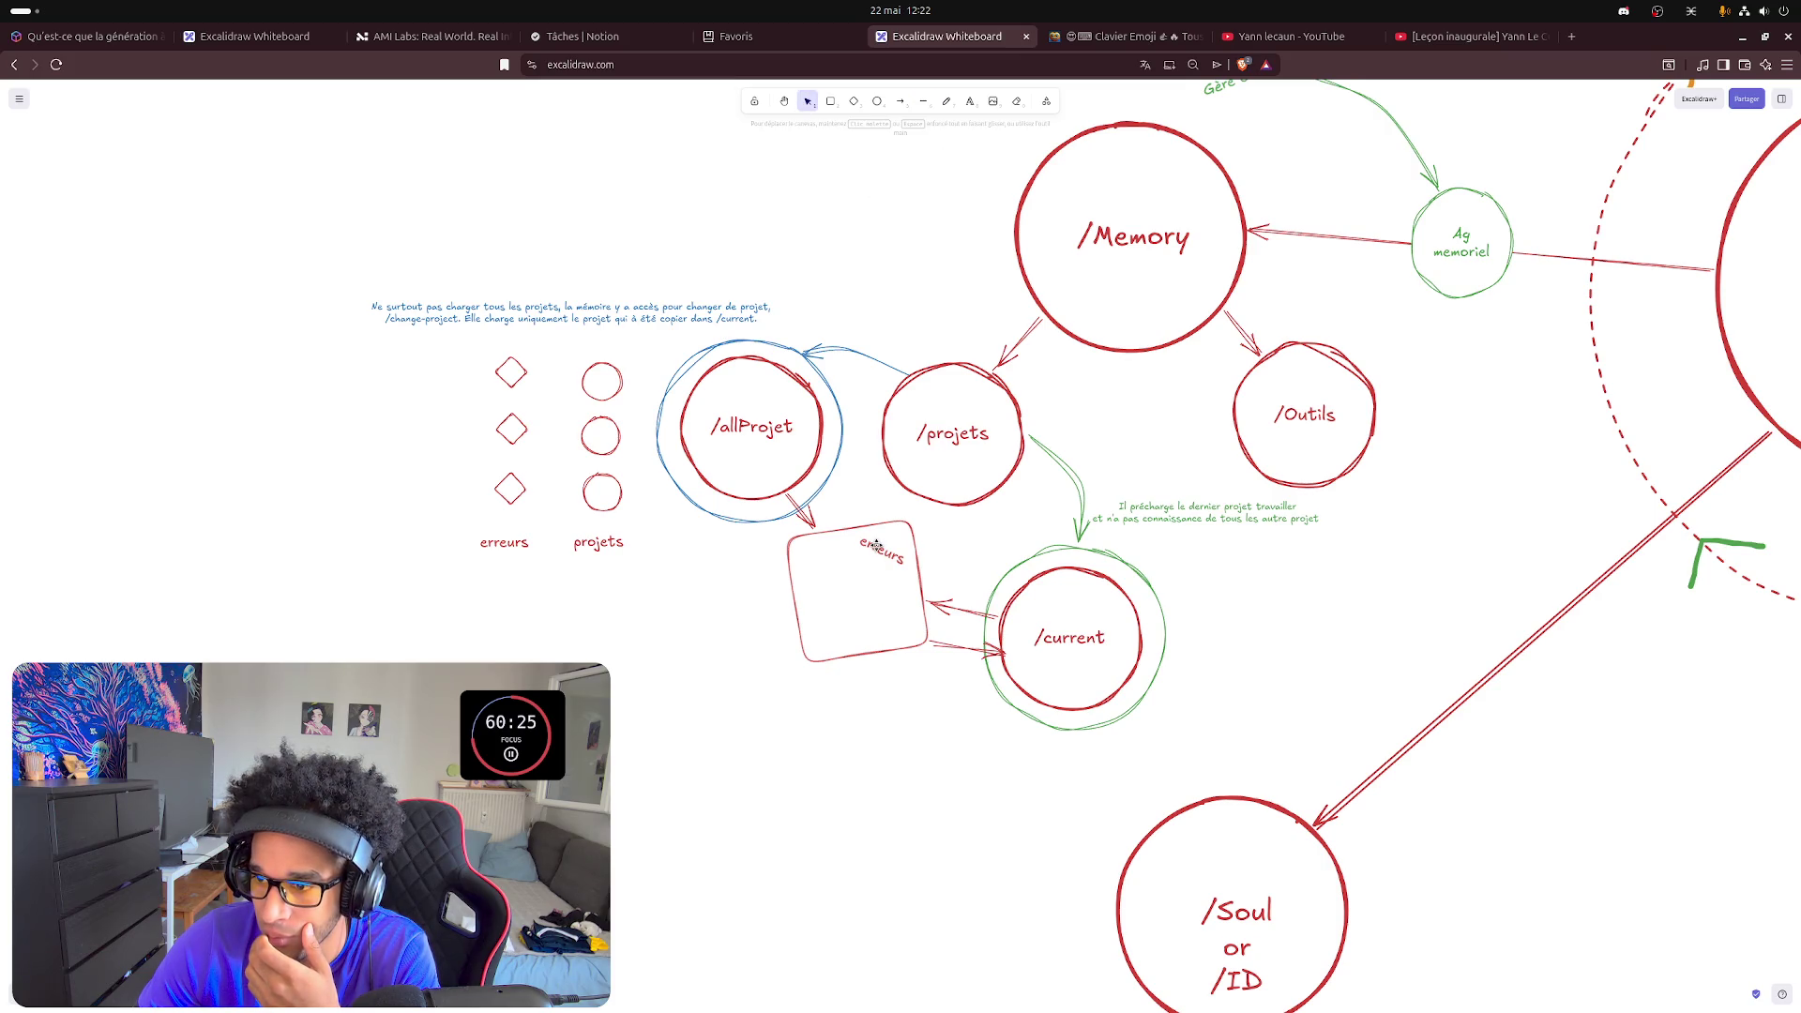
{"action": "left_click_drag", "start_coordinate": [876, 546], "coordinate": [885, 538]}
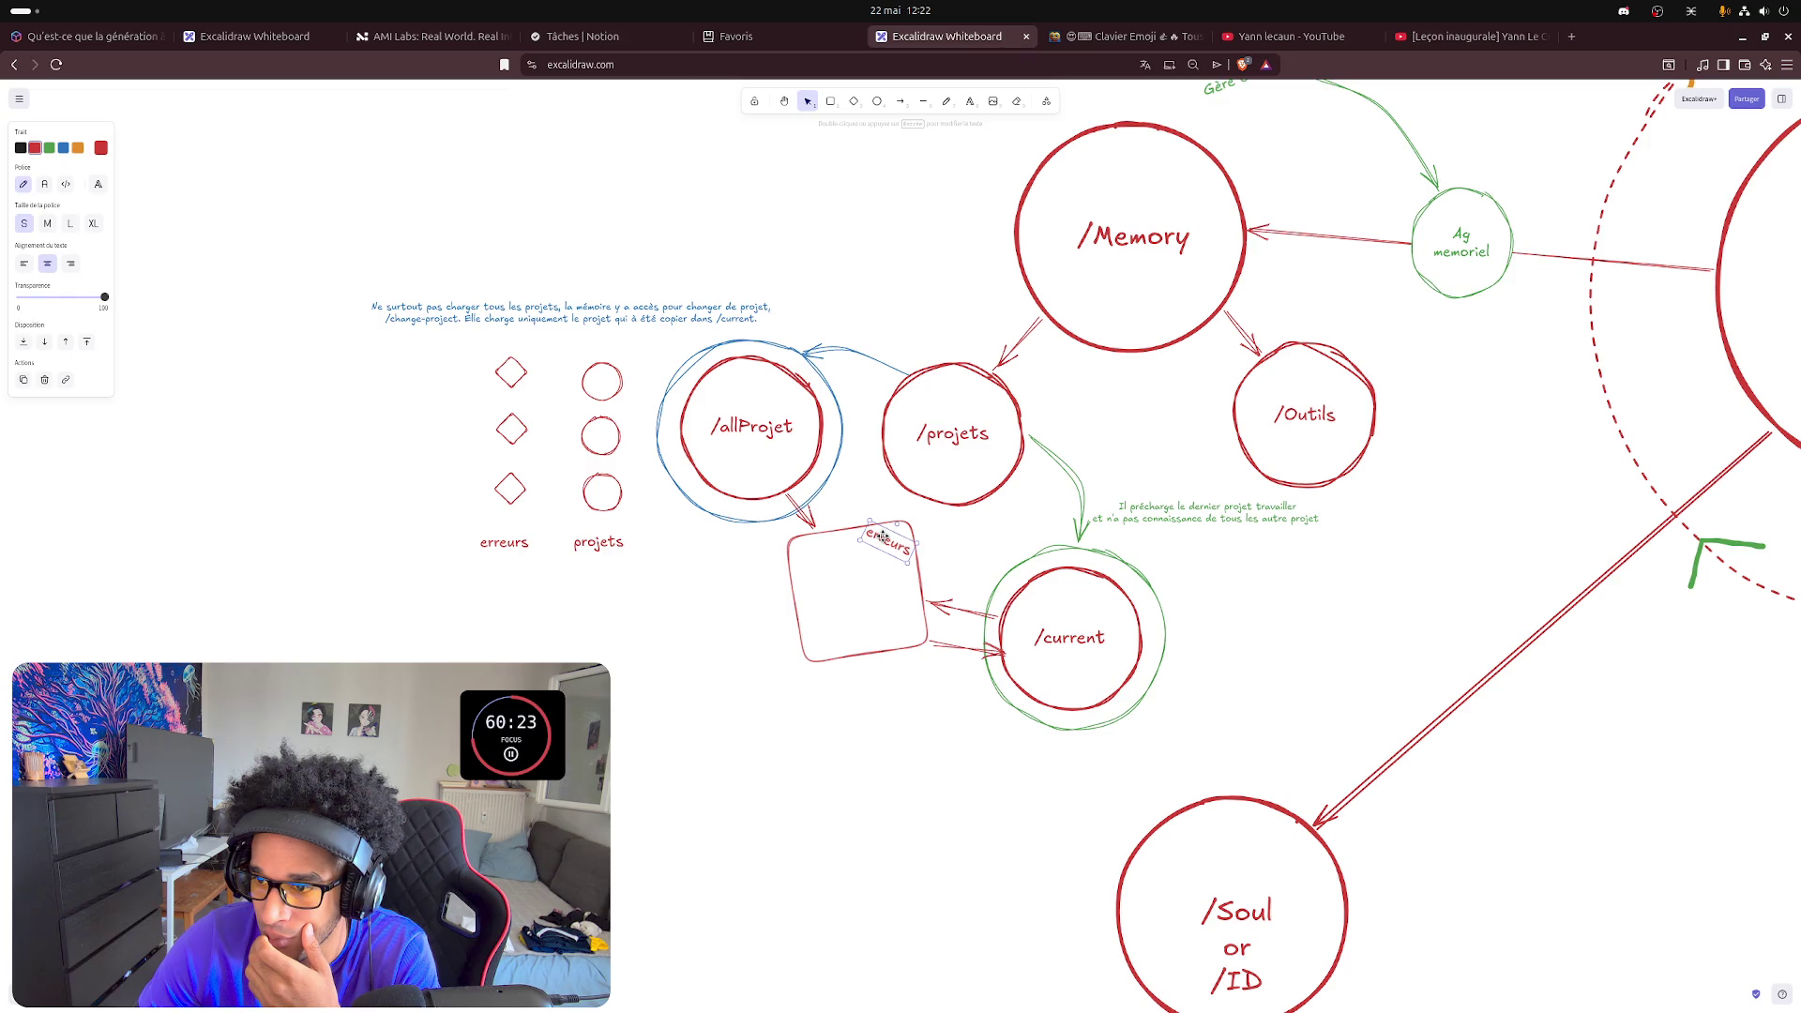
{"action": "left_click", "coordinate": [923, 101]}
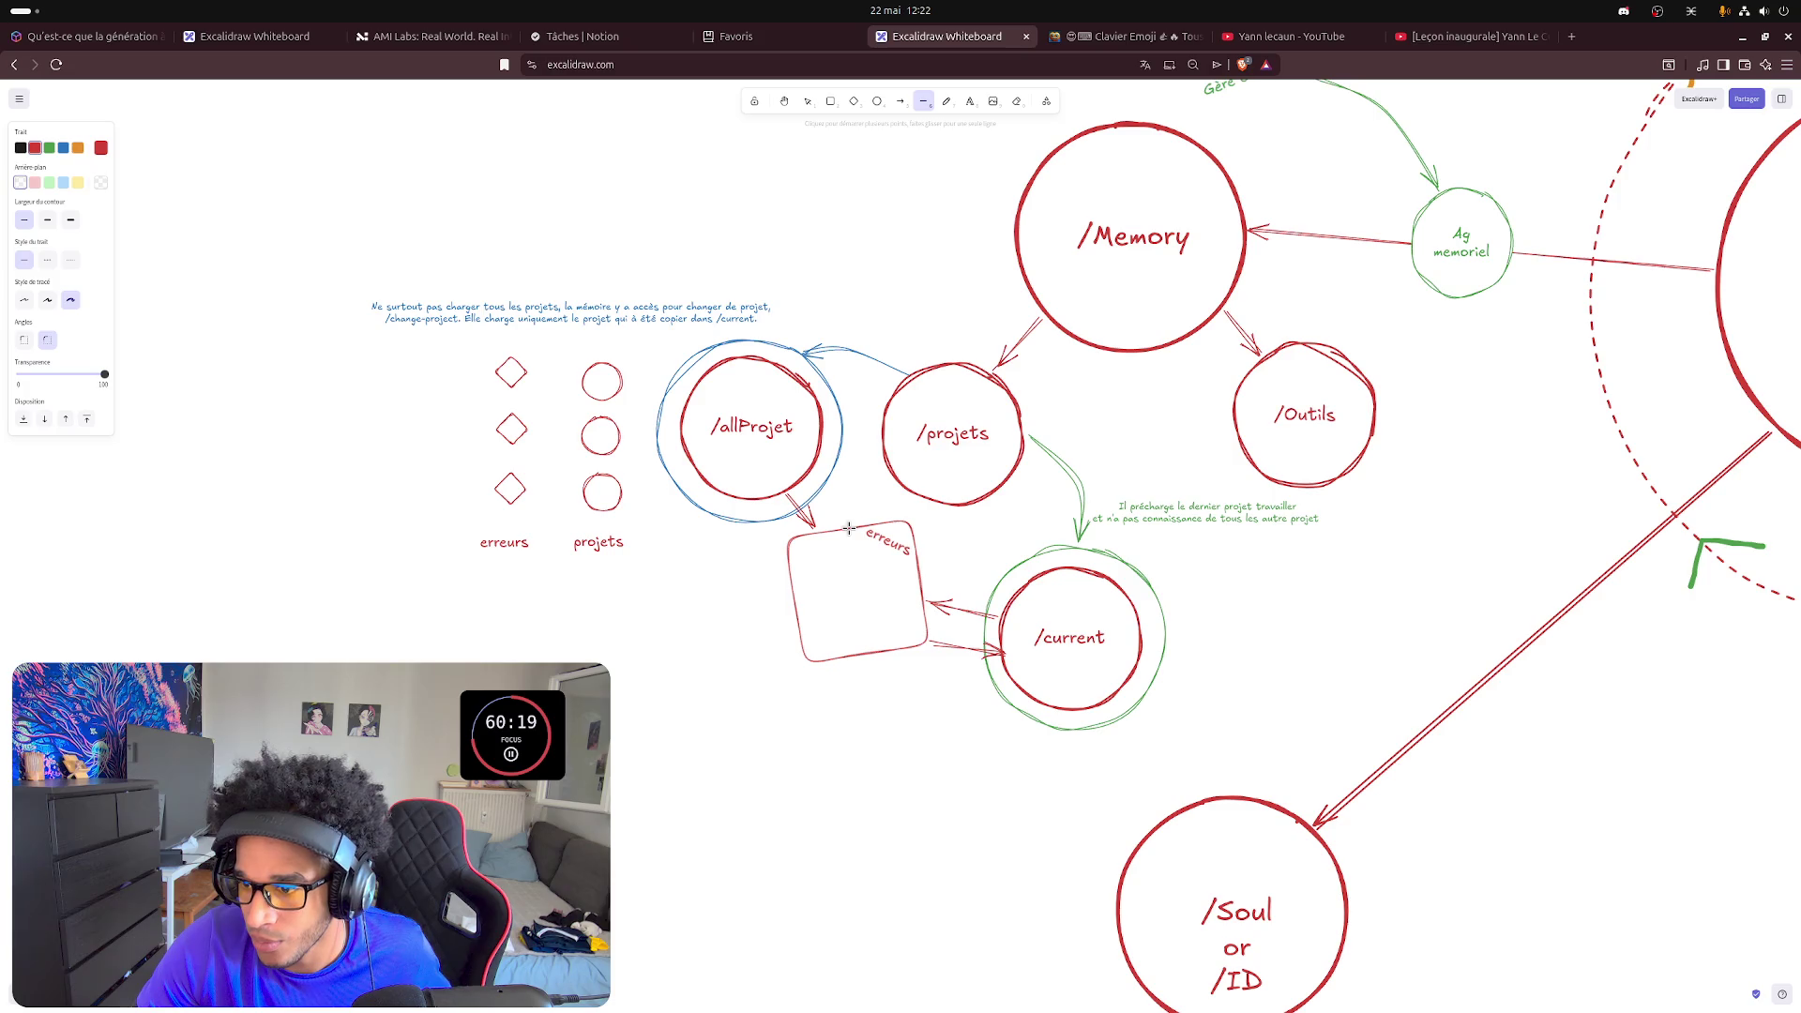
{"action": "left_click_drag", "start_coordinate": [849, 528], "coordinate": [917, 565]}
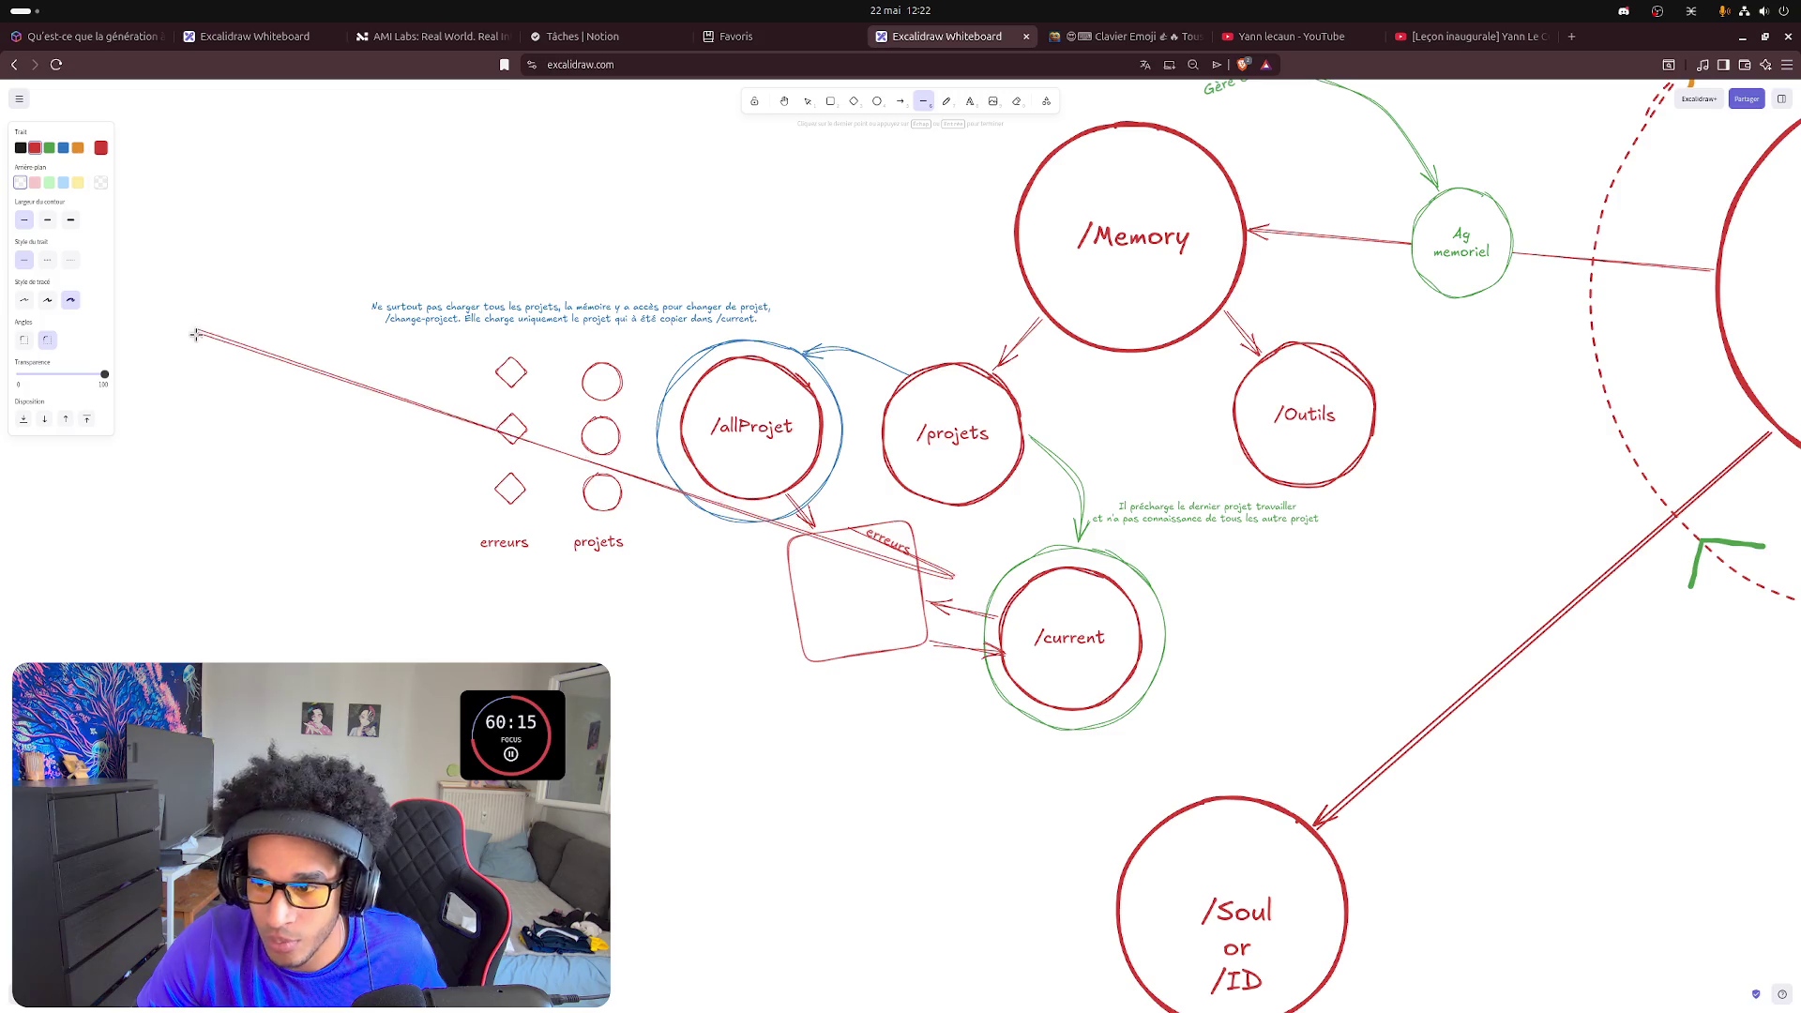
{"action": "key", "text": "Escape"}
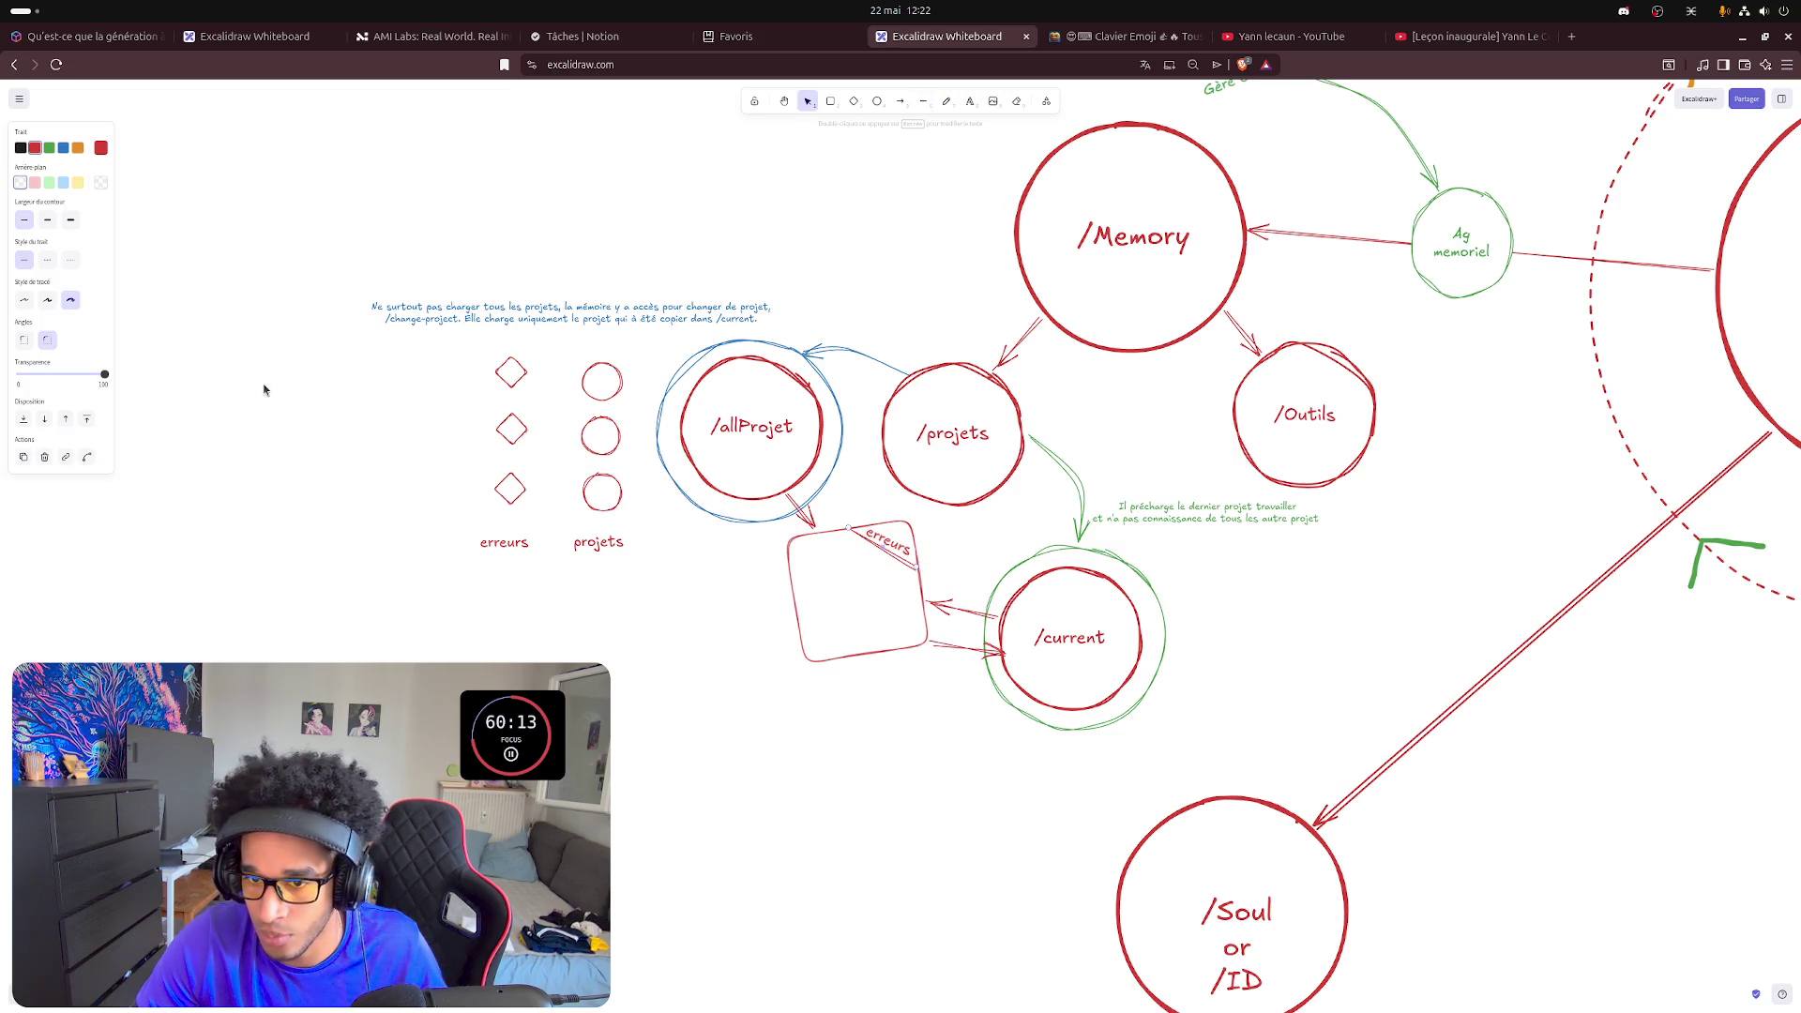
{"action": "left_click", "coordinate": [46, 301]}
{"action": "left_click", "coordinate": [24, 301]}
{"action": "left_click", "coordinate": [638, 703]}
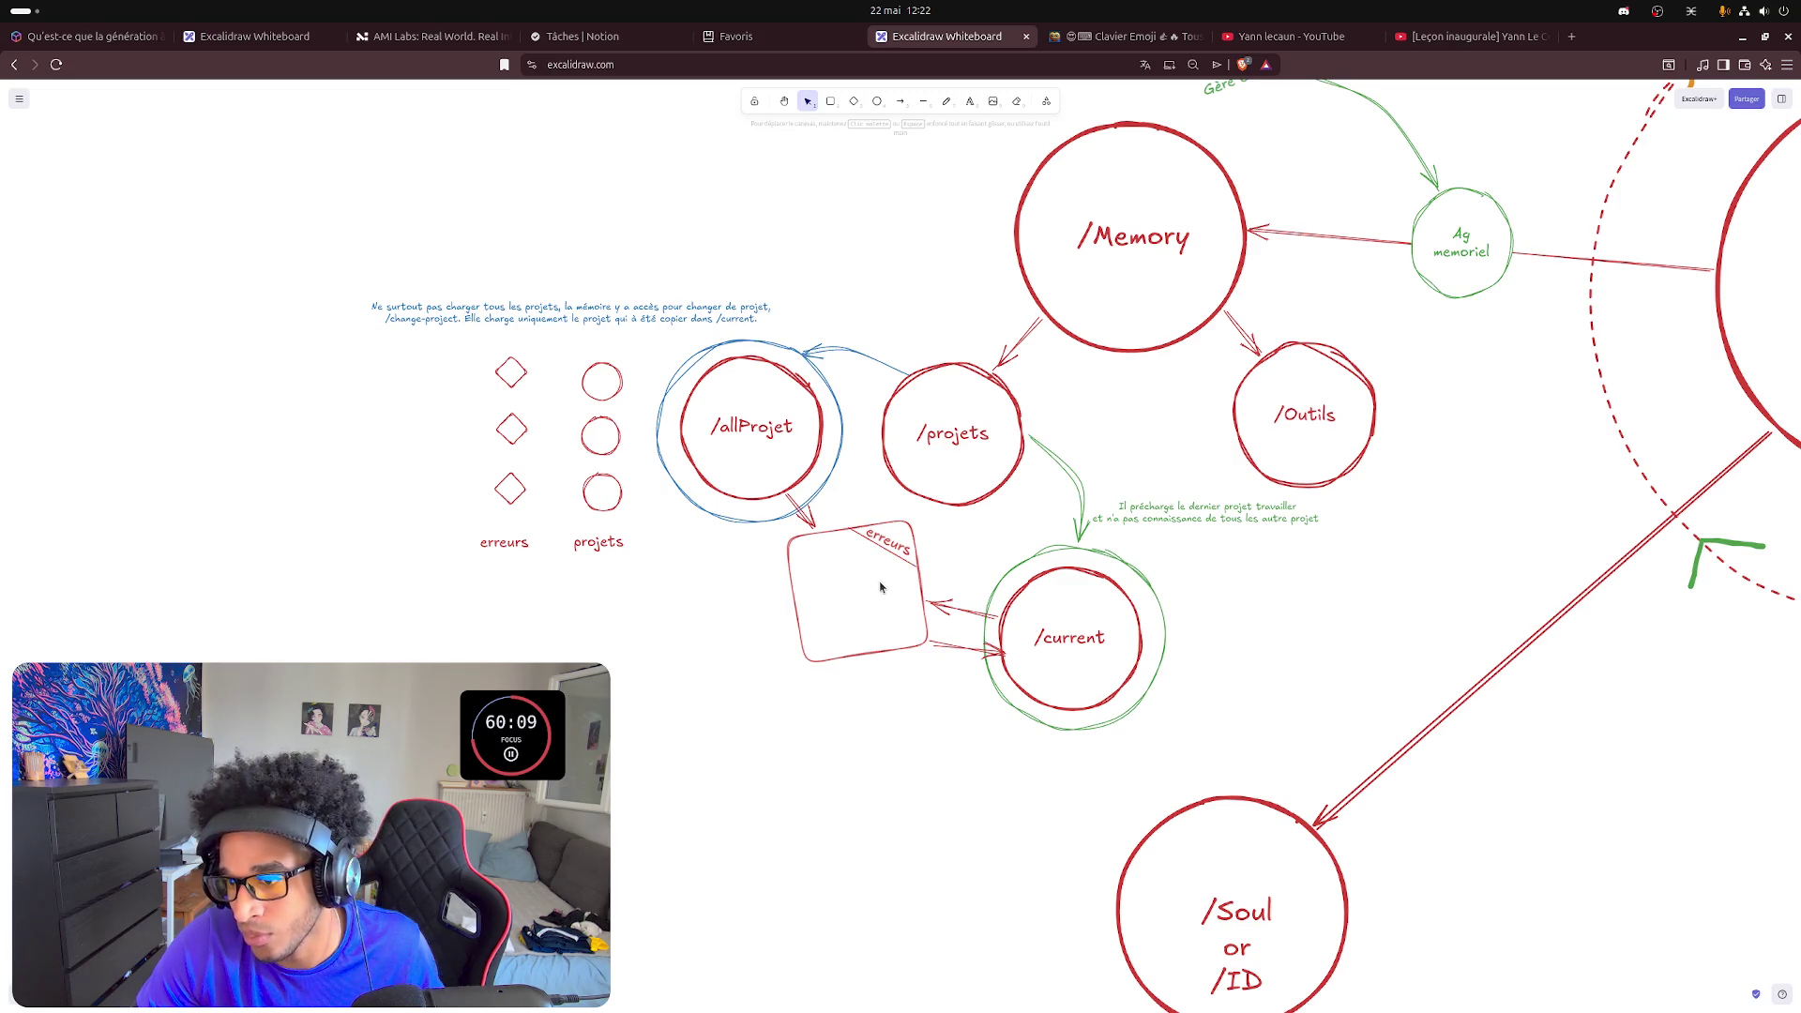
{"action": "scroll", "coordinate": [880, 589], "scroll_direction": "up", "scroll_amount": 3}
{"action": "scroll", "coordinate": [882, 576], "scroll_direction": "up", "scroll_amount": 3}
- Move the erreurs label up-right and re-angle the diagonal corner line's endpoints to fit beneath it
{"action": "left_click", "coordinate": [874, 478]}
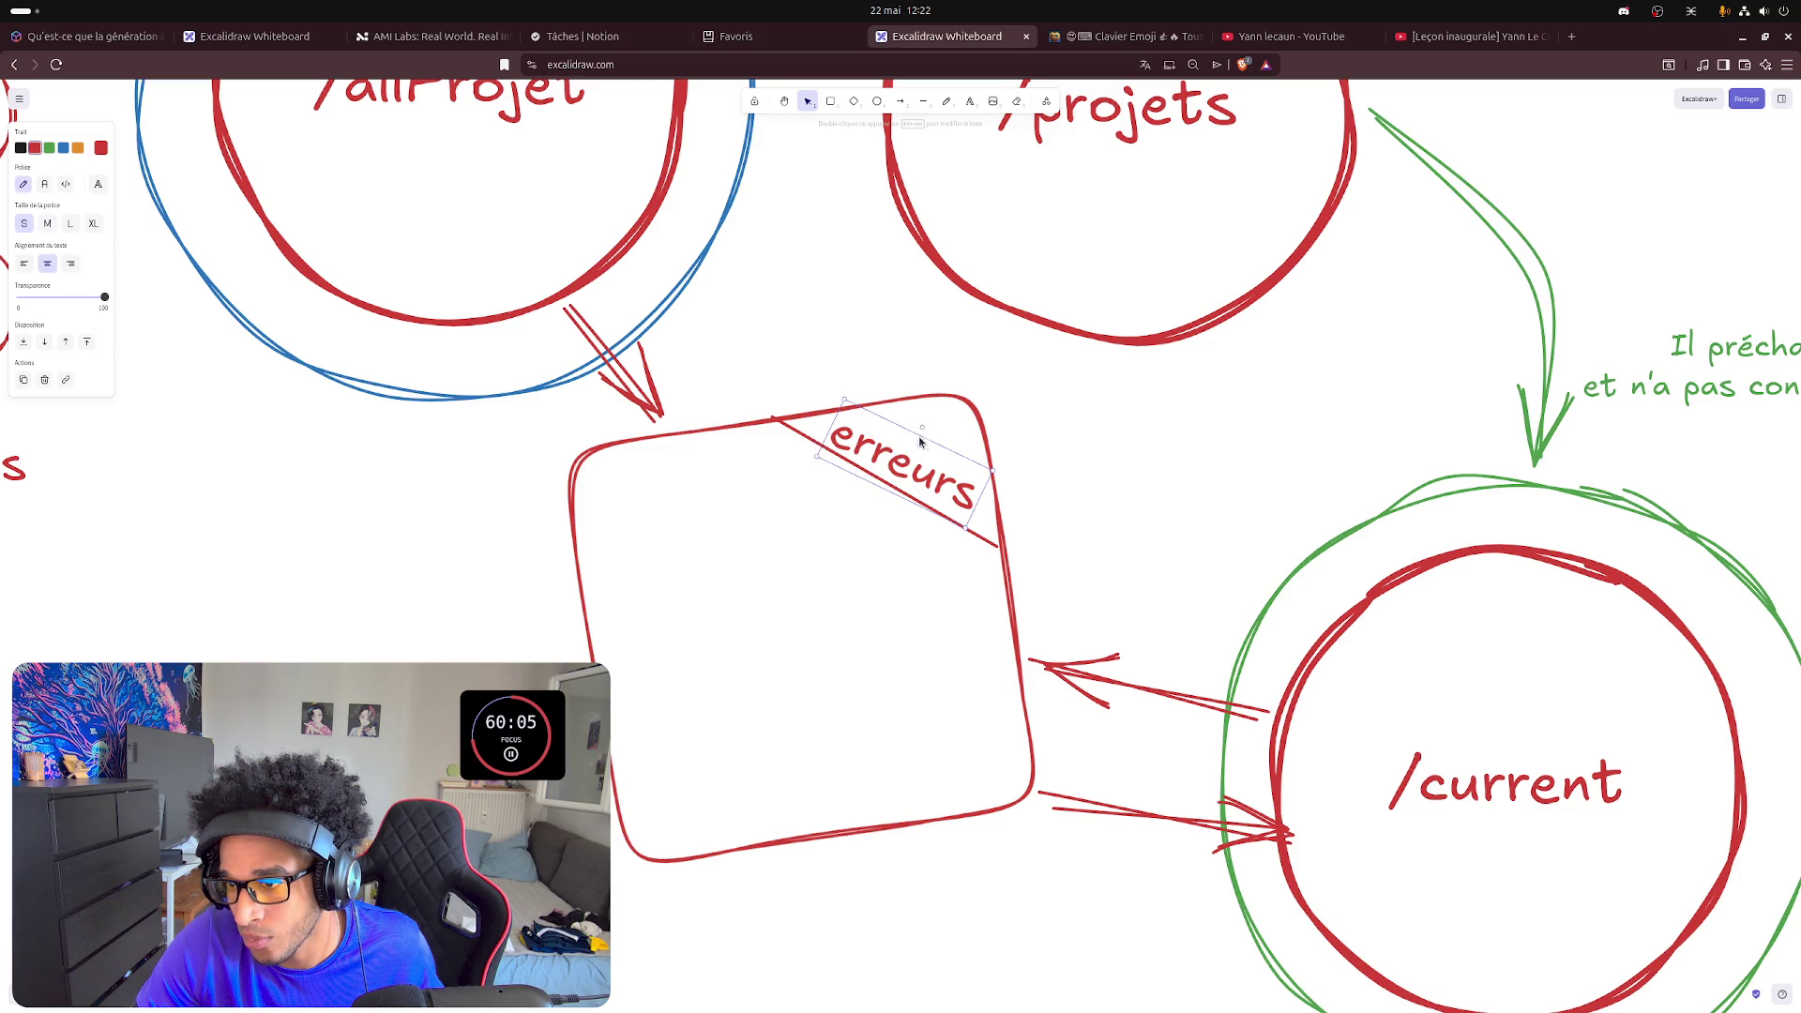
{"action": "left_click_drag", "start_coordinate": [920, 442], "coordinate": [925, 434]}
{"action": "left_click", "coordinate": [807, 442]}
{"action": "left_click_drag", "start_coordinate": [996, 550], "coordinate": [1000, 542]}
{"action": "left_click", "coordinate": [1082, 502]}
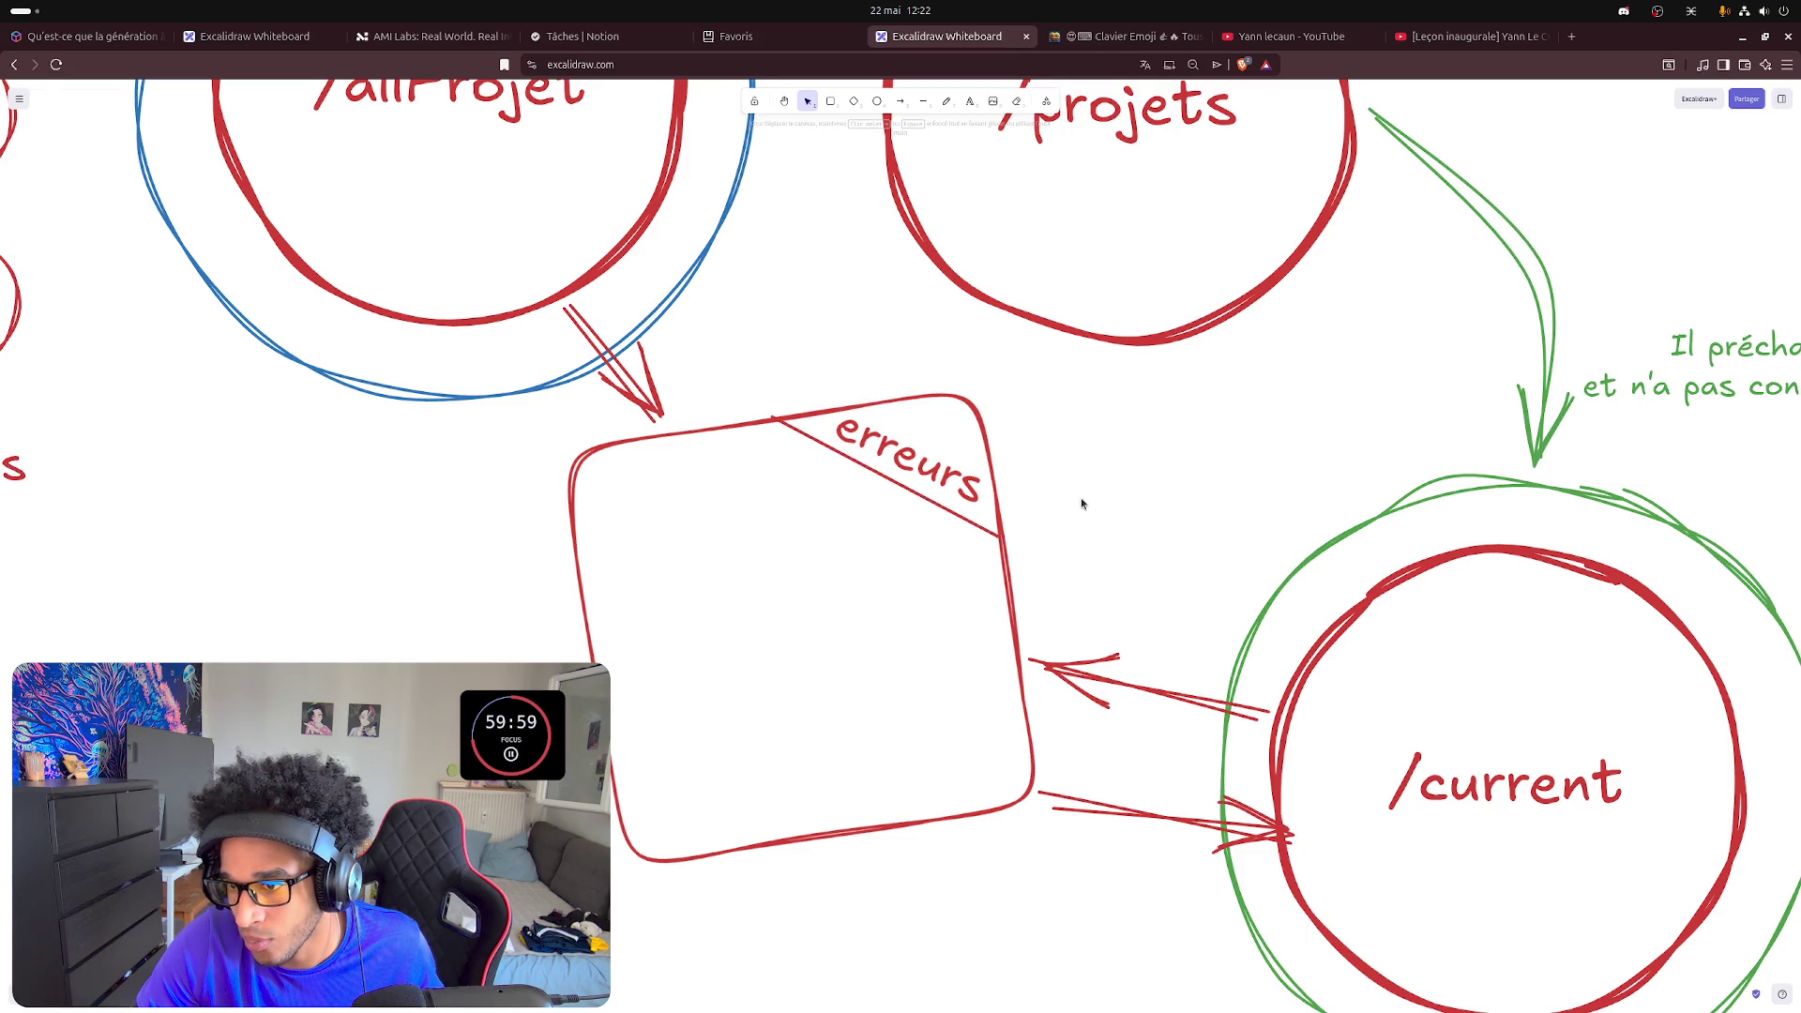
{"action": "left_click", "coordinate": [791, 429]}
{"action": "left_click_drag", "start_coordinate": [772, 419], "coordinate": [780, 423]}
{"action": "left_click", "coordinate": [1144, 484]}
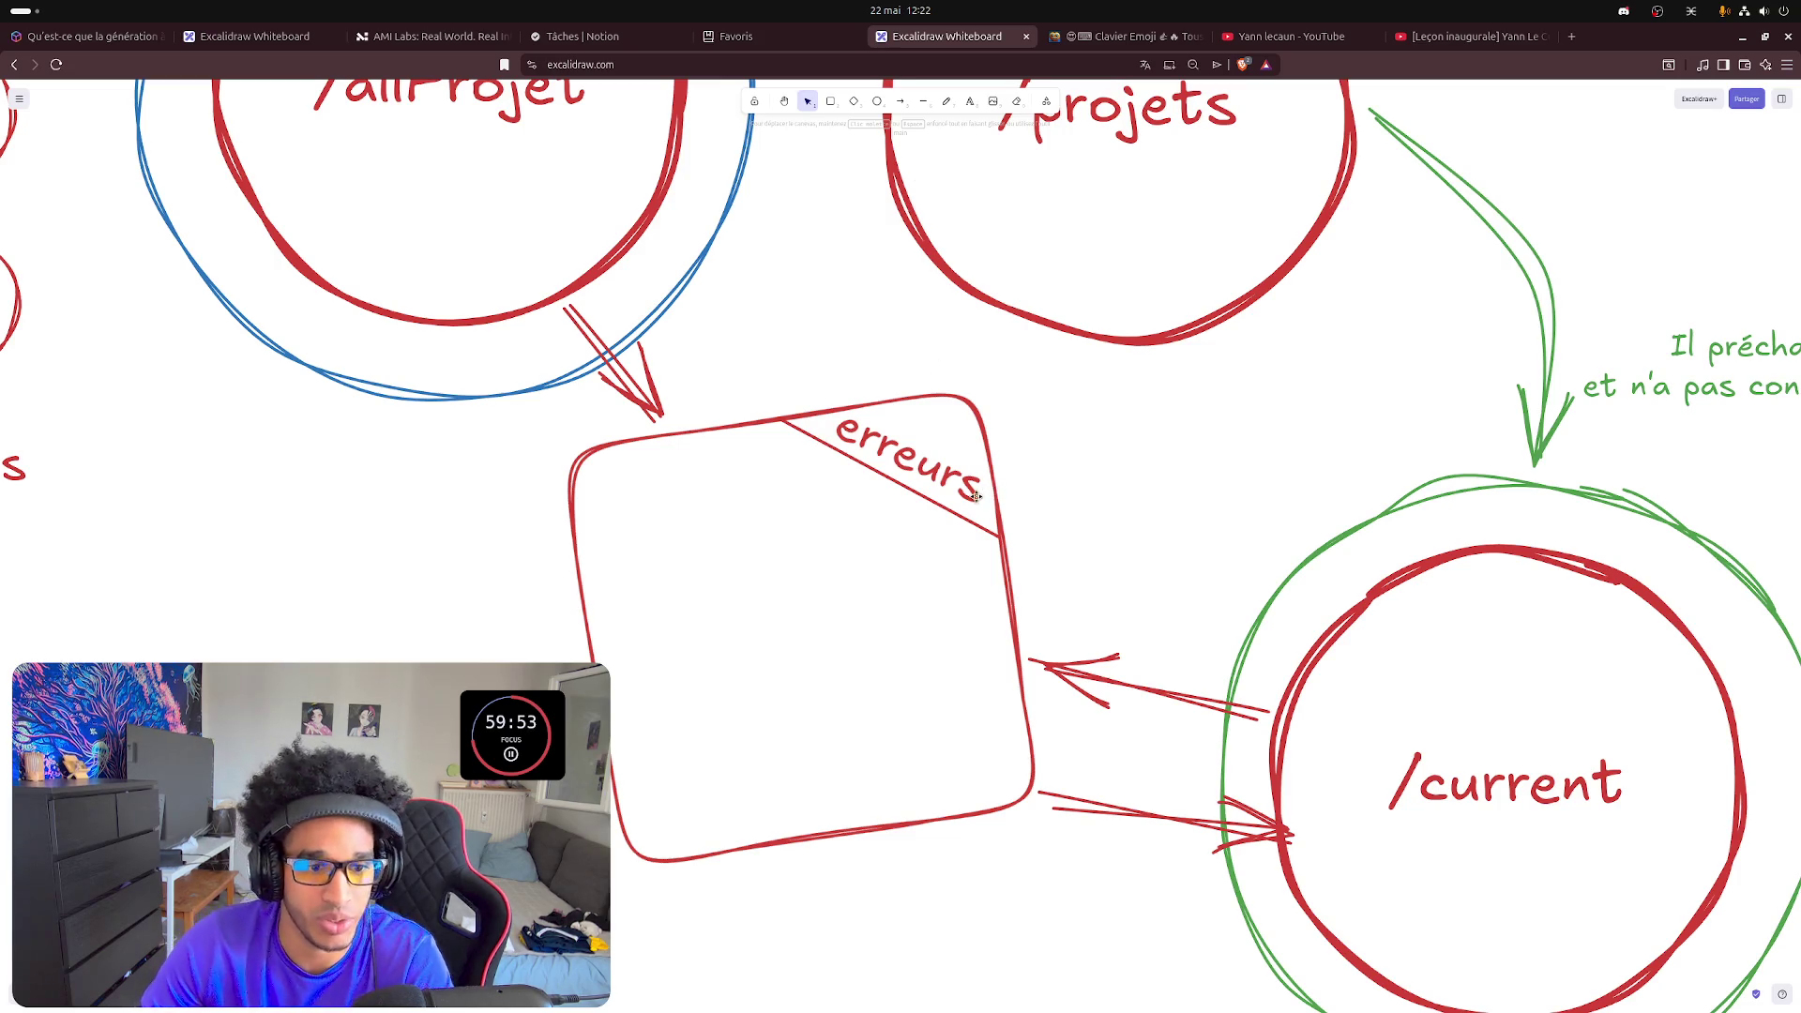
{"action": "left_click", "coordinate": [923, 105]}
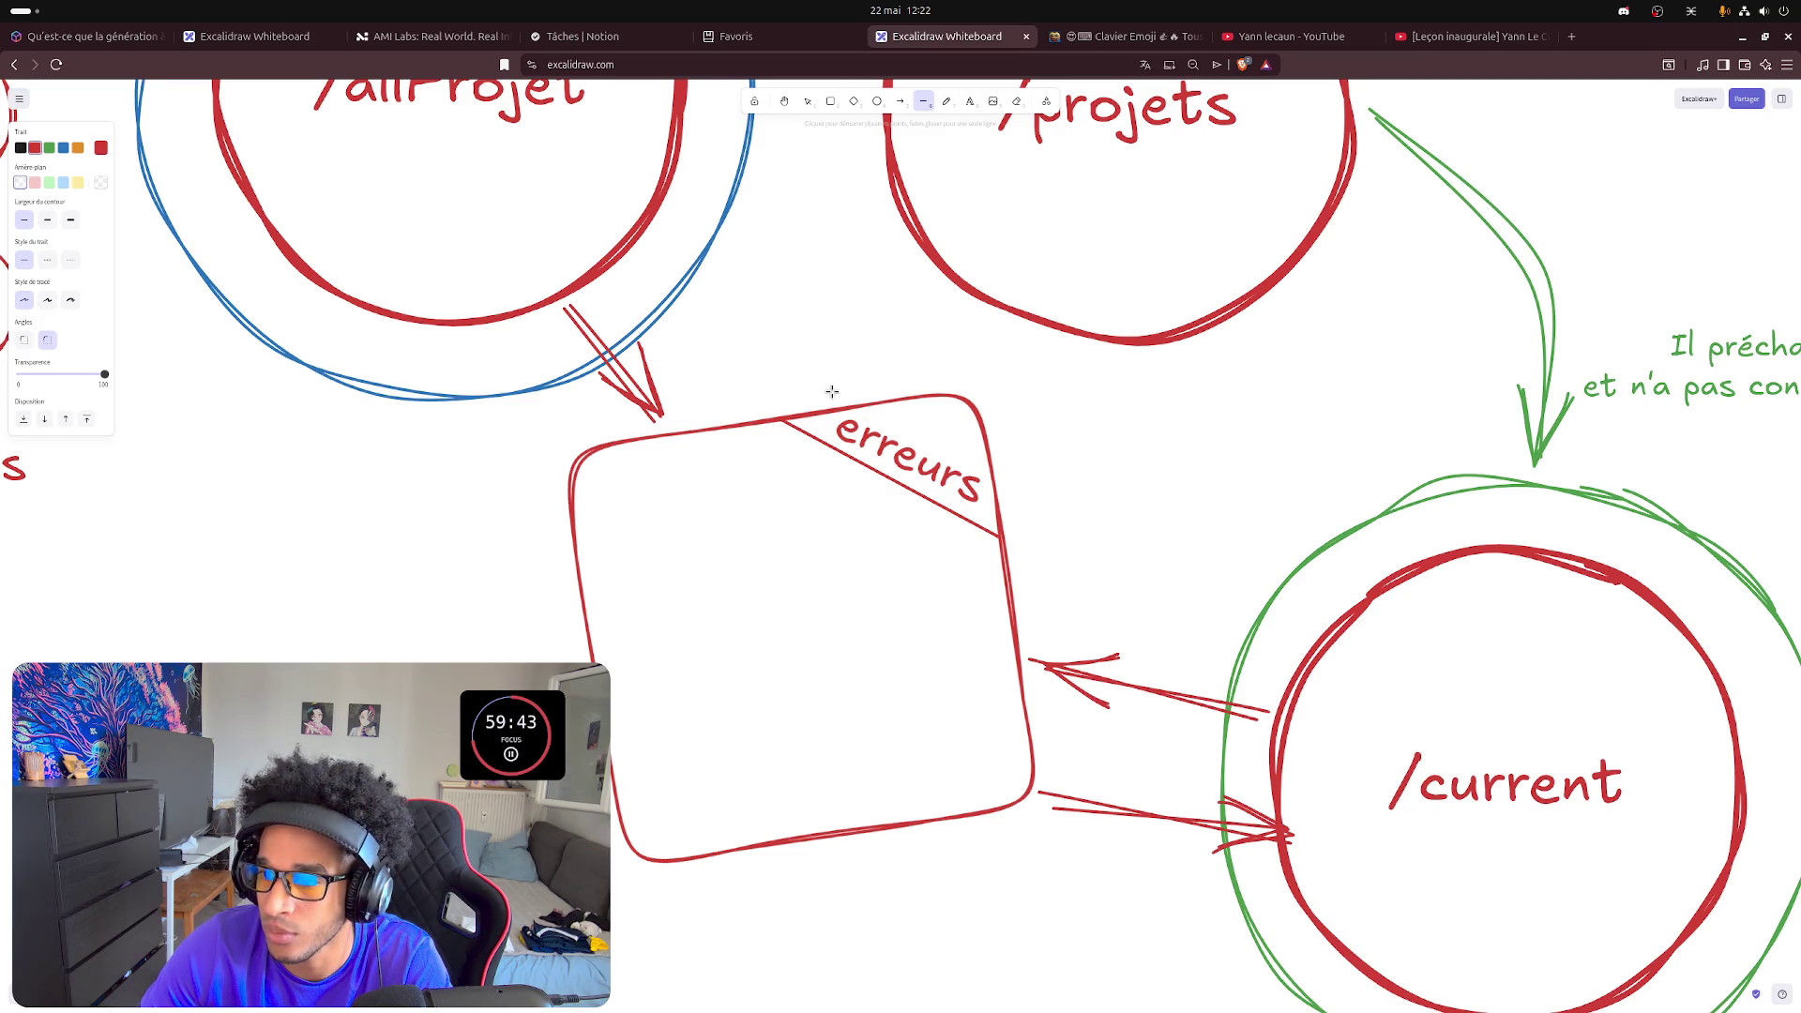
{"action": "right_click", "coordinate": [838, 352]}
- Add a 'Classification' text label inside the erreurs box, positioned just under the corner line
{"action": "left_click", "coordinate": [809, 101]}
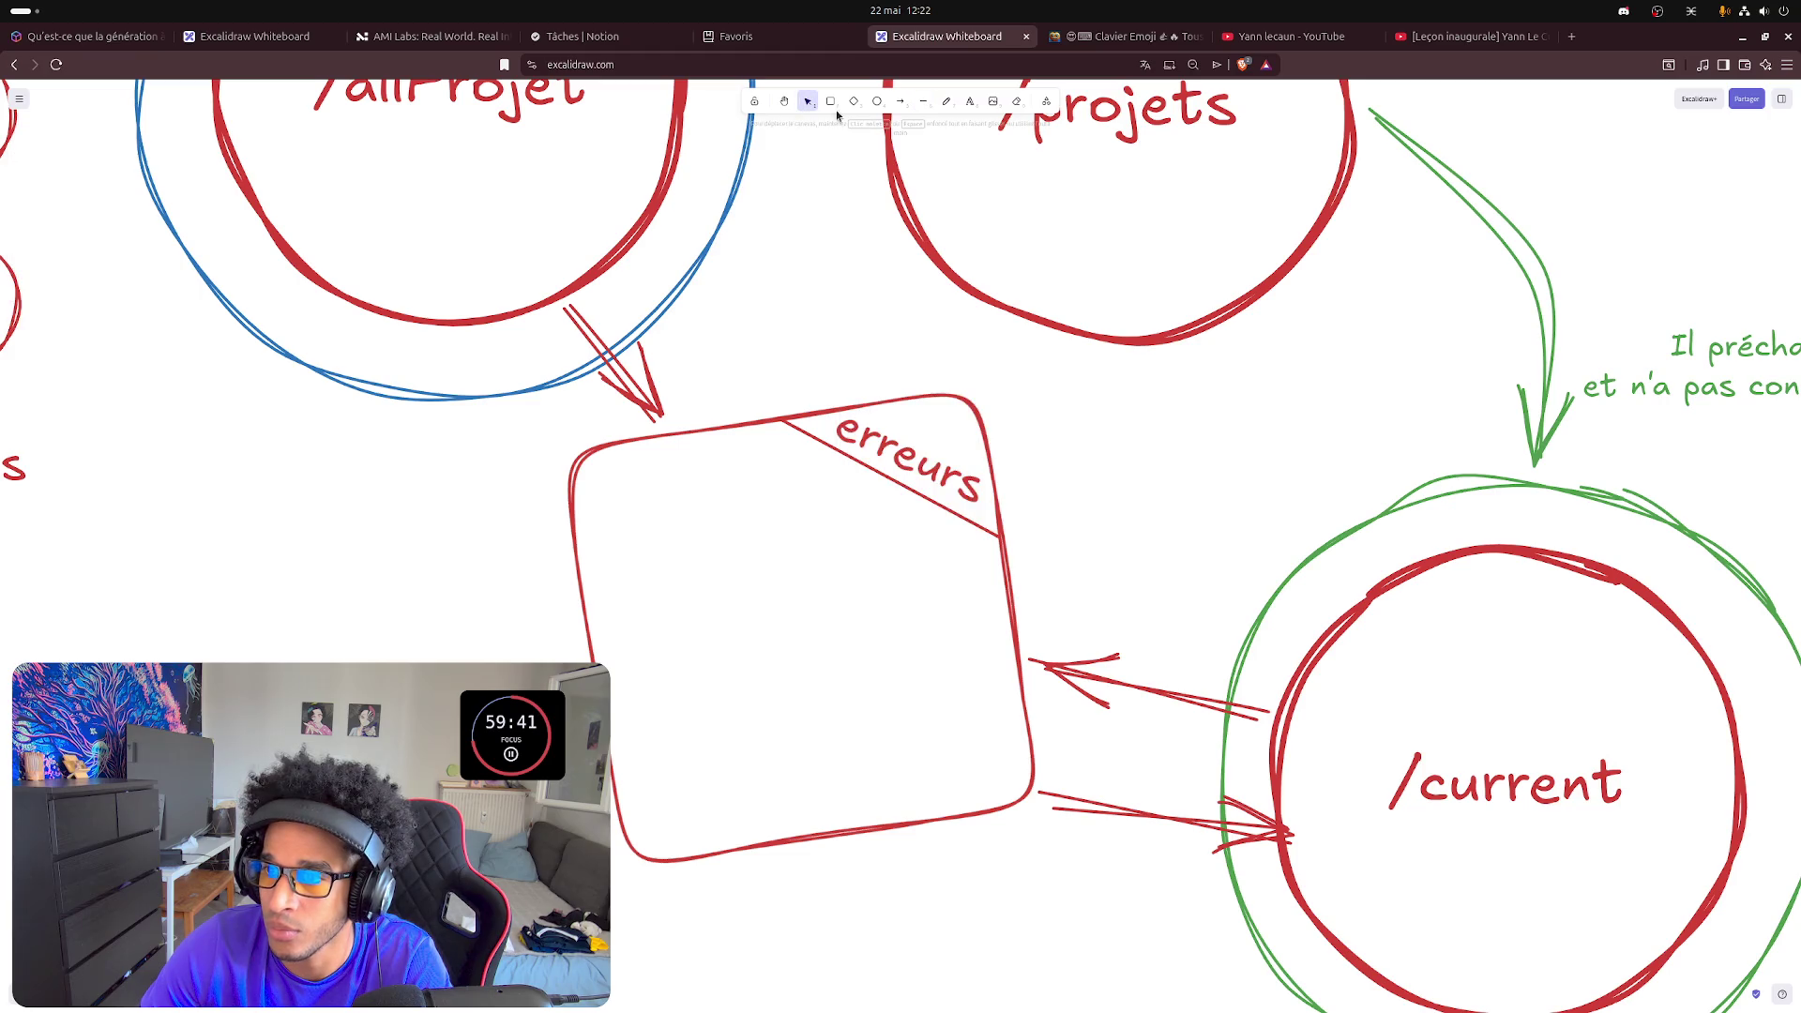
{"action": "left_click", "coordinate": [969, 100]}
{"action": "left_click", "coordinate": [662, 507]}
{"action": "type", "text": "/"}
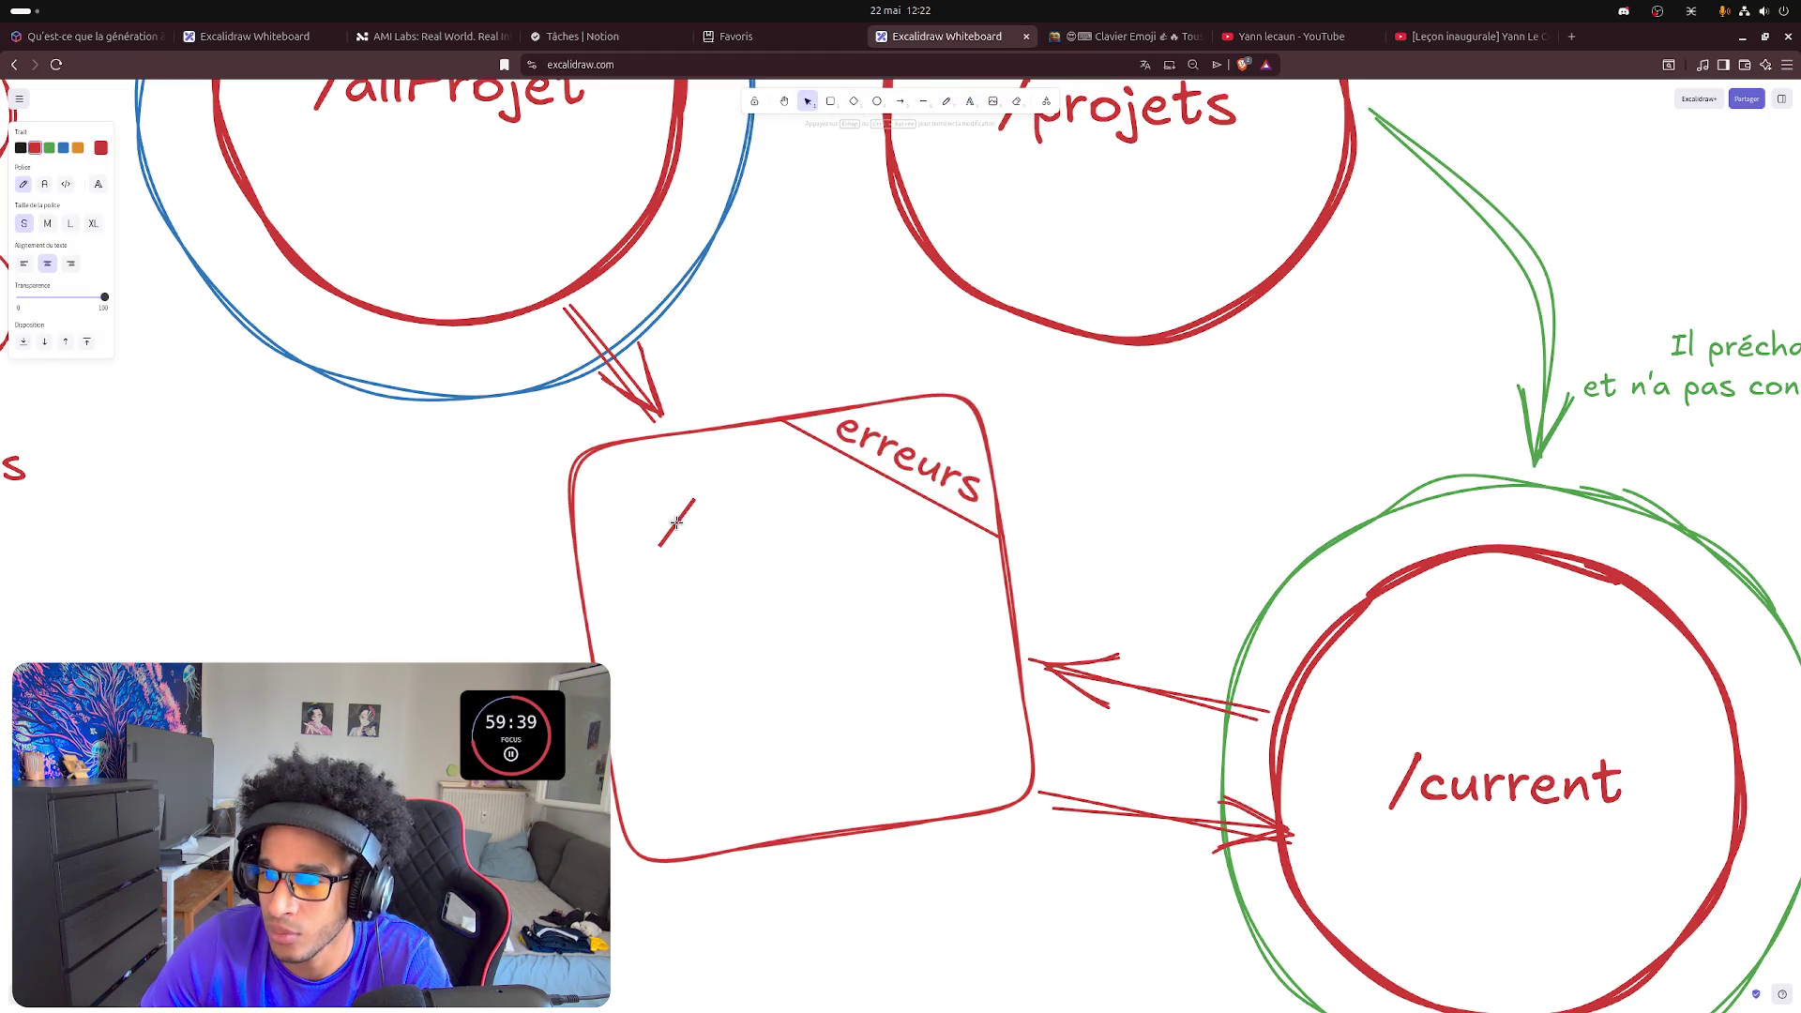
{"action": "type", "text": "Clad"}
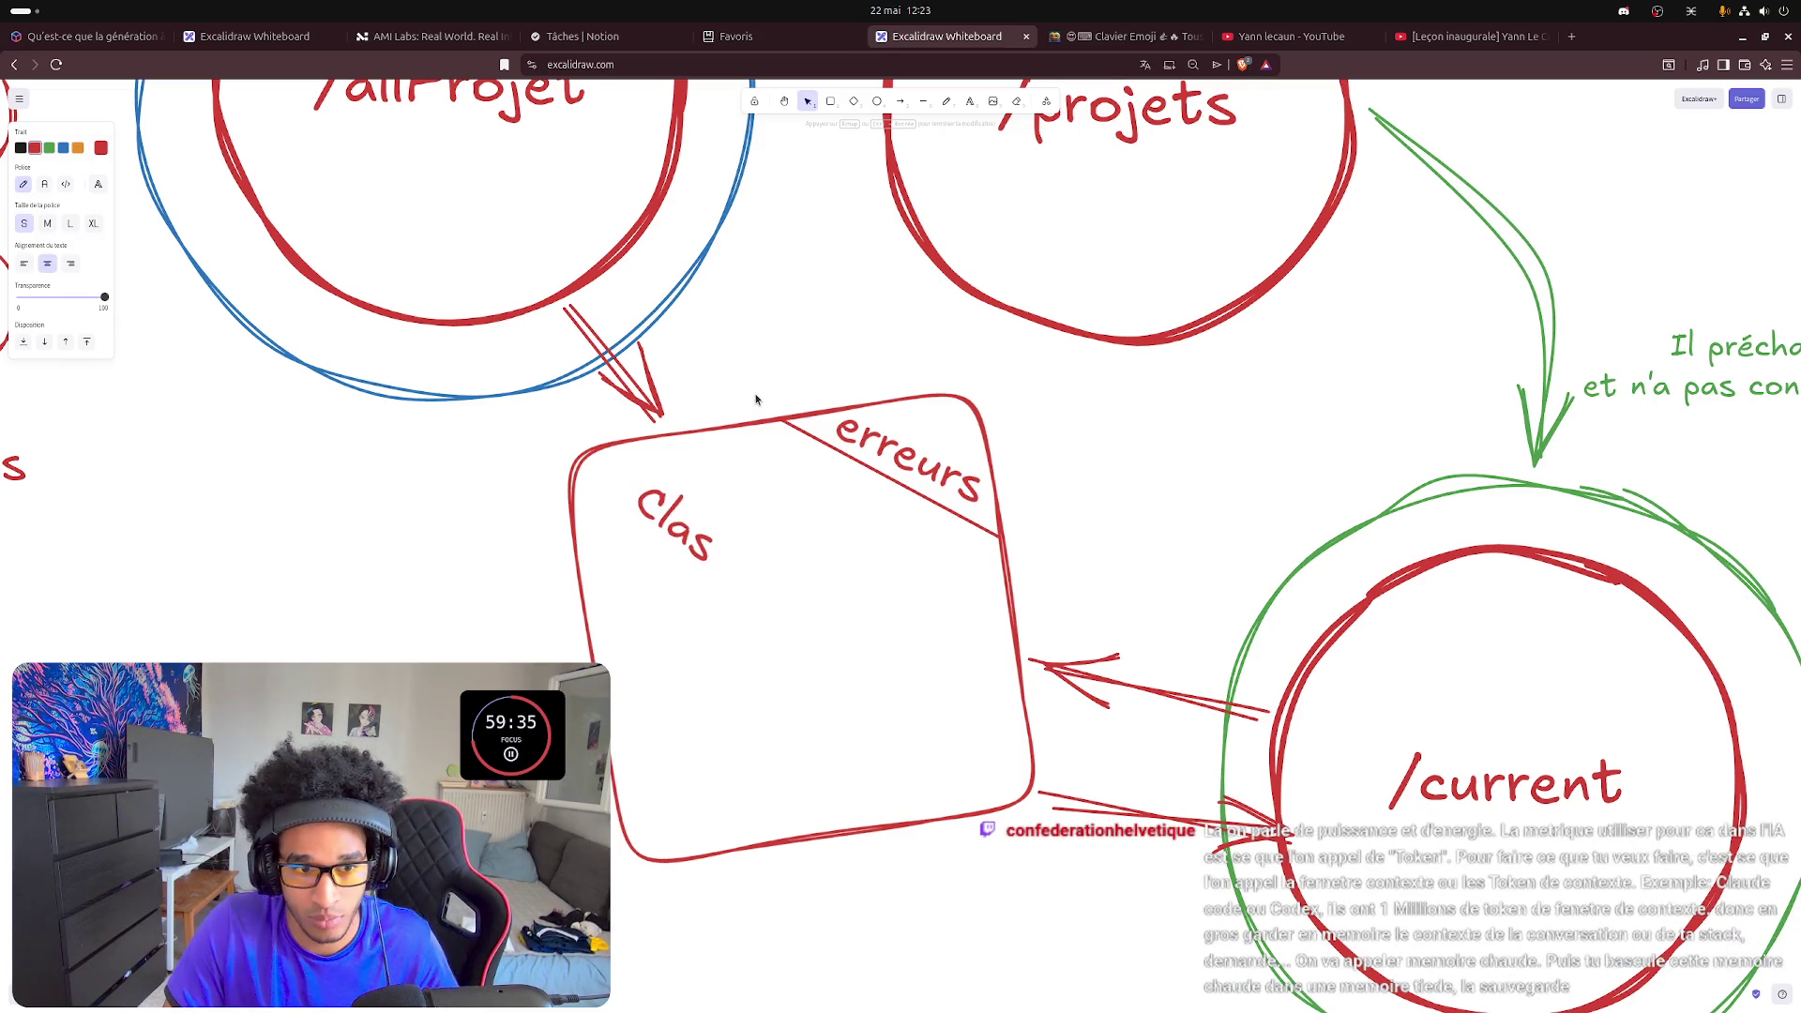
{"action": "type", "text": "si"}
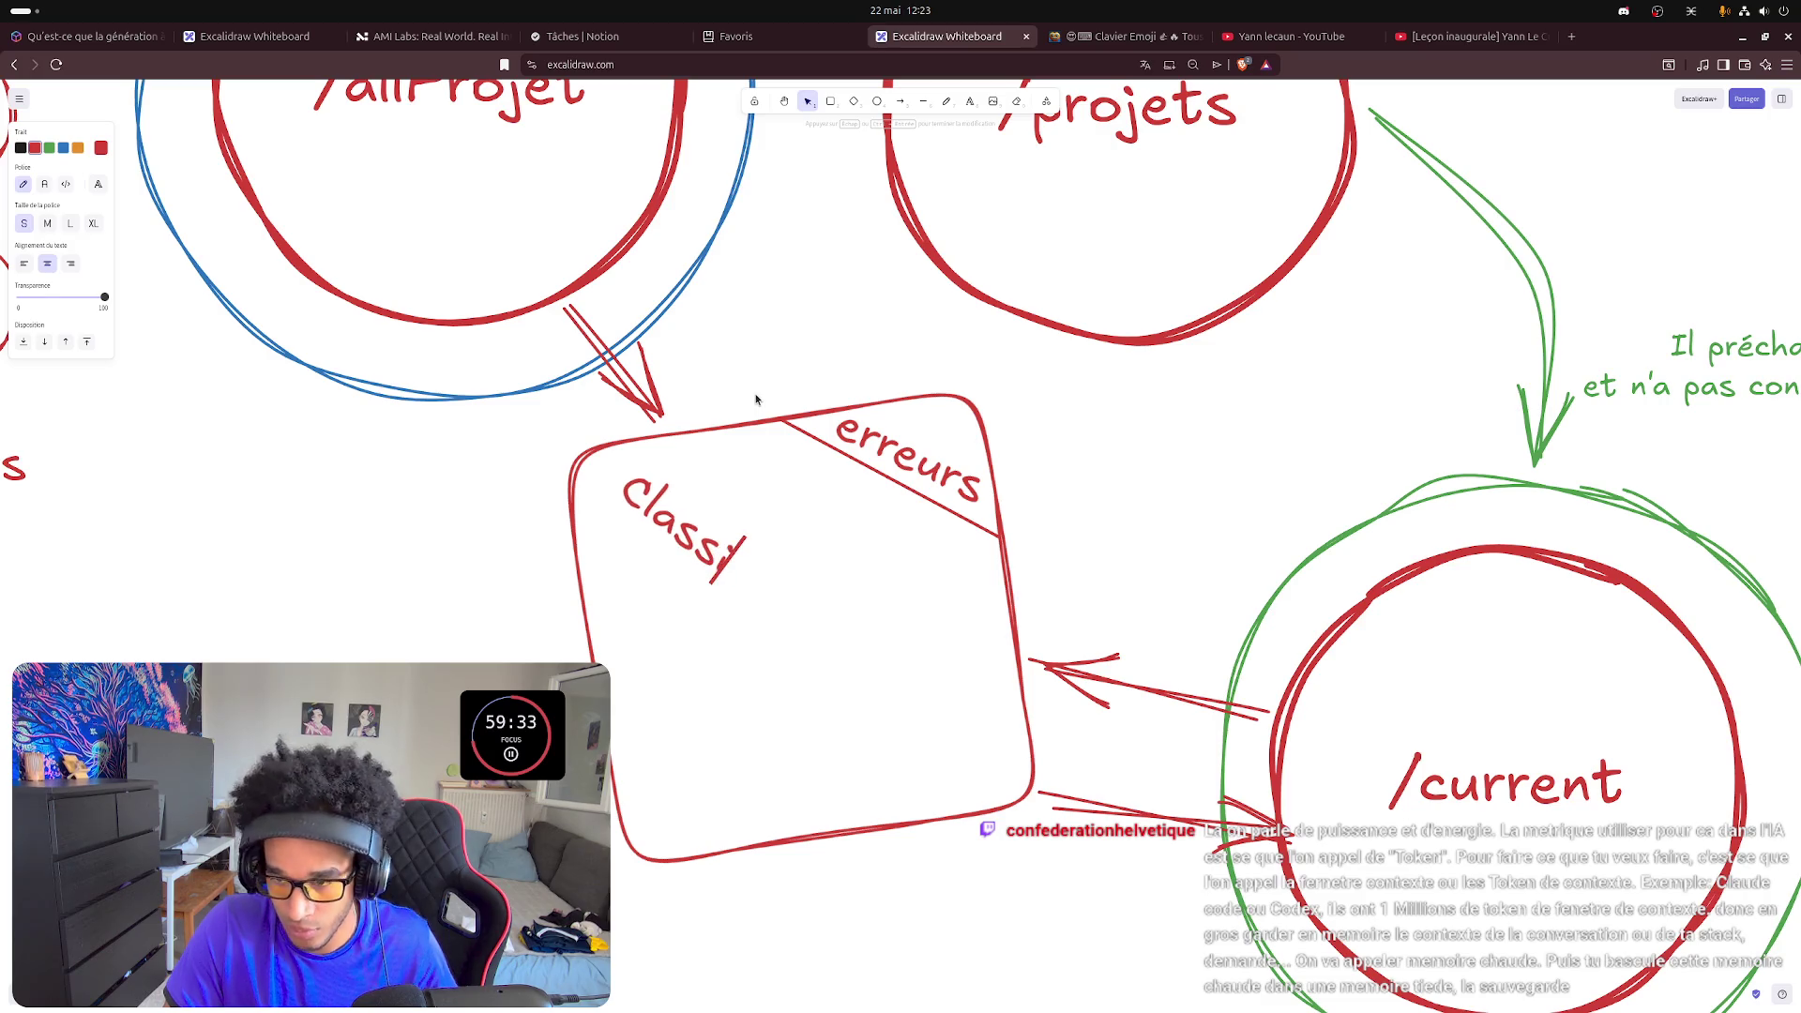
{"action": "type", "text": "fication"}
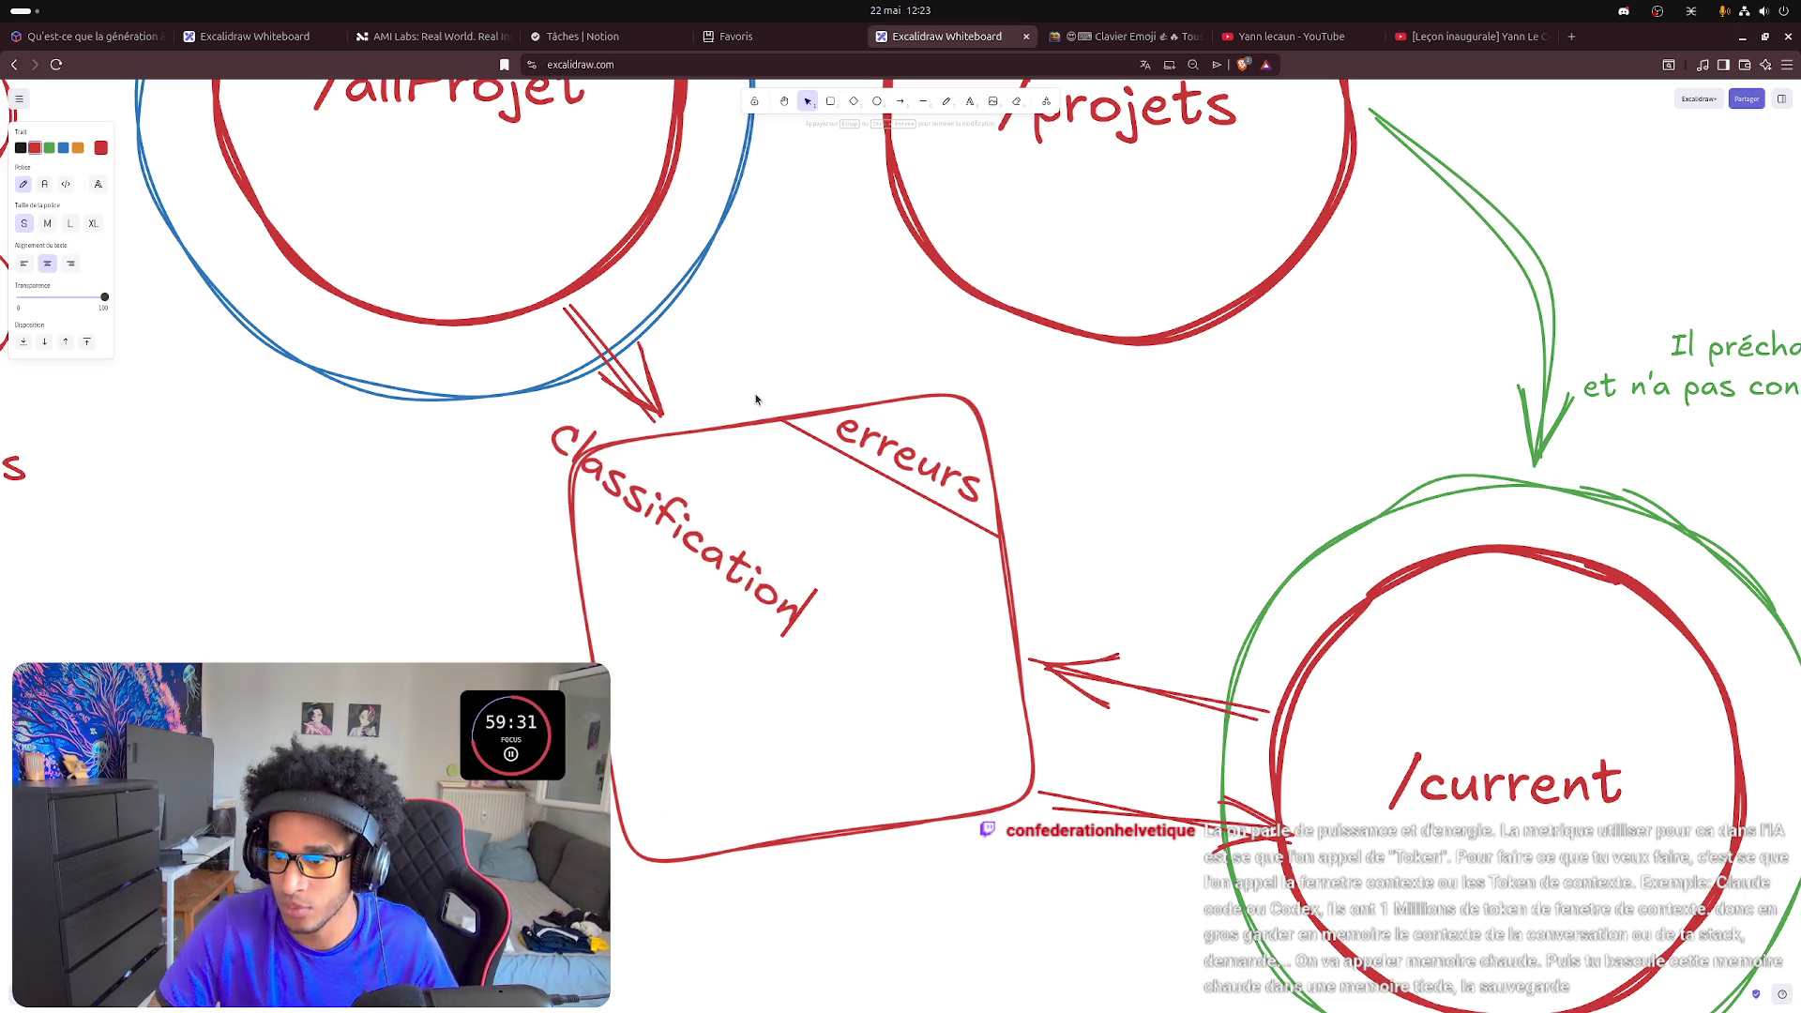
{"action": "left_click", "coordinate": [726, 671]}
{"action": "left_click_drag", "start_coordinate": [690, 498], "coordinate": [852, 525]}
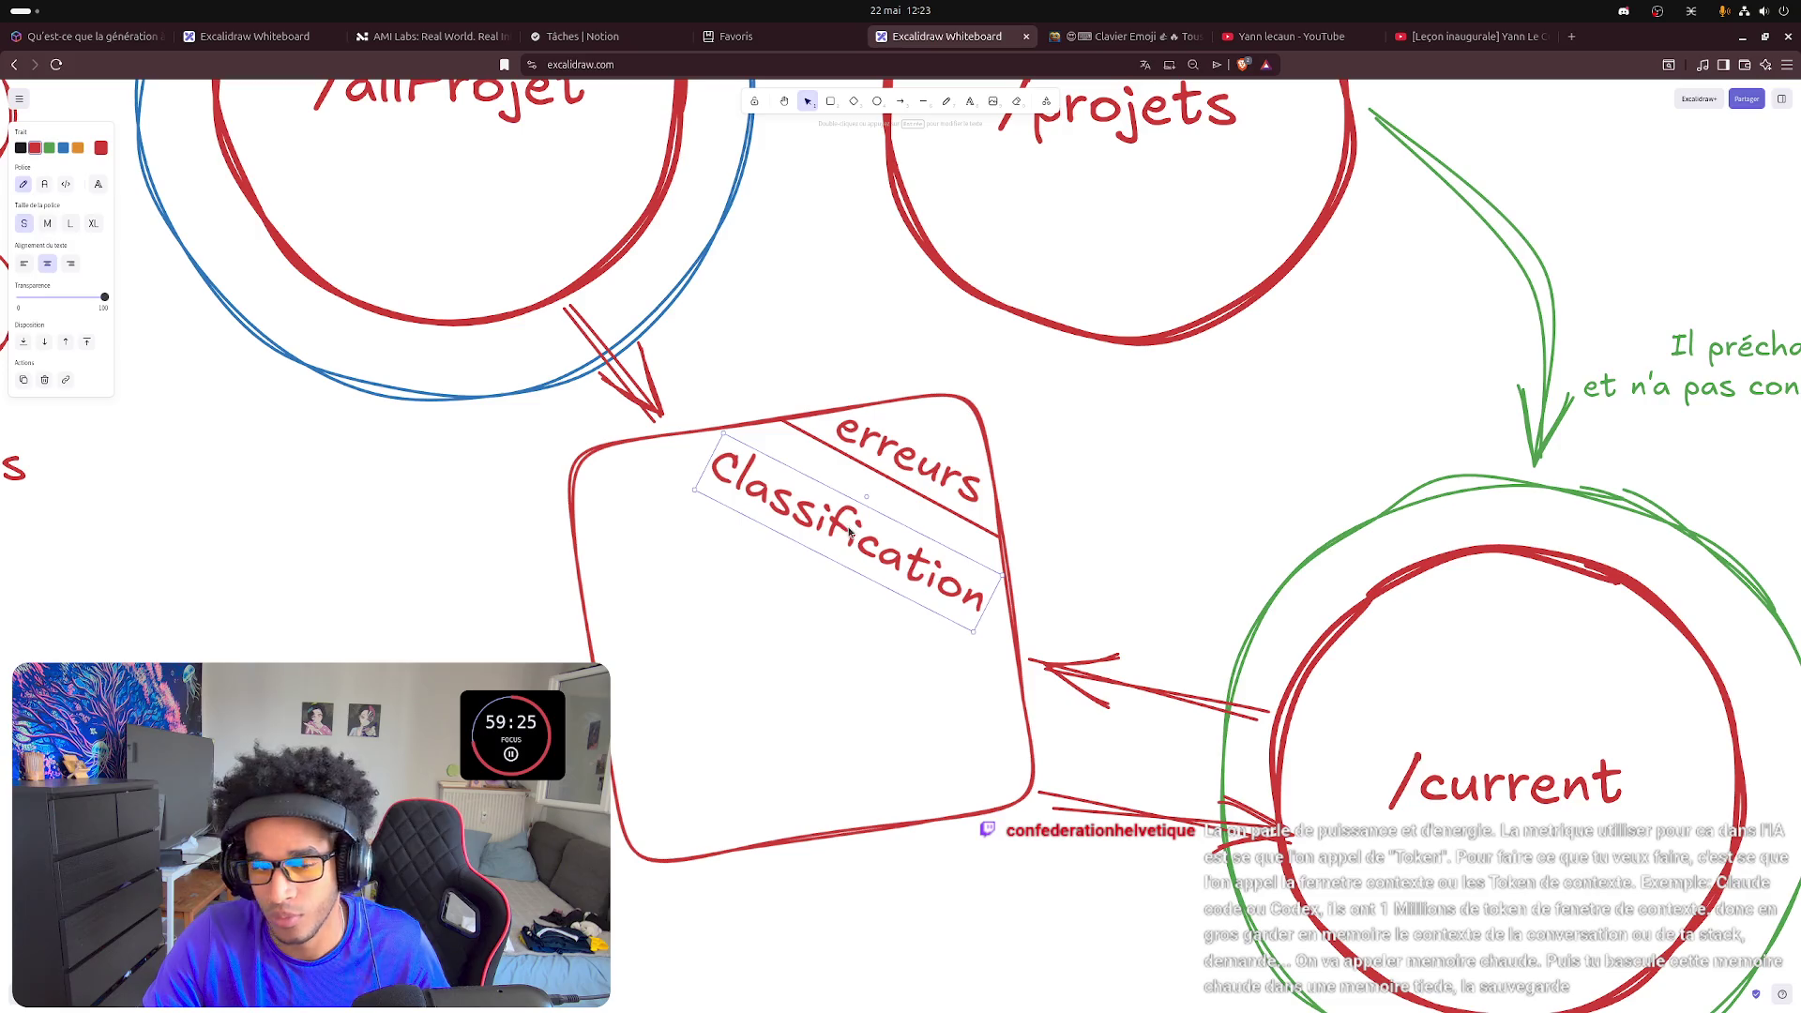
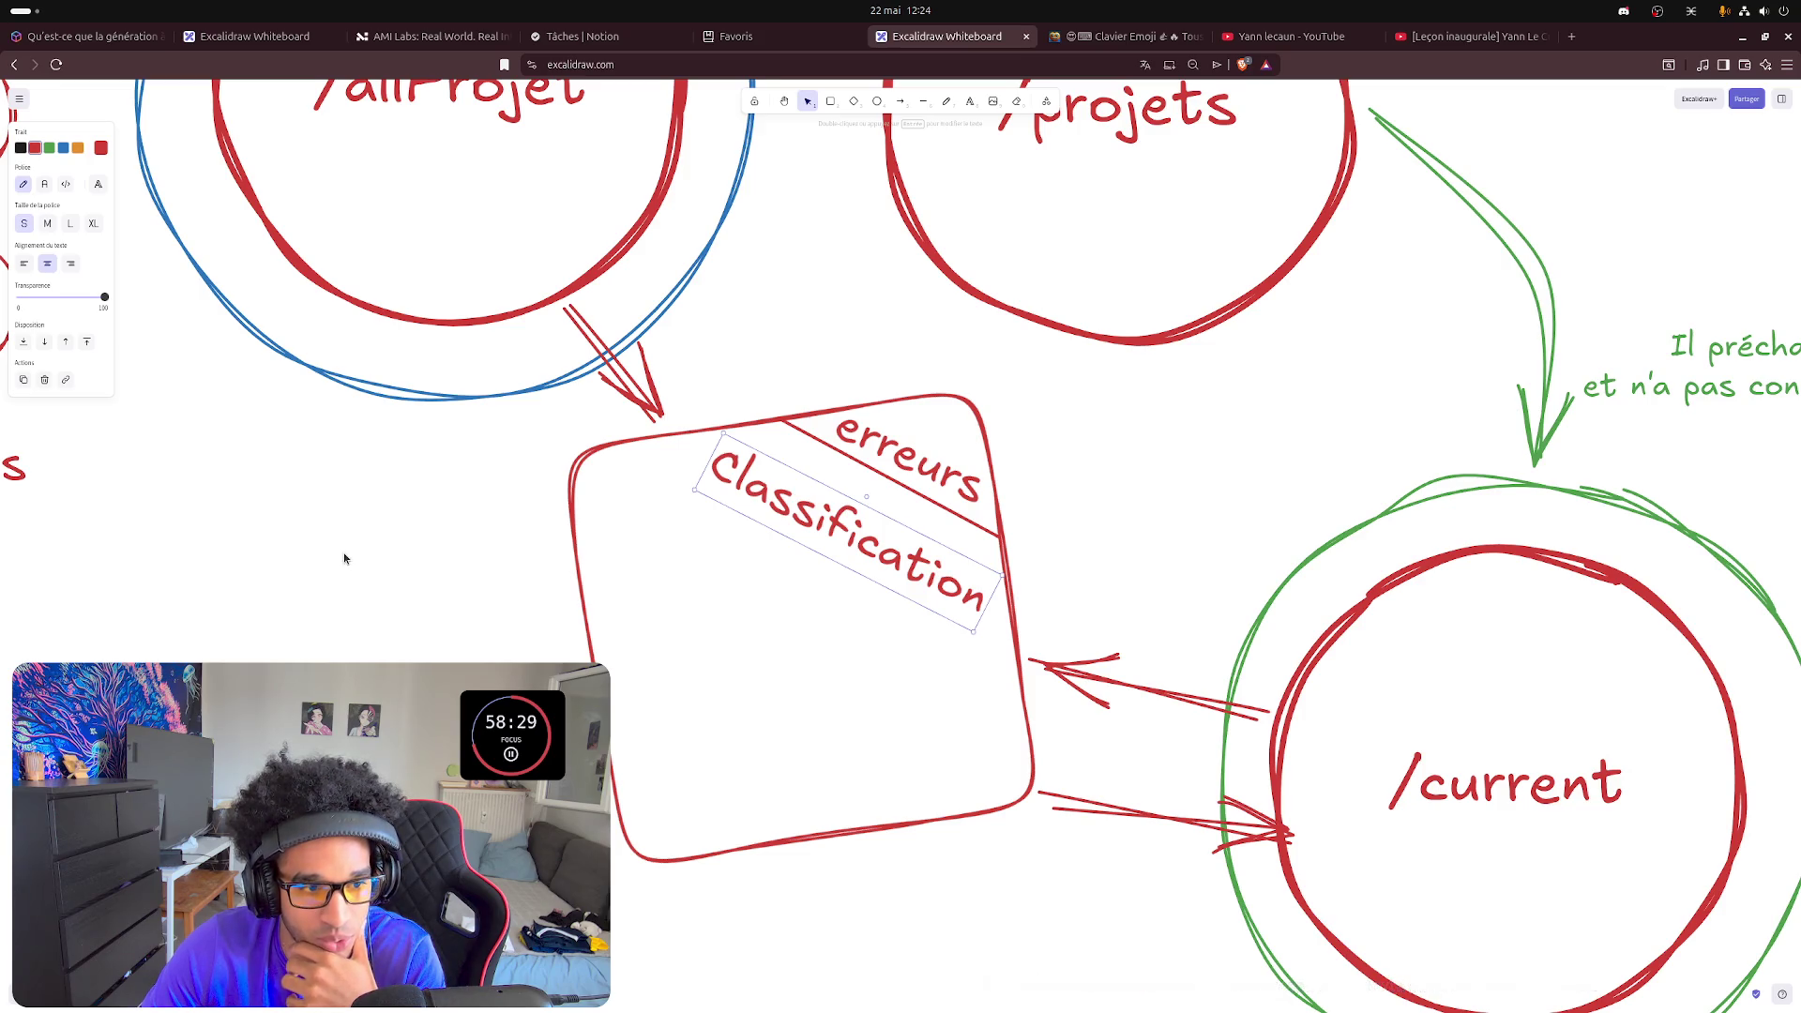
- Nudge the Classification text upward and draw a second divider line beneath it
{"action": "left_click", "coordinate": [440, 580]}
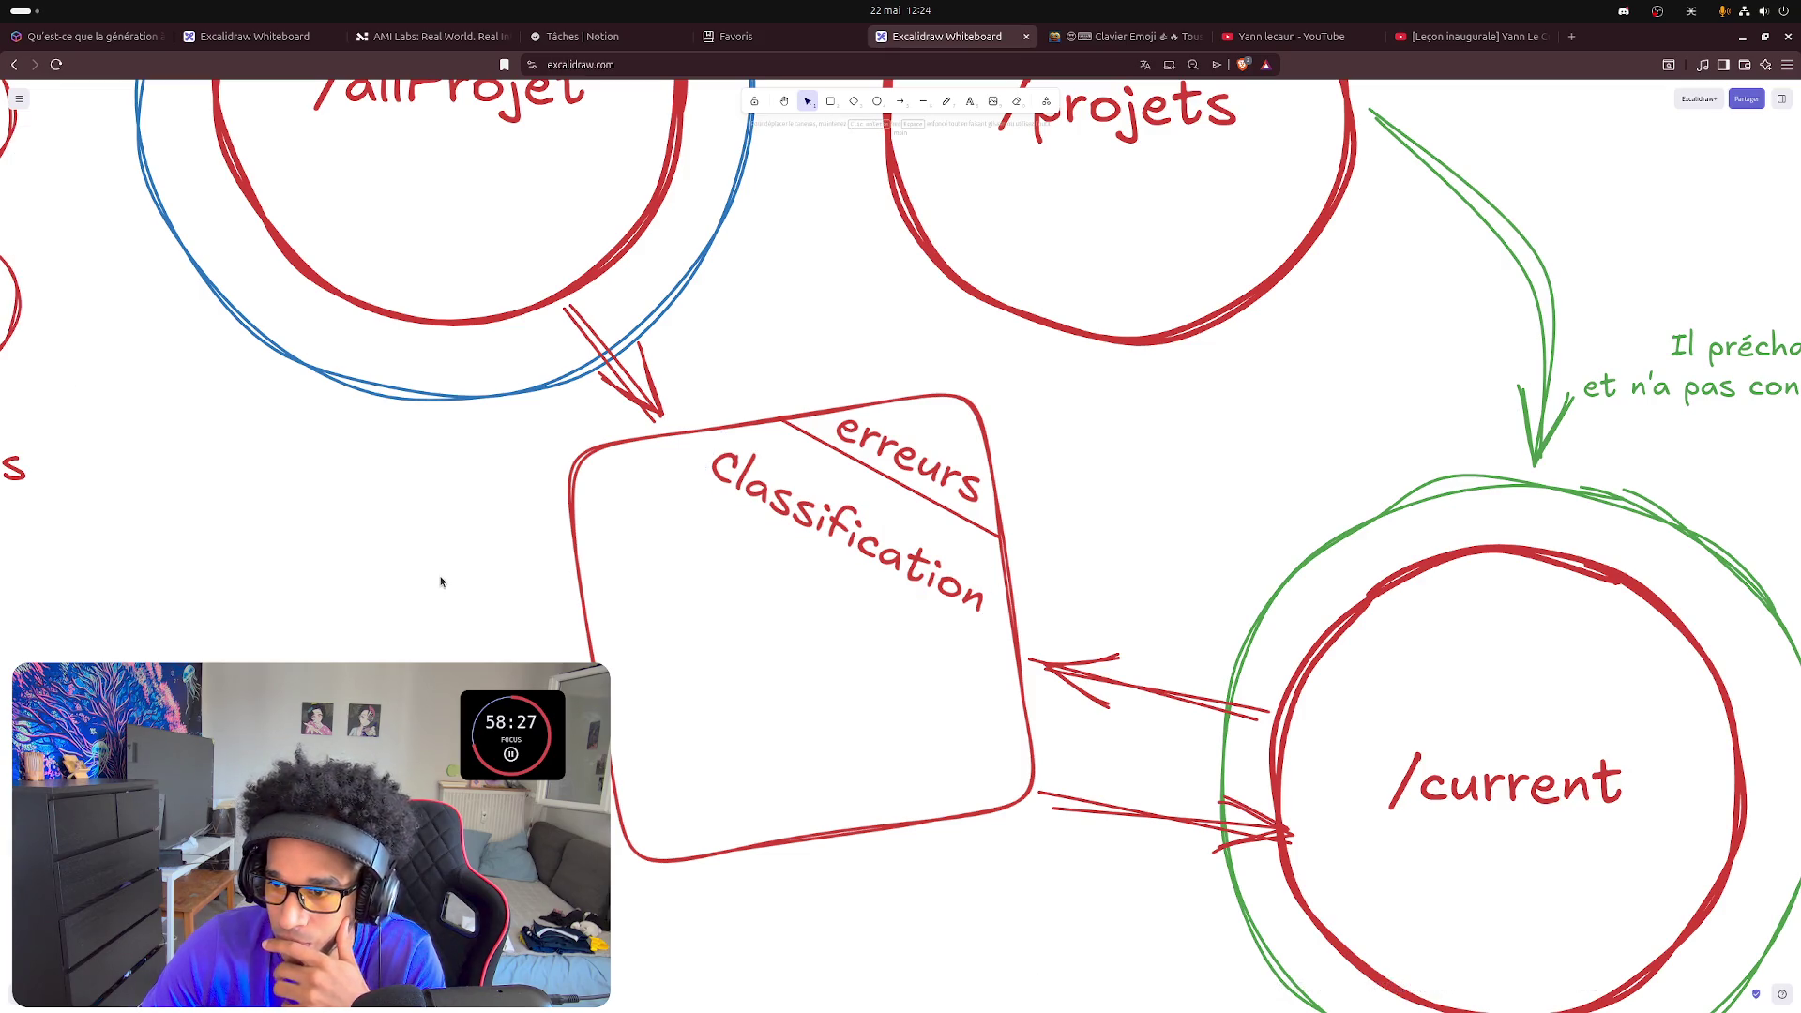
{"action": "left_click_drag", "start_coordinate": [830, 524], "coordinate": [844, 503]}
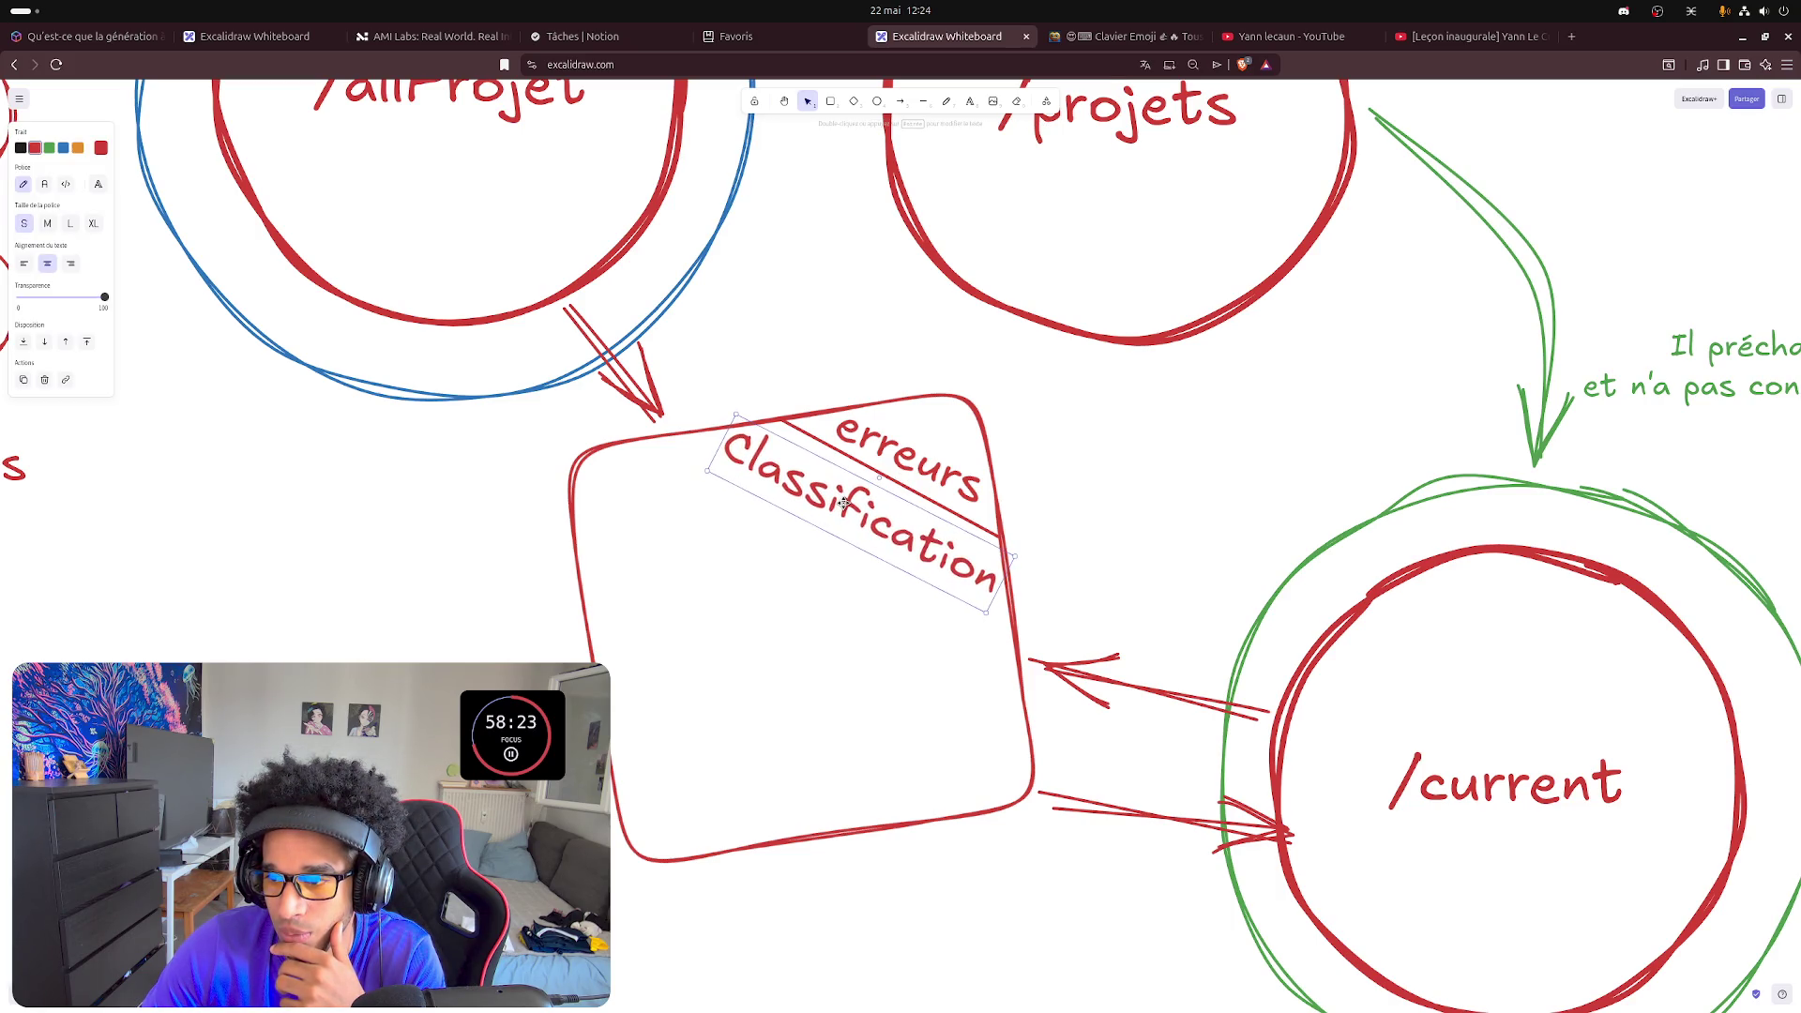
{"action": "left_click", "coordinate": [434, 599]}
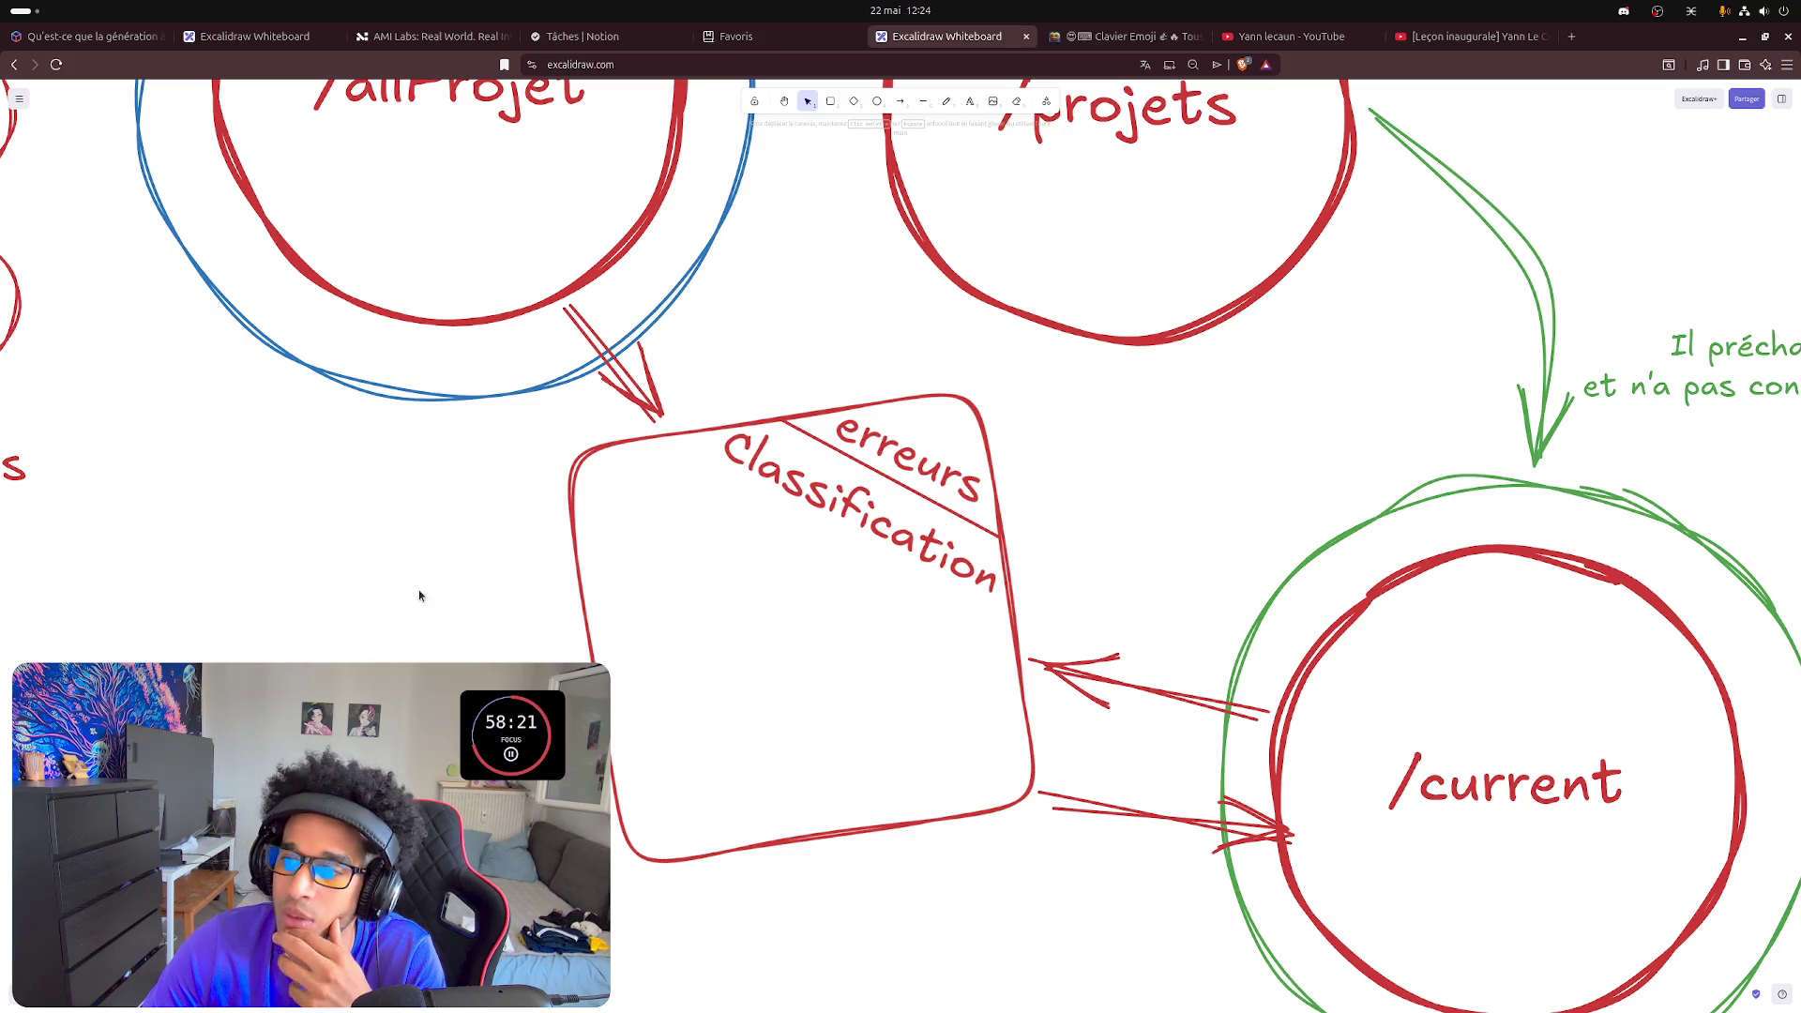
{"action": "key", "text": "l"}
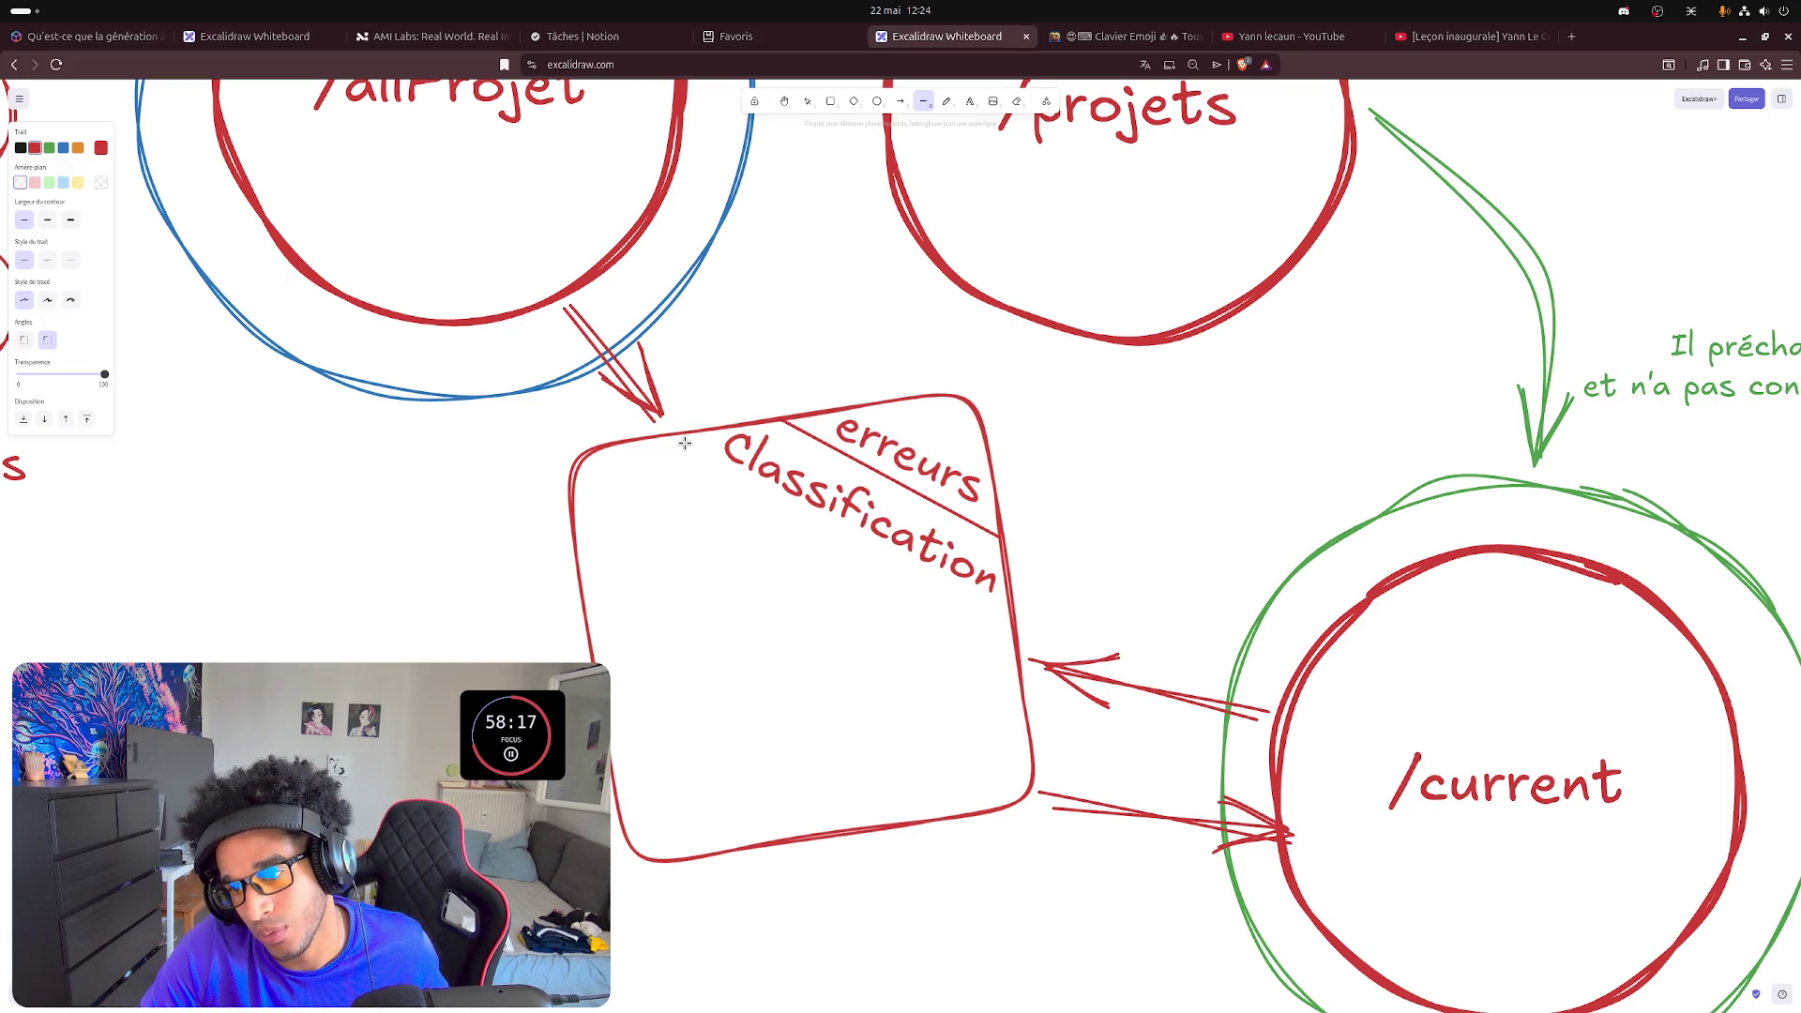
{"action": "left_click_drag", "start_coordinate": [684, 433], "coordinate": [1007, 605]}
{"action": "key", "text": "Escape"}
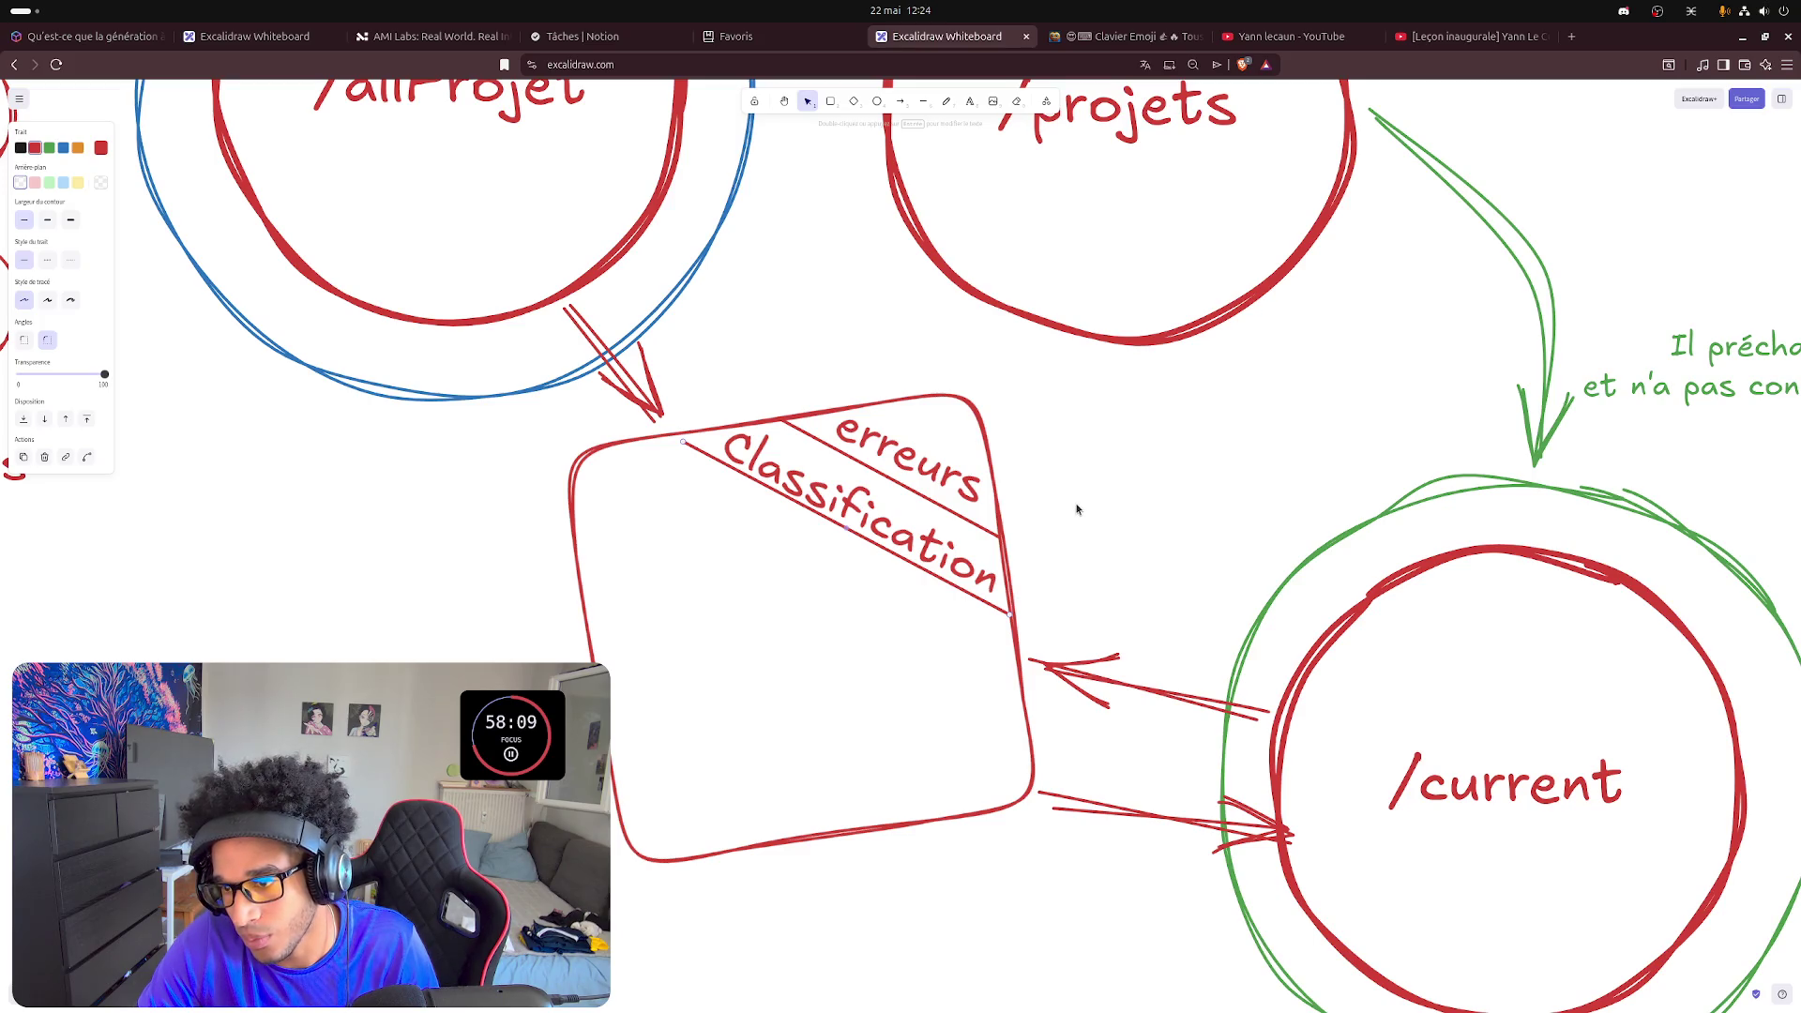
- Fit Classification between the two dividers and extend the new line's left end to the box edge
{"action": "left_click", "coordinate": [830, 501]}
{"action": "left_click_drag", "start_coordinate": [850, 479], "coordinate": [855, 484]}
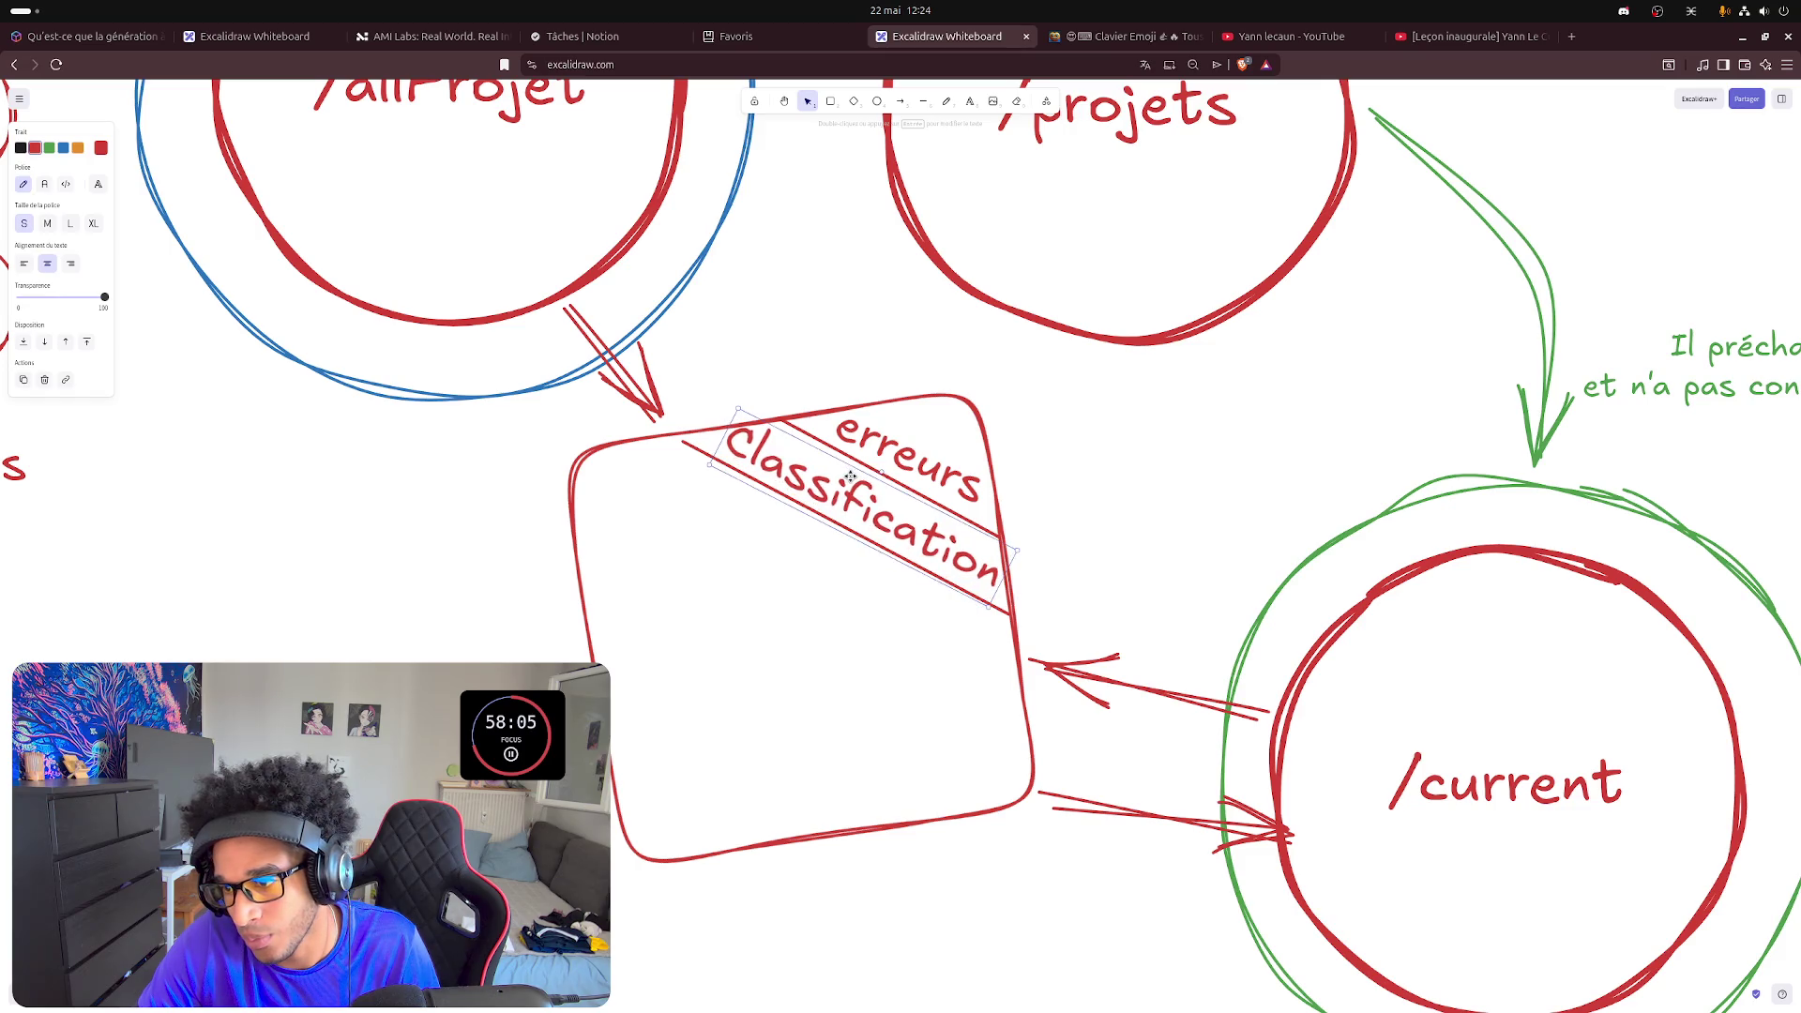
{"action": "left_click", "coordinate": [706, 524]}
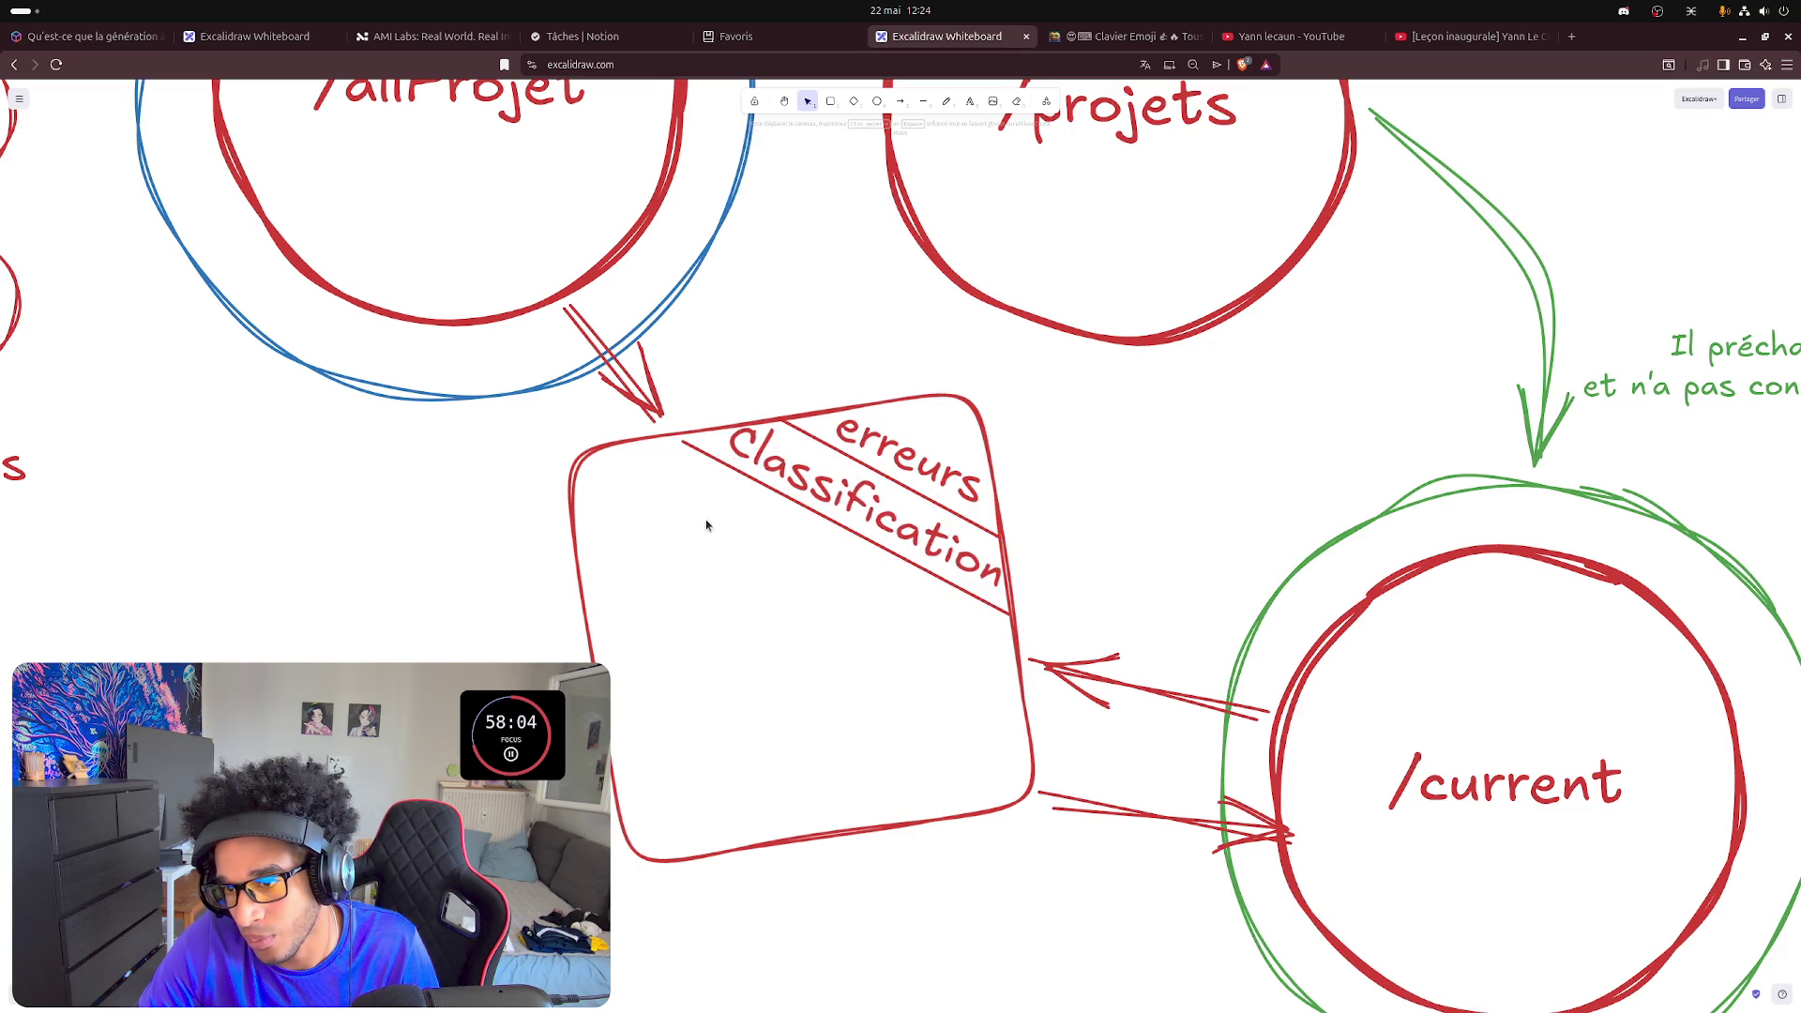
{"action": "left_click", "coordinate": [690, 446]}
{"action": "left_click_drag", "start_coordinate": [687, 448], "coordinate": [684, 437]}
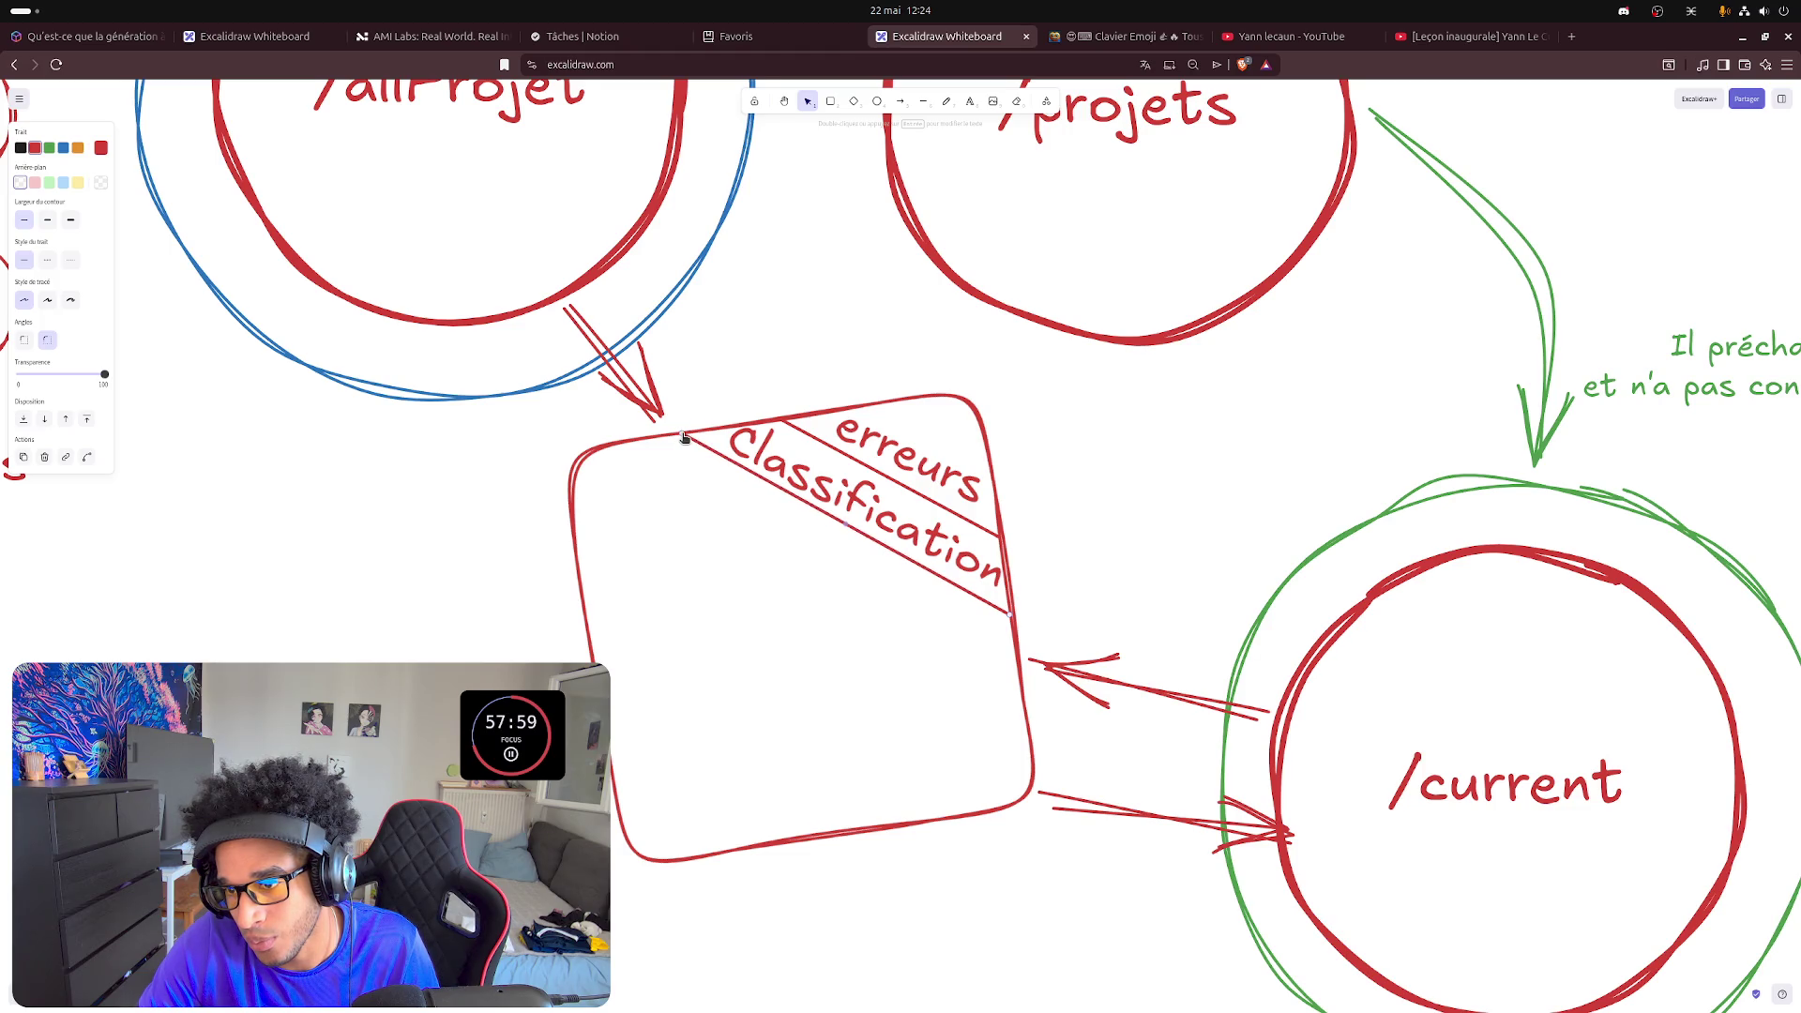
{"action": "left_click", "coordinate": [731, 390]}
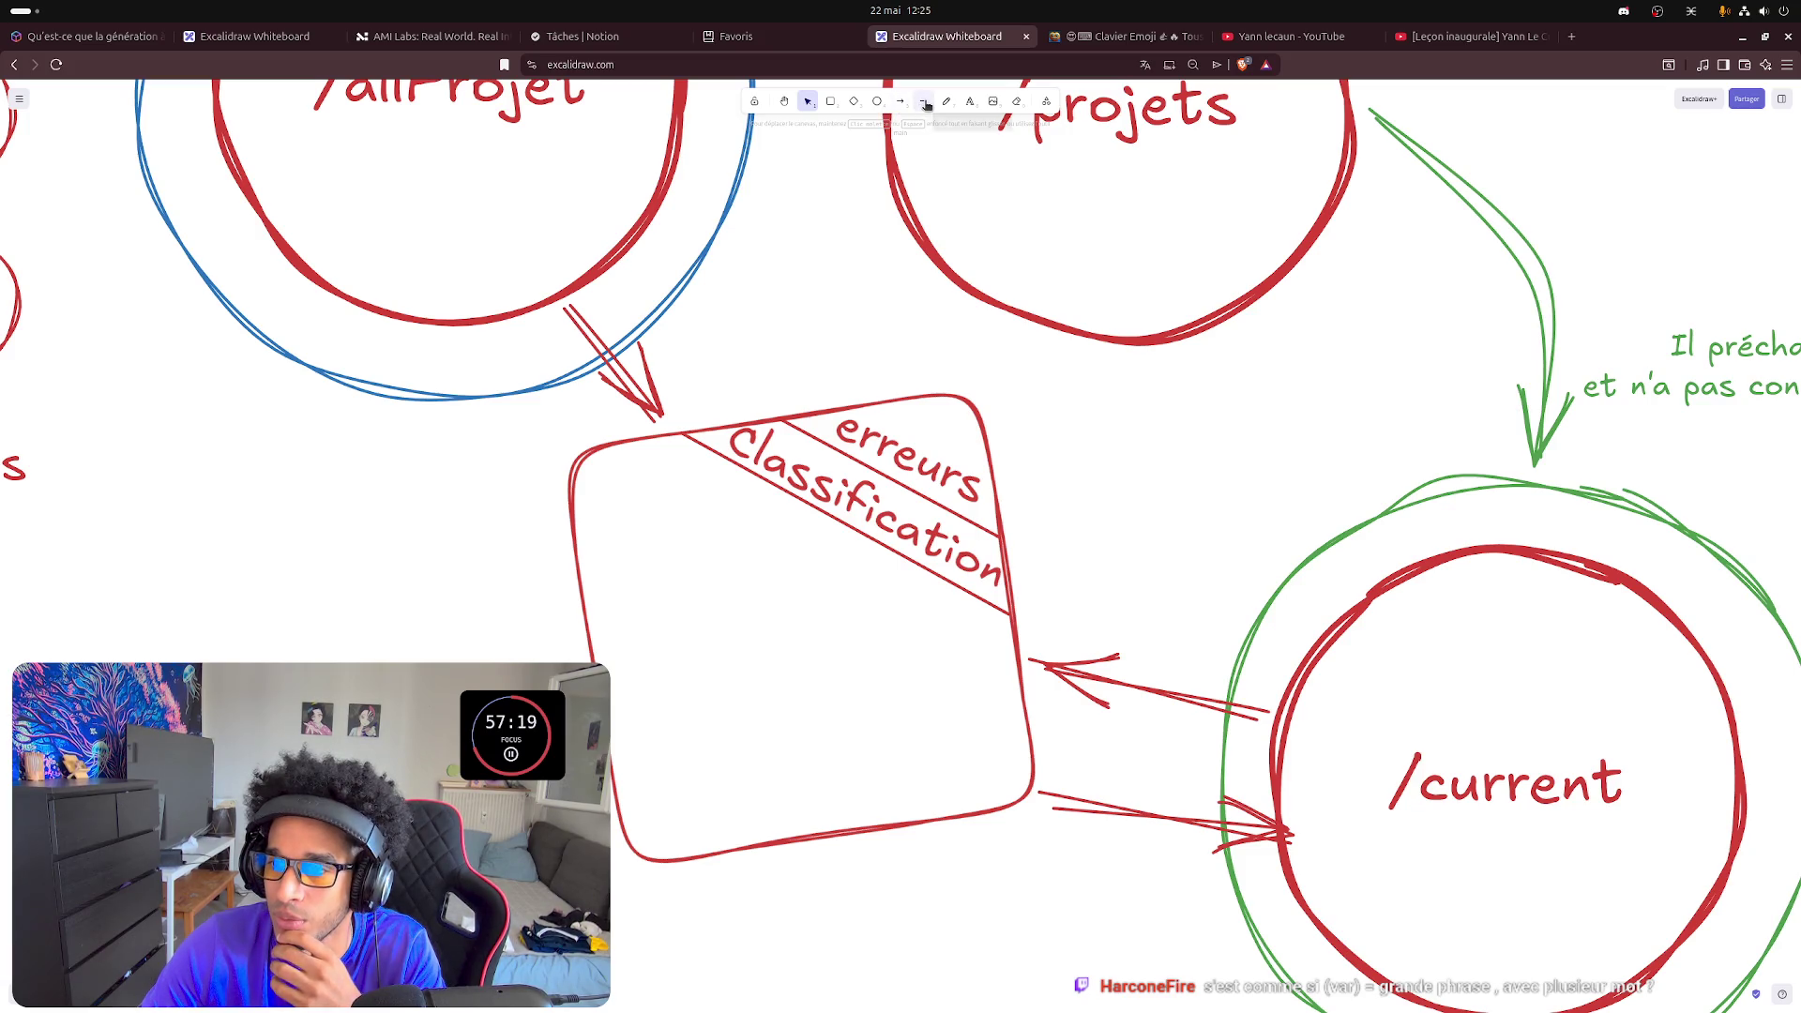
{"action": "left_click", "coordinate": [969, 102]}
{"action": "left_click", "coordinate": [375, 600]}
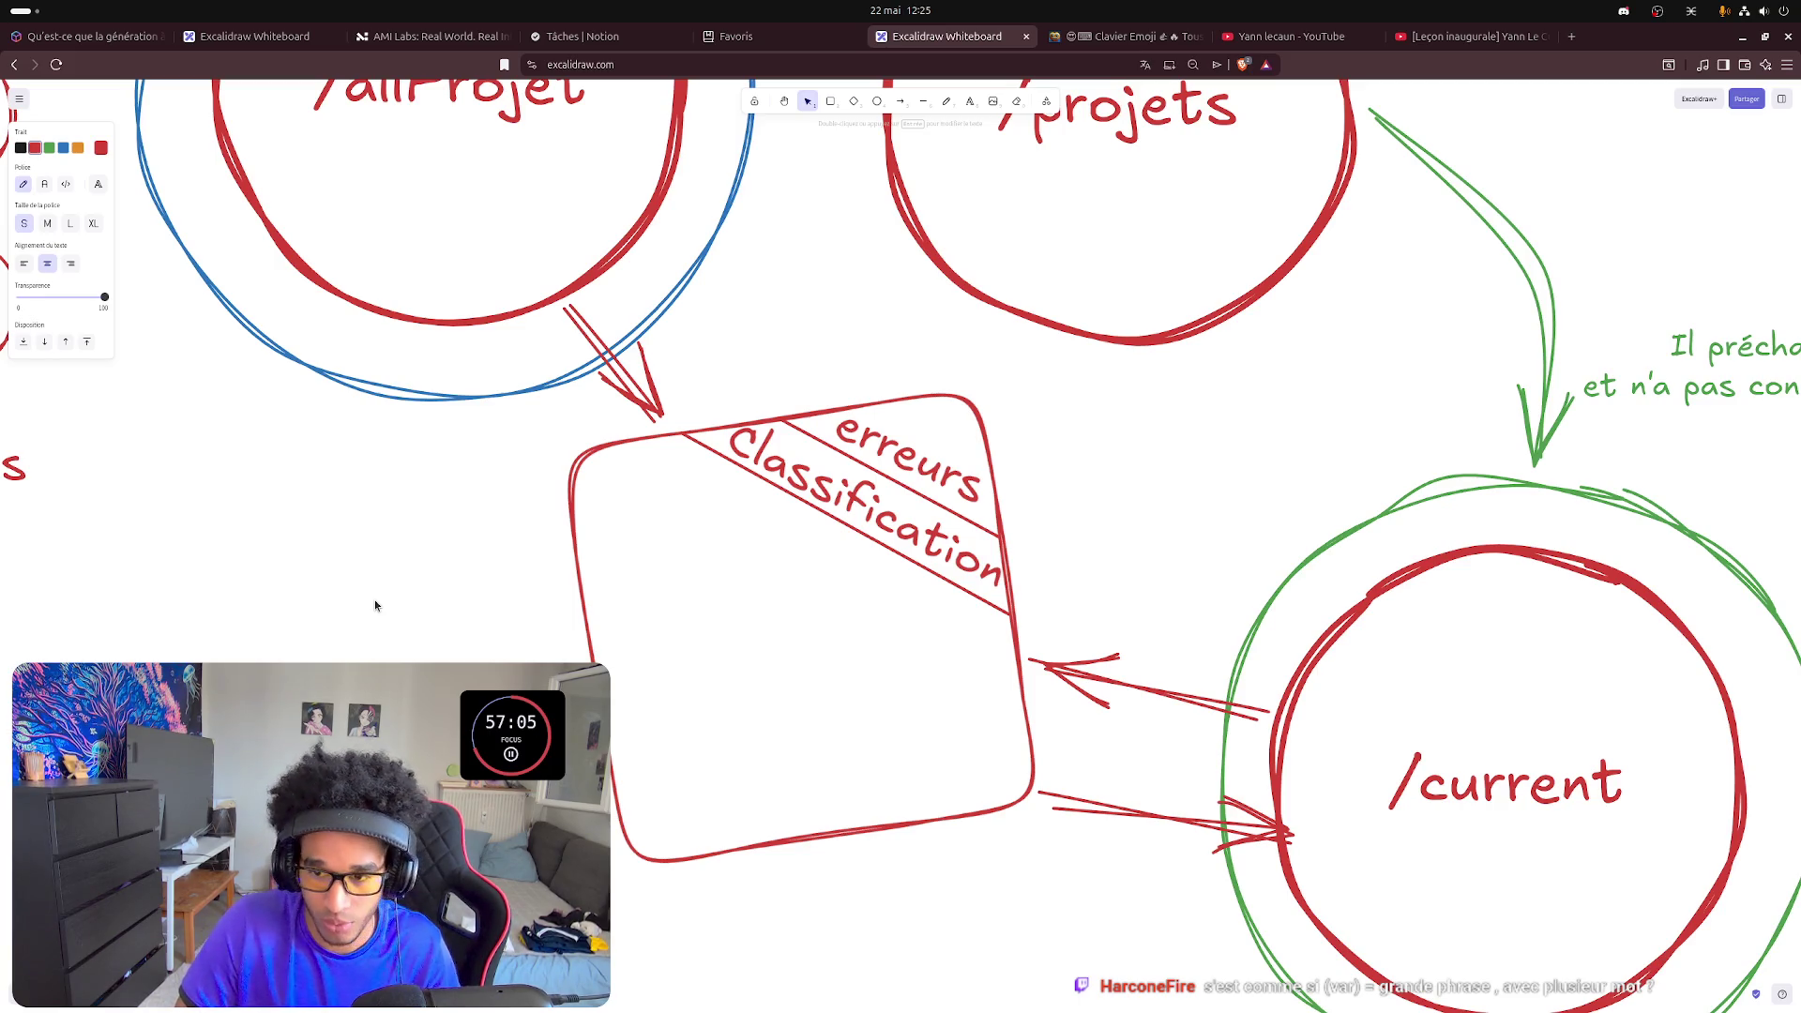
{"action": "type", "text": "ité"}
{"action": "type", "text": " / "}
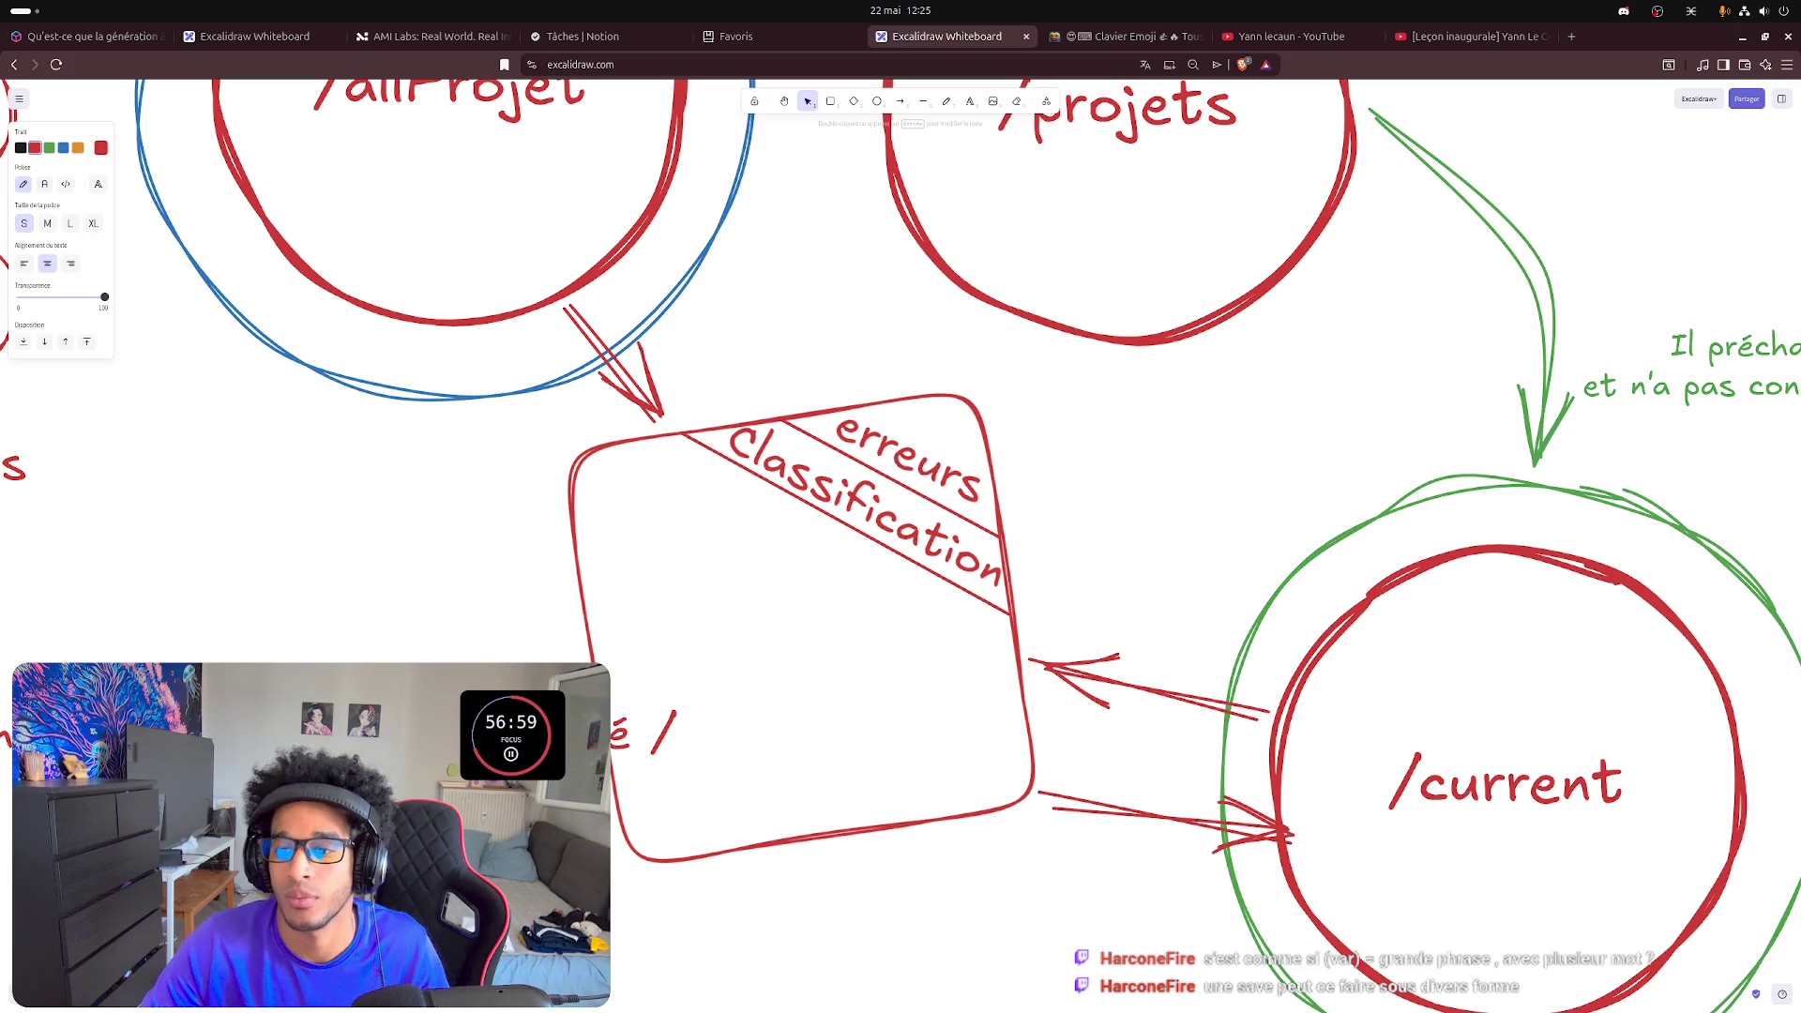
{"action": "type", "text": "Gravité /"}
- Finish the section-names label ending in 'Gravité /' and move it below the erreurs box
{"action": "key", "text": "Escape"}
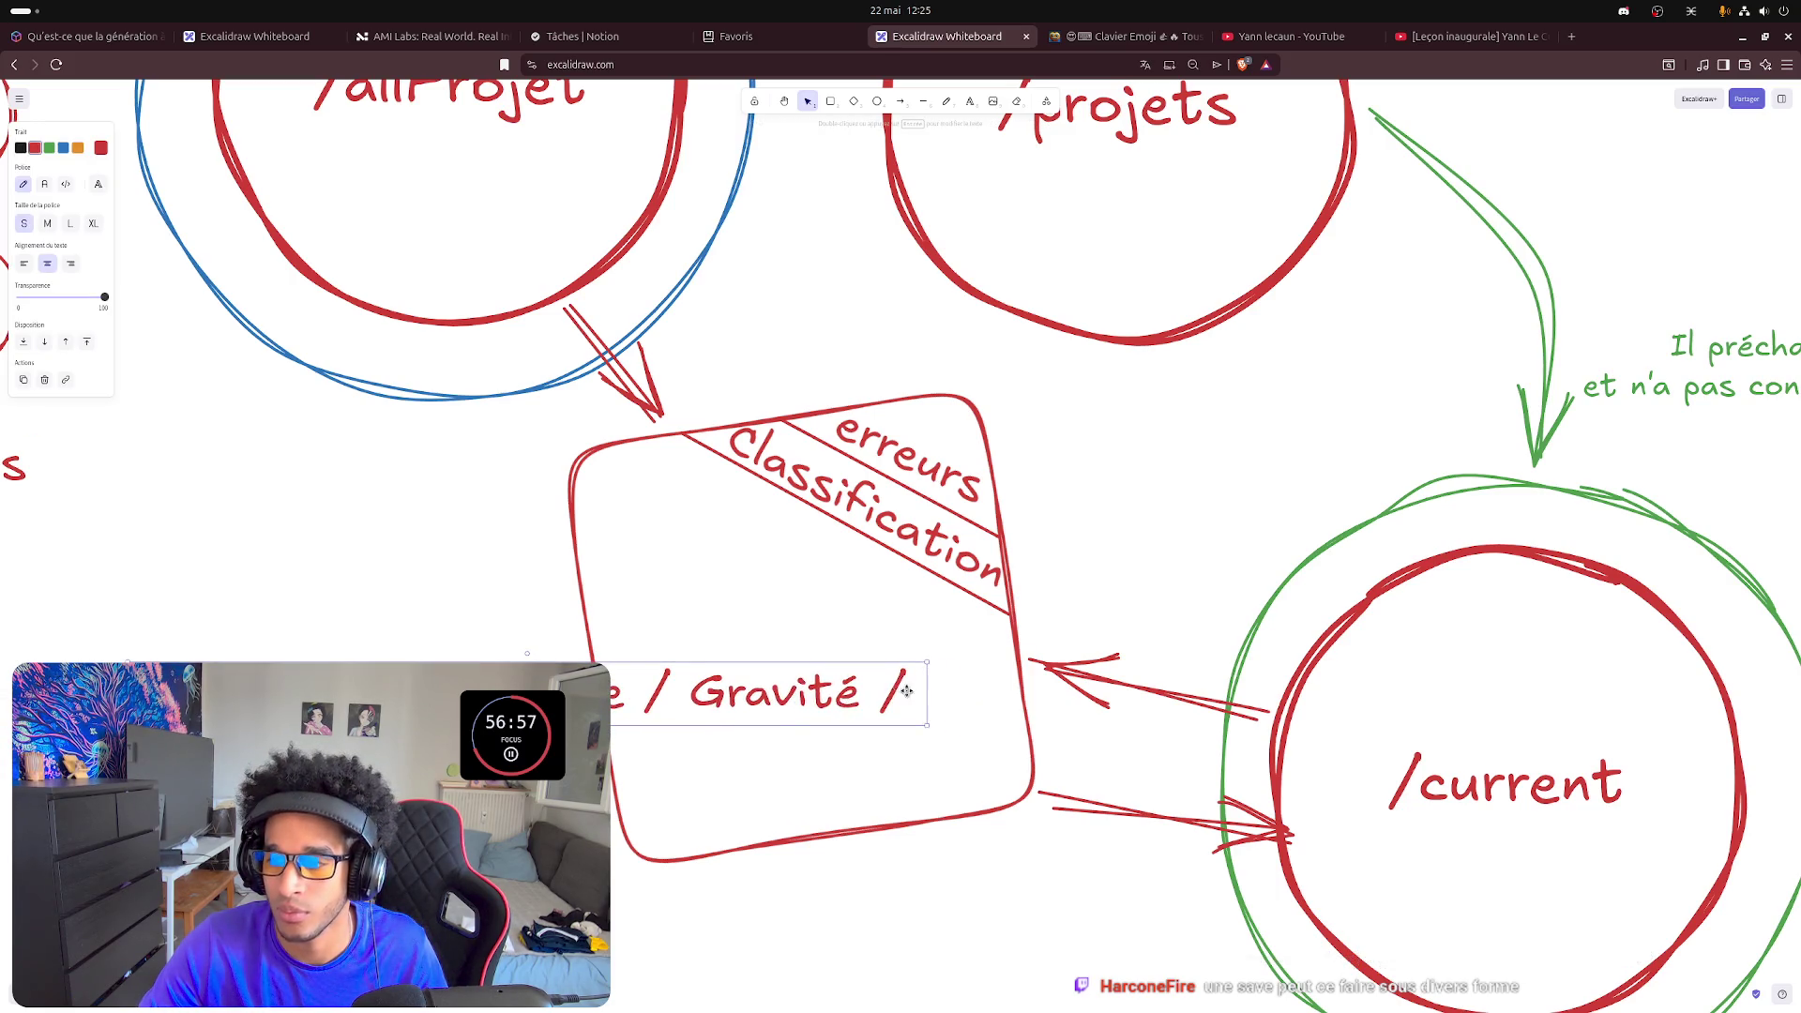
{"action": "double_click", "coordinate": [901, 686]}
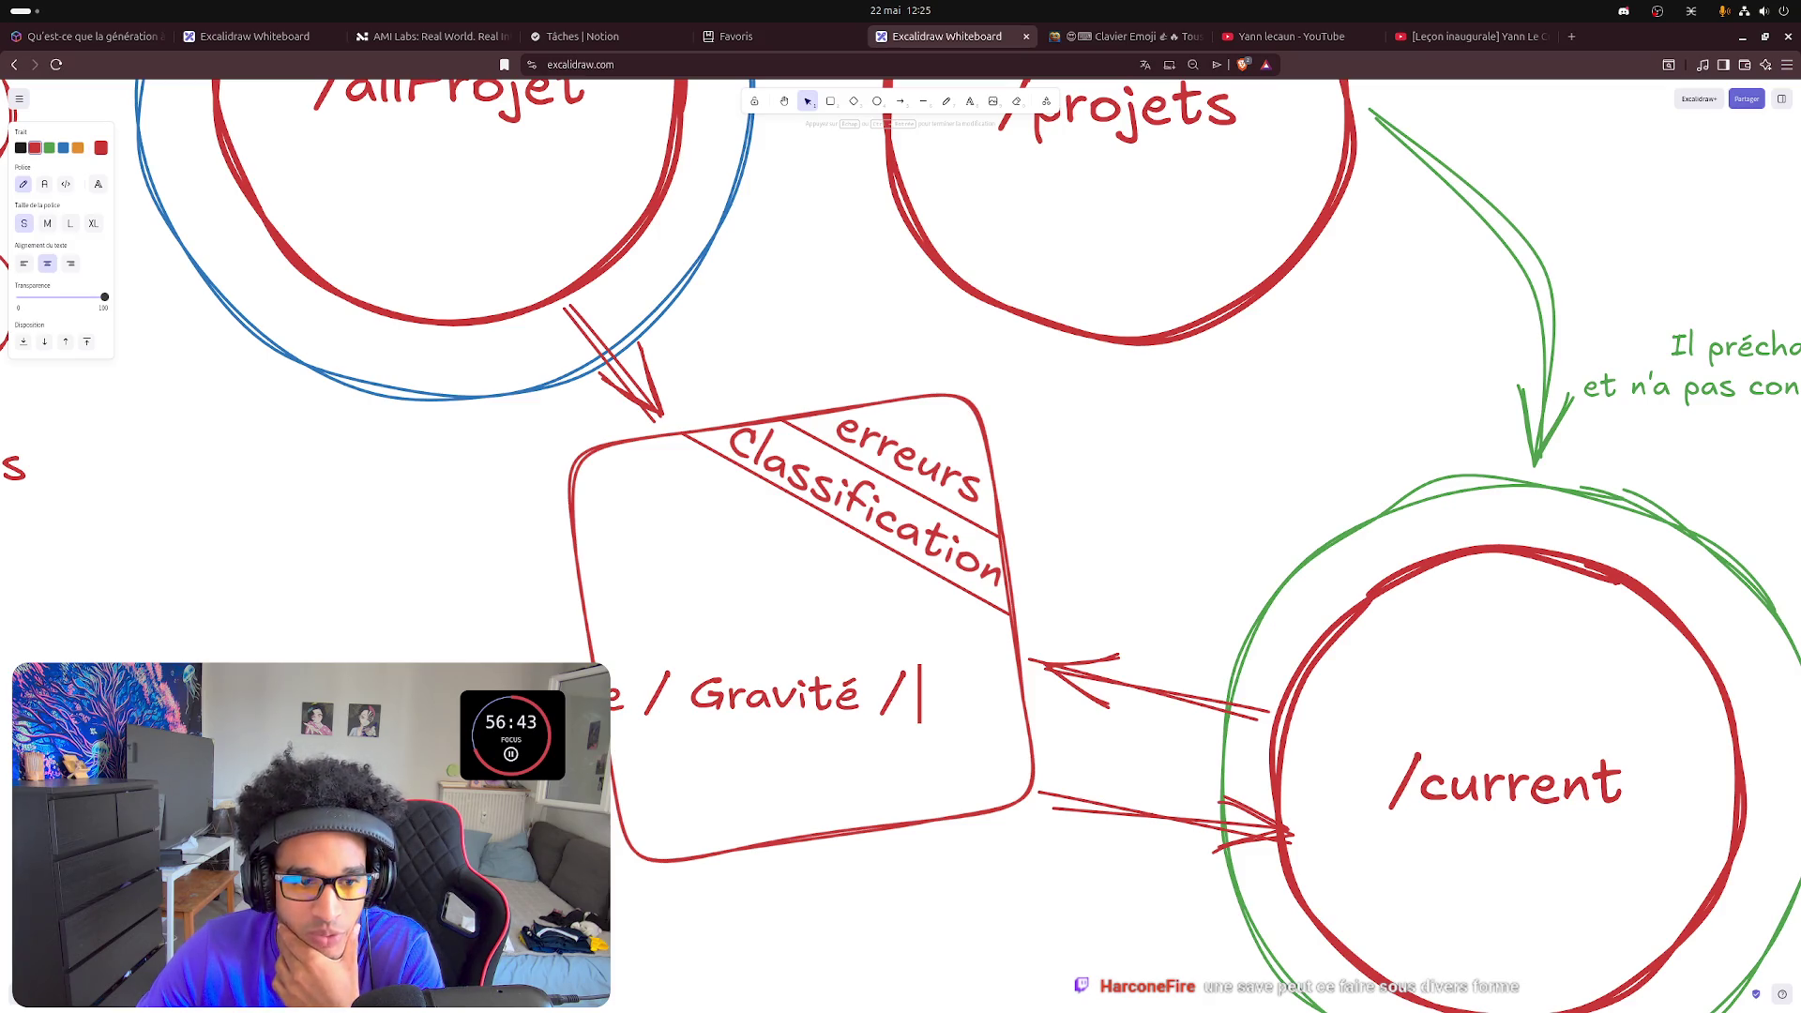
{"action": "key", "text": "Escape"}
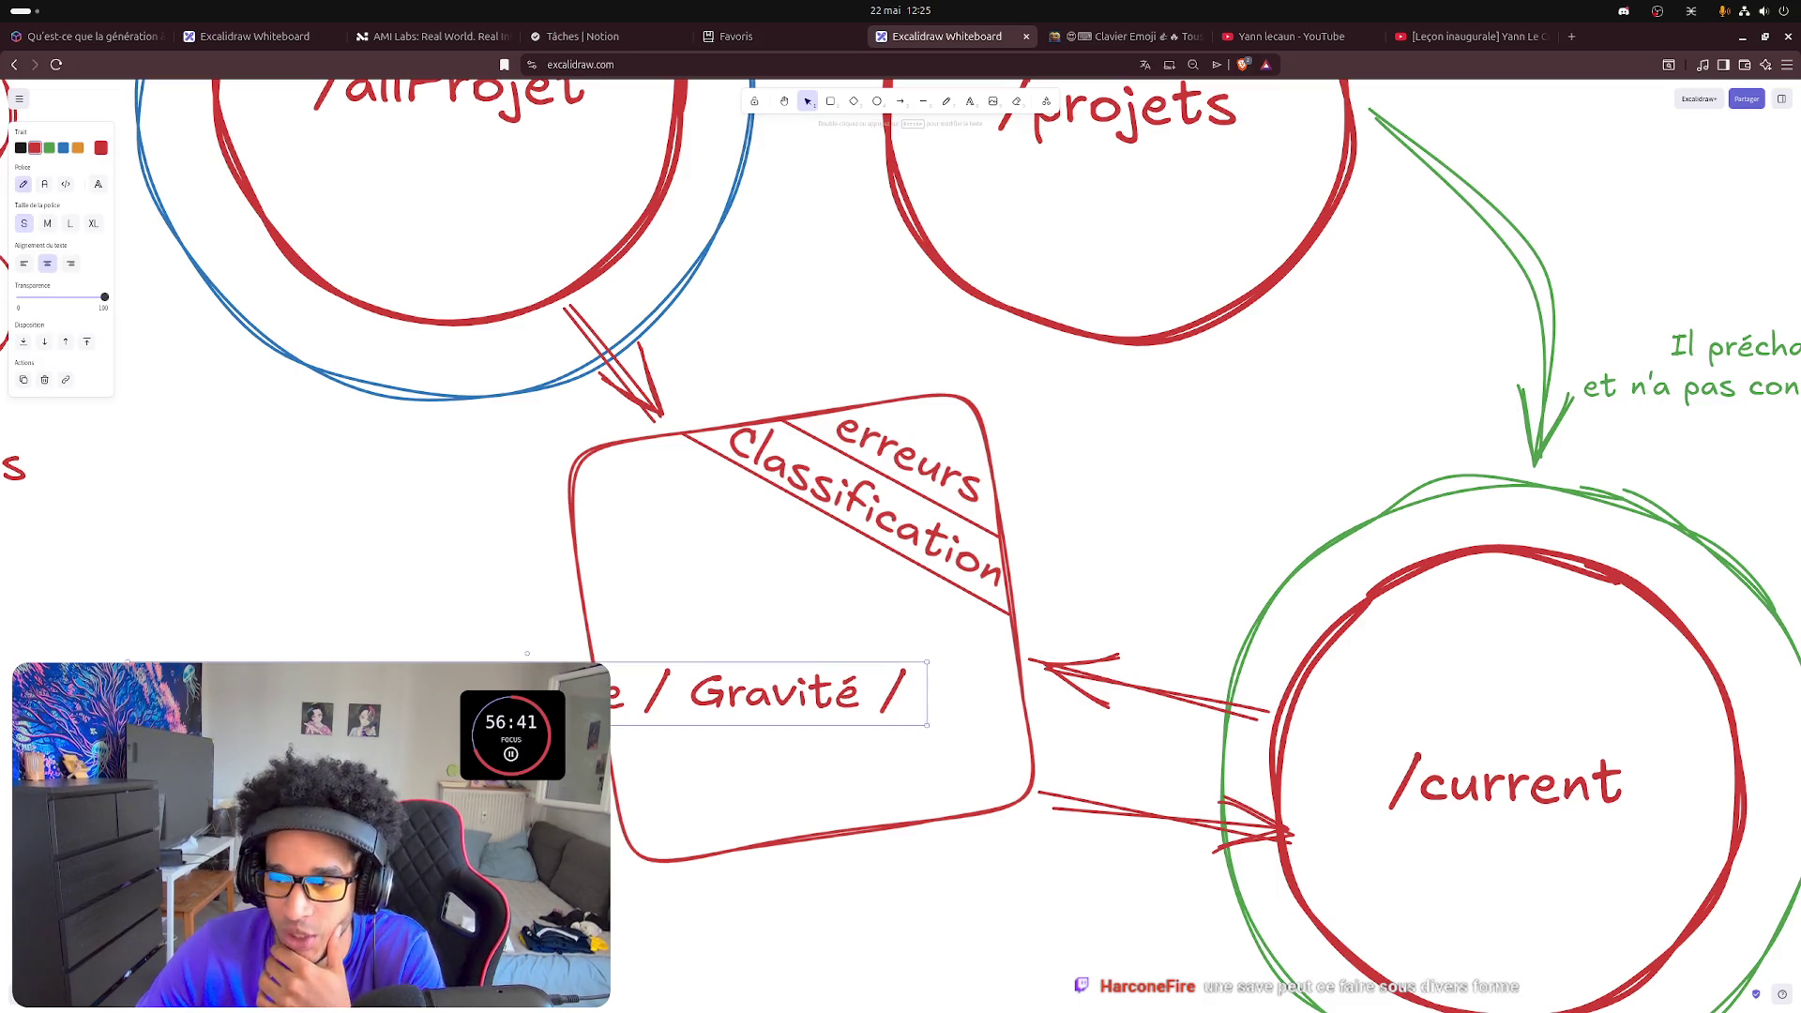
{"action": "left_click_drag", "start_coordinate": [527, 654], "coordinate": [645, 895]}
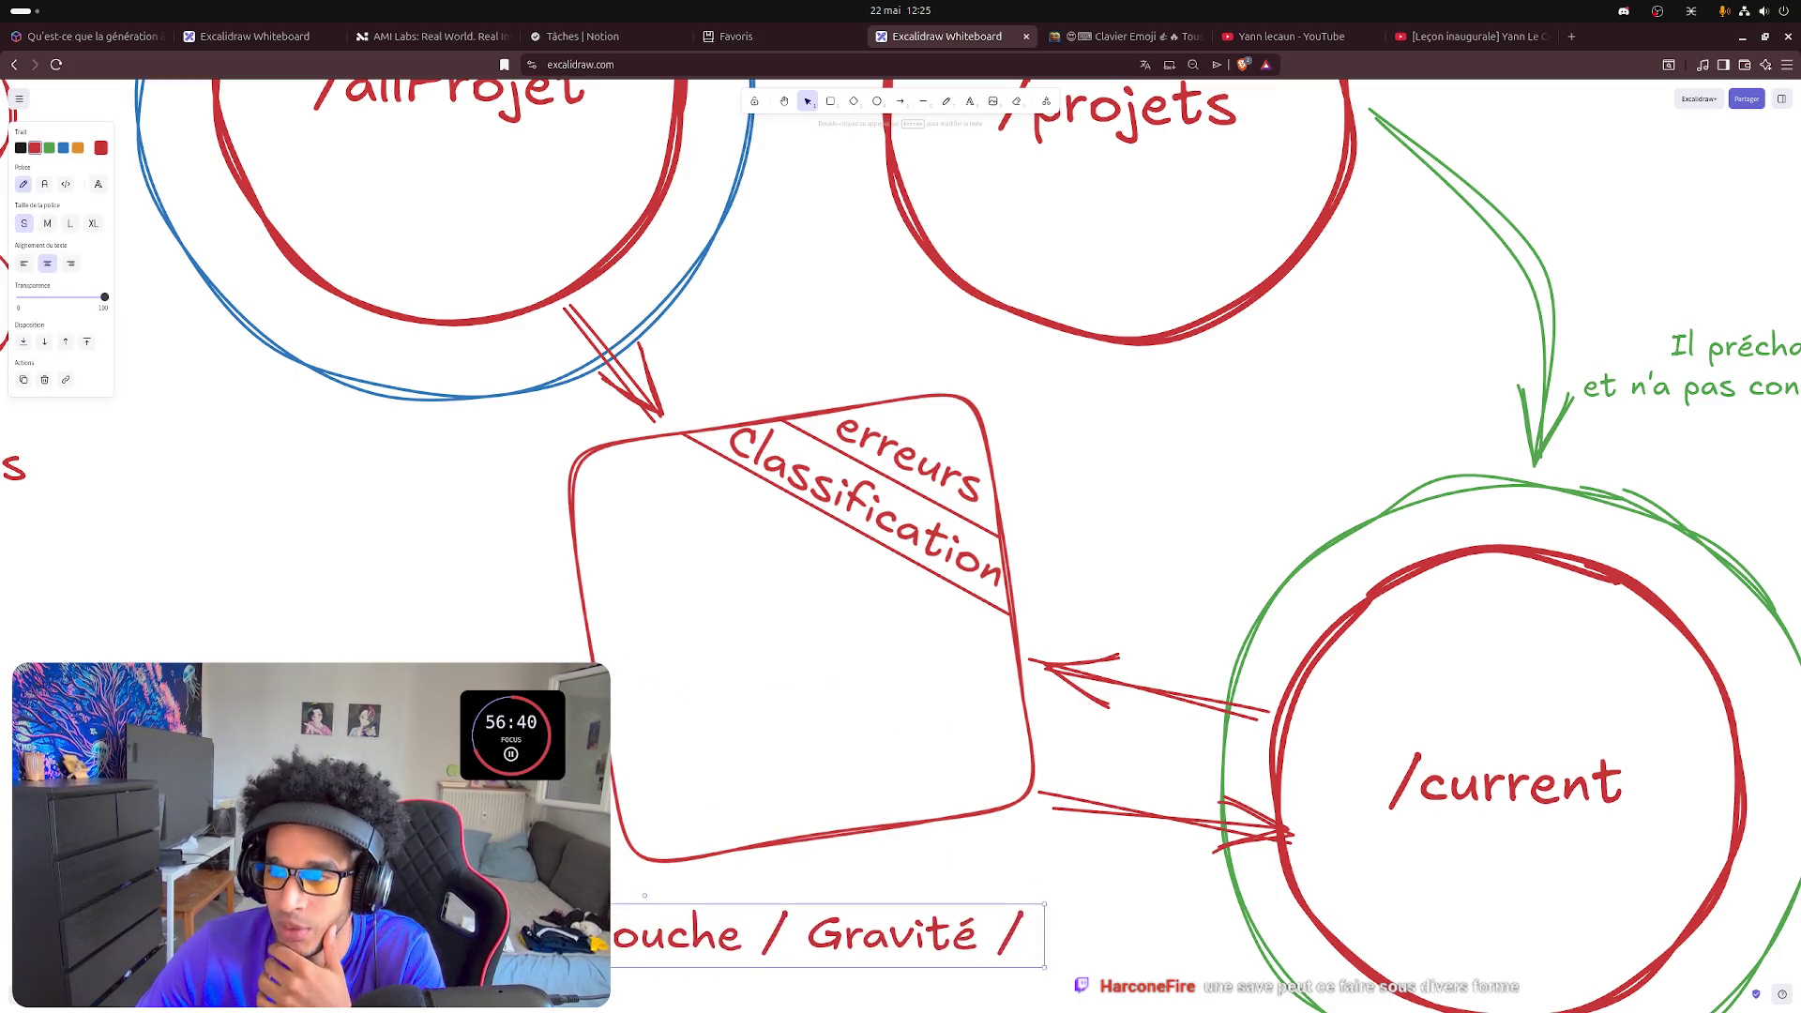
{"action": "left_click", "coordinate": [922, 102]}
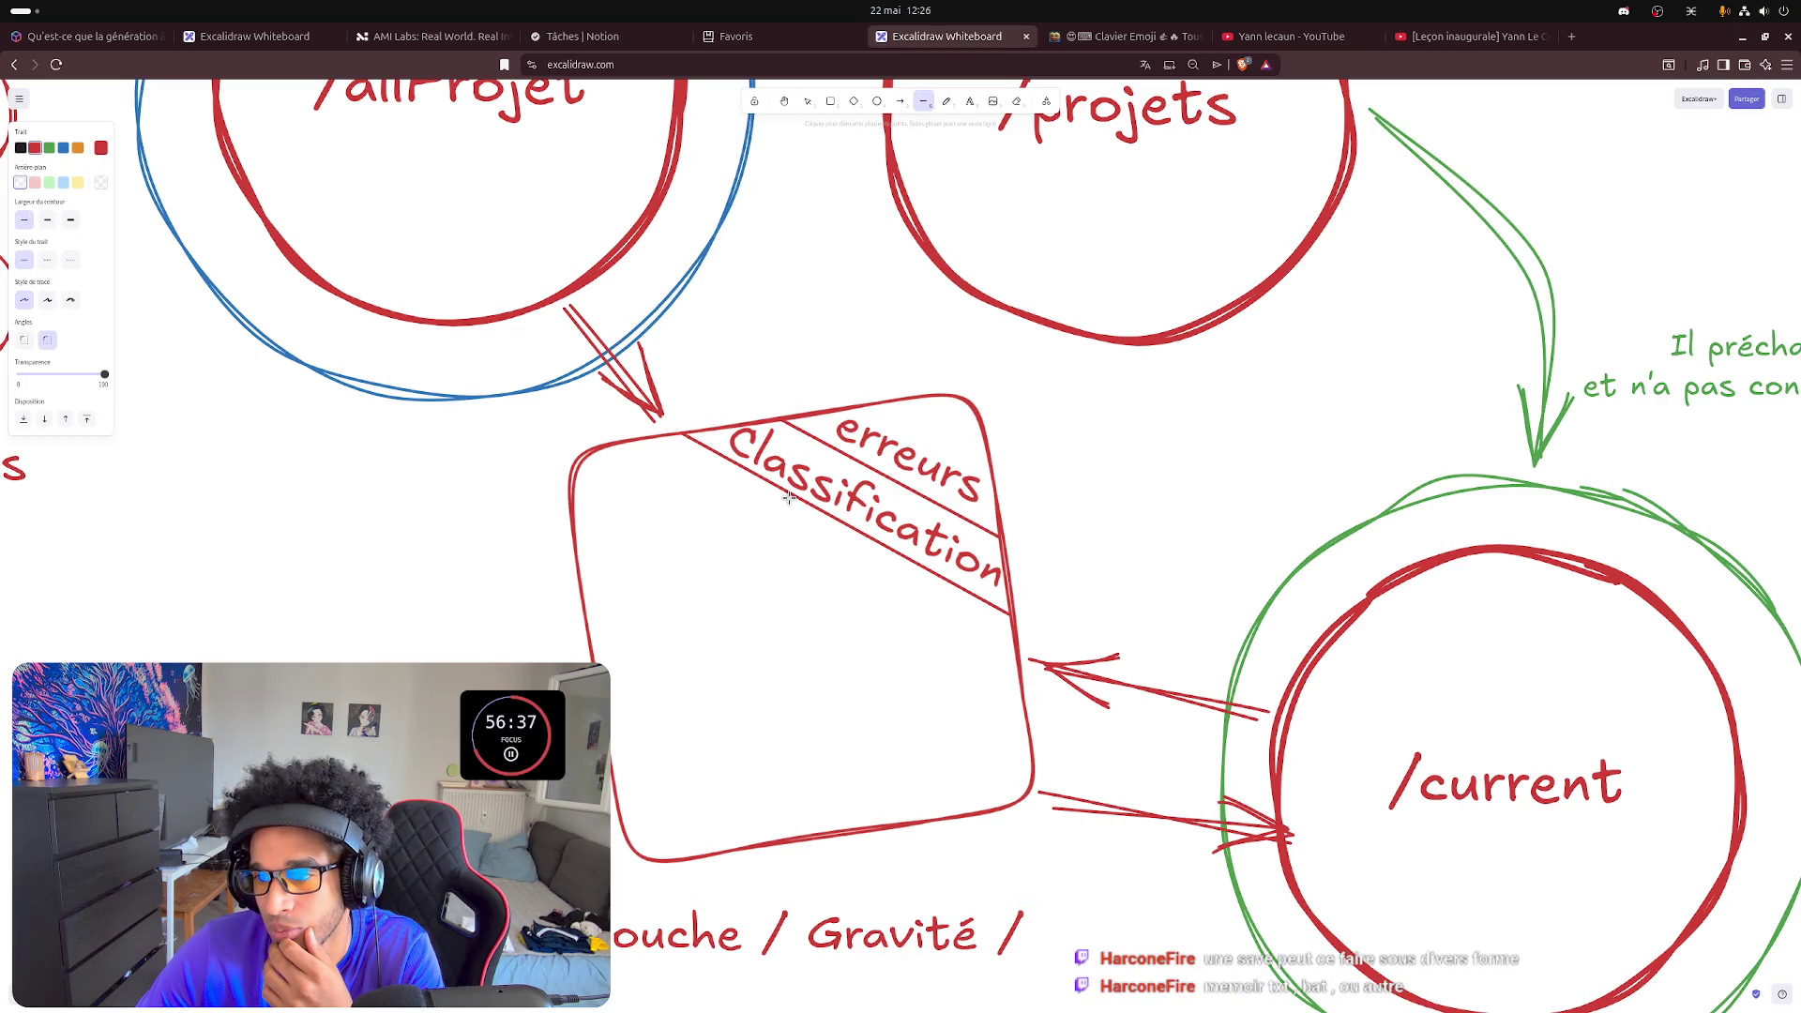
- Draw a dividing line from the Classification band down-left to the box edge
{"action": "left_click_drag", "start_coordinate": [788, 495], "coordinate": [608, 666]}
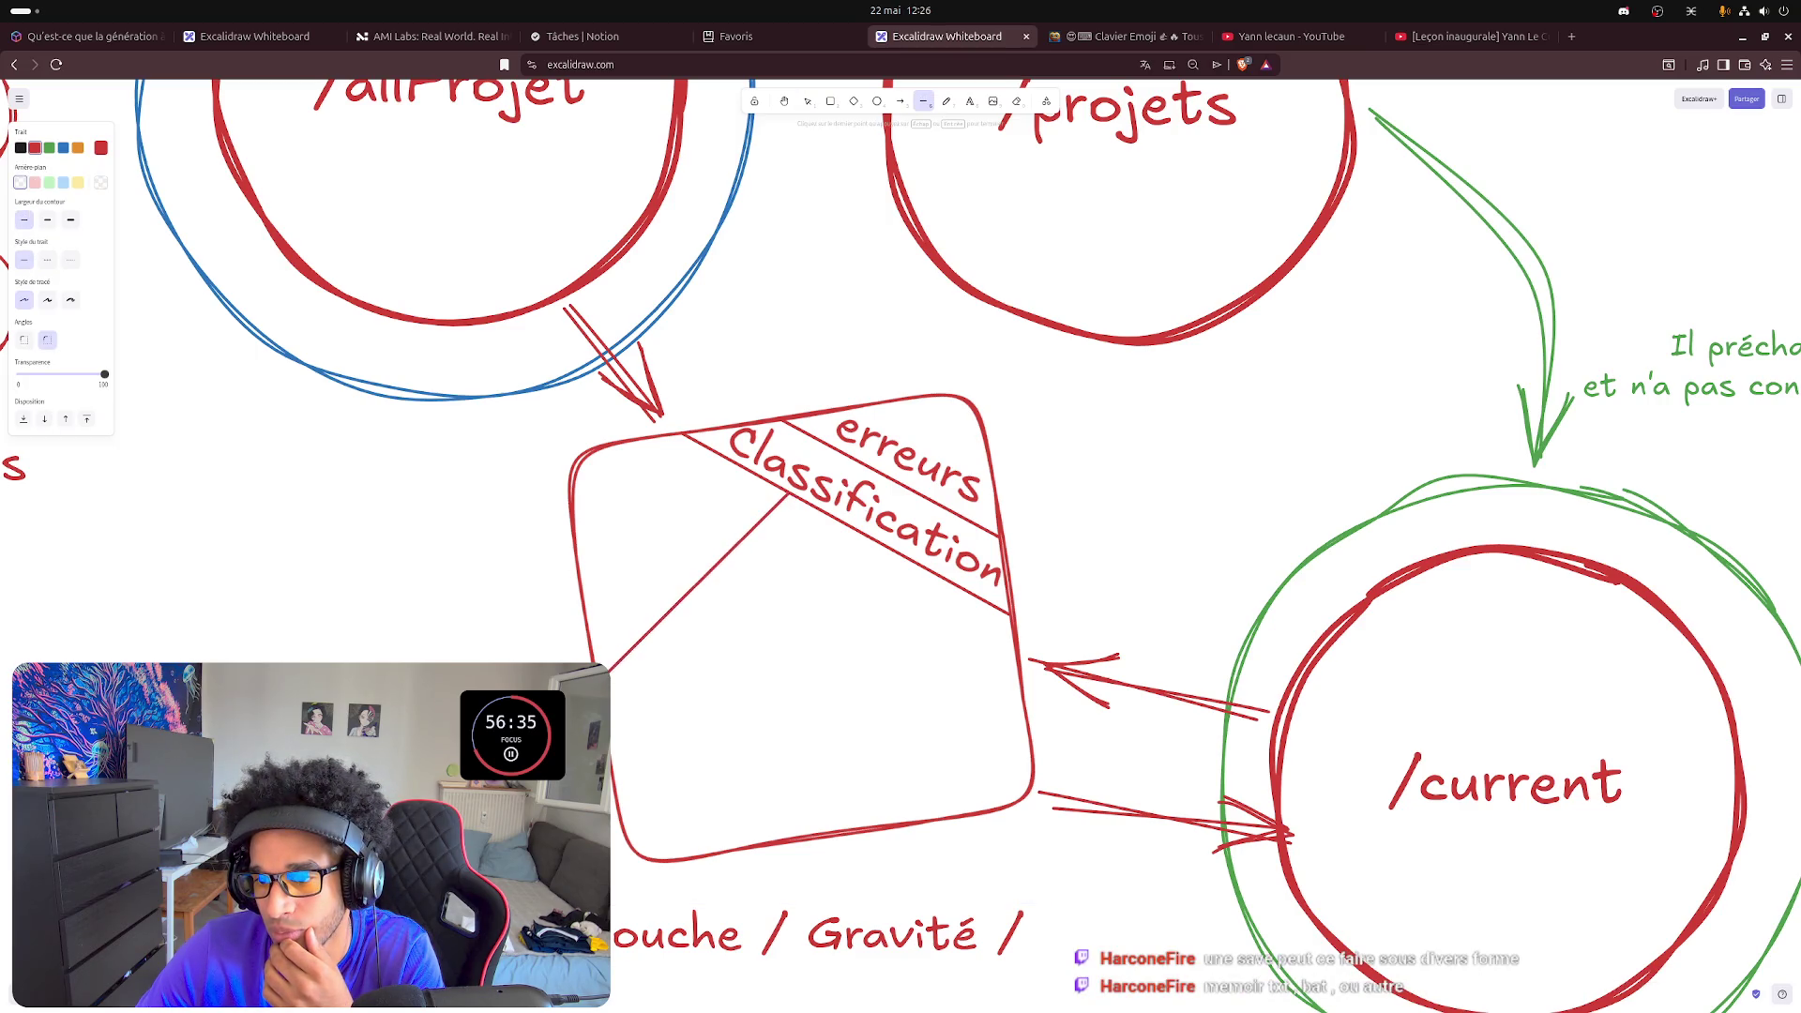
{"action": "left_click_drag", "start_coordinate": [608, 665], "coordinate": [698, 630]}
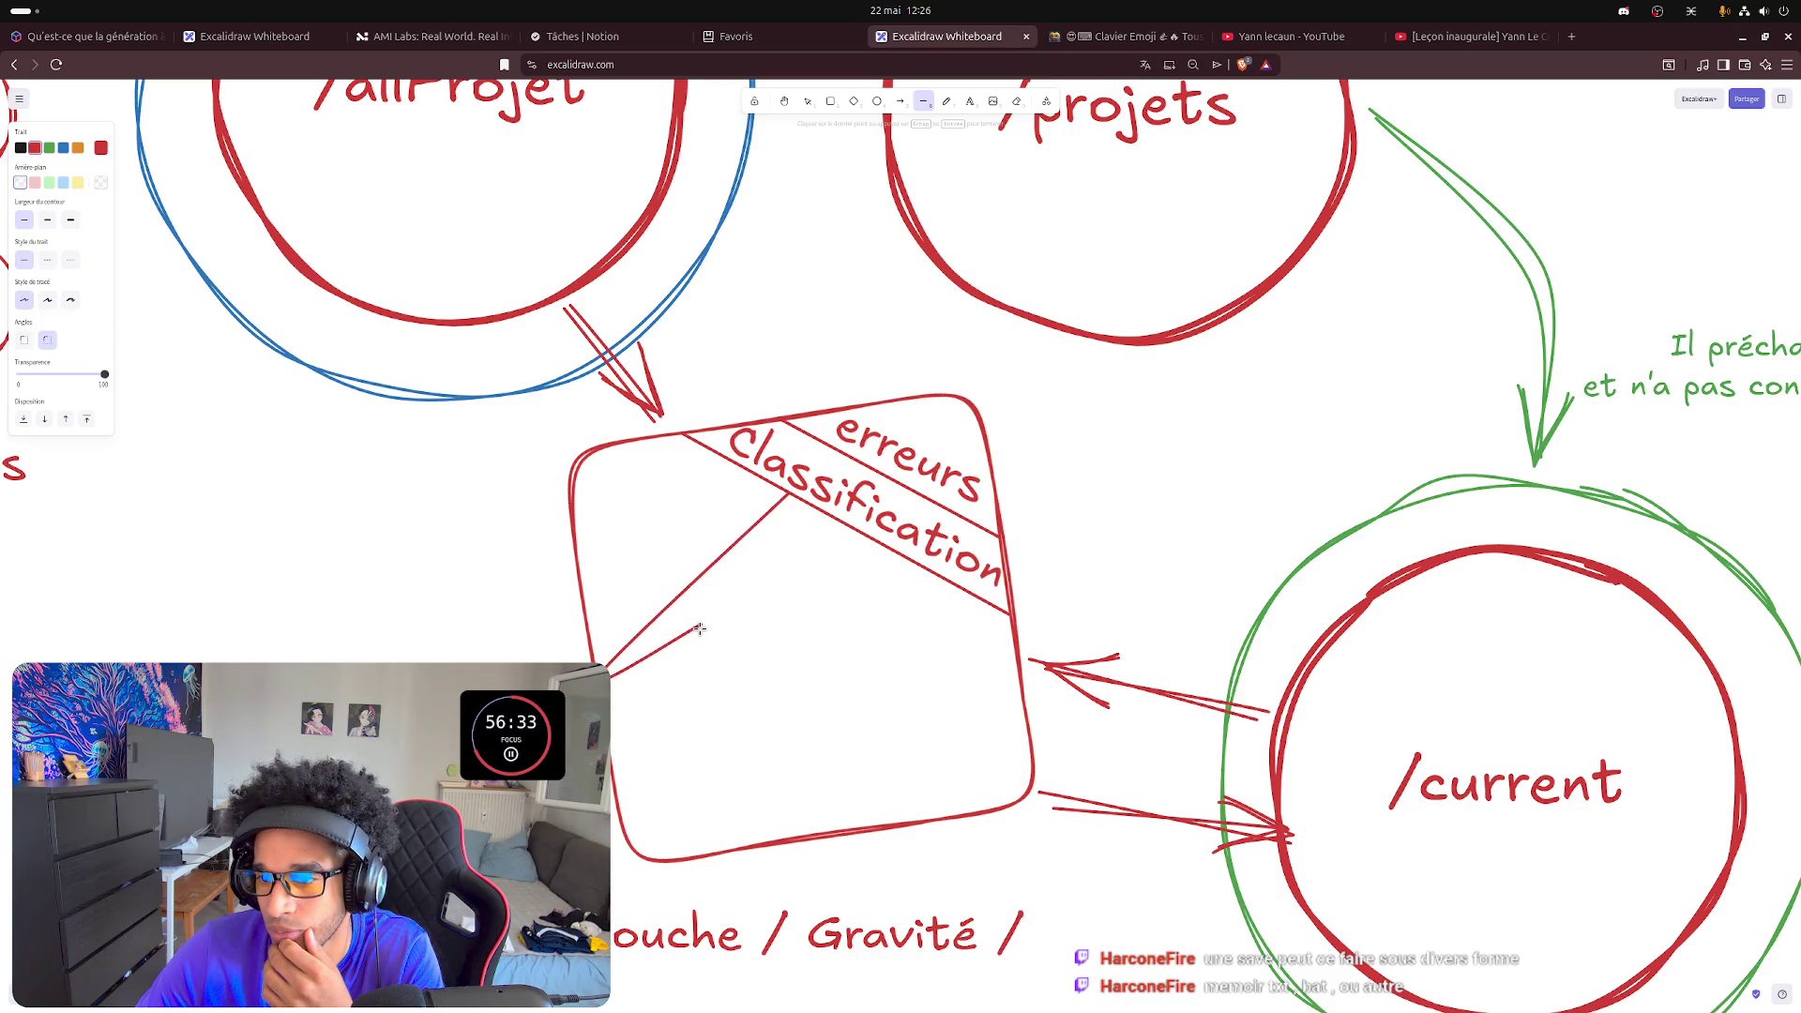
{"action": "right_click", "coordinate": [699, 630]}
{"action": "key", "text": "Escape"}
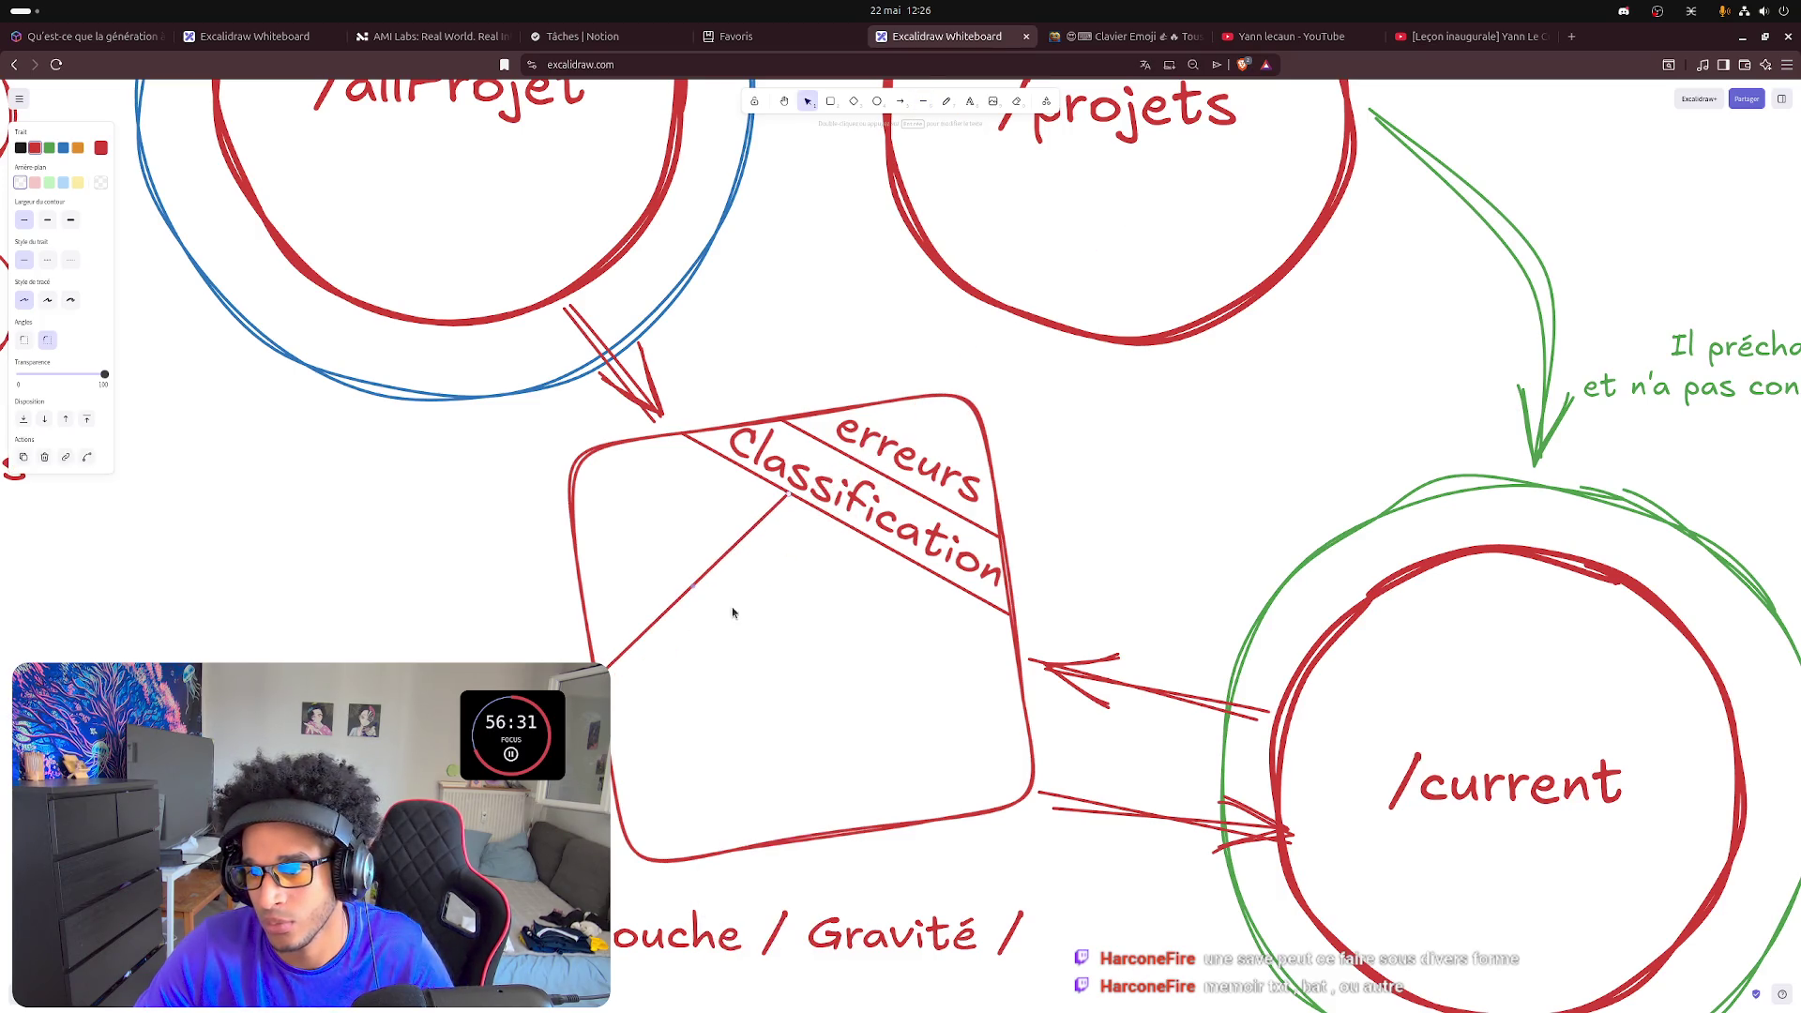
- Undo a stray arrow and draw a second dividing line down to the box bottom
{"action": "left_click", "coordinate": [903, 103]}
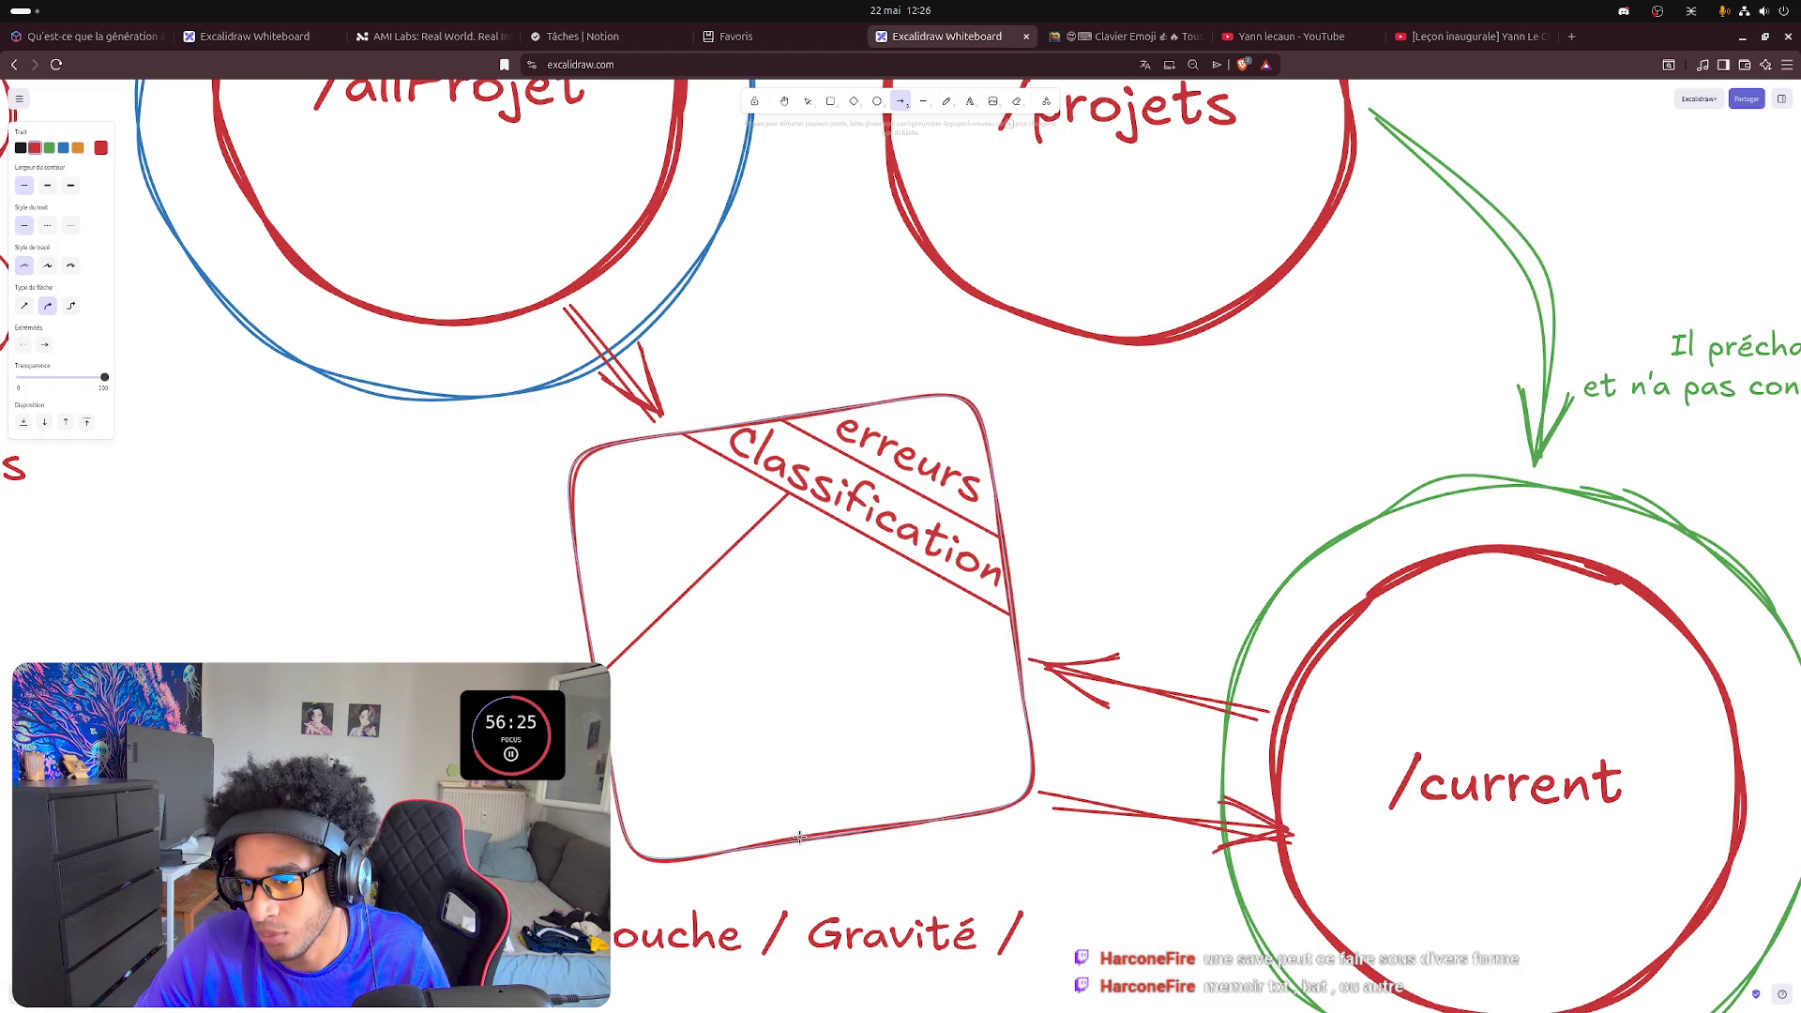
{"action": "left_click_drag", "start_coordinate": [799, 836], "coordinate": [899, 566]}
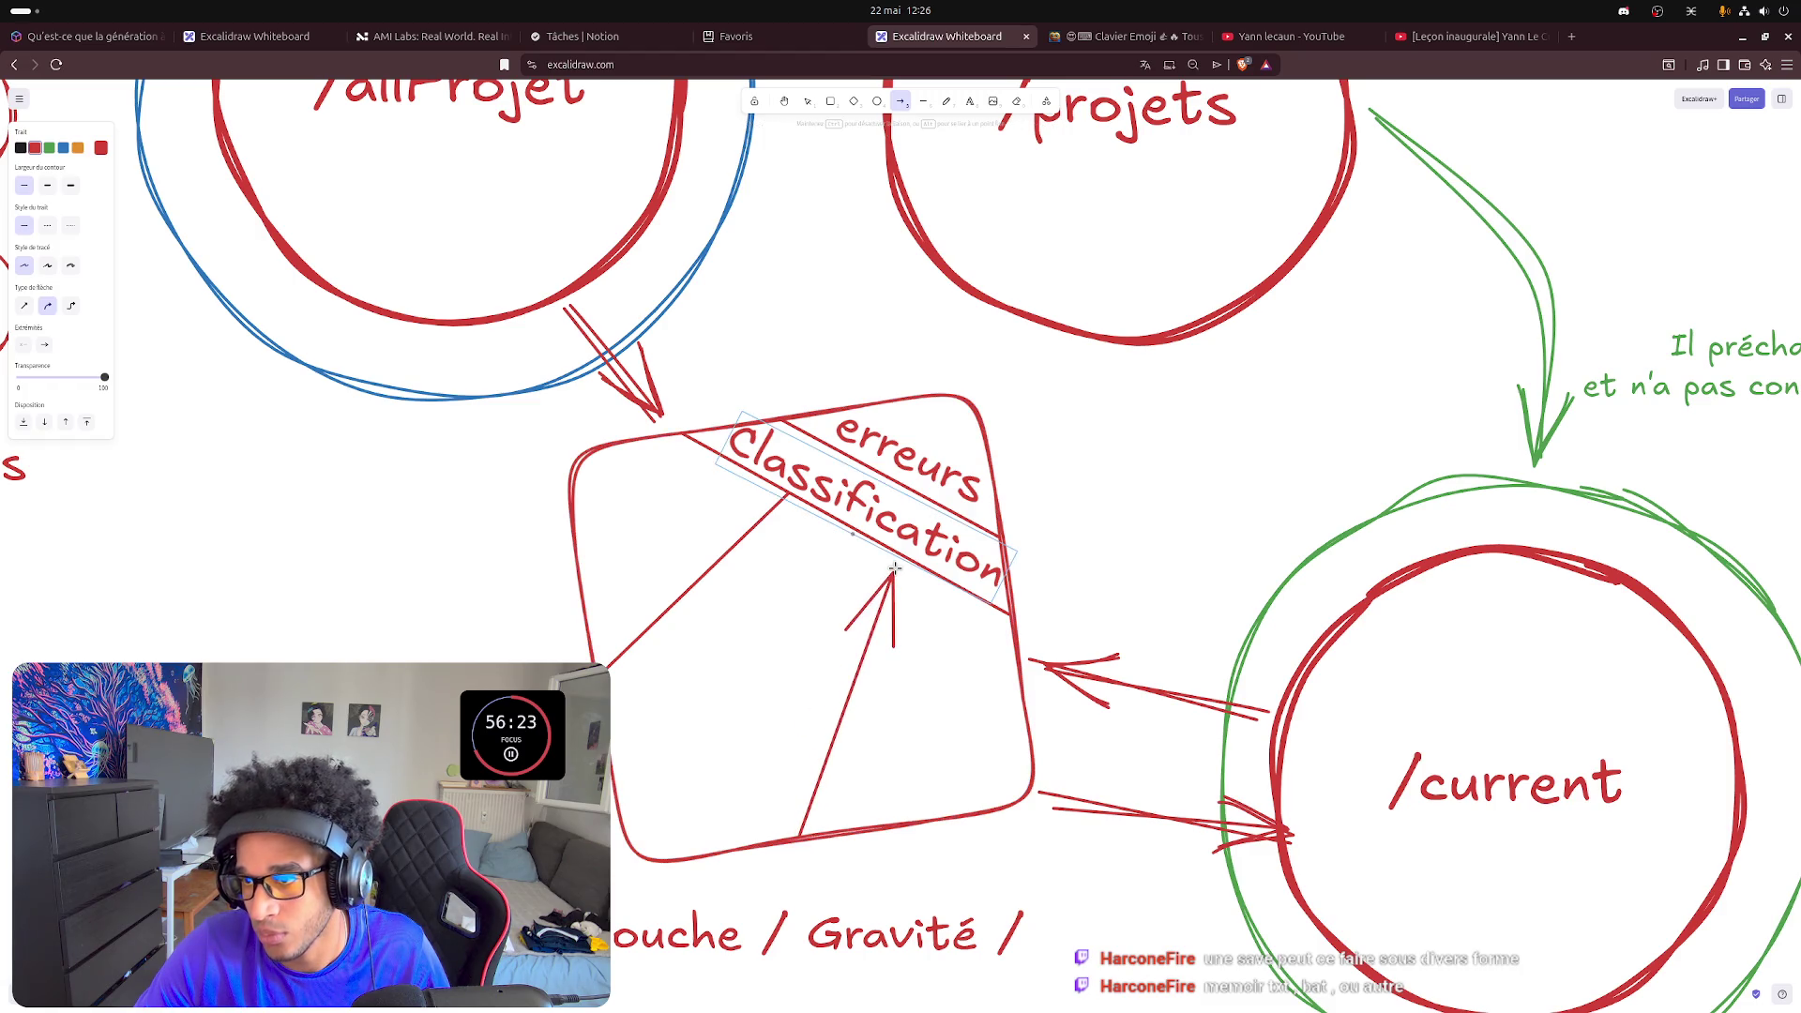
{"action": "key", "text": "ctrl+z"}
{"action": "left_click", "coordinate": [924, 100]}
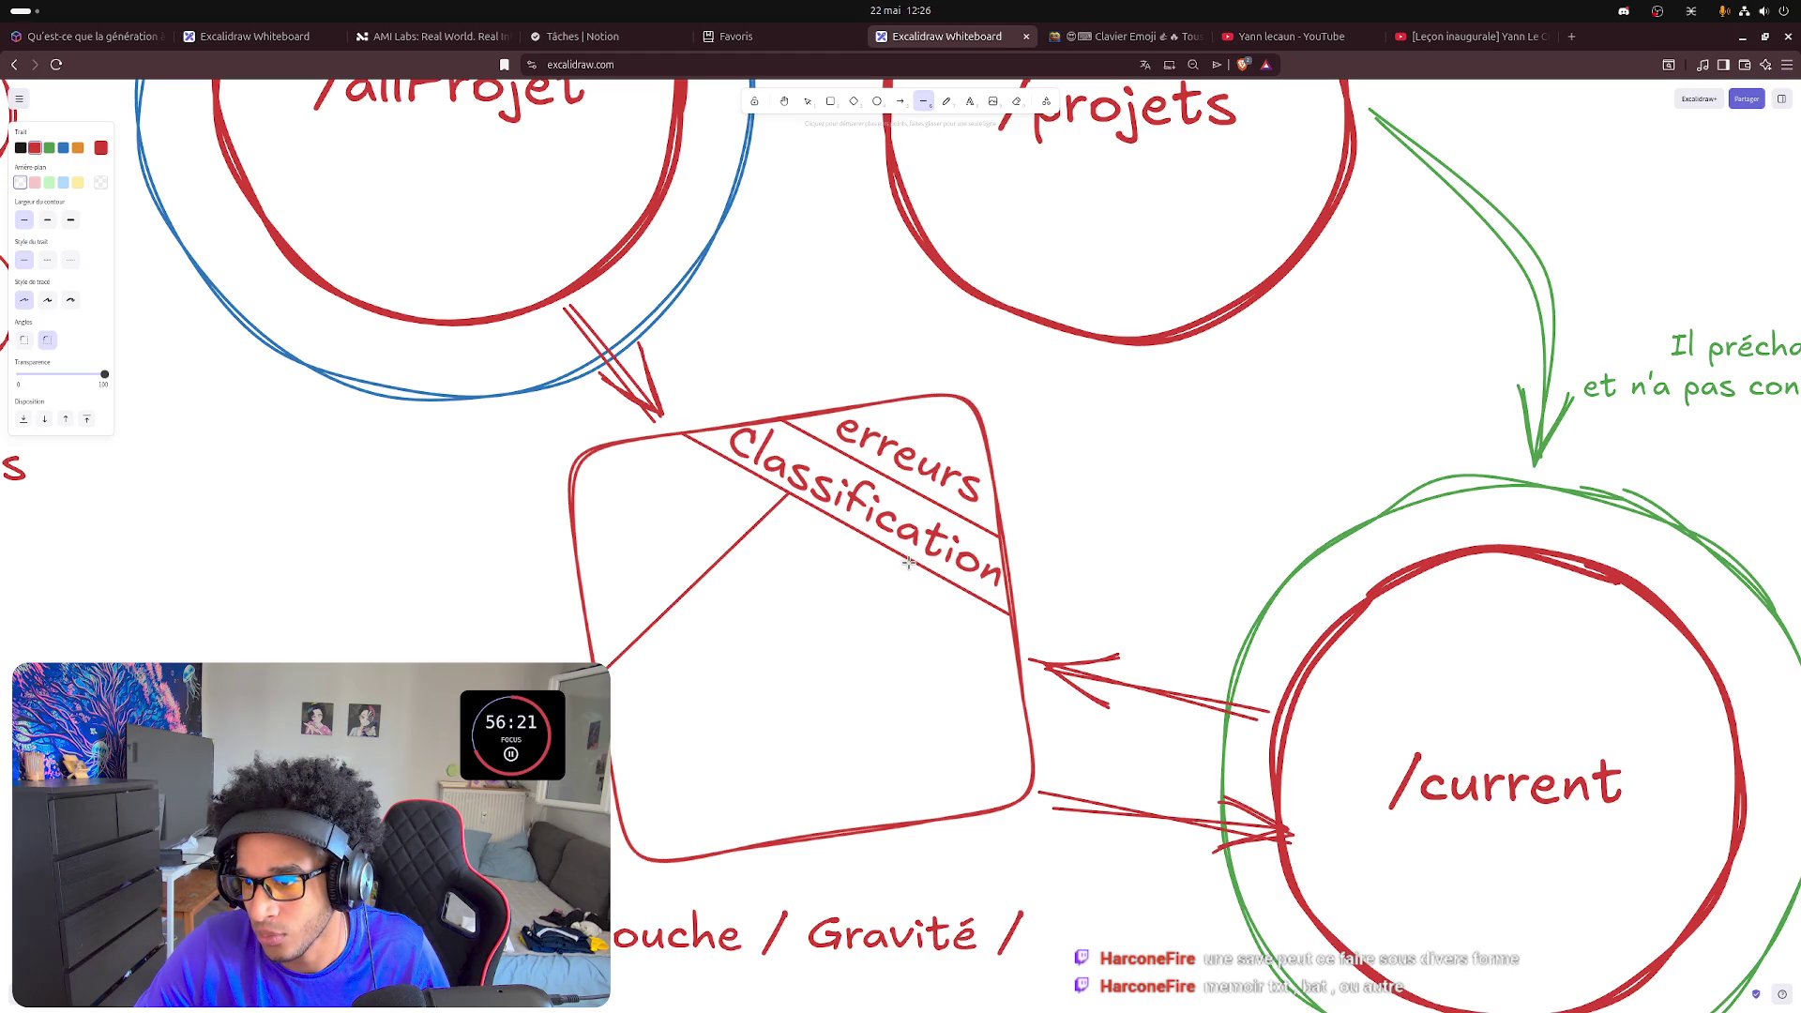
{"action": "left_click_drag", "start_coordinate": [910, 562], "coordinate": [809, 834]}
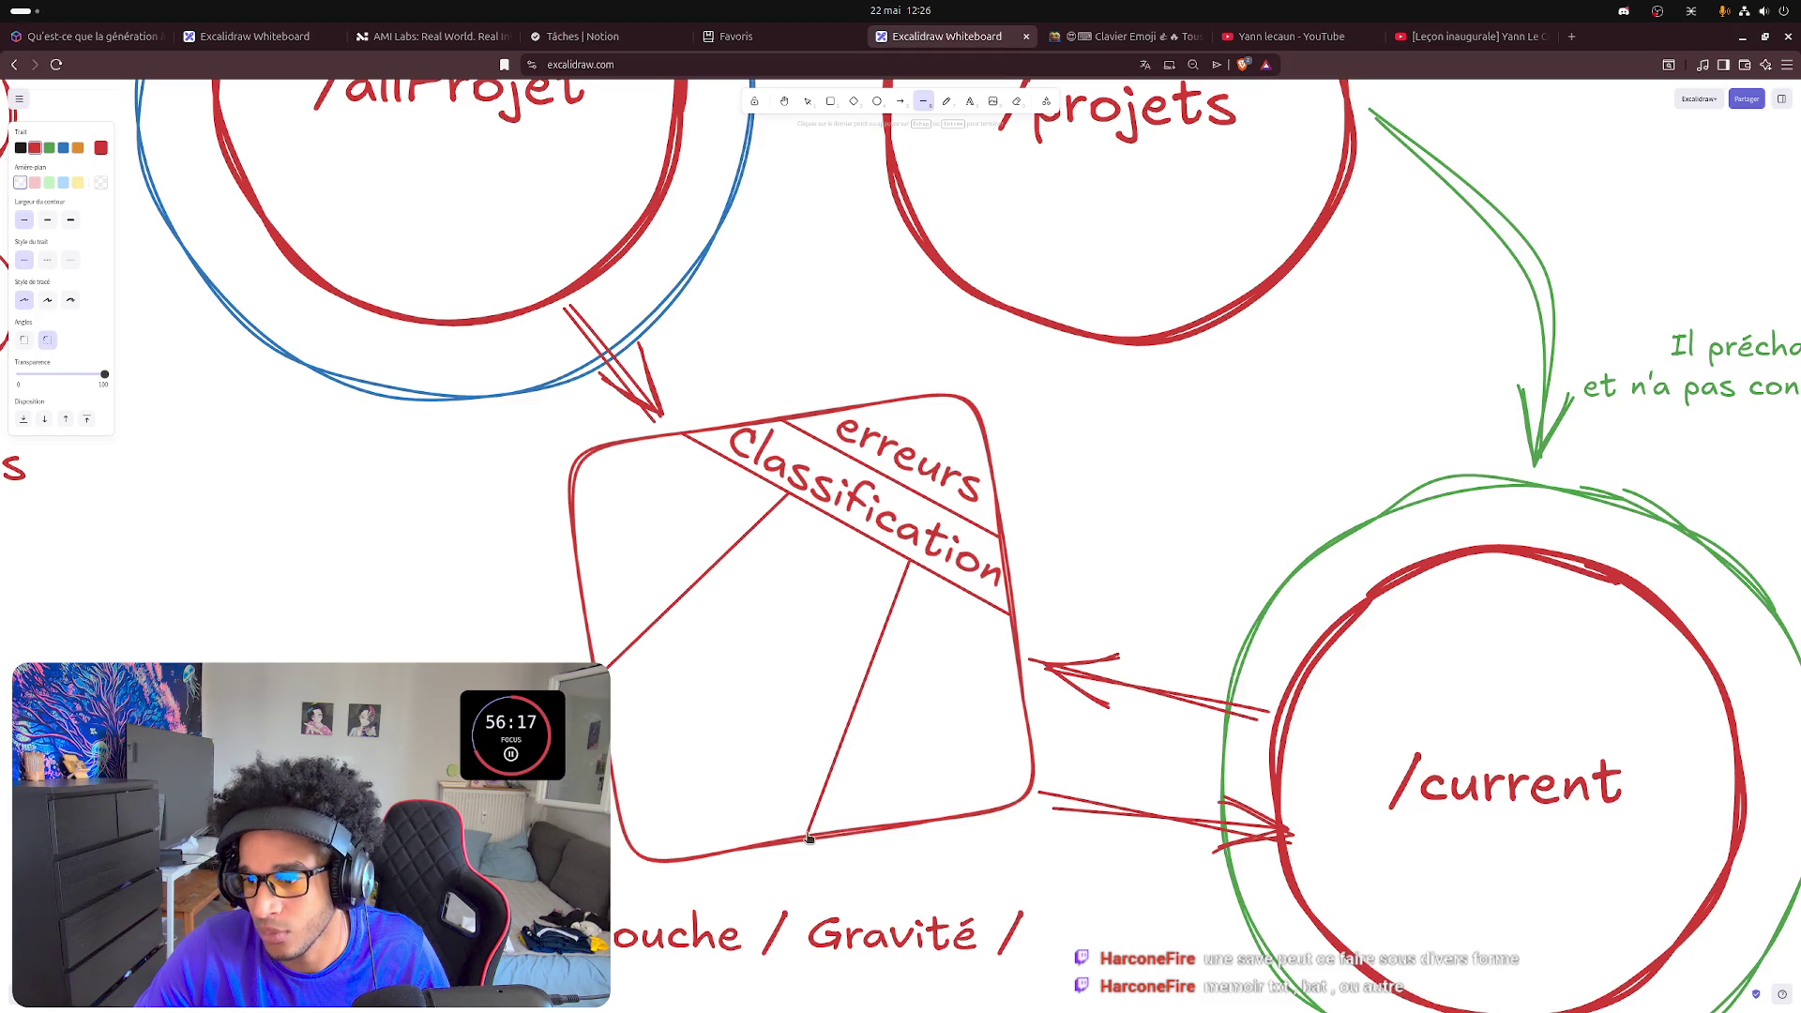
{"action": "key", "text": "Escape"}
{"action": "key", "text": "Escape"}
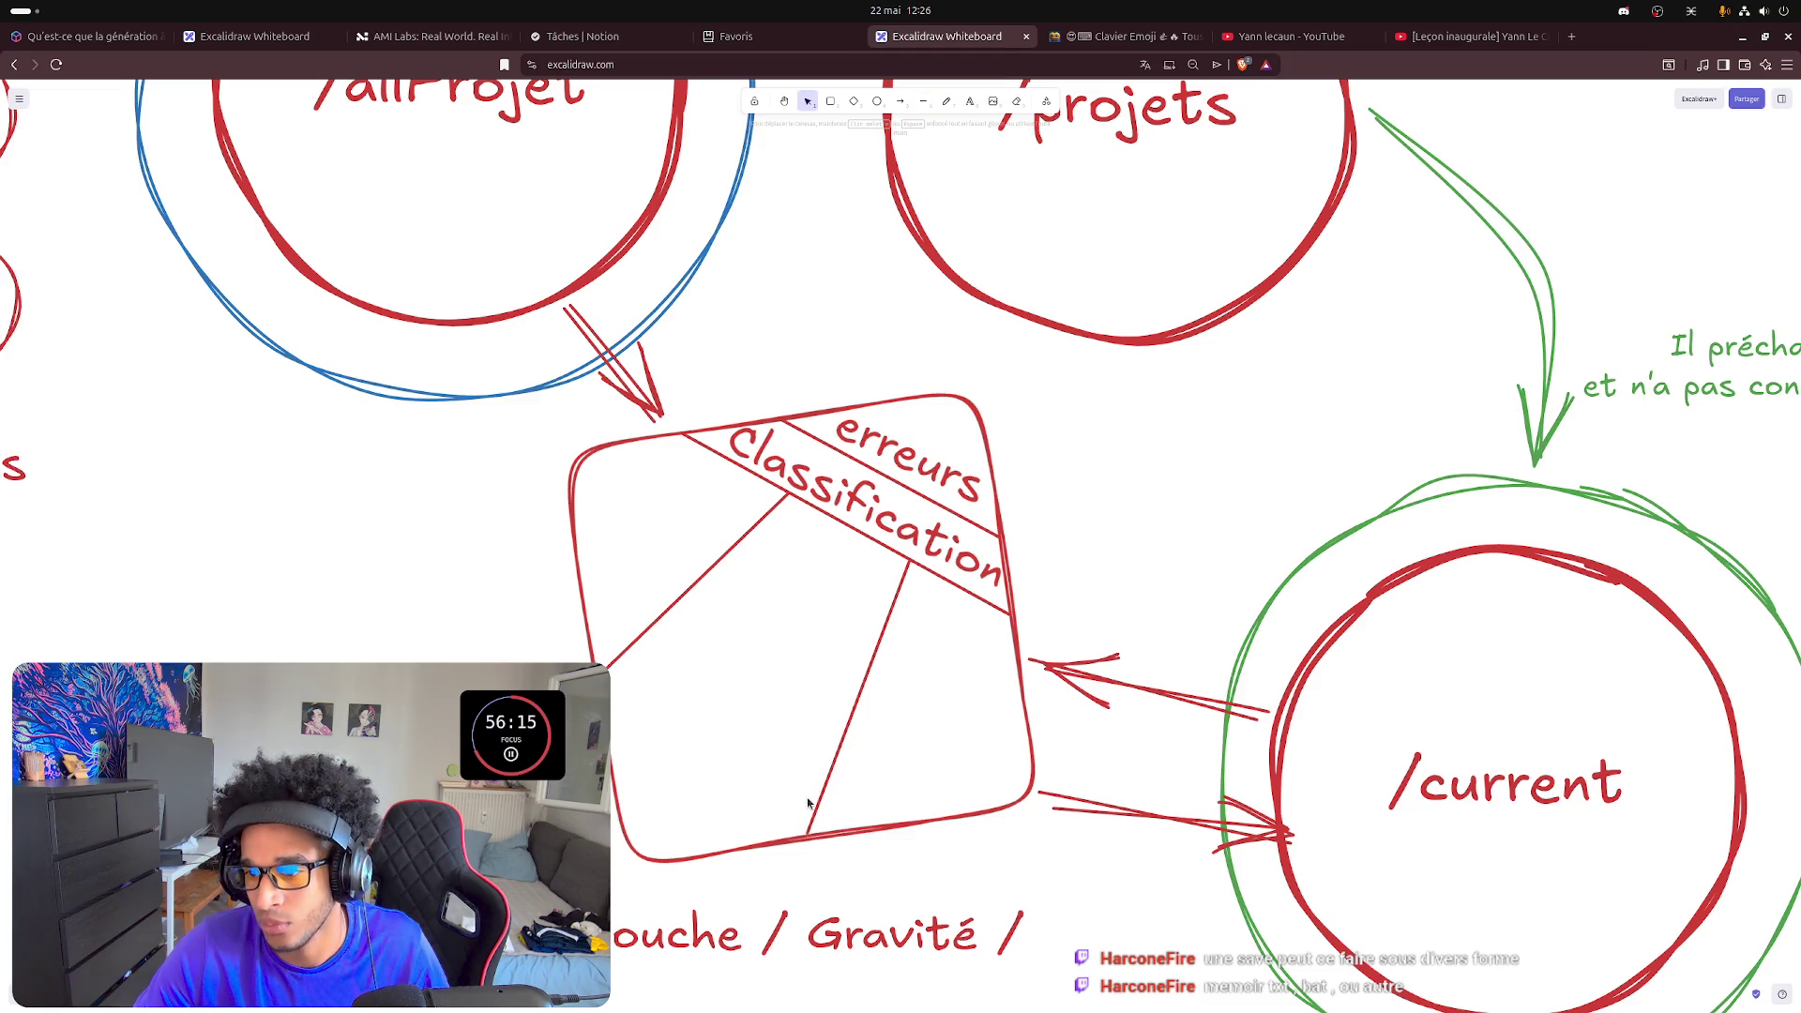
- Check the new dividing line and select the section-name text below the box
{"action": "left_click", "coordinate": [819, 797]}
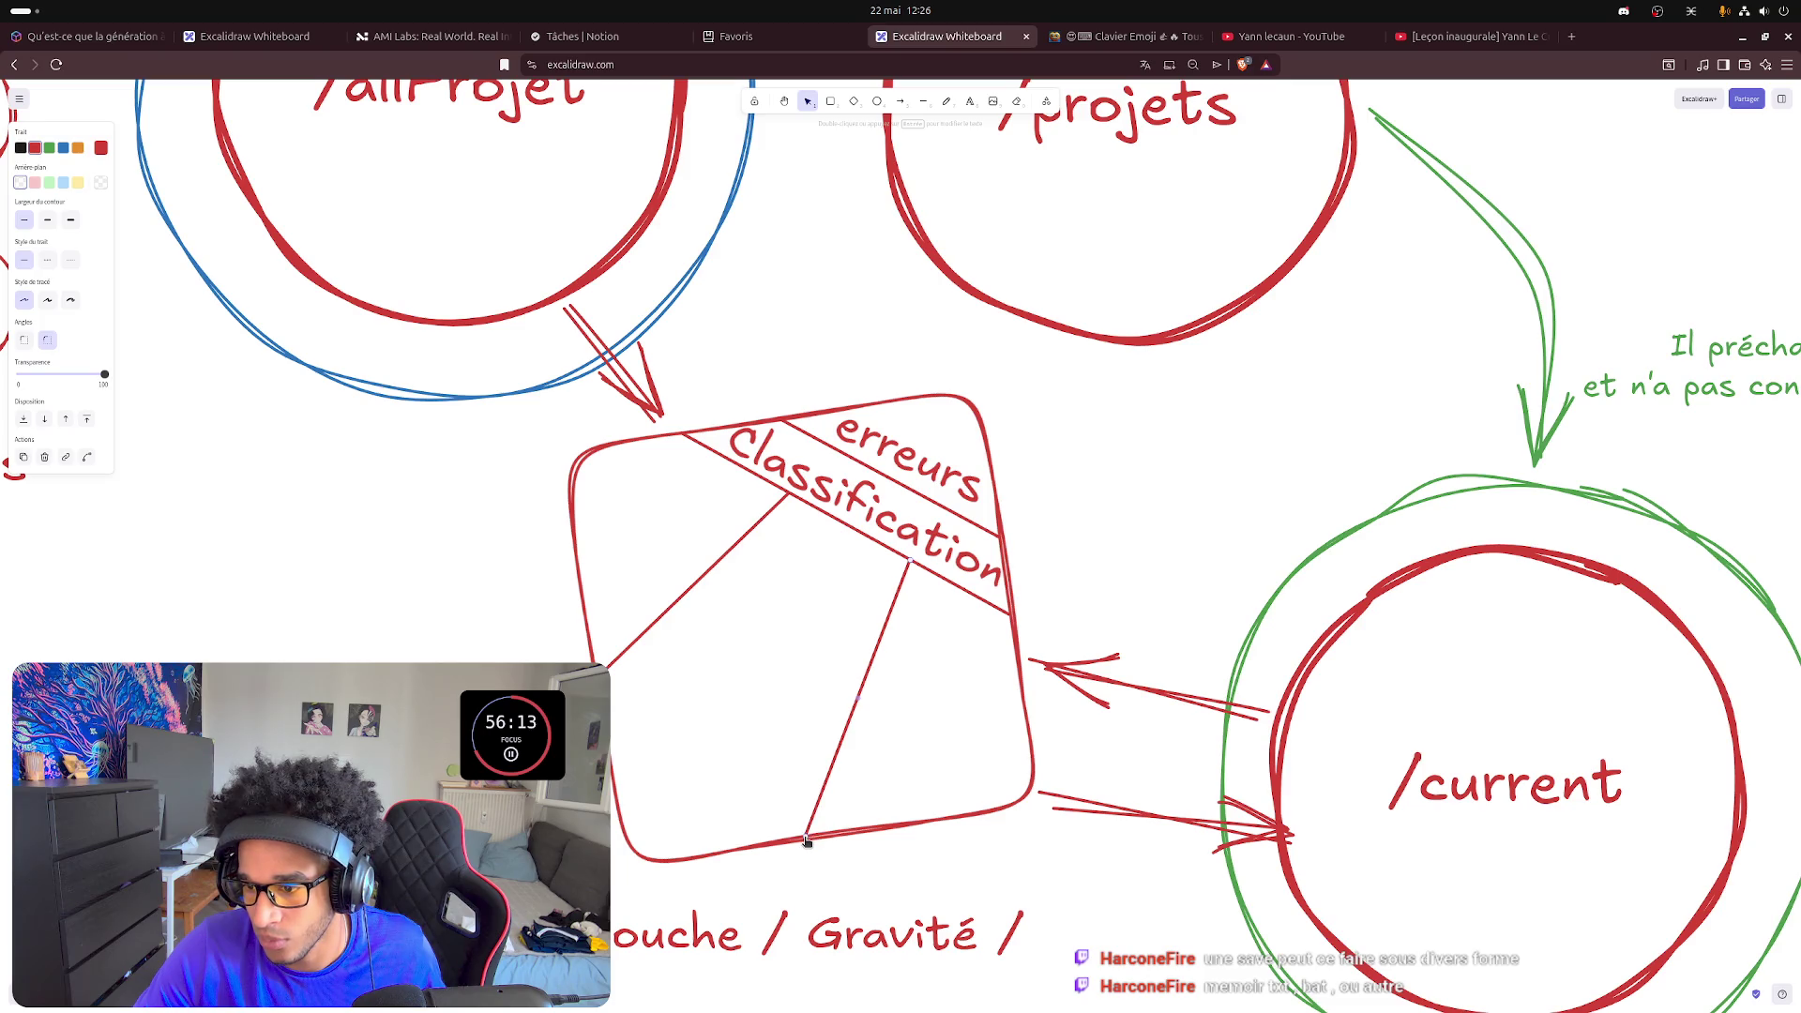
{"action": "left_click", "coordinate": [874, 885]}
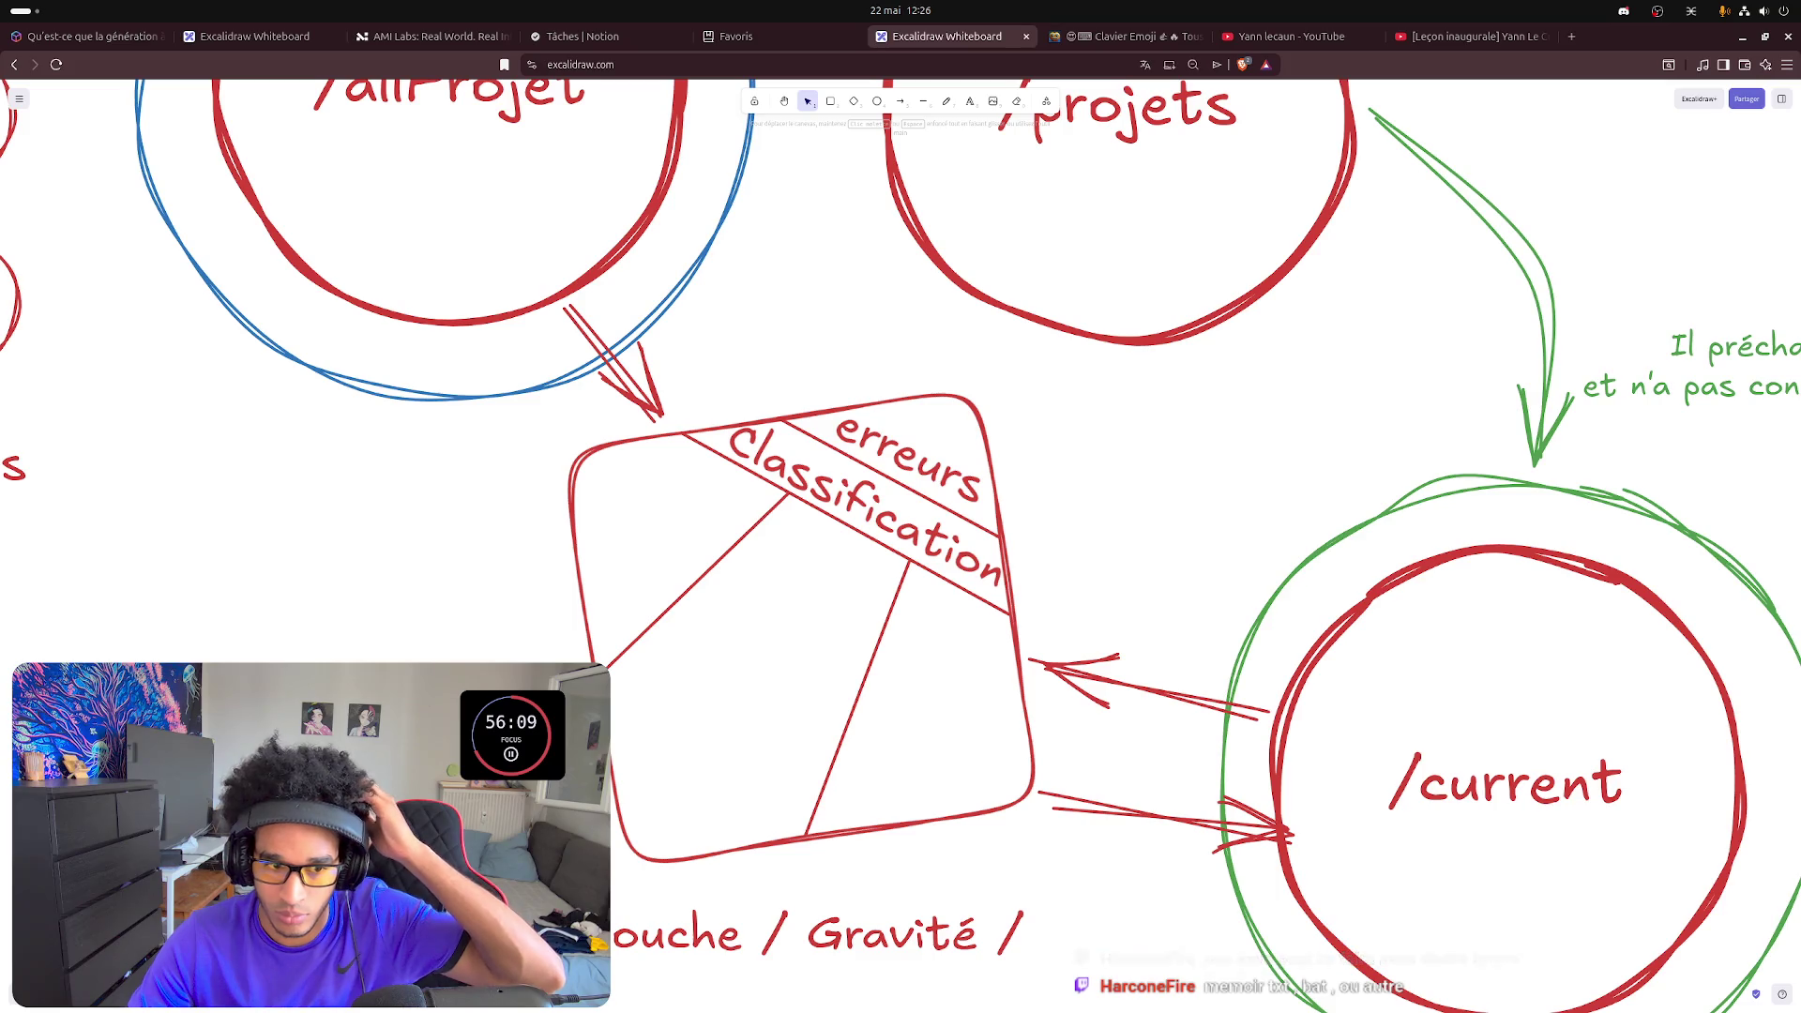
{"action": "left_click", "coordinate": [816, 934]}
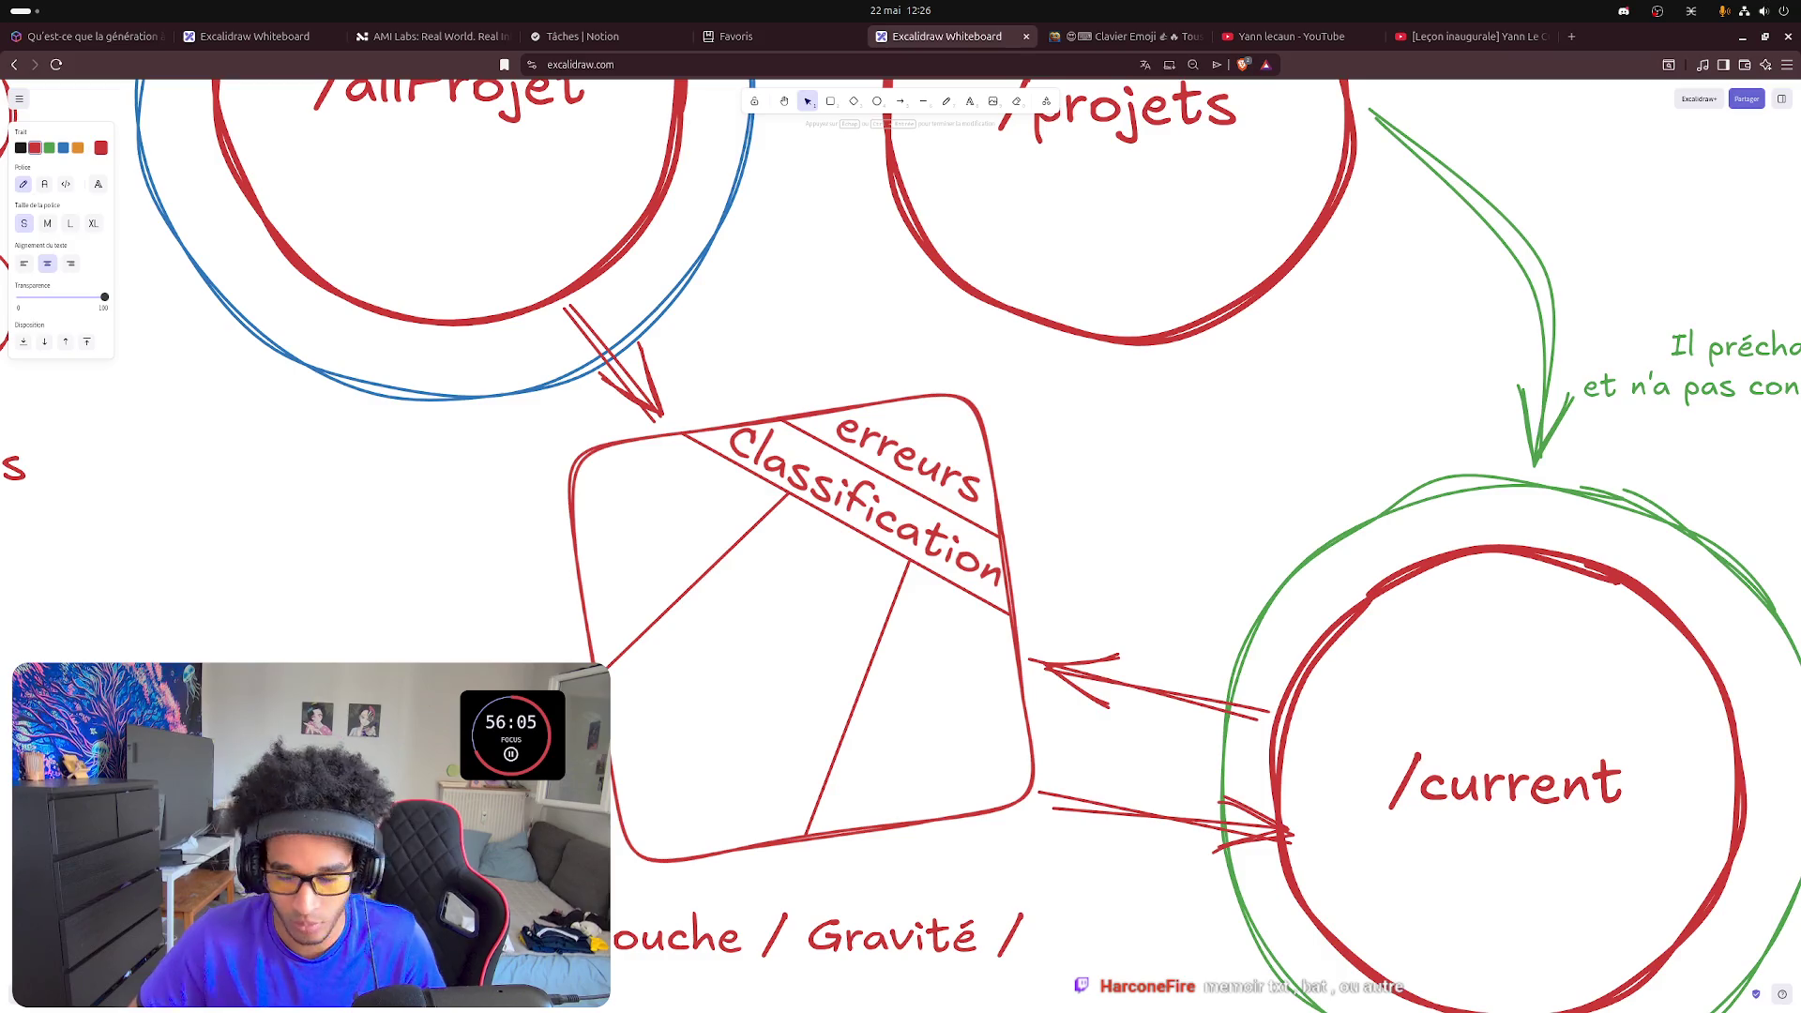
- Move the Technologie label into the box's left section and shrink it to fit
{"action": "mouse_move", "coordinate": [465, 788]}
{"action": "left_mouse_down"}
{"action": "mouse_move", "coordinate": [648, 563]}
{"action": "mouse_move", "coordinate": [772, 620]}
{"action": "left_mouse_up"}
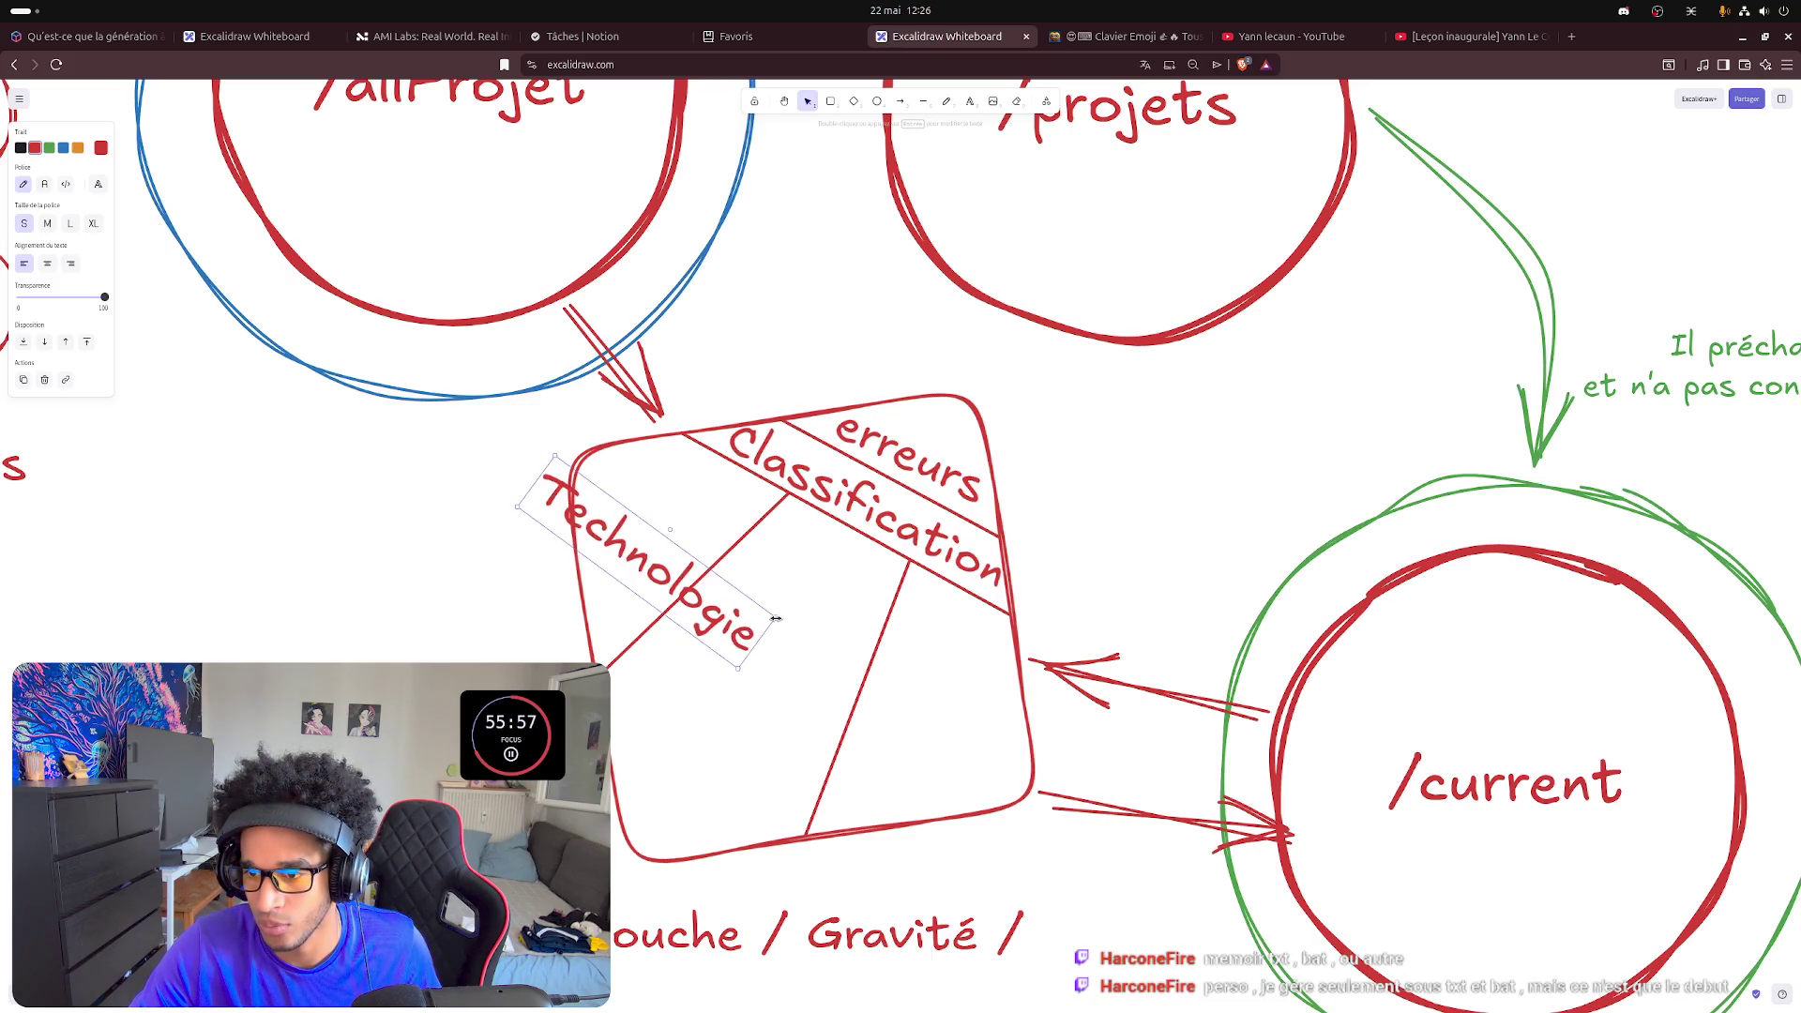
{"action": "mouse_move", "coordinate": [776, 618]}
{"action": "left_mouse_down"}
{"action": "mouse_move", "coordinate": [609, 552]}
{"action": "mouse_move", "coordinate": [676, 495]}
{"action": "mouse_move", "coordinate": [624, 545]}
{"action": "left_mouse_up"}
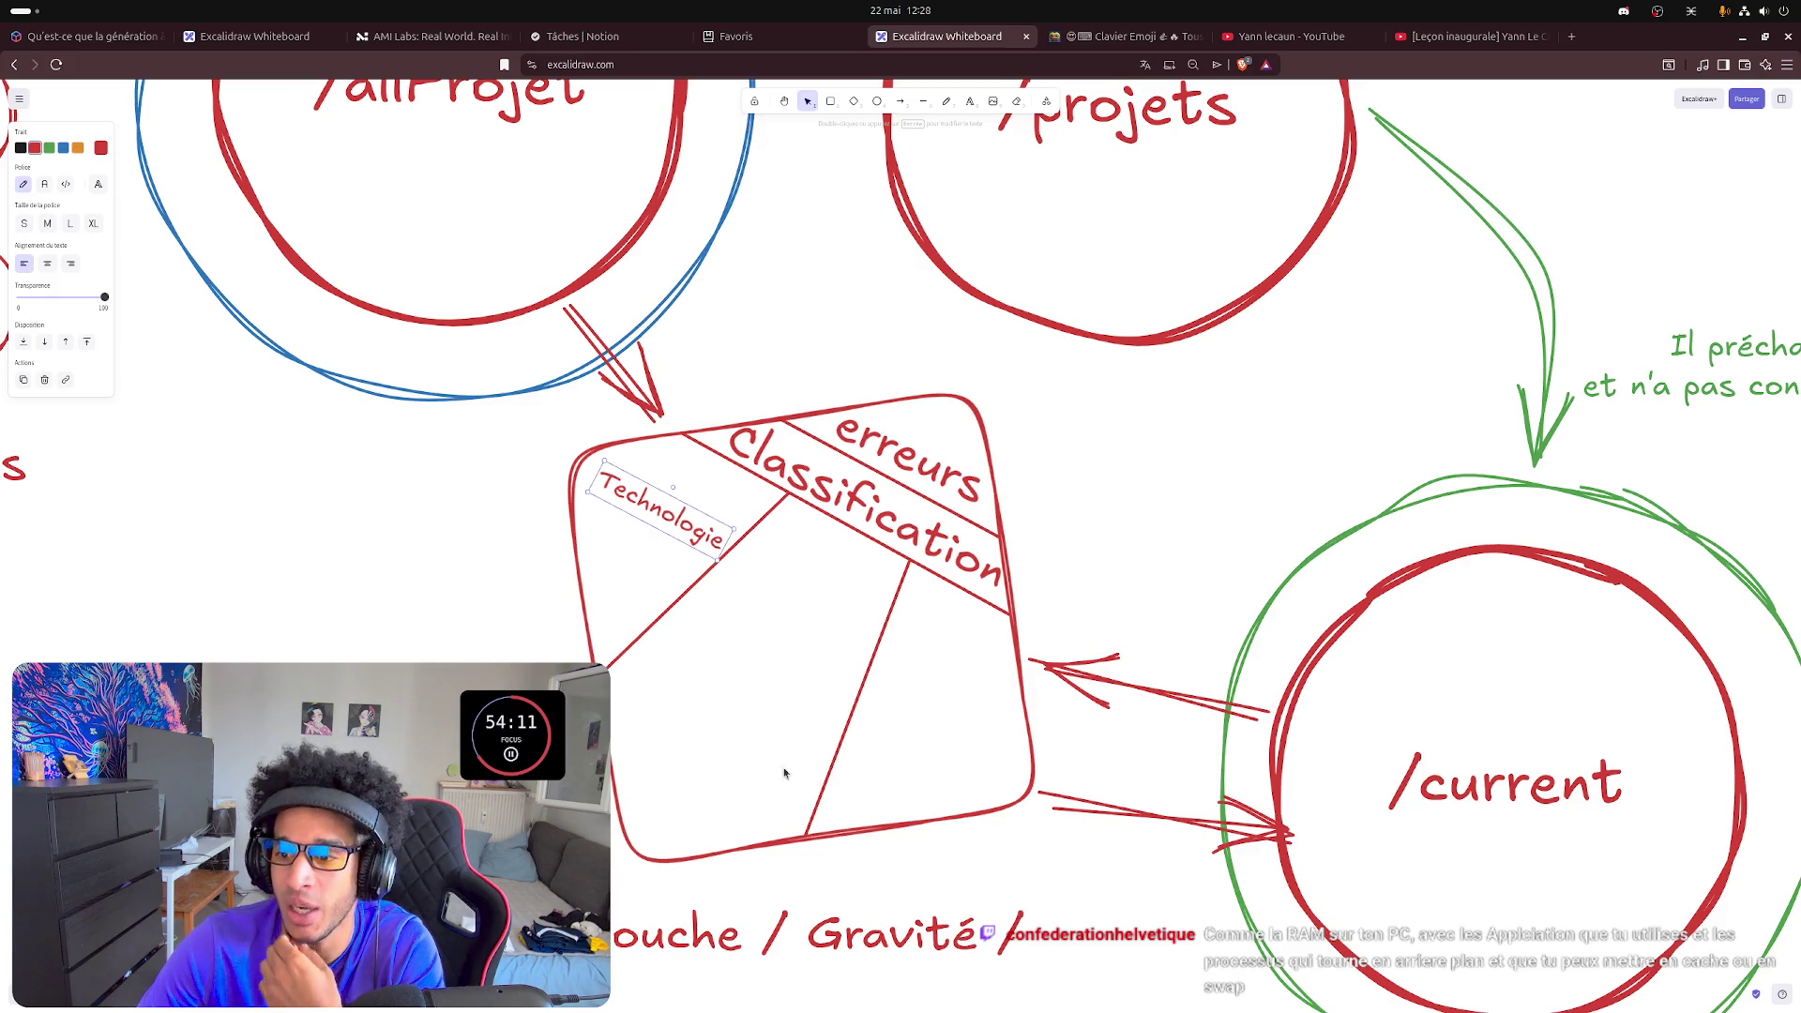
{"action": "key", "text": "Escape"}
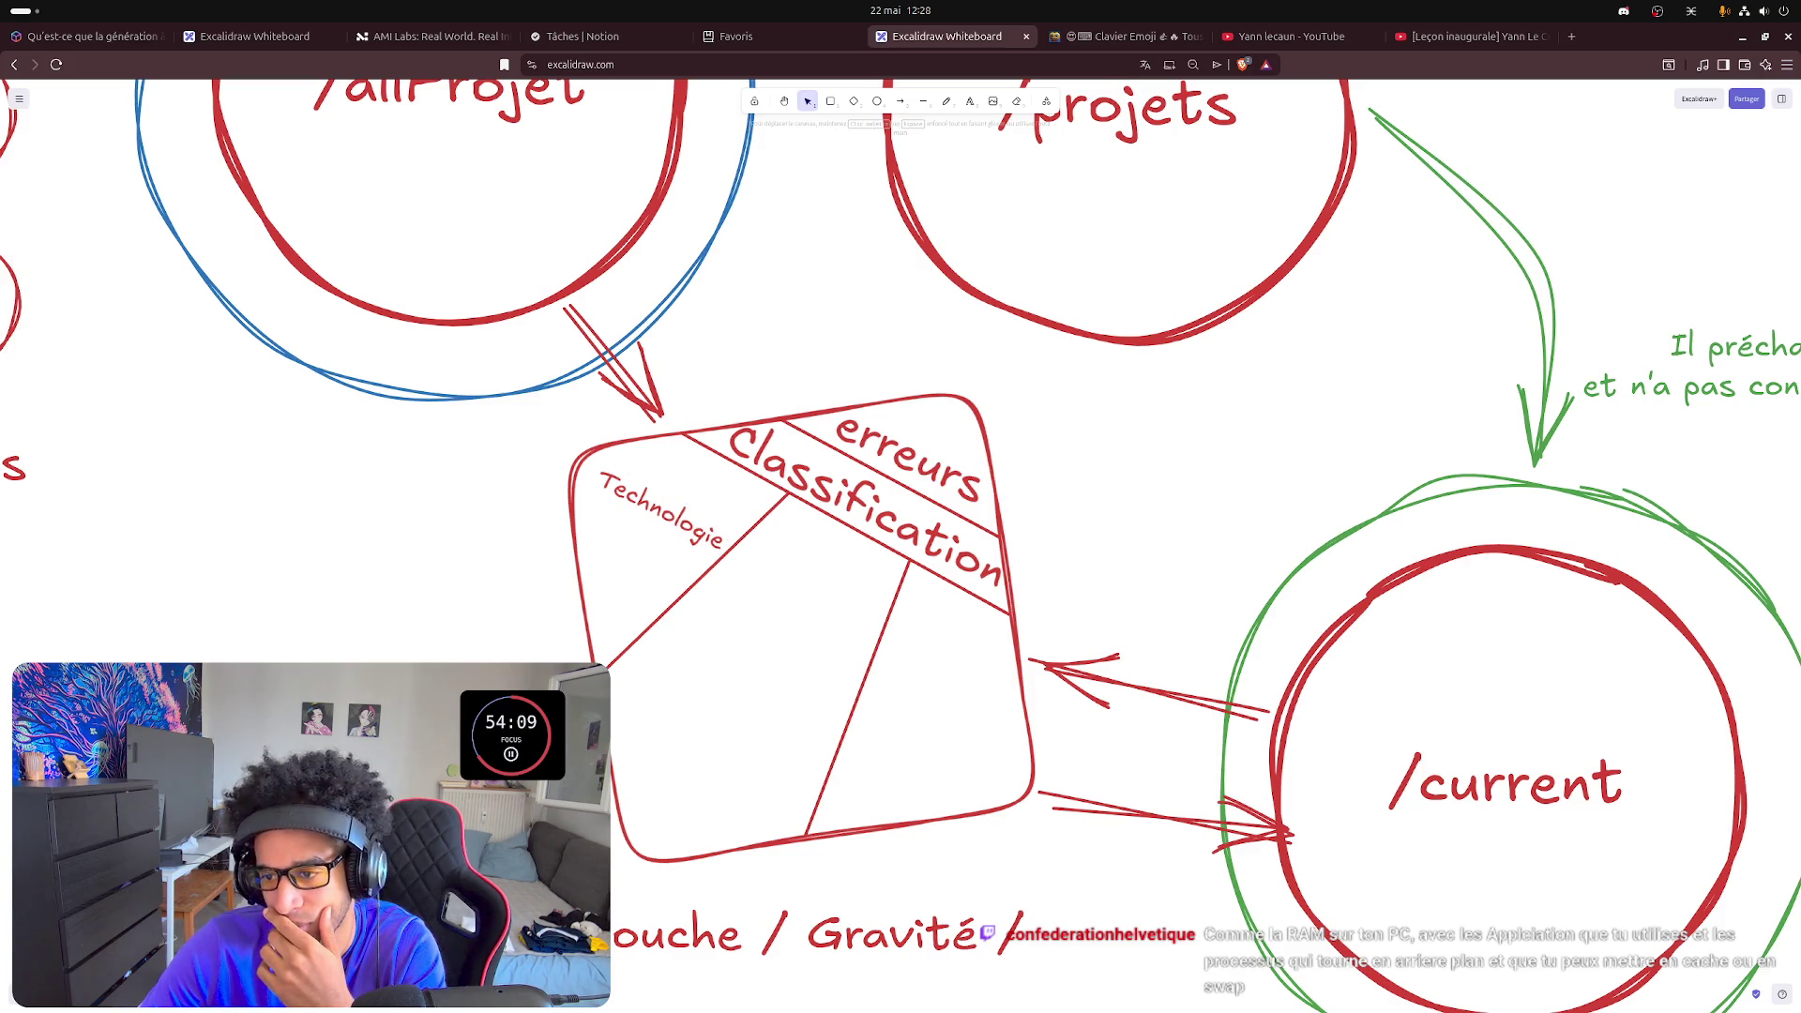
{"action": "double_click", "coordinate": [646, 939]}
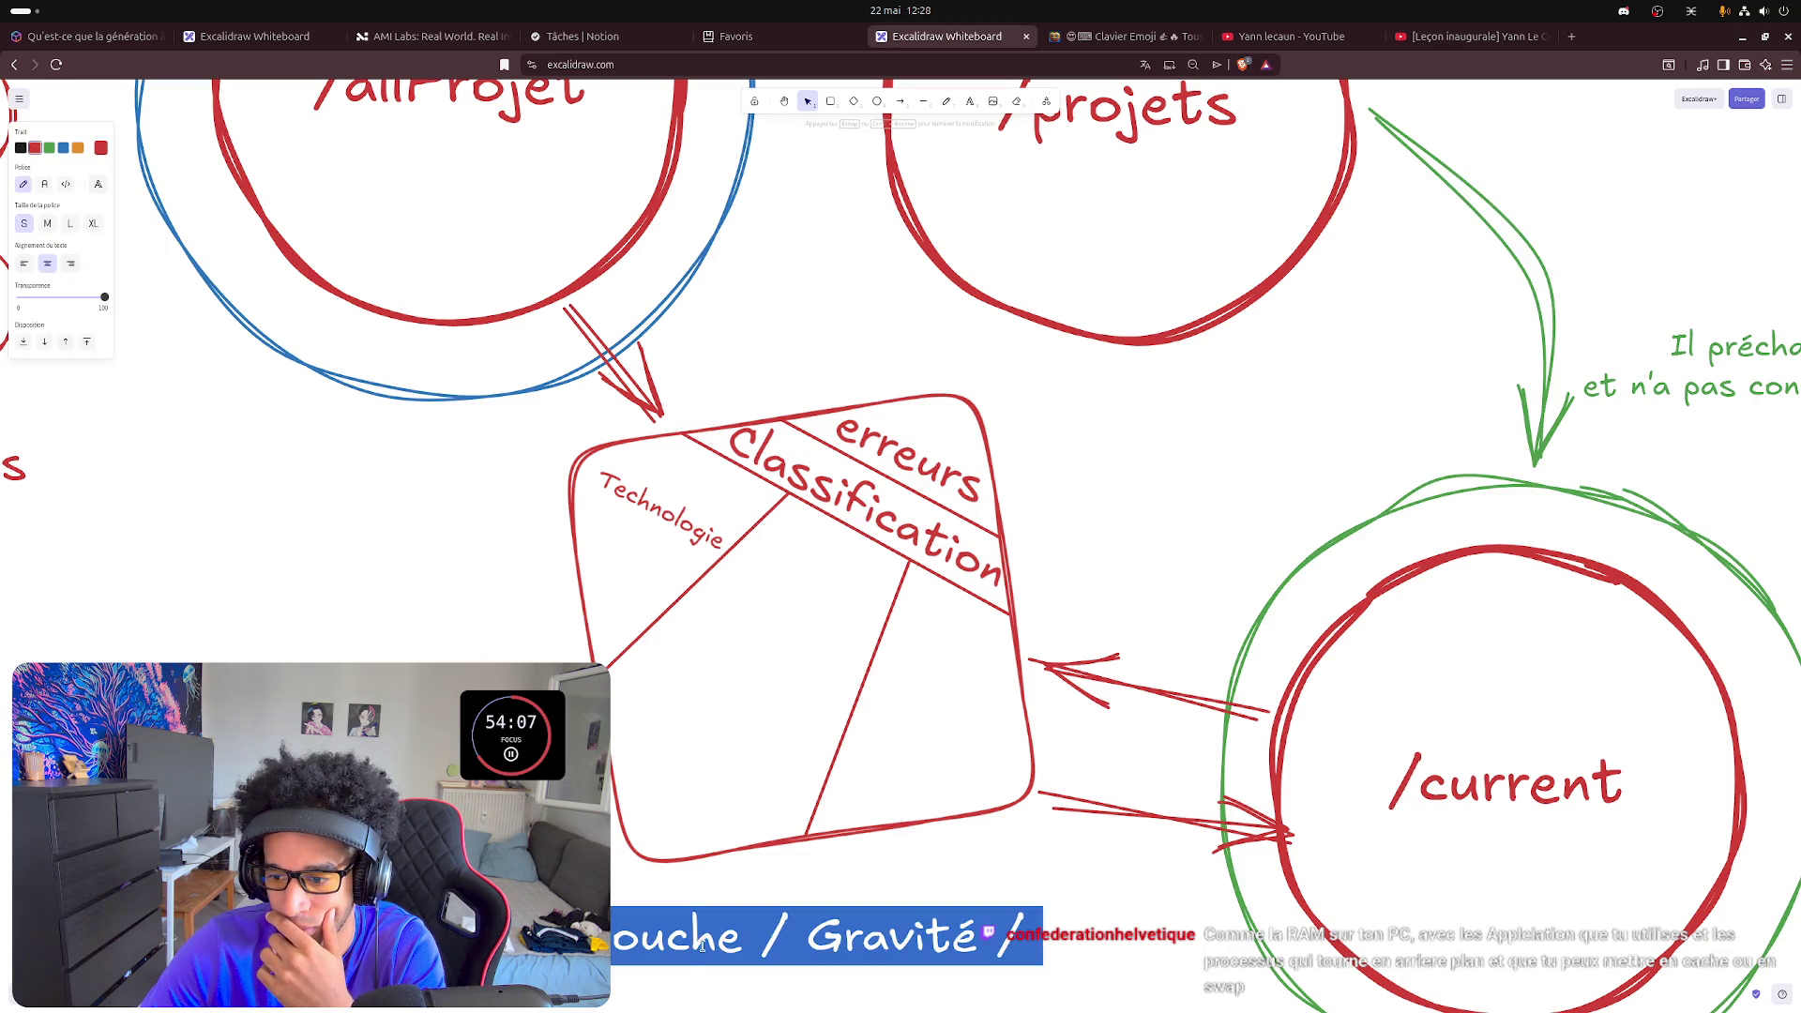
{"action": "left_click", "coordinate": [740, 940]}
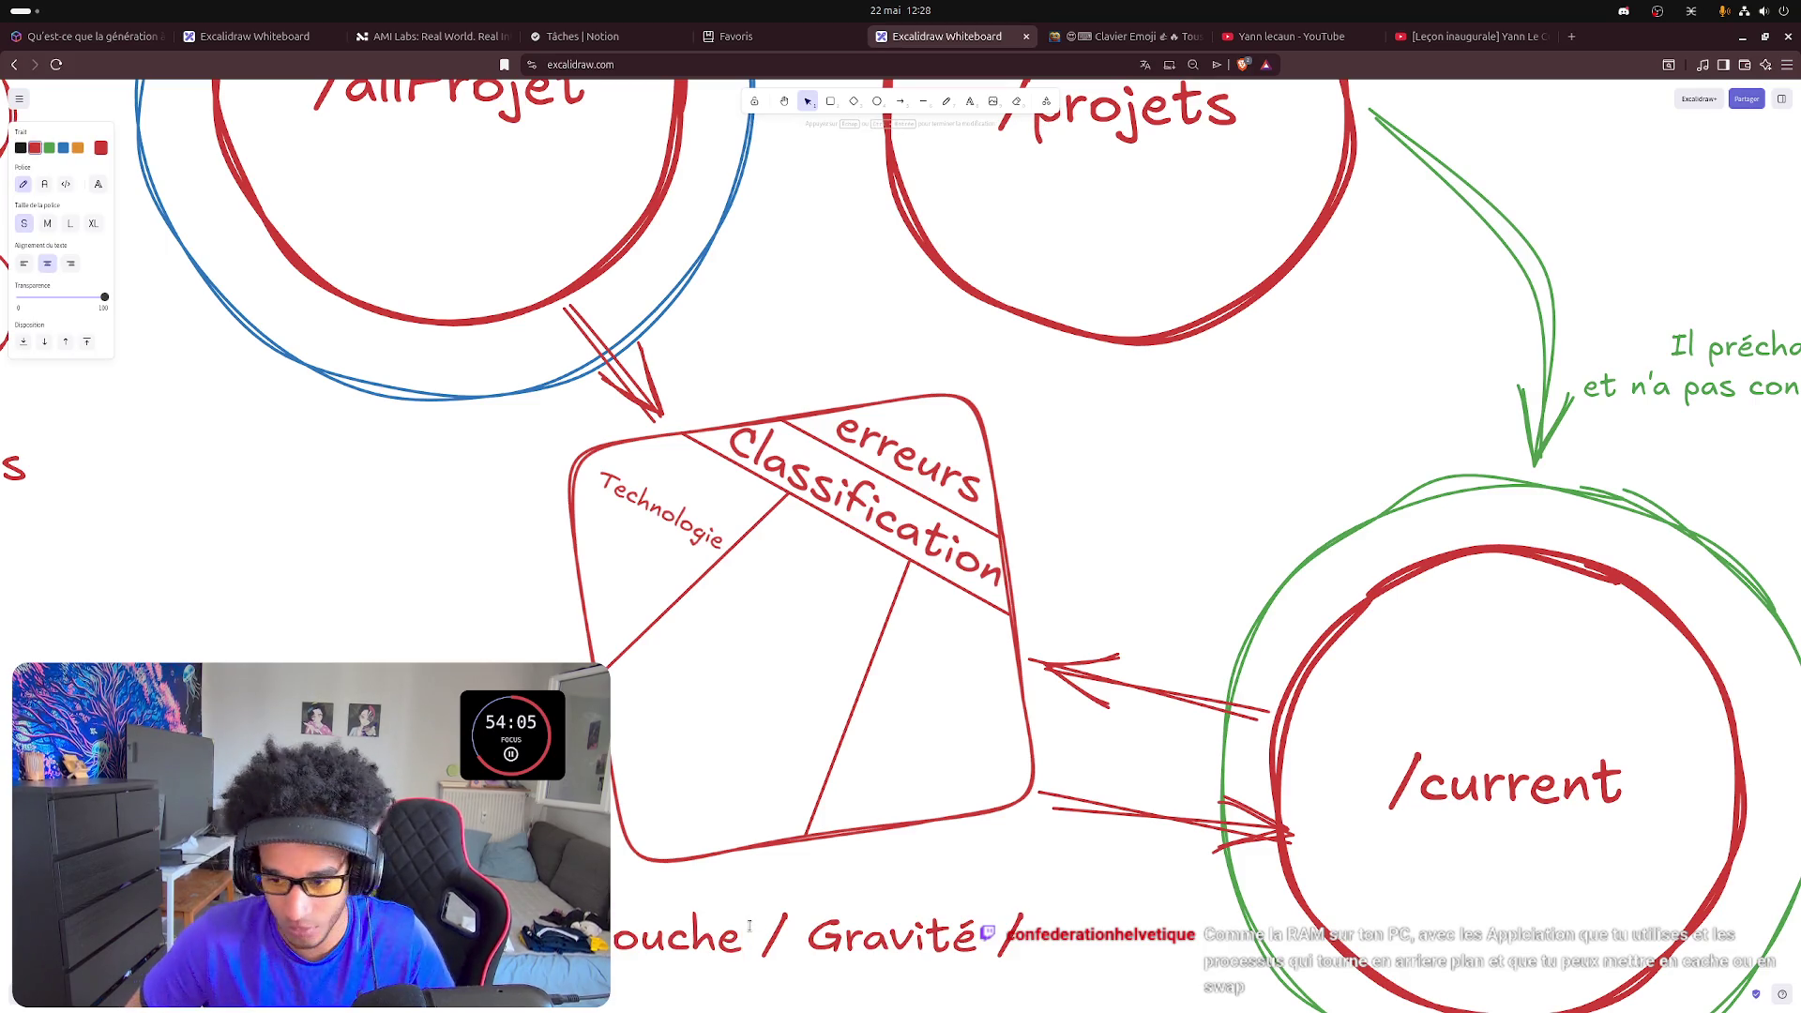
{"action": "double_click", "coordinate": [742, 936]}
{"action": "left_click", "coordinate": [776, 597]}
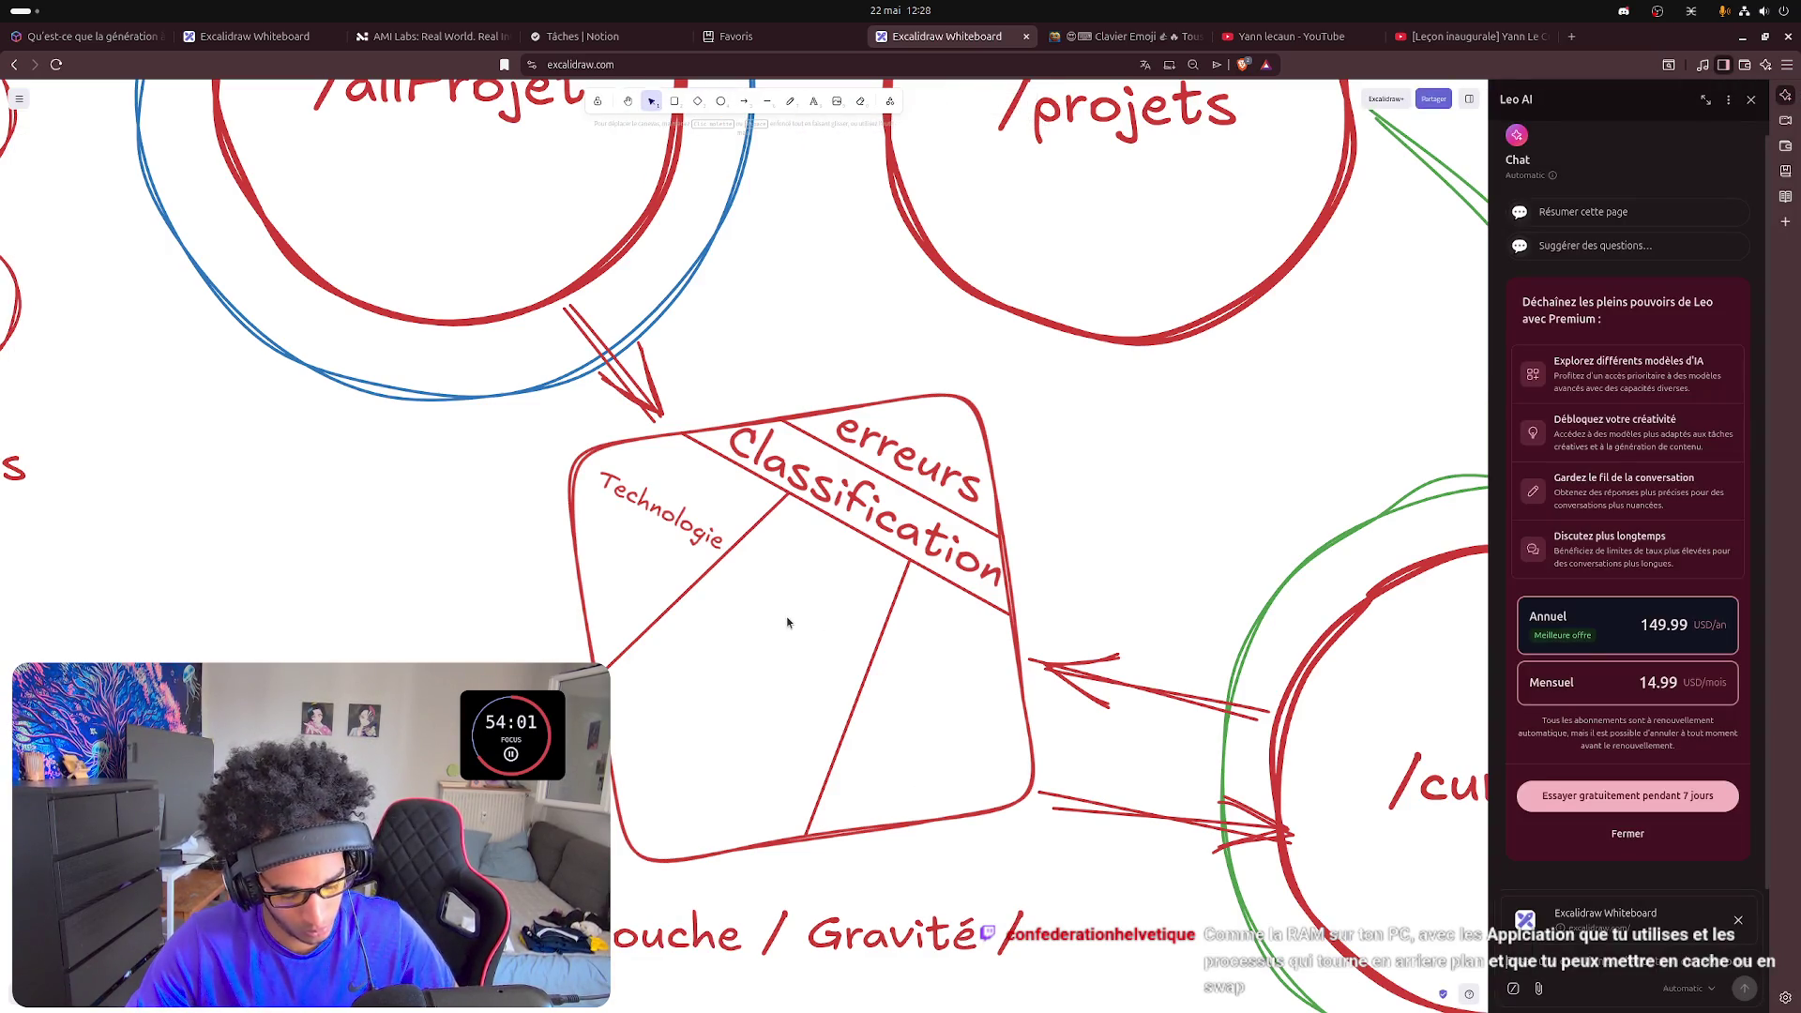
{"action": "left_click", "coordinate": [1753, 100]}
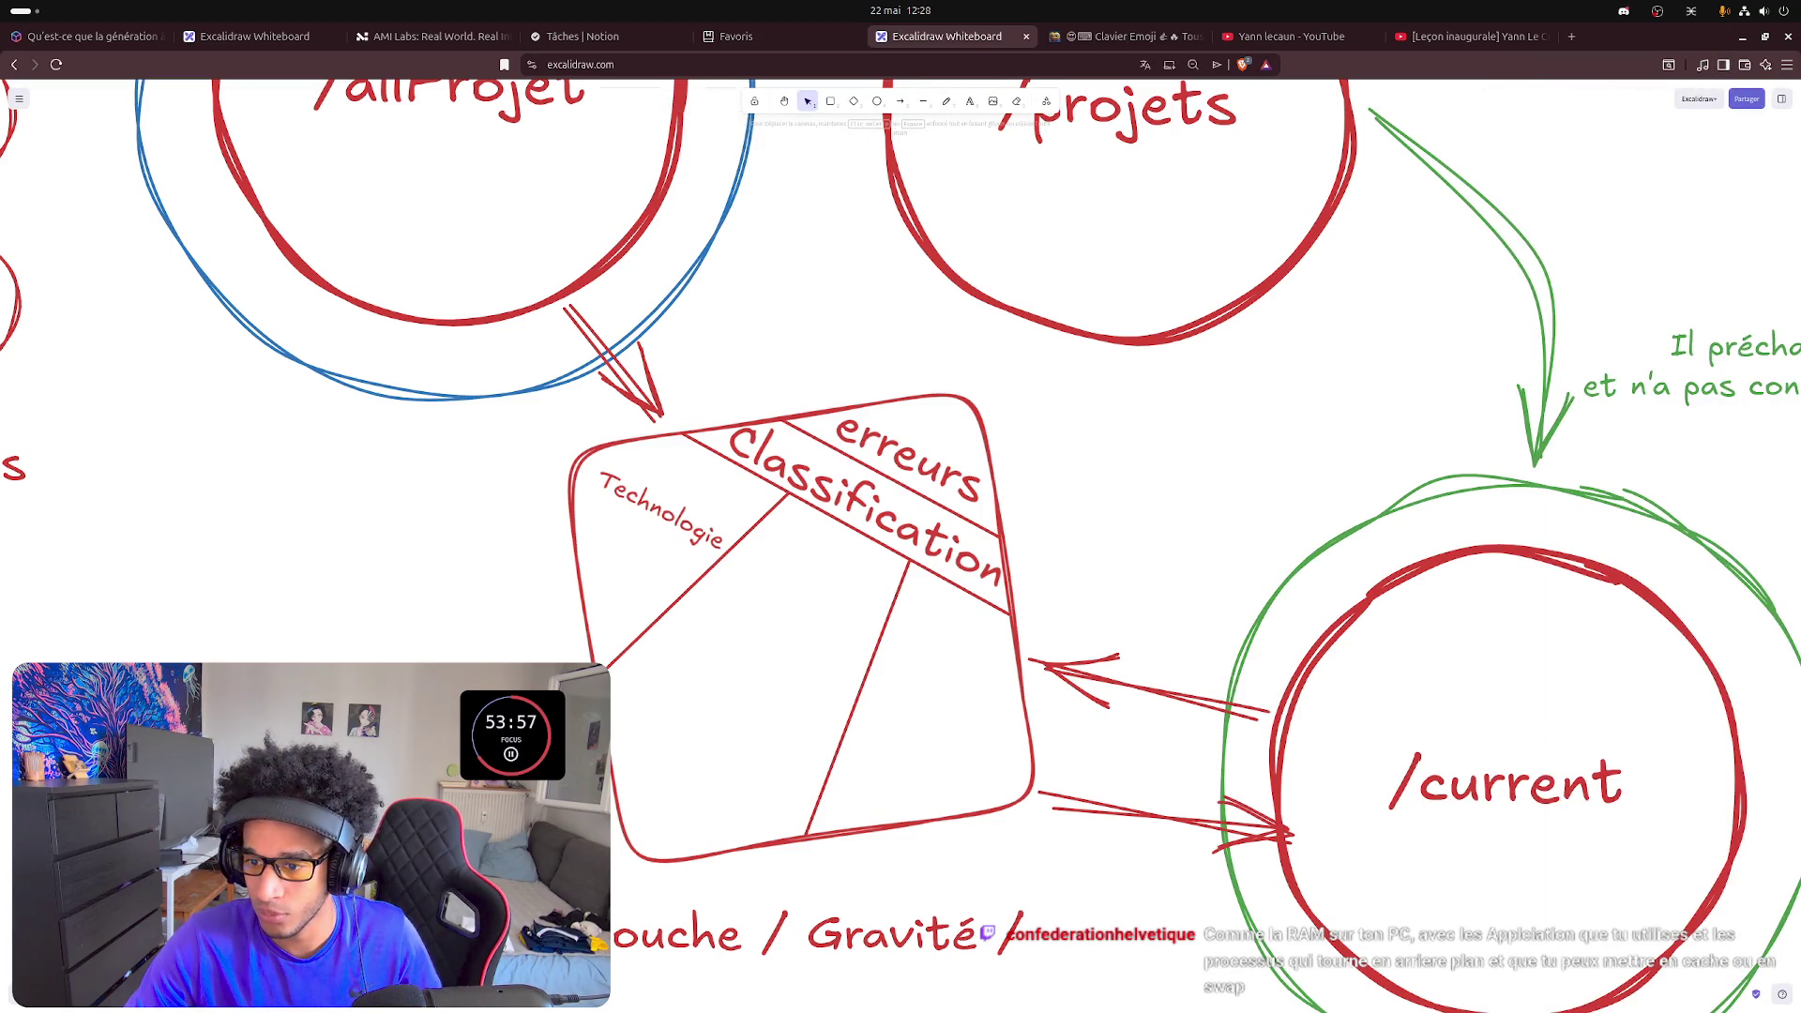
{"action": "key", "text": "t"}
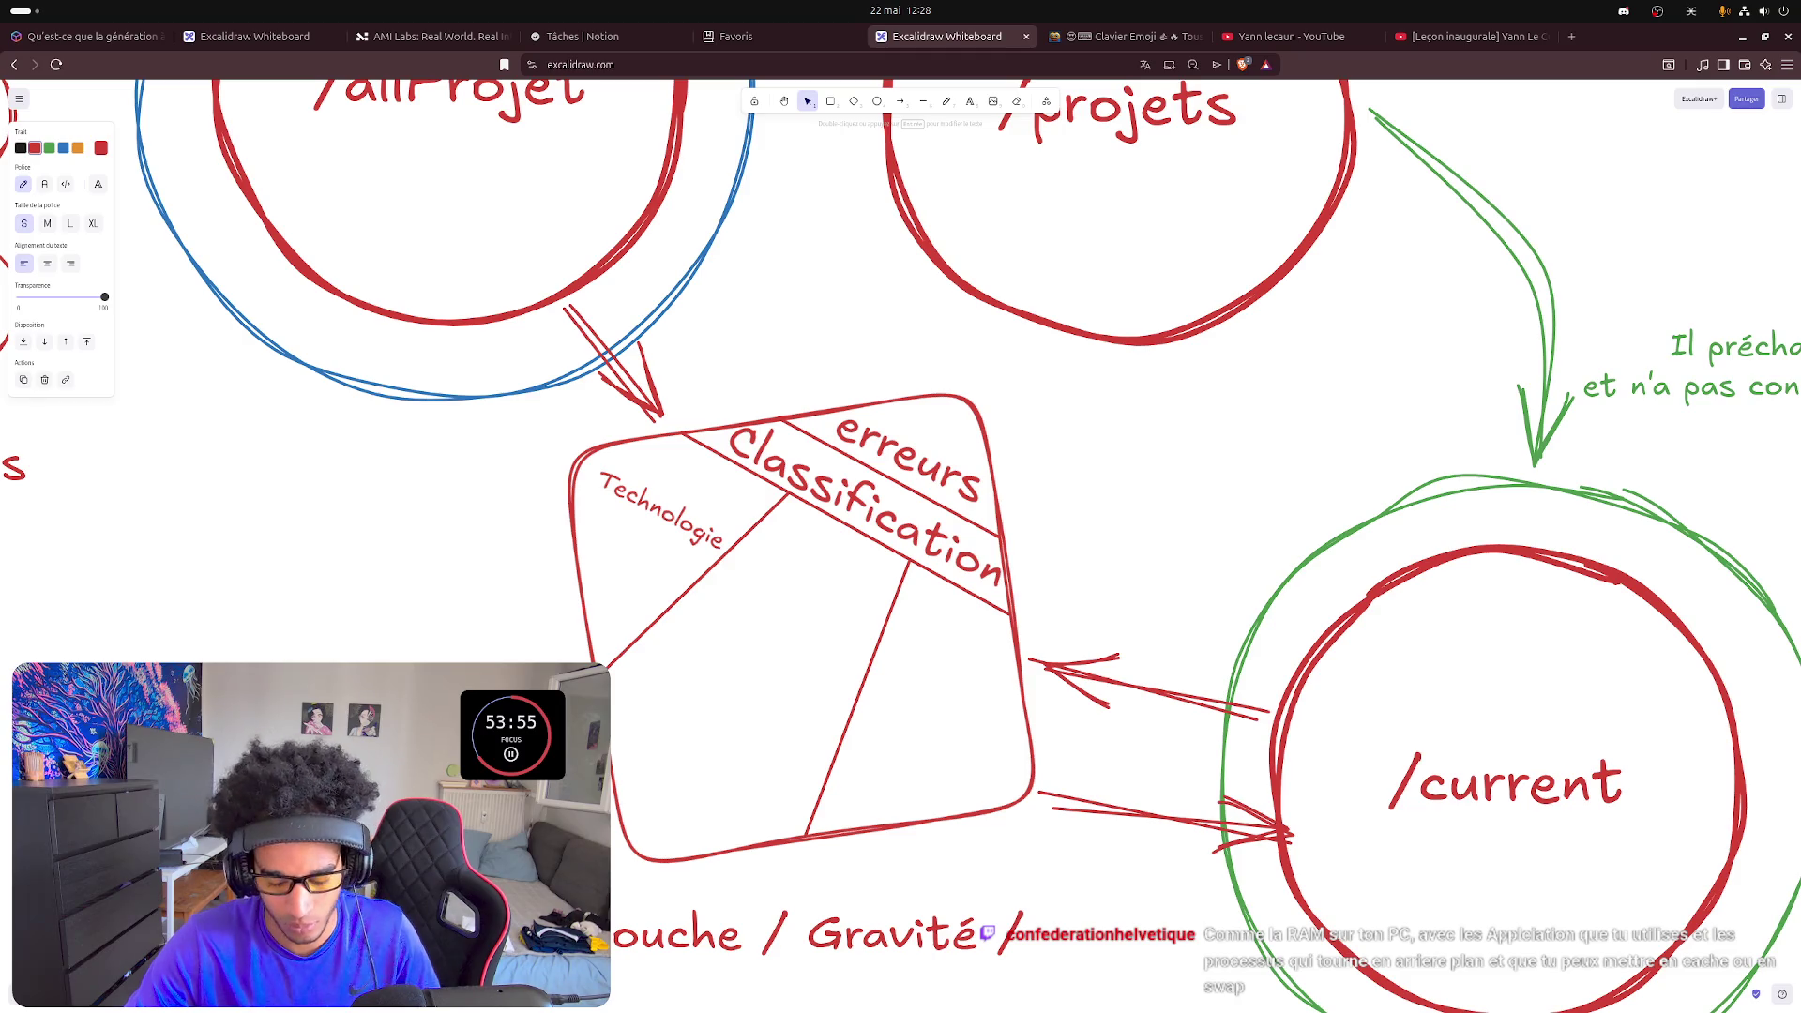
- Copy the Technologie label into the middle section and retype it as Couche
{"action": "left_click", "coordinate": [624, 495]}
{"action": "left_click_drag", "start_coordinate": [644, 500], "coordinate": [791, 581], "text": "alt"}
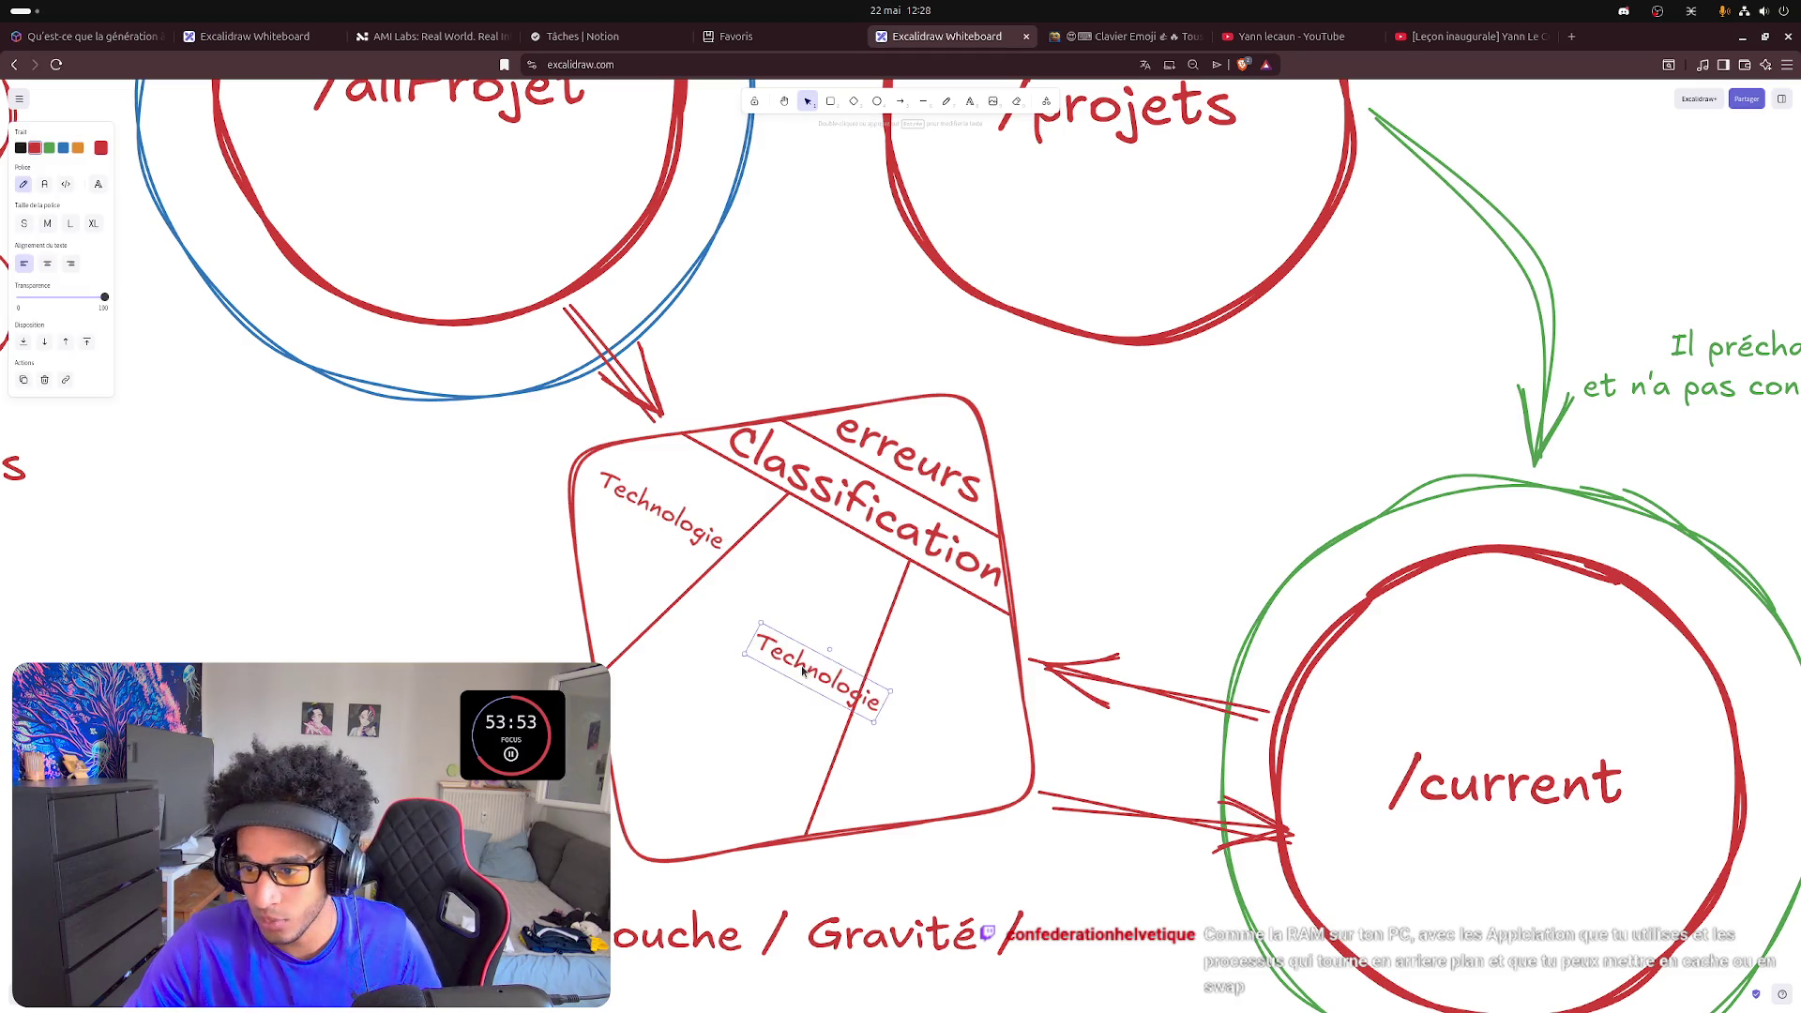
{"action": "double_click", "coordinate": [792, 582]}
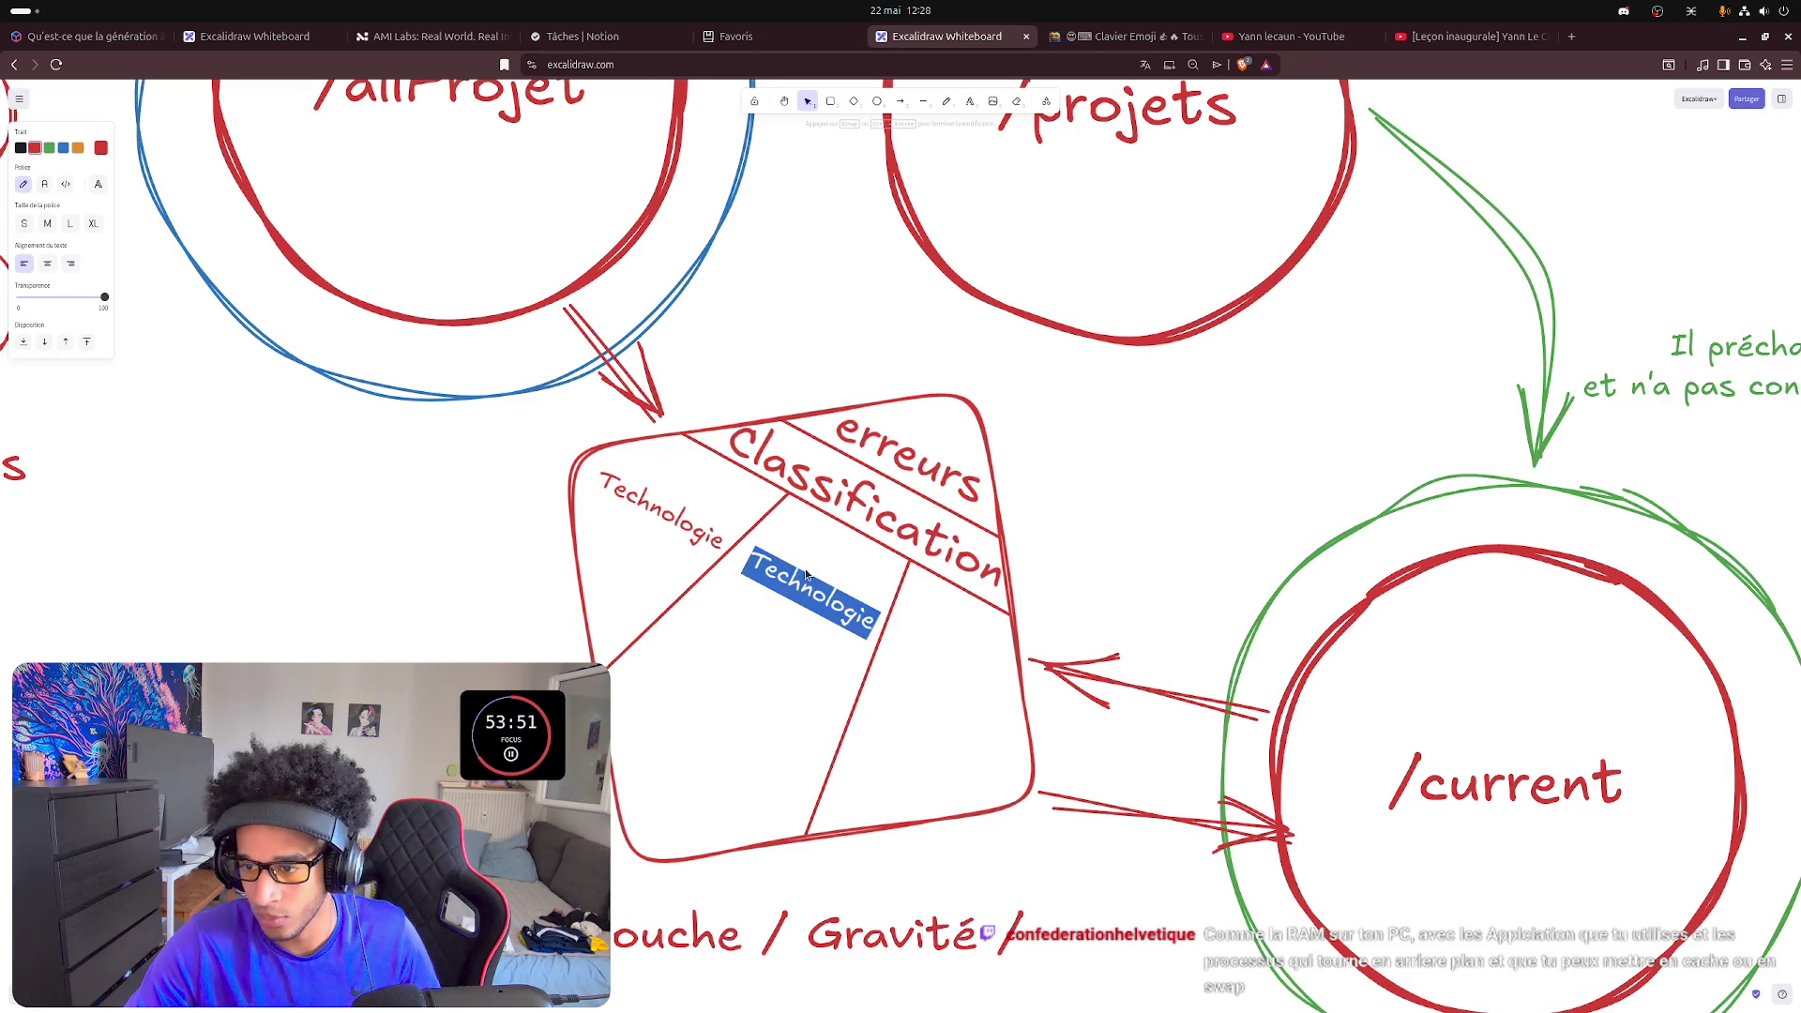
{"action": "type", "text": "gCouche"}
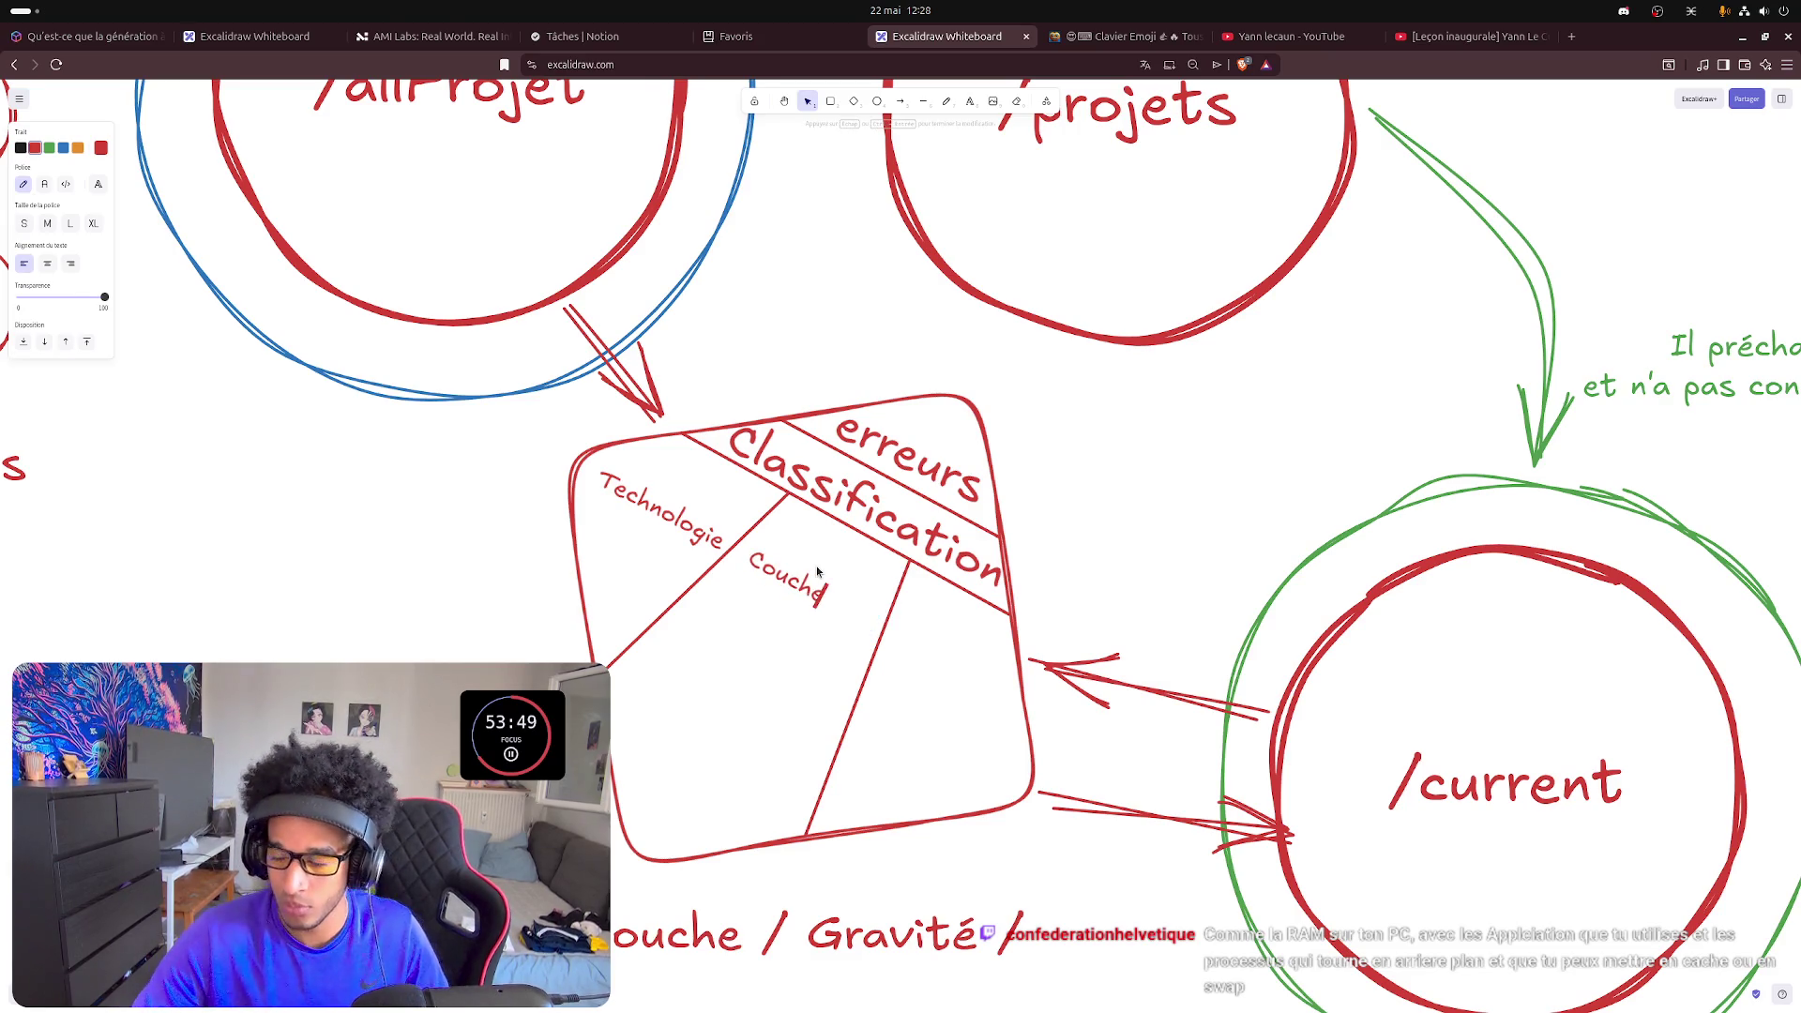
{"action": "left_click", "coordinate": [809, 634]}
- Copy the Couche label into the right section and retype it as Gravité
{"action": "left_click", "coordinate": [799, 577]}
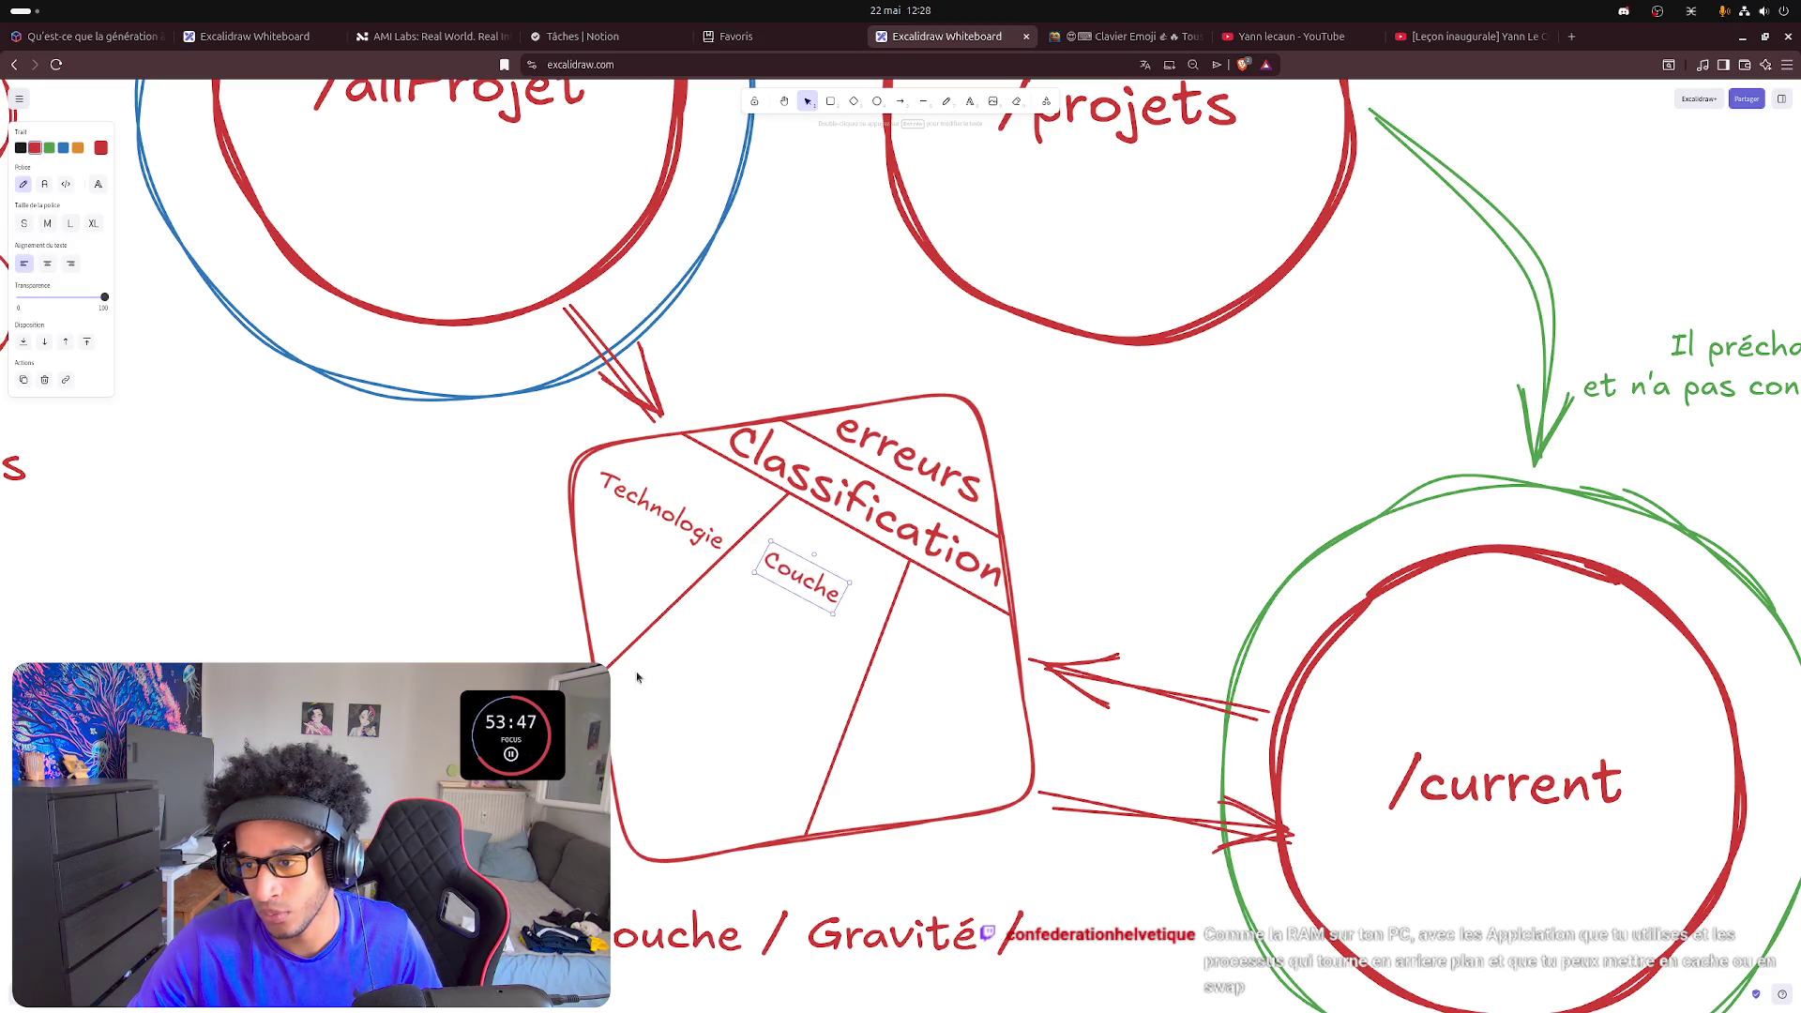
{"action": "mouse_move", "coordinate": [799, 577]}
{"action": "left_mouse_down", "text": "alt"}
{"action": "mouse_move", "coordinate": [867, 665]}
{"action": "mouse_move", "coordinate": [943, 644]}
{"action": "left_mouse_up", "text": "alt"}
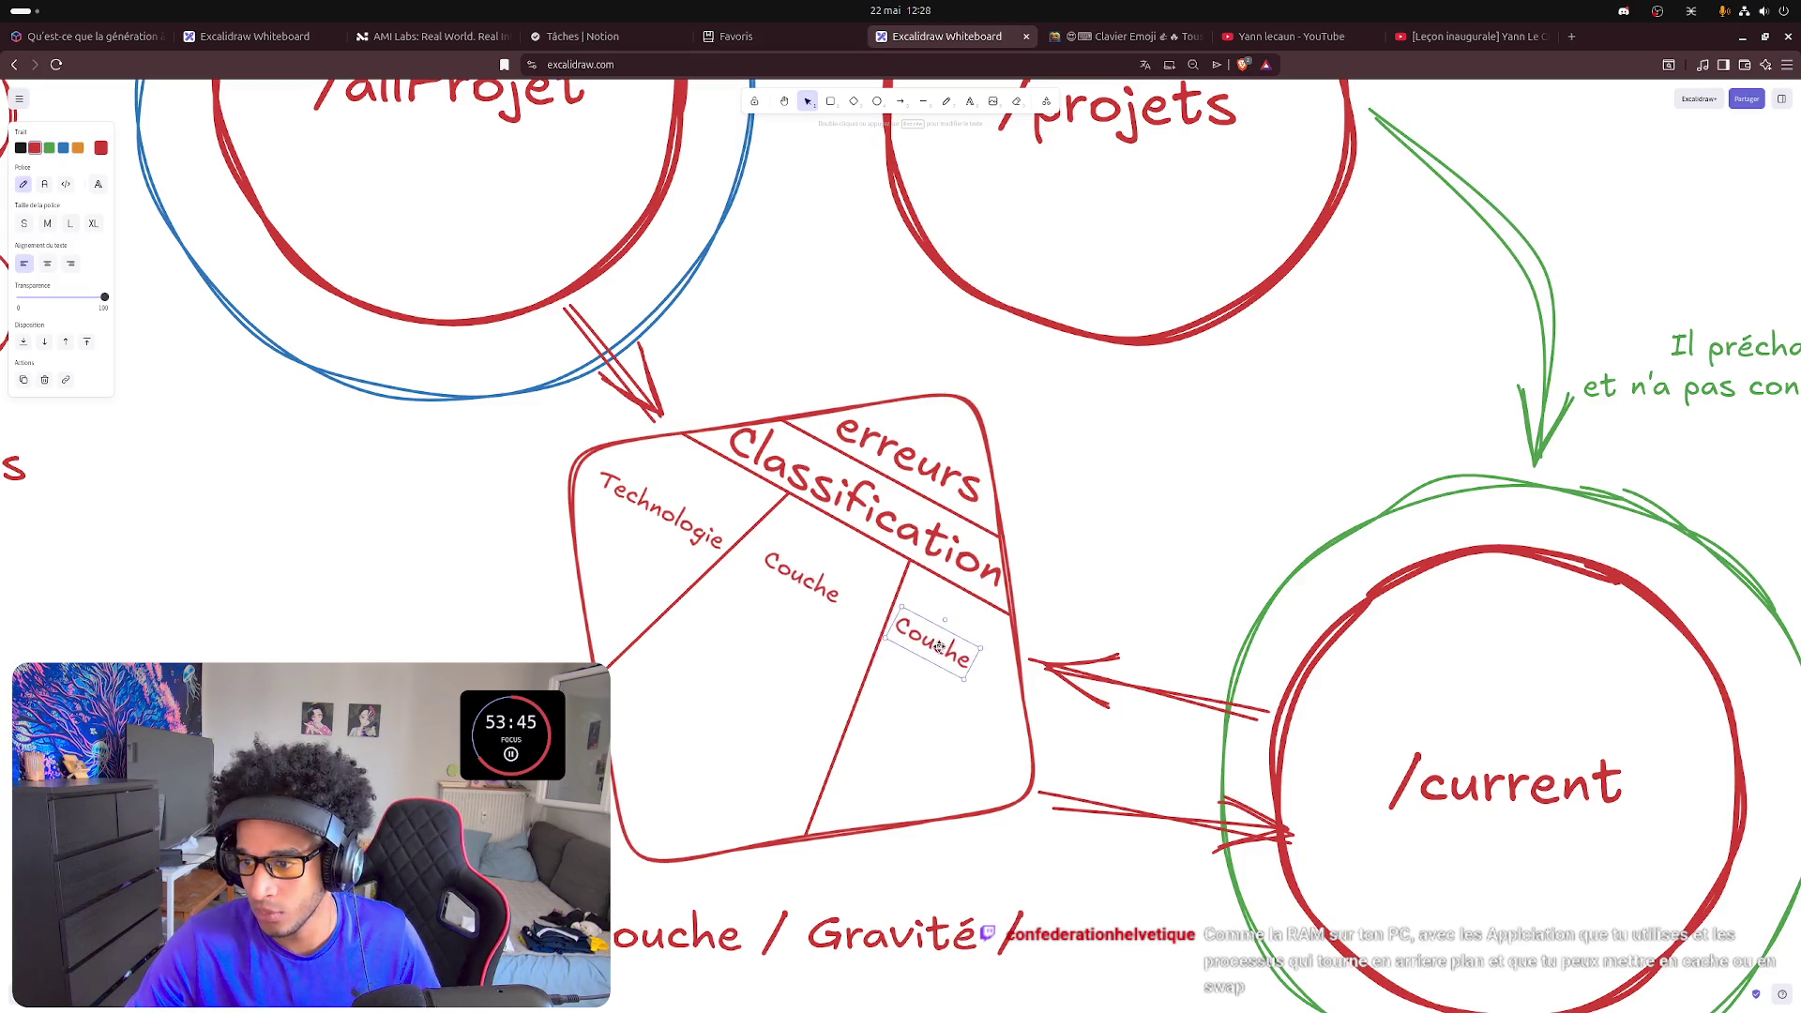
{"action": "double_click", "coordinate": [945, 644]}
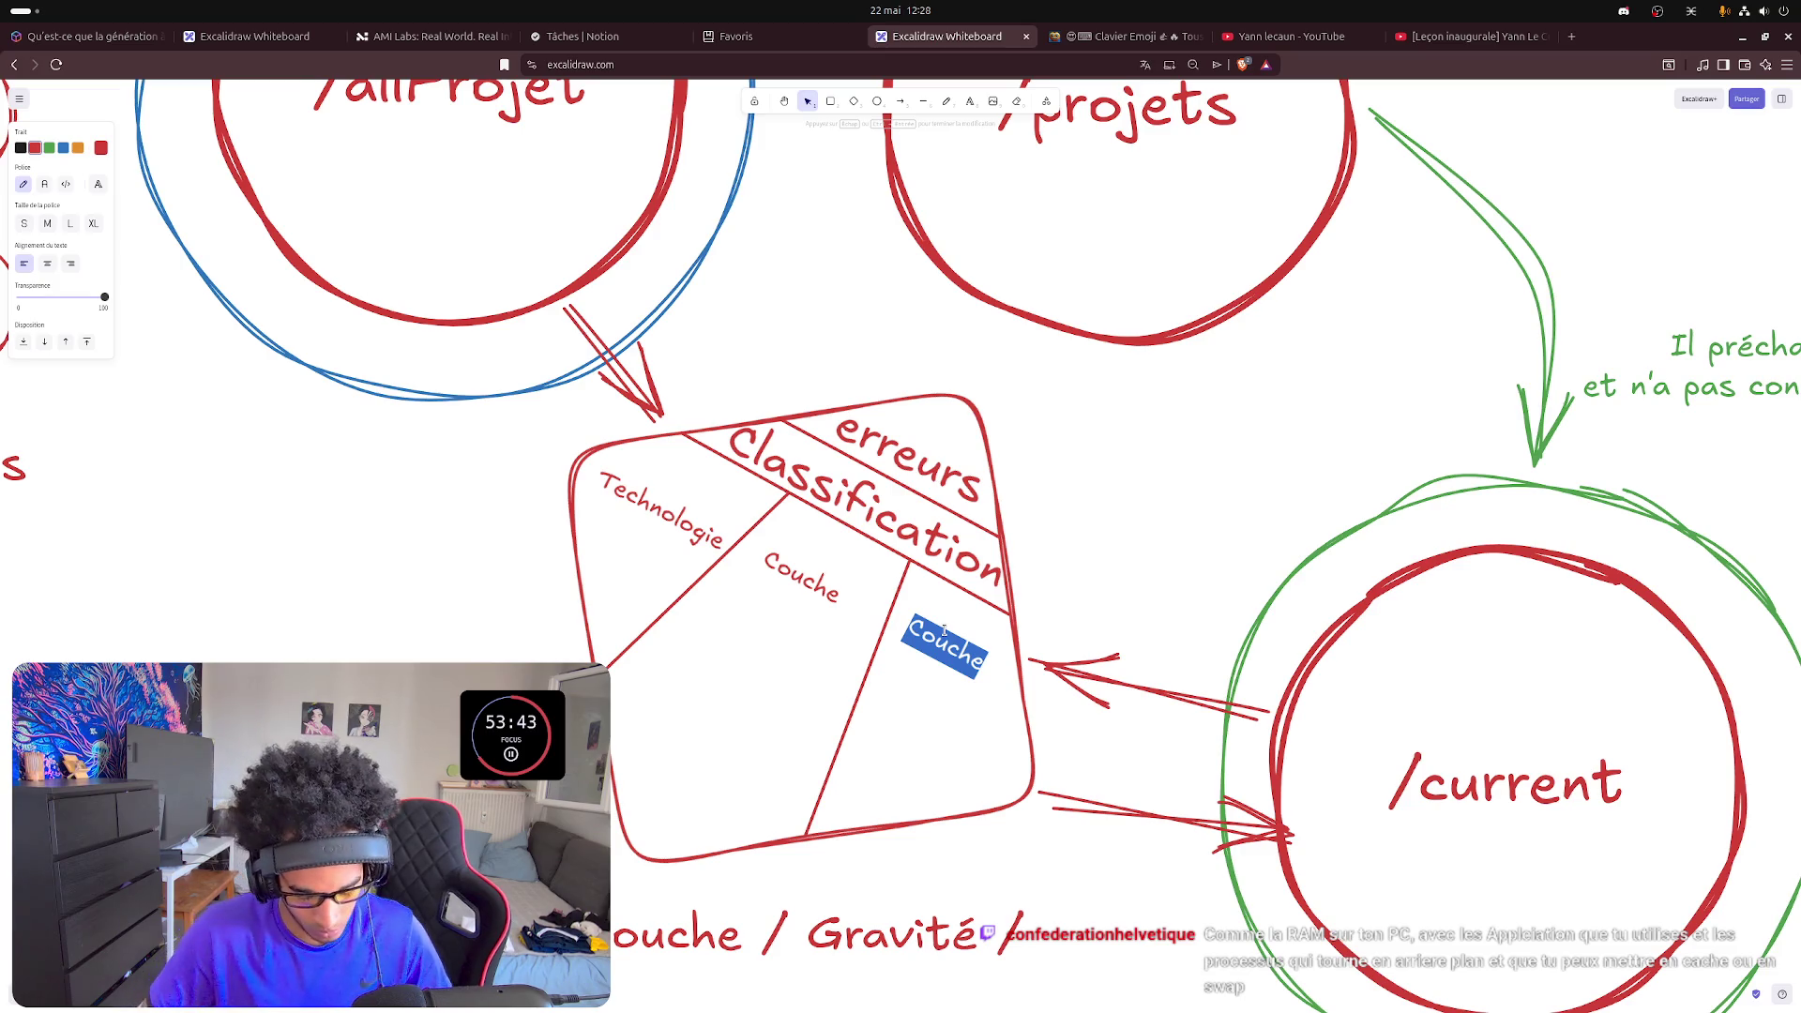
{"action": "type", "text": "Gravité"}
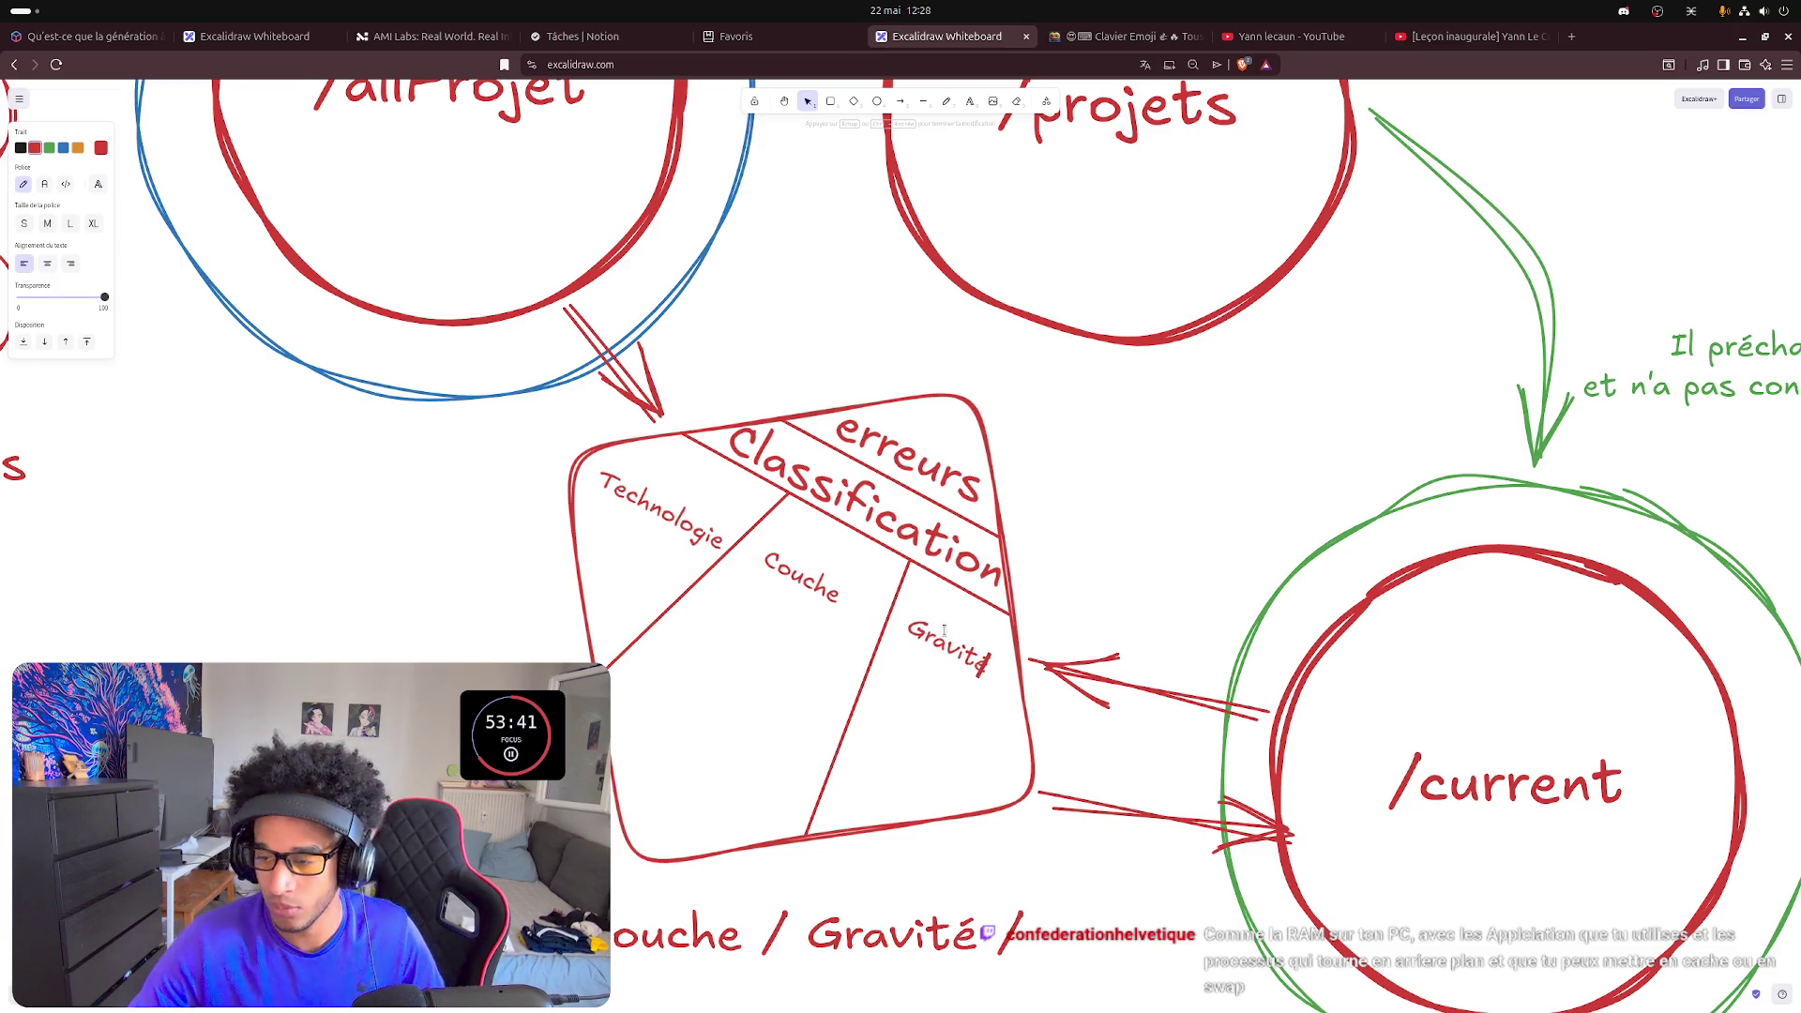
{"action": "key", "text": "Escape"}
{"action": "key", "text": "Escape"}
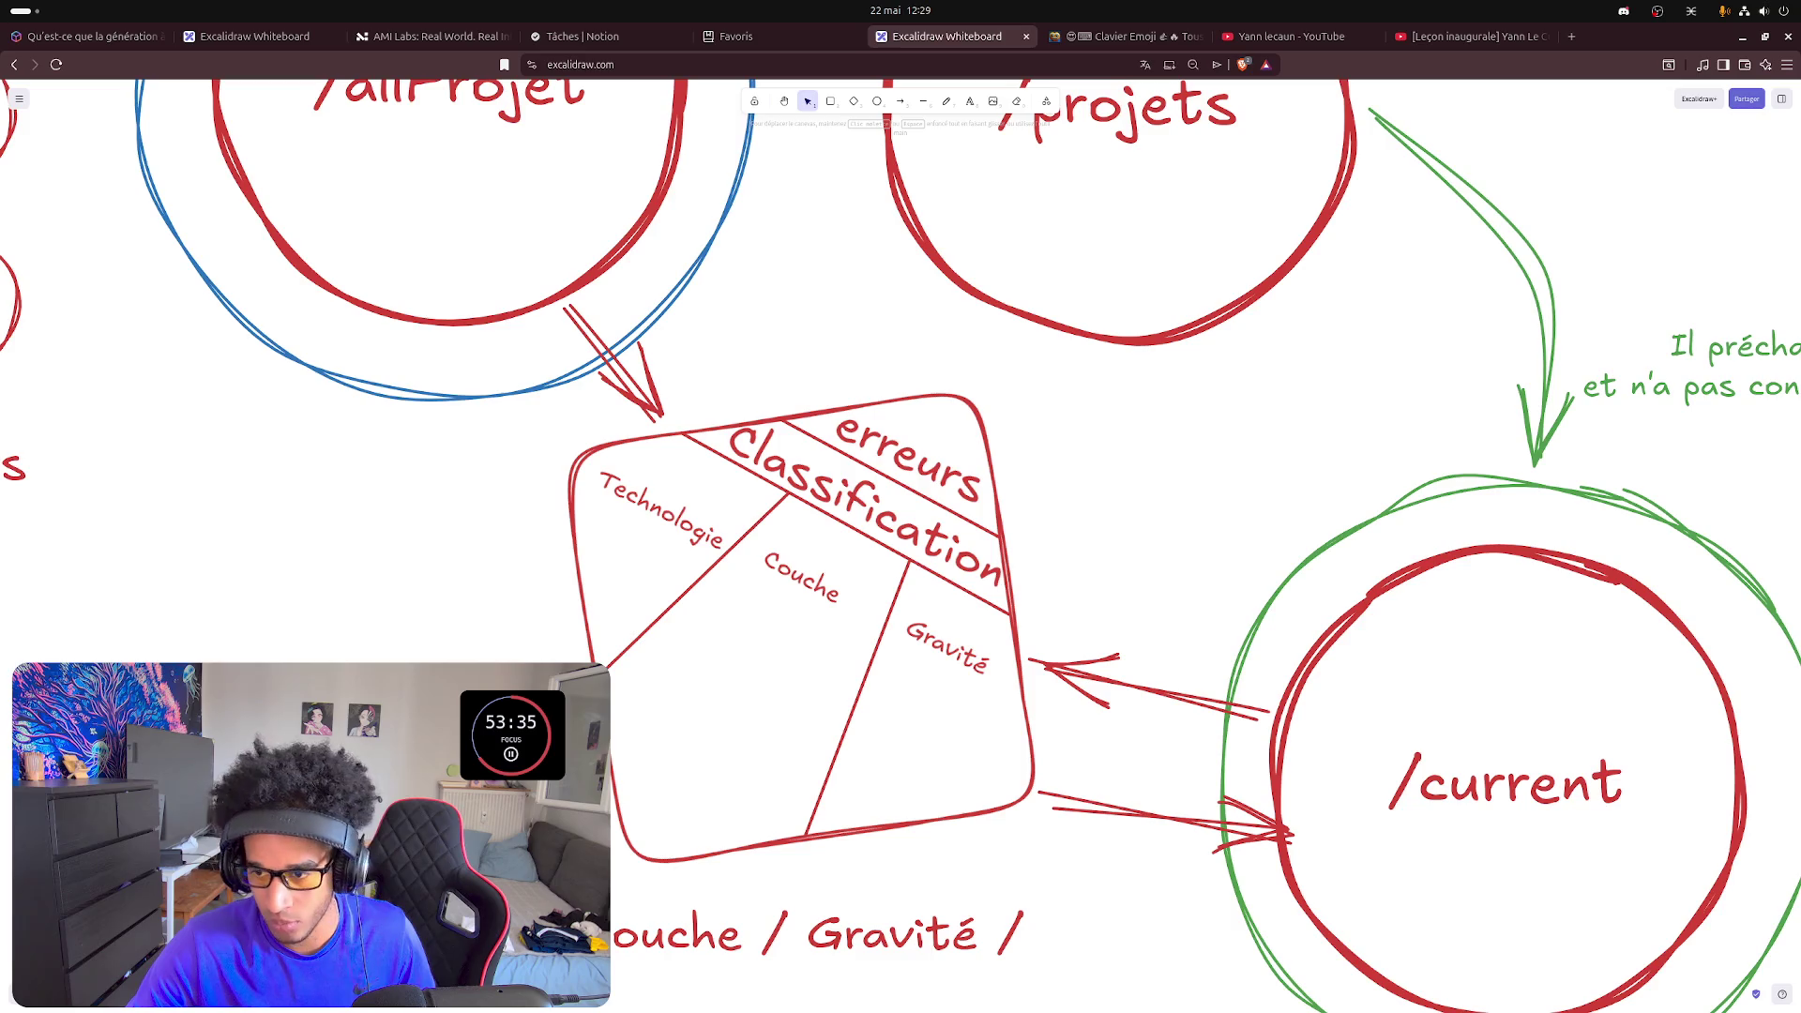
- Edit the left label to read 'Technologie & source' and centre-align its lines
{"action": "double_click", "coordinate": [678, 520]}
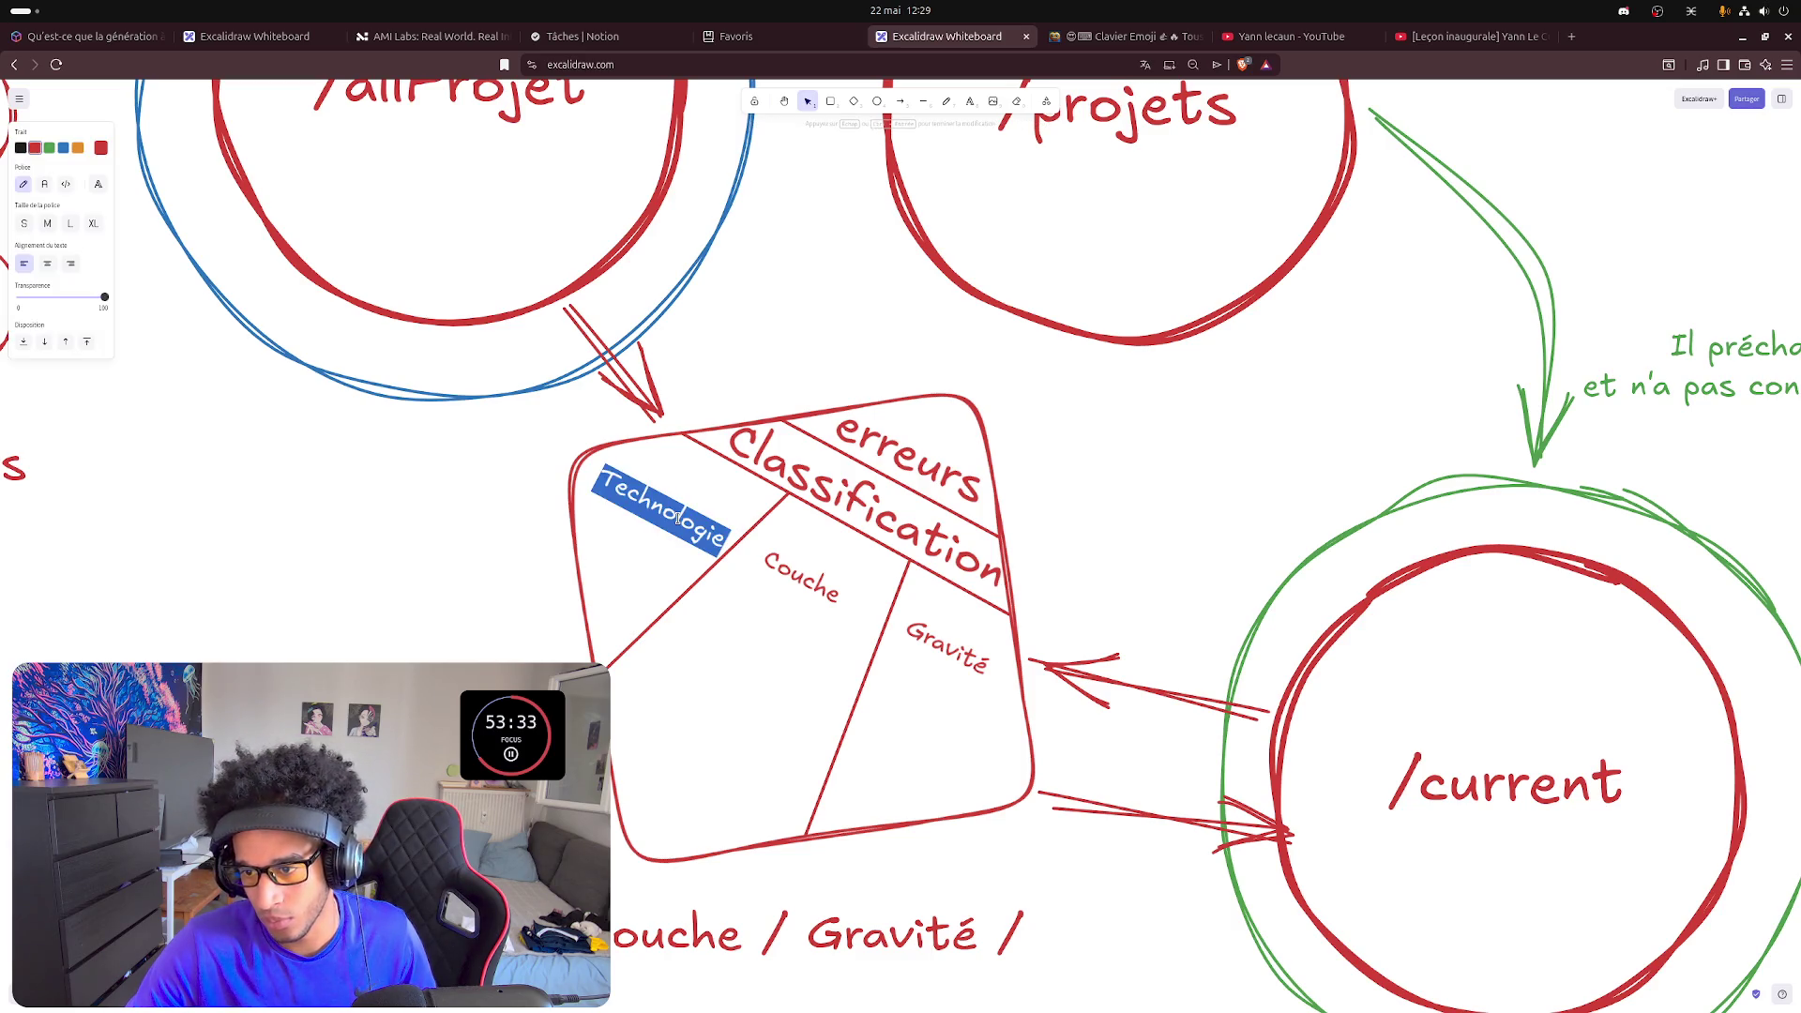
{"action": "left_click", "coordinate": [679, 521]}
{"action": "key", "text": "Home"}
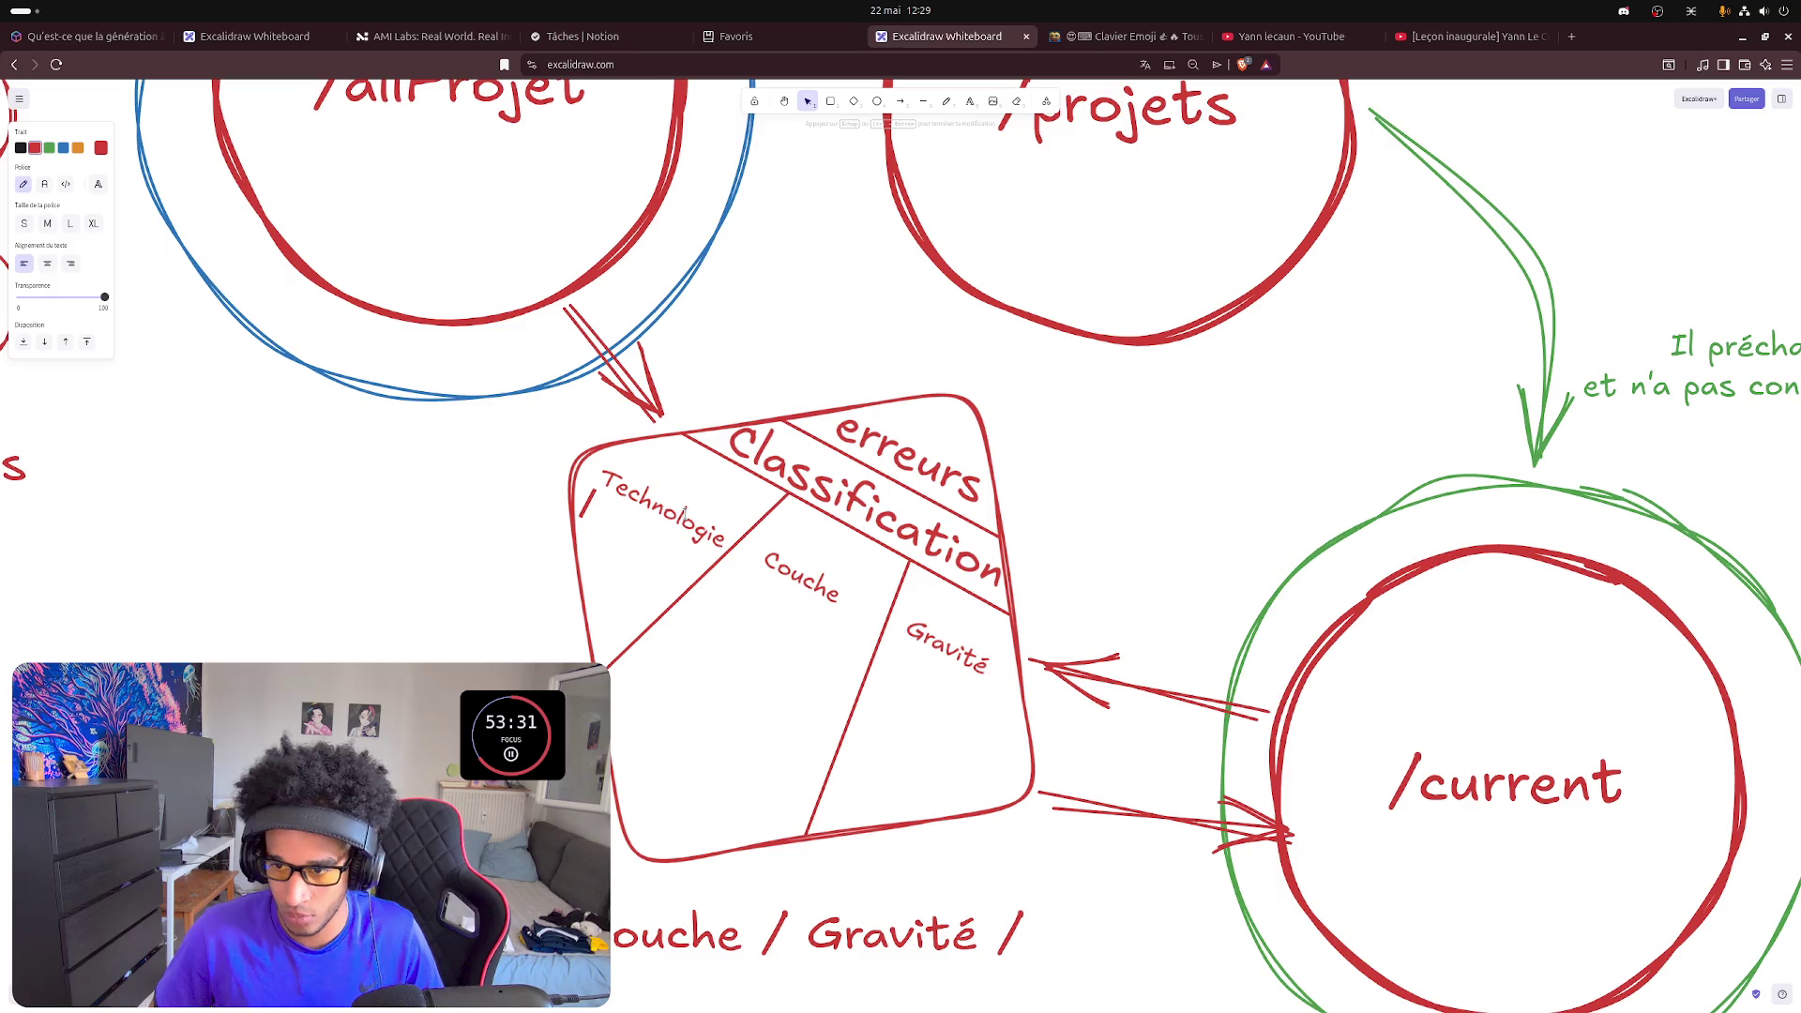
{"action": "type", "text": "& source"}
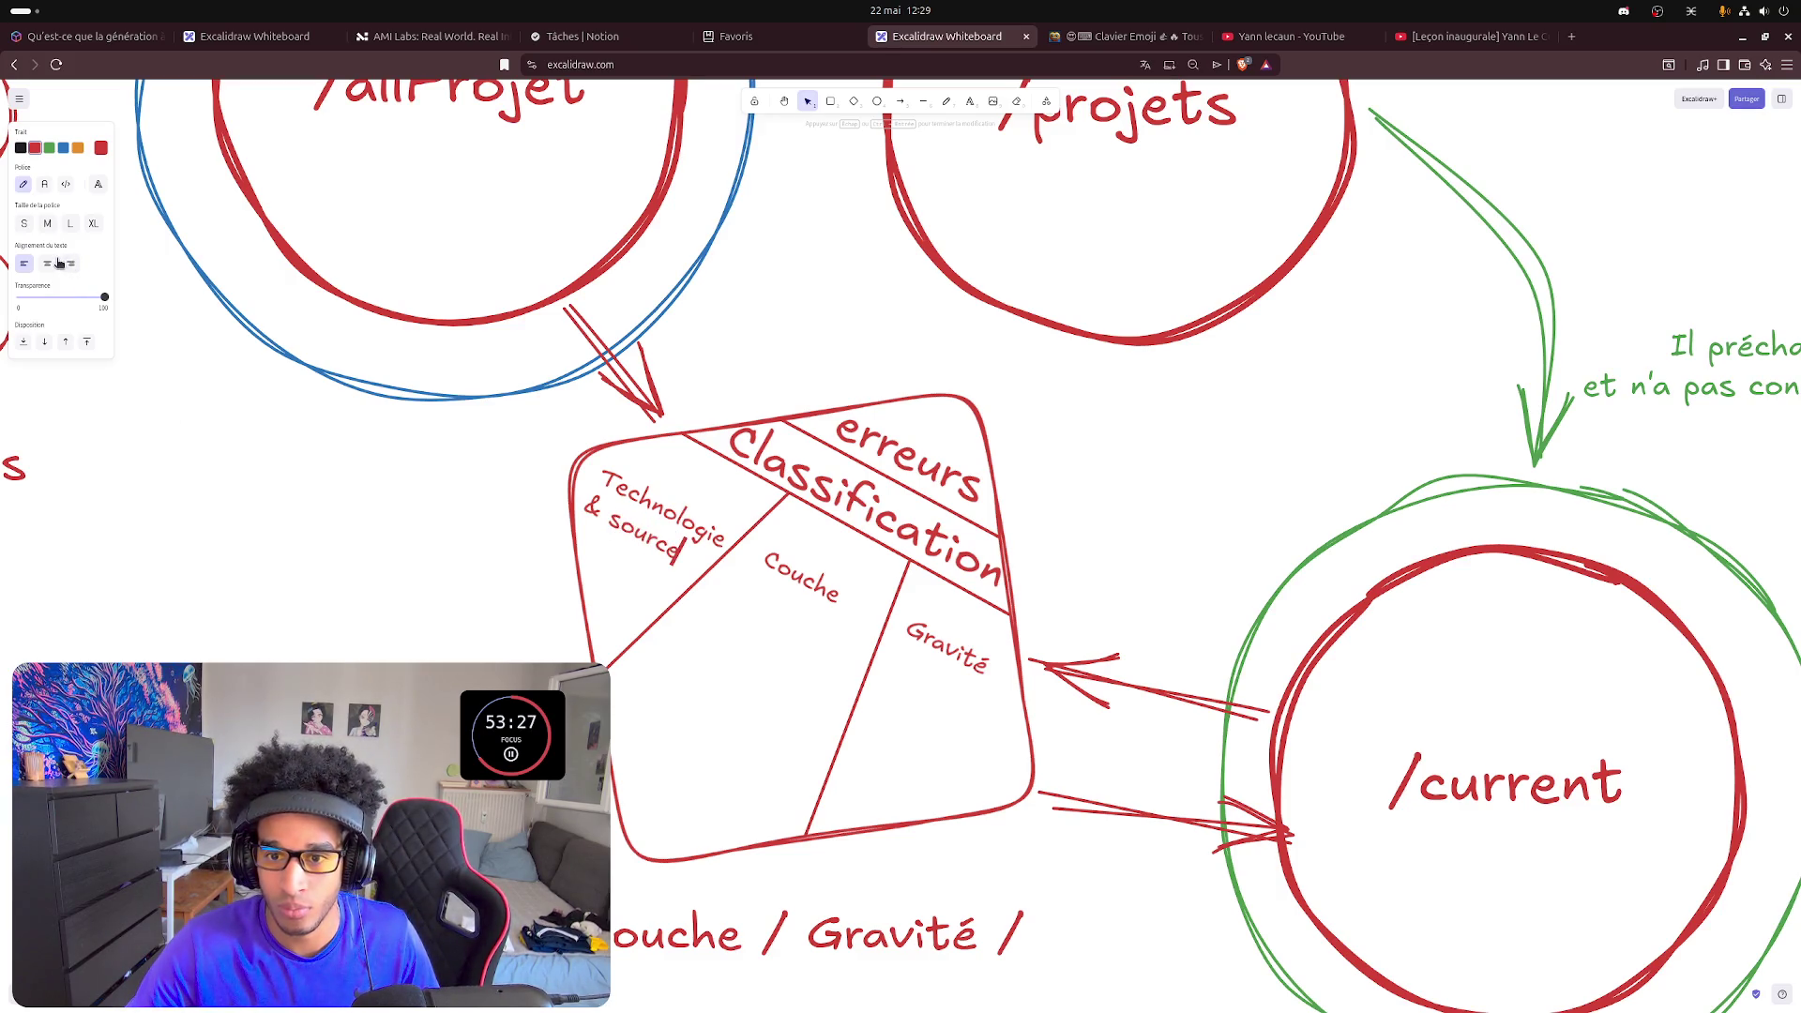
{"action": "left_click", "coordinate": [48, 263]}
{"action": "key", "text": "Escape"}
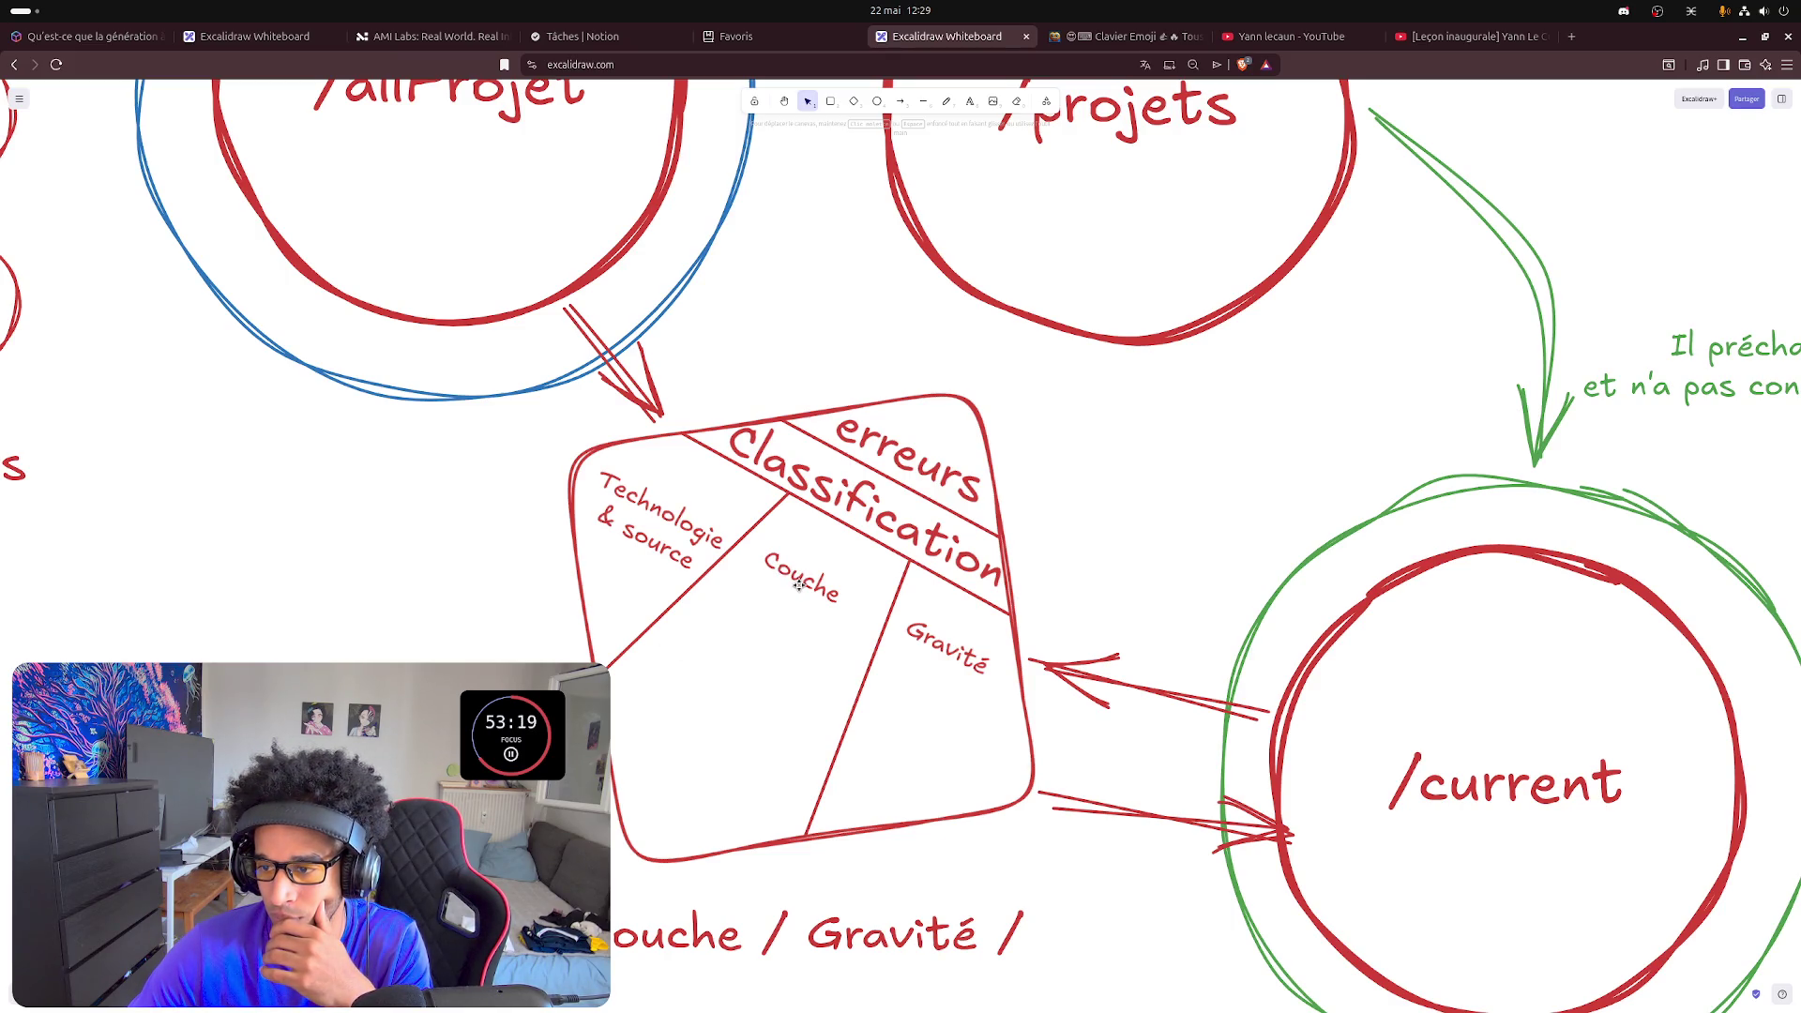
{"action": "scroll", "coordinate": [900, 549], "scroll_direction": "down", "scroll_amount": 1}
{"action": "scroll", "coordinate": [900, 550], "scroll_direction": "up", "scroll_amount": 1}
{"action": "scroll", "coordinate": [901, 549], "scroll_direction": "up", "scroll_amount": 1}
{"action": "scroll", "coordinate": [450, 682], "scroll_direction": "down", "scroll_amount": 3}
{"action": "scroll", "coordinate": [450, 677], "scroll_direction": "down", "scroll_amount": 3}
{"action": "scroll", "coordinate": [450, 676], "scroll_direction": "down", "scroll_amount": 3}
{"action": "scroll", "coordinate": [451, 676], "scroll_direction": "up", "scroll_amount": 1}
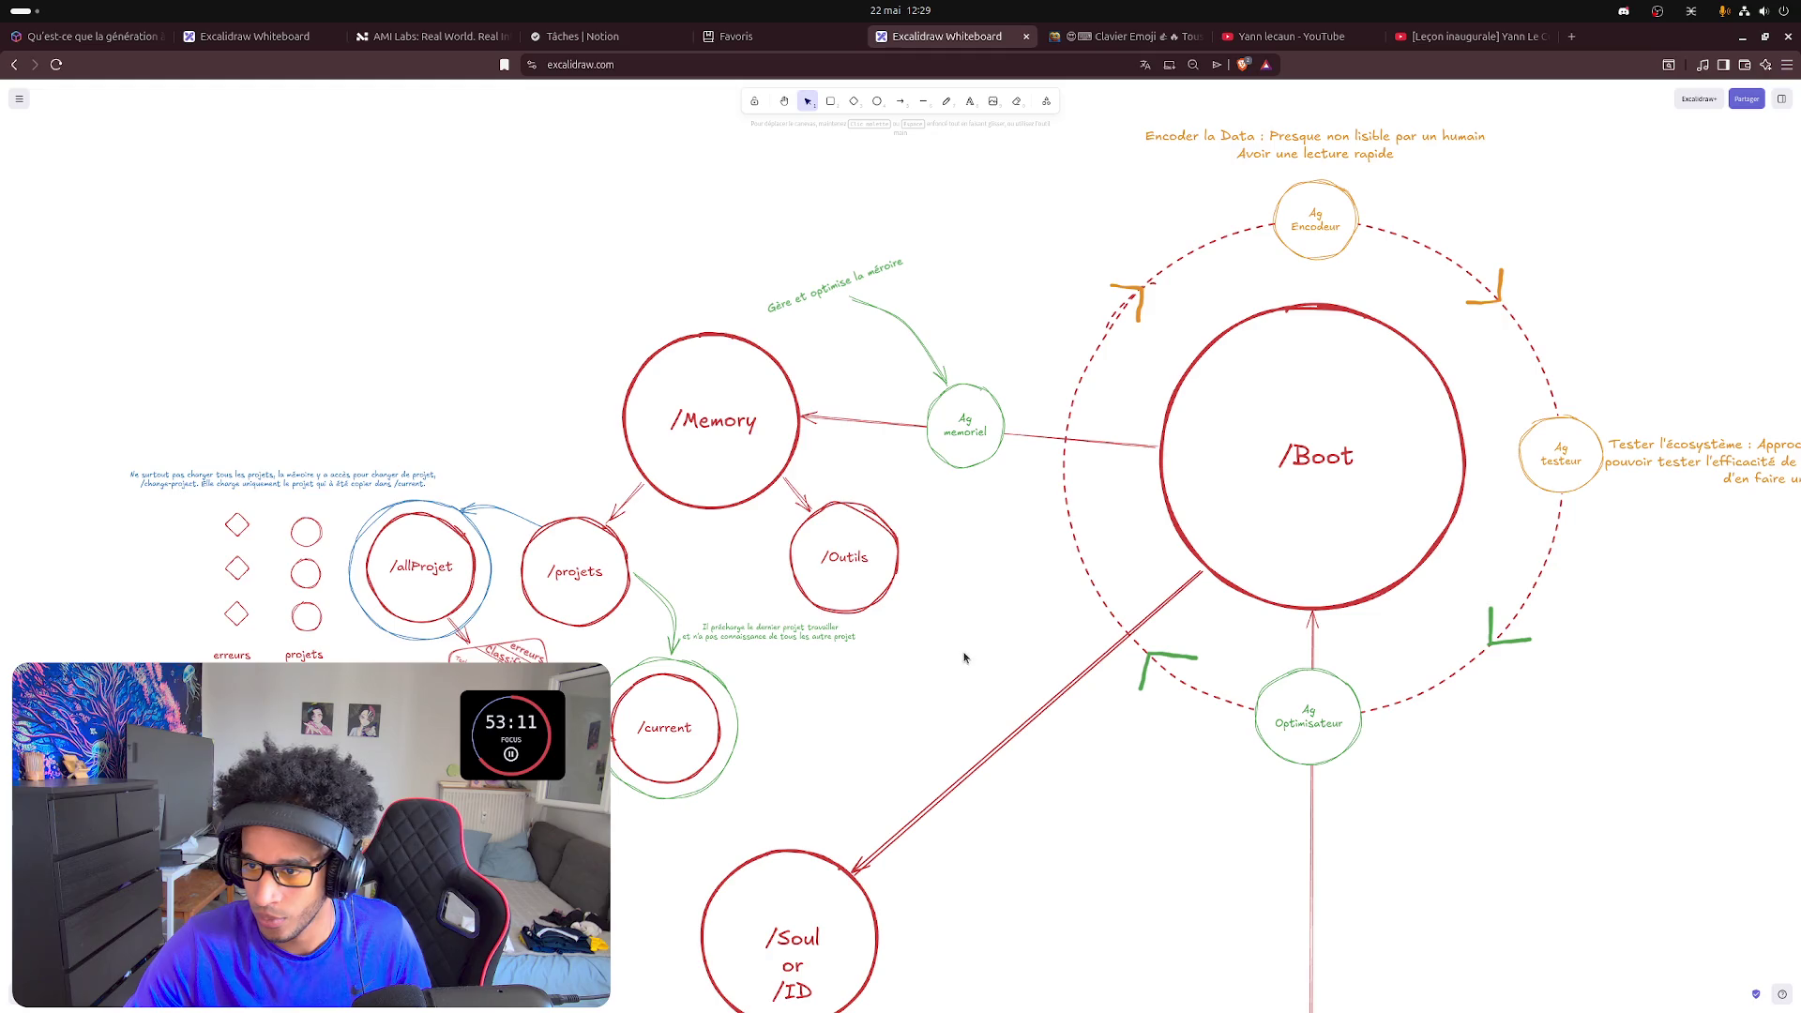
- Correct 'méroire' to 'mémoire' in the green note and extend it with 'durant la session'
{"action": "left_click_drag", "start_coordinate": [983, 652], "coordinate": [954, 658]}
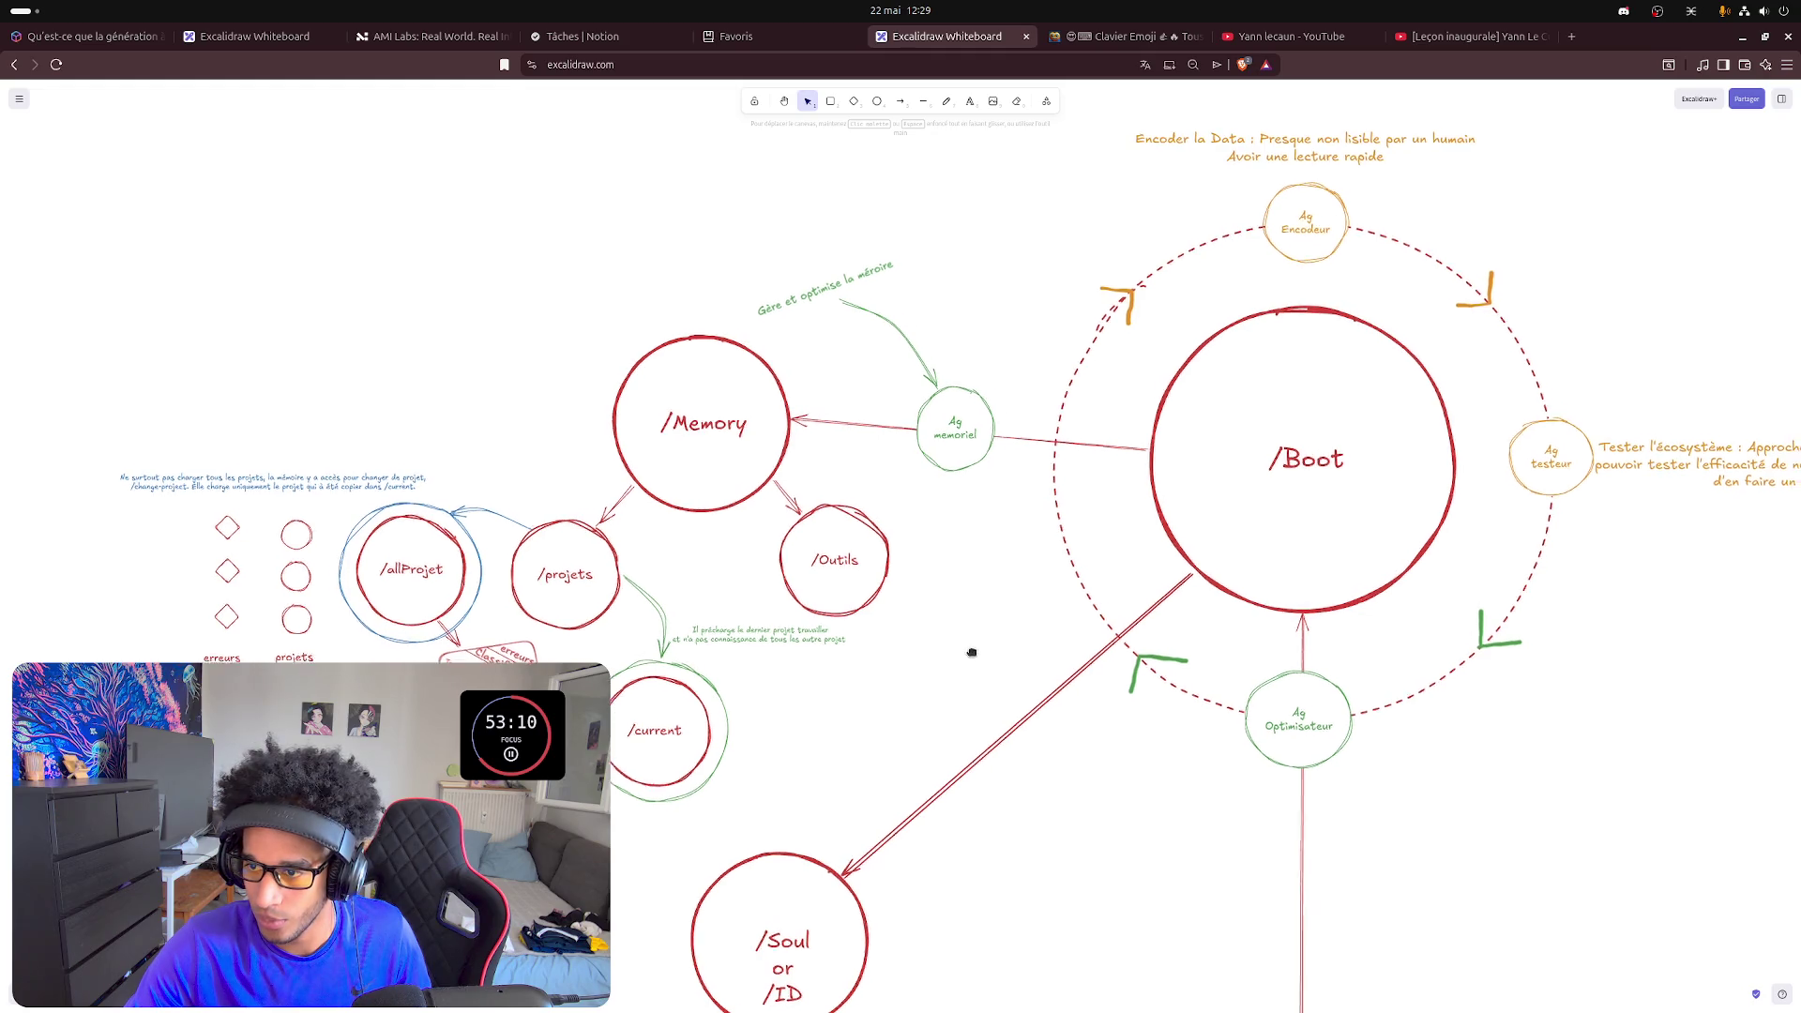
{"action": "double_click", "coordinate": [874, 277]}
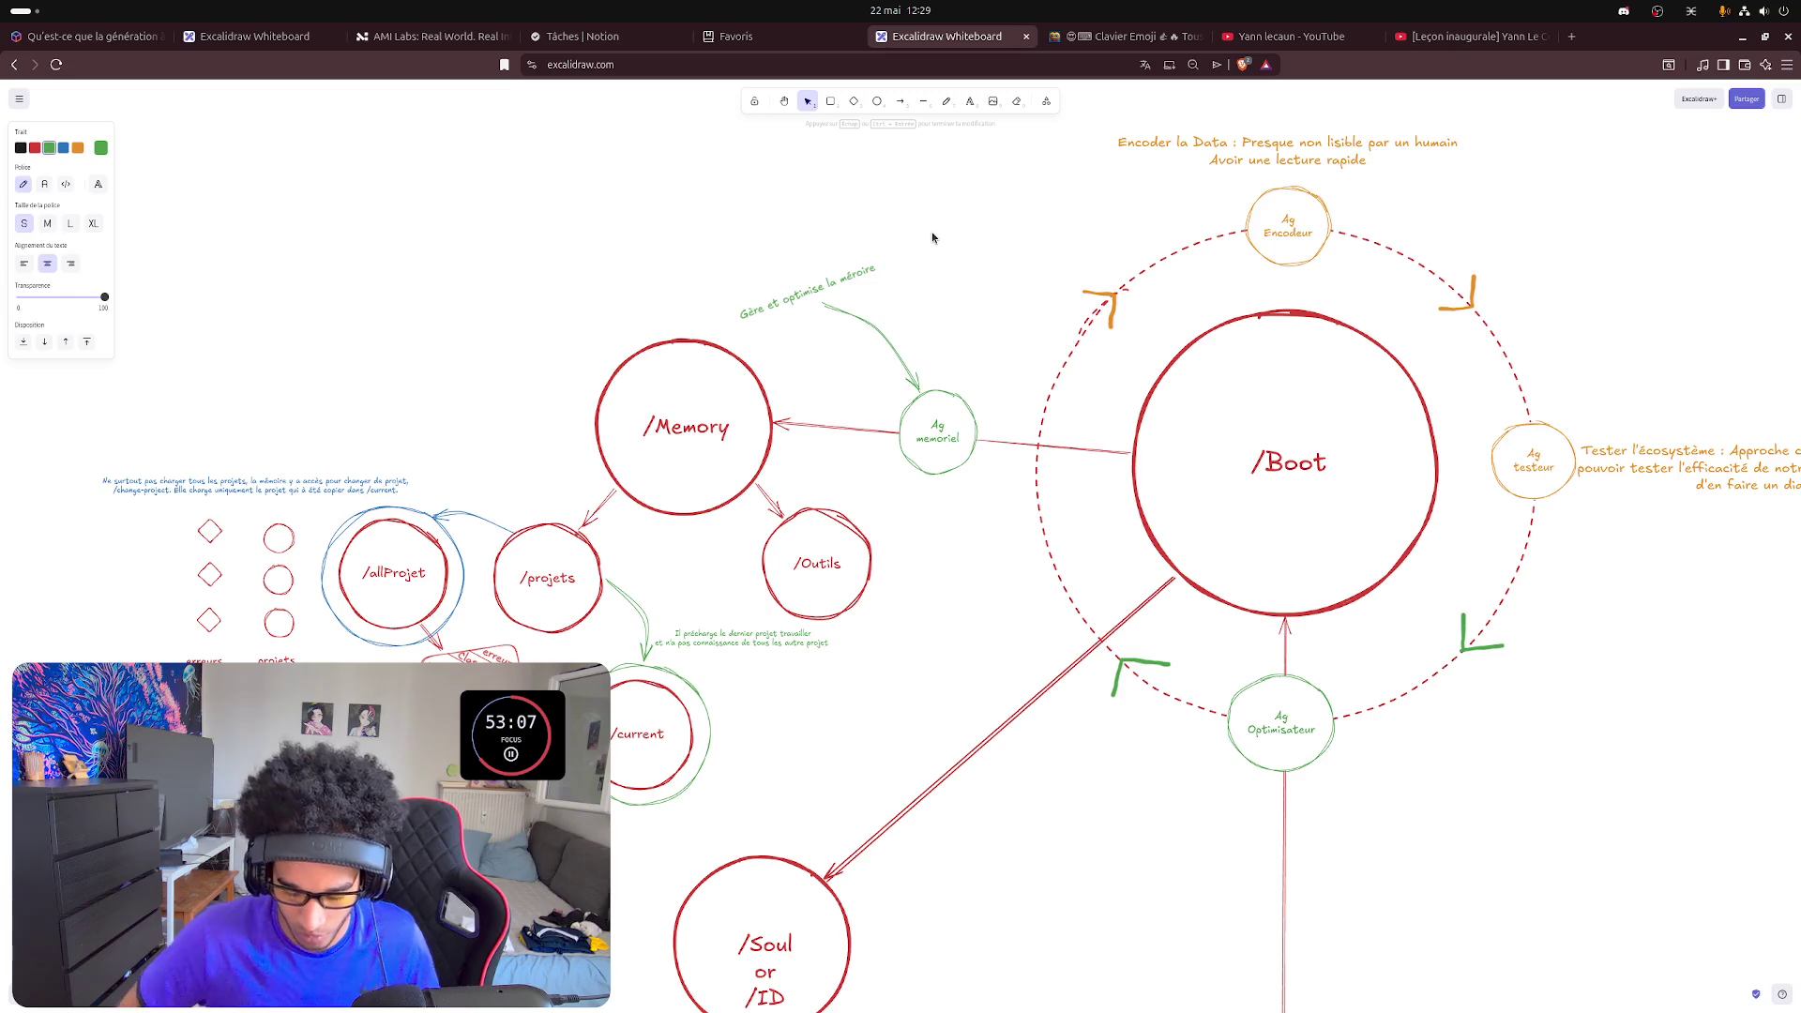
{"action": "type", "text": "d"}
{"action": "key", "text": "BackSpace"}
{"action": "key", "text": "BackSpace"}
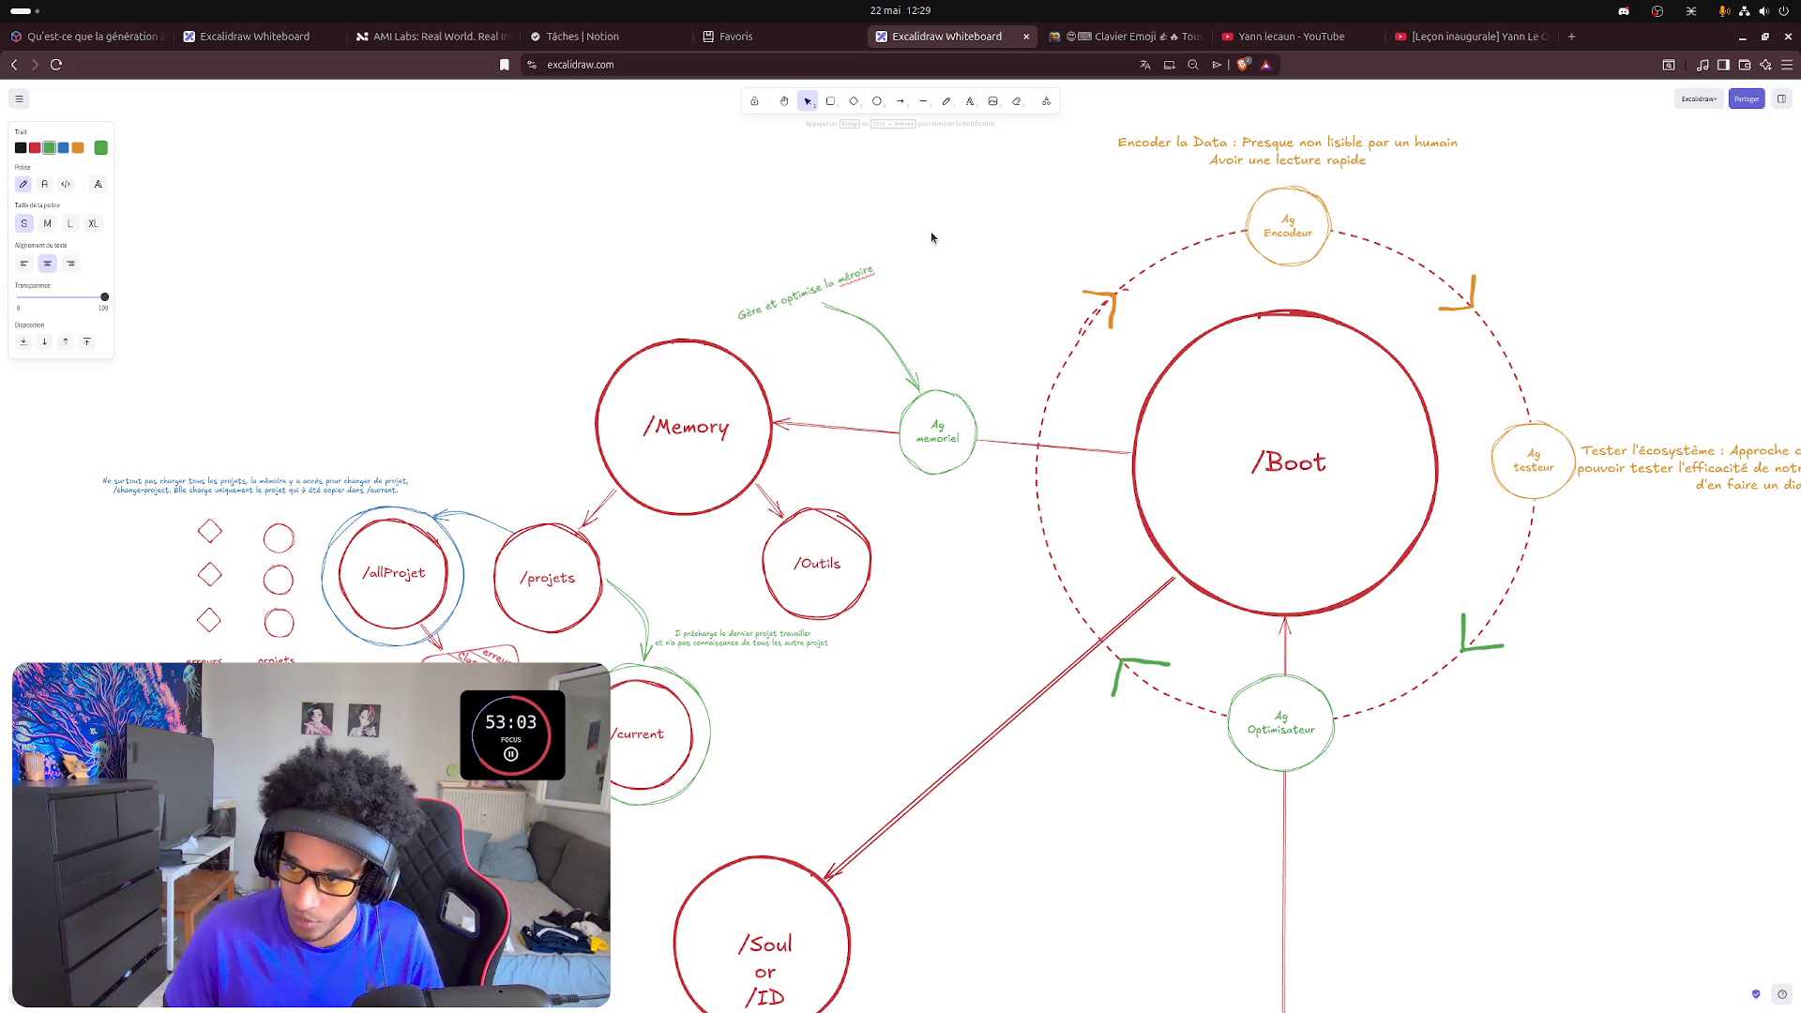
{"action": "key", "text": "Left"}
{"action": "key", "text": "Left"}
{"action": "key", "text": "Left"}
{"action": "key", "text": "BackSpace"}
{"action": "type", "text": "moire durant la s"}
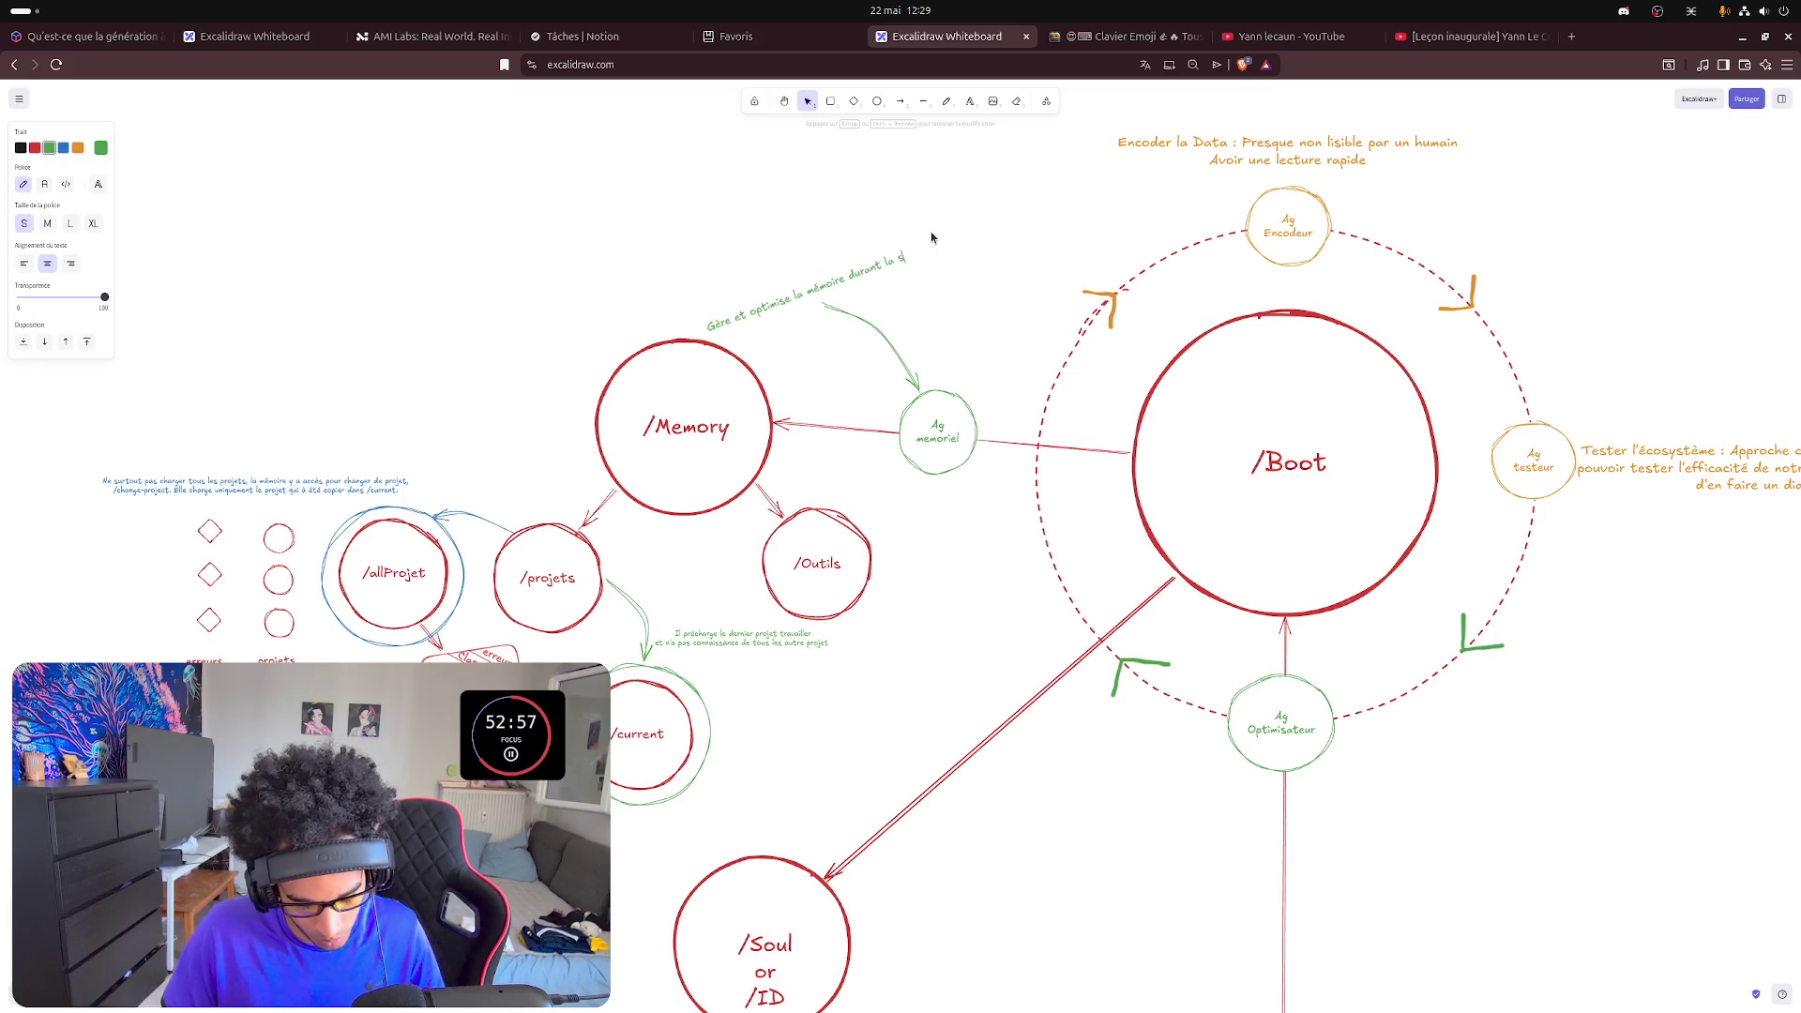
{"action": "type", "text": "ession"}
{"action": "key", "text": "Escape"}
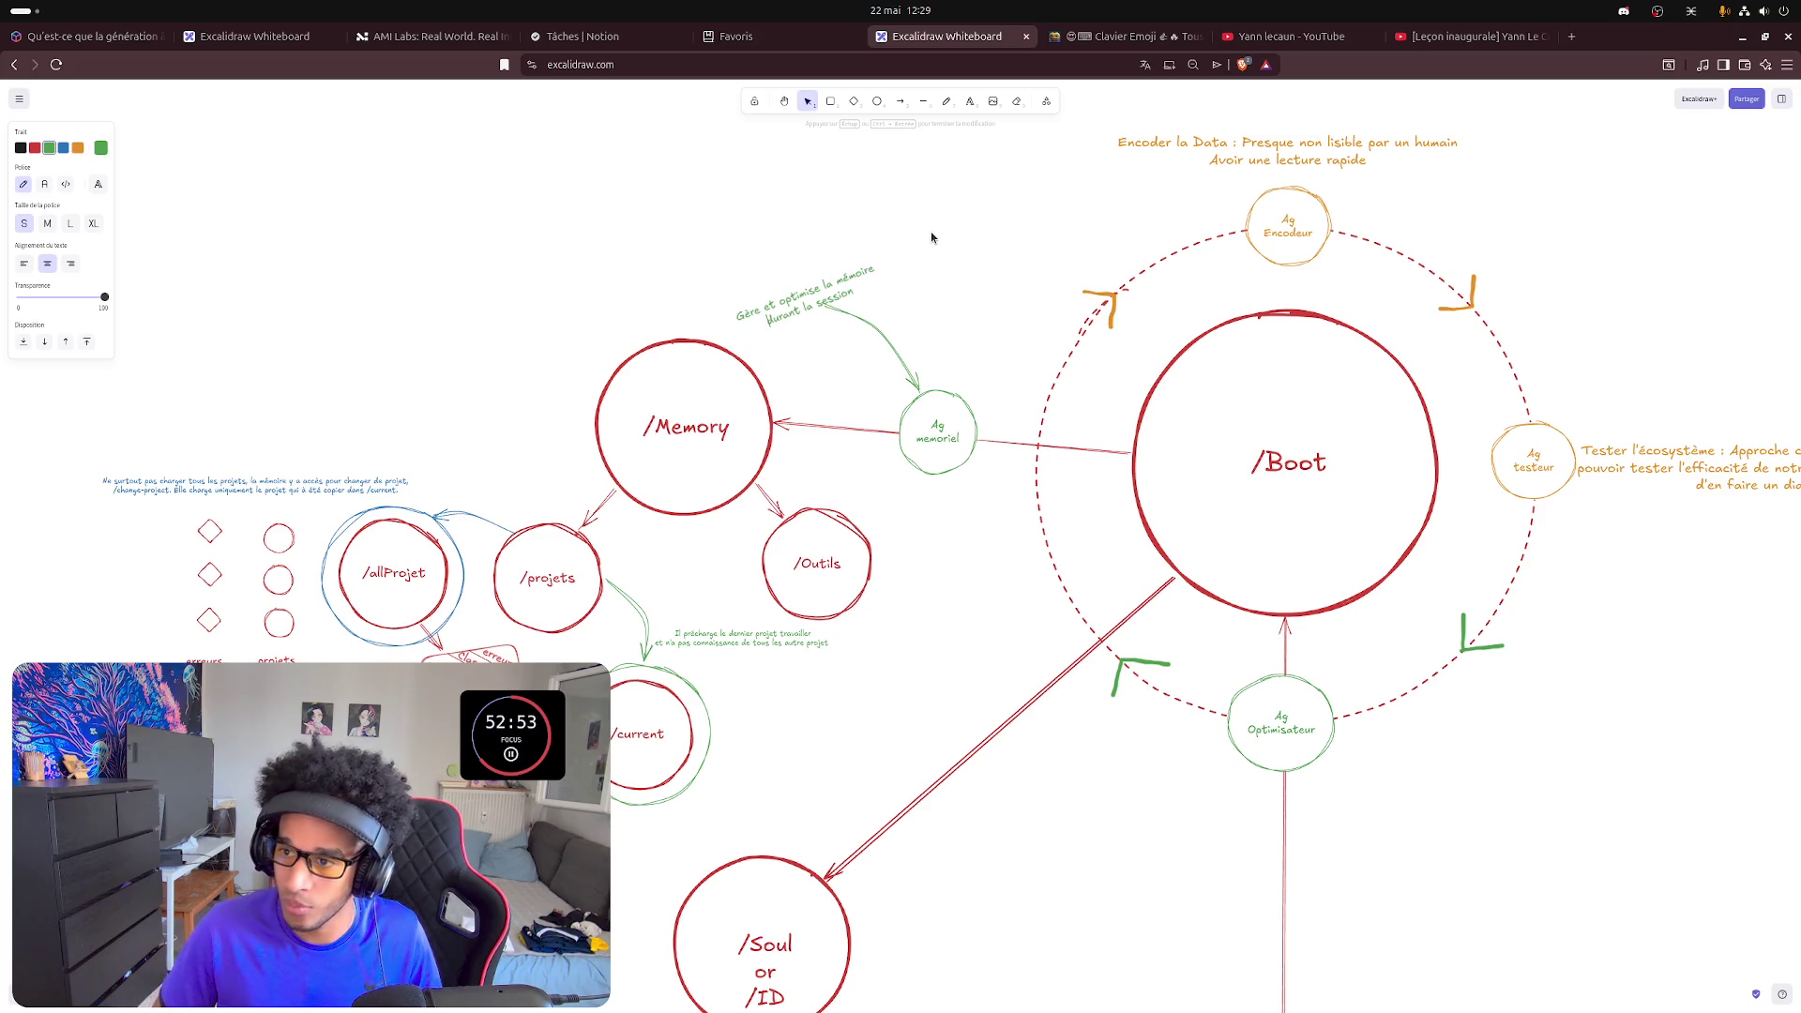
{"action": "left_click", "coordinate": [849, 268]}
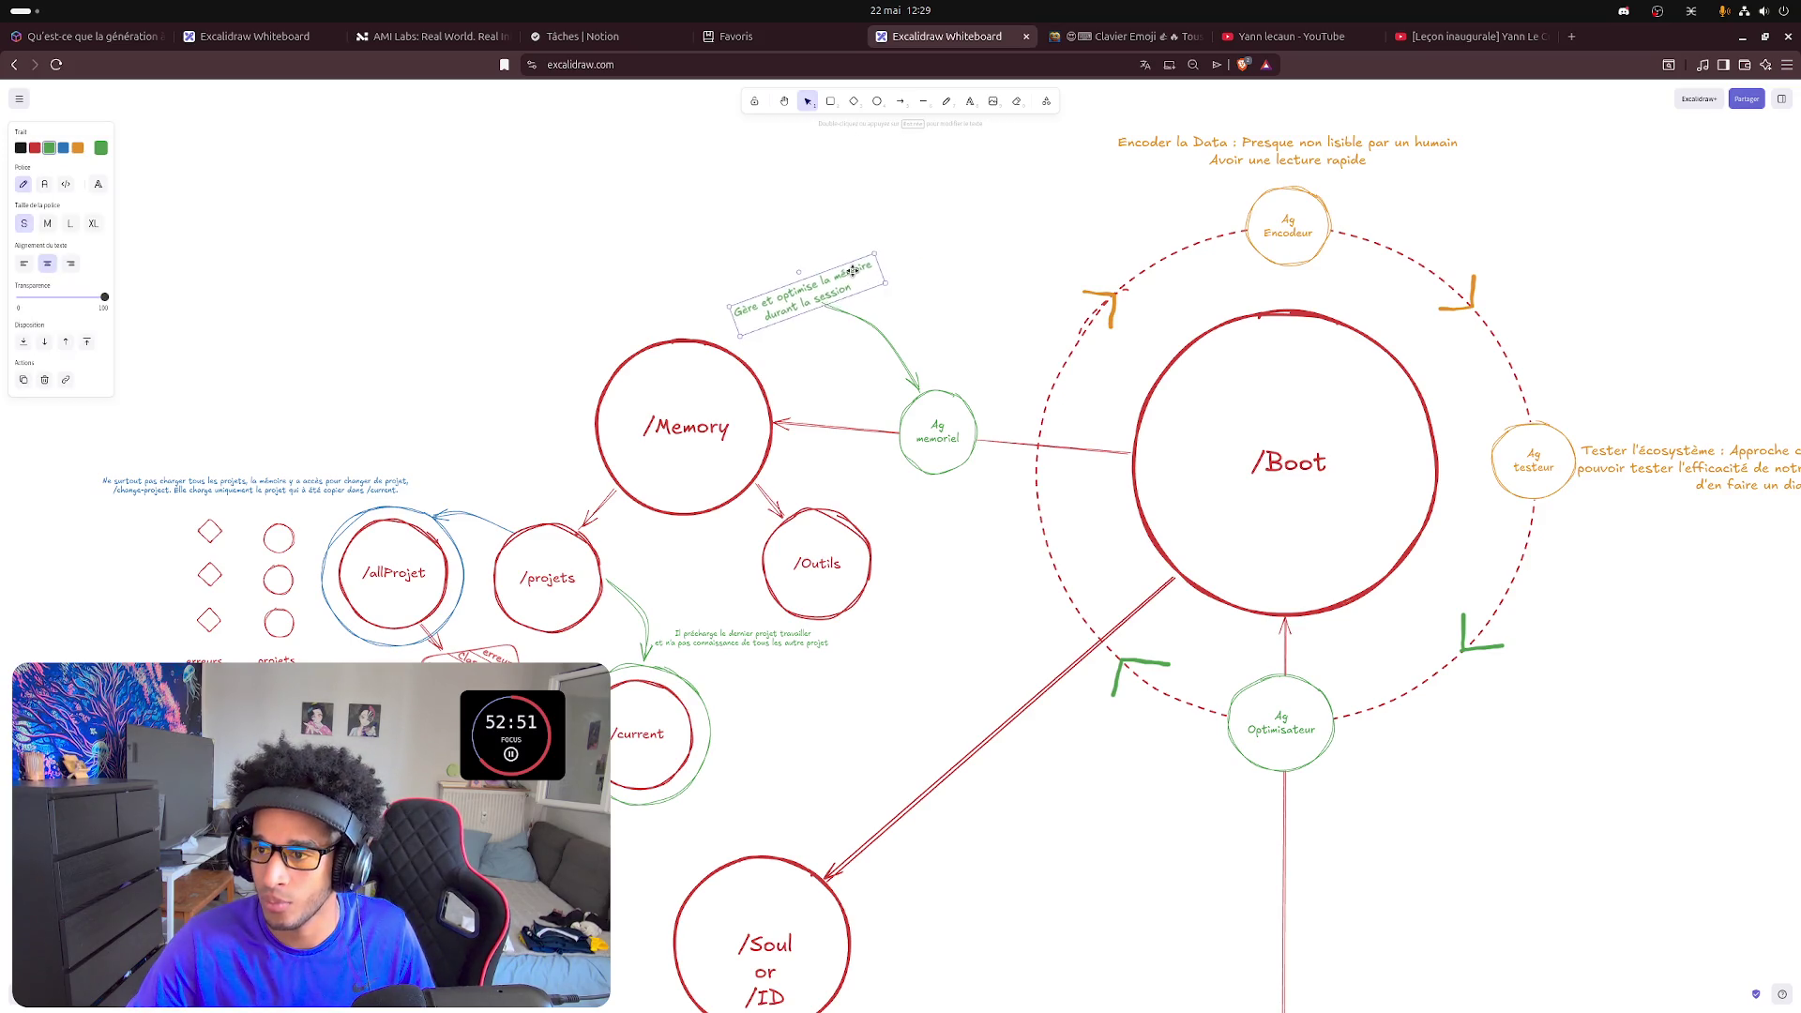
{"action": "left_click", "coordinate": [949, 277]}
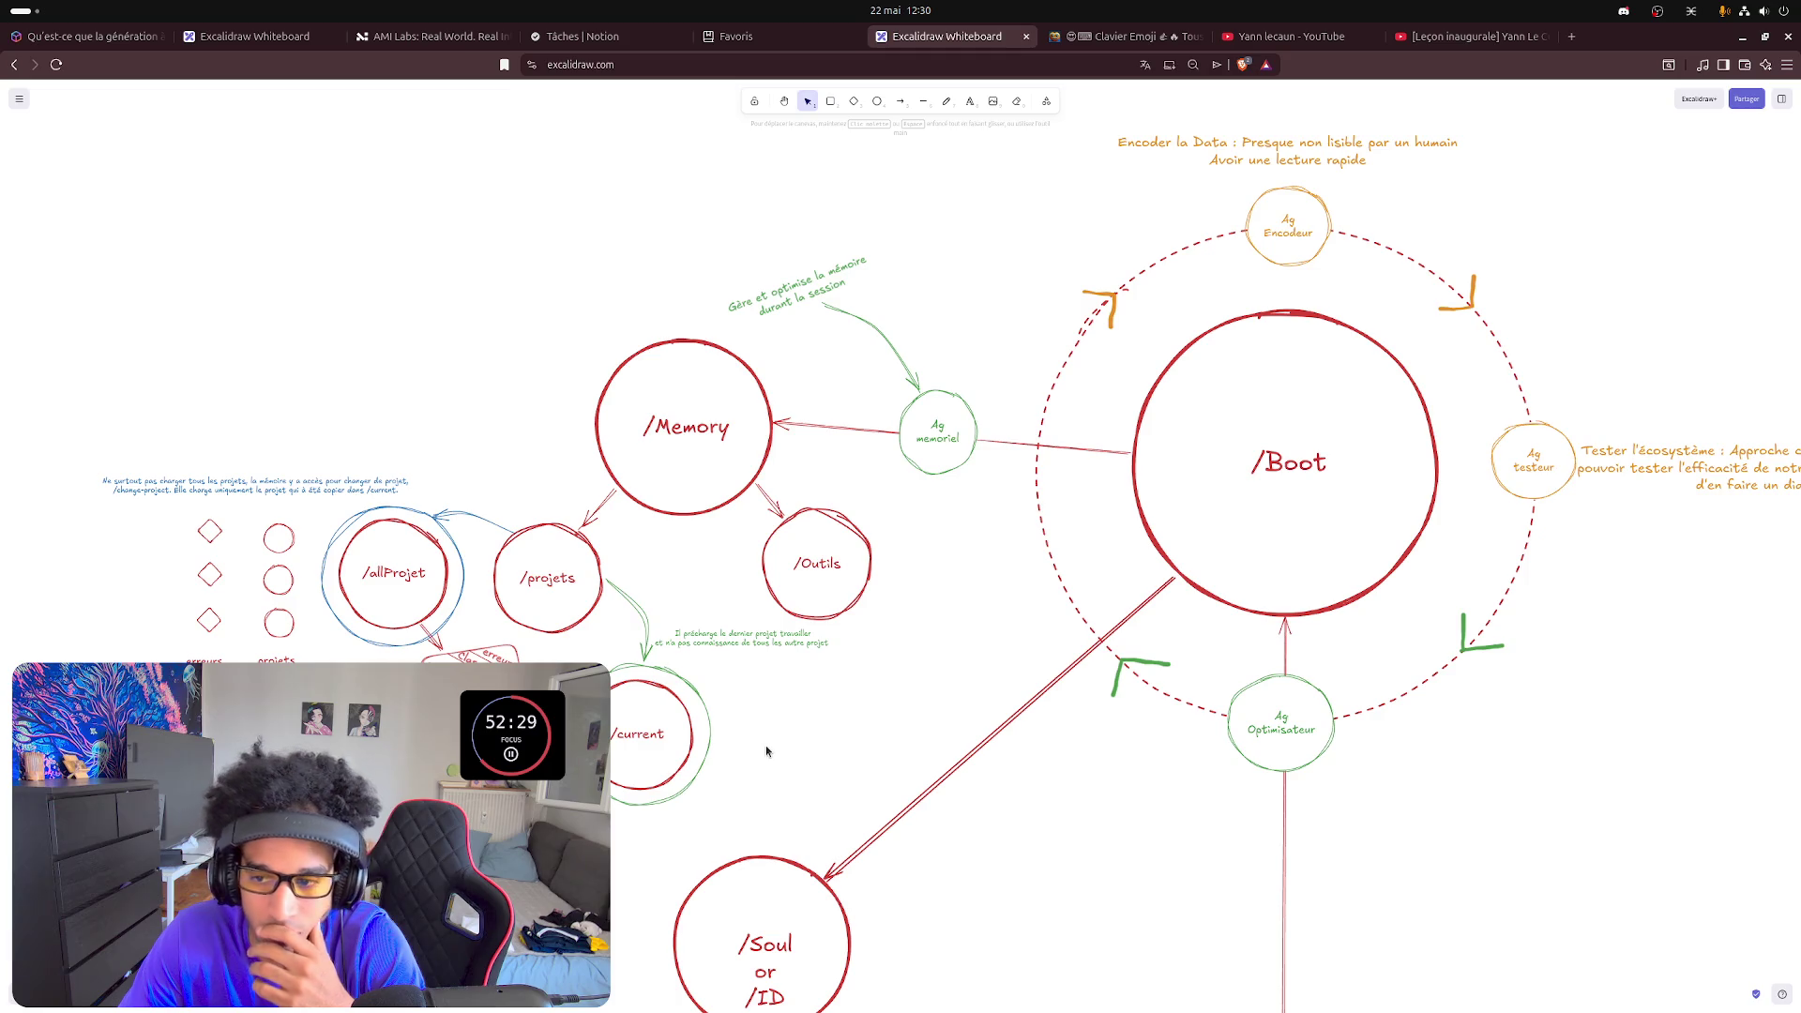
{"action": "scroll", "coordinate": [901, 563], "scroll_direction": "left", "scroll_amount": 1}
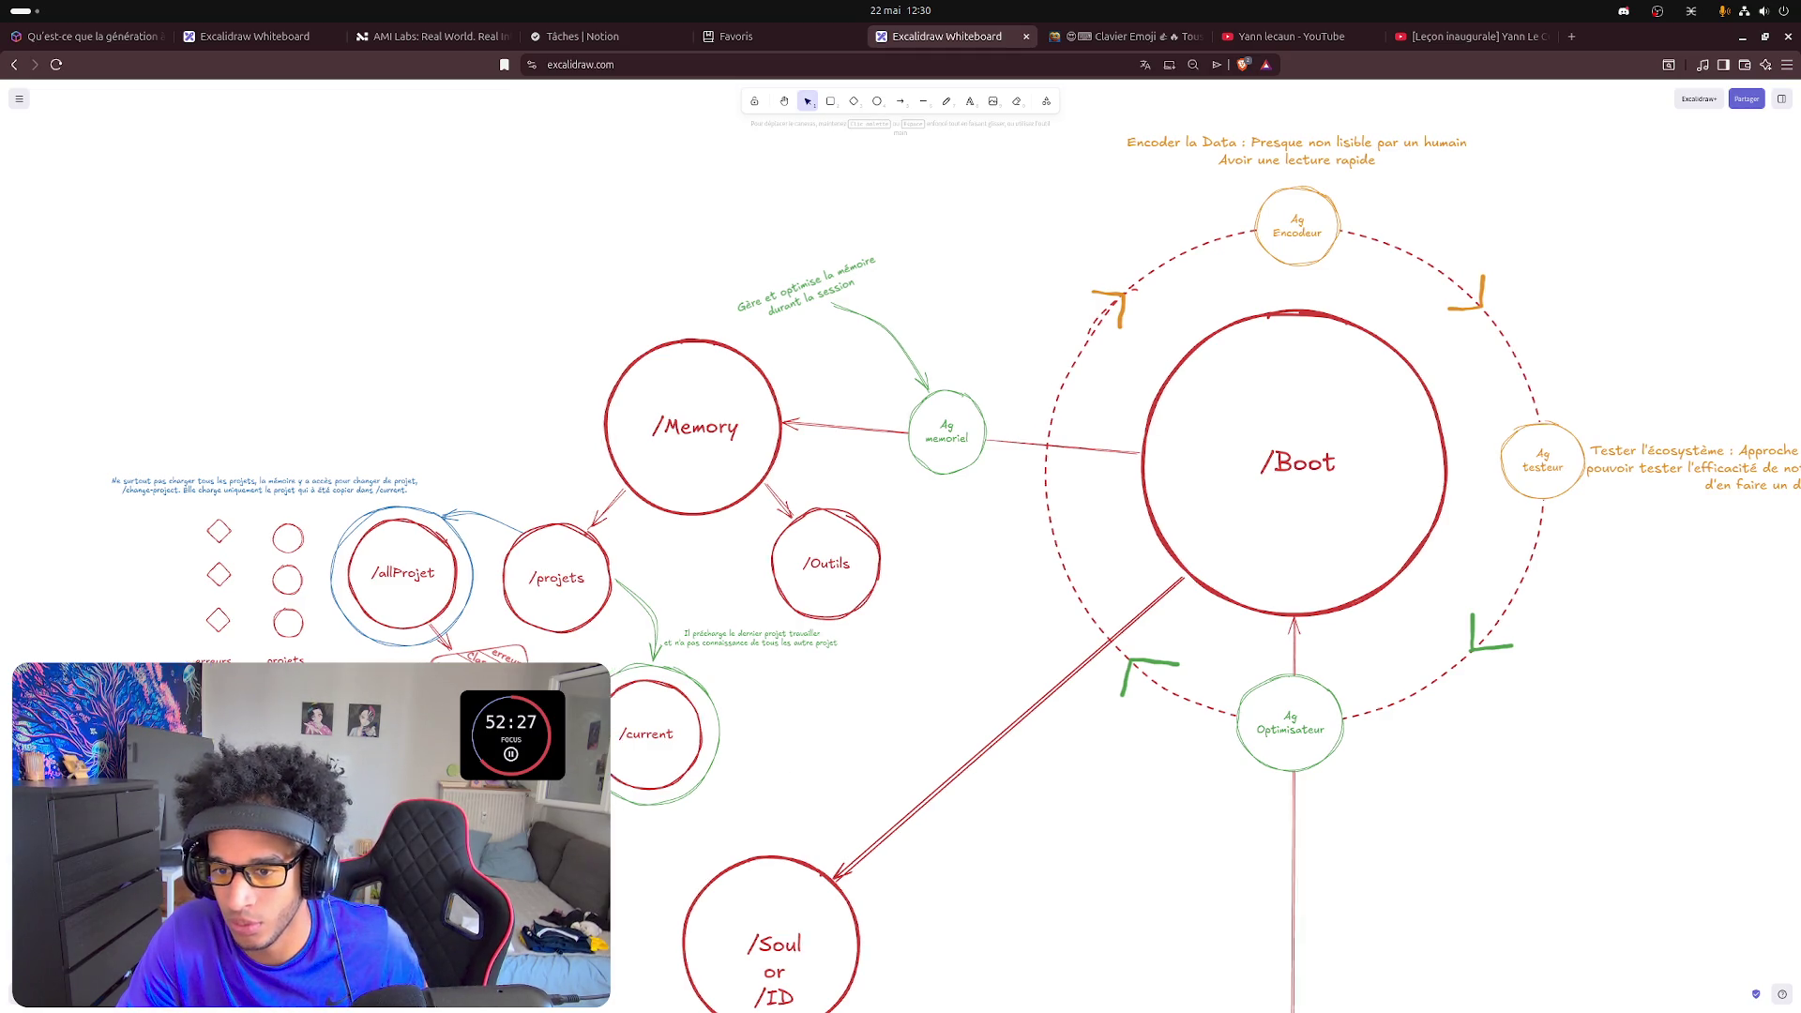
{"action": "scroll", "coordinate": [901, 564], "scroll_direction": "left", "scroll_amount": 2}
{"action": "scroll", "coordinate": [900, 563], "scroll_direction": "down", "scroll_amount": 1}
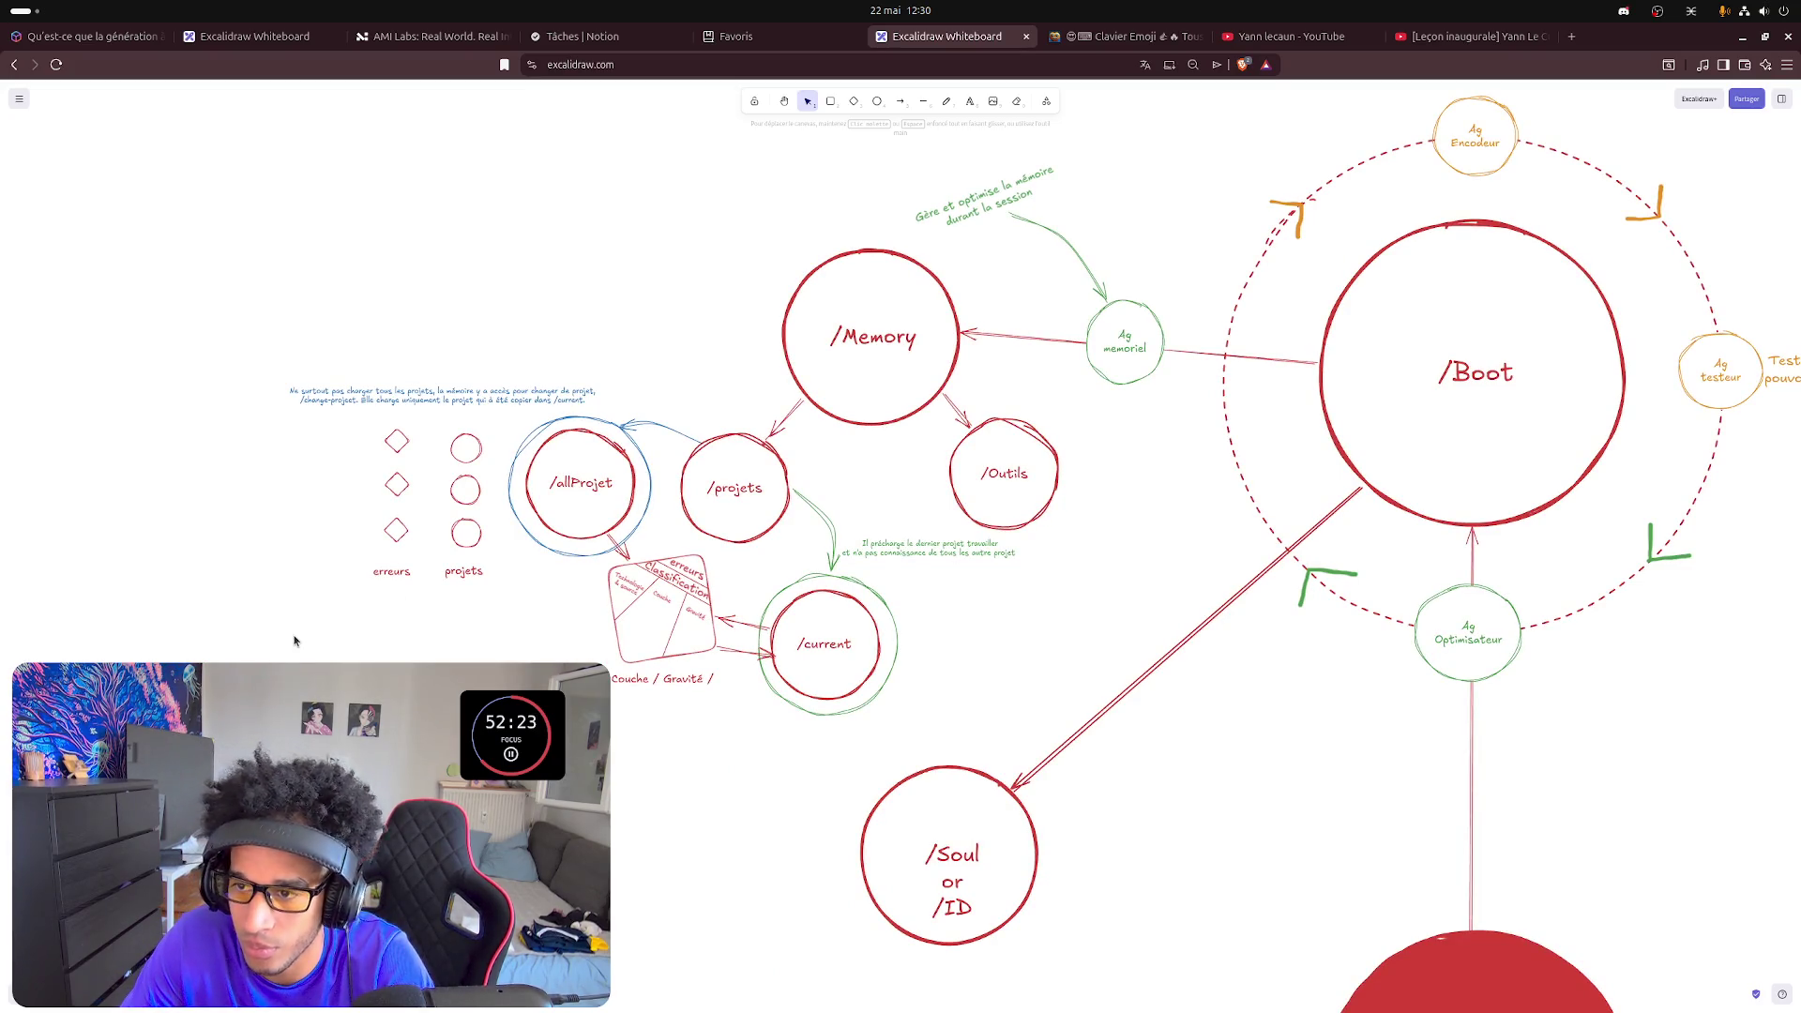
- Draw a sketchy rectangle enclosing the diamond column and the erreurs label
{"action": "left_click", "coordinate": [832, 103]}
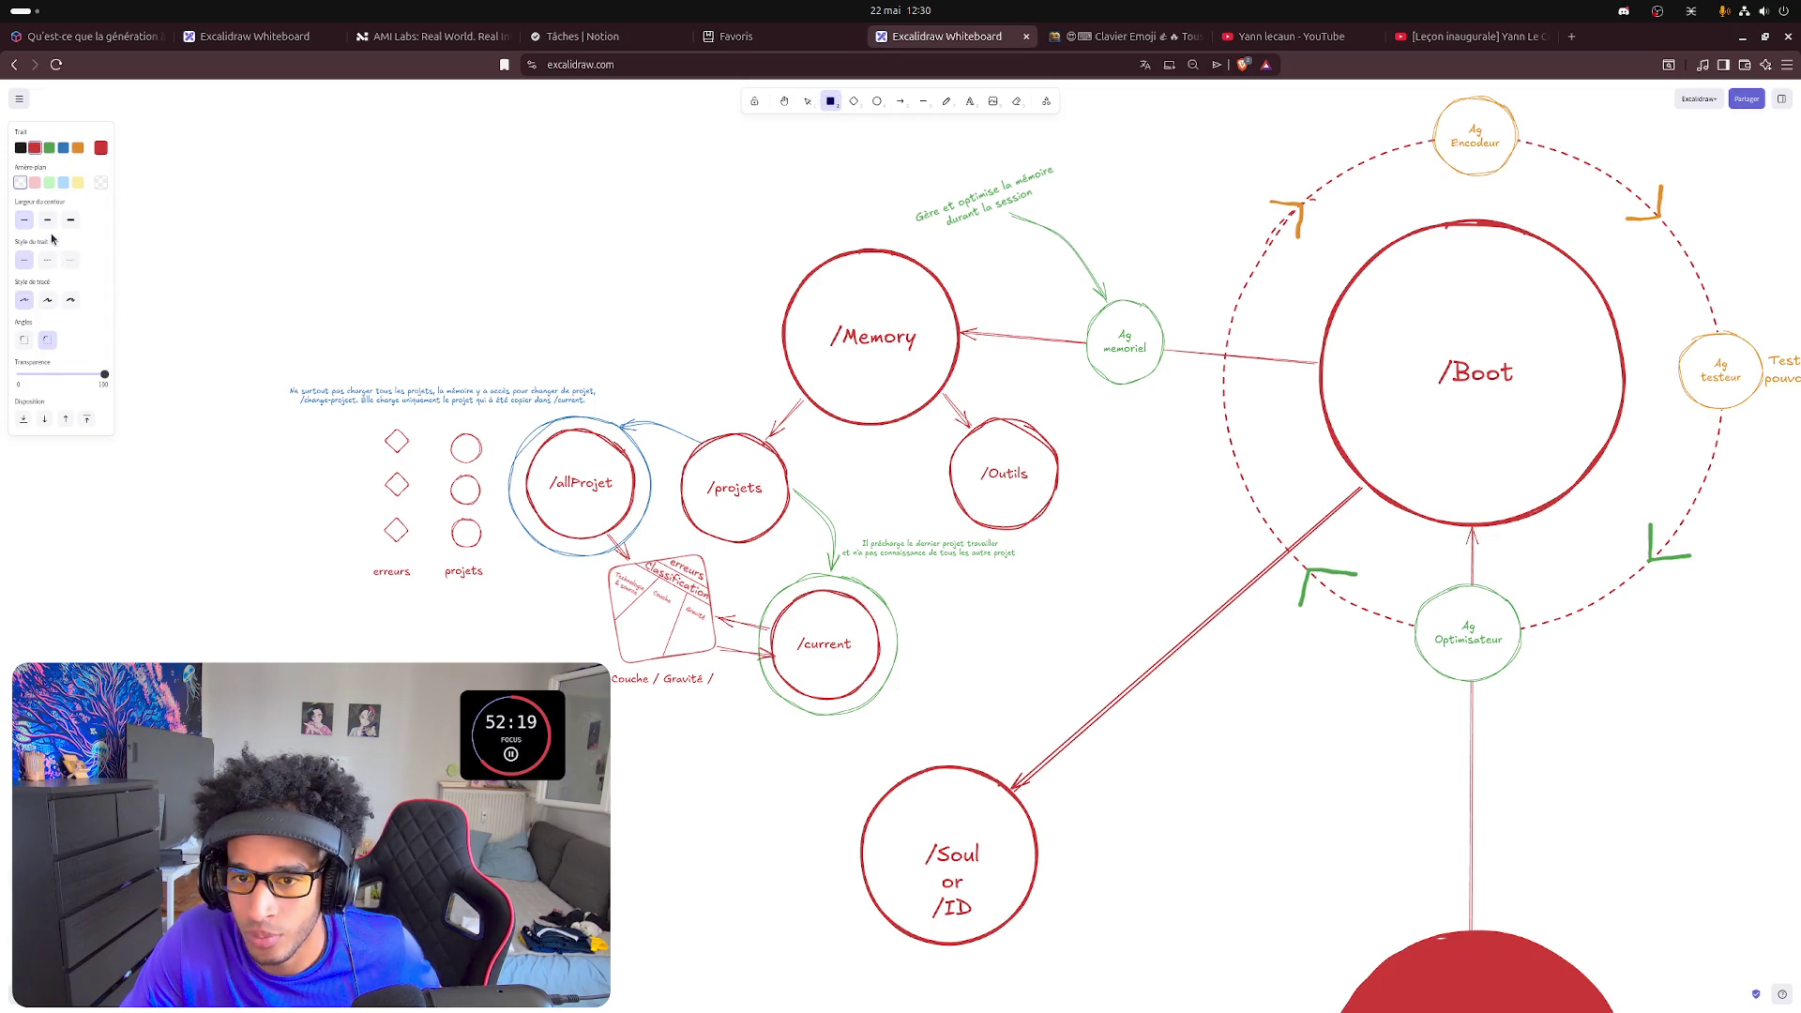
{"action": "left_click", "coordinate": [52, 303]}
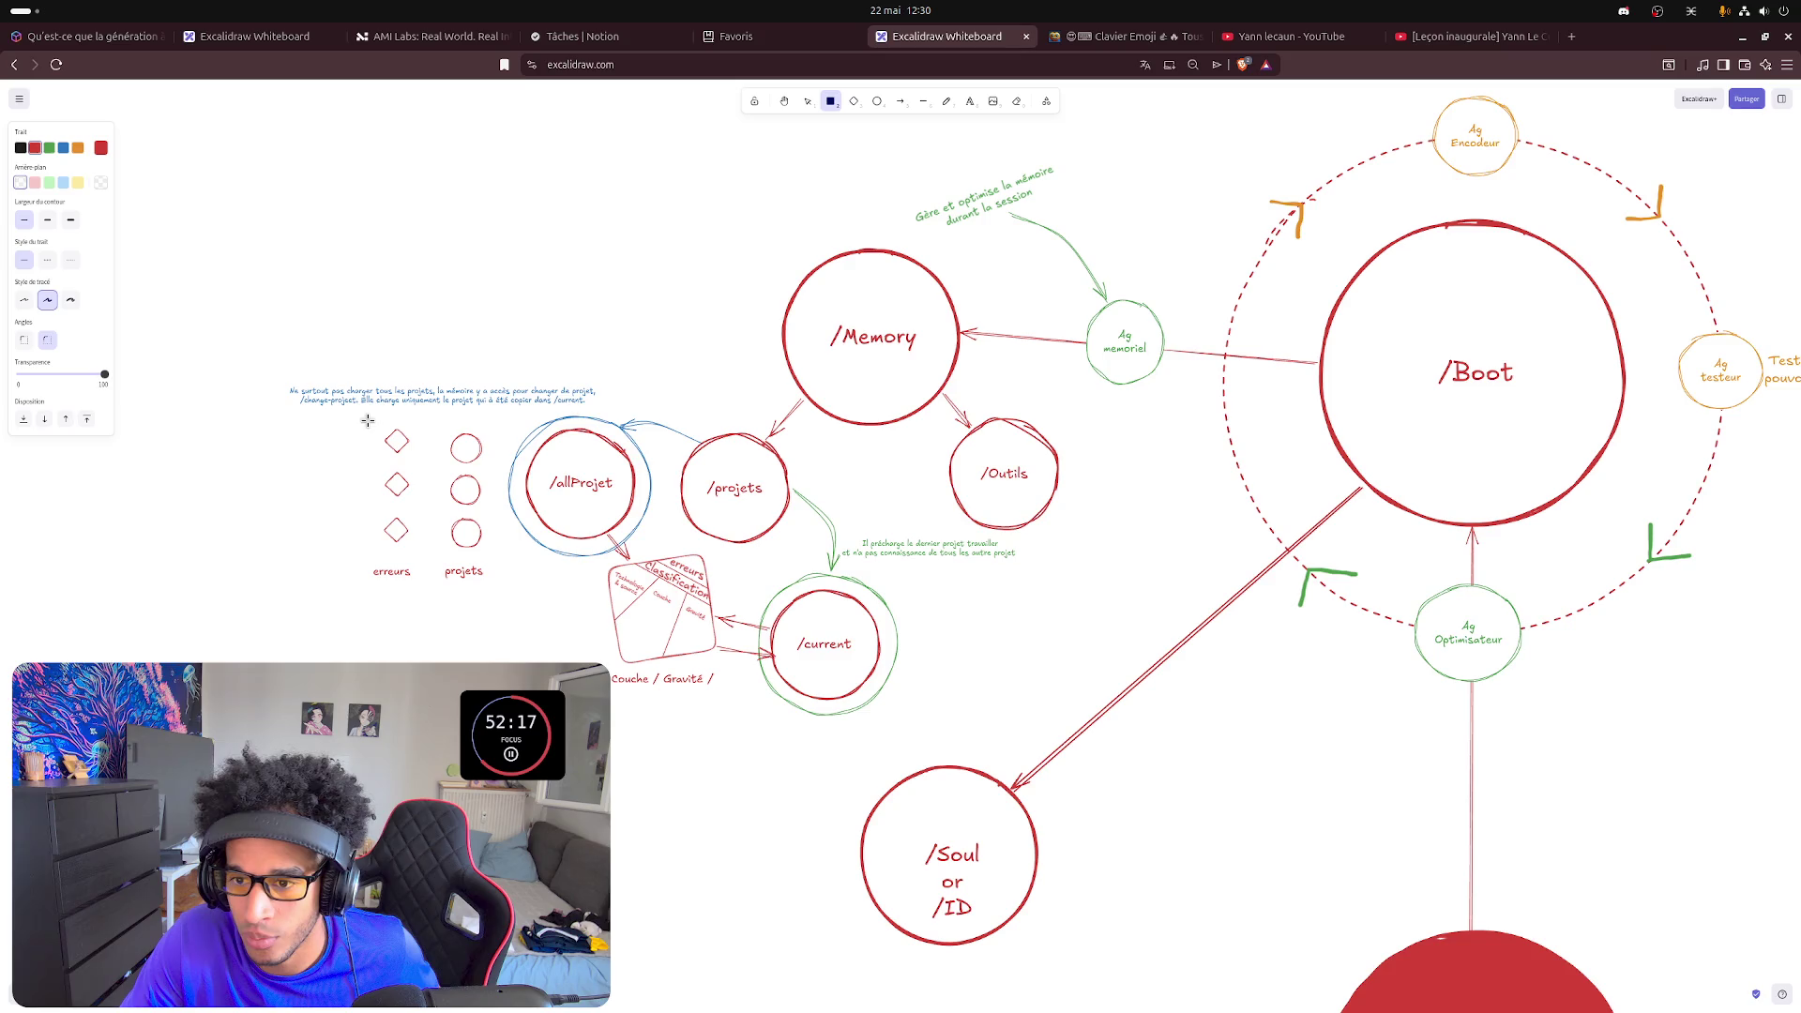
{"action": "left_click_drag", "start_coordinate": [357, 418], "coordinate": [425, 589]}
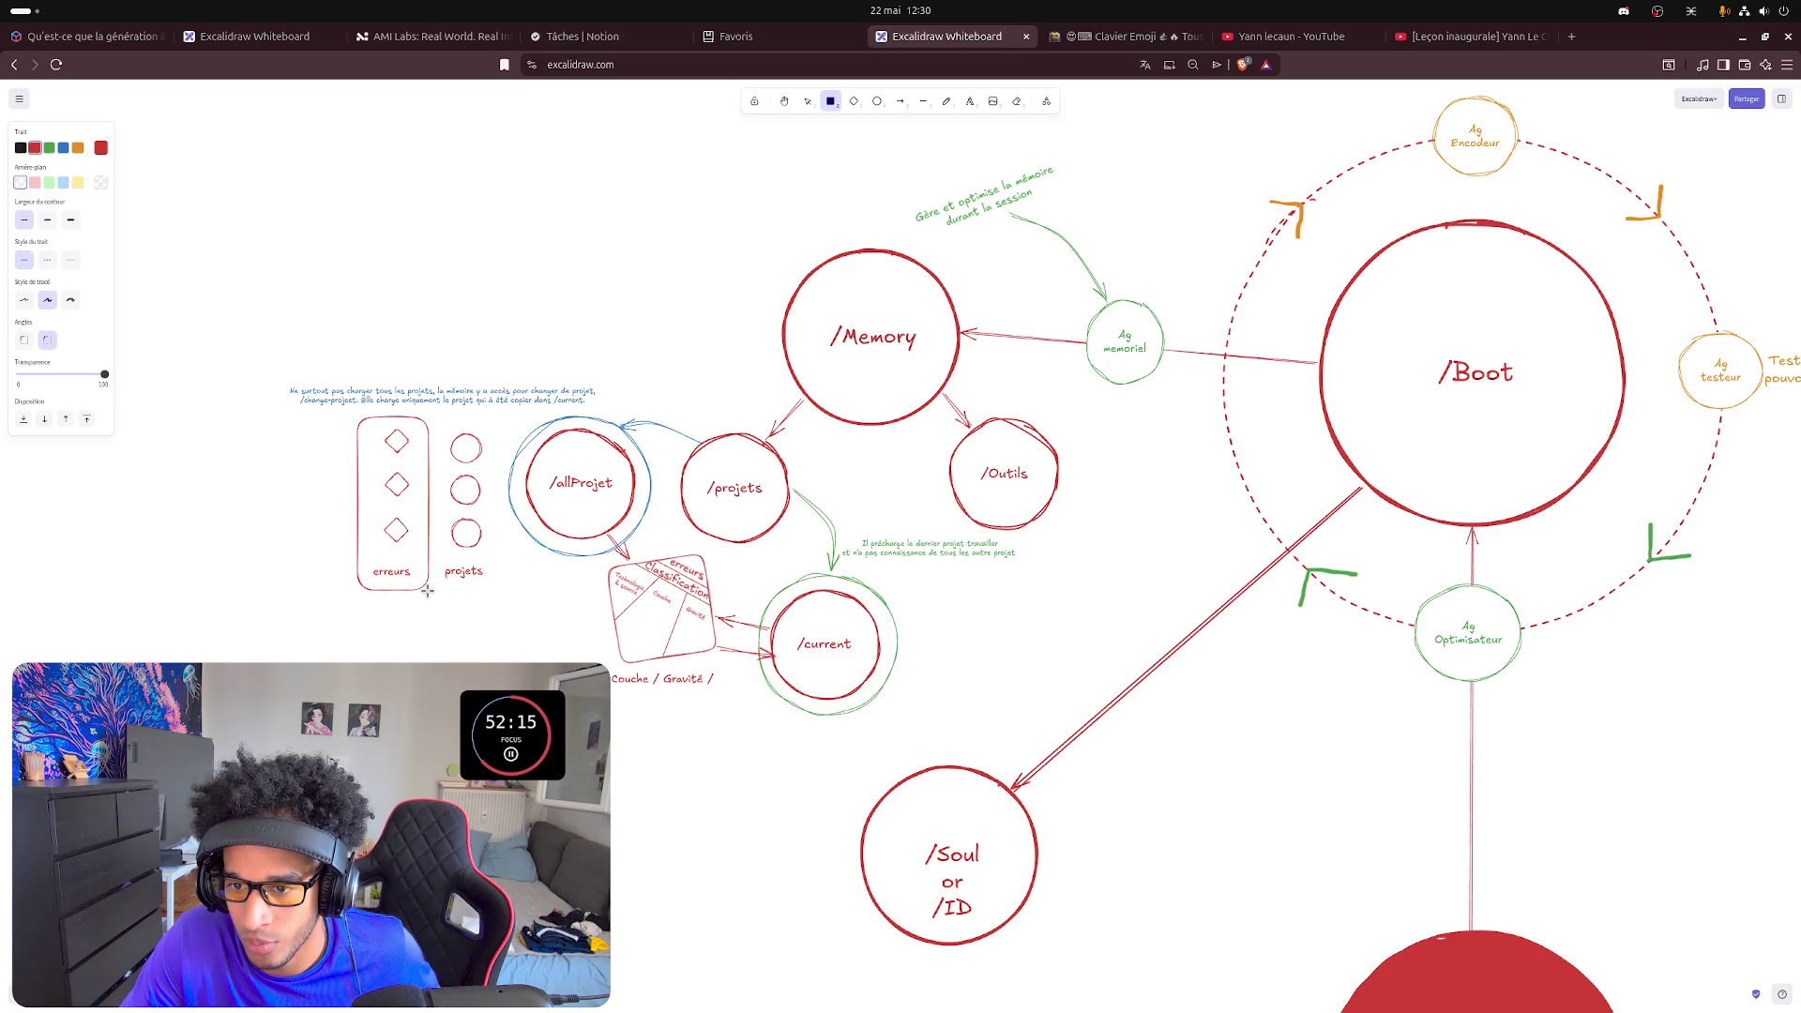
{"action": "key", "text": "a"}
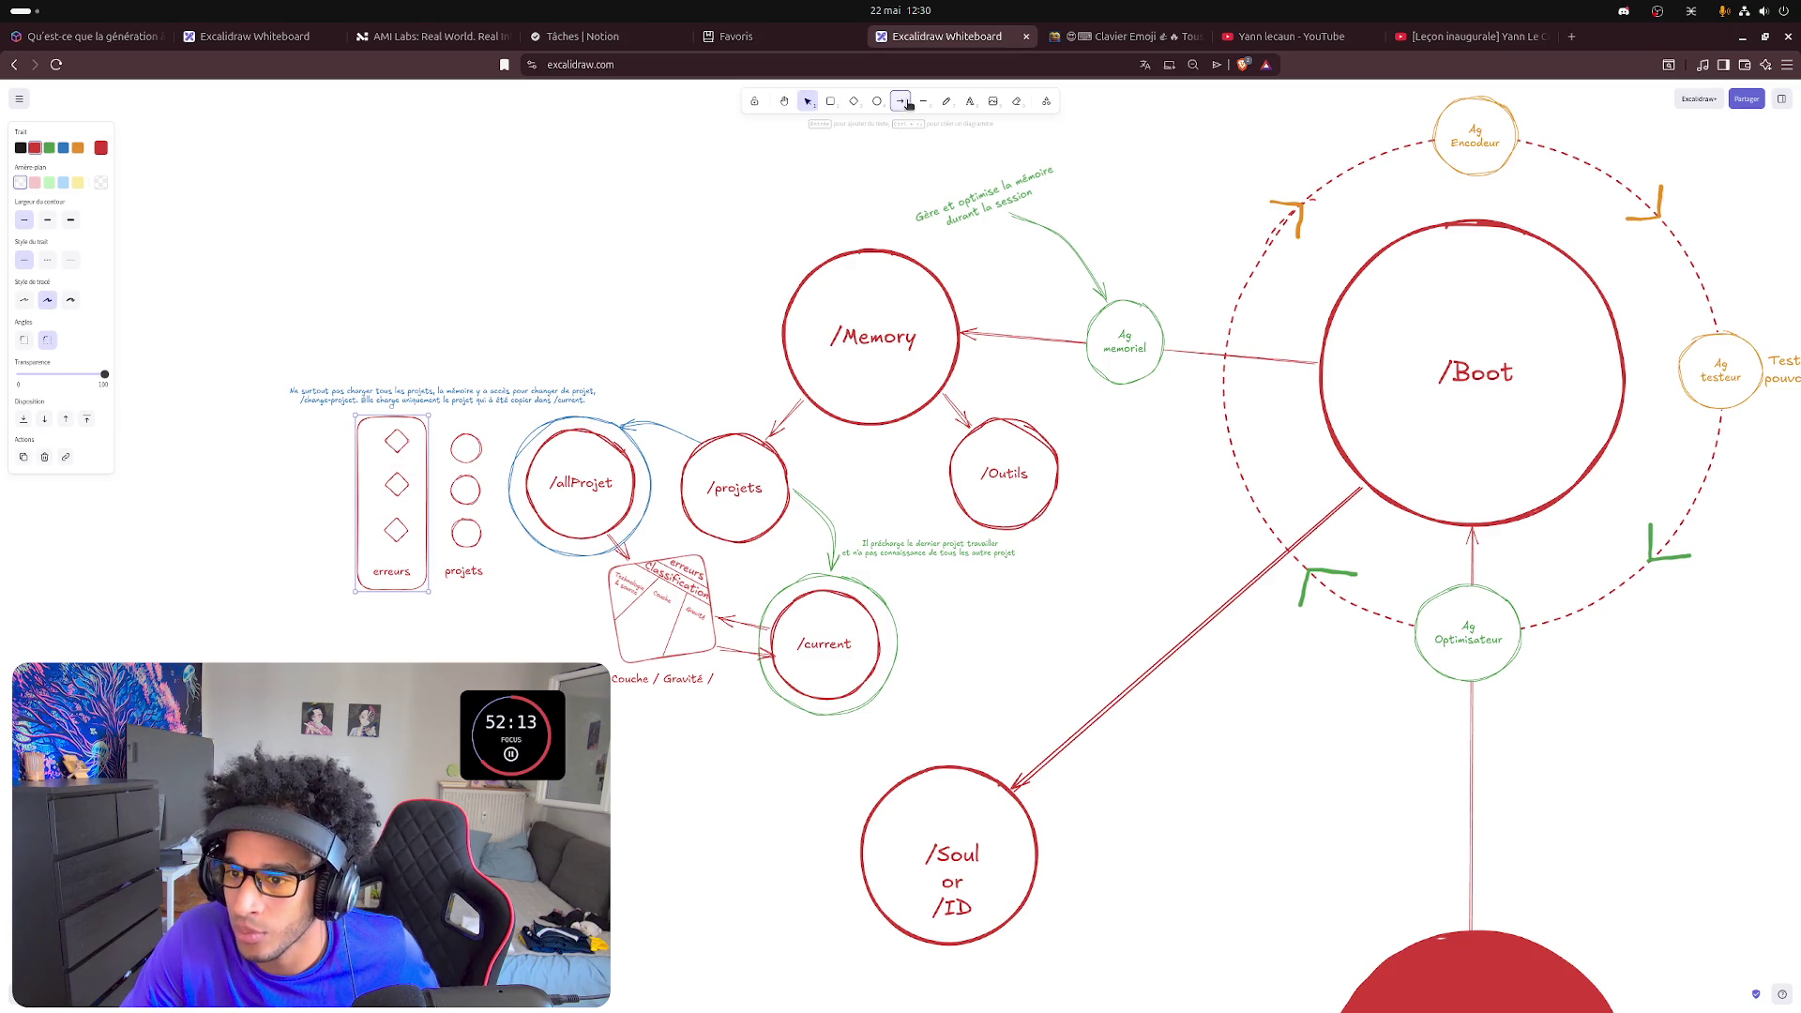
- Draw a bent arrow from the erreurs rectangle to the classification box and snug its start to the rectangle
{"action": "left_click", "coordinate": [416, 592]}
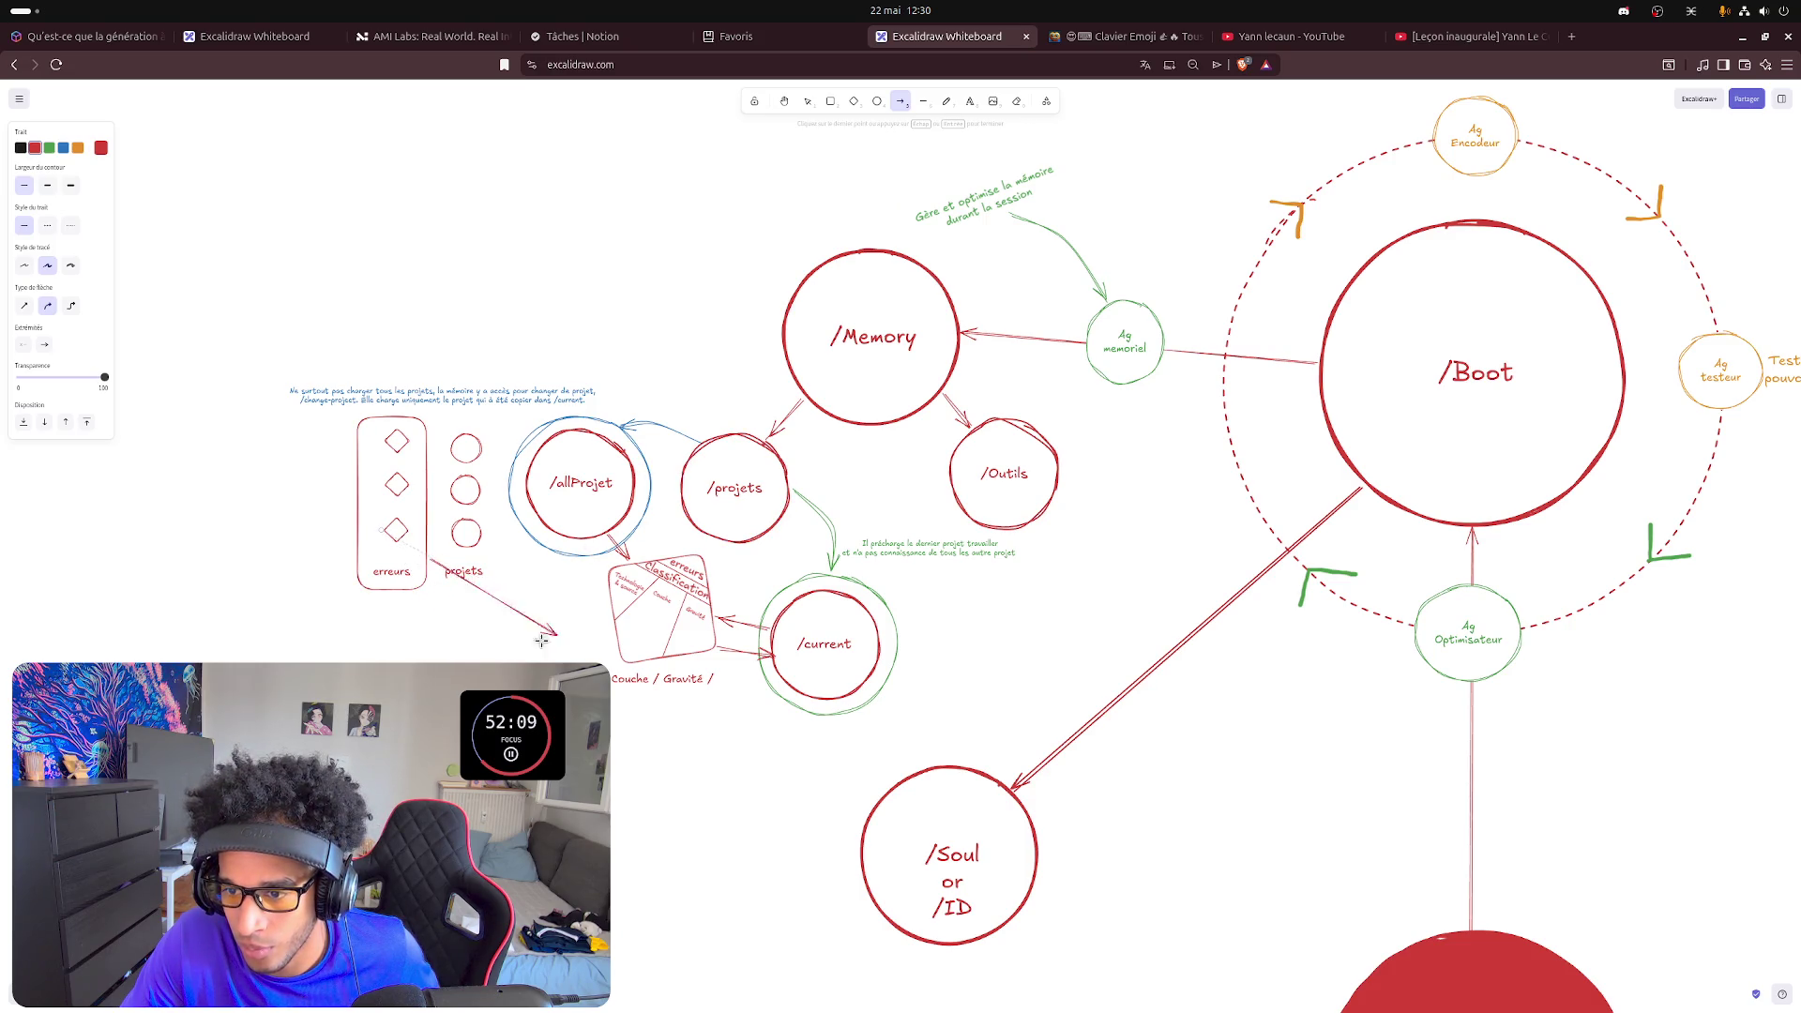
{"action": "left_click", "coordinate": [482, 629]}
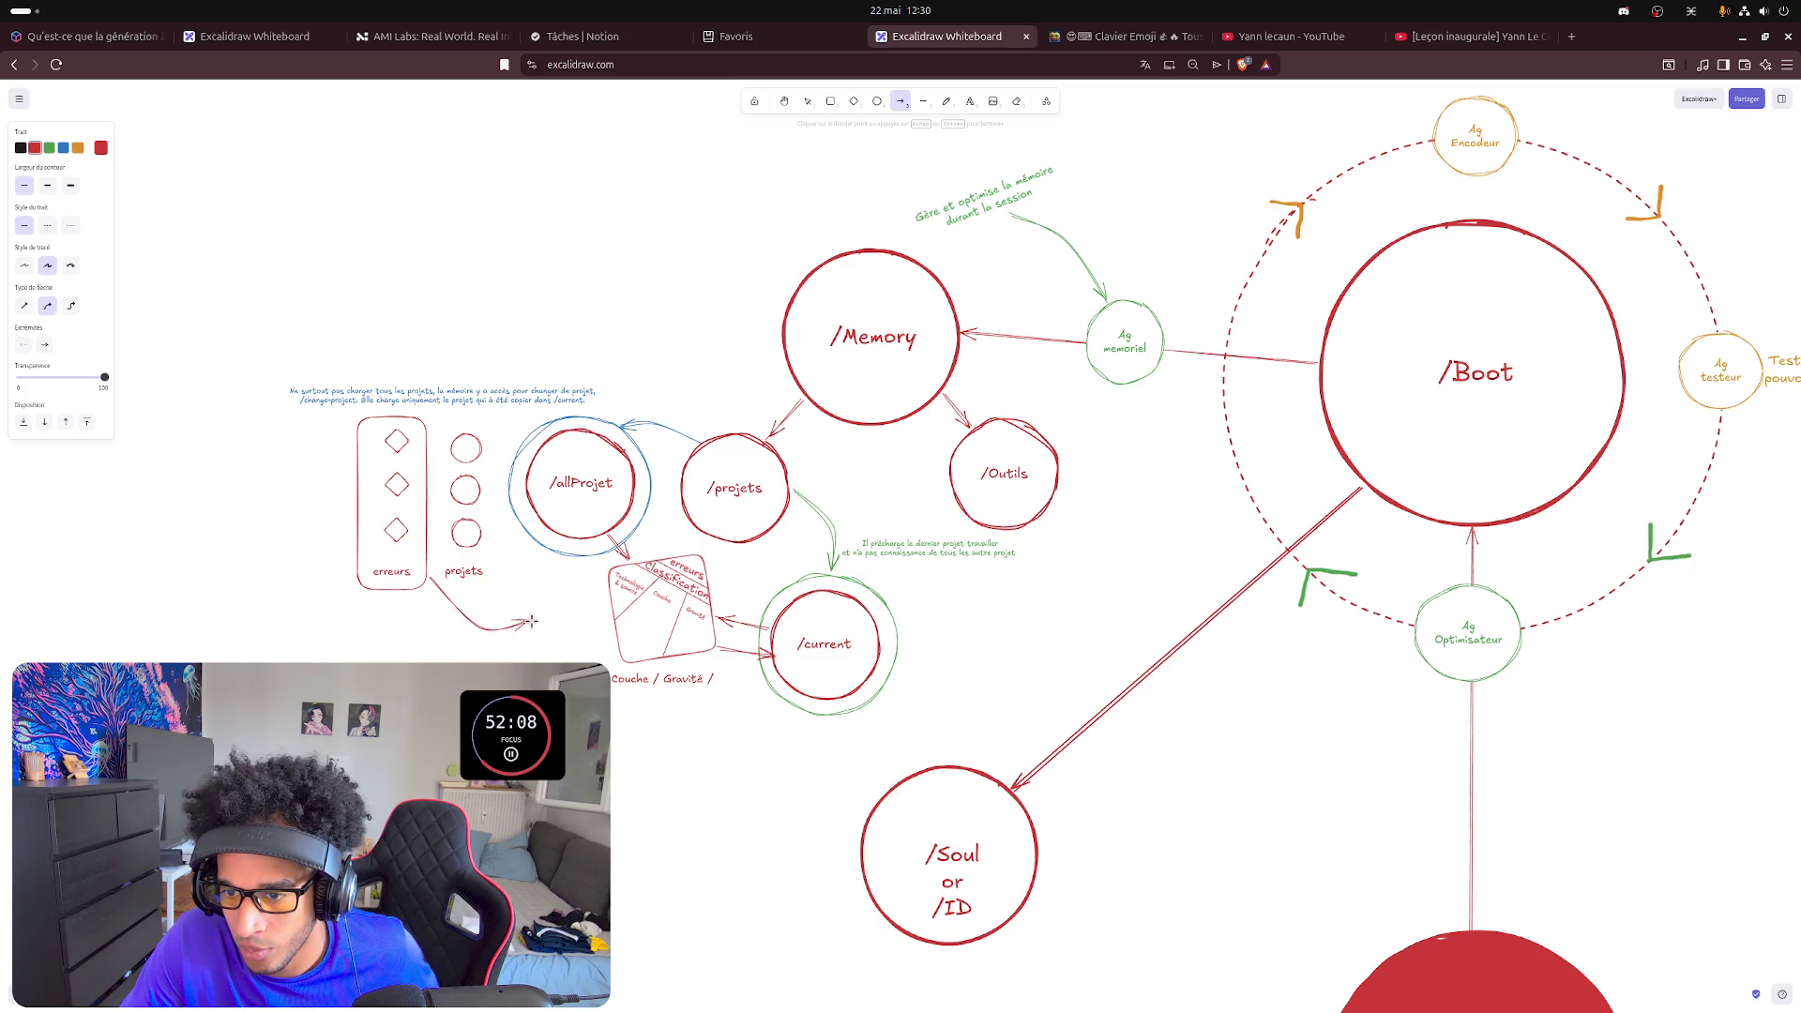
{"action": "double_click", "coordinate": [609, 615]}
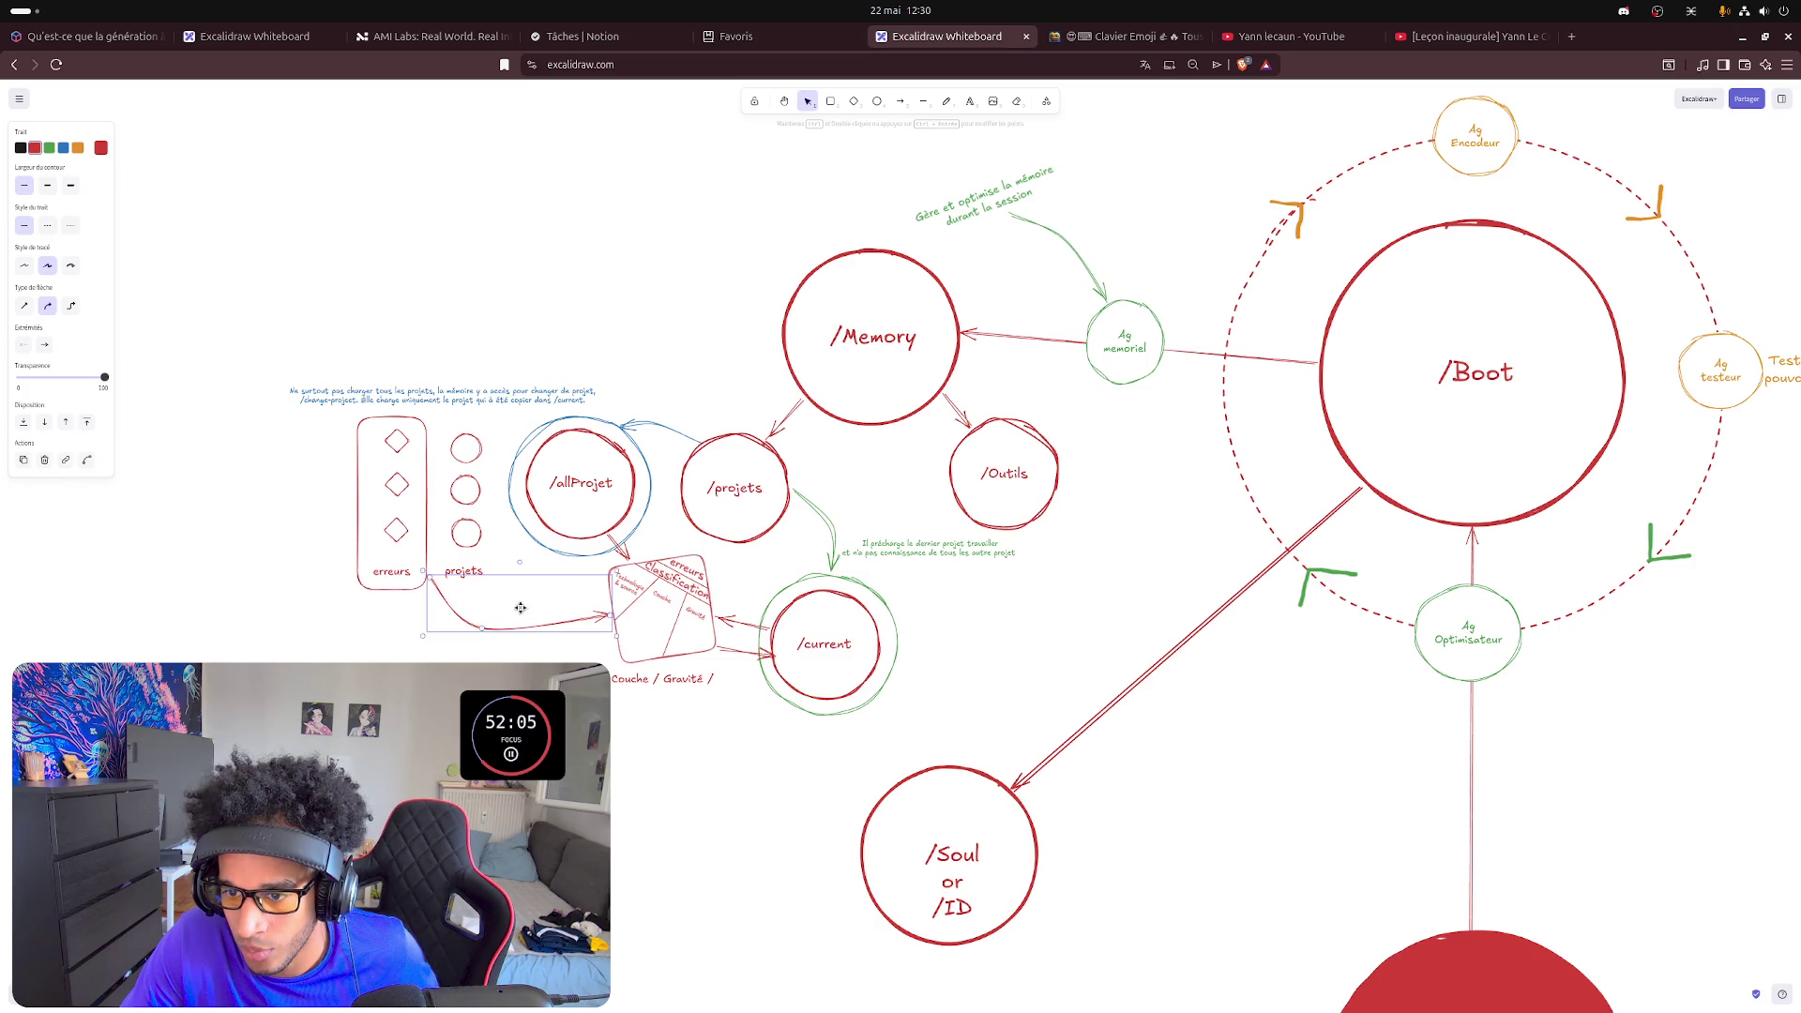
{"action": "left_click_drag", "start_coordinate": [421, 574], "coordinate": [417, 581]}
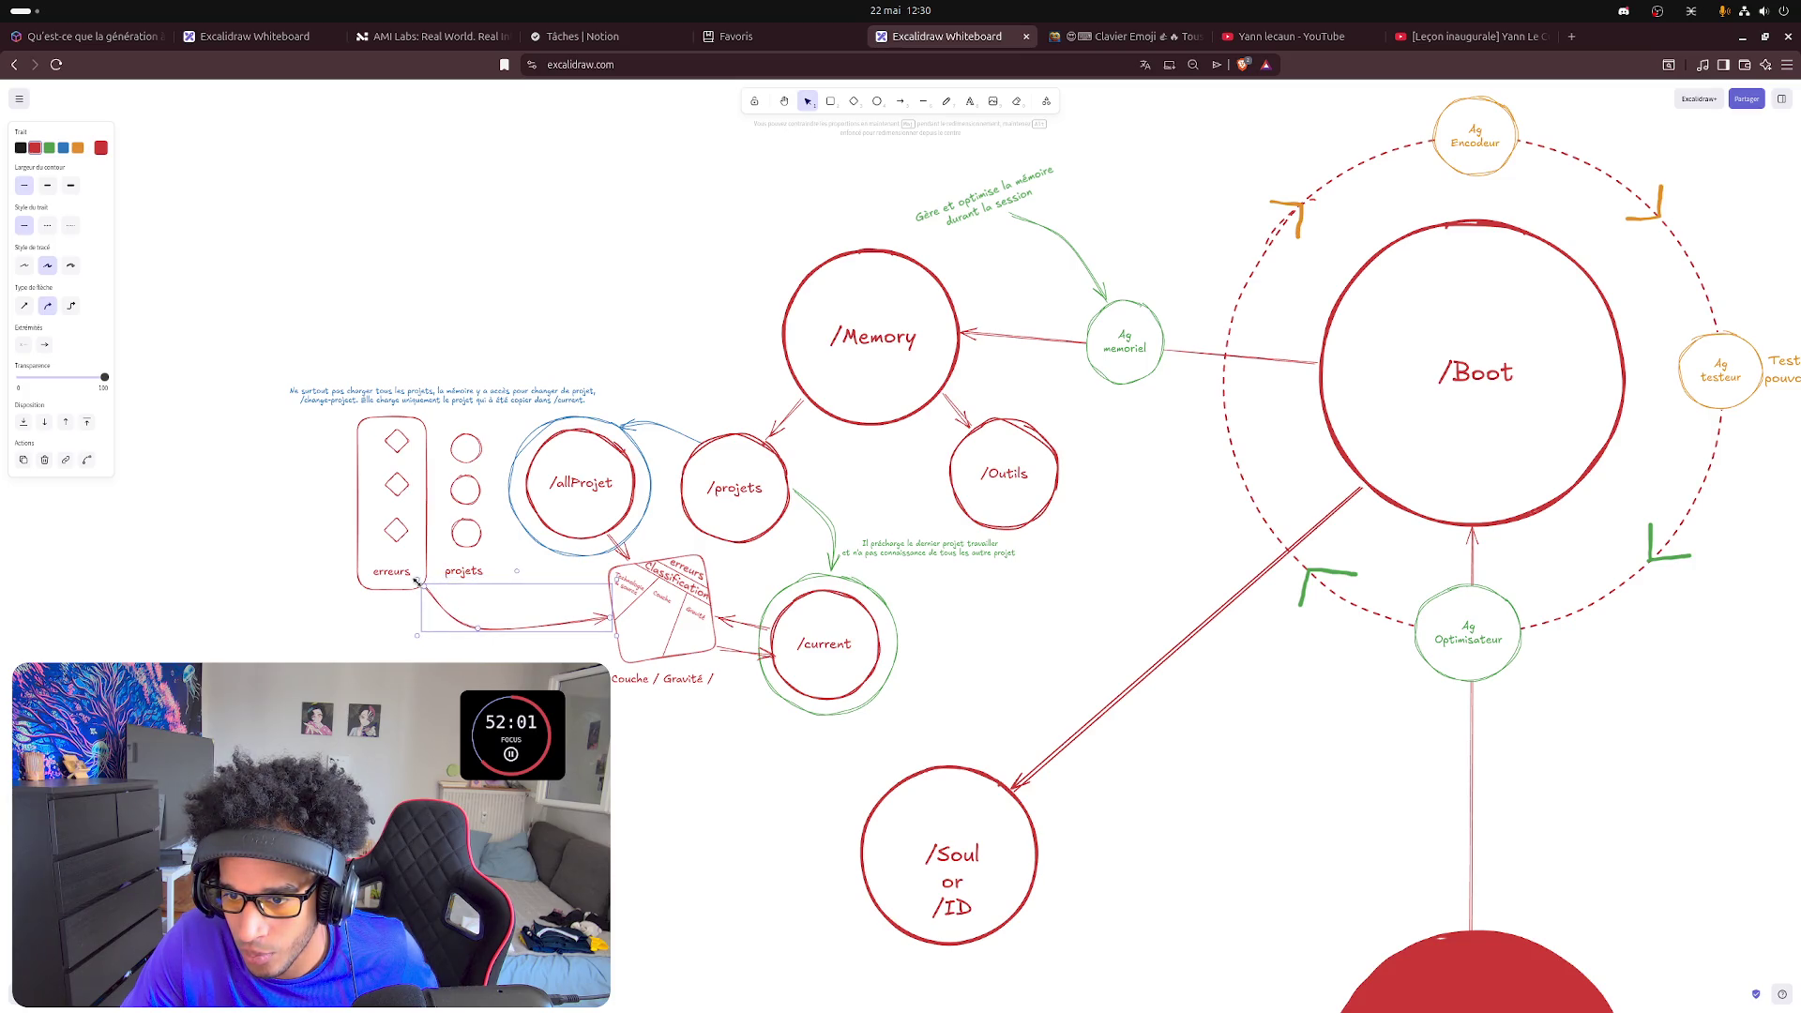
- Inspect the arrow leading from /allProjet, then deselect it
{"action": "left_click", "coordinate": [260, 638]}
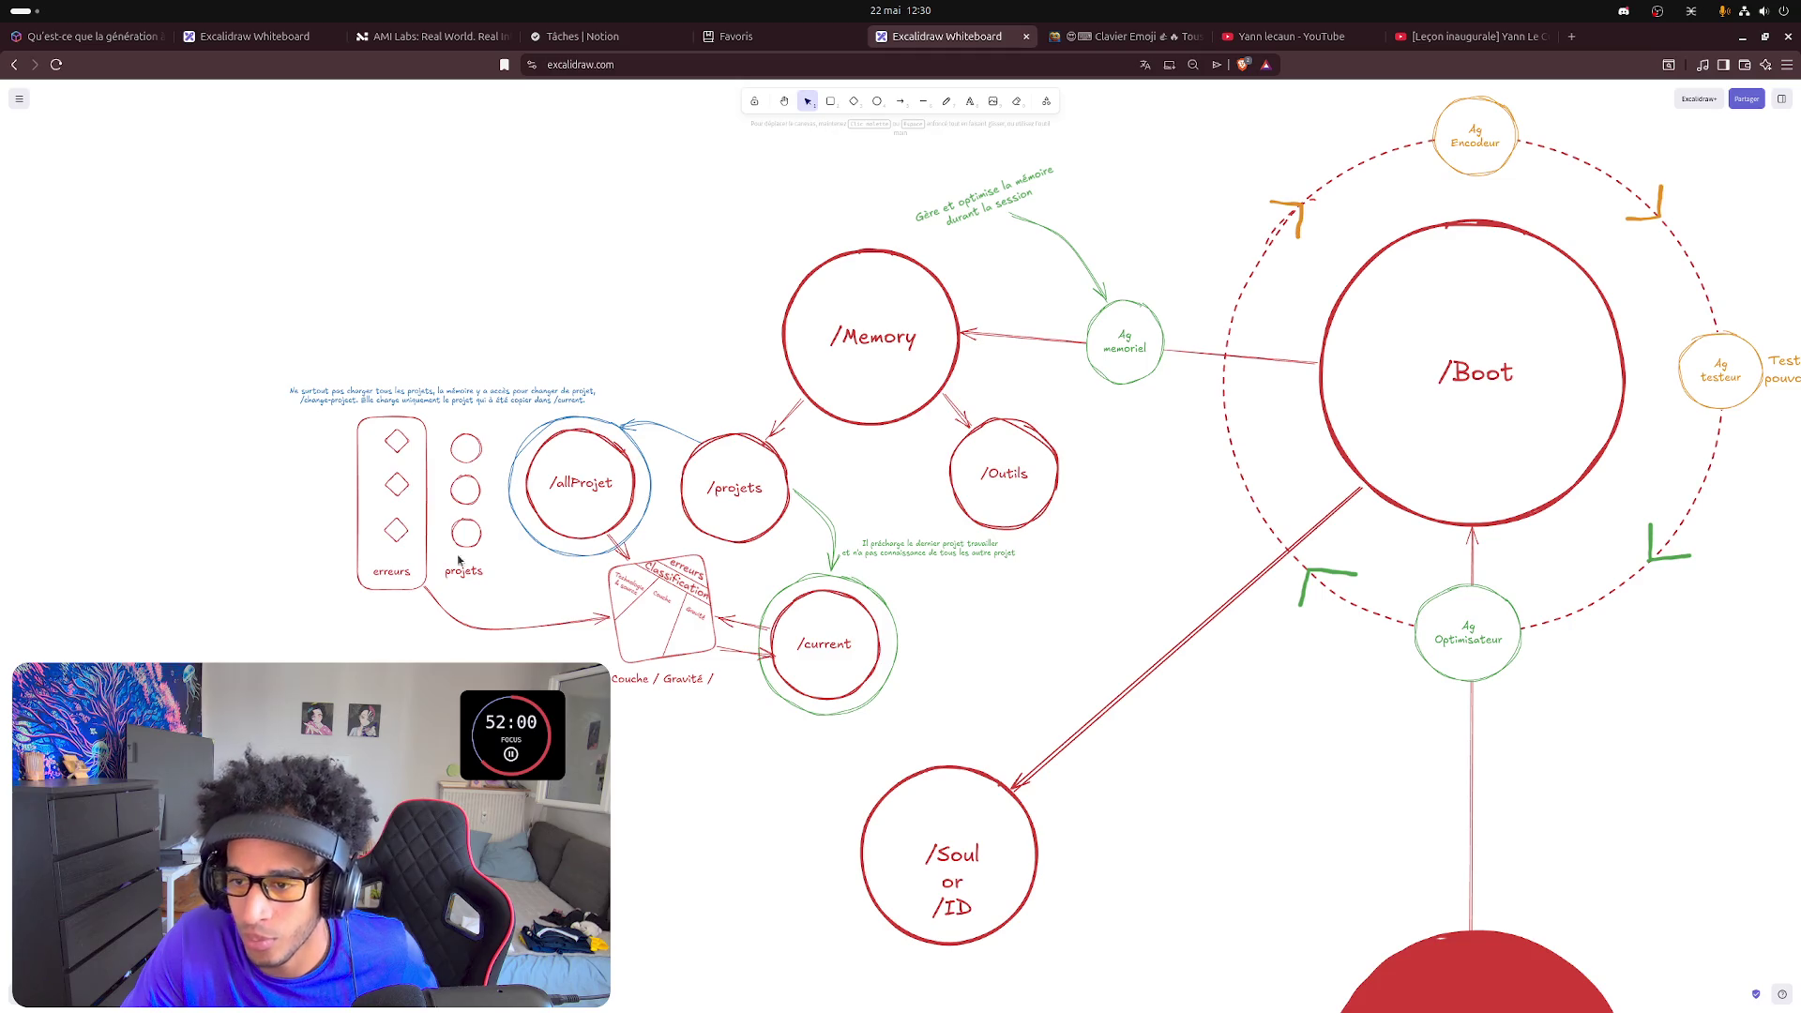
{"action": "left_click", "coordinate": [623, 552]}
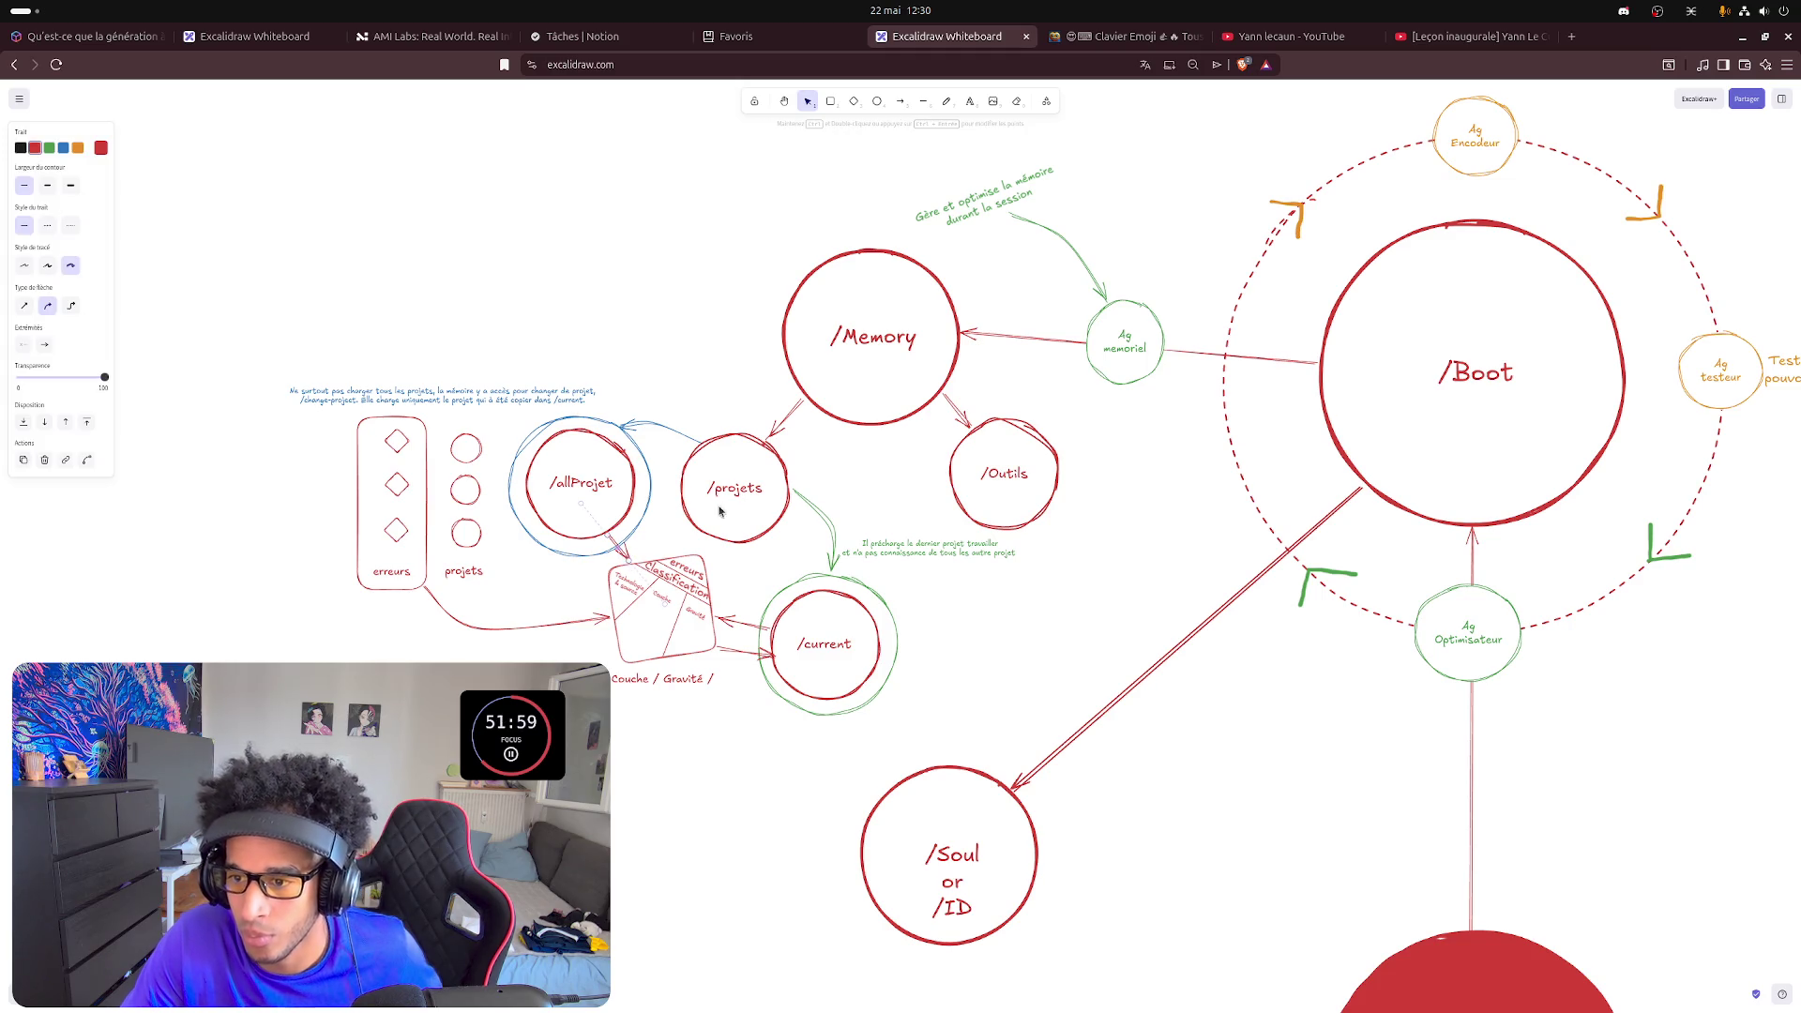
{"action": "left_click", "coordinate": [925, 501]}
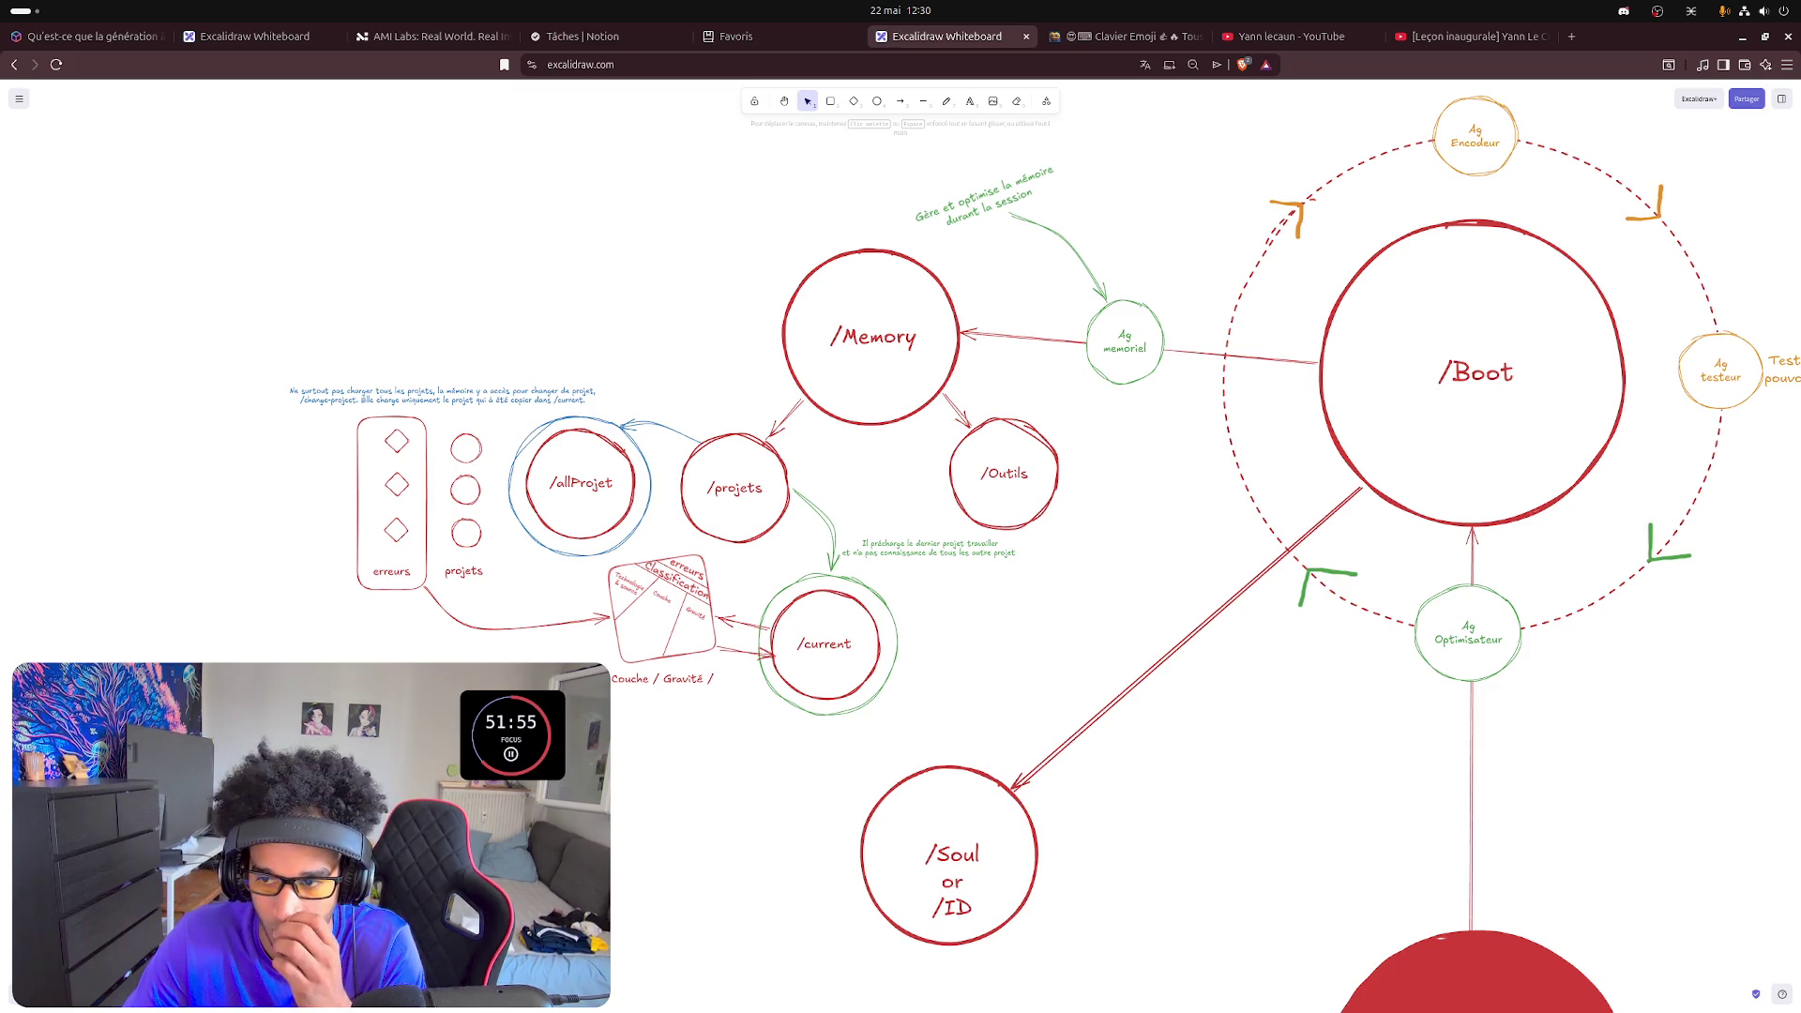